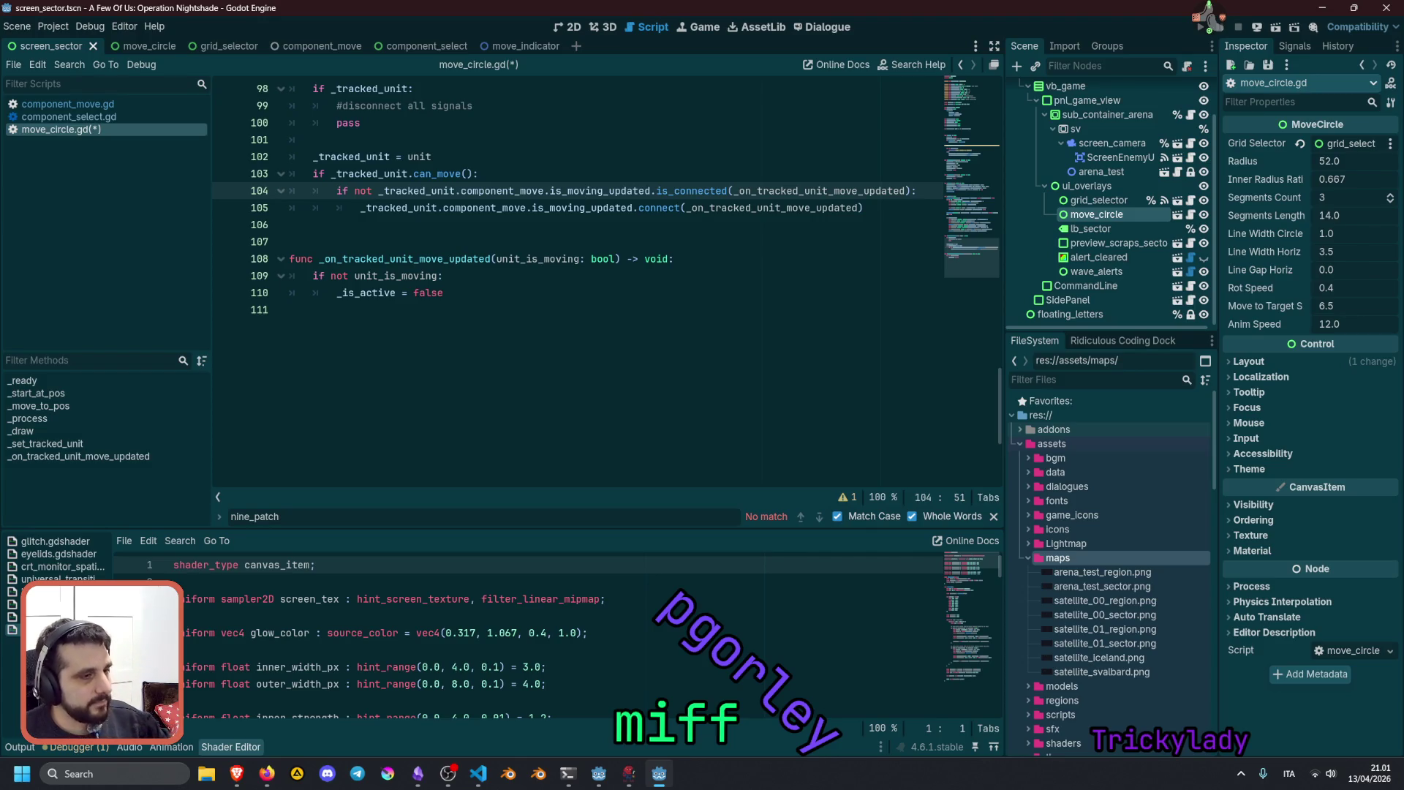
Inspect the _tracked_unit and callback references around the connect call in _set_tracked_unit.
{"action": "left_click", "coordinate": [530, 236]}
{"action": "scroll", "coordinate": [468, 330], "scroll_direction": "up", "scroll_amount": 2}
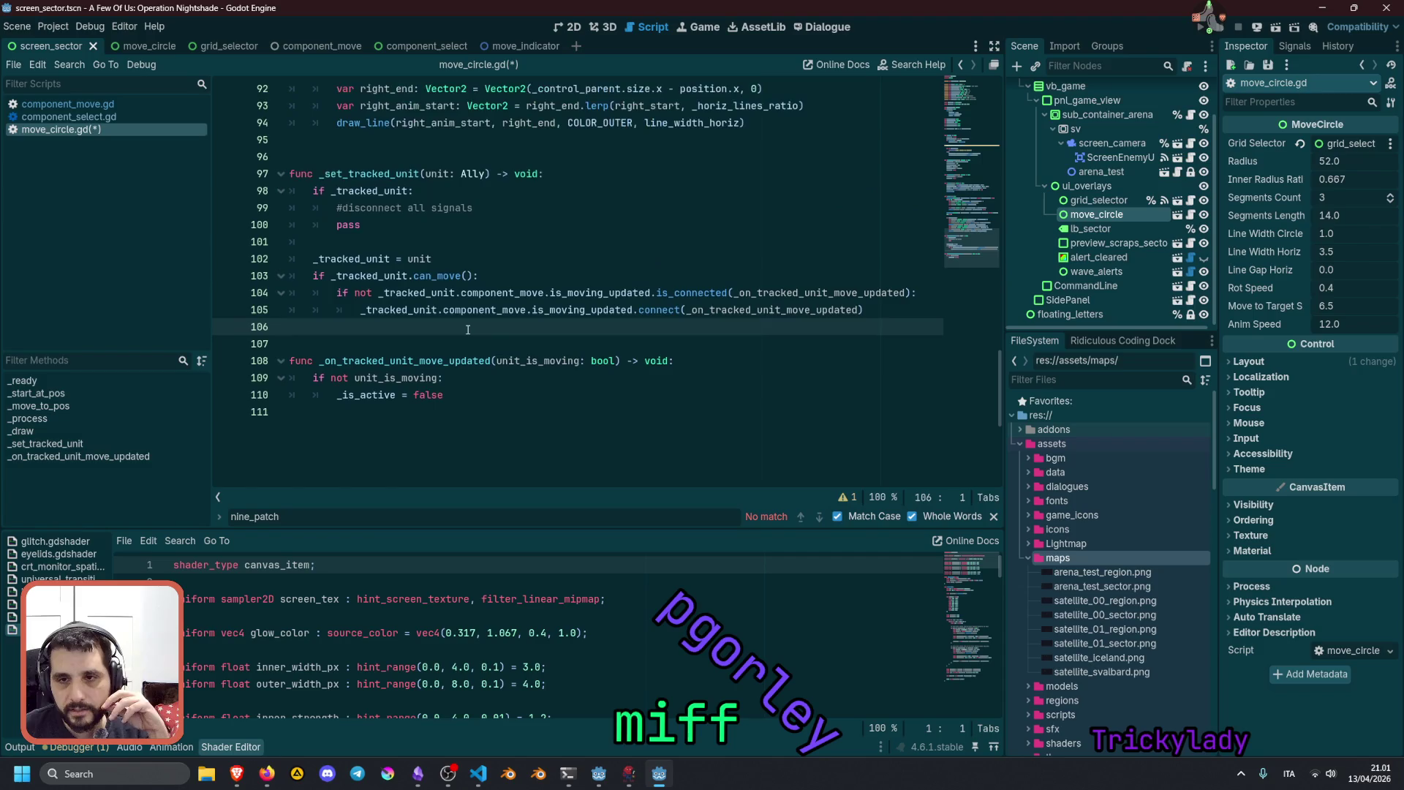
{"action": "double_click", "coordinate": [747, 310]}
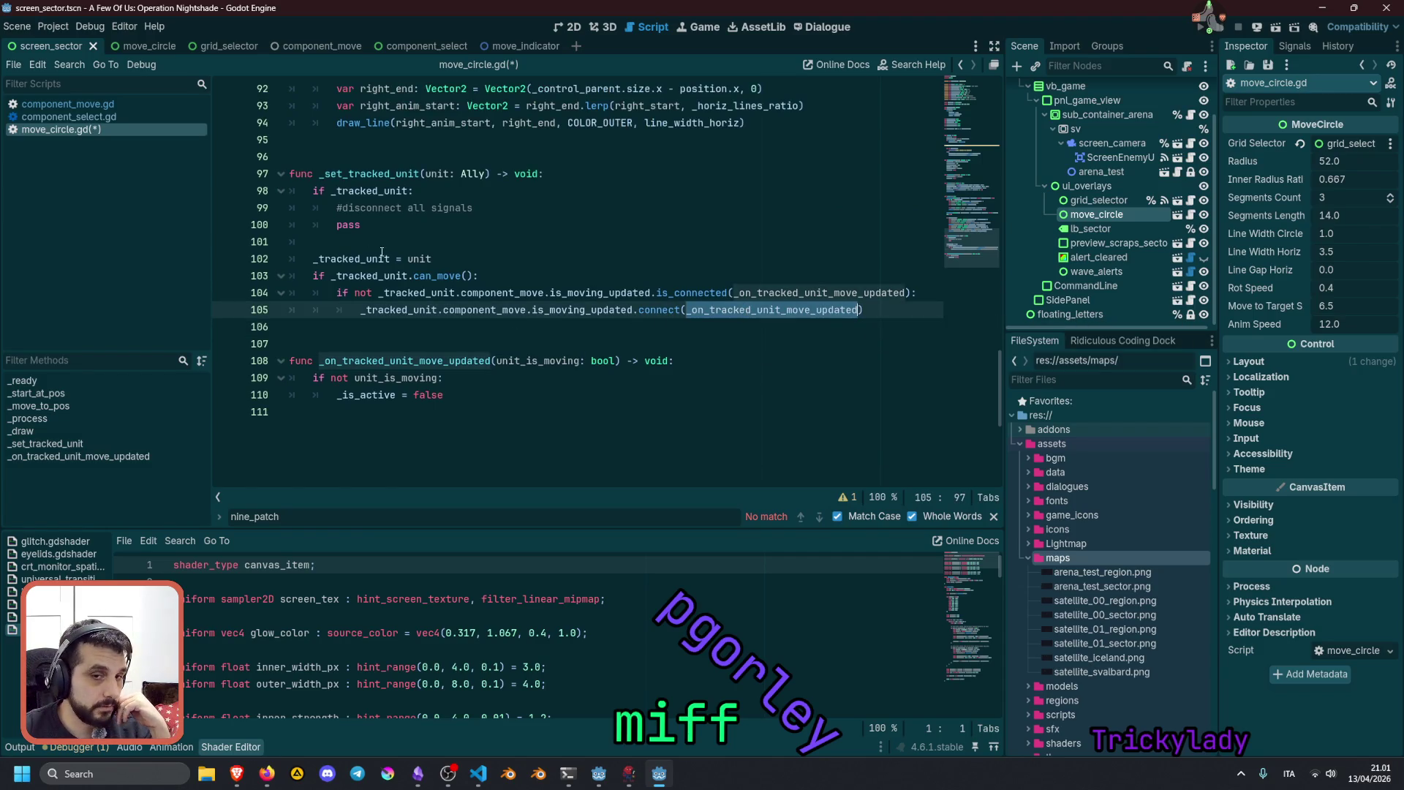
{"action": "double_click", "coordinate": [427, 292]}
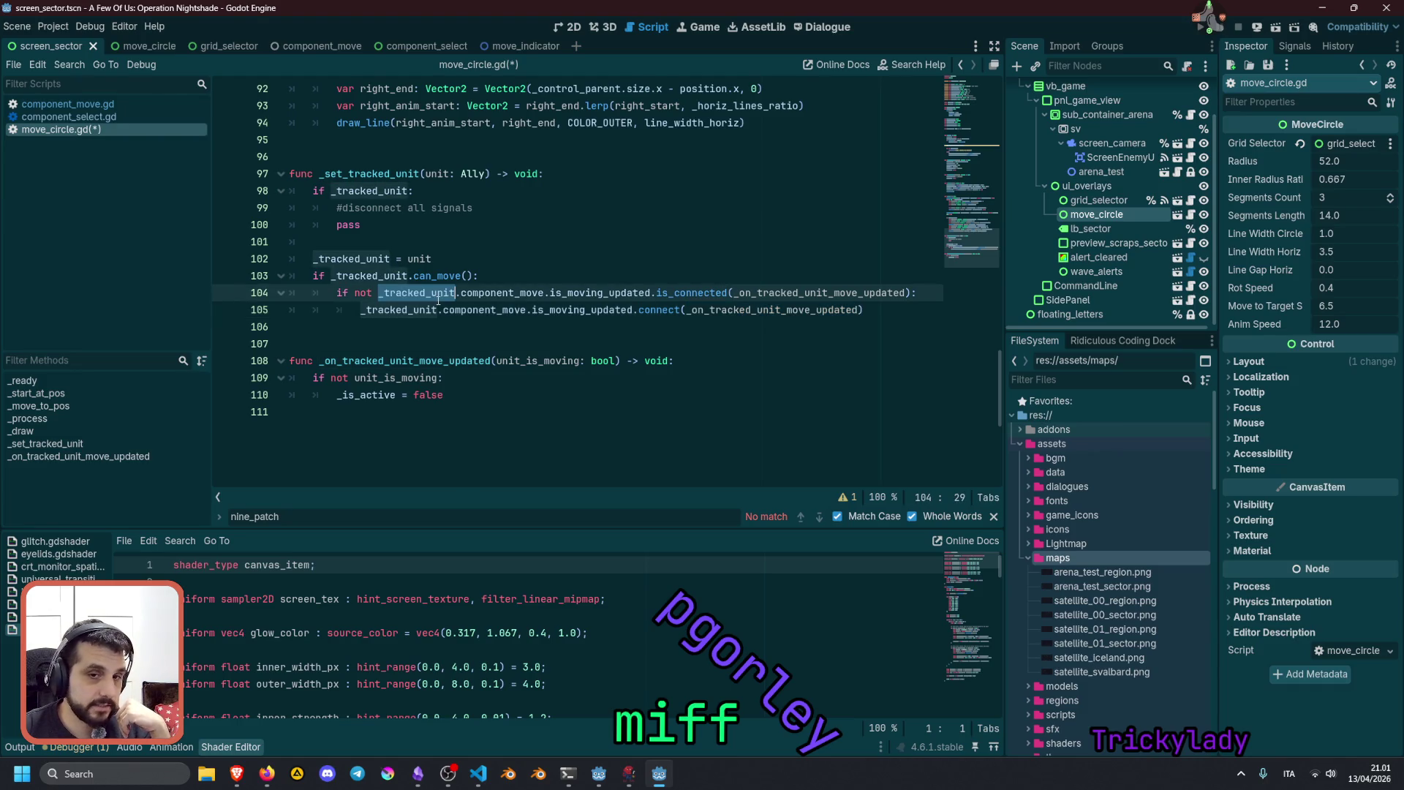
{"action": "left_click", "coordinate": [781, 303]}
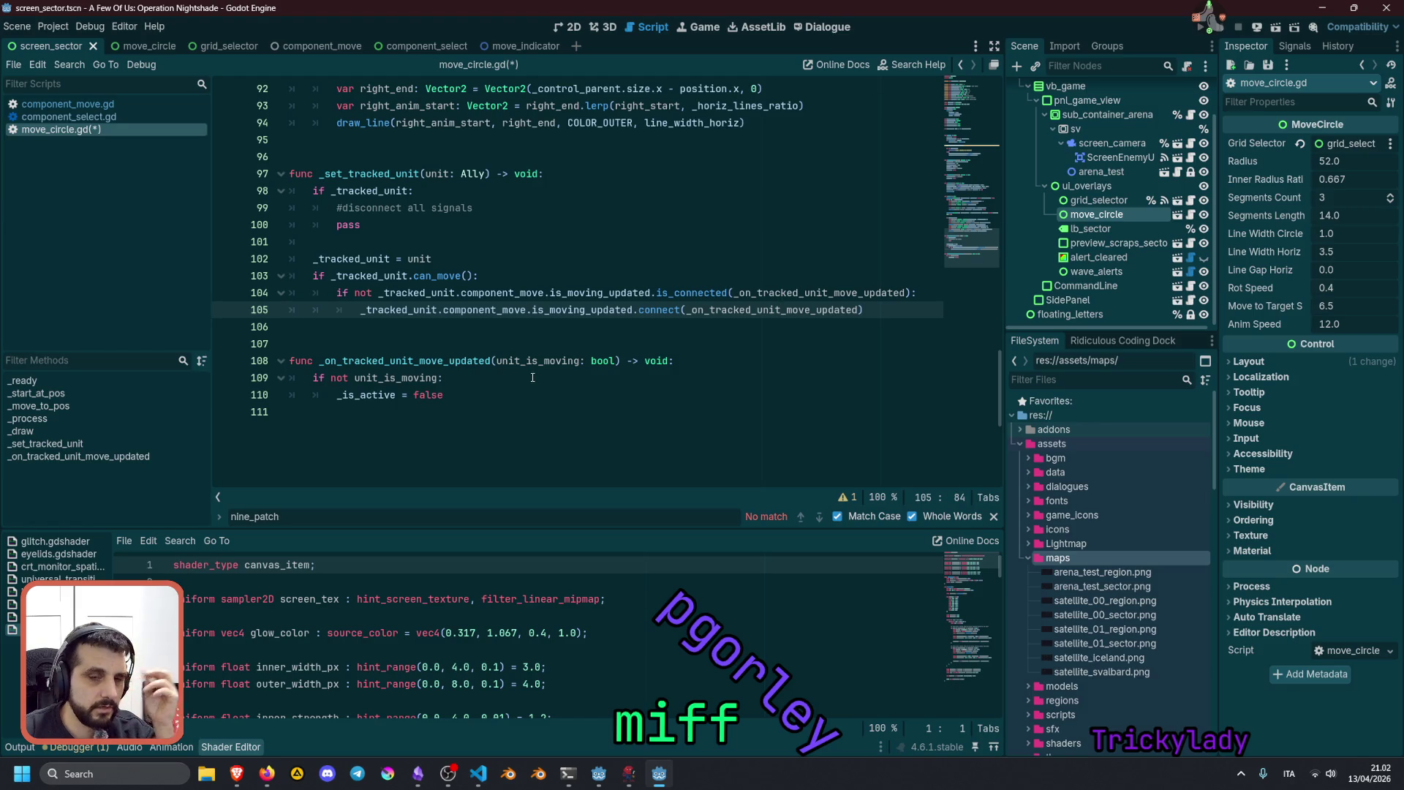
Add a new line after the connect call containing '_tracked_unit'.
{"action": "left_click", "coordinate": [397, 277]}
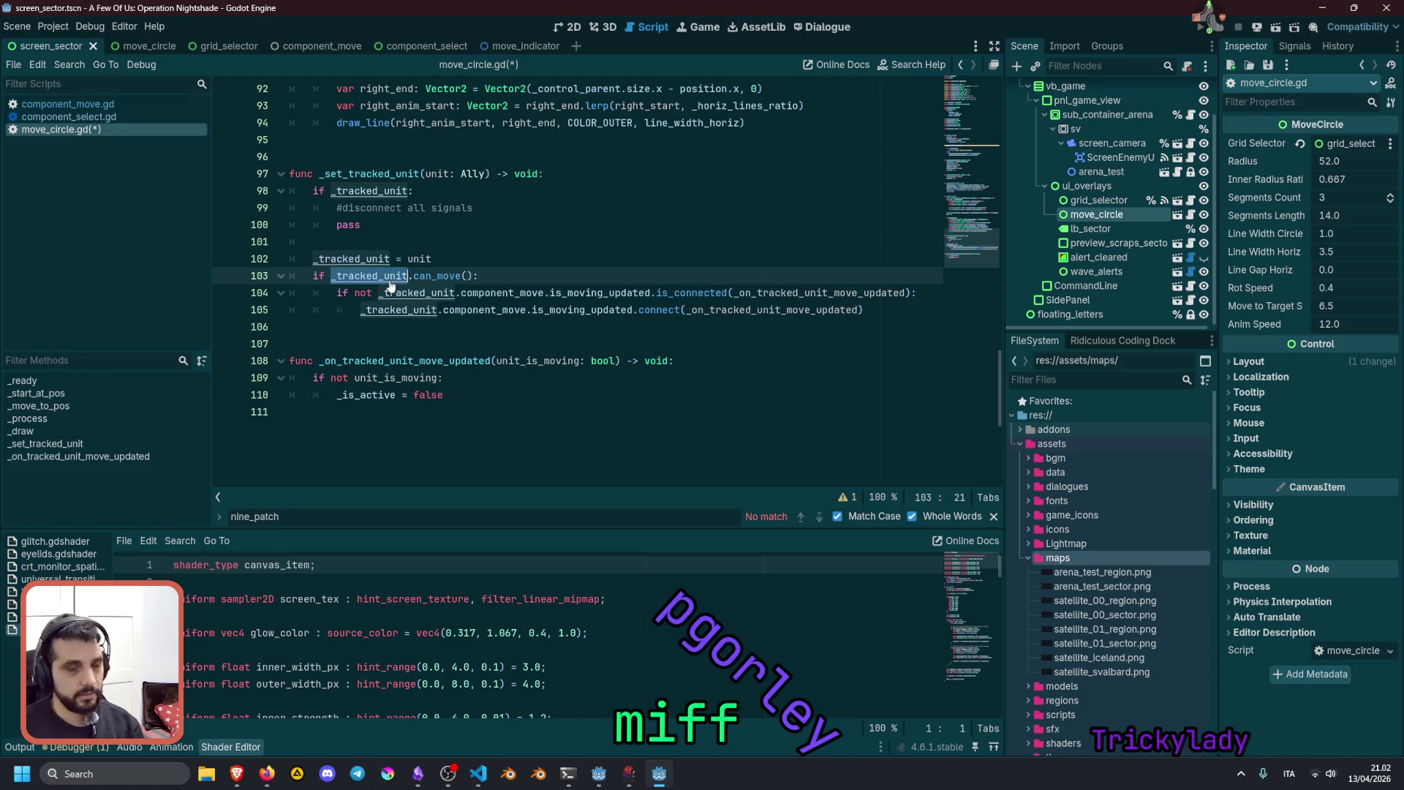
{"action": "key", "text": "Down"}
{"action": "key", "text": "Down"}
{"action": "key", "text": "End"}
{"action": "key", "text": "Return"}
{"action": "key", "text": "BackSpace"}
{"action": "type", "text": "_tracked_unit"}
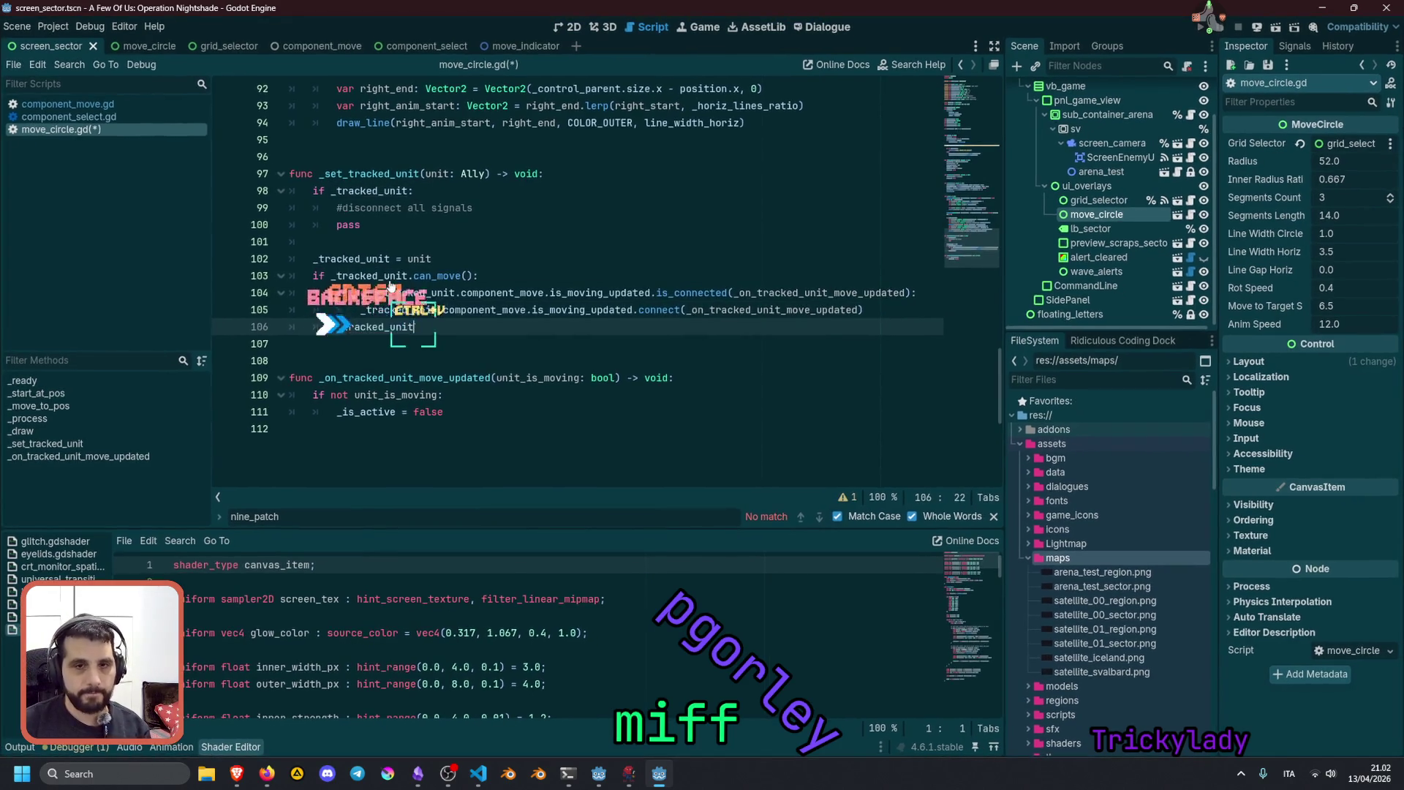
{"action": "key", "text": "Home"}
{"action": "key", "text": "End"}
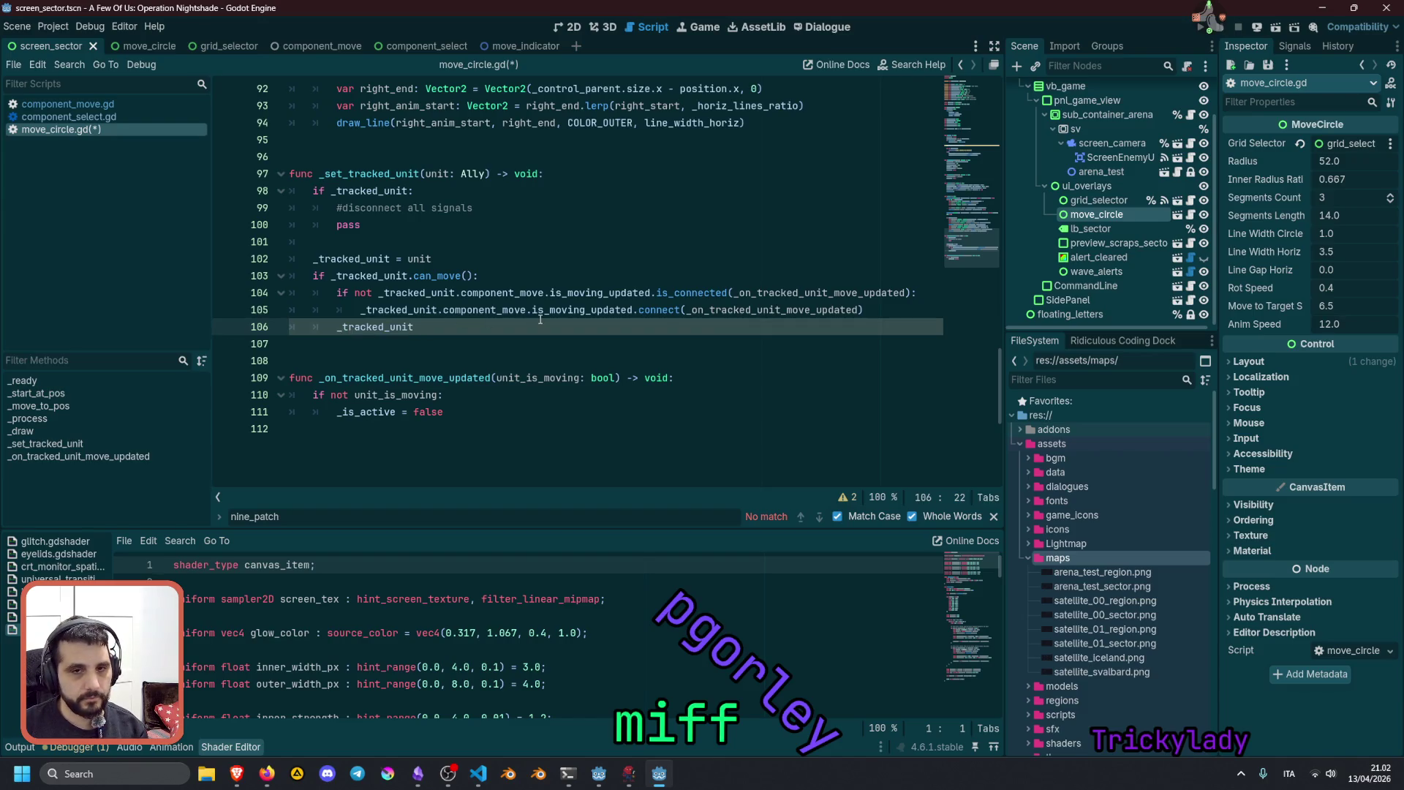
{"action": "key", "text": "Home"}
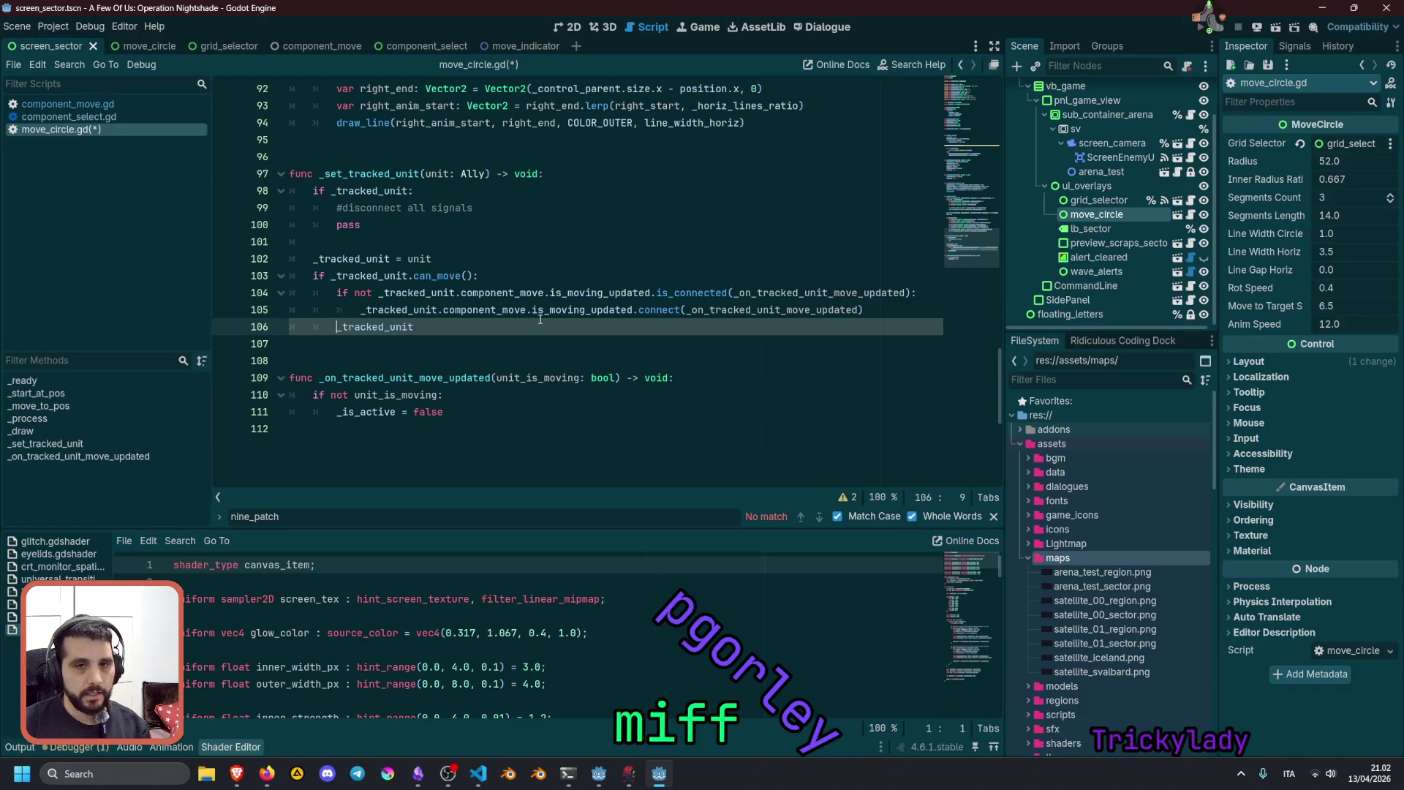
Declare 'var component: ComponentMove = _tracked_unit.component_move' above the is_connected check.
{"action": "key", "text": "Up"}
{"action": "key", "text": "Up"}
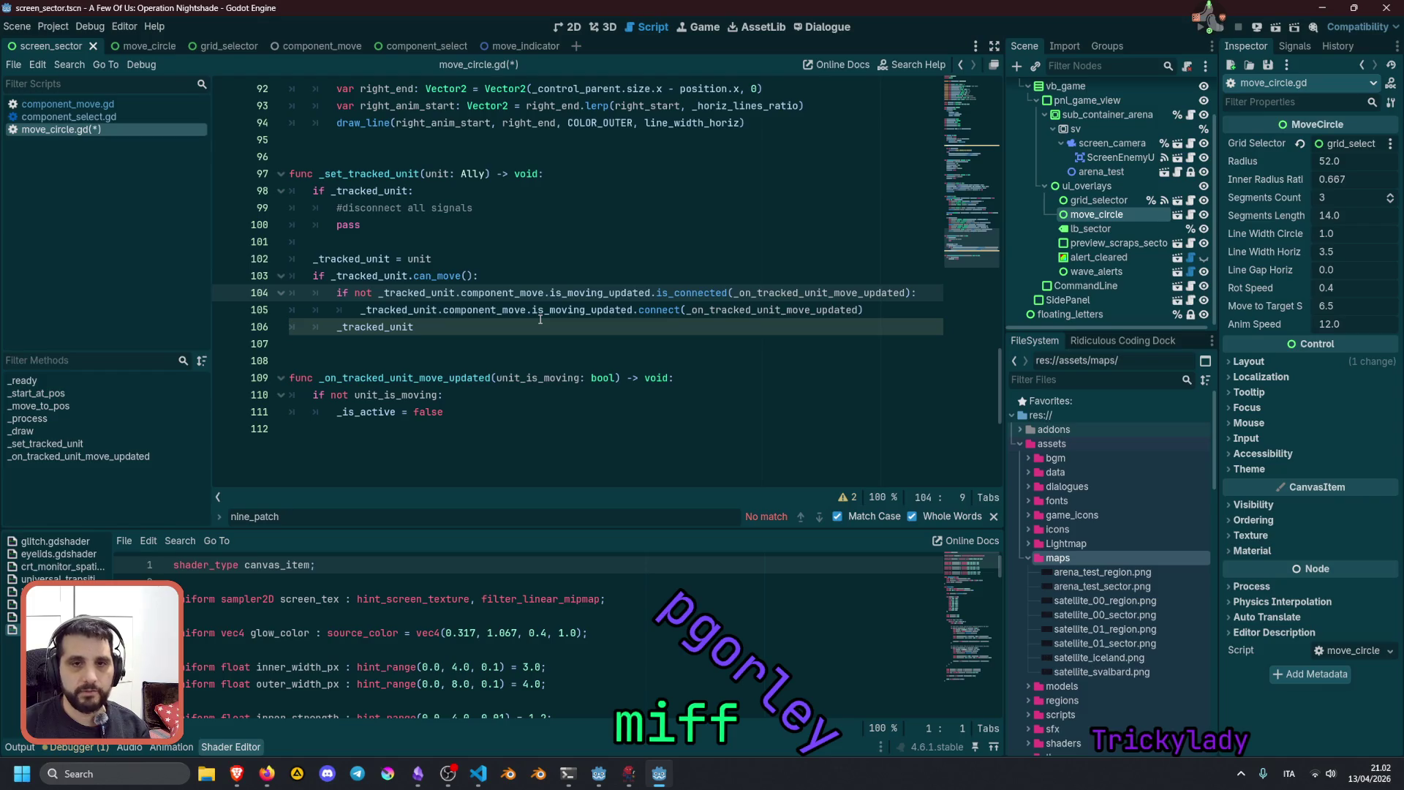
{"action": "key", "text": "Up"}
{"action": "key", "text": "End"}
{"action": "key", "text": "Return"}
{"action": "type", "text": "var "}
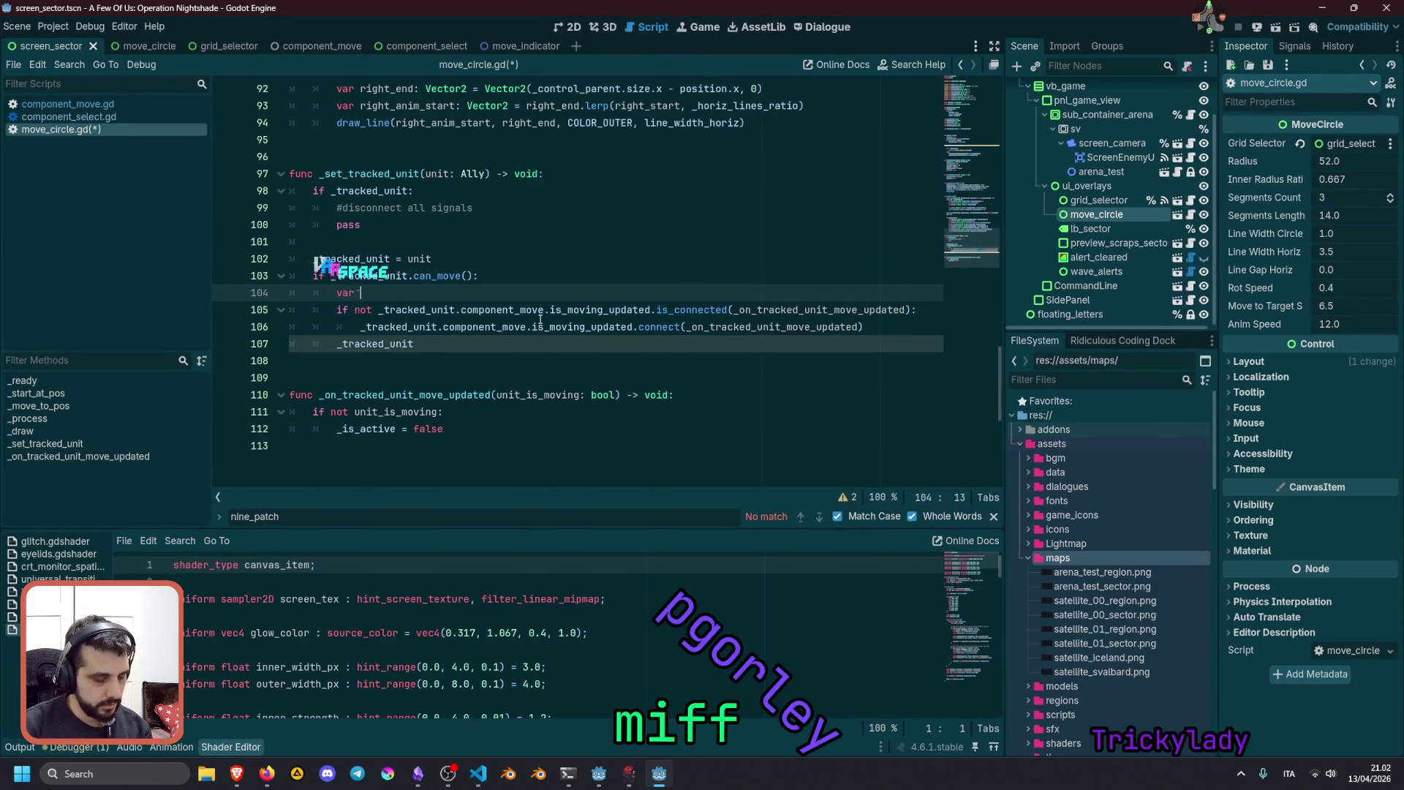
{"action": "type", "text": "componen"}
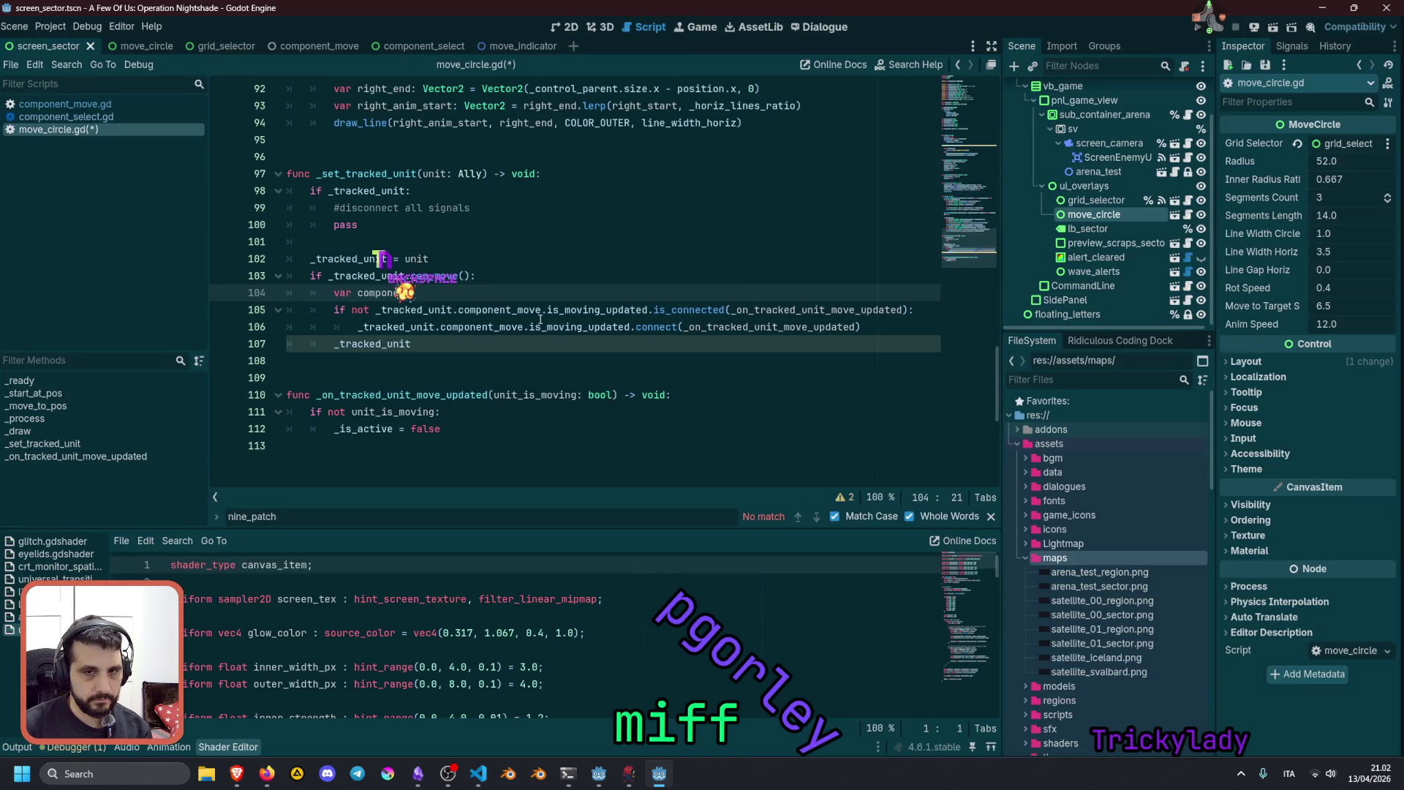
{"action": "type", "text": "t"}
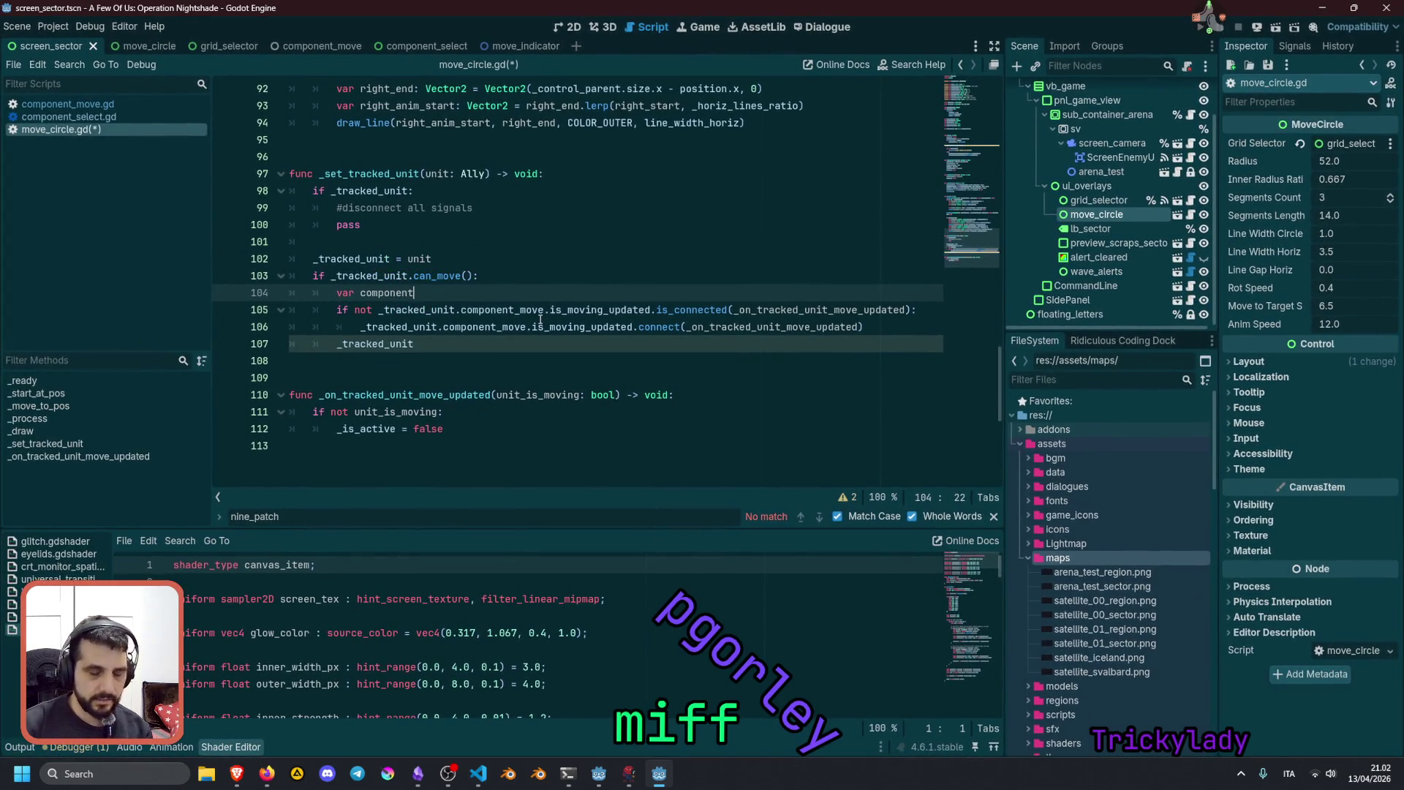
{"action": "type", "text": ": "}
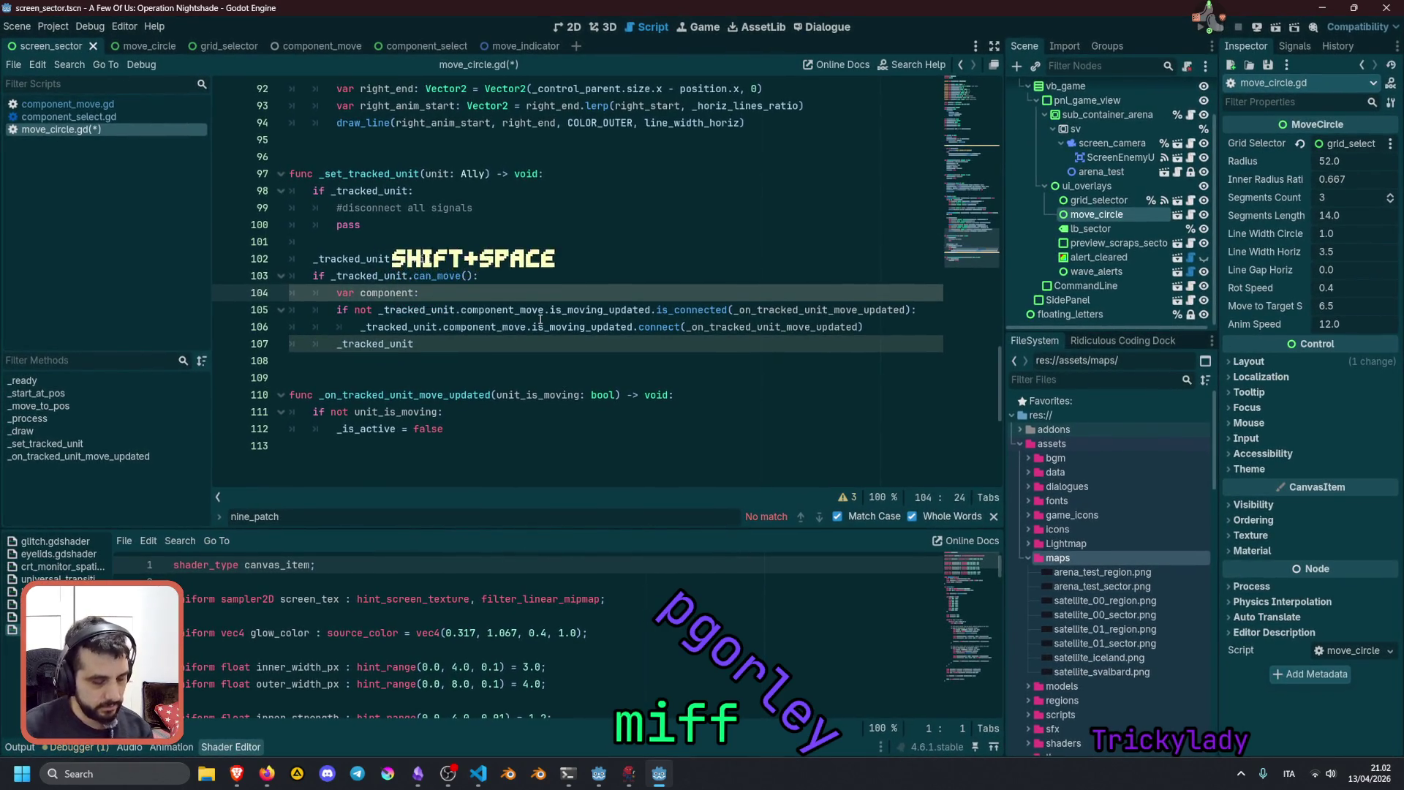
{"action": "type", "text": "Compo"}
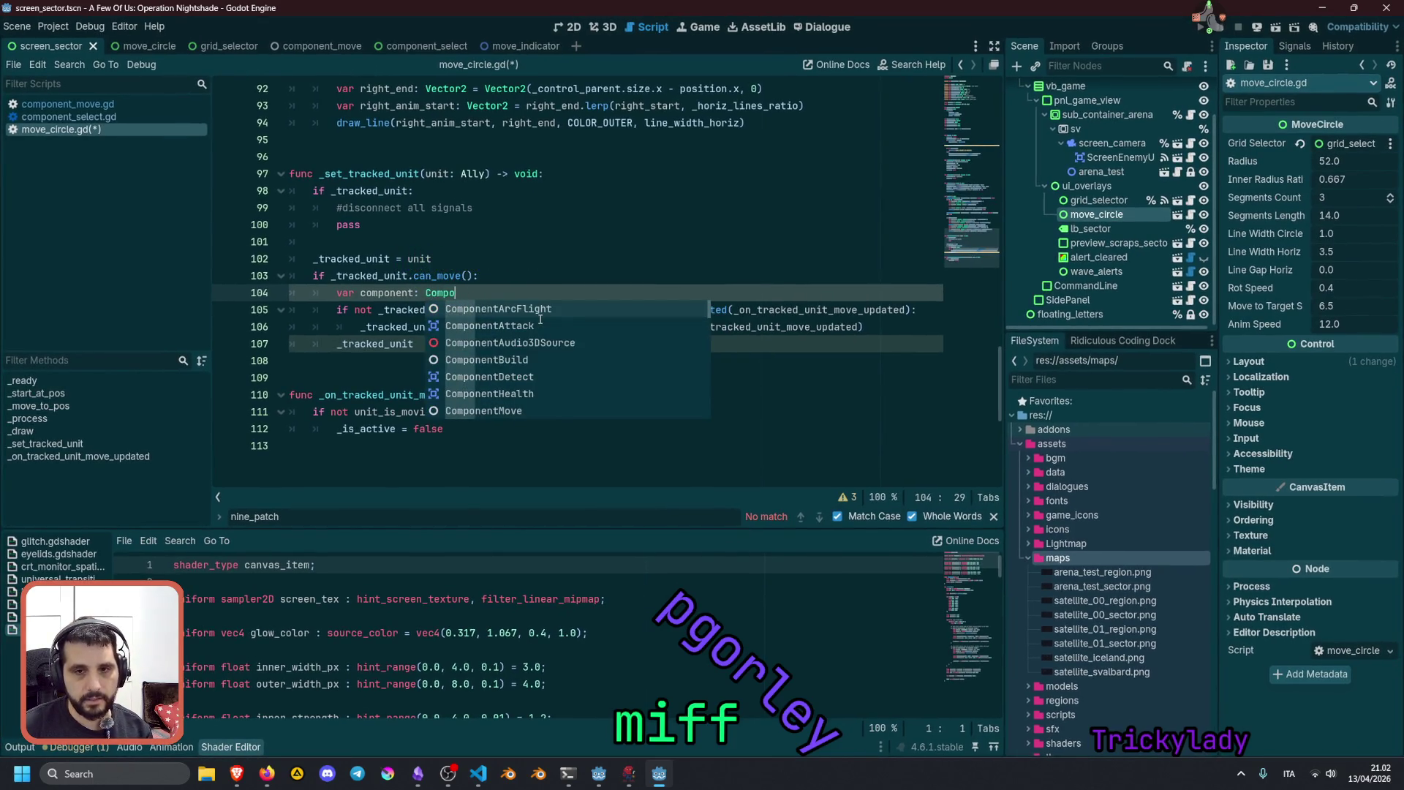
{"action": "type", "text": "nentMove"}
{"action": "key", "text": "Return"}
{"action": "type", "text": "="}
{"action": "key", "text": "ctrl+space"}
{"action": "key", "text": "Escape"}
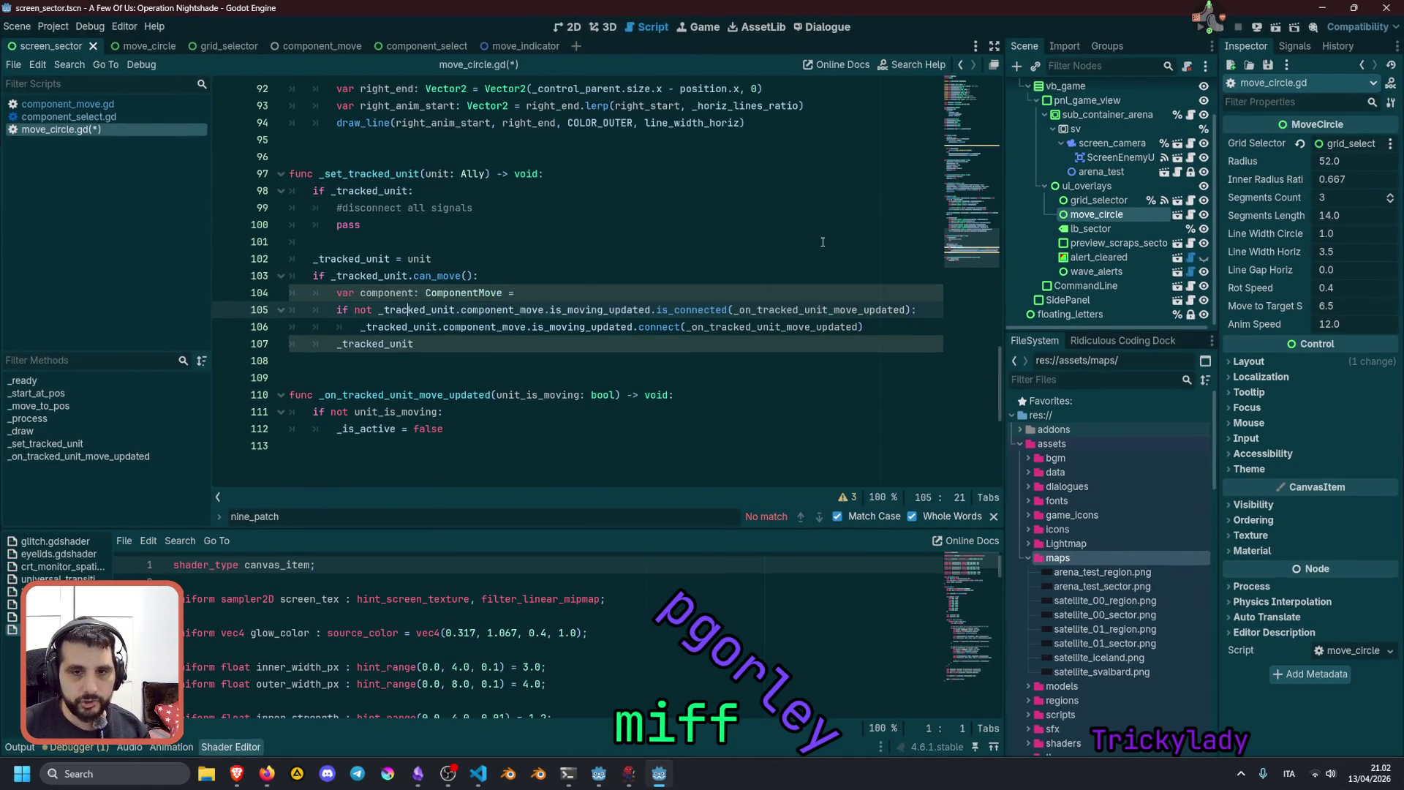
{"action": "key", "text": "ctrl+shift+Right"}
{"action": "key", "text": "ctrl+shift+Right"}
{"action": "key", "text": "ctrl+shift+Right"}
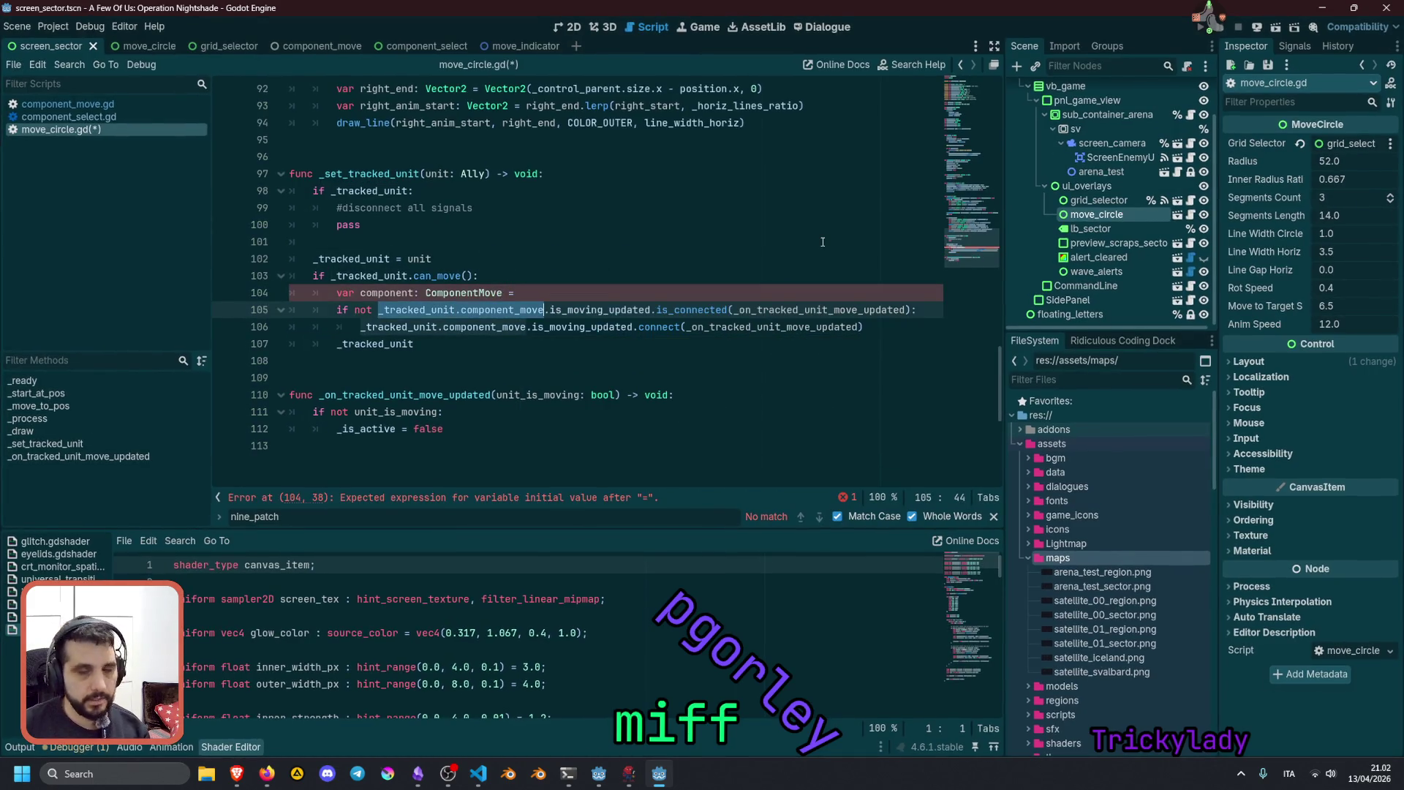
{"action": "key", "text": "ctrl+c"}
{"action": "key", "text": "Up"}
{"action": "key", "text": "ctrl+v"}
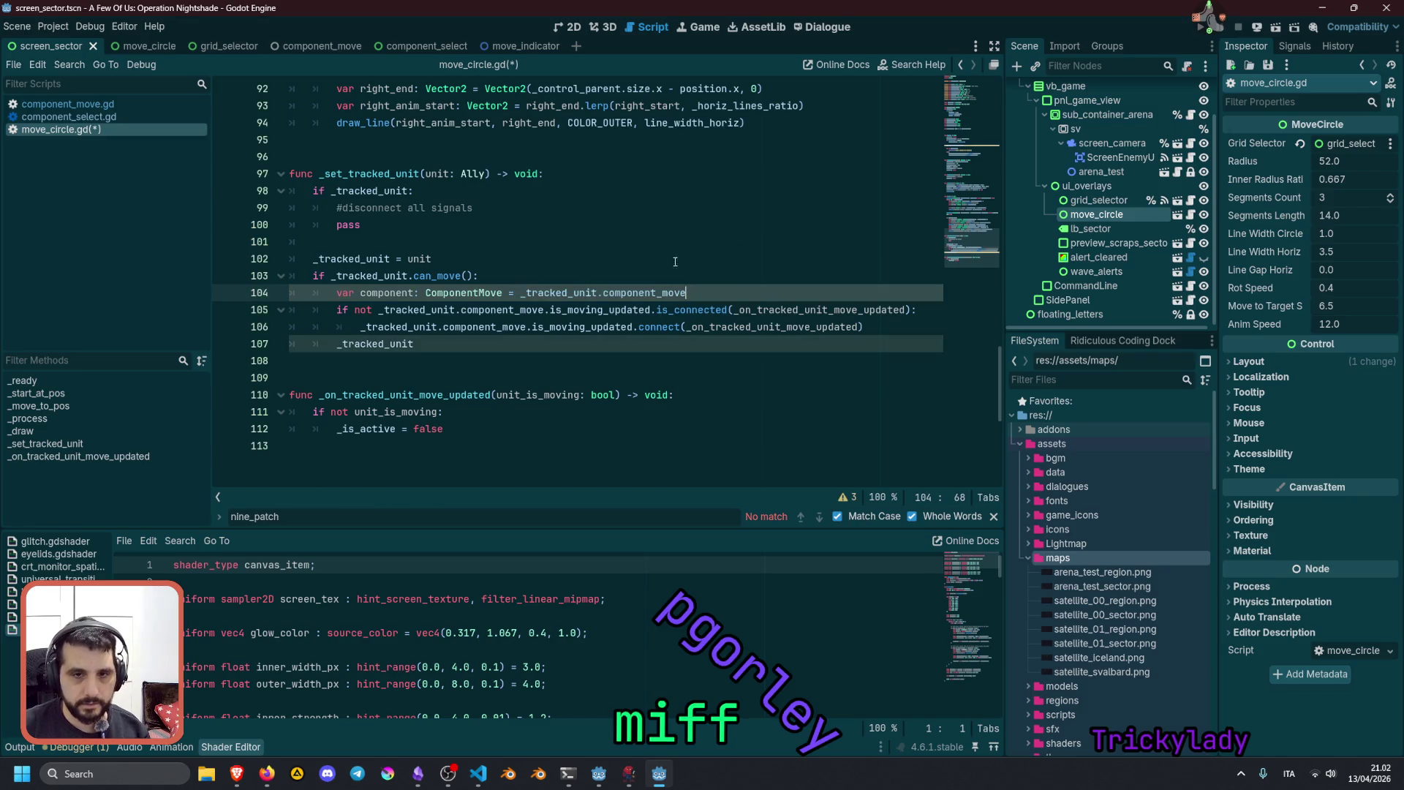
Replace both _tracked_unit.component_move references on lines 105–106 with 'component'.
{"action": "double_click", "coordinate": [393, 291]}
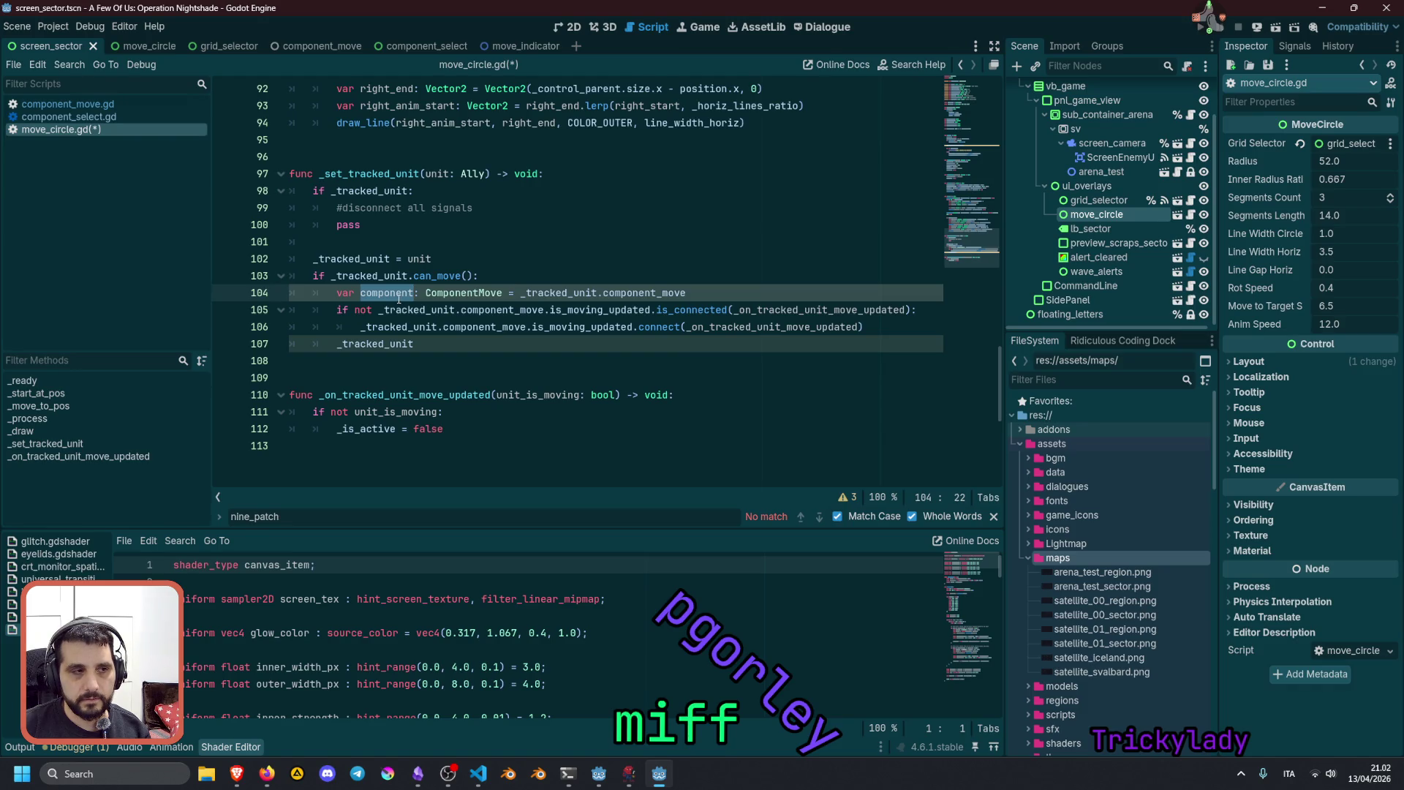
{"action": "key", "text": "Down"}
{"action": "key", "text": "ctrl+Left"}
{"action": "key", "text": "ctrl+shift+Right"}
{"action": "key", "text": "ctrl+shift+Right"}
{"action": "key", "text": "ctrl+shift+Right"}
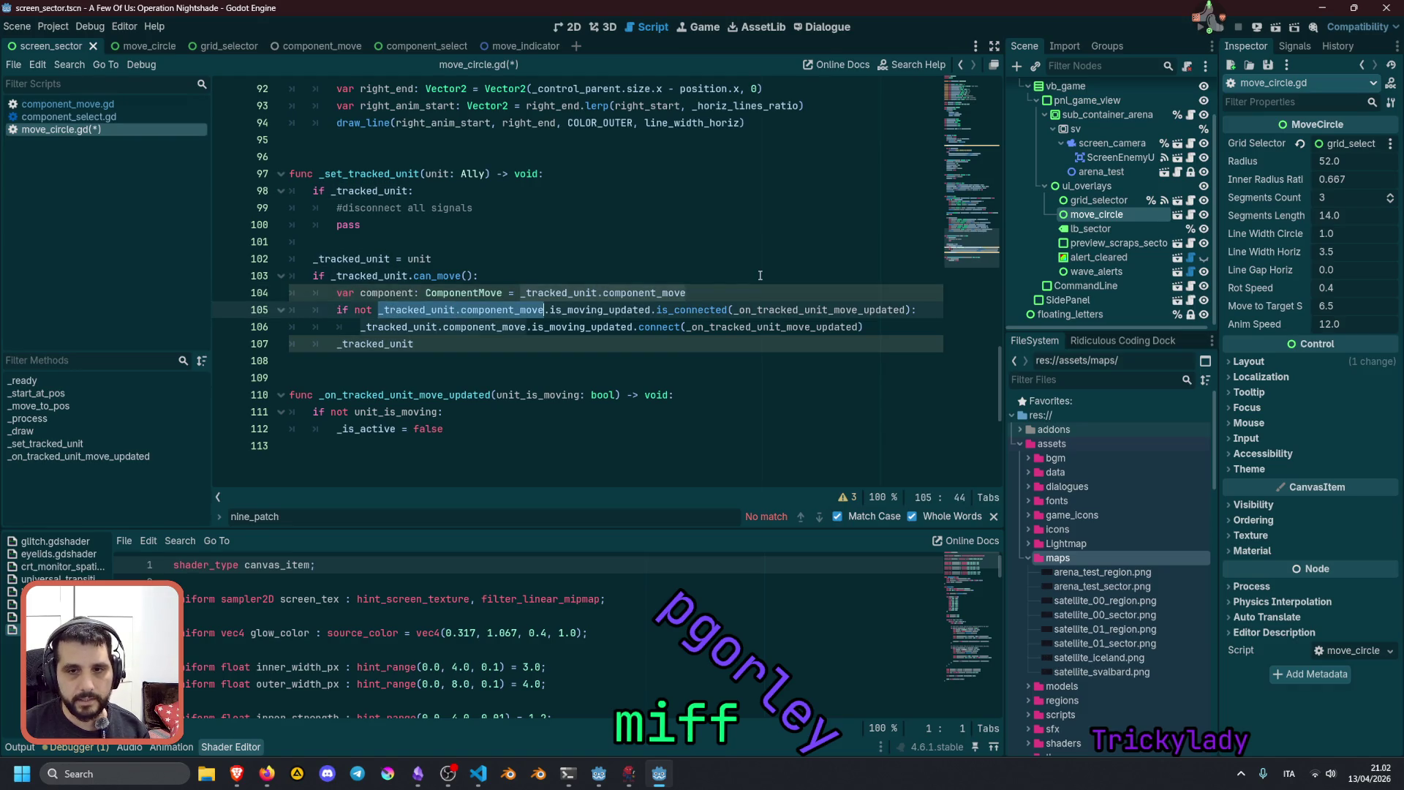
{"action": "key", "text": "ctrl+d"}
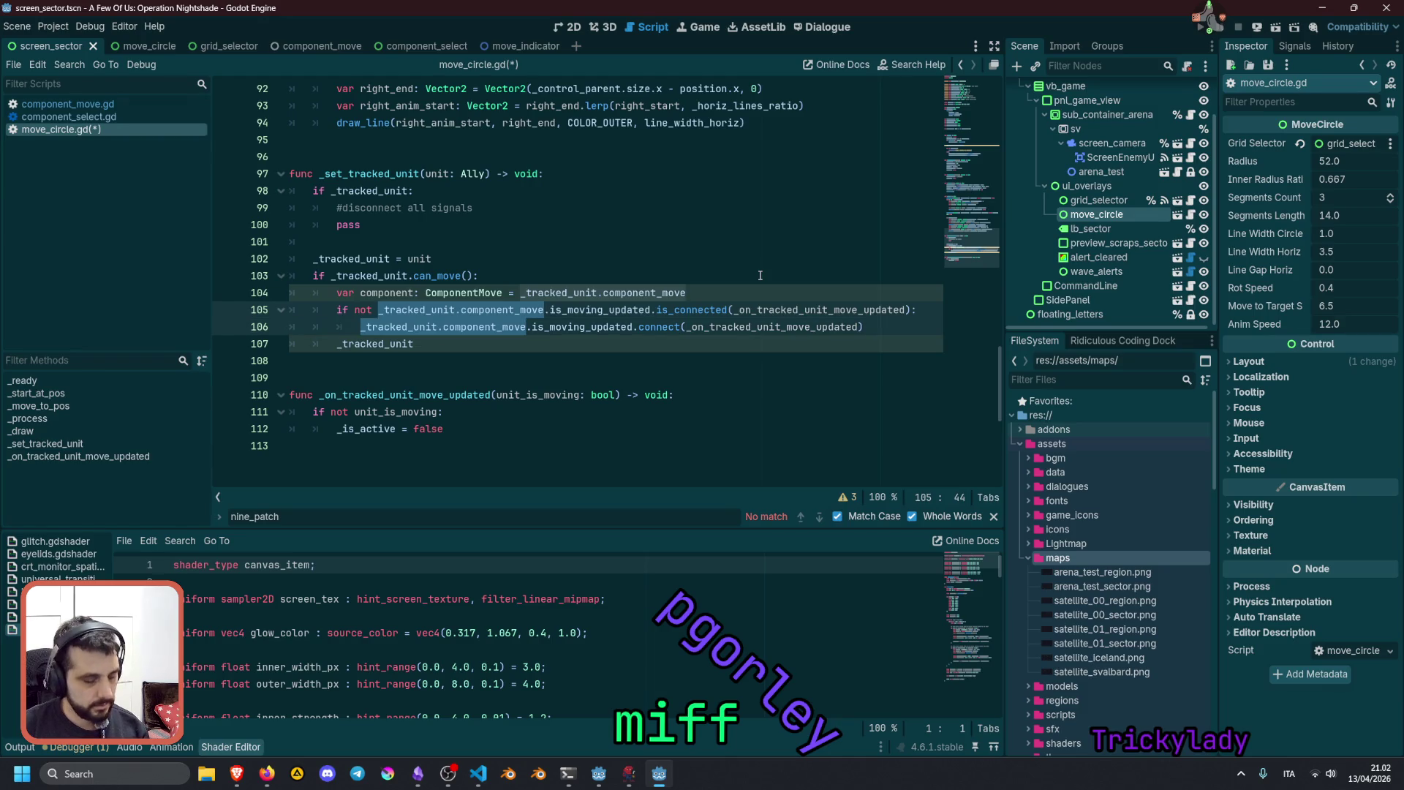
{"action": "key", "text": "ctrl+v"}
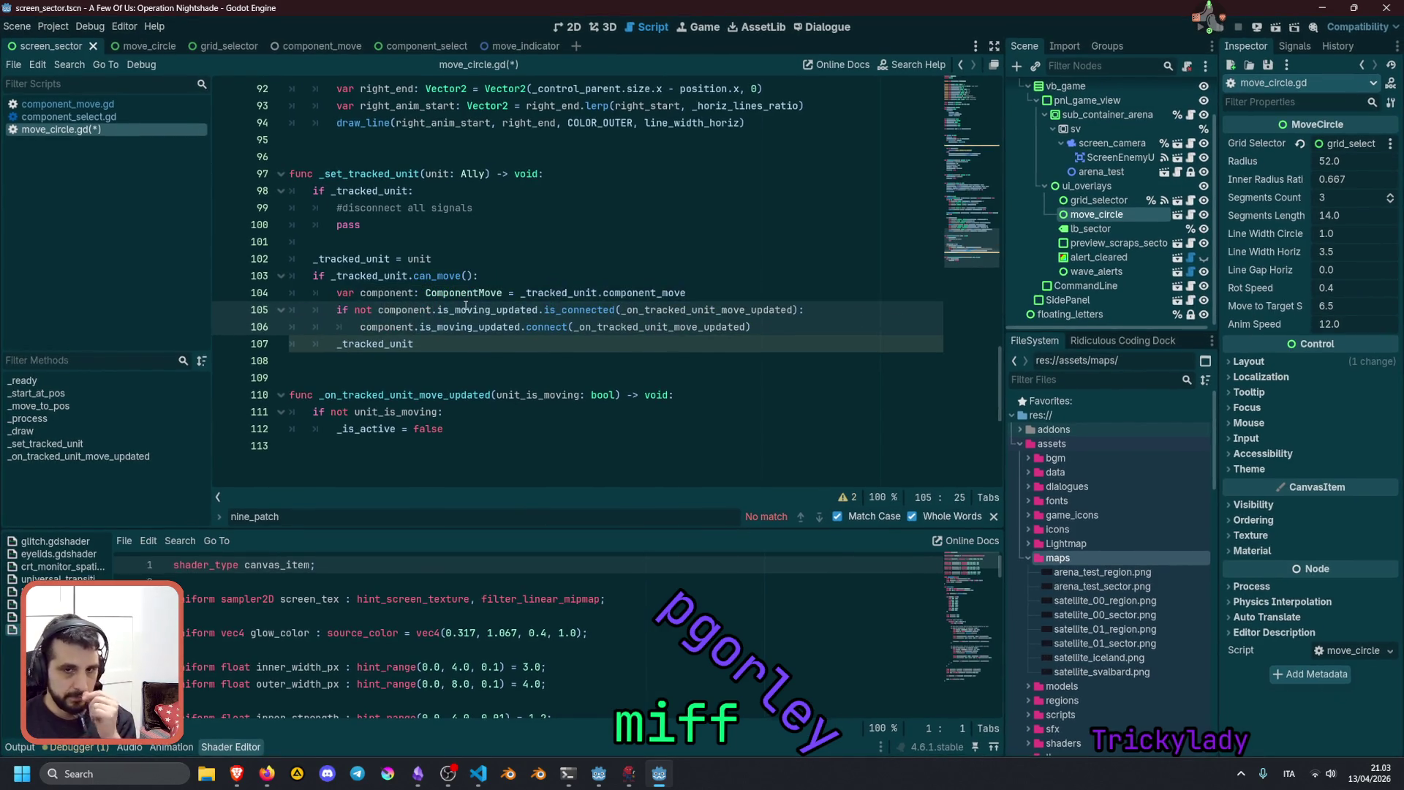
{"action": "left_click", "coordinate": [465, 310]}
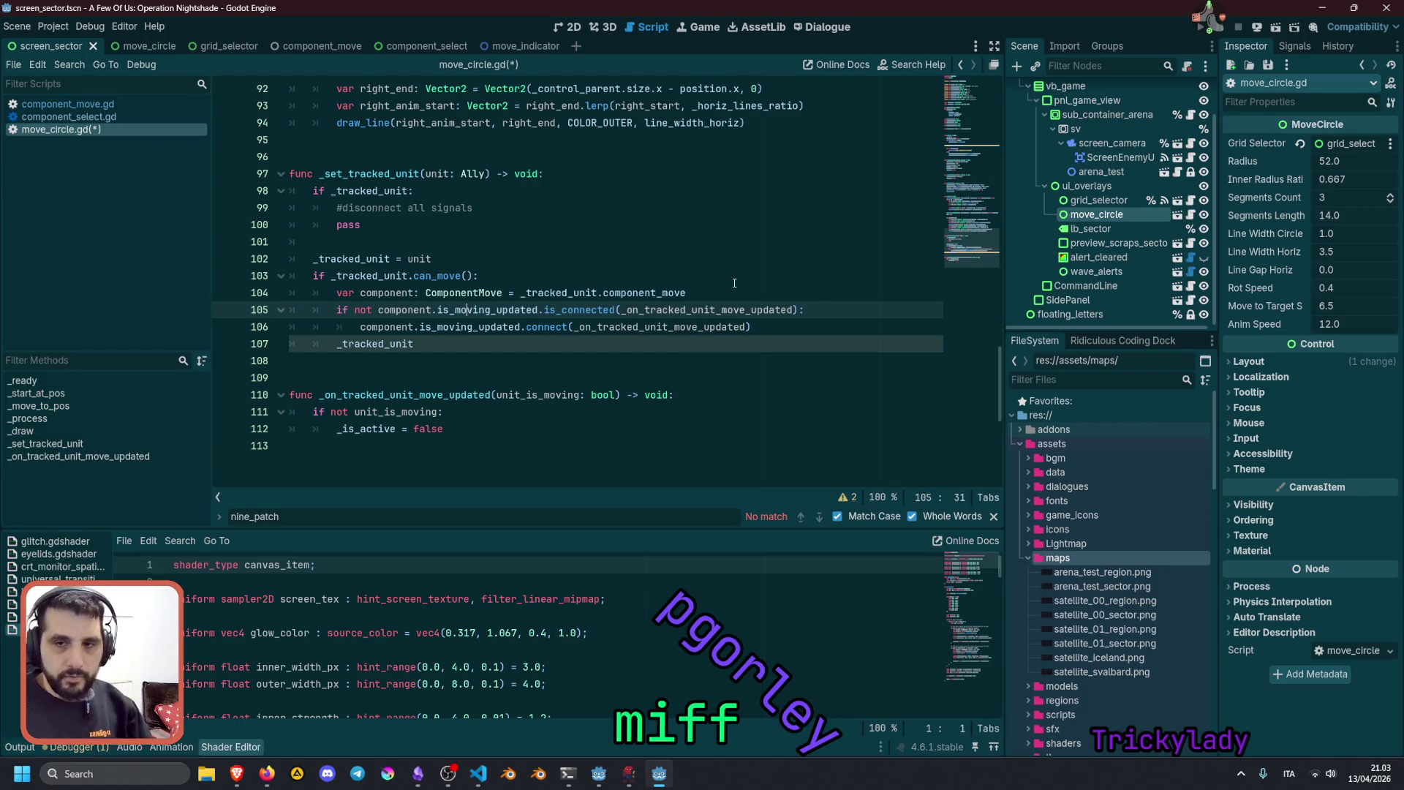
{"action": "double_click", "coordinate": [668, 314]}
{"action": "double_click", "coordinate": [434, 395]}
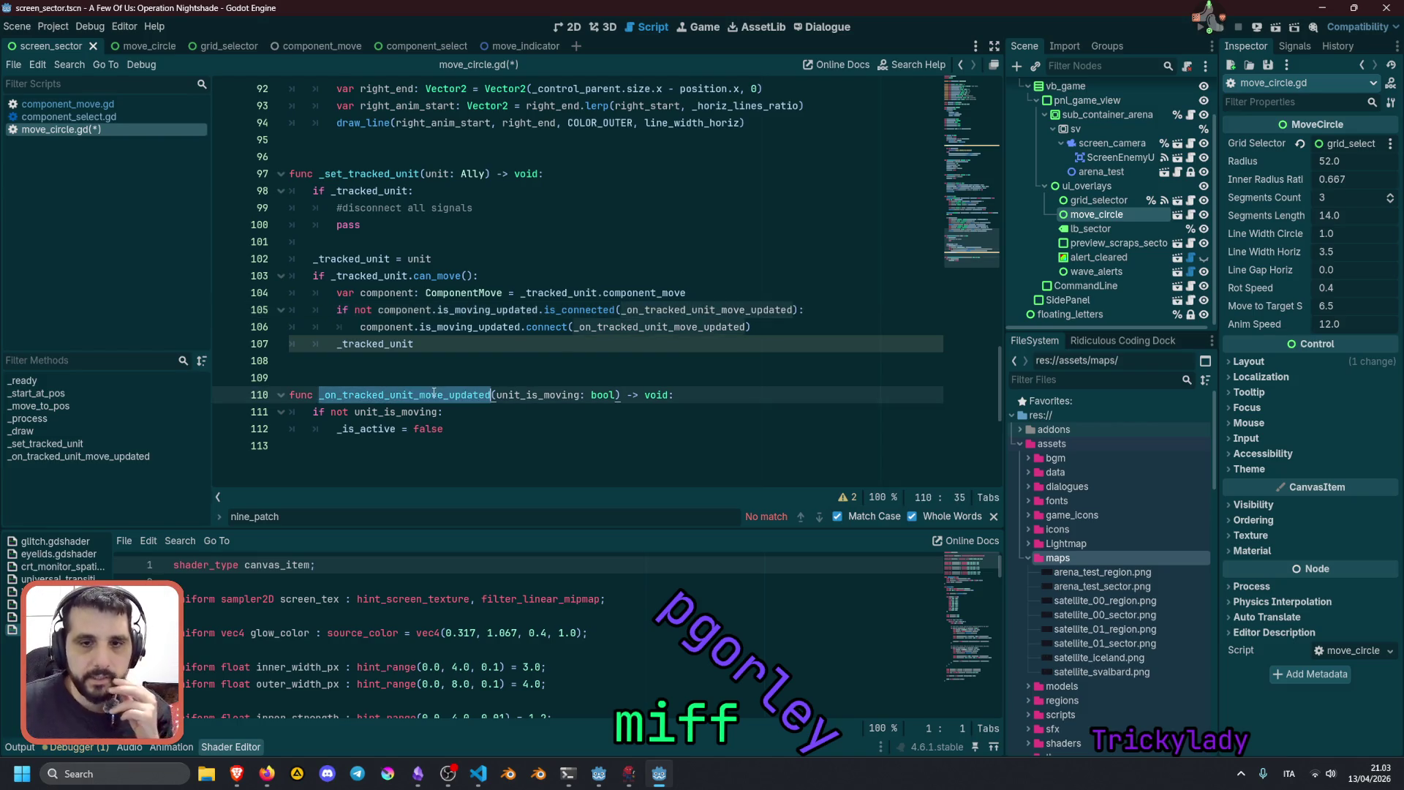
{"action": "double_click", "coordinate": [648, 309]}
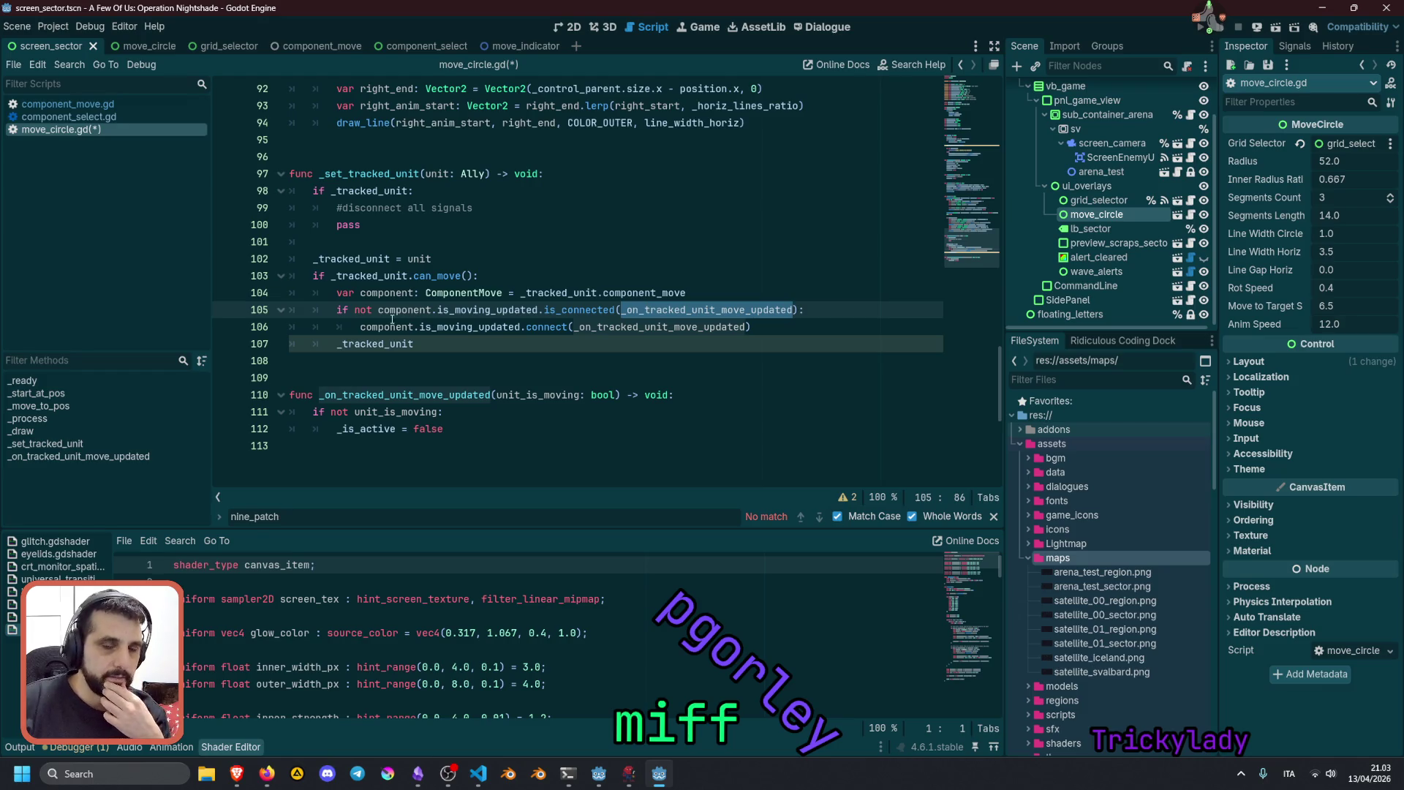
{"action": "double_click", "coordinate": [379, 293]}
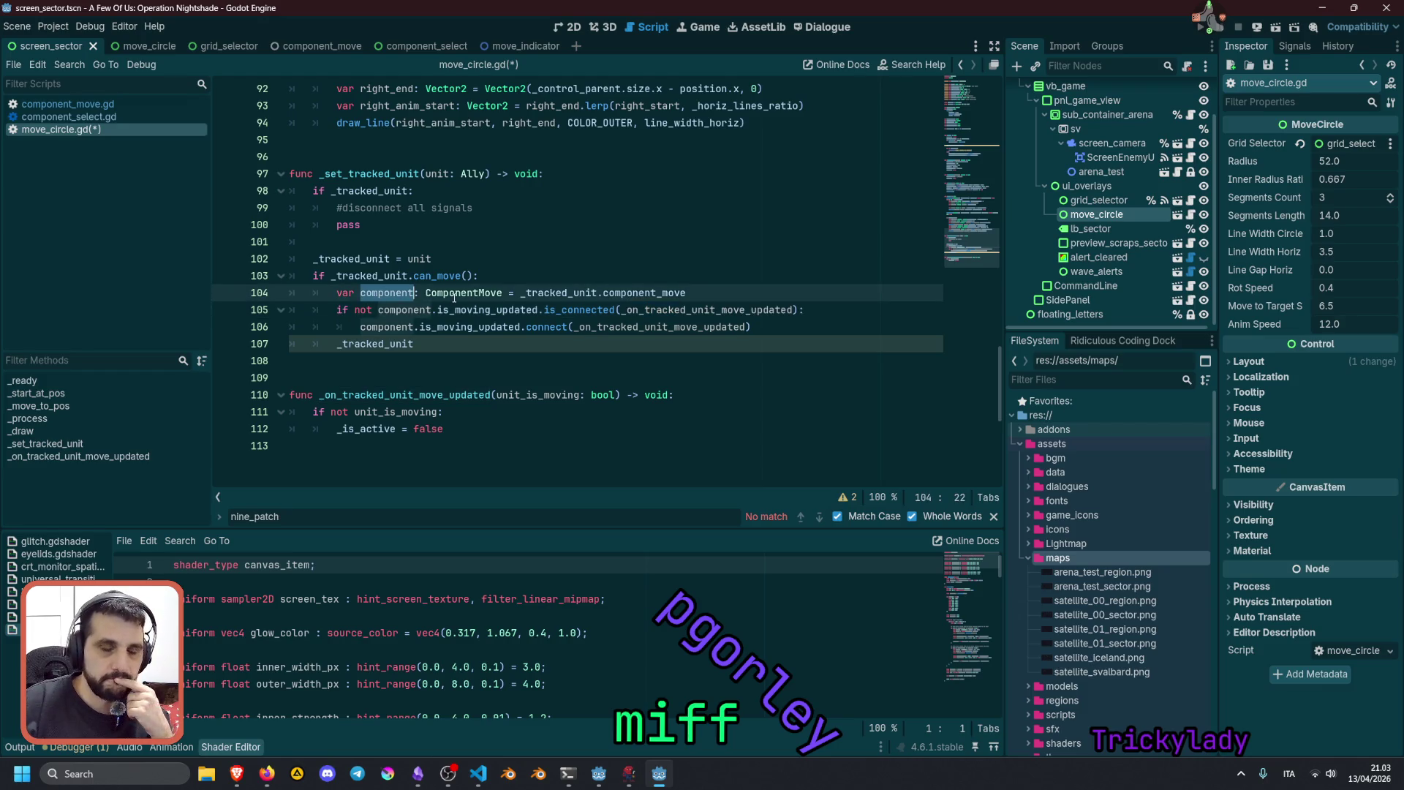
{"action": "double_click", "coordinate": [388, 276]}
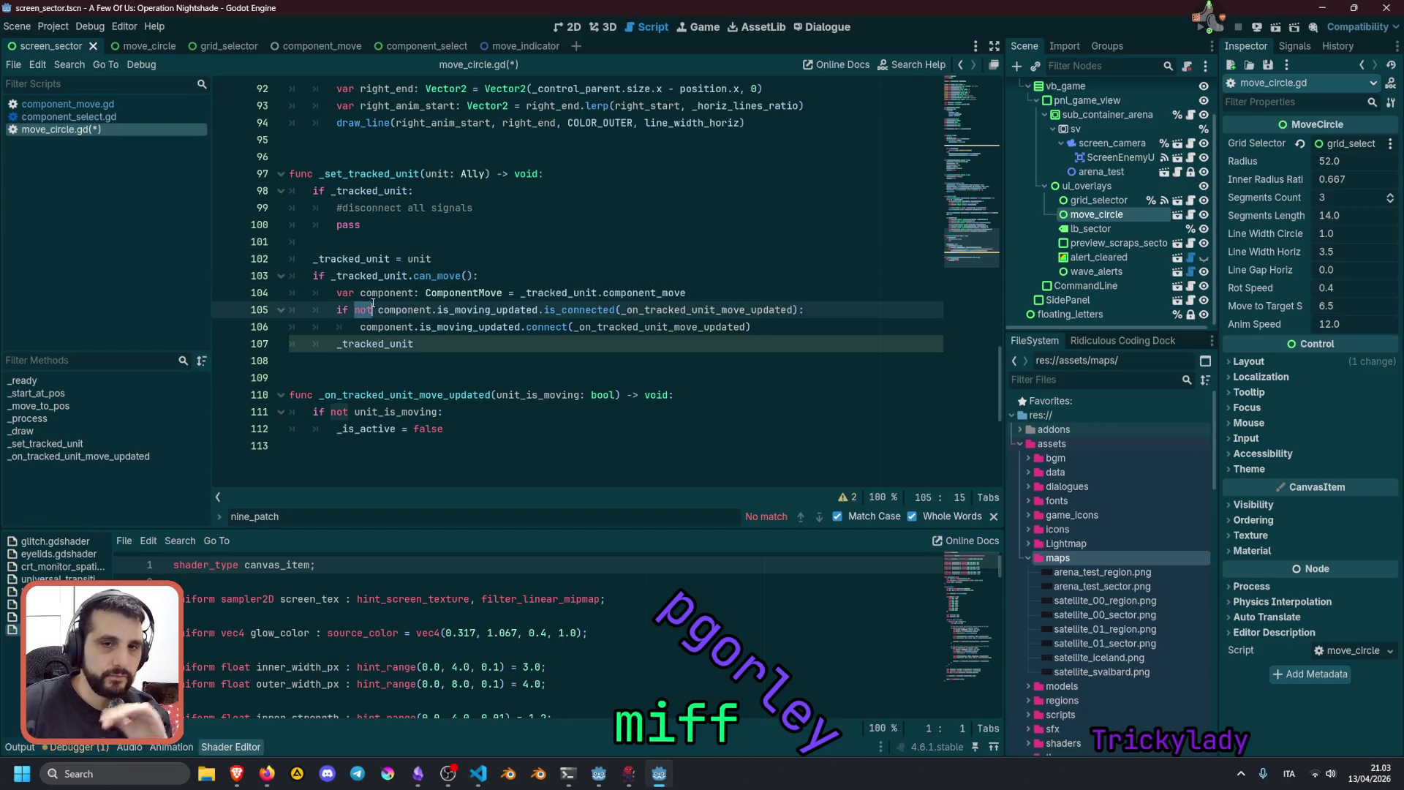
{"action": "left_click", "coordinate": [530, 291]}
{"action": "mouse_move", "coordinate": [531, 286]}
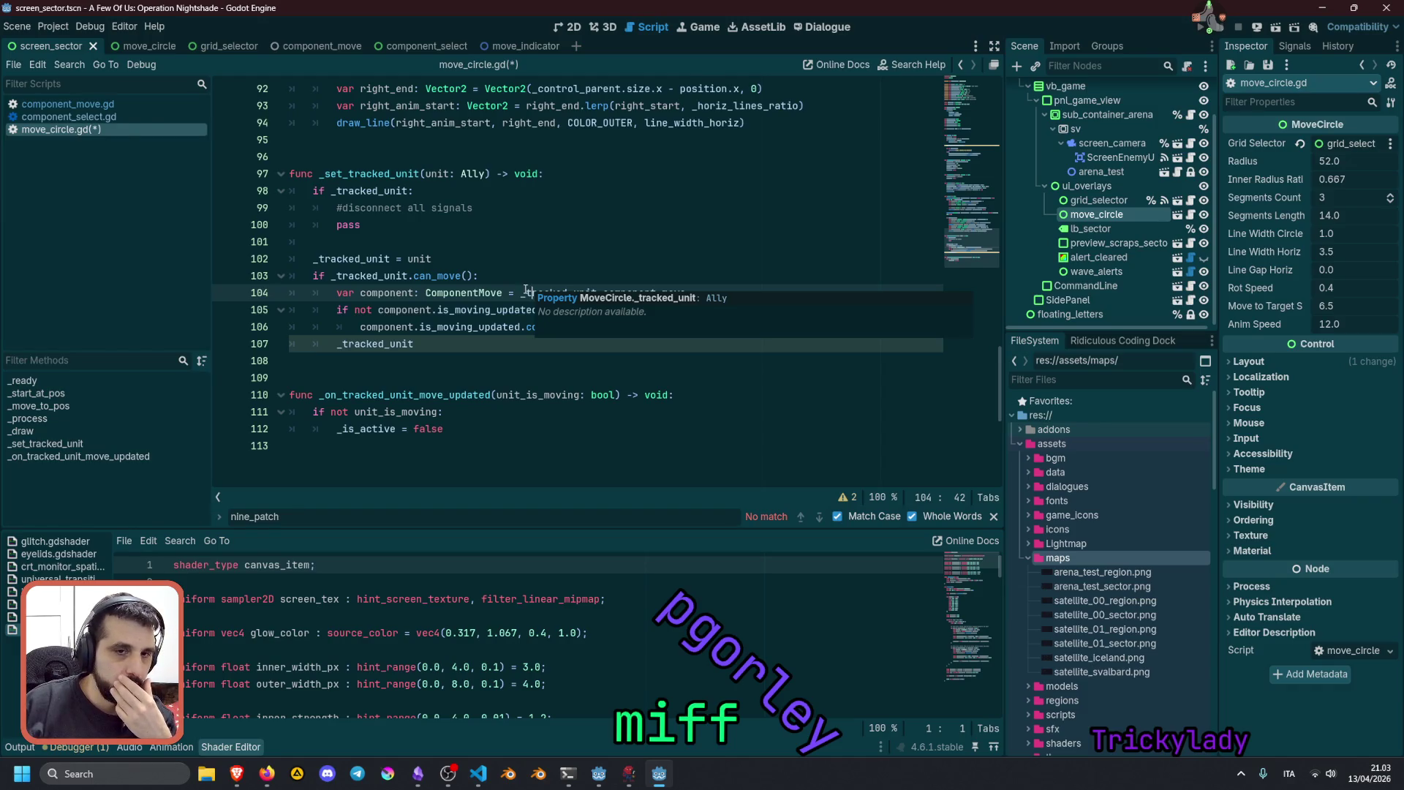
Replace the leftover _tracked_unit line with 'if component.is_moving:'.
{"action": "left_click", "coordinate": [436, 343]}
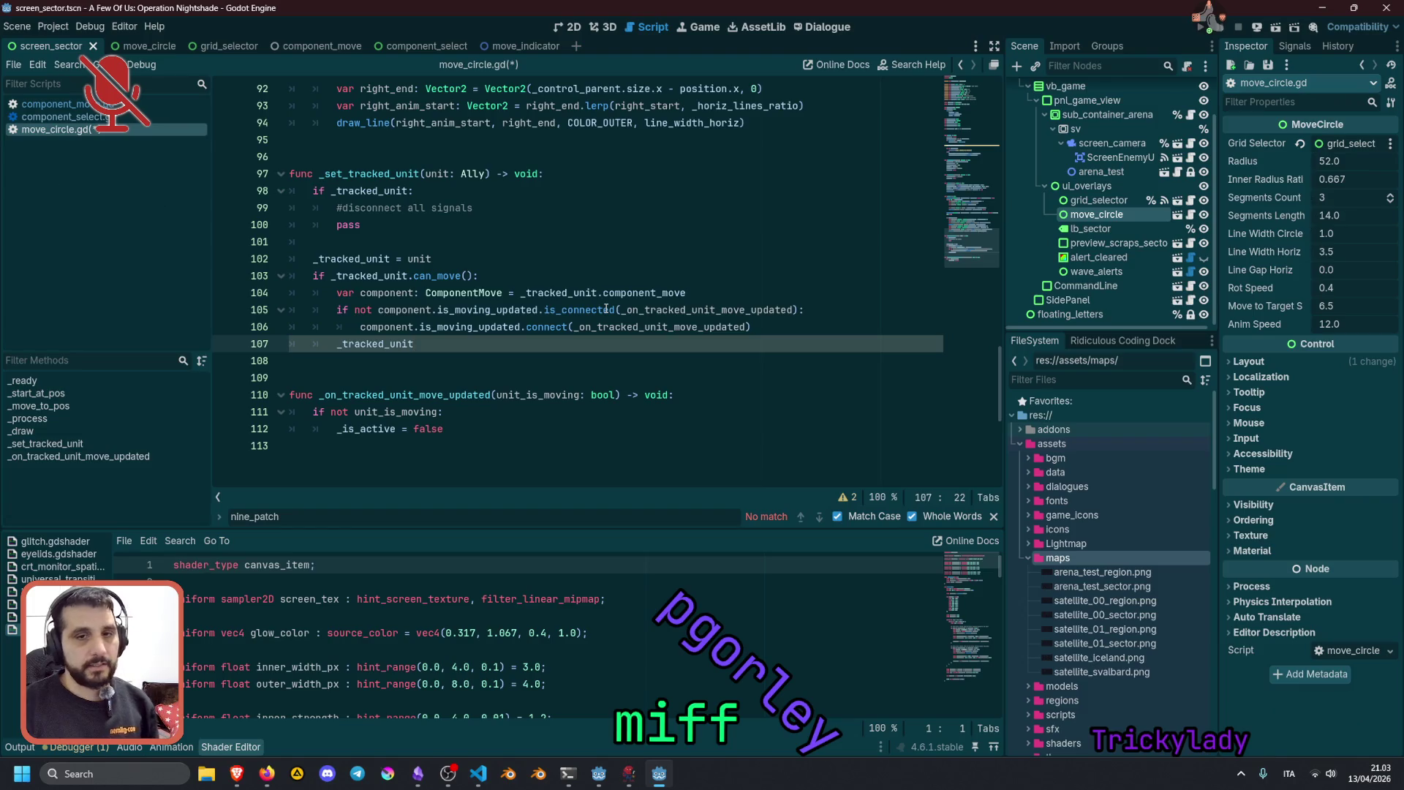
{"action": "key", "text": "shift+Home"}
{"action": "key", "text": "BackSpace"}
{"action": "type", "text": "if comp"}
{"action": "key", "text": "Return"}
{"action": "type", "text": ".is_m"}
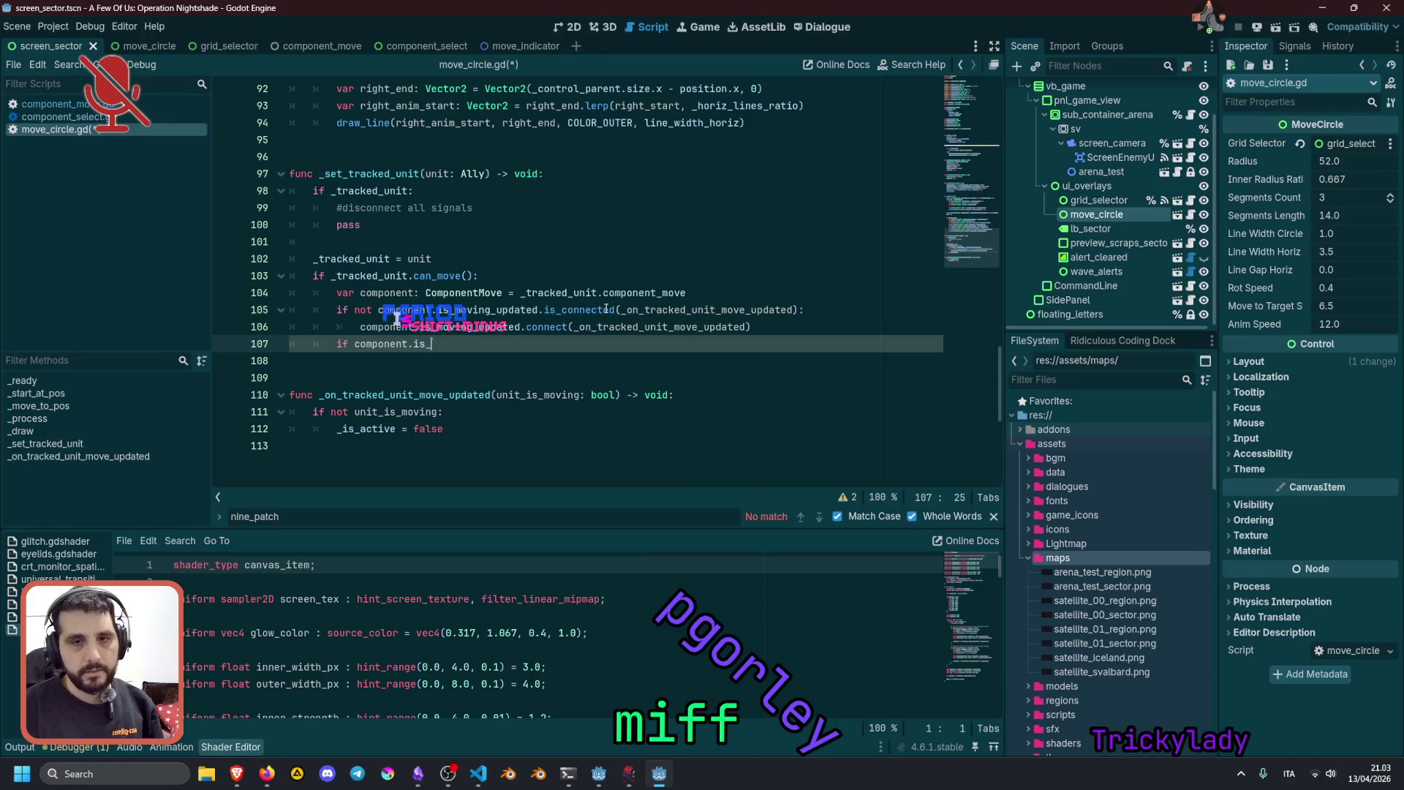
{"action": "key", "text": "Return"}
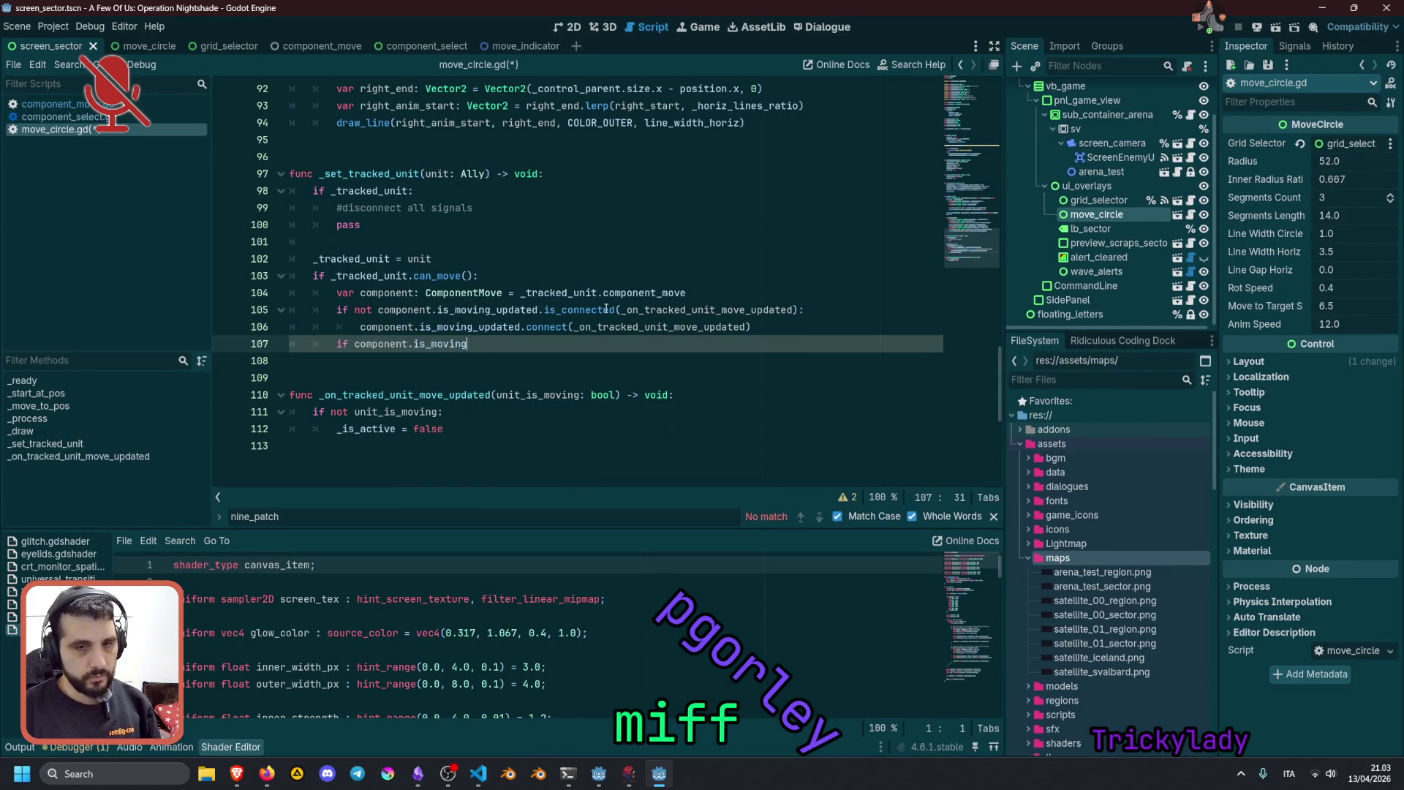
{"action": "type", "text": ":"}
{"action": "key", "text": "Return"}
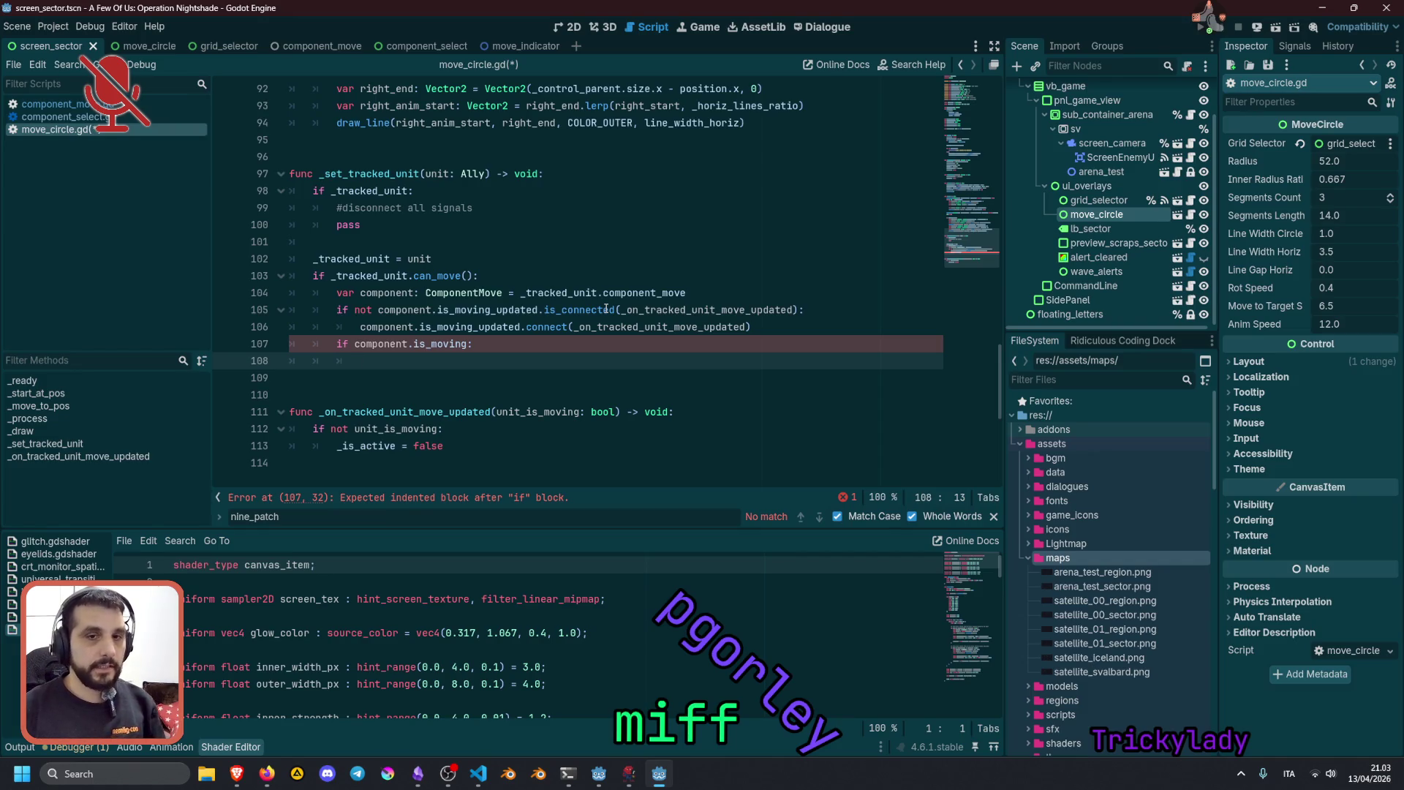
Call _start_at_pos() on line 108 inside the is_moving branch.
{"action": "double_click", "coordinate": [375, 258]}
{"action": "left_click", "coordinate": [377, 351]}
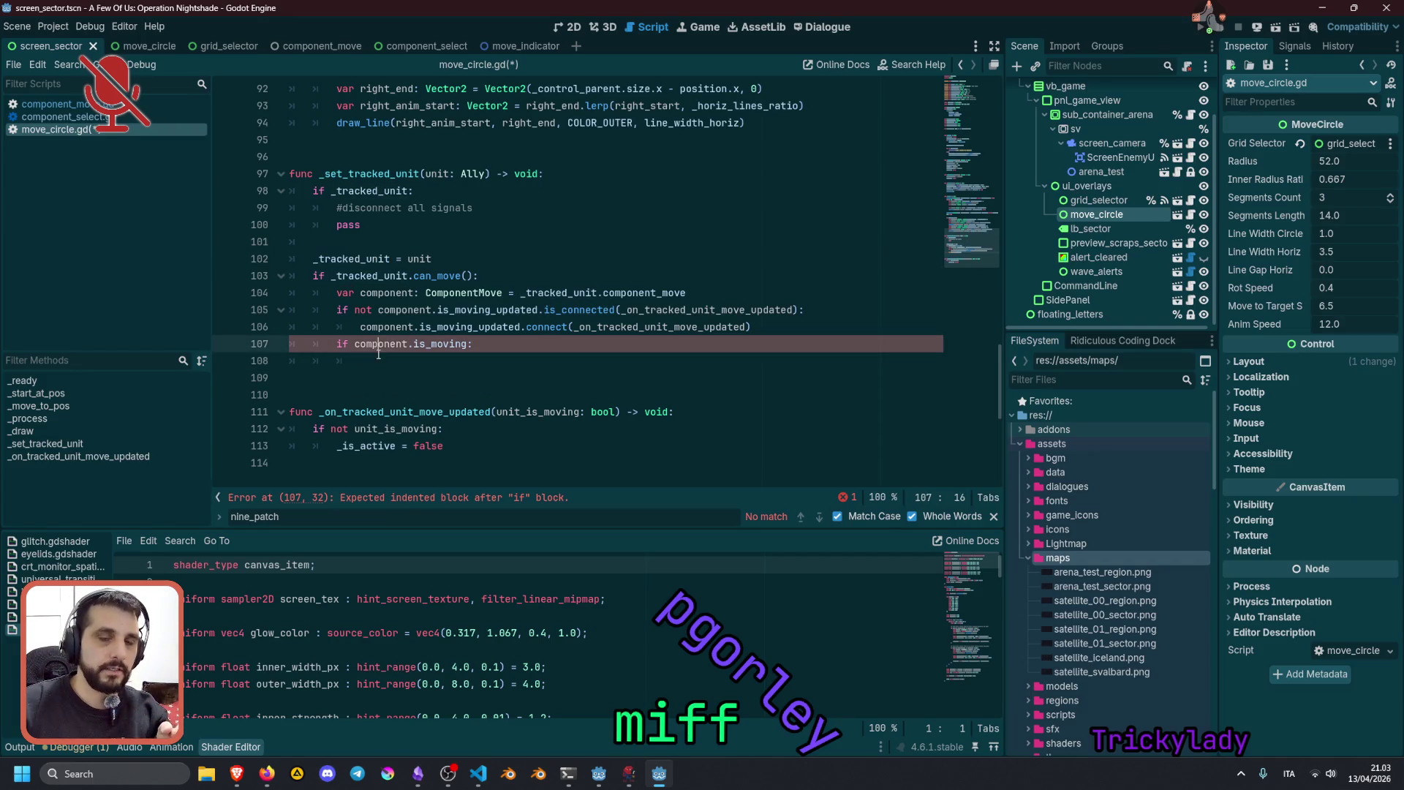
{"action": "left_click", "coordinate": [378, 354]}
{"action": "type", "text": "start"}
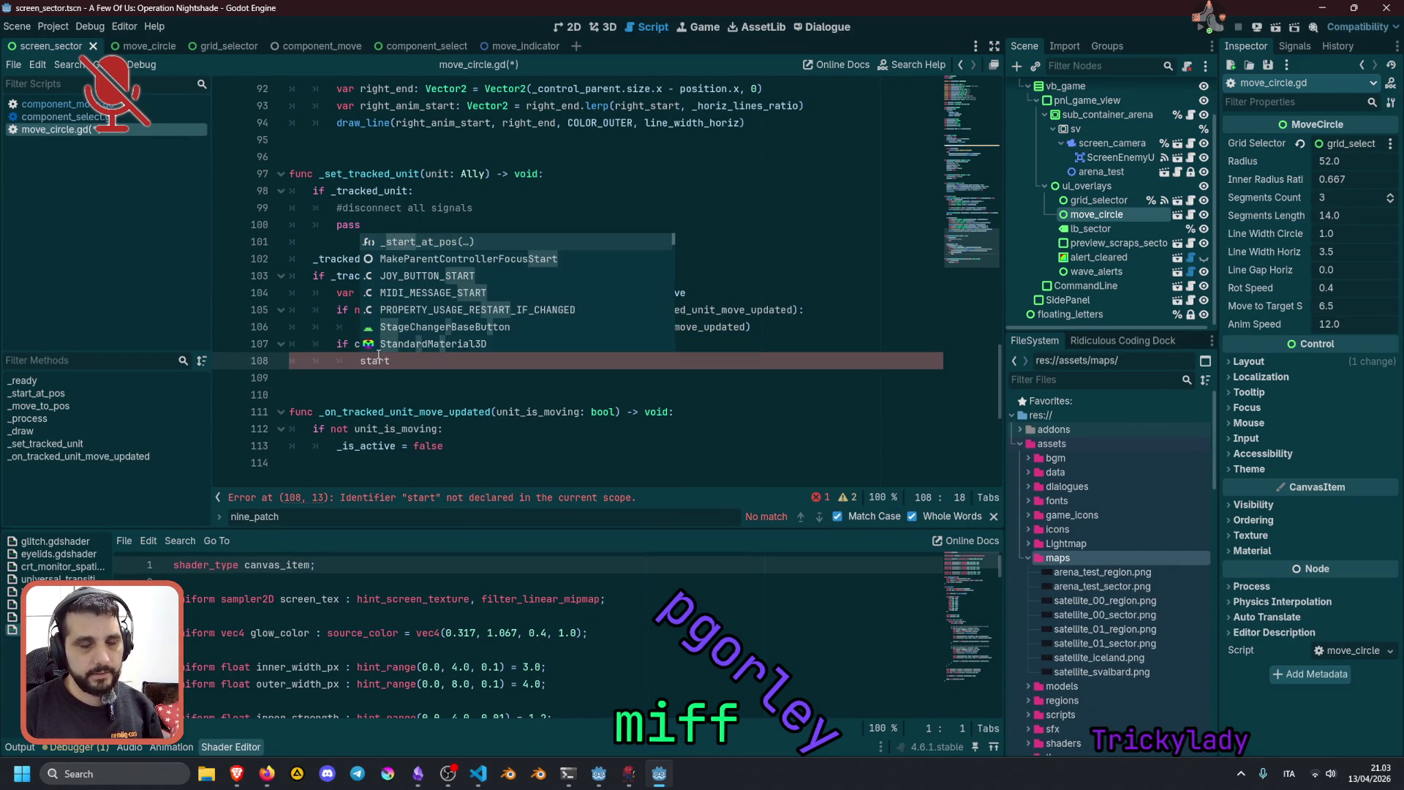
{"action": "key", "text": "Return"}
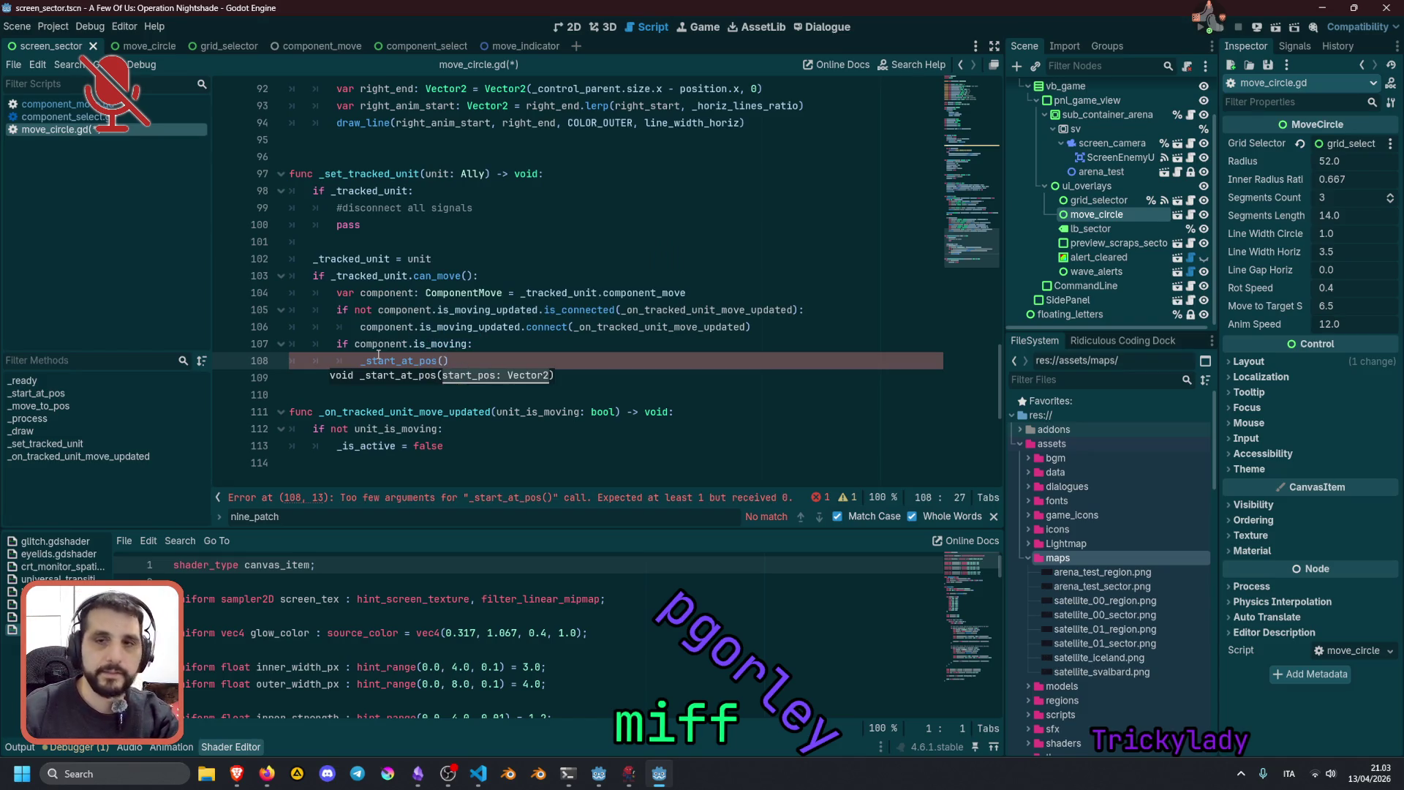
Switch to the grid_selector scene.
{"action": "middle_click", "coordinate": [1242, 57]}
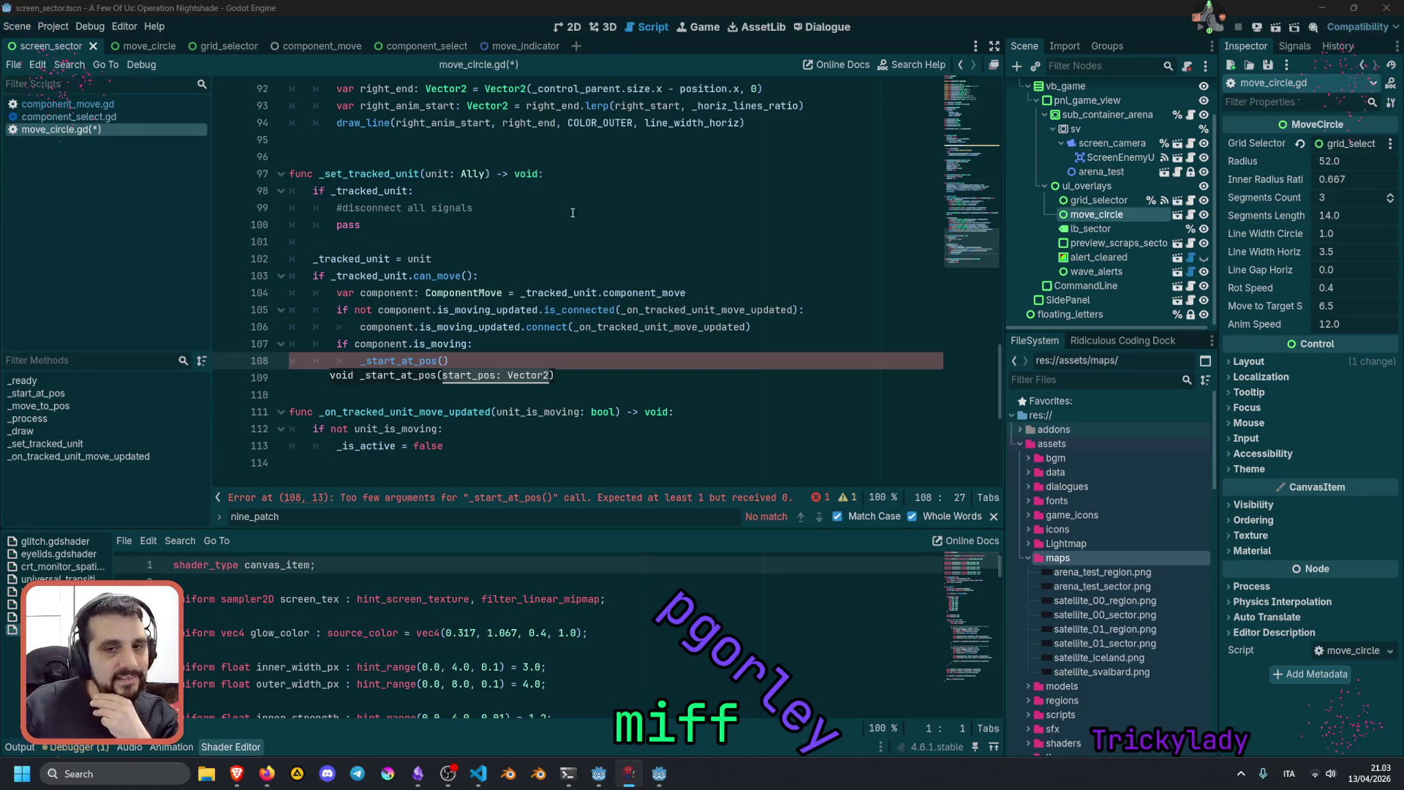
{"action": "left_click", "coordinate": [519, 309]}
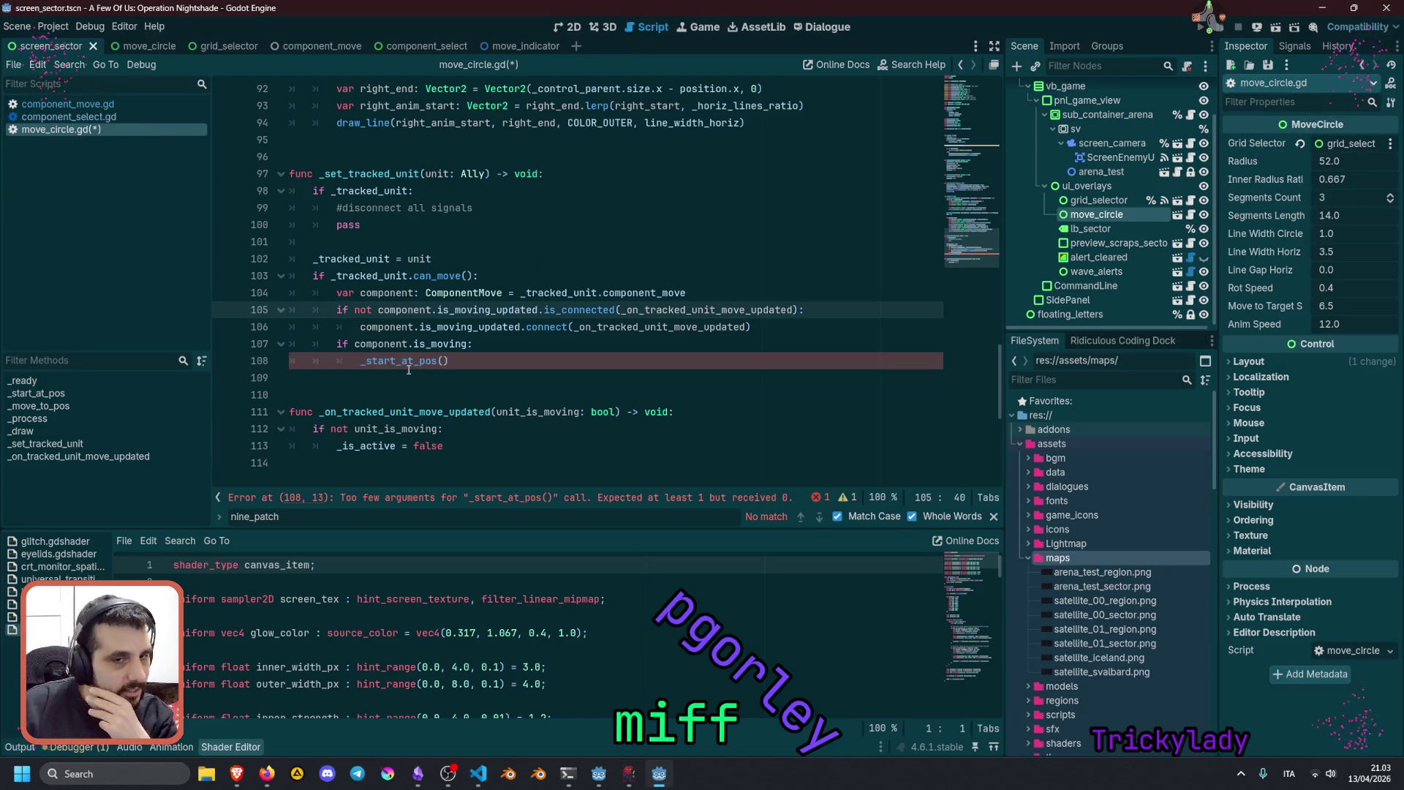
{"action": "mouse_move", "coordinate": [409, 365]}
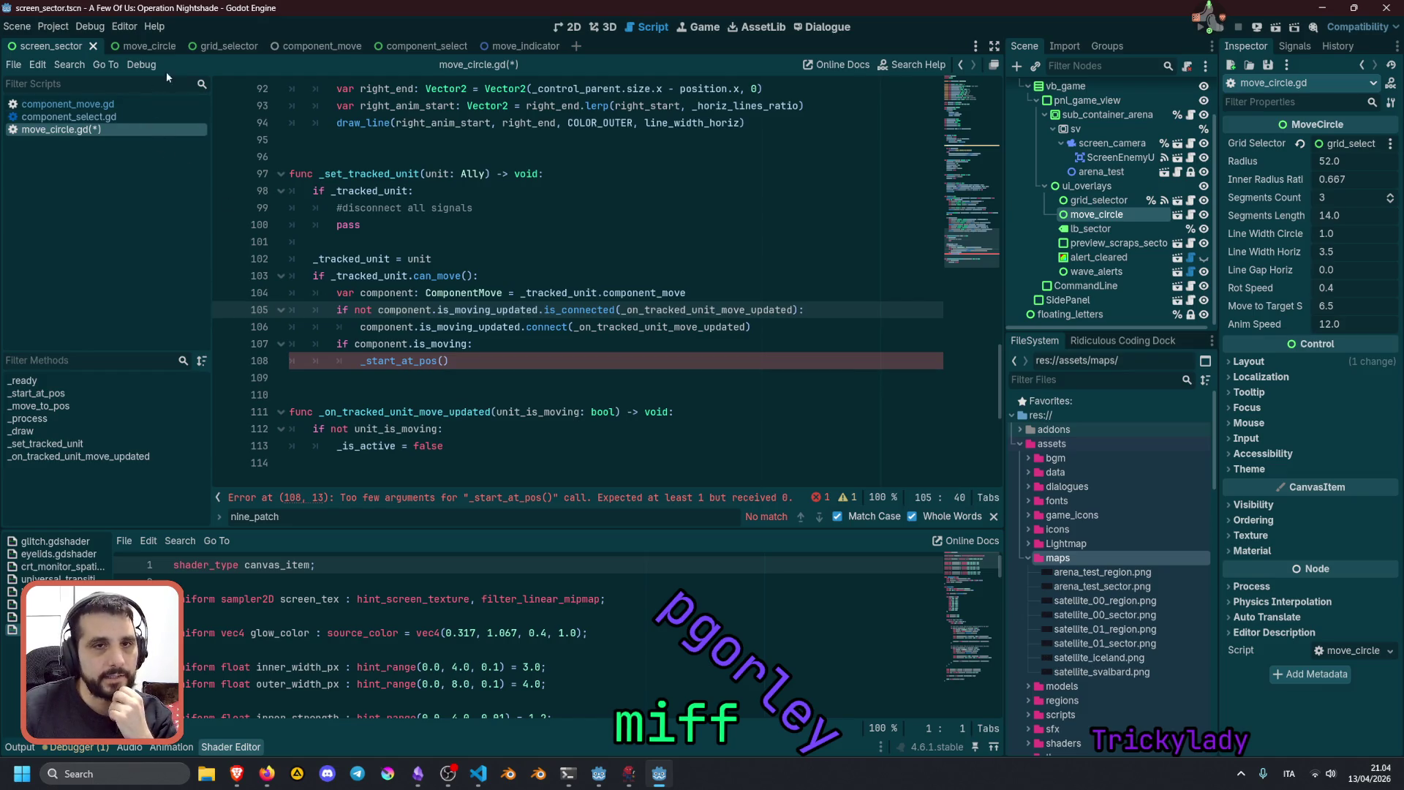
{"action": "left_click", "coordinate": [217, 46]}
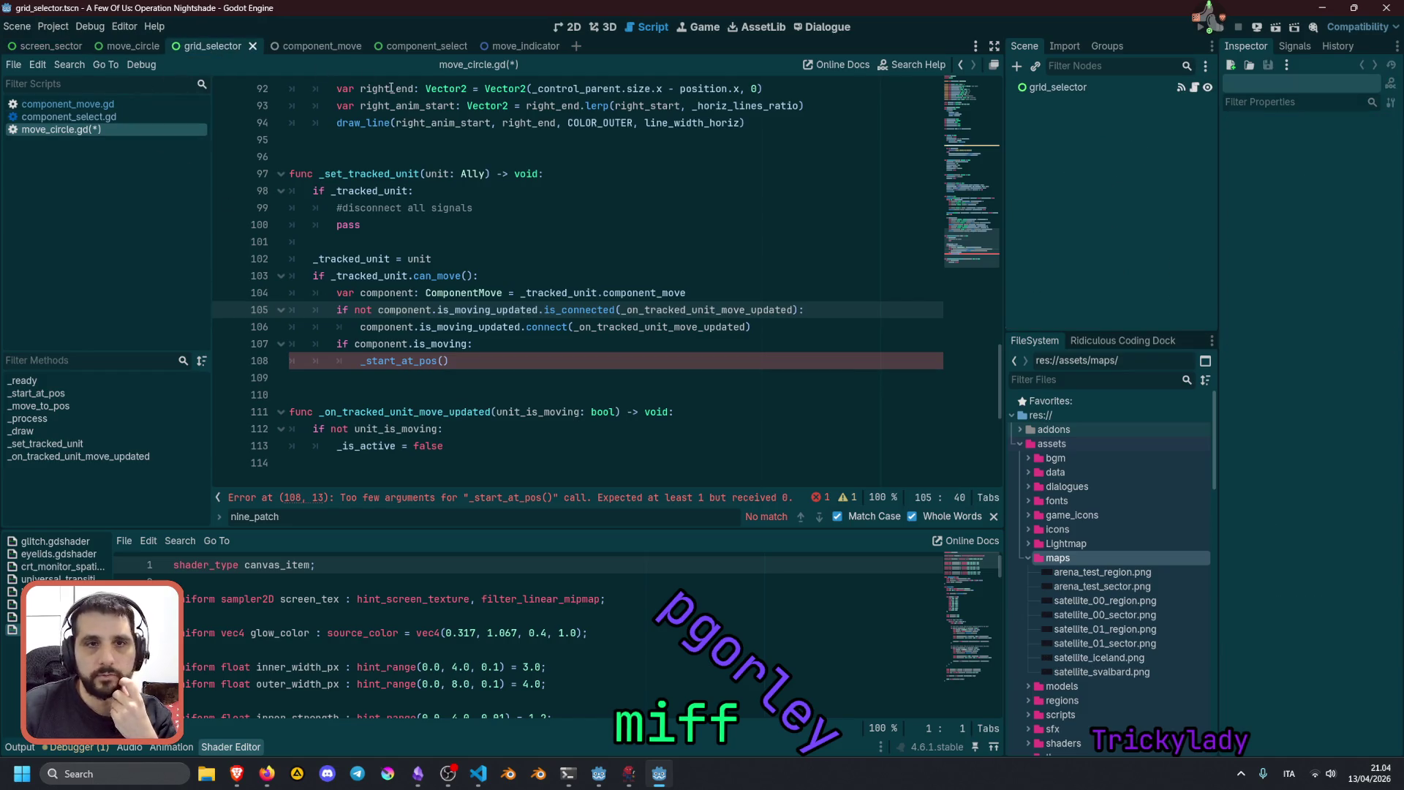
Open grid_selector.gd and jump to the top of the script.
{"action": "left_click", "coordinate": [1194, 87]}
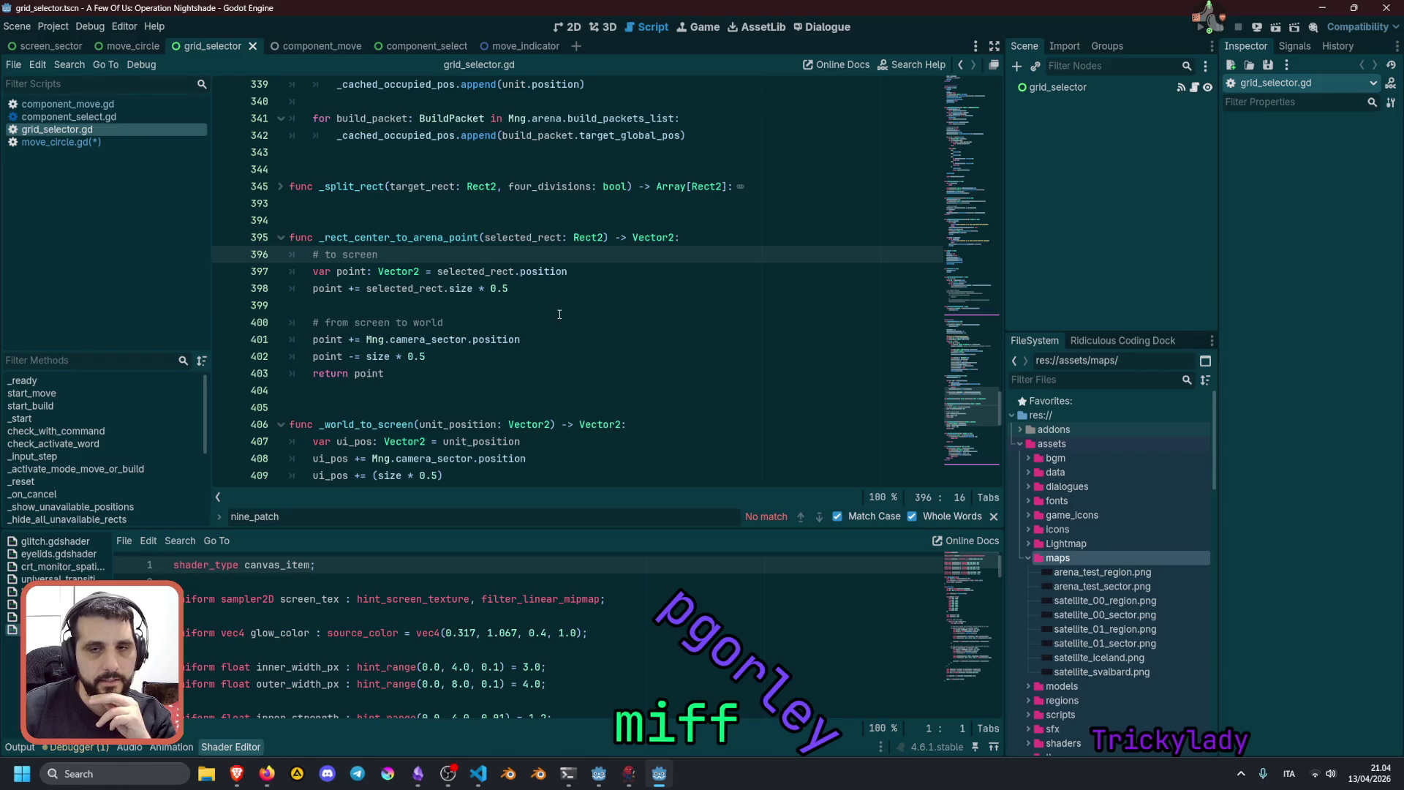
{"action": "scroll", "coordinate": [559, 314], "scroll_direction": "up", "scroll_amount": 2}
{"action": "scroll", "coordinate": [559, 314], "scroll_direction": "up", "scroll_amount": 3}
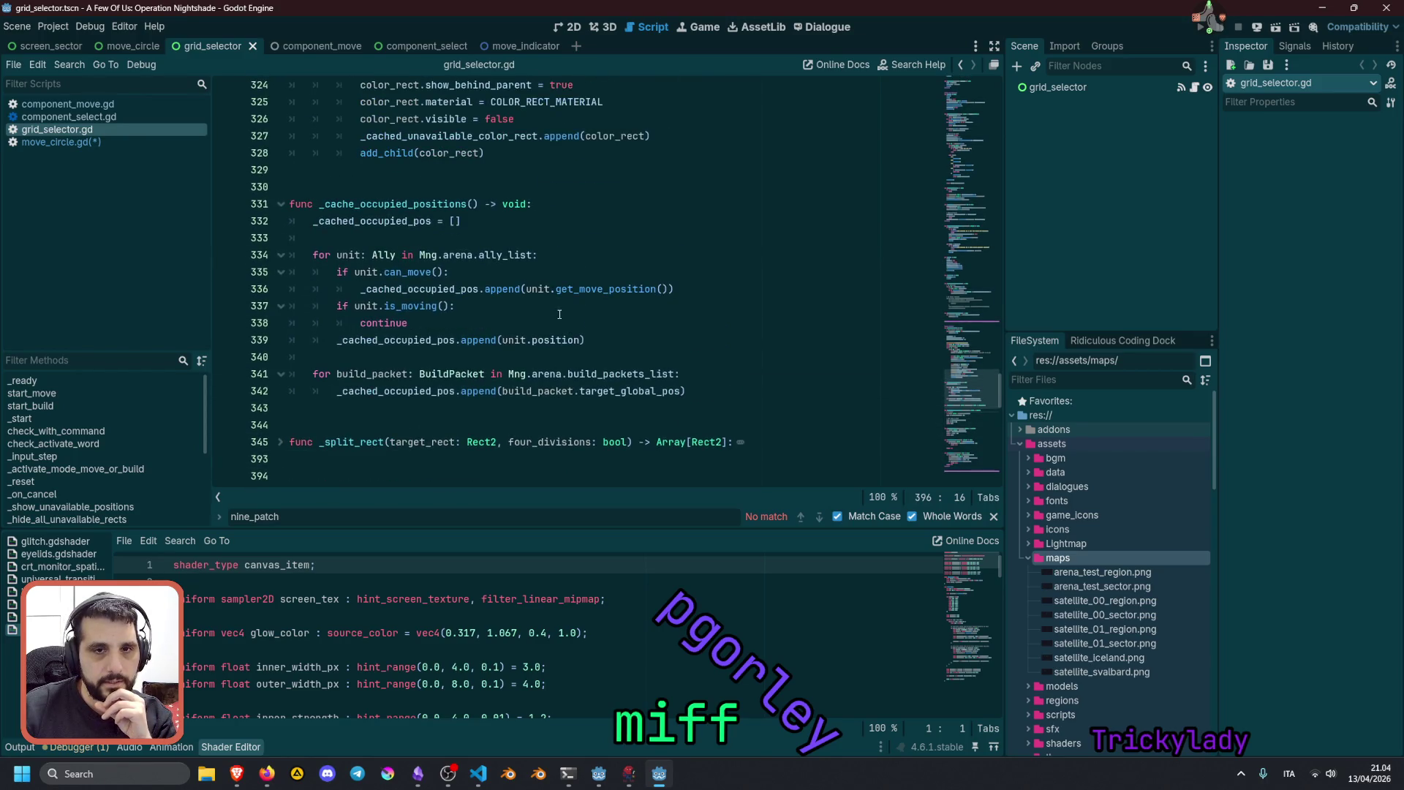
{"action": "left_click", "coordinate": [969, 91]}
{"action": "left_click", "coordinate": [515, 276]}
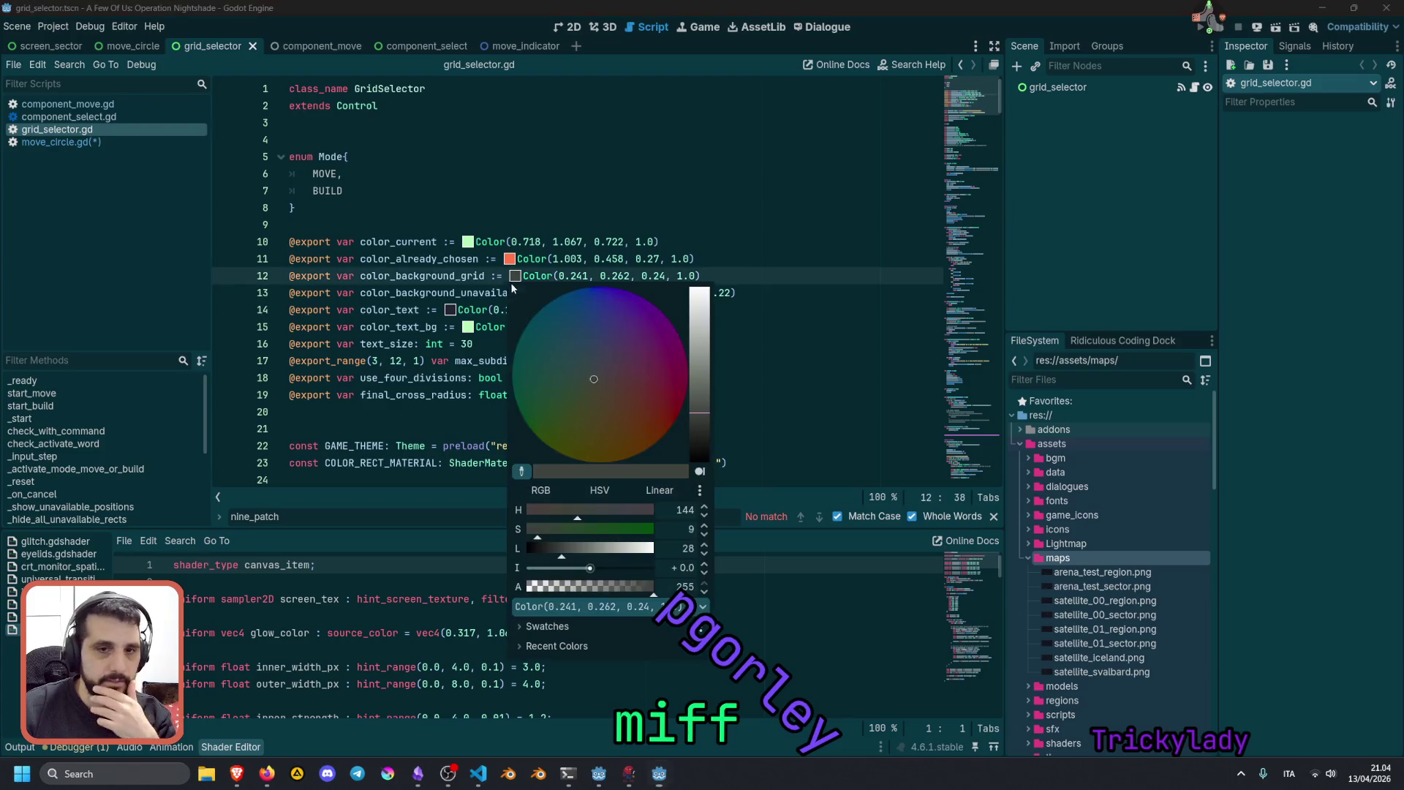
{"action": "left_click", "coordinate": [472, 318]}
Find and select the _world_to_screen function name, then return to screen_sector.
{"action": "scroll", "coordinate": [393, 396], "scroll_direction": "down", "scroll_amount": 12}
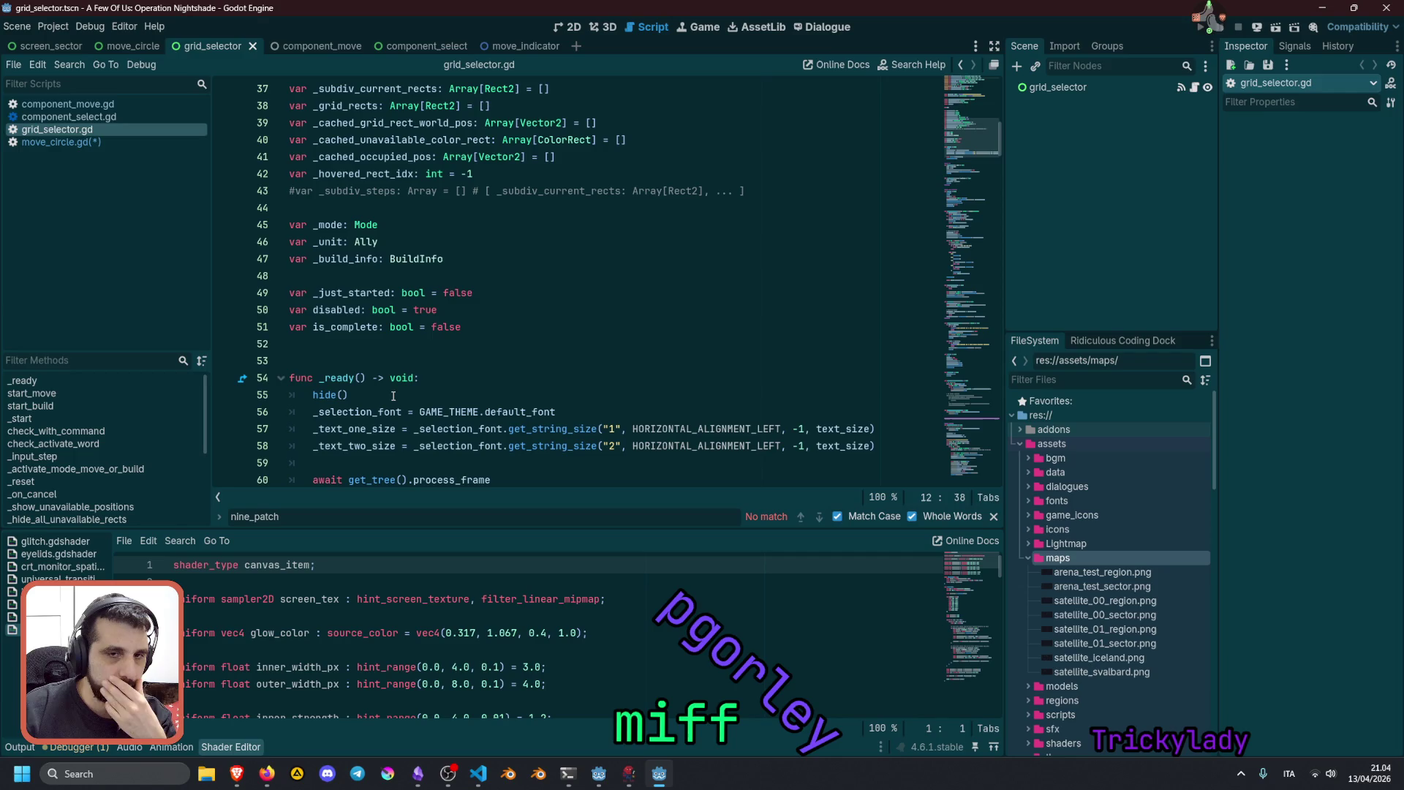
{"action": "scroll", "coordinate": [394, 395], "scroll_direction": "down", "scroll_amount": 2}
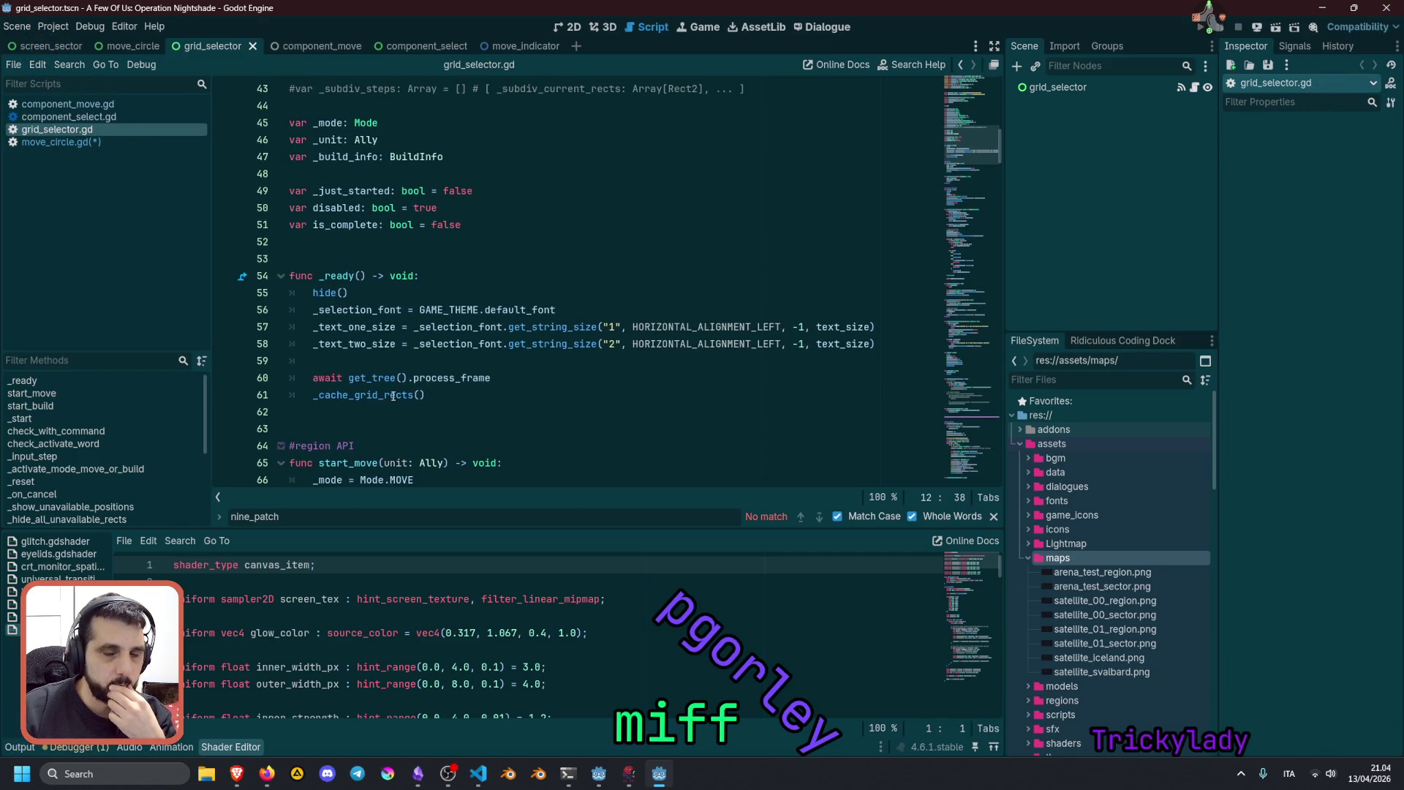
{"action": "scroll", "coordinate": [394, 396], "scroll_direction": "down", "scroll_amount": 20}
{"action": "scroll", "coordinate": [472, 267], "scroll_direction": "up", "scroll_amount": 10}
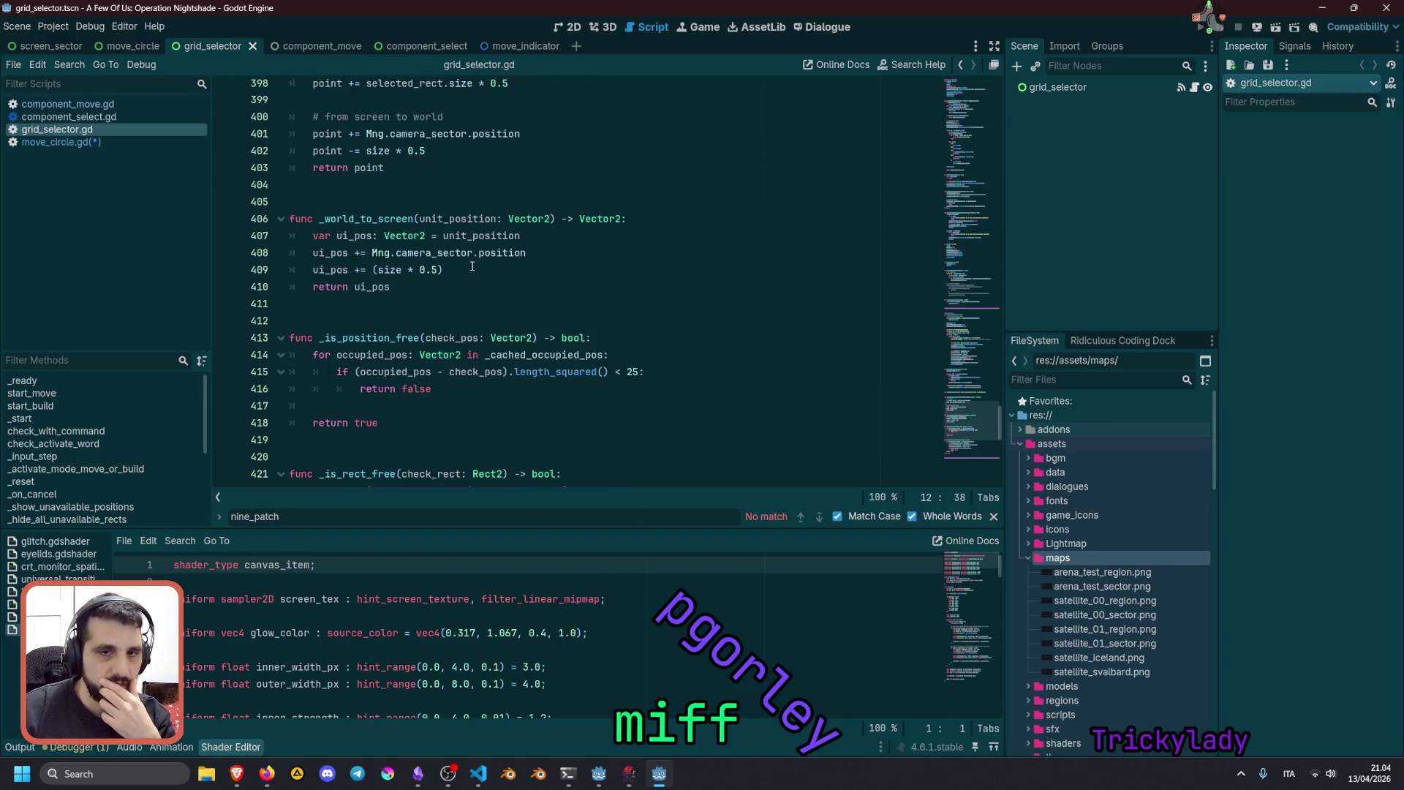
{"action": "scroll", "coordinate": [382, 244], "scroll_direction": "up", "scroll_amount": 2}
{"action": "double_click", "coordinate": [345, 320]}
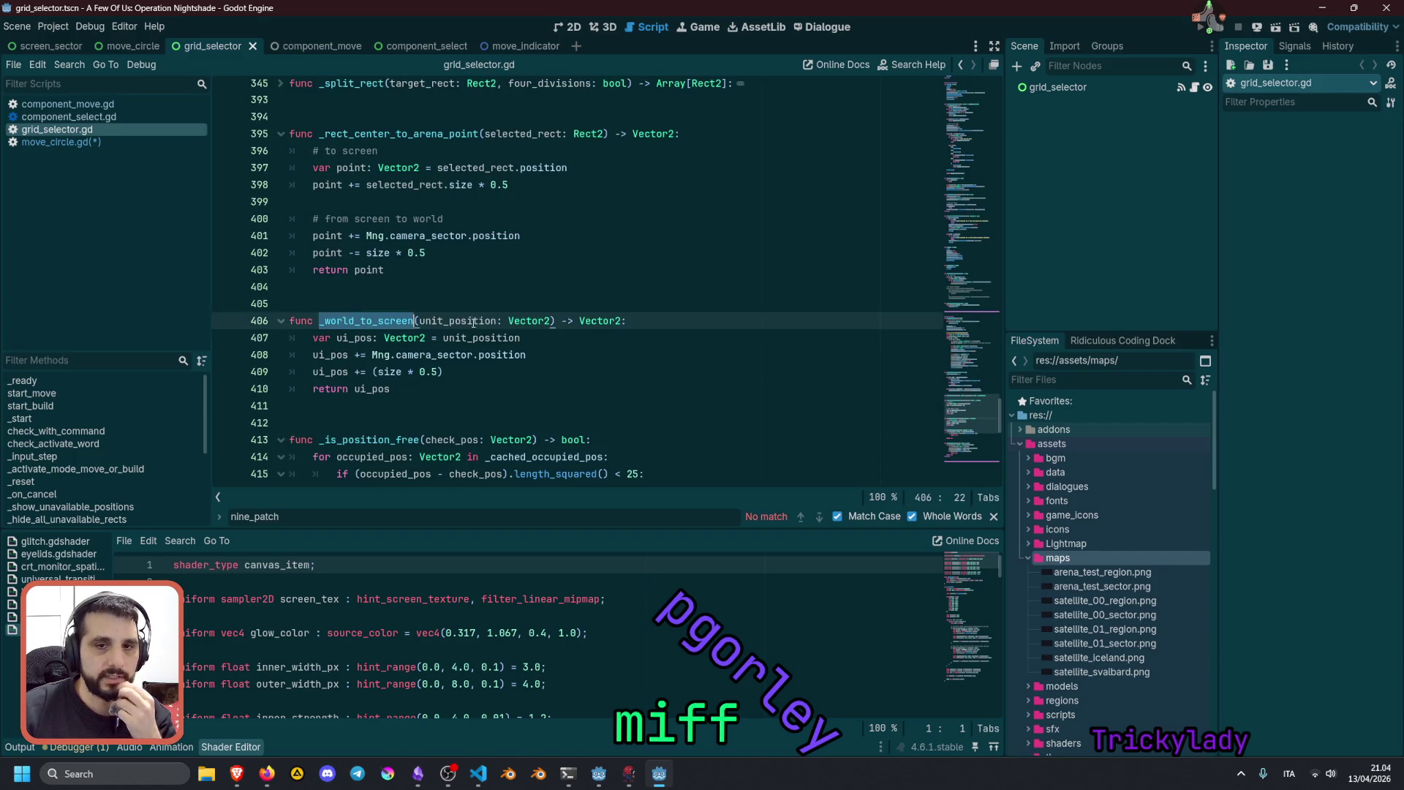
{"action": "mouse_move", "coordinate": [590, 327]}
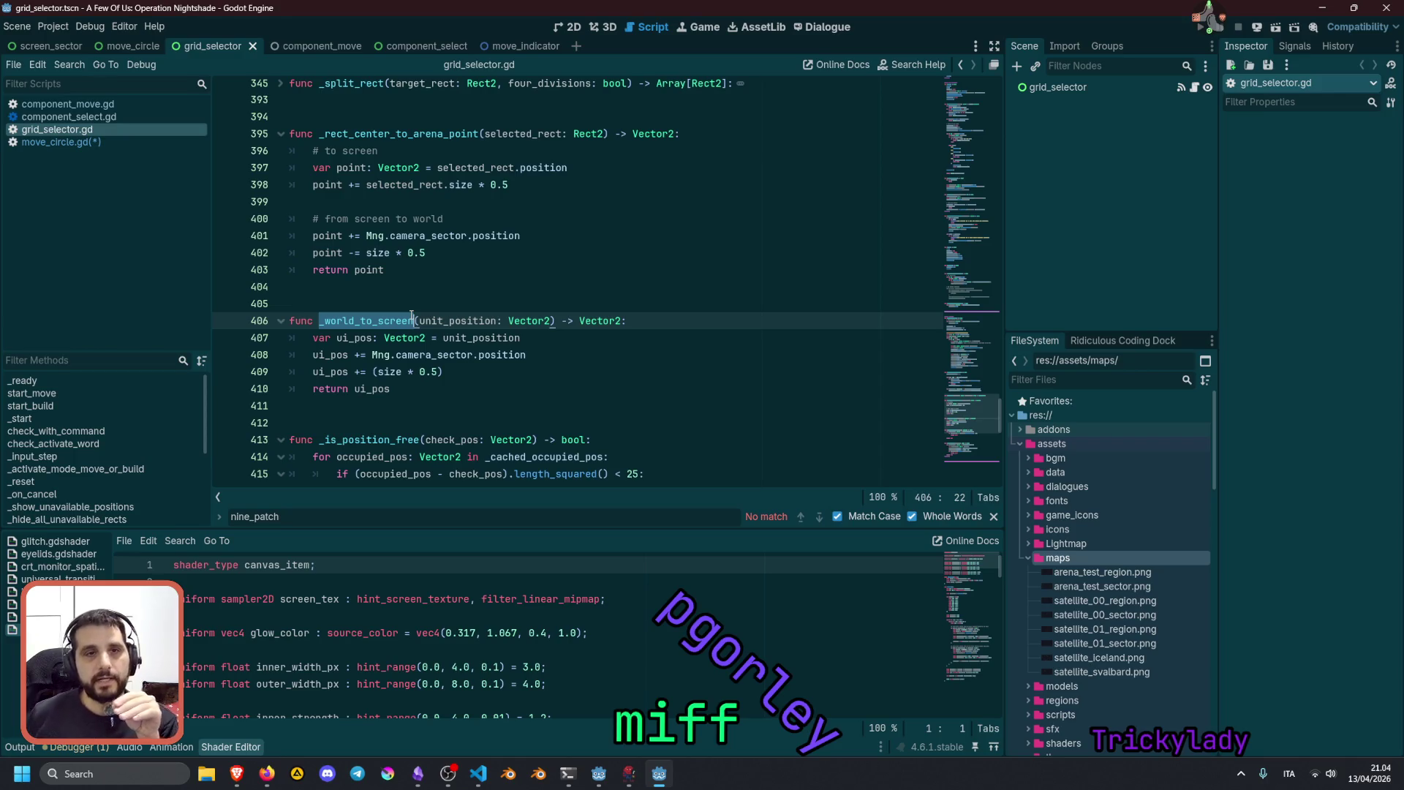
{"action": "left_click", "coordinate": [48, 45]}
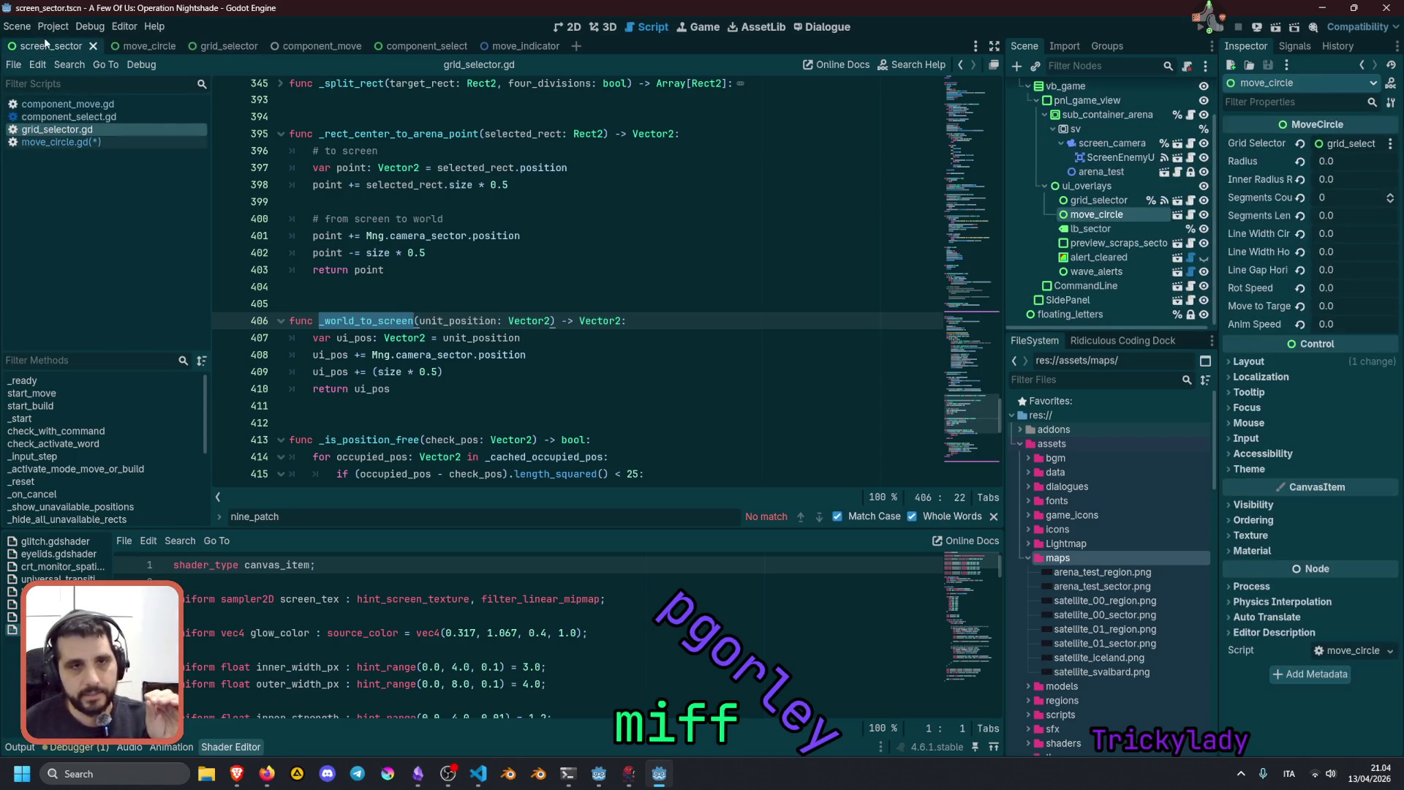
Look over the screen_sector 2D canvas and open screen_sector.gd.
{"action": "left_click", "coordinate": [568, 26]}
{"action": "scroll", "coordinate": [468, 205], "scroll_direction": "down", "scroll_amount": 2}
{"action": "left_click_drag", "start_coordinate": [203, 122], "coordinate": [731, 479]}
{"action": "scroll", "coordinate": [600, 386], "scroll_direction": "up", "scroll_amount": 3}
{"action": "left_click", "coordinate": [330, 148]}
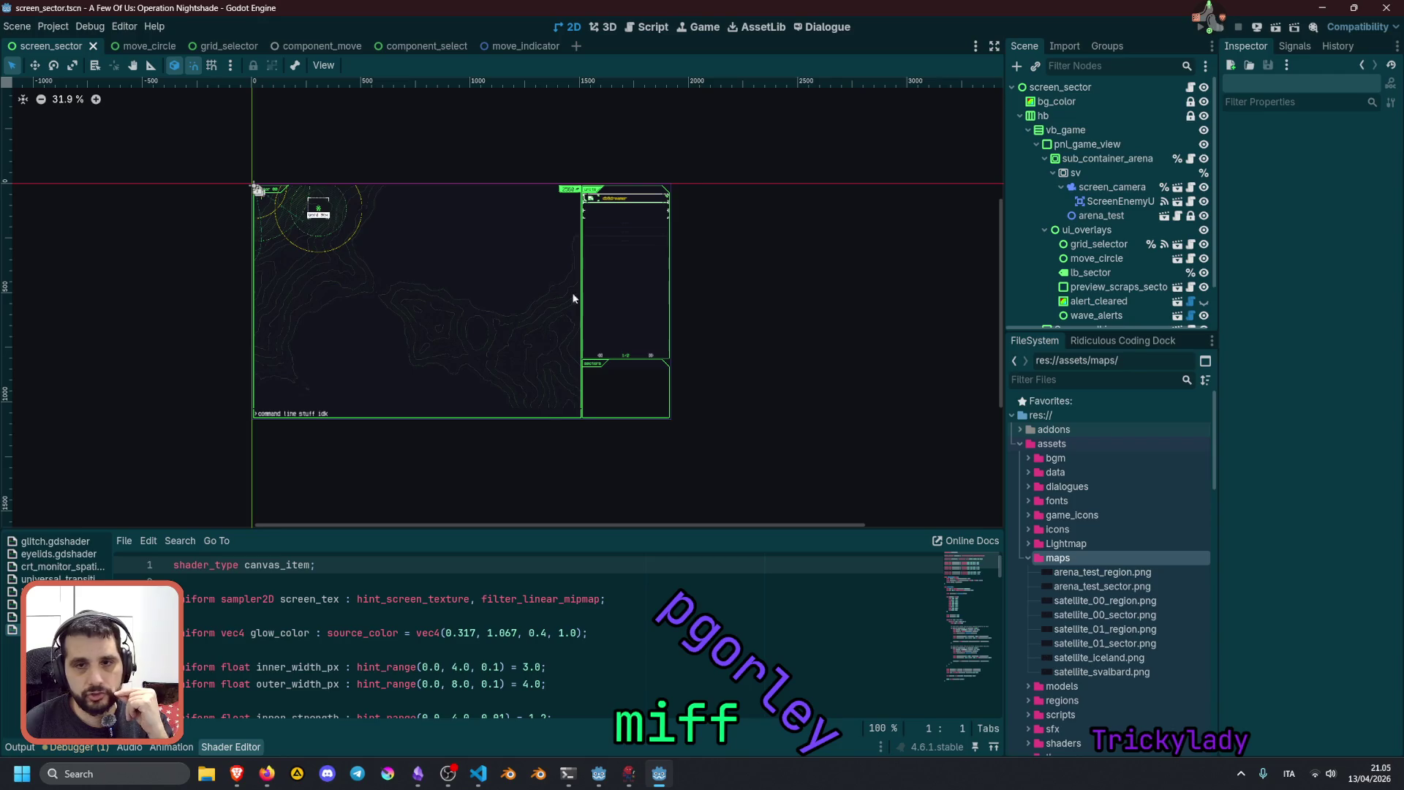
{"action": "left_click", "coordinate": [1189, 86]}
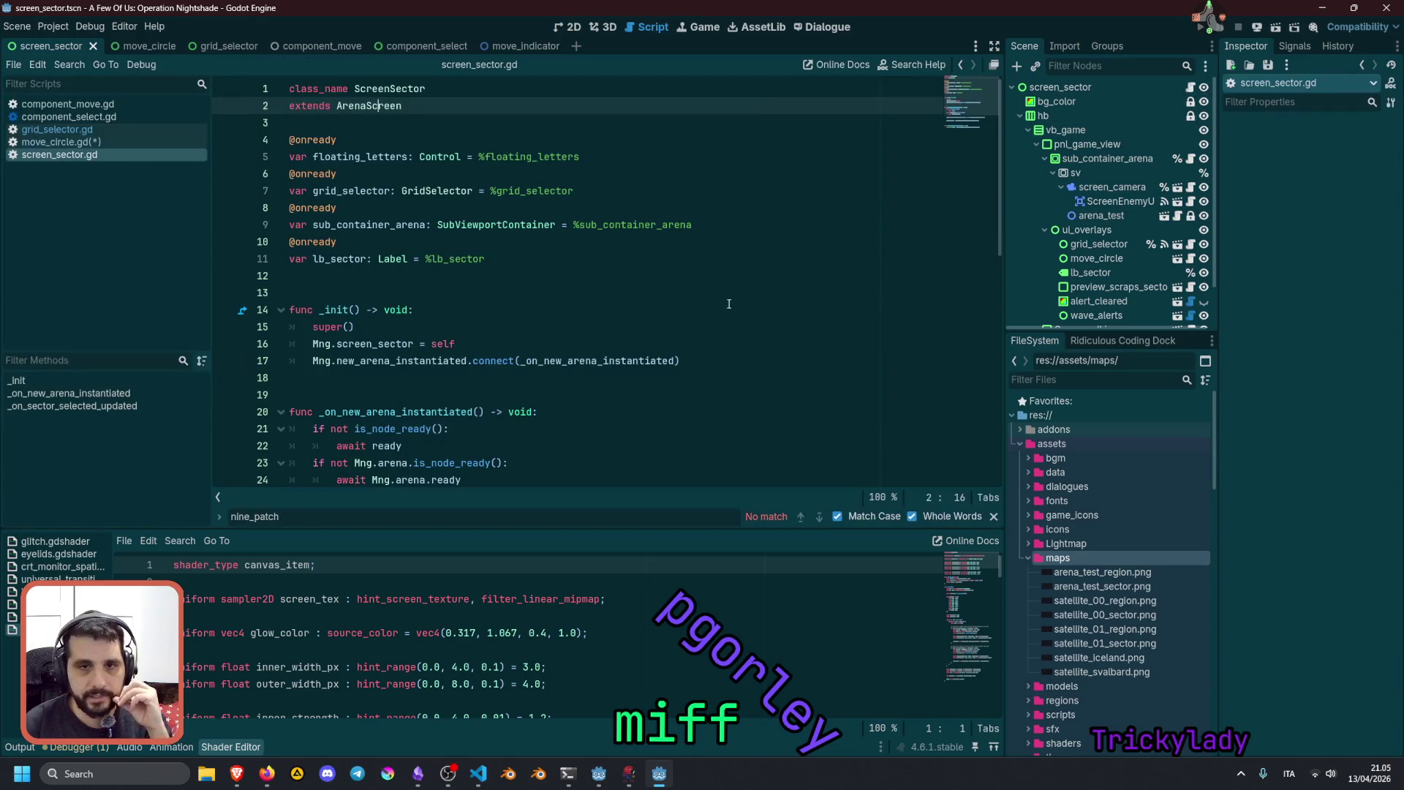
{"action": "scroll", "coordinate": [967, 98], "scroll_direction": "down", "scroll_amount": 5}
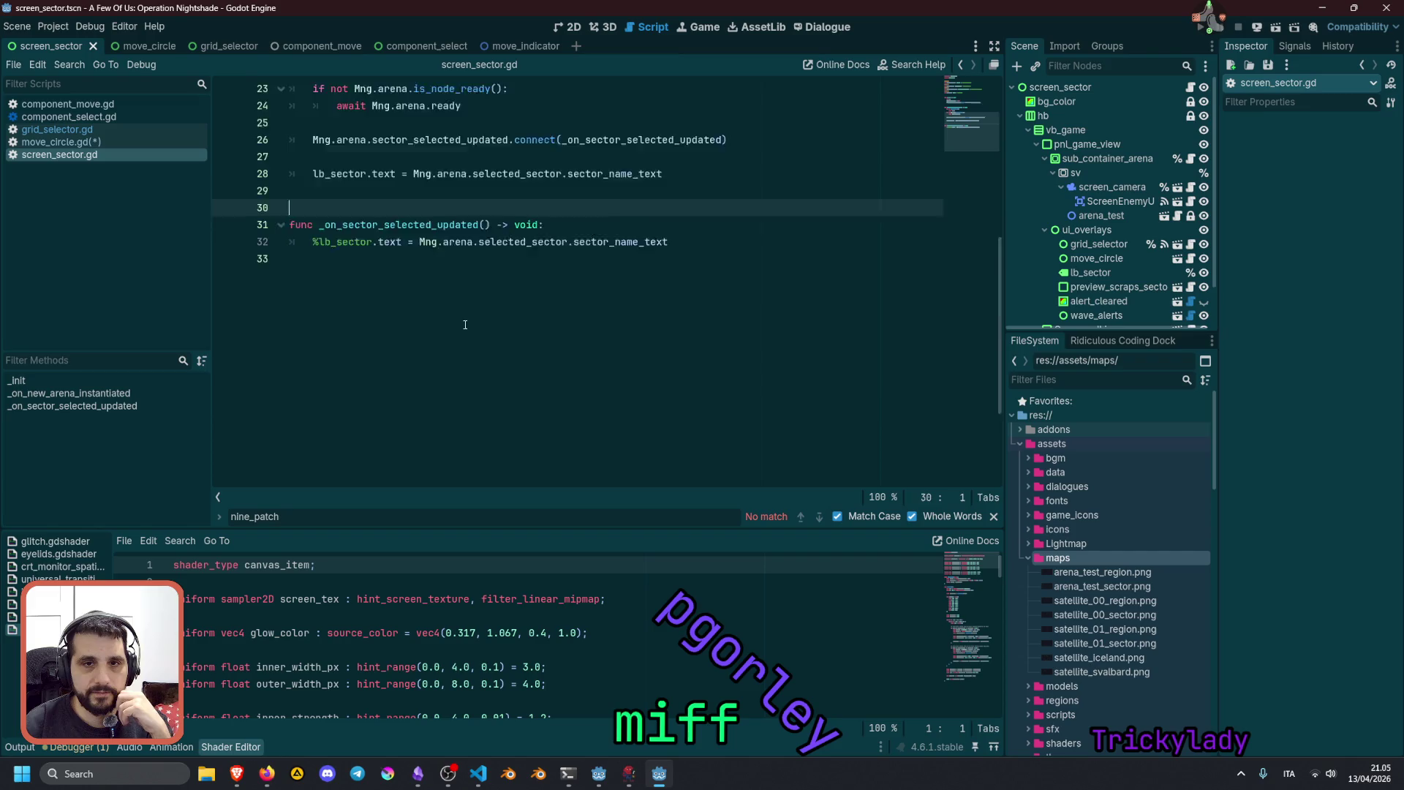
{"action": "left_click", "coordinate": [465, 360]}
{"action": "scroll", "coordinate": [465, 325], "scroll_direction": "up", "scroll_amount": 1}
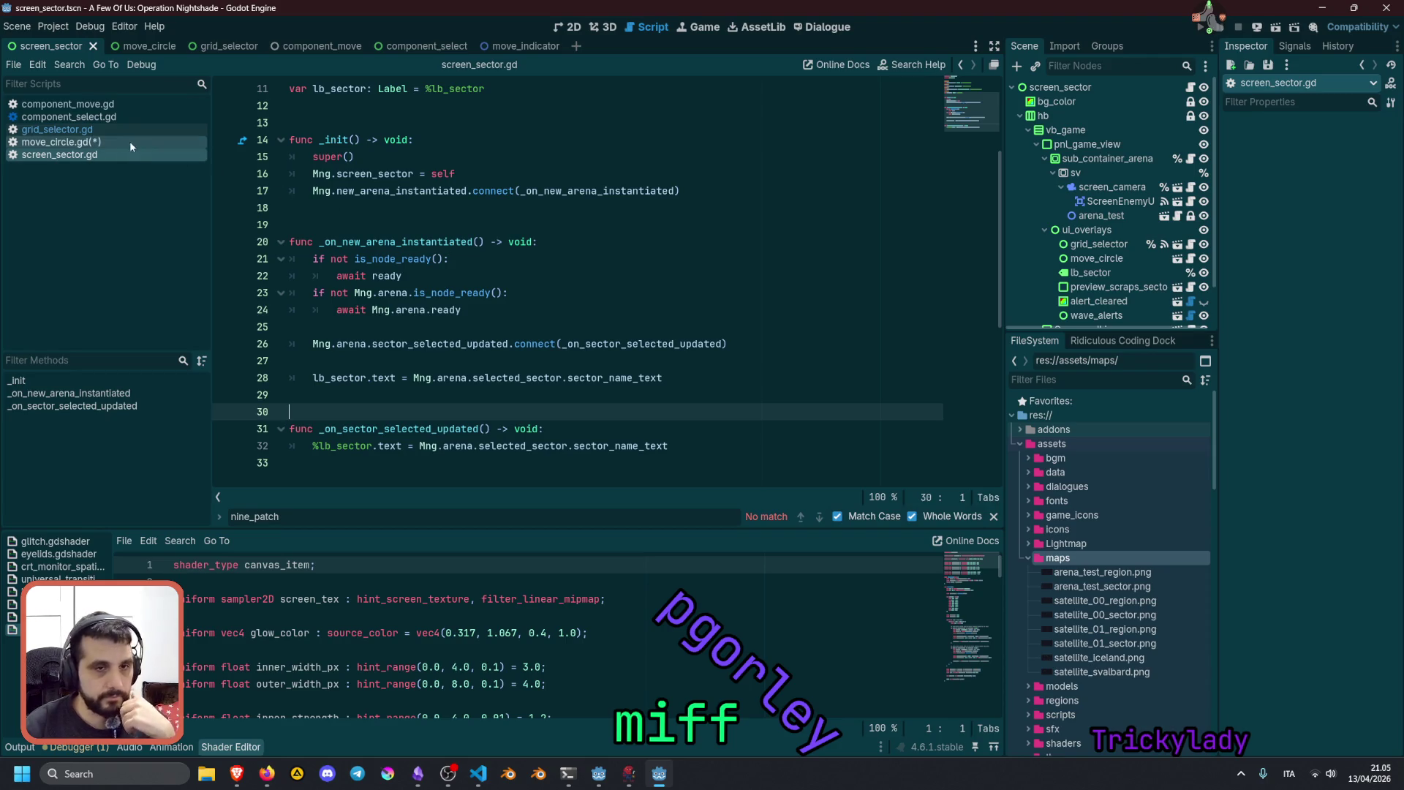
In grid_selector.gd, select every ui_pos occurrence in _world_to_screen.
{"action": "left_click", "coordinate": [68, 129]}
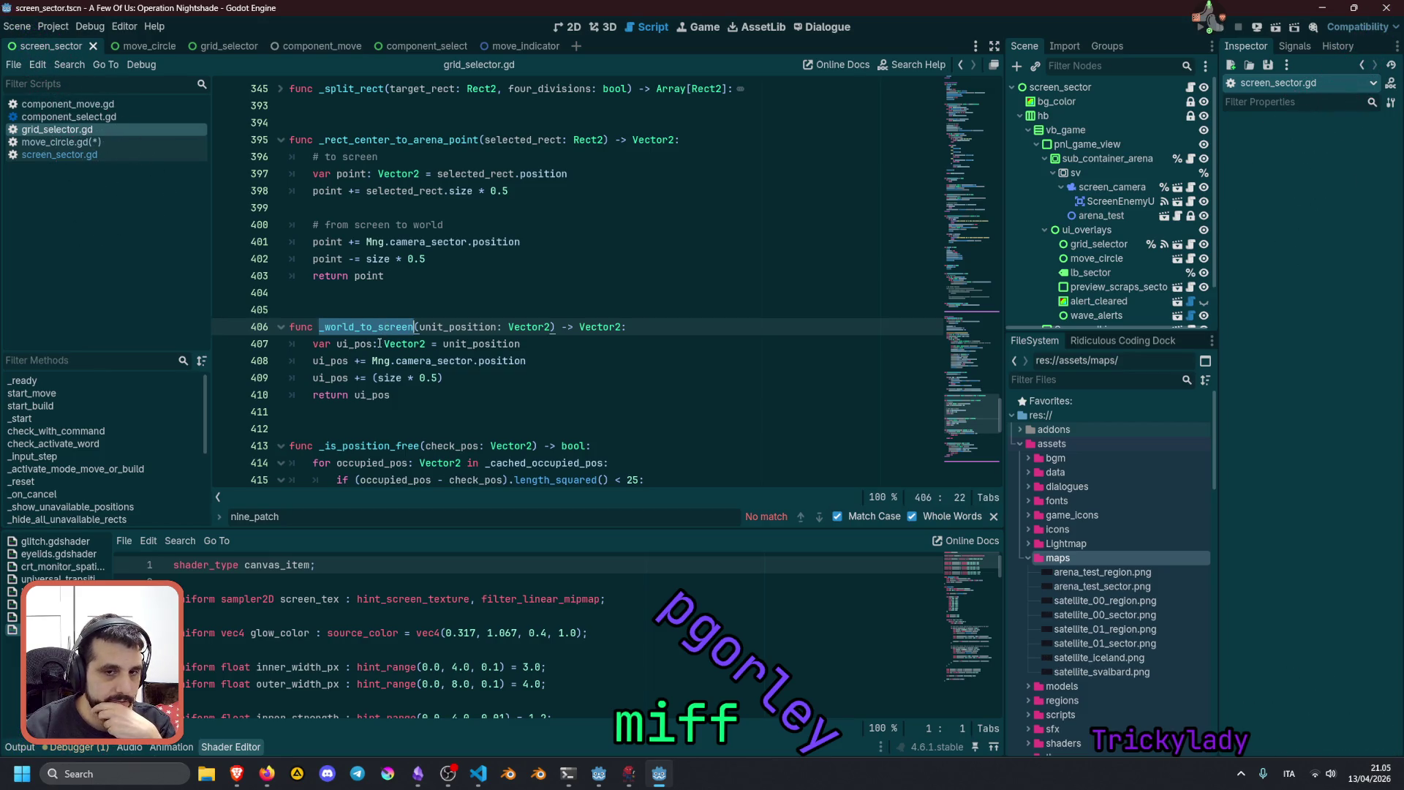
{"action": "left_click", "coordinate": [421, 343]}
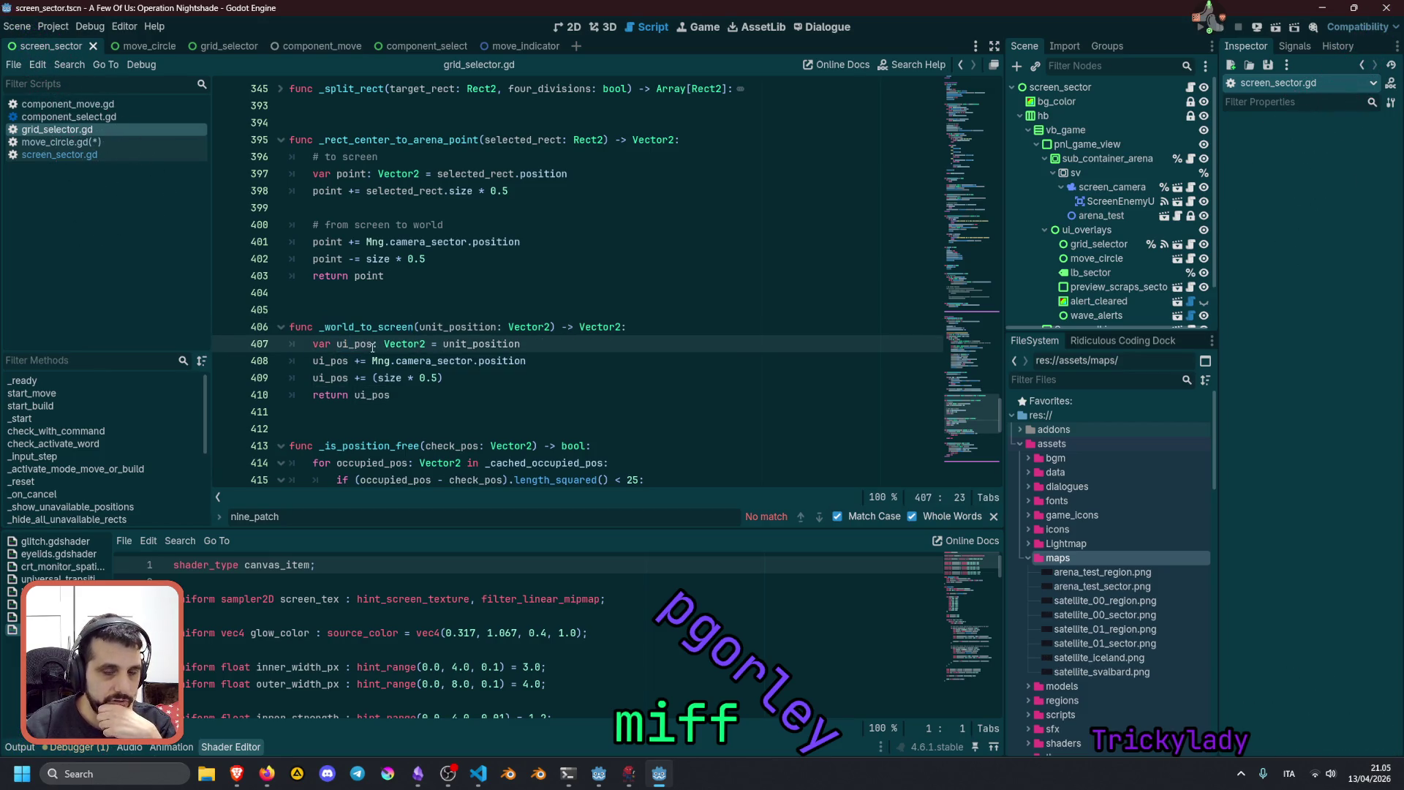
{"action": "double_click", "coordinate": [447, 327]}
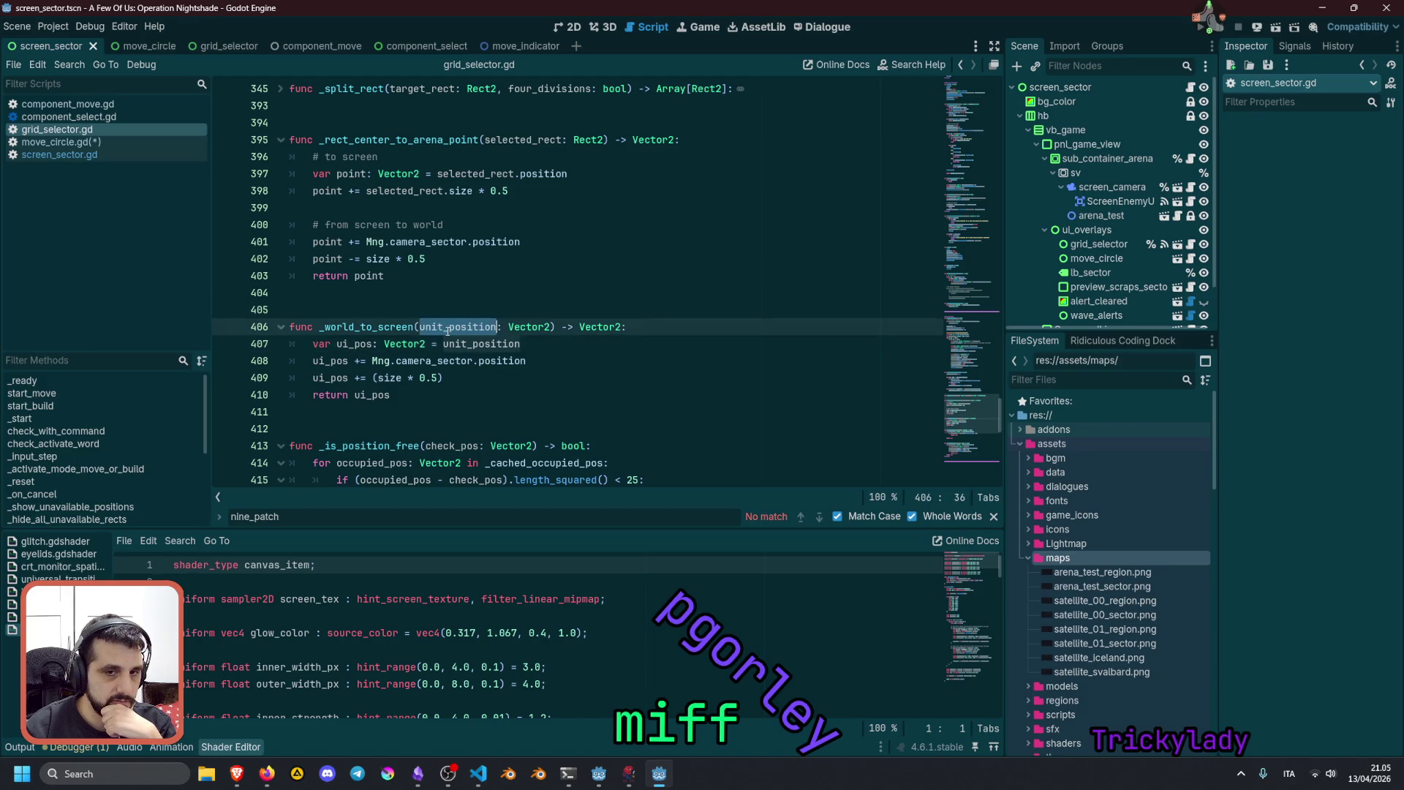
{"action": "double_click", "coordinate": [373, 394]}
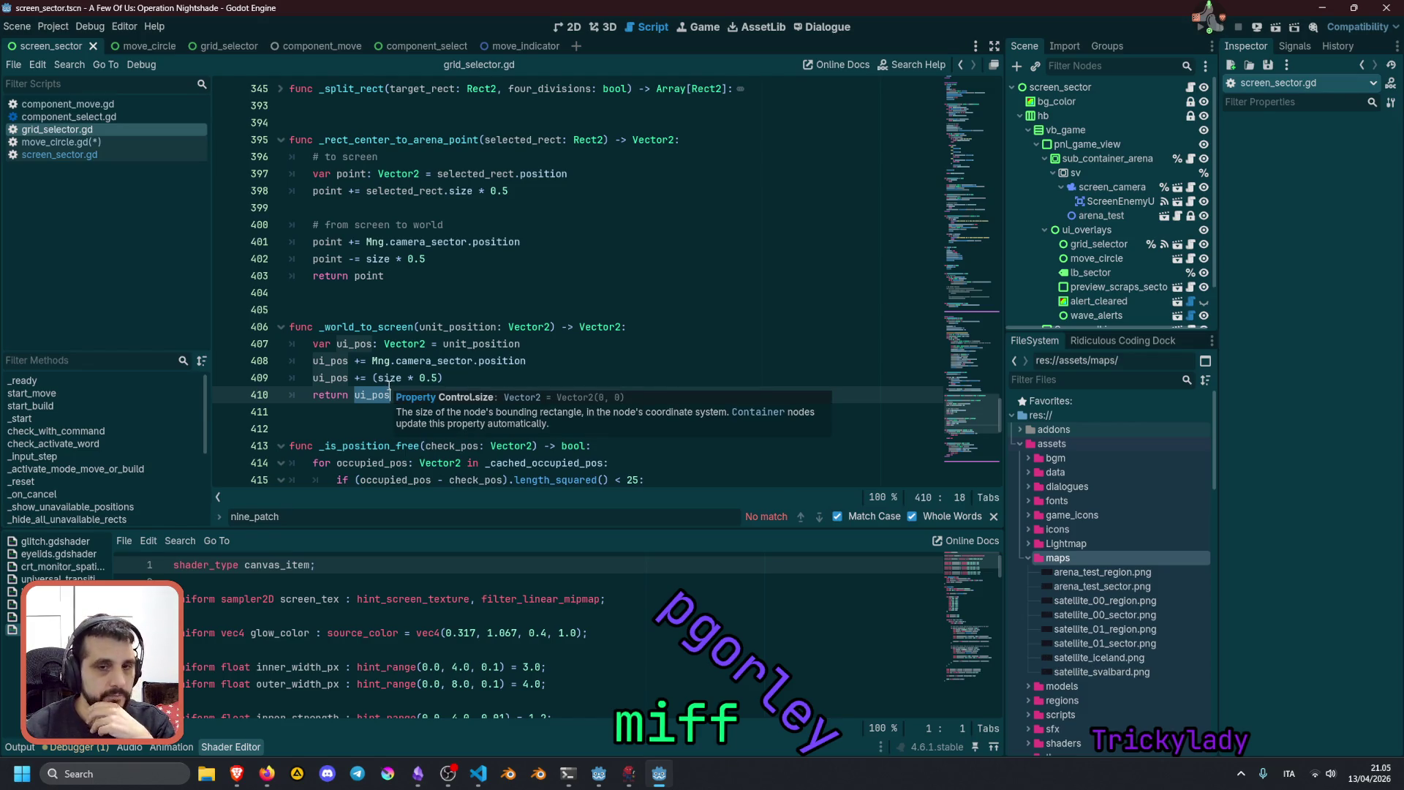
{"action": "double_click", "coordinate": [354, 343]}
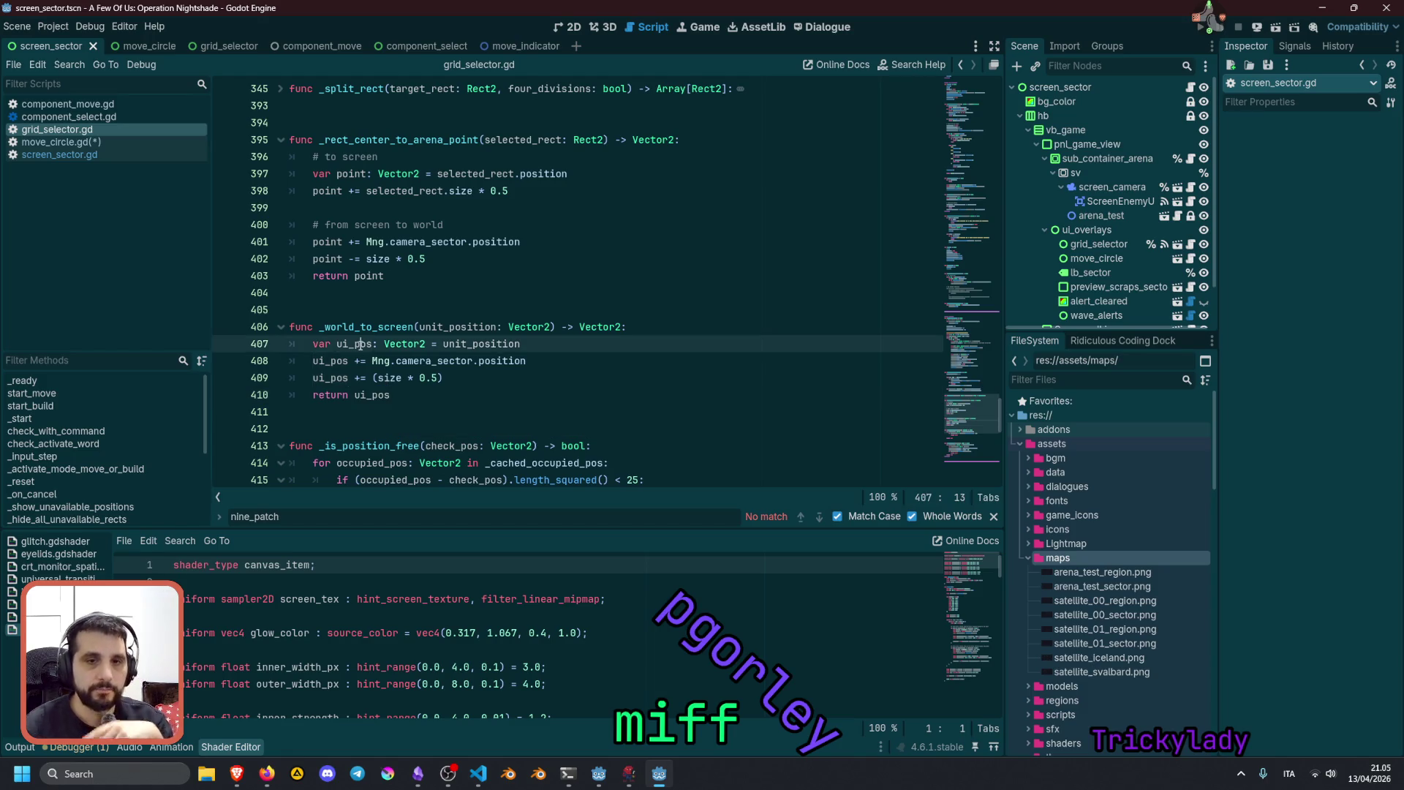
{"action": "key", "text": "ctrl+d"}
{"action": "key", "text": "ctrl+d"}
Rename ui_pos to screen_pos and unit_position to world_position in _world_to_screen.
{"action": "key", "text": "shift+Left"}
{"action": "key", "text": "shift+Left"}
{"action": "key", "text": "shift+Left"}
{"action": "type", "text": "screen"}
{"action": "left_click", "coordinate": [492, 299]}
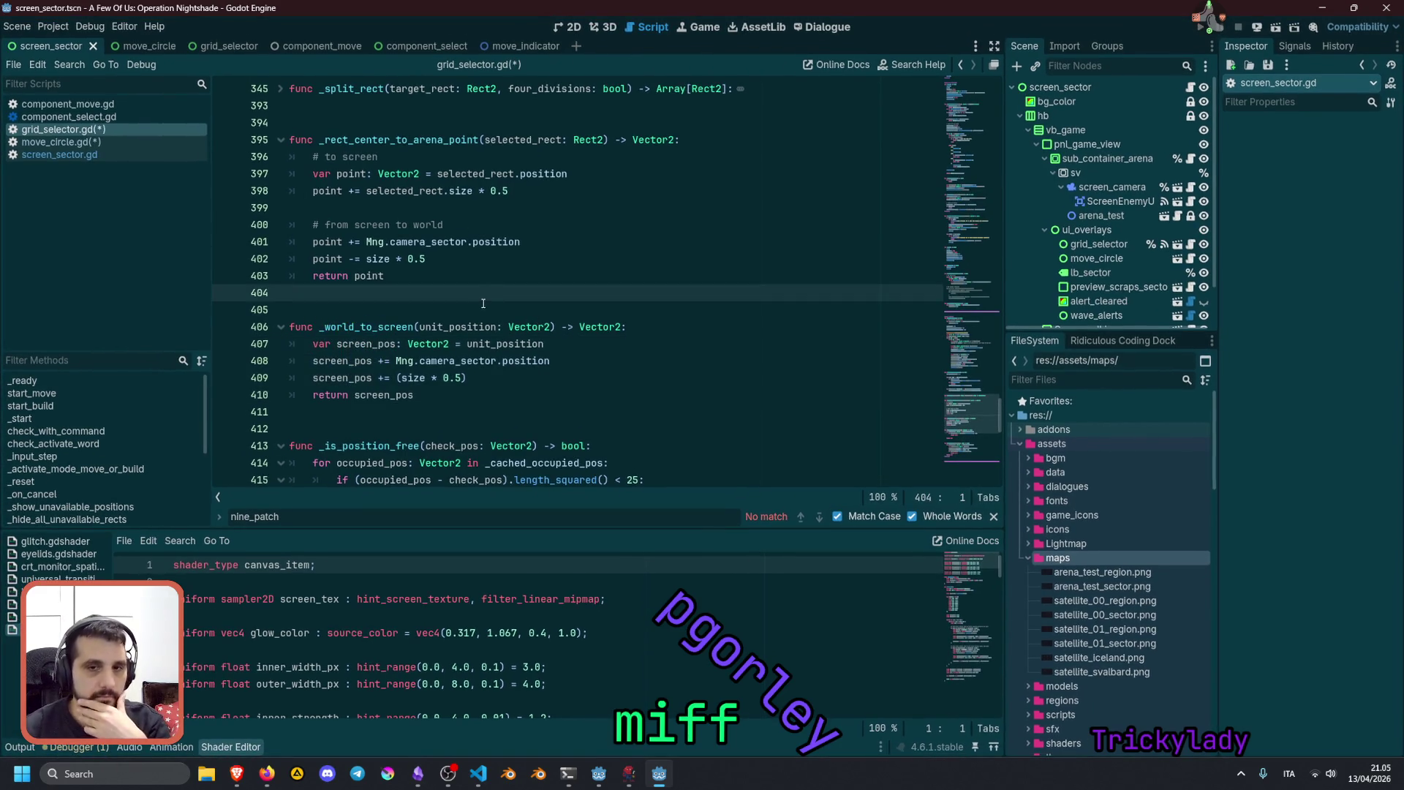
{"action": "left_click", "coordinate": [445, 326]}
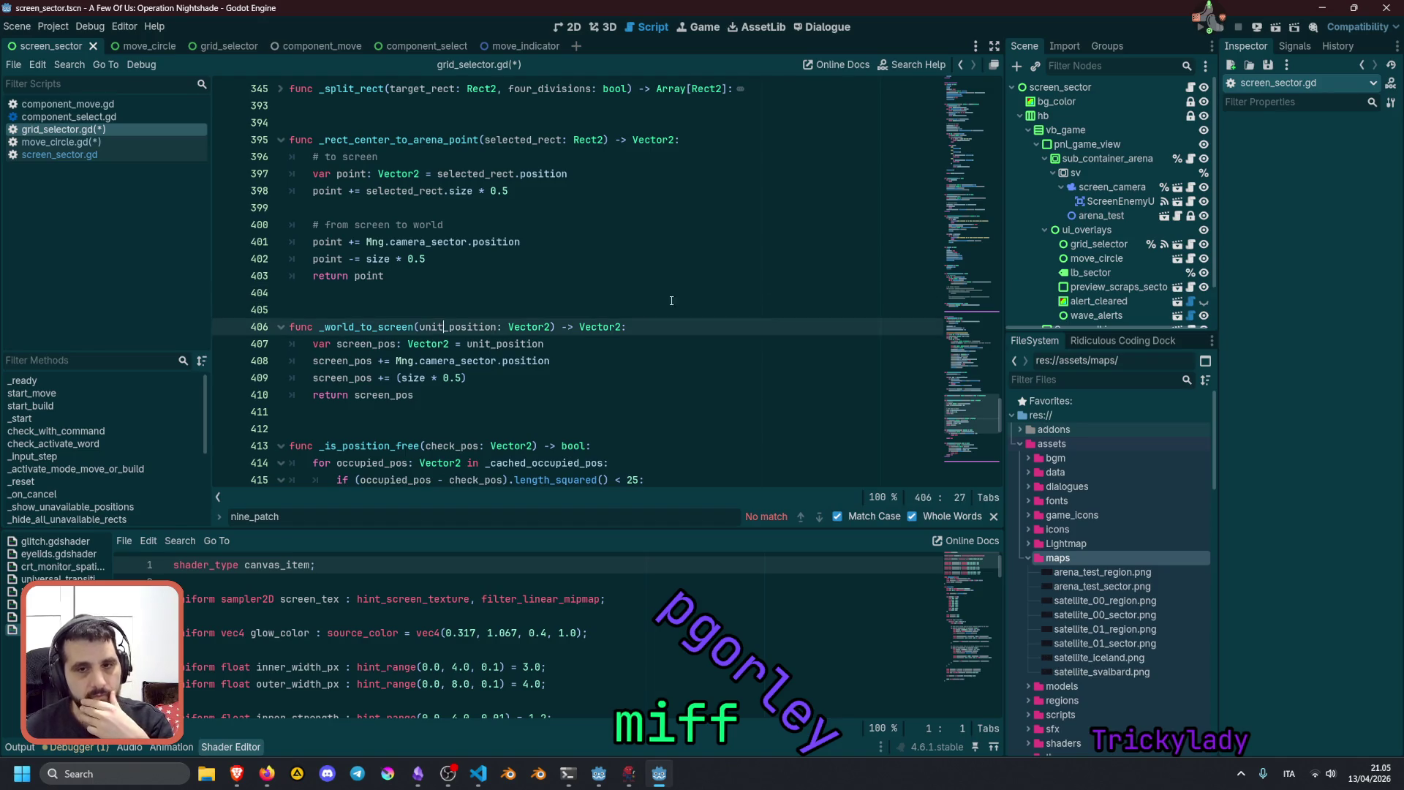
{"action": "key", "text": "ctrl+d"}
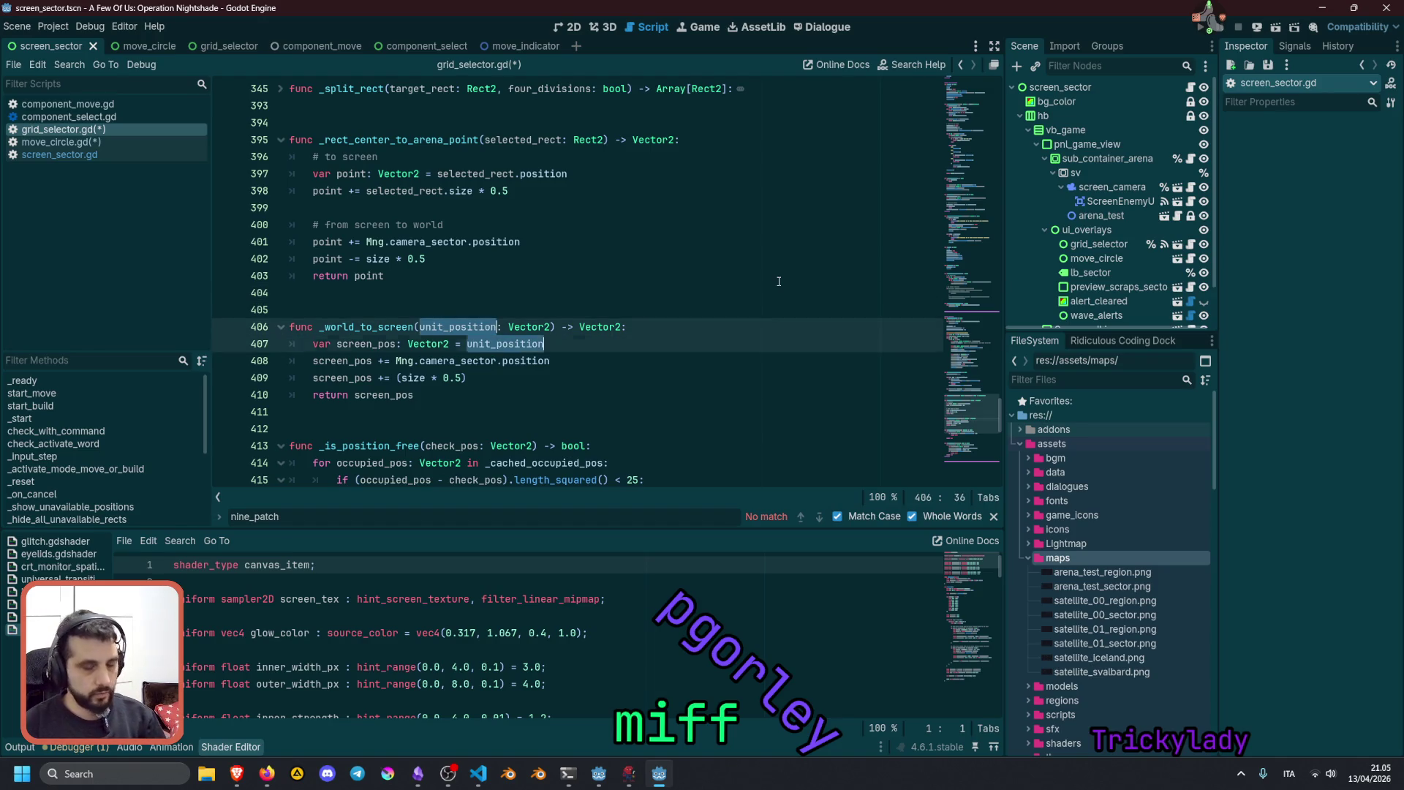
{"action": "type", "text": "world"}
Remove the leading underscore so the function is named world_to_screen.
{"action": "left_click", "coordinate": [568, 305]}
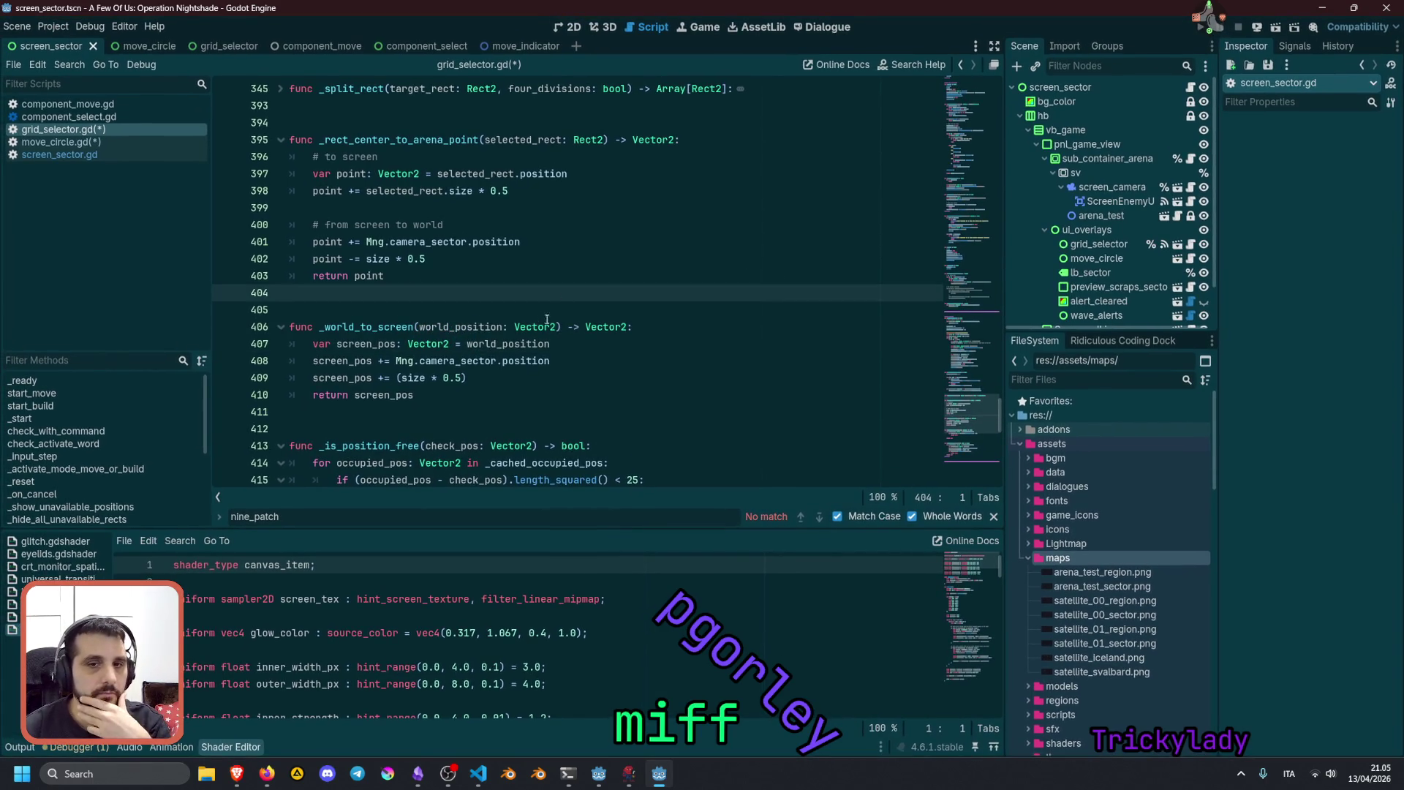
{"action": "left_click_drag", "start_coordinate": [416, 401], "coordinate": [292, 343]}
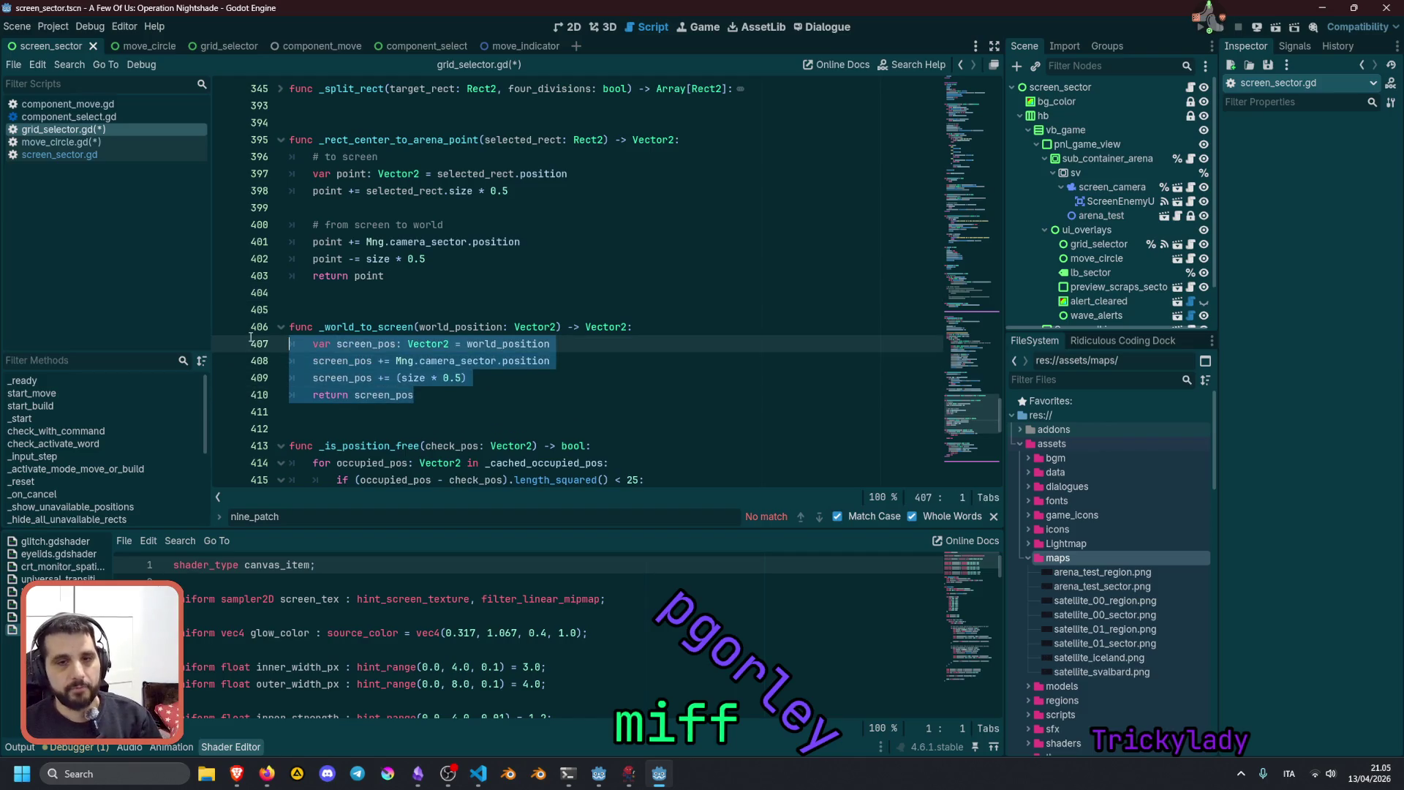
{"action": "key", "text": "shift+Up"}
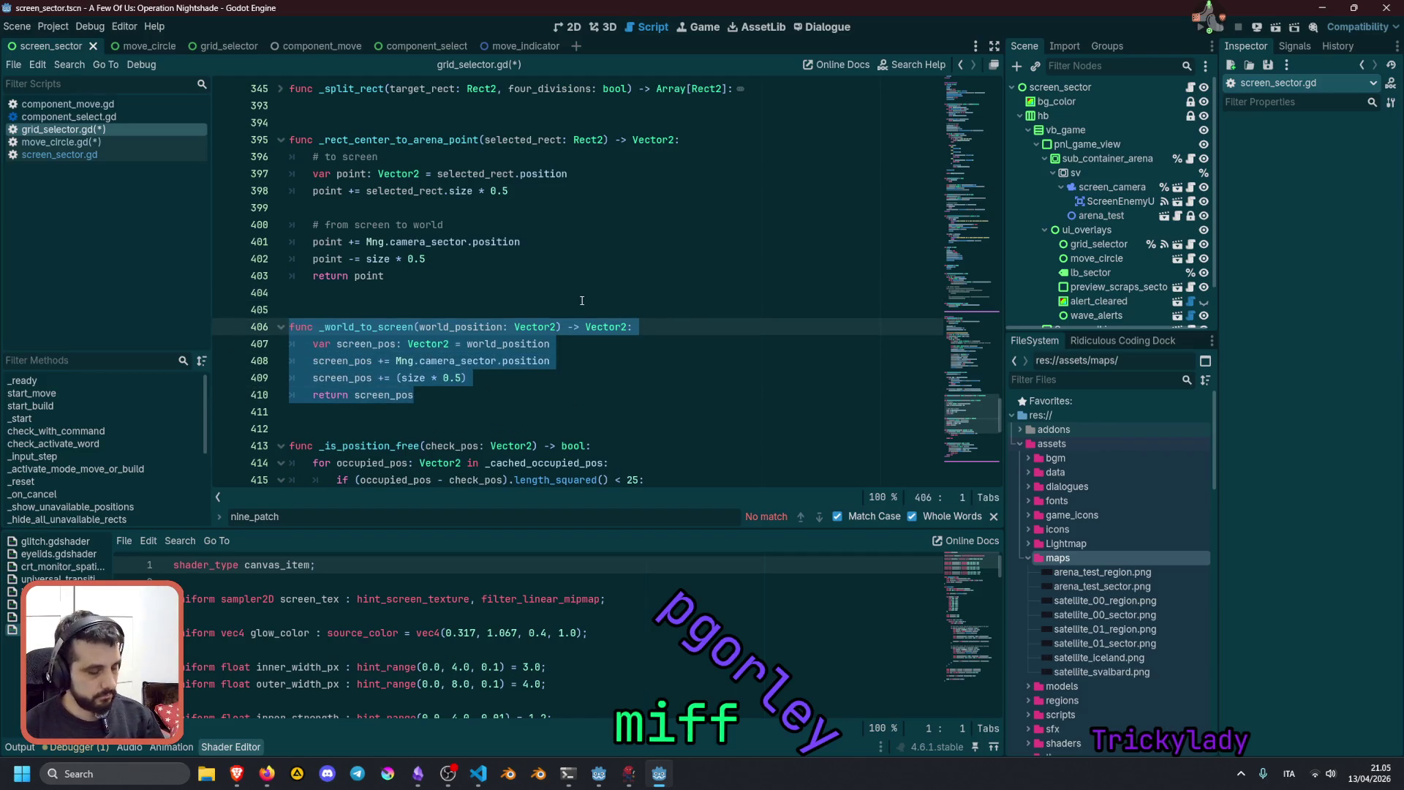
{"action": "key", "text": "Right"}
{"action": "key", "text": "Right"}
{"action": "key", "text": "Right"}
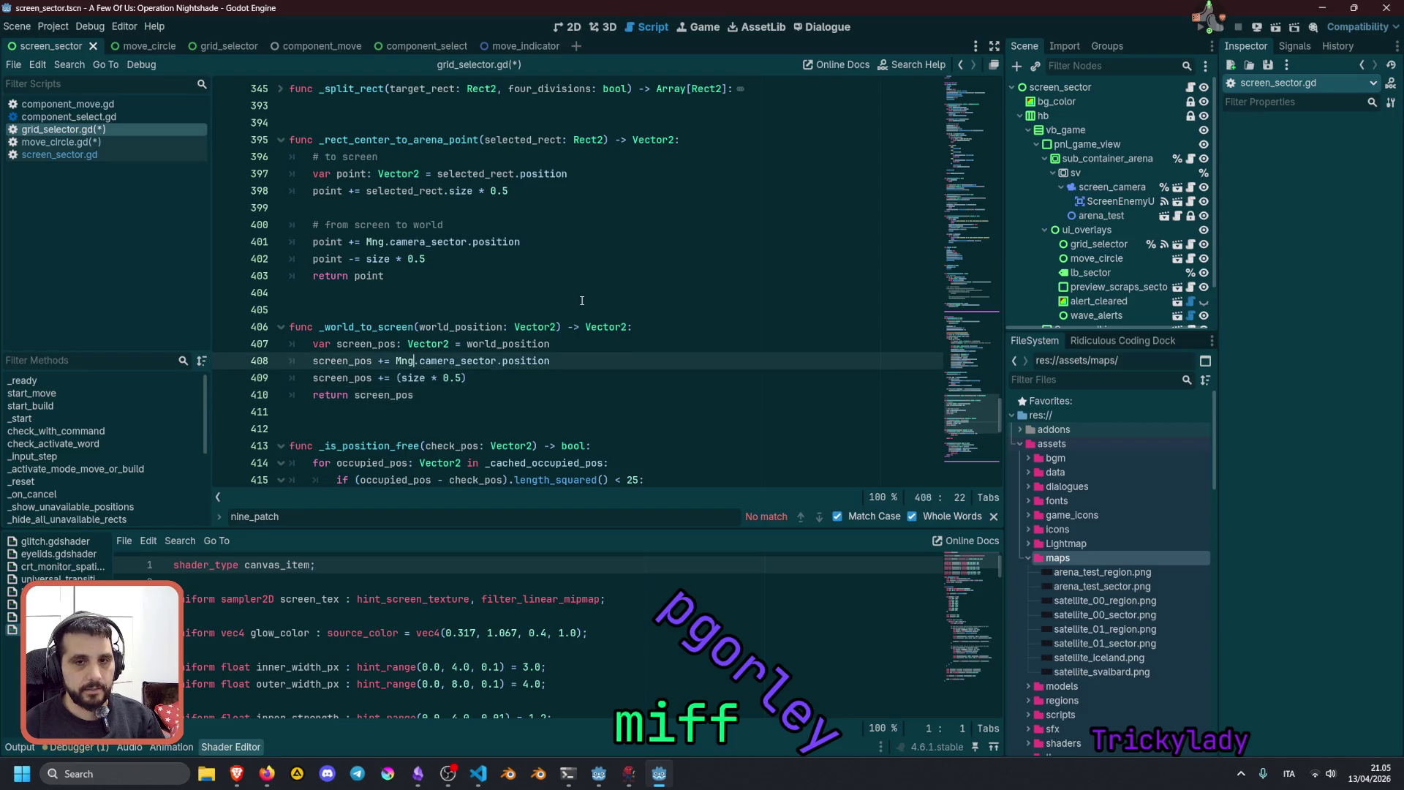
{"action": "key", "text": "Delete"}
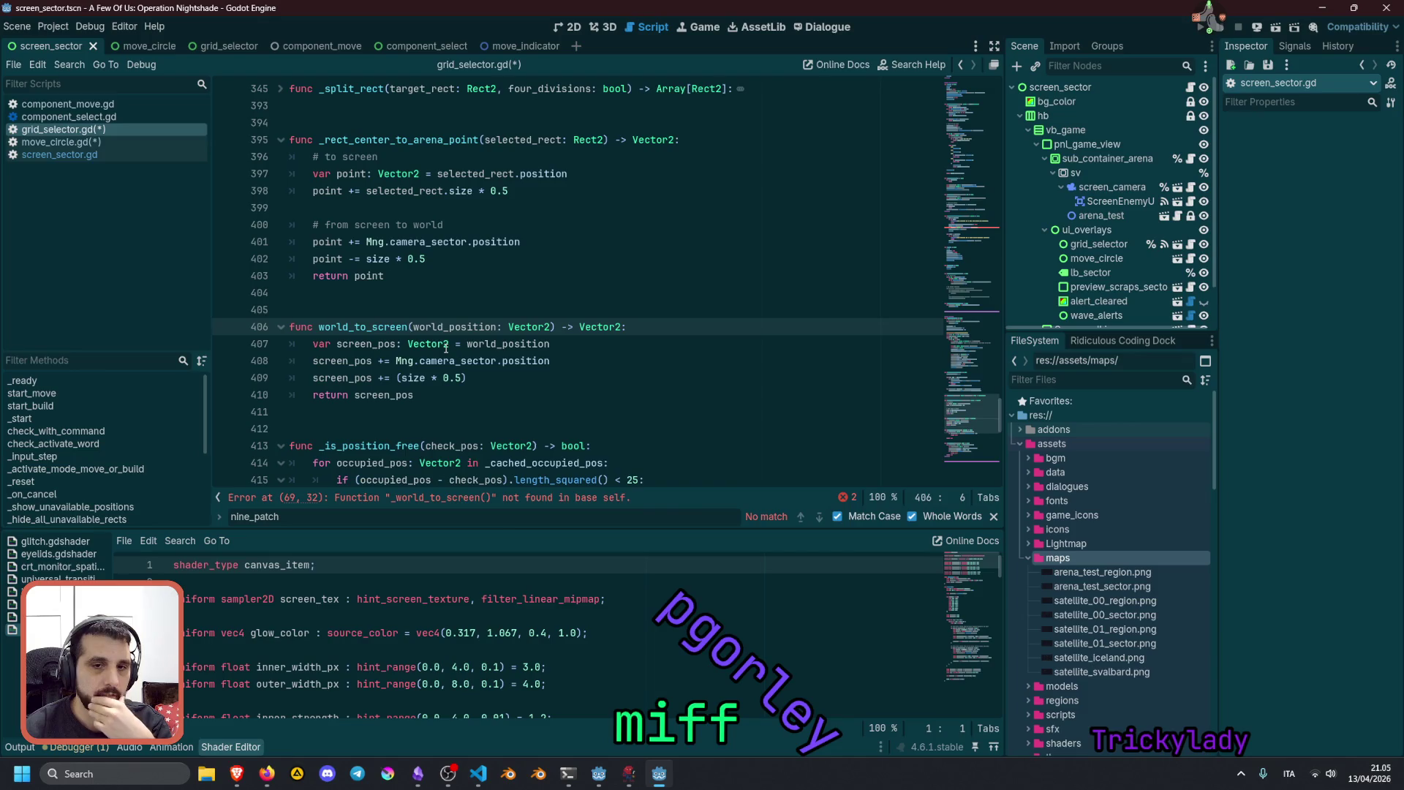
{"action": "left_click", "coordinate": [595, 390]}
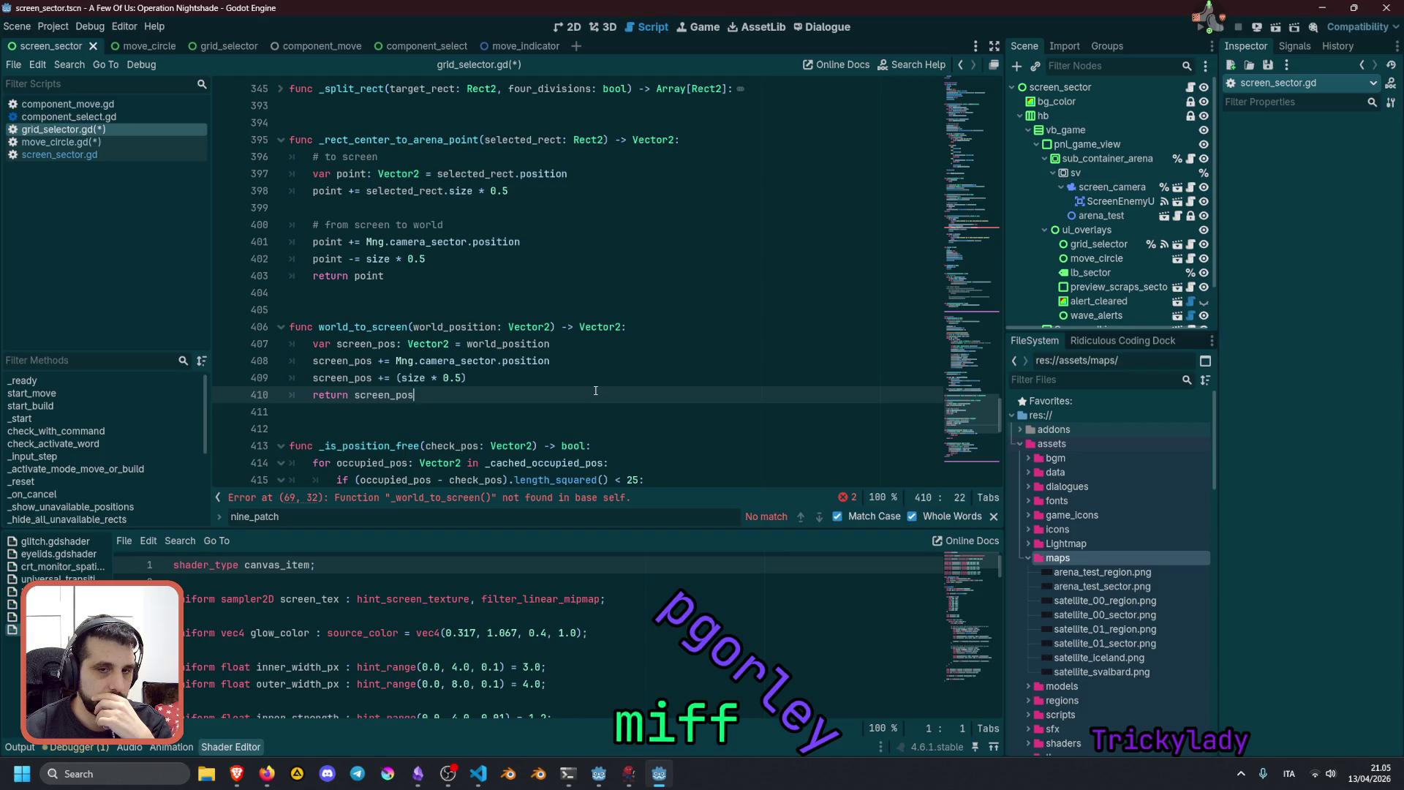
{"action": "left_click", "coordinate": [408, 378]}
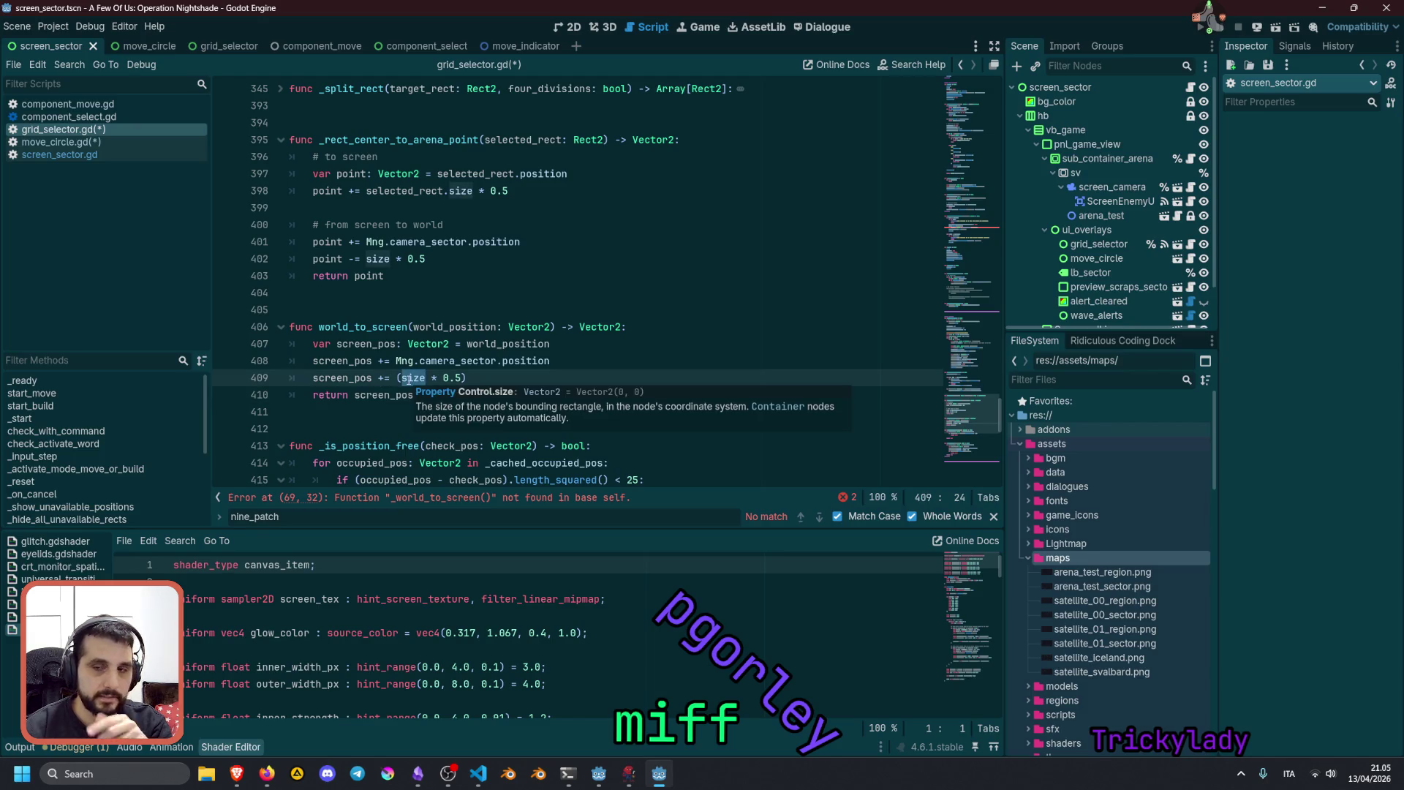
{"action": "left_click_drag", "start_coordinate": [432, 395], "coordinate": [274, 319]}
{"action": "key", "text": "shift+Down"}
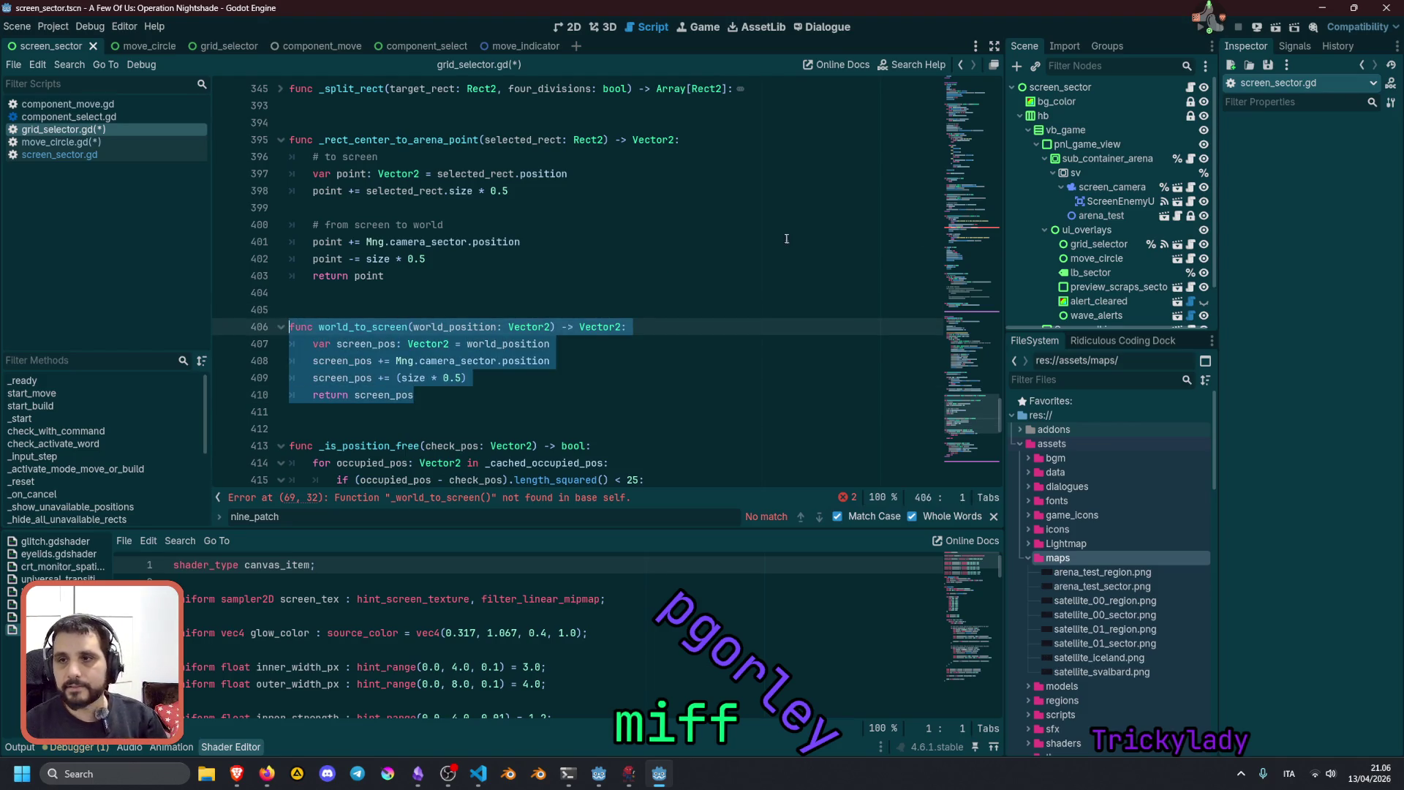
{"action": "left_click", "coordinate": [1094, 229]}
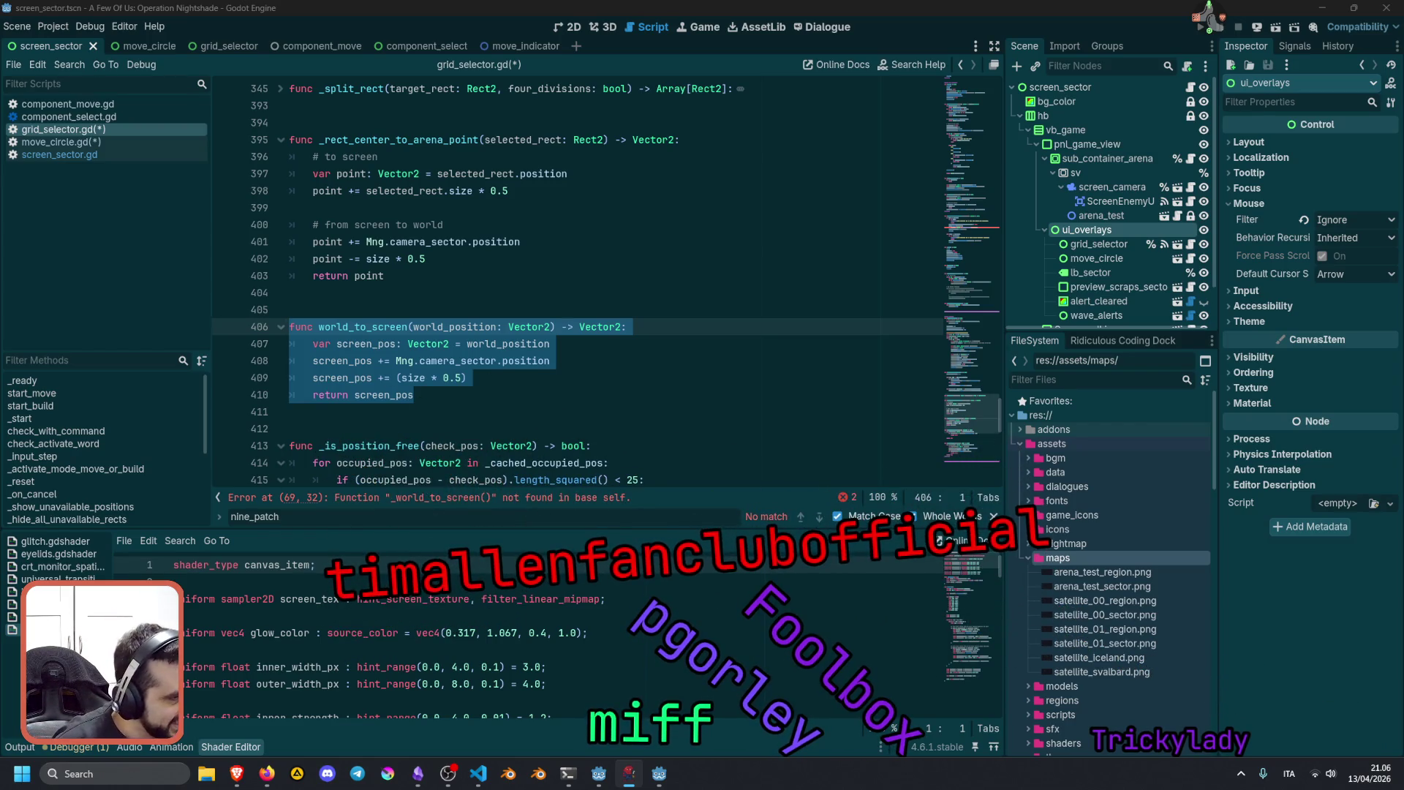
{"action": "key", "text": "alt+Tab"}
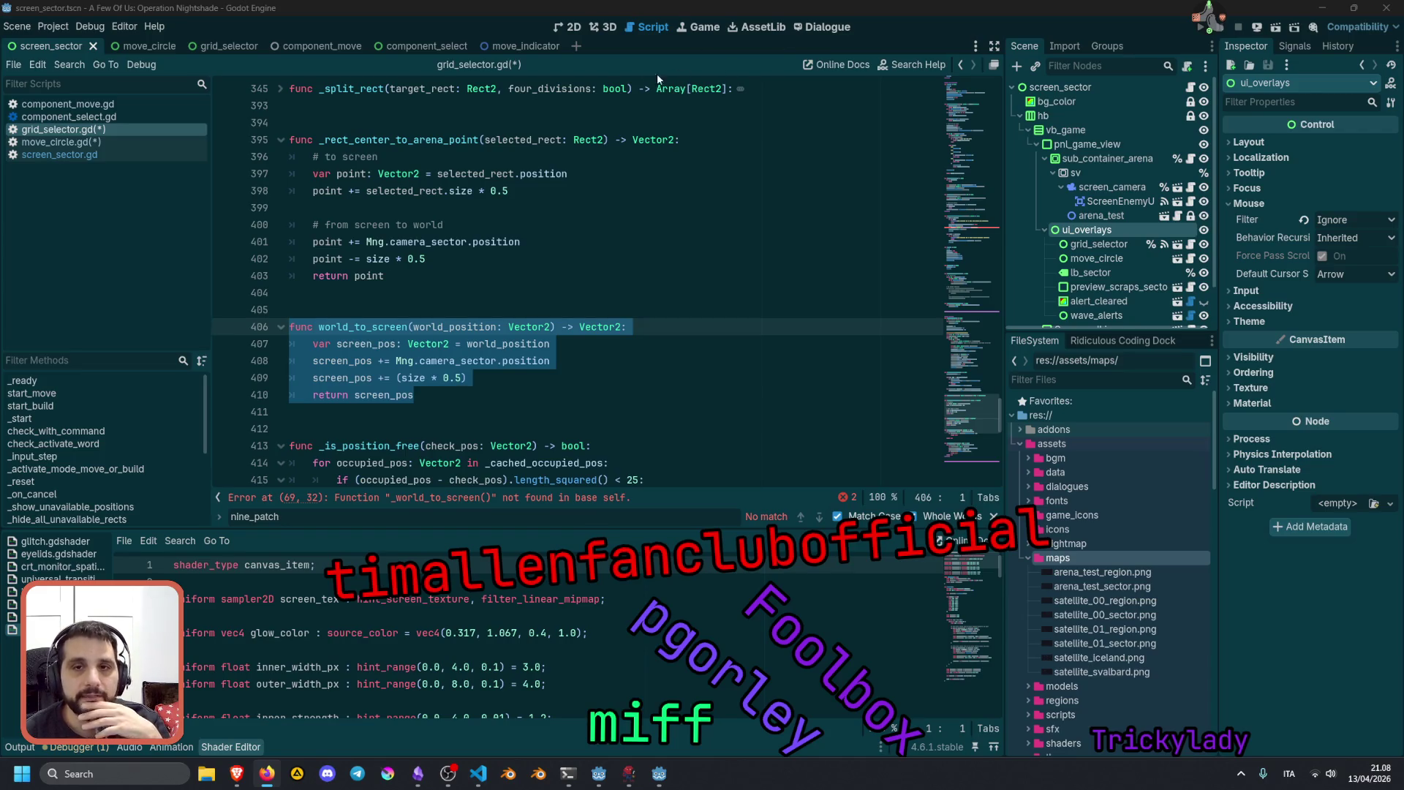
Create a new 2D scene with a Node2D root and locate megabot.svg.
{"action": "left_click", "coordinate": [578, 46]}
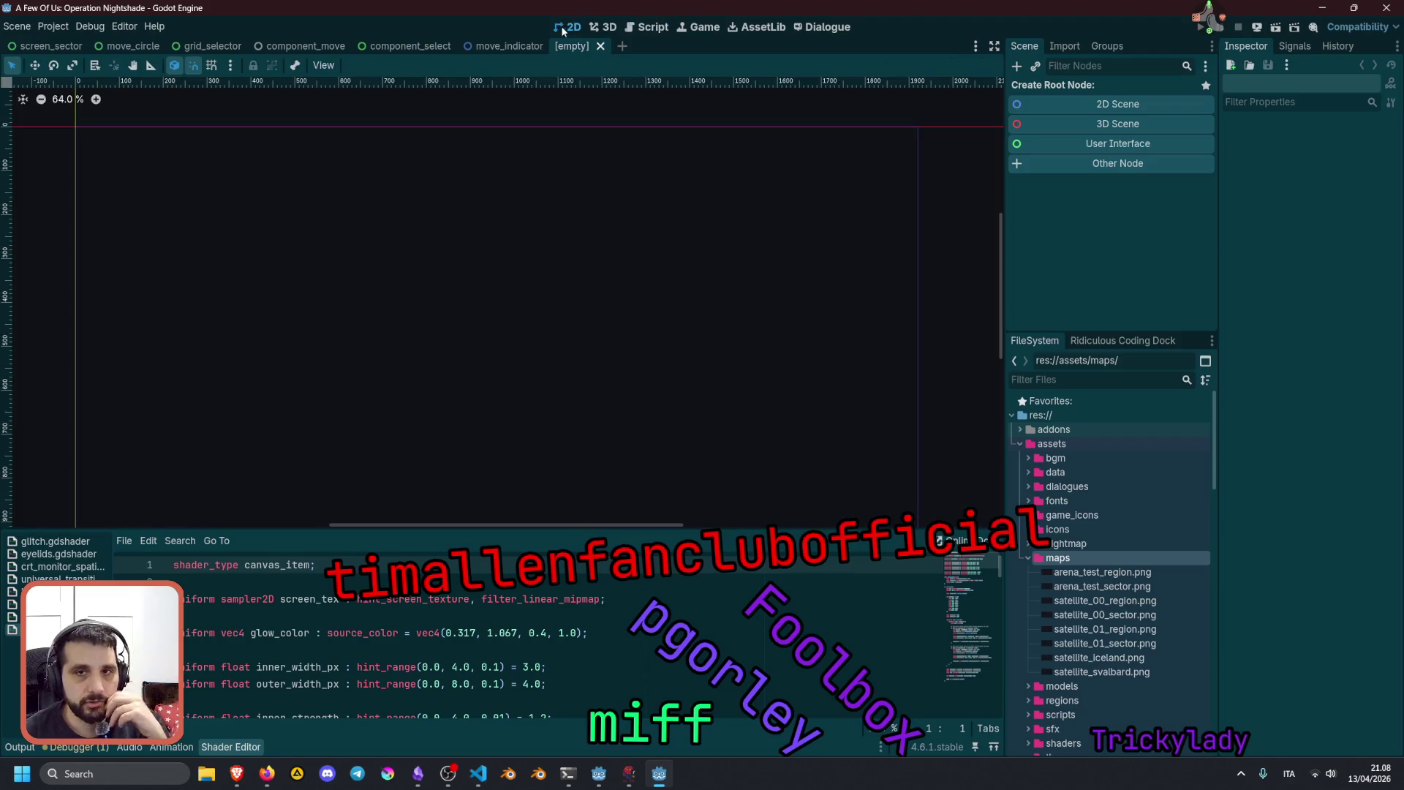
{"action": "left_click", "coordinate": [1016, 110]}
{"action": "scroll", "coordinate": [505, 370], "scroll_direction": "up", "scroll_amount": 2}
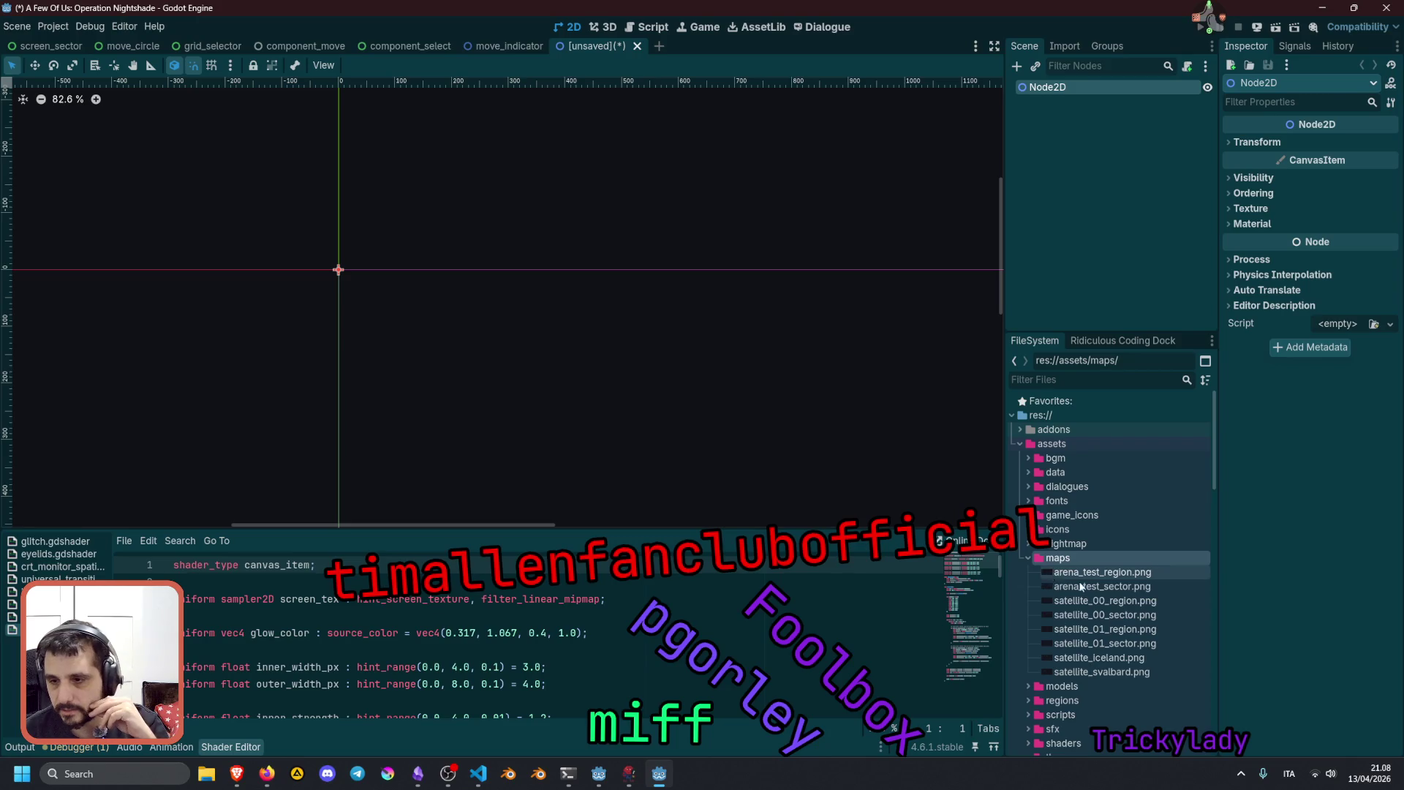
{"action": "scroll", "coordinate": [1073, 583], "scroll_direction": "down", "scroll_amount": 10}
{"action": "left_click", "coordinate": [1073, 658]}
{"action": "mouse_move", "coordinate": [1071, 658]}
{"action": "left_mouse_down"}
{"action": "mouse_move", "coordinate": [1154, 139]}
{"action": "mouse_move", "coordinate": [1070, 90]}
{"action": "left_mouse_up"}
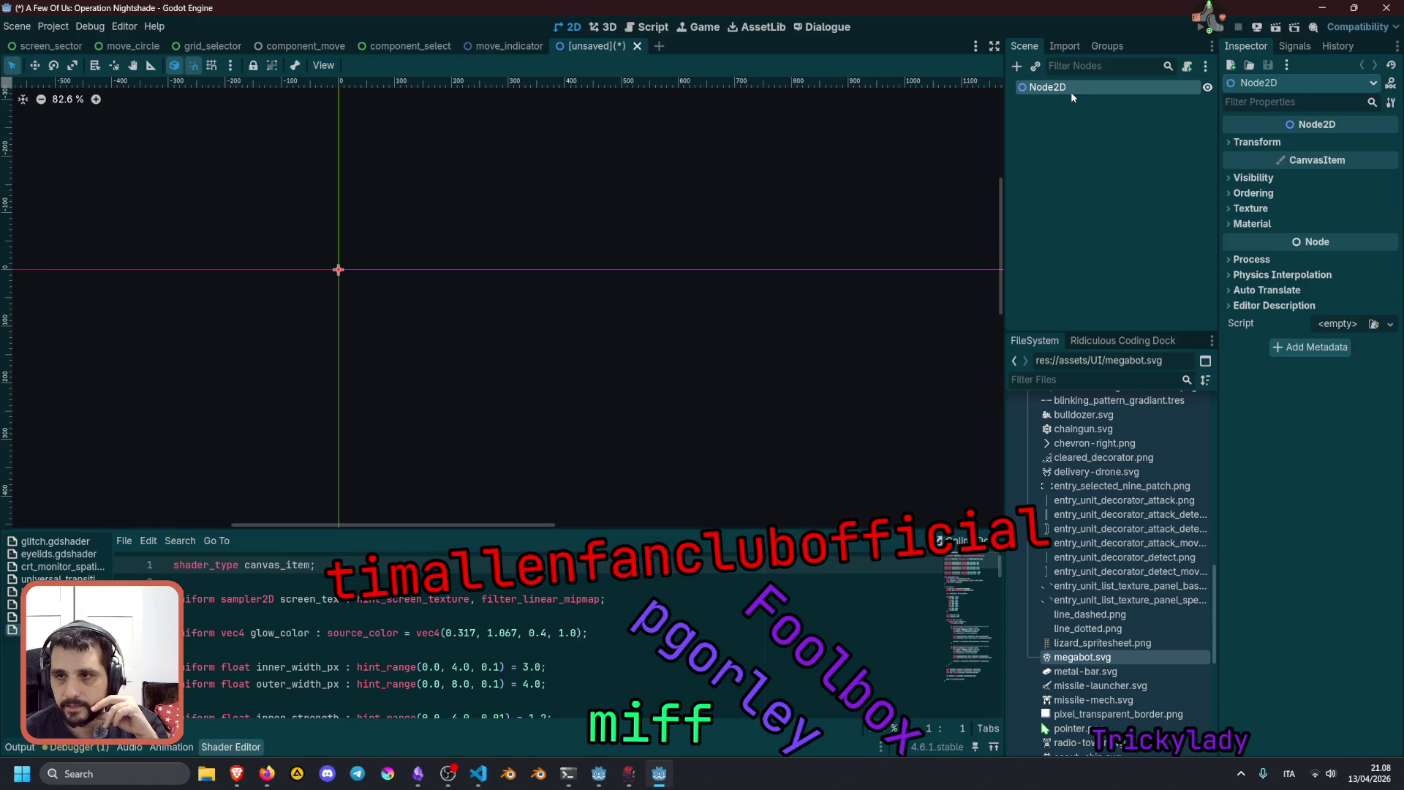
Add a Sprite2D child textured with megabot.svg and shrink it.
{"action": "right_click", "coordinate": [1070, 91]}
{"action": "left_click", "coordinate": [1075, 101]}
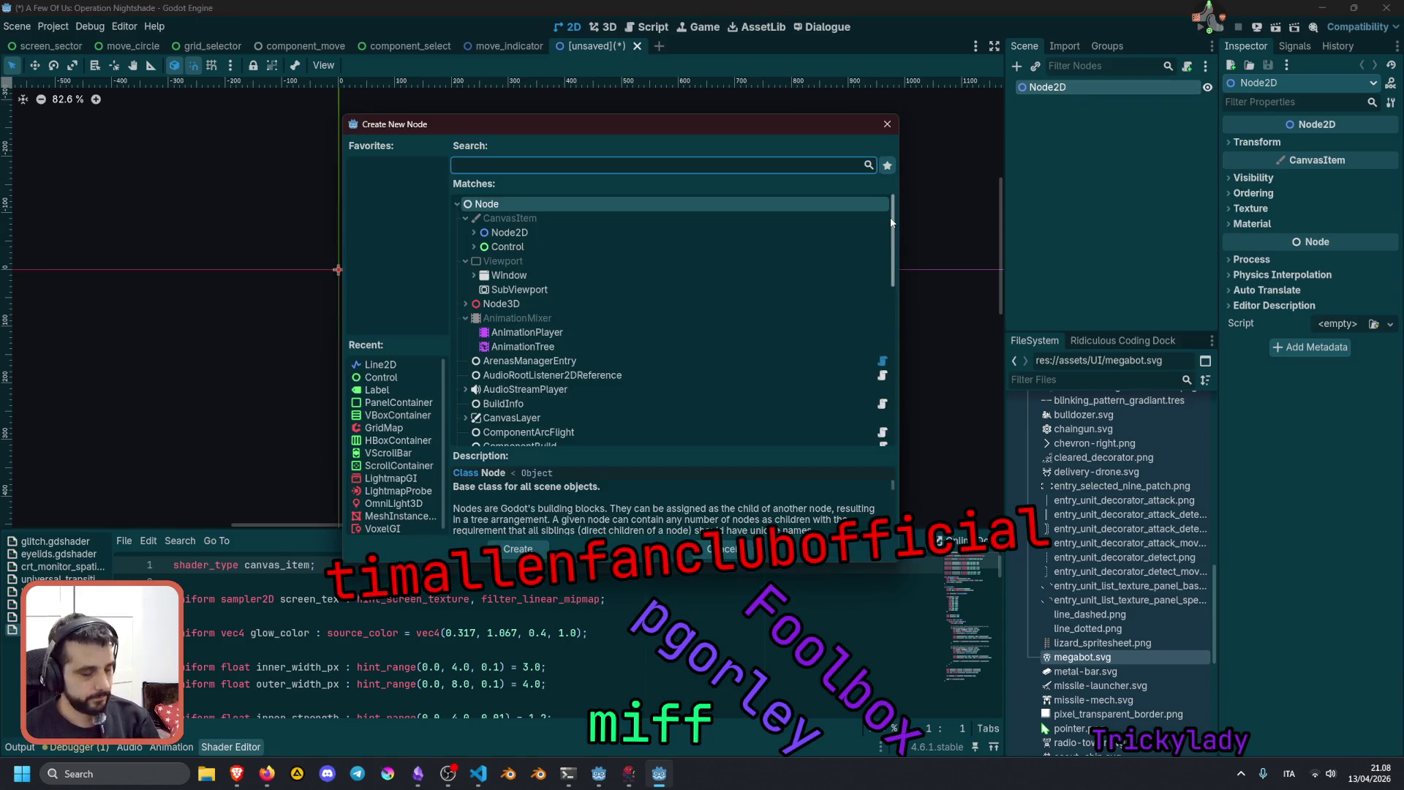
{"action": "type", "text": "sprite"}
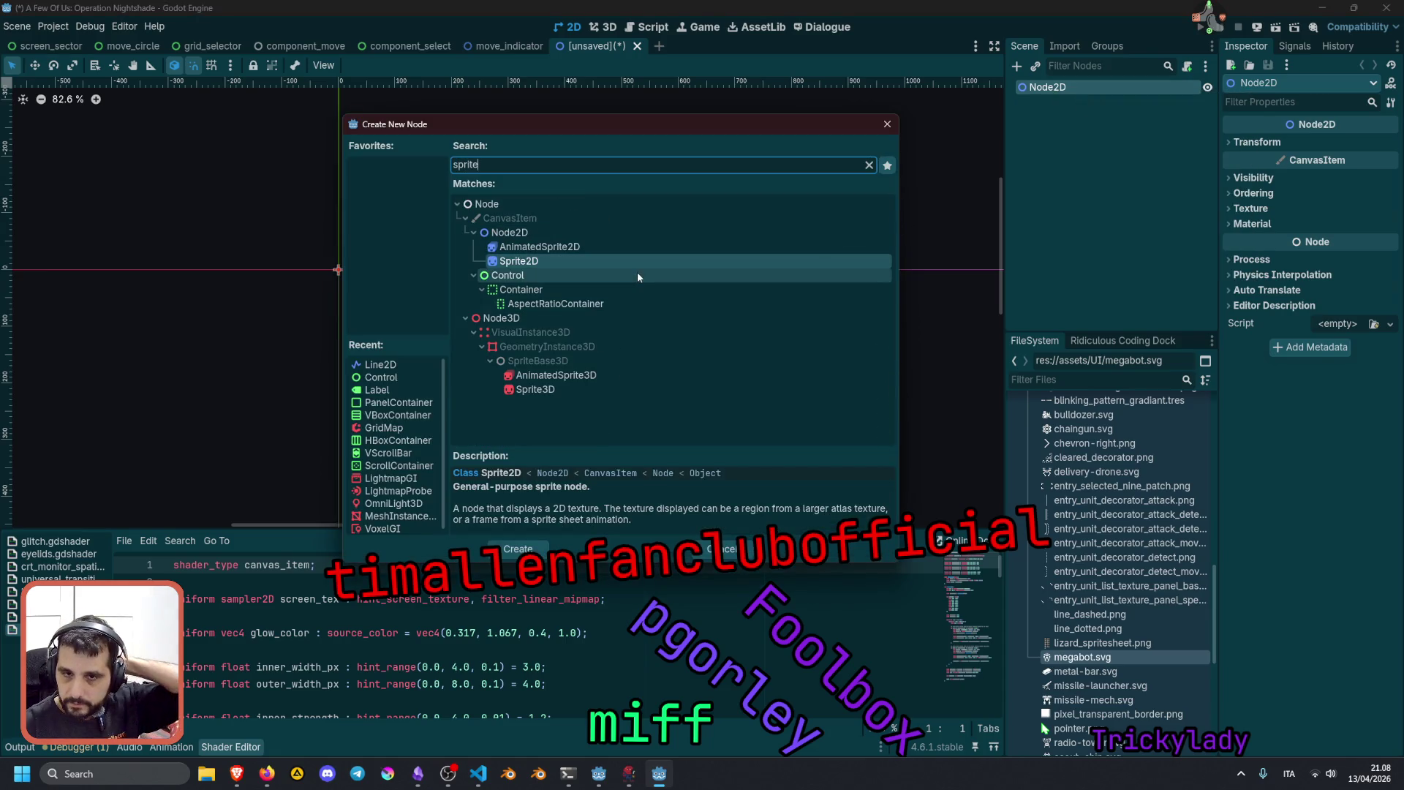
{"action": "double_click", "coordinate": [636, 260]}
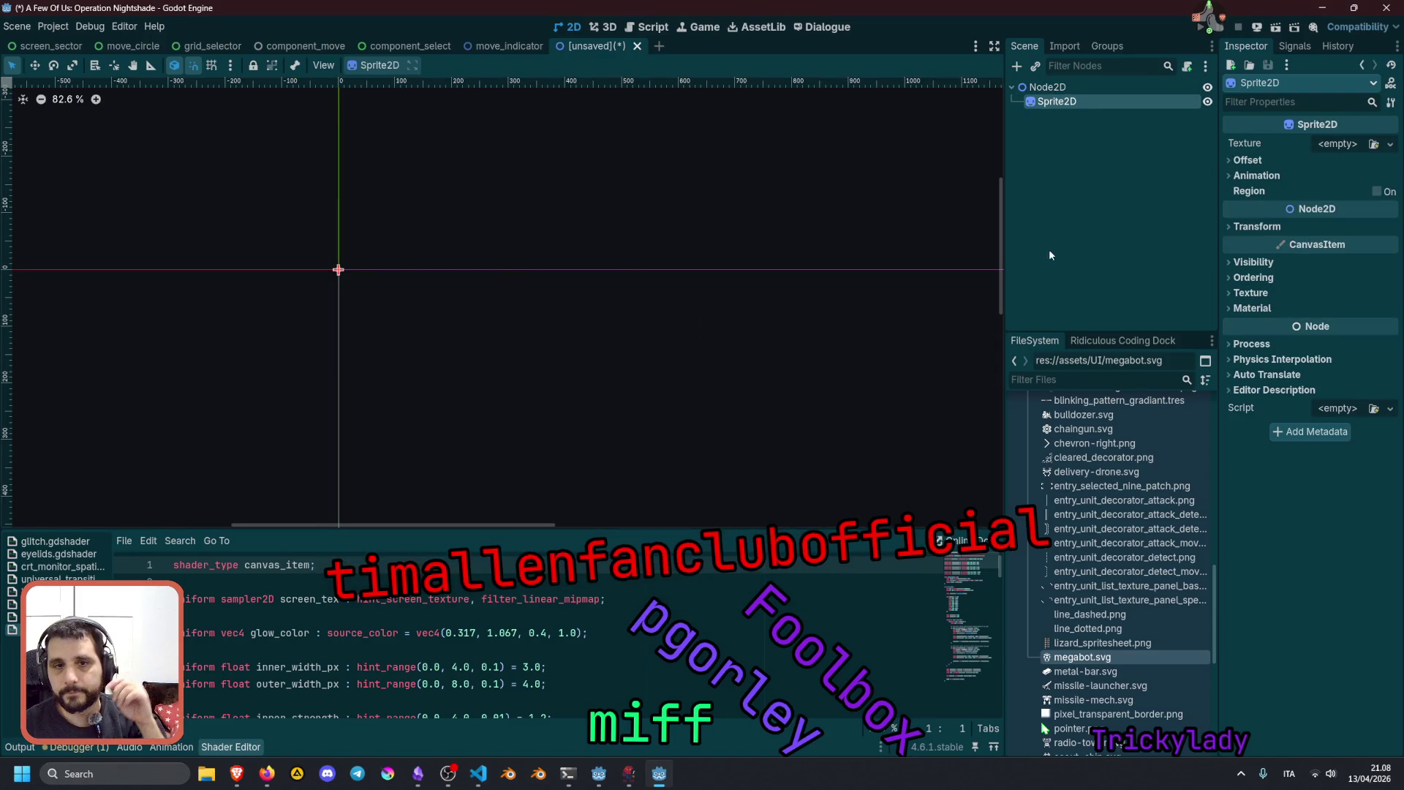
{"action": "mouse_move", "coordinate": [1097, 656]}
{"action": "left_mouse_down"}
{"action": "mouse_move", "coordinate": [1070, 195]}
{"action": "mouse_move", "coordinate": [1091, 103]}
{"action": "left_mouse_up"}
{"action": "scroll", "coordinate": [458, 230], "scroll_direction": "down", "scroll_amount": 5}
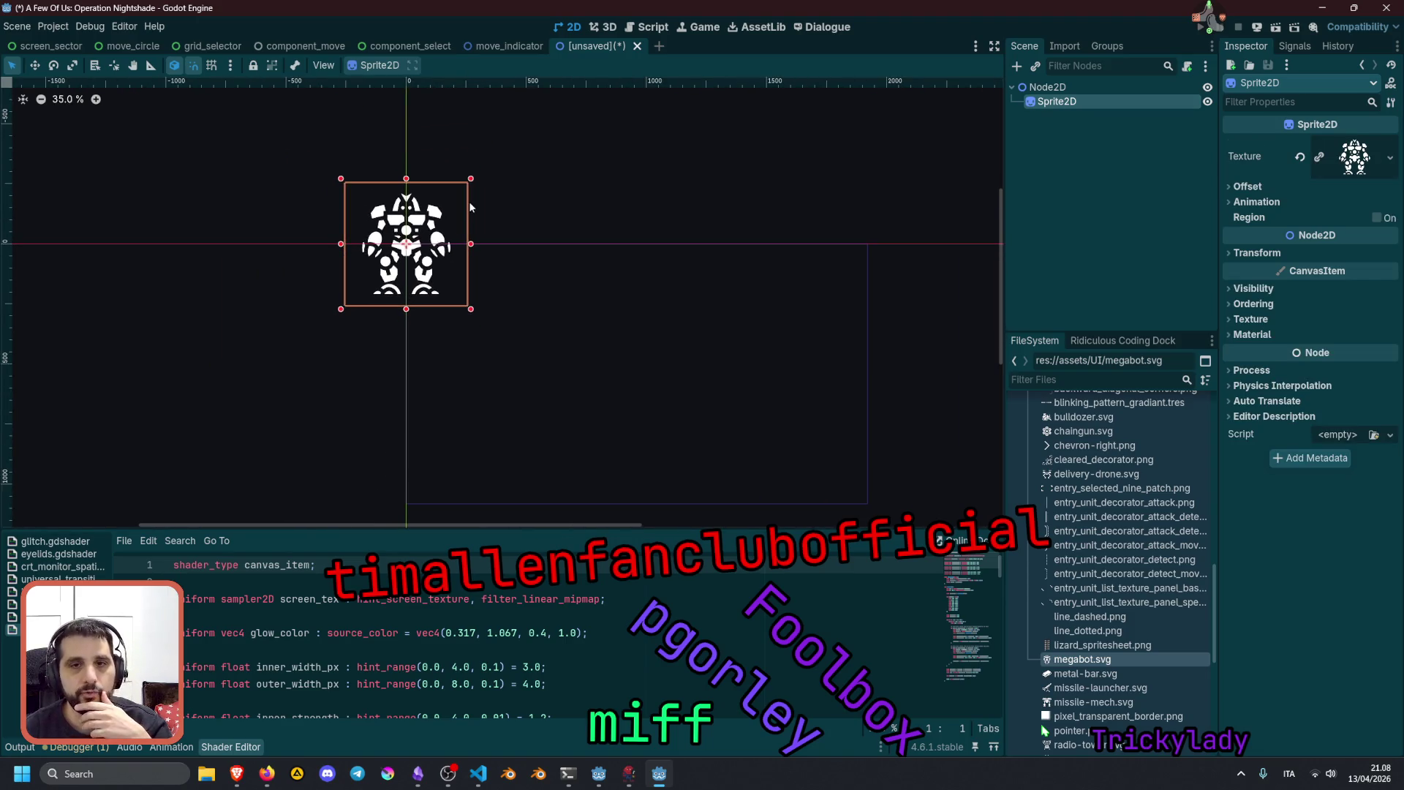
{"action": "left_click_drag", "start_coordinate": [472, 183], "coordinate": [418, 236]}
{"action": "scroll", "coordinate": [418, 235], "scroll_direction": "up", "scroll_amount": 8}
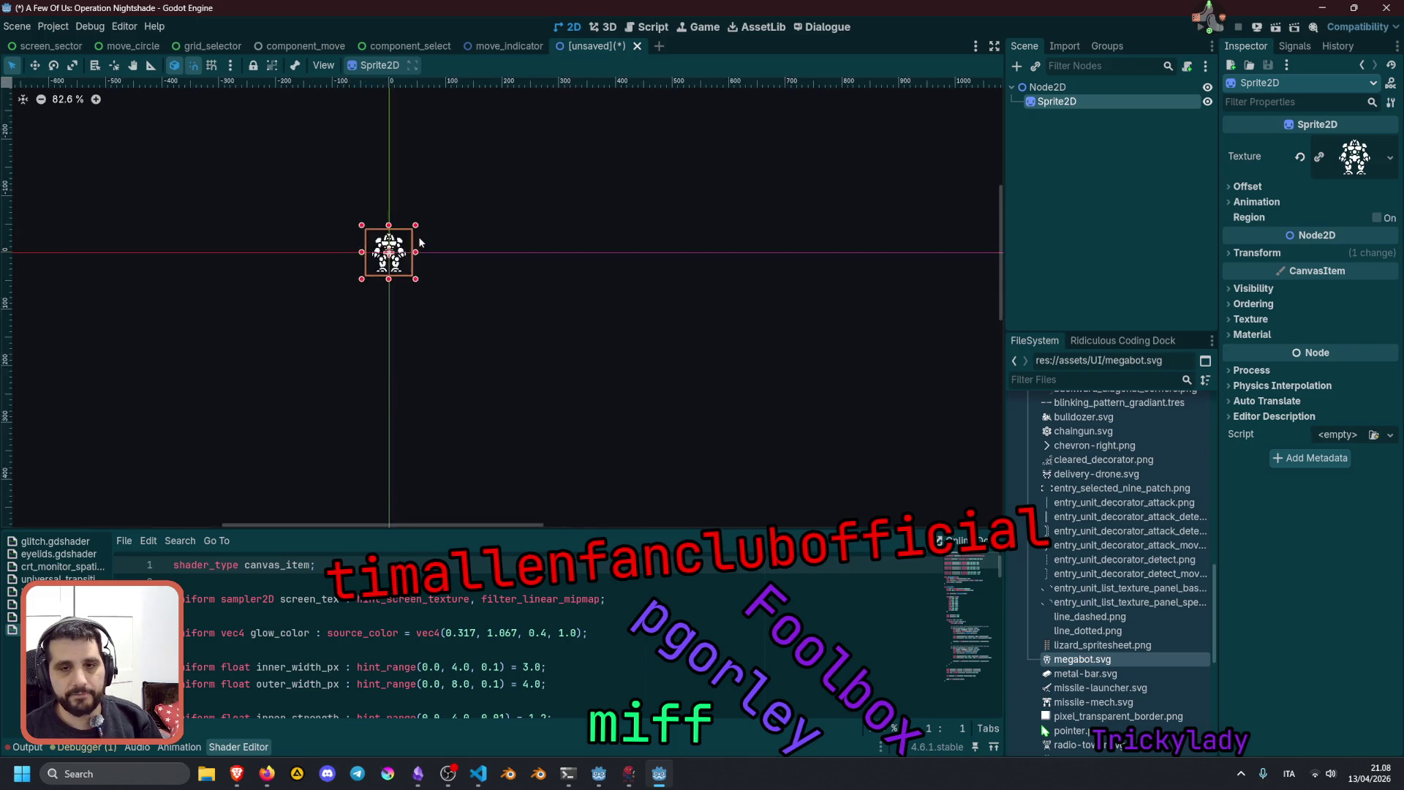
{"action": "left_click", "coordinate": [418, 235]}
Add an Area2D with a circle CollisionShape2D sized around the robot.
{"action": "left_click", "coordinate": [1047, 87]}
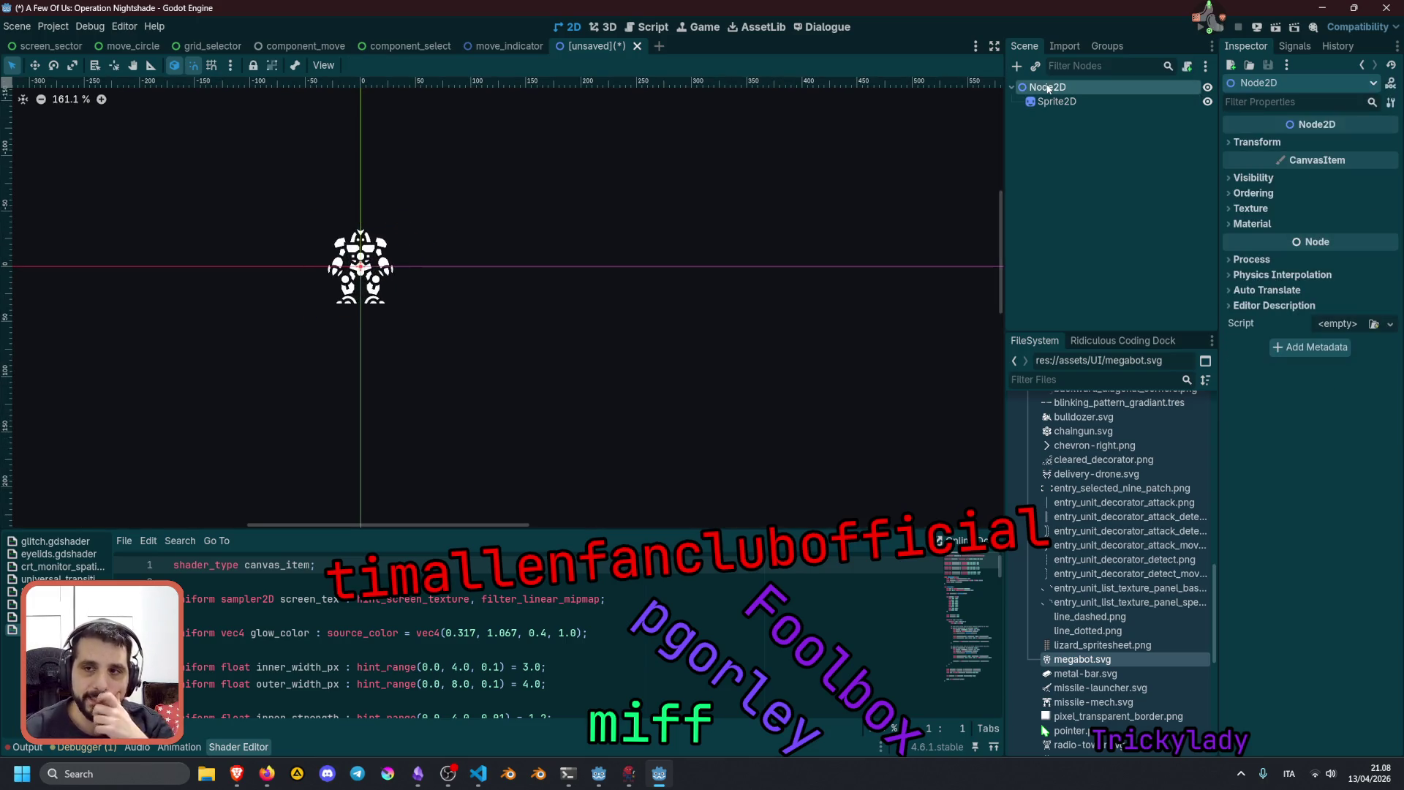
{"action": "key", "text": "ctrl+a"}
{"action": "type", "text": "area"}
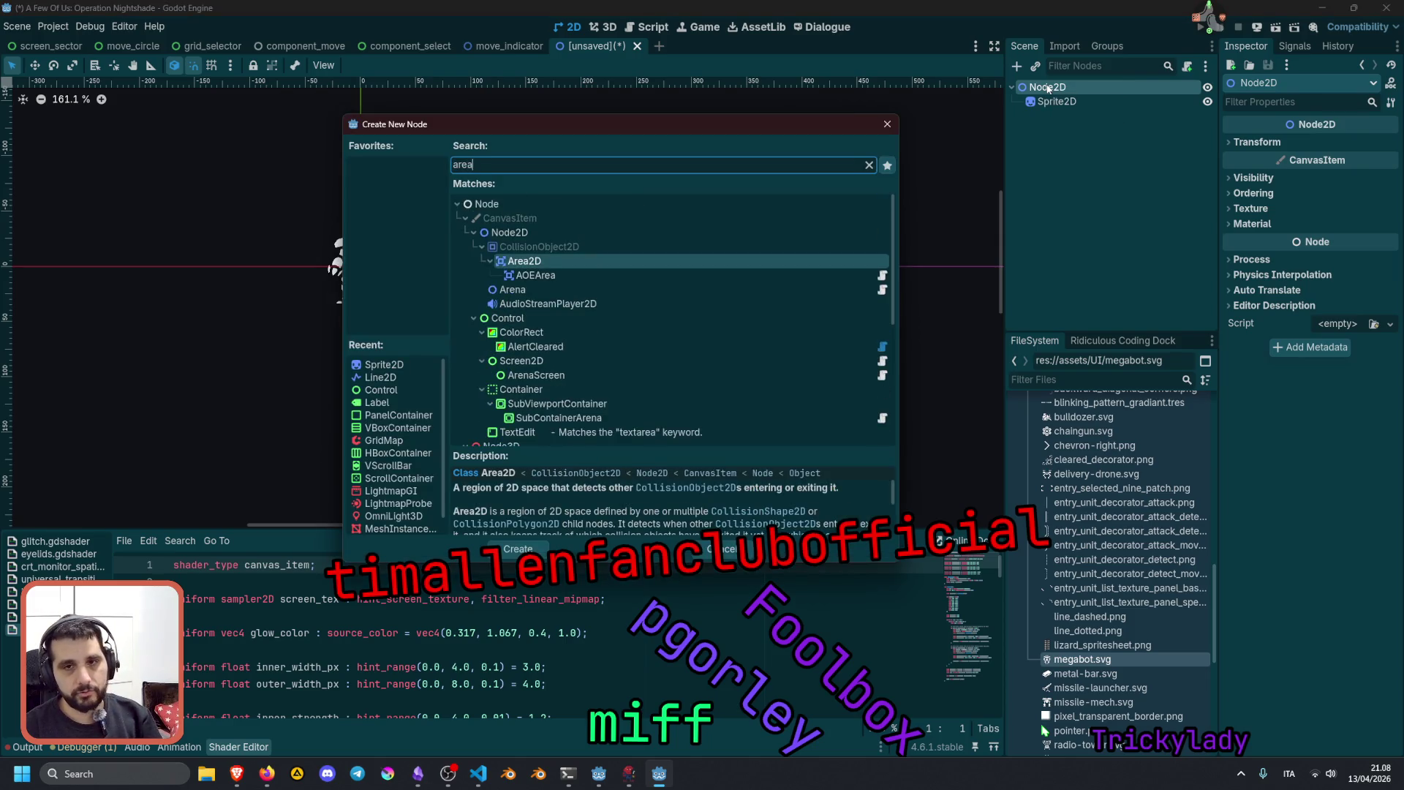
{"action": "key", "text": "Return"}
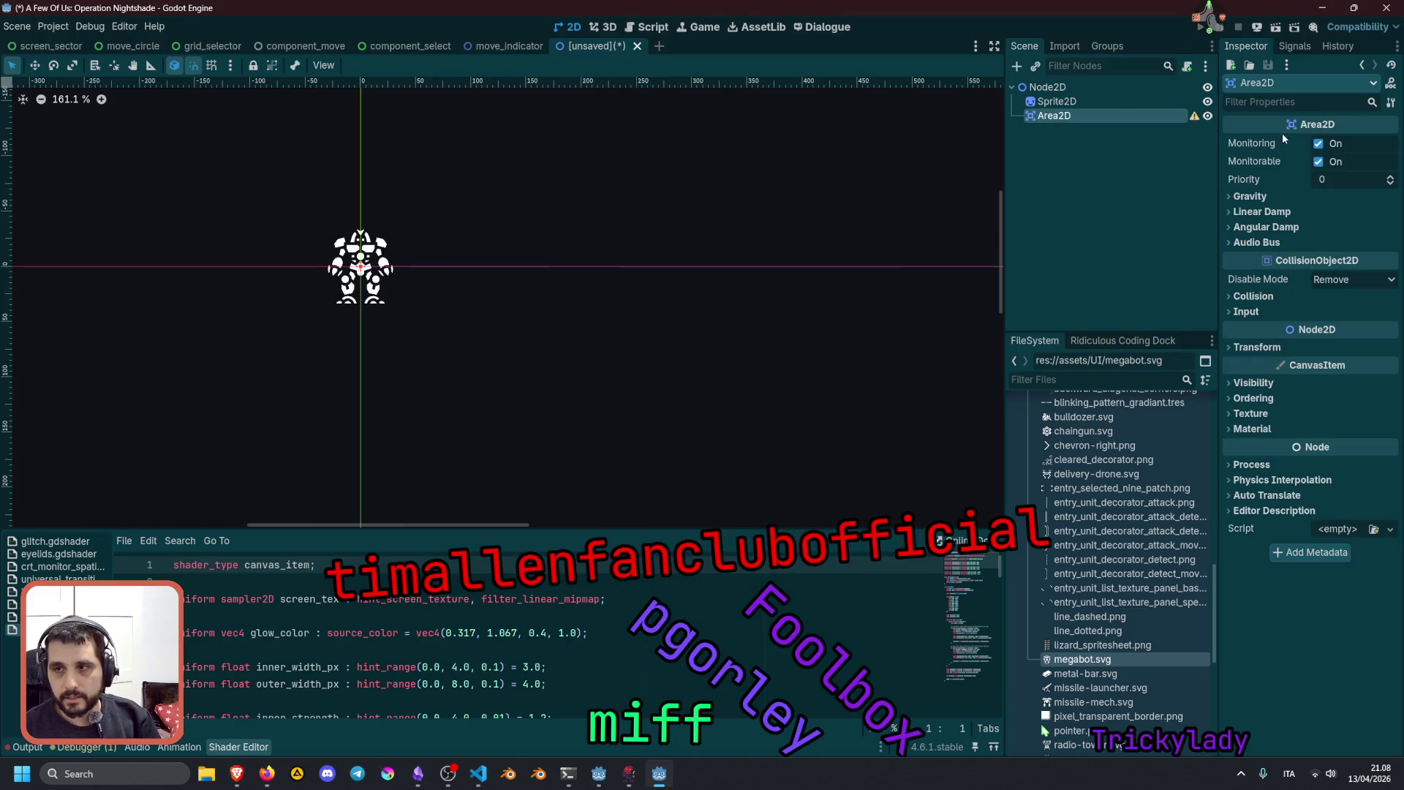
{"action": "key", "text": "ctrl+a"}
{"action": "type", "text": "collis"}
{"action": "key", "text": "Return"}
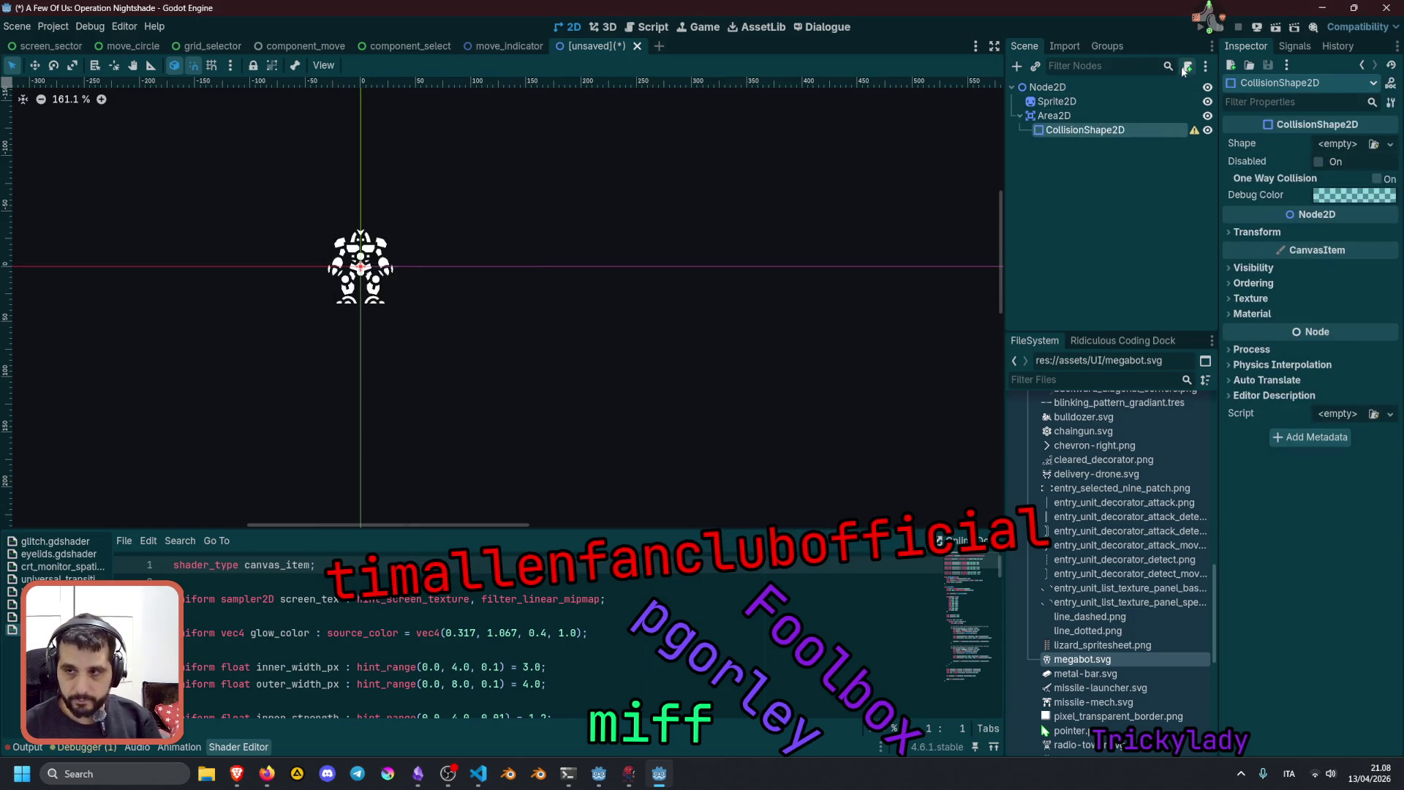
{"action": "left_click", "coordinate": [1352, 142]}
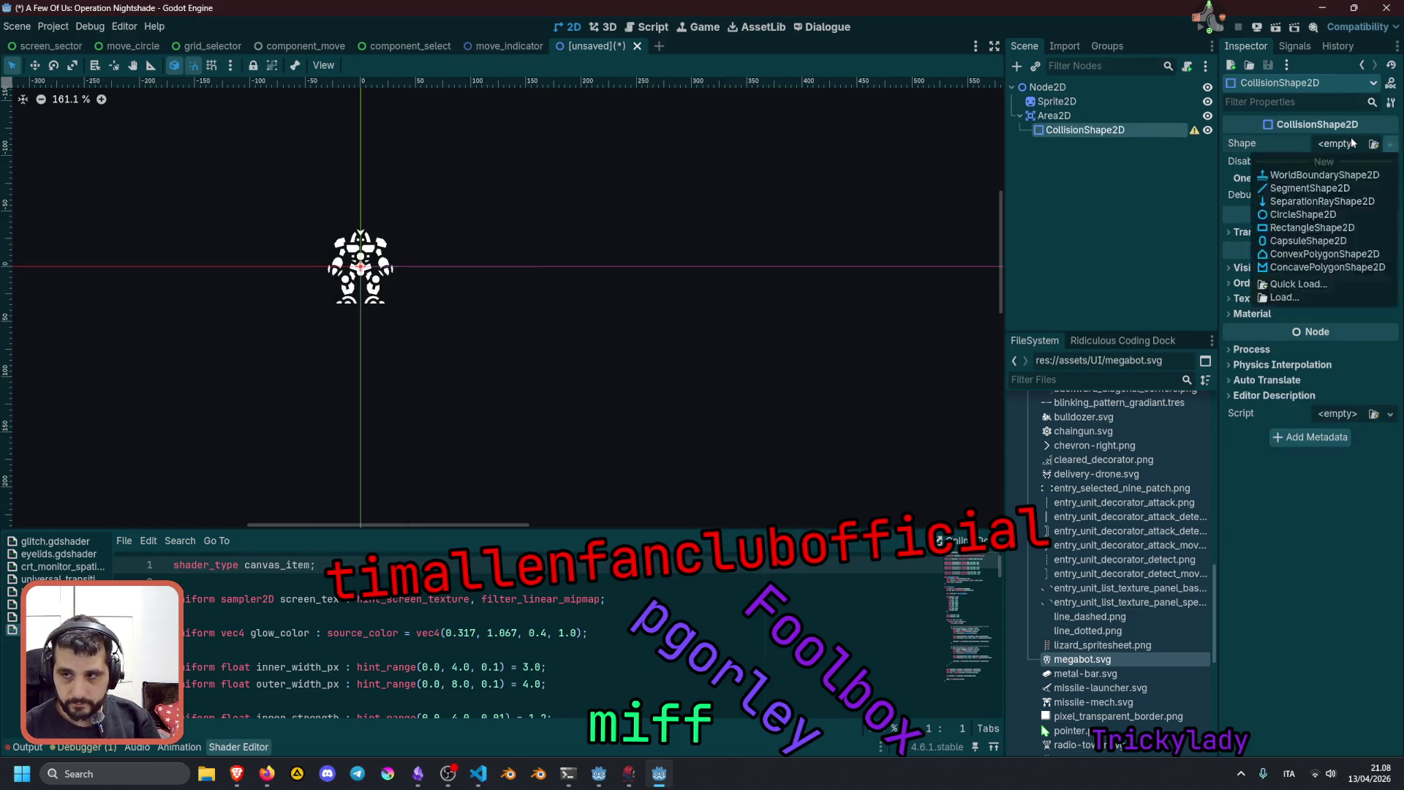
{"action": "left_click", "coordinate": [1305, 214]}
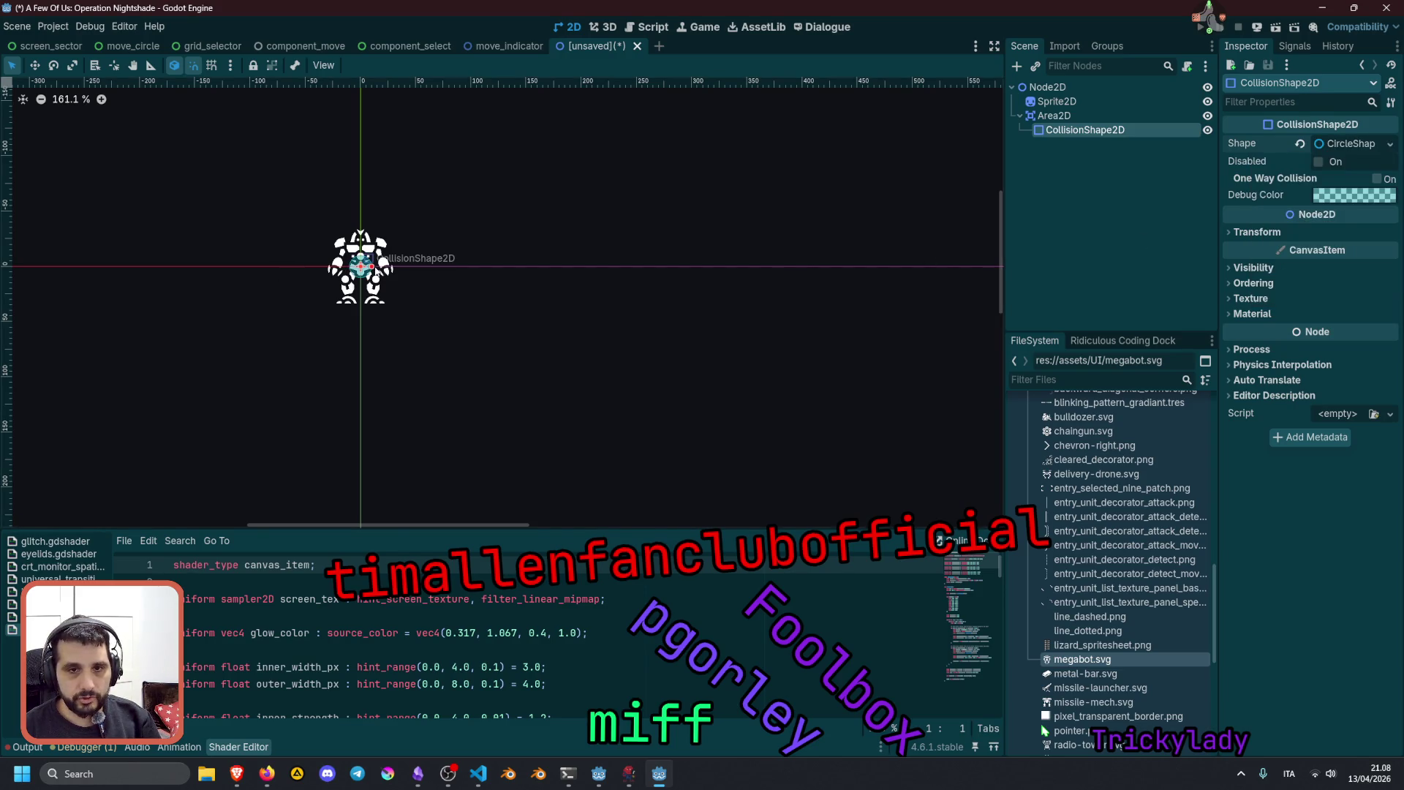
{"action": "mouse_move", "coordinate": [372, 266]}
{"action": "left_mouse_down"}
{"action": "mouse_move", "coordinate": [590, 302]}
{"action": "mouse_move", "coordinate": [563, 305]}
{"action": "left_mouse_up"}
{"action": "left_click", "coordinate": [794, 230]}
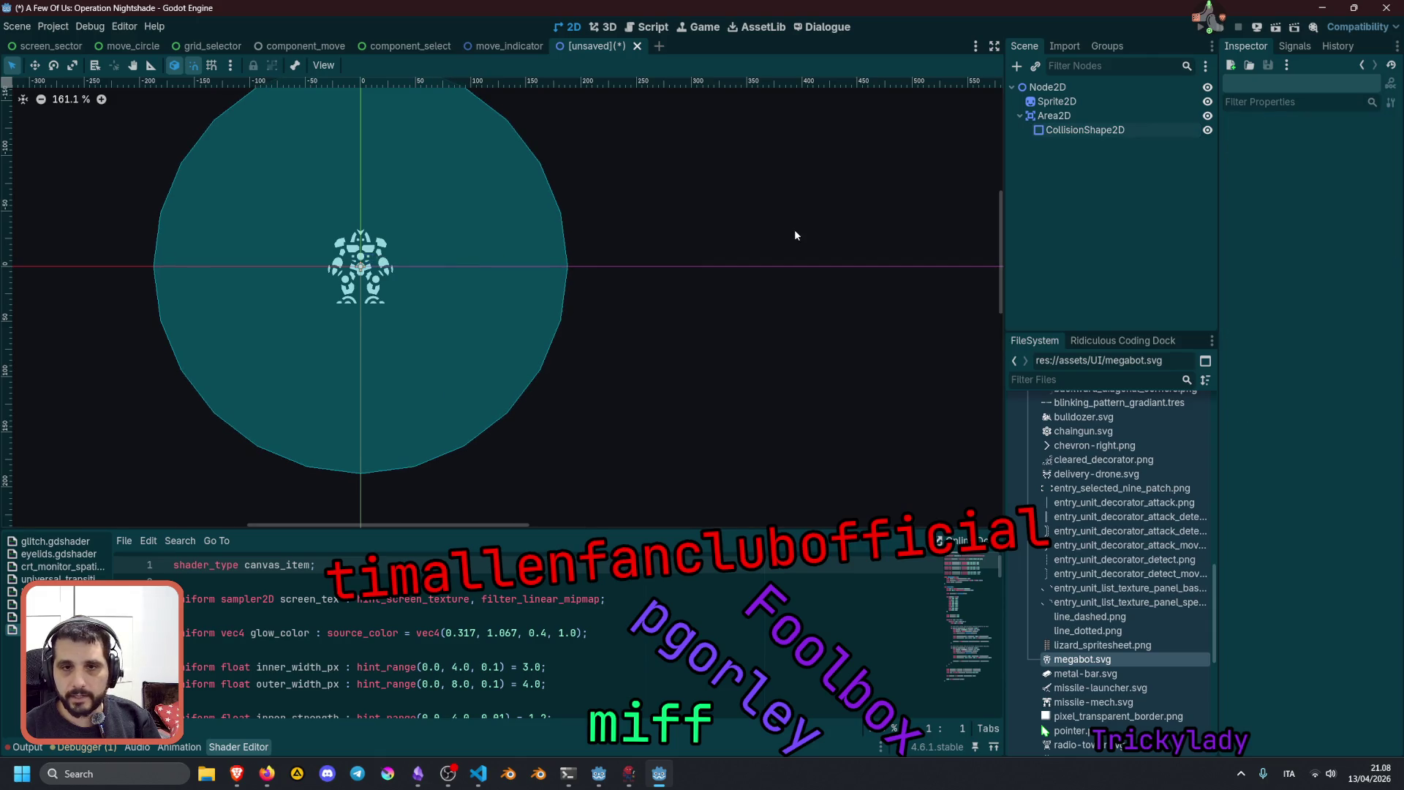
Fine-tune the collision circle's radius around the megabot sprite.
{"action": "left_click", "coordinate": [1057, 115]}
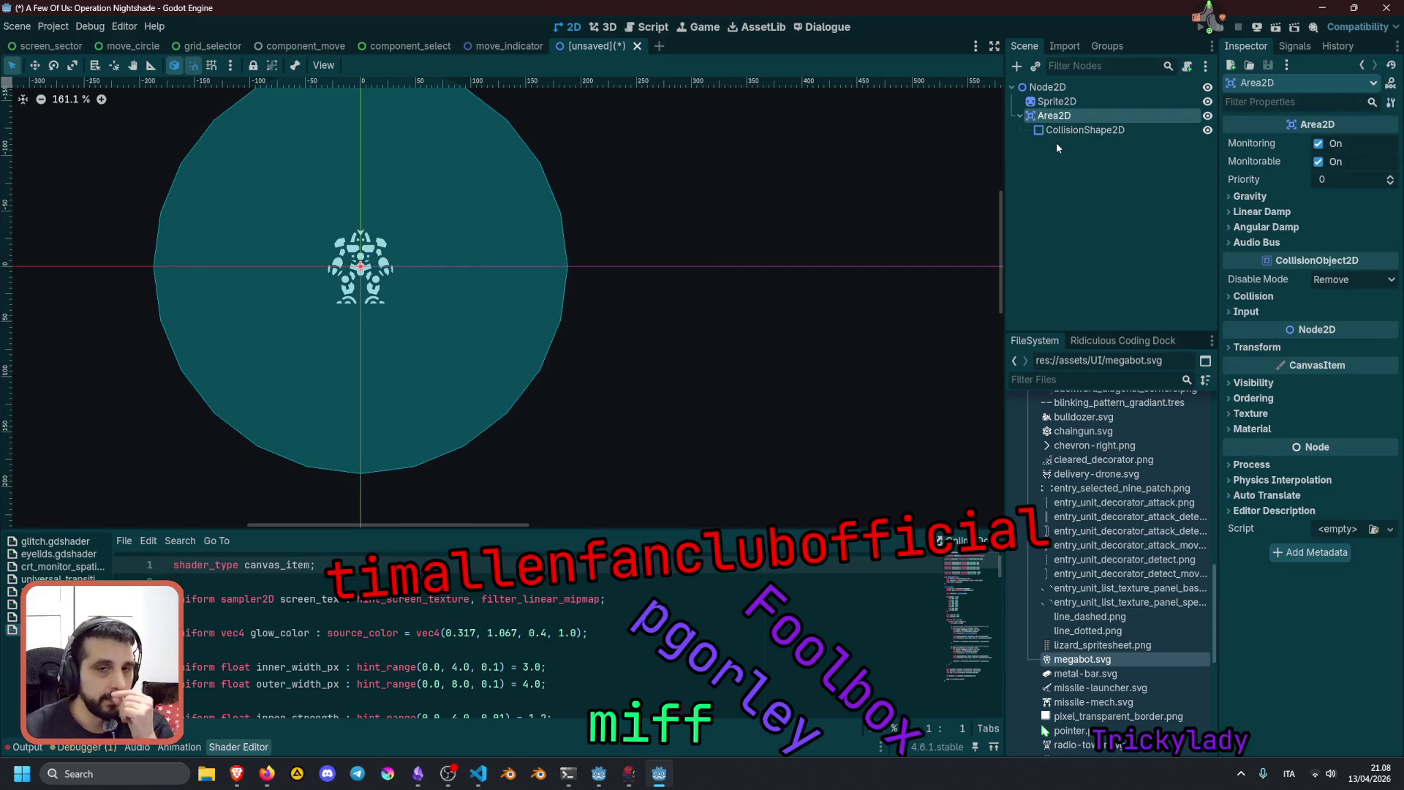
{"action": "left_click", "coordinate": [1074, 131]}
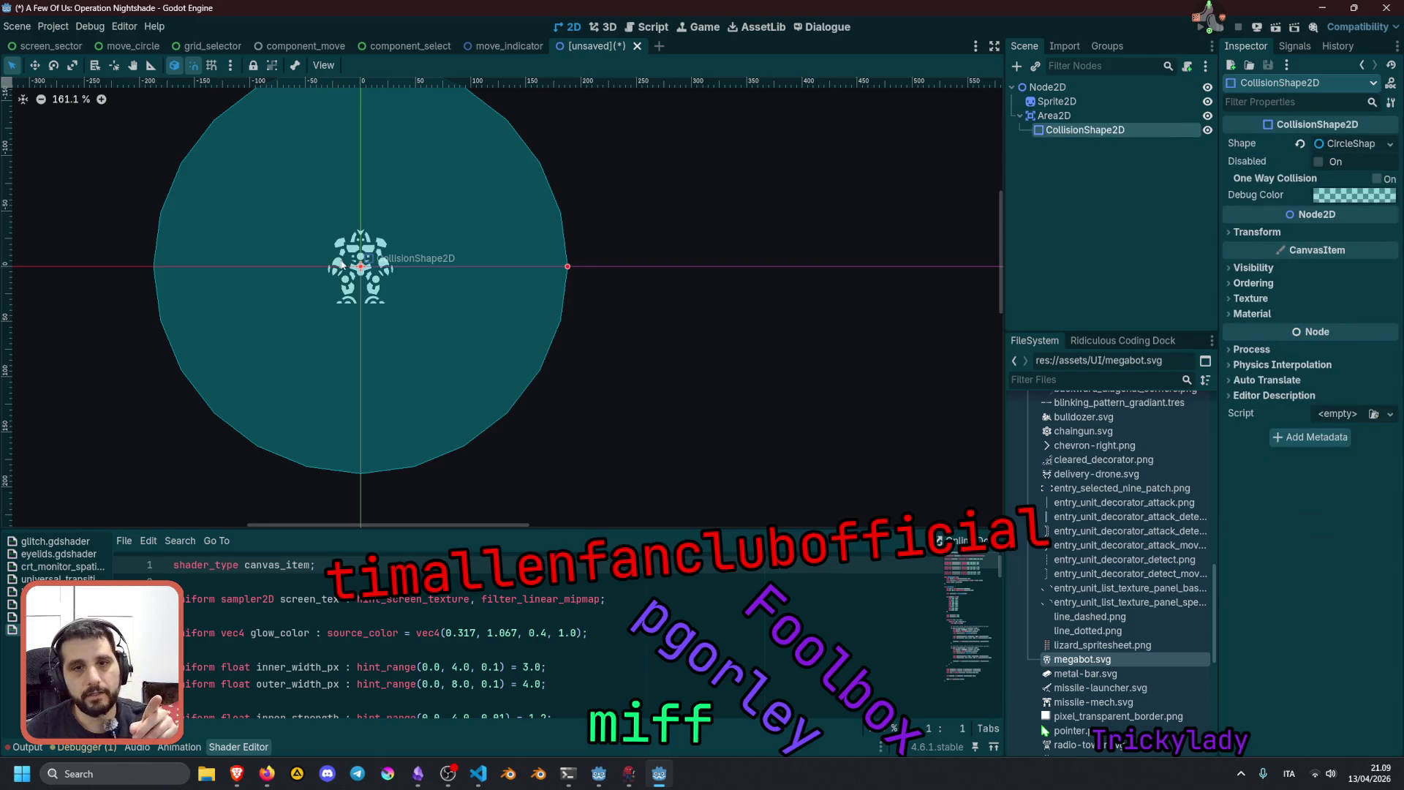
{"action": "left_click", "coordinate": [1056, 101]}
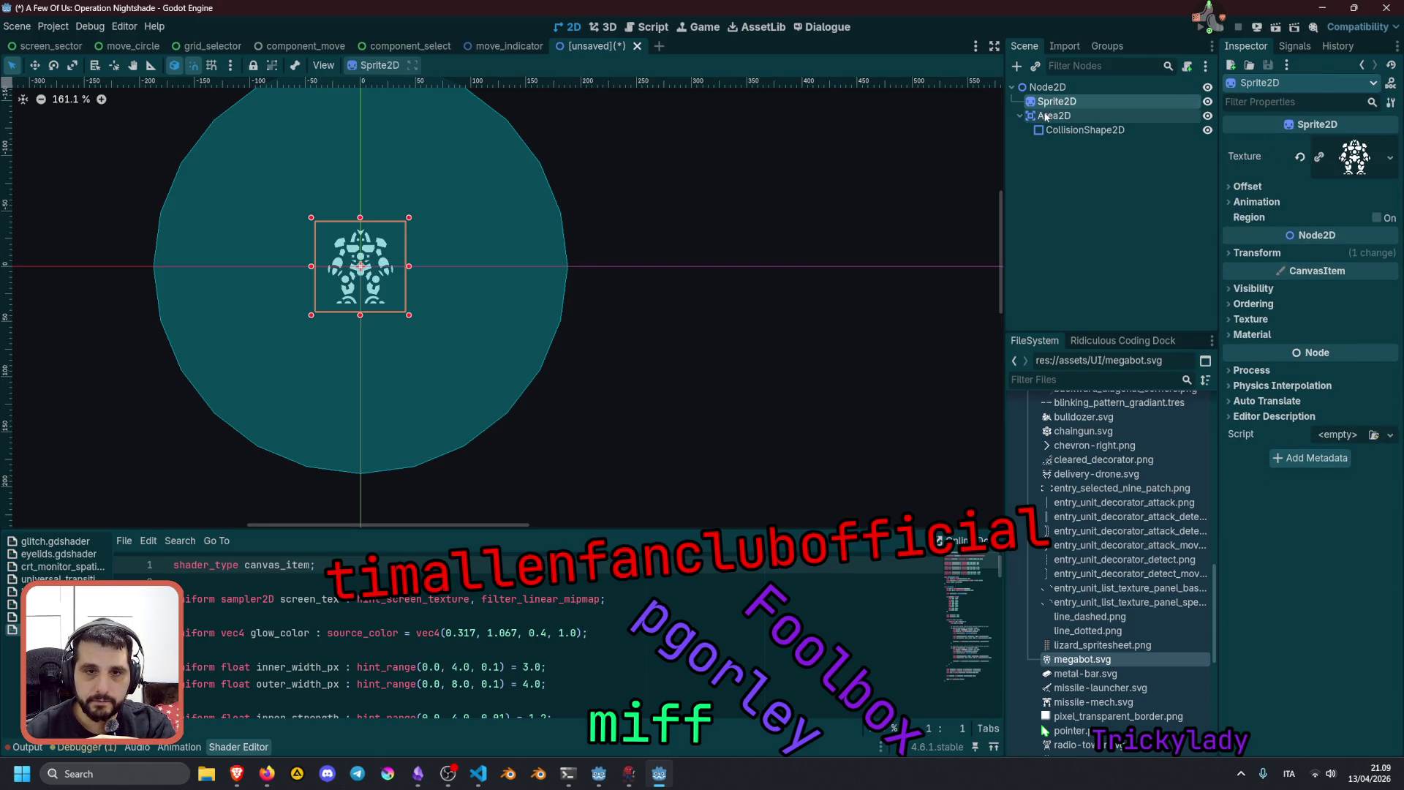
{"action": "left_click", "coordinate": [512, 209]}
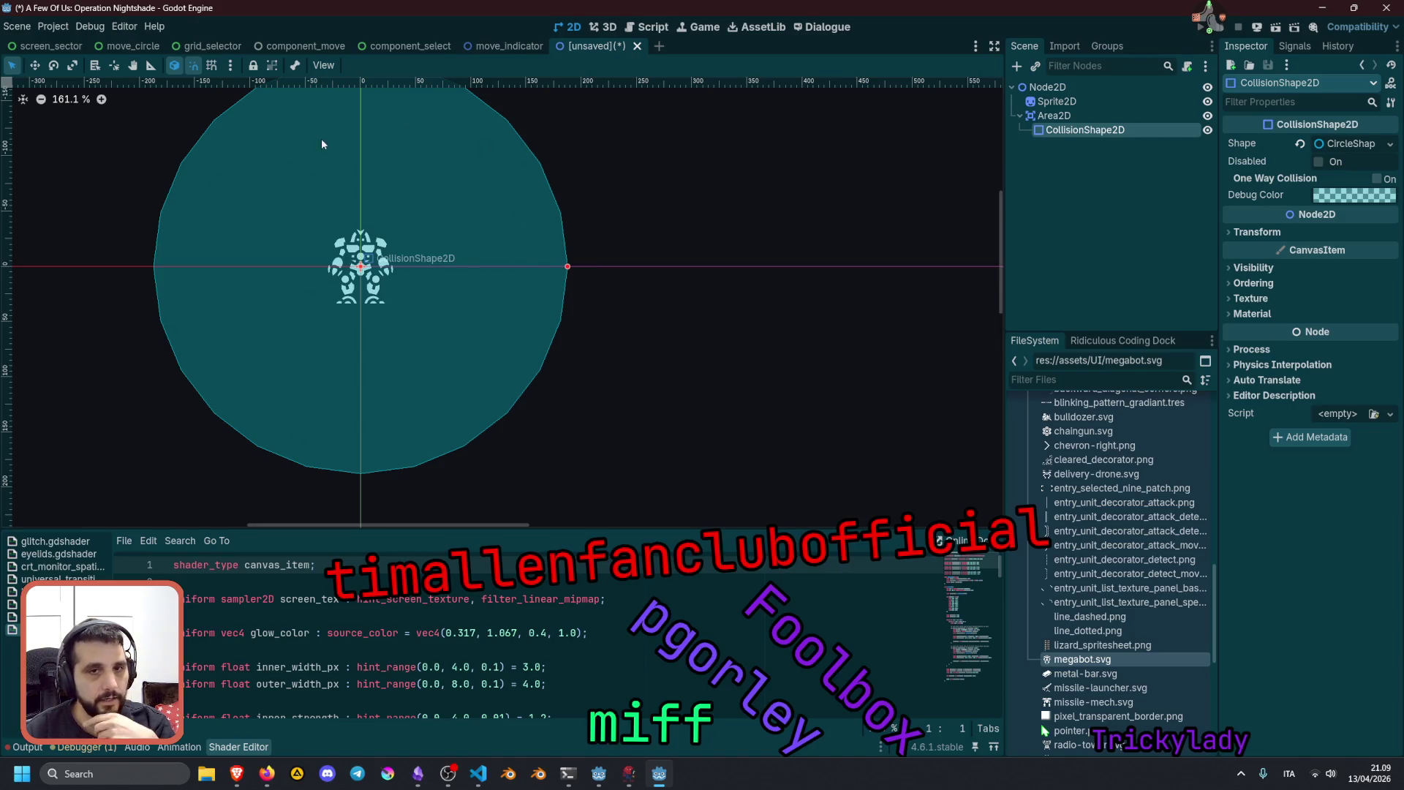
{"action": "scroll", "coordinate": [491, 170], "scroll_direction": "down", "scroll_amount": 3}
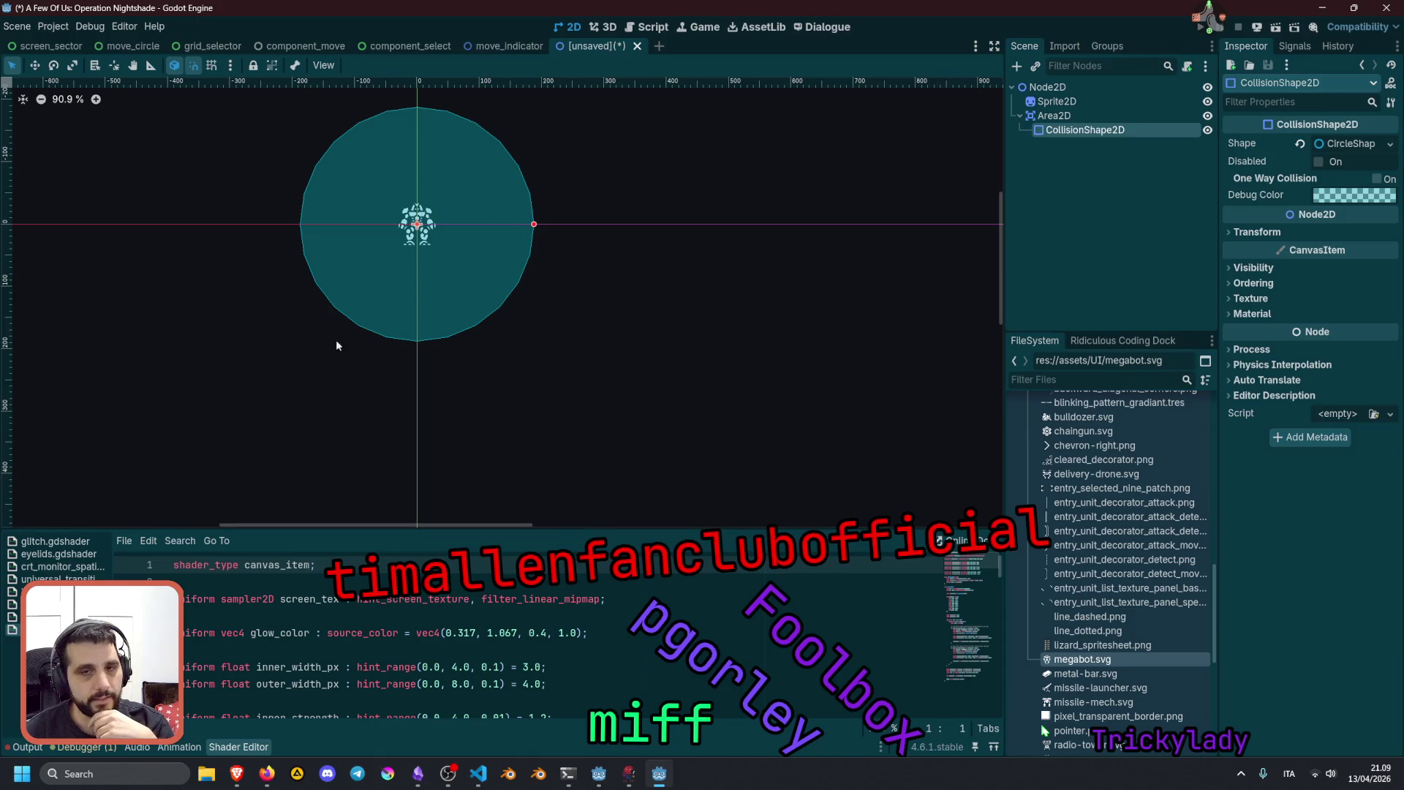
{"action": "scroll", "coordinate": [534, 234], "scroll_direction": "up", "scroll_amount": 3}
{"action": "mouse_move", "coordinate": [533, 301]}
{"action": "left_mouse_down"}
{"action": "mouse_move", "coordinate": [618, 298]}
{"action": "mouse_move", "coordinate": [564, 303]}
{"action": "left_mouse_up"}
{"action": "left_click", "coordinate": [636, 129]}
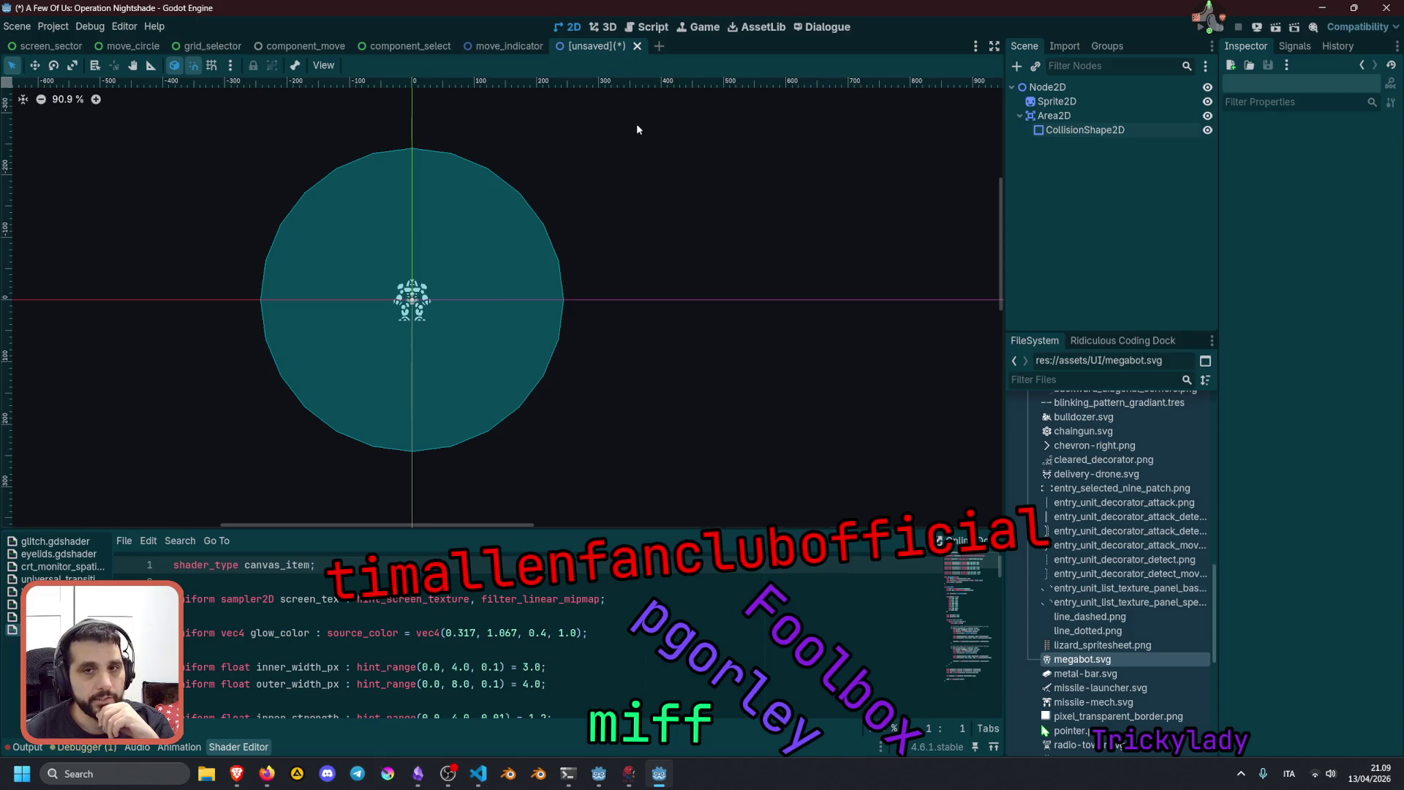
{"action": "left_click", "coordinate": [522, 229]}
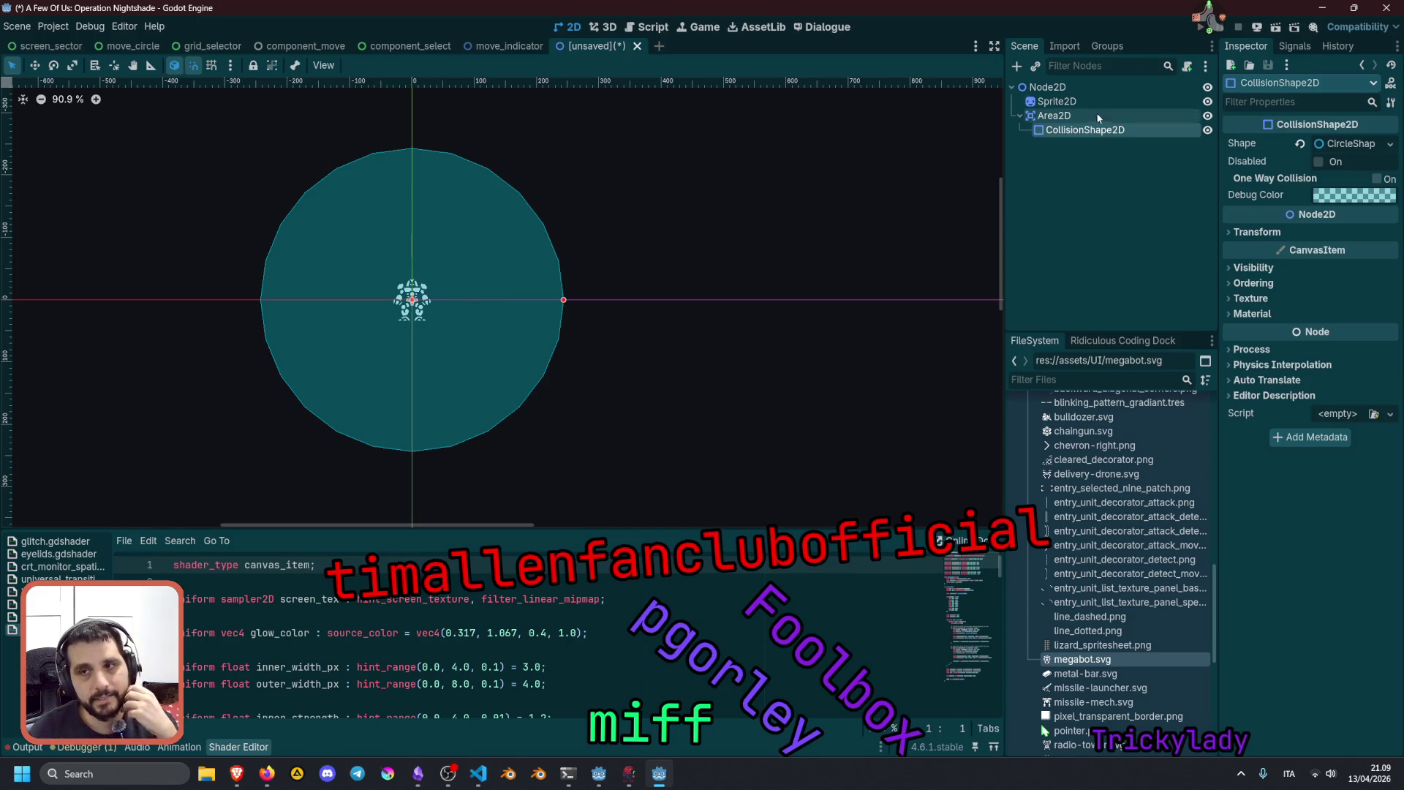
{"action": "left_click", "coordinate": [1072, 117]}
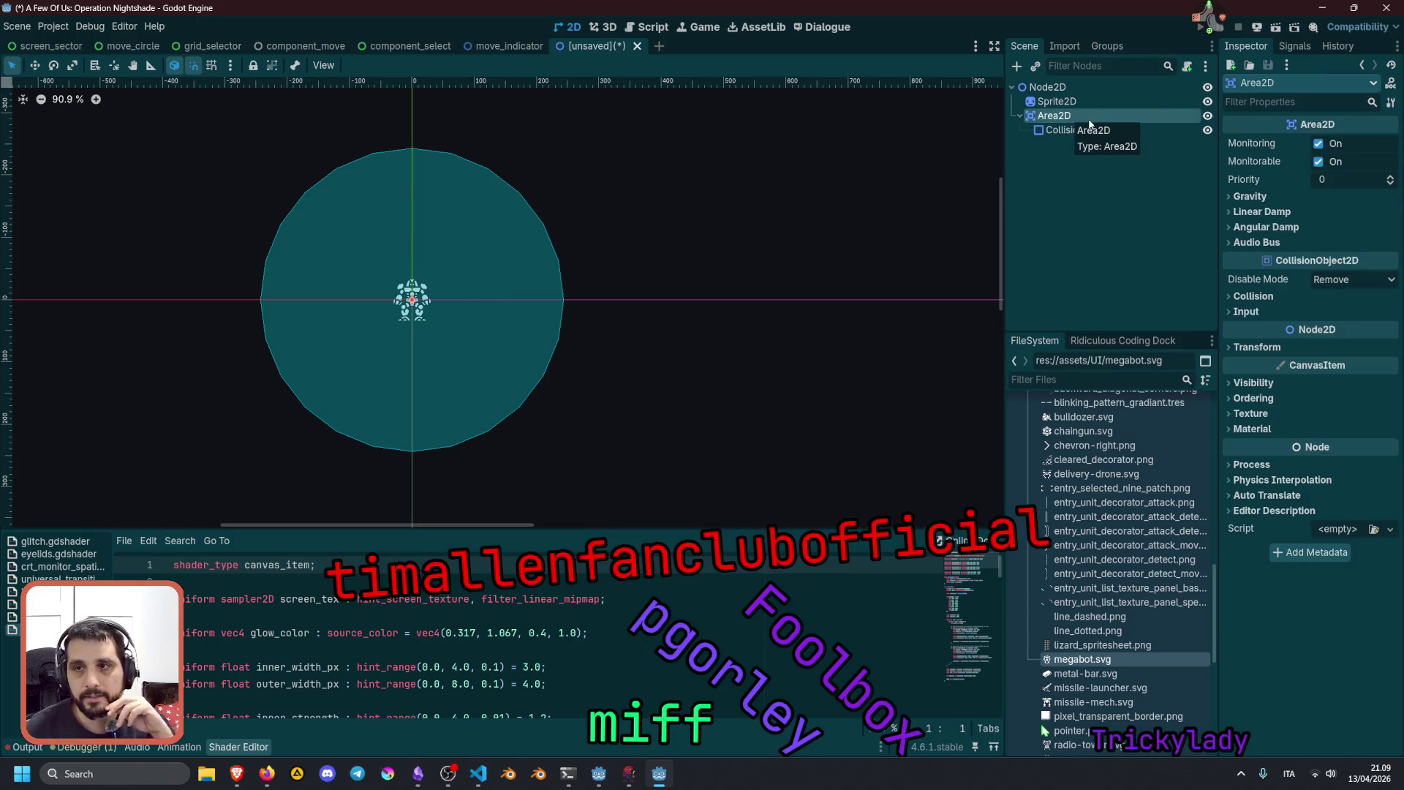
View the Area2D signals, then attach a built-in GDScript to the root Node2D.
{"action": "left_click", "coordinate": [1291, 48]}
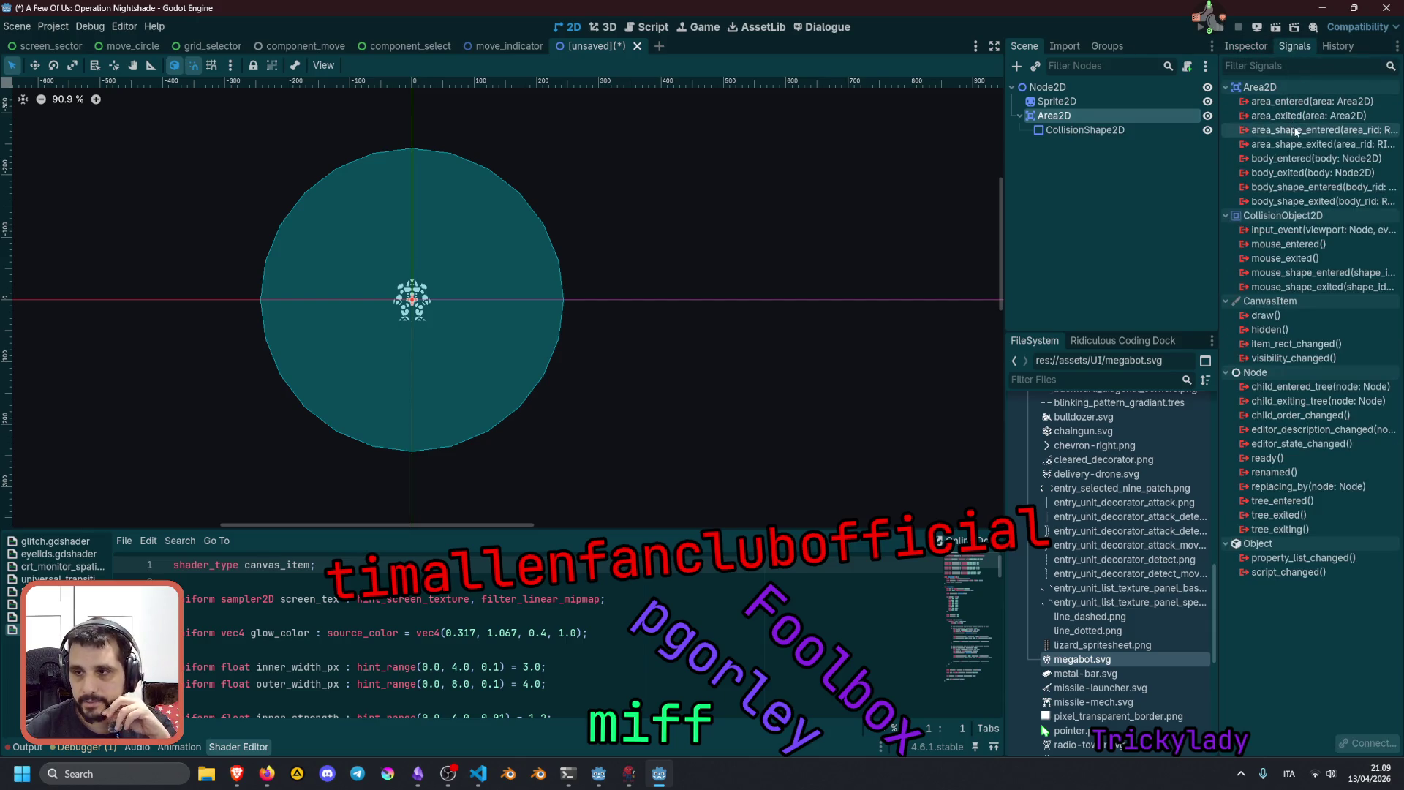
{"action": "left_click", "coordinate": [1131, 86]}
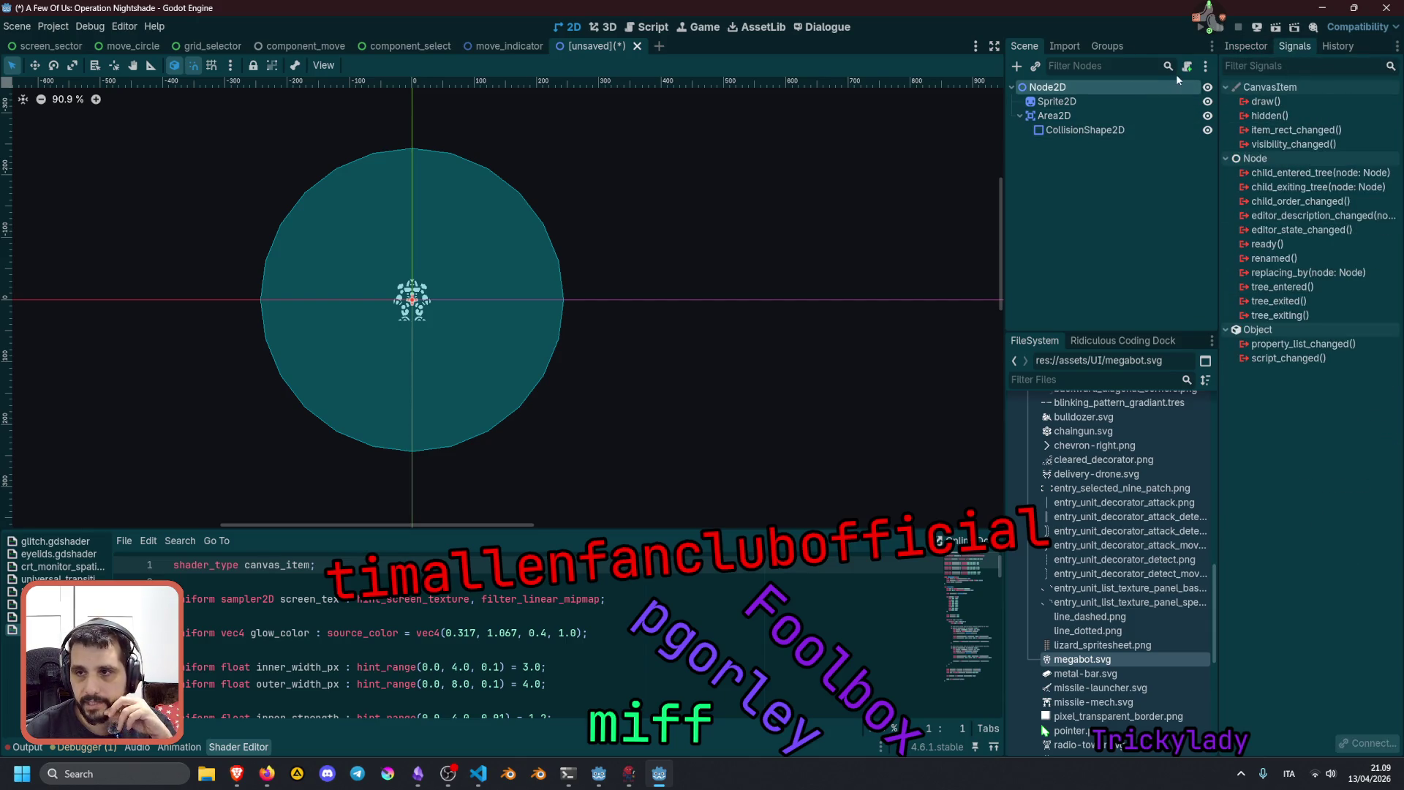
{"action": "left_click", "coordinate": [1185, 68]}
{"action": "left_click", "coordinate": [660, 358]}
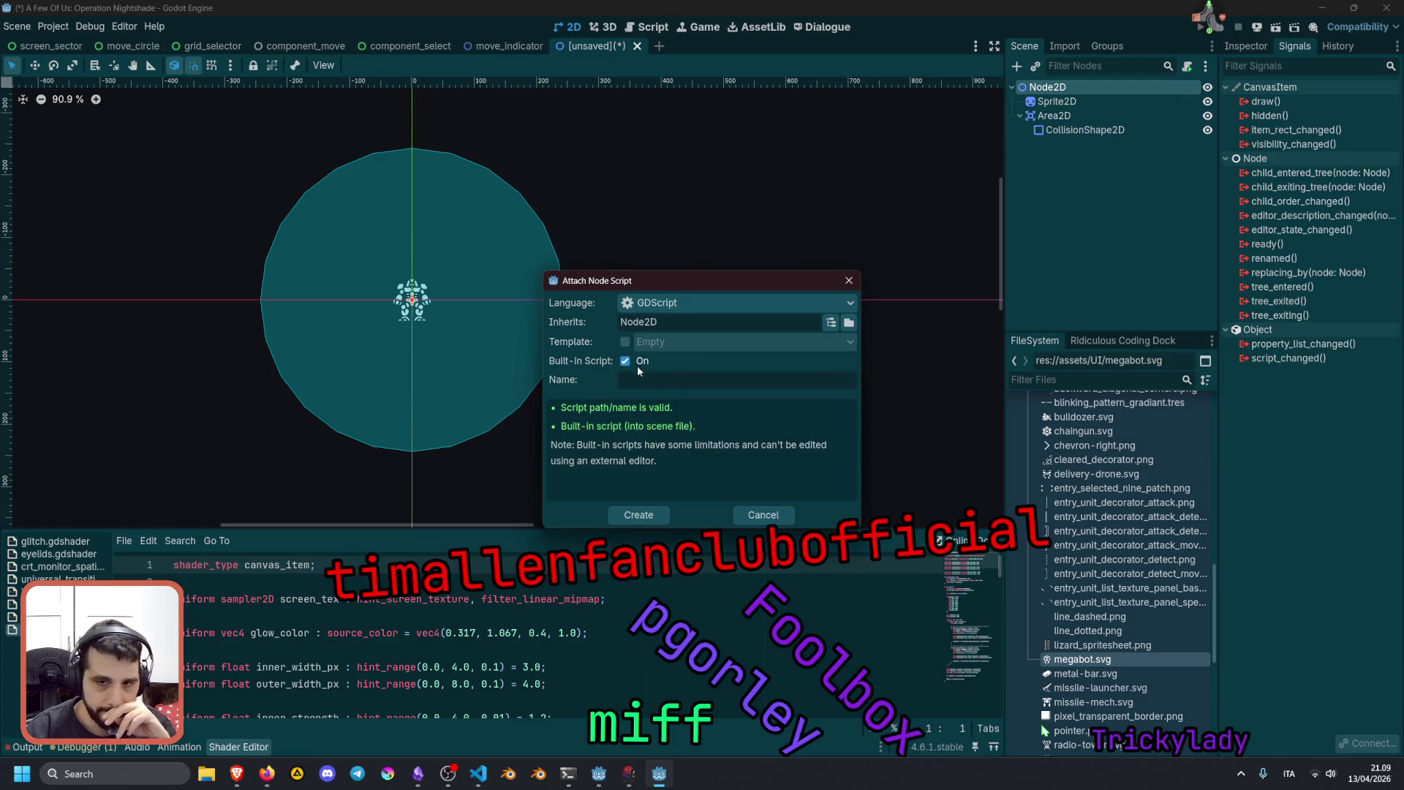
Create a built-in script on the root Node2D and clear the dropped Area2D reference.
{"action": "left_click", "coordinate": [635, 515]}
{"action": "left_click_drag", "start_coordinate": [1054, 115], "coordinate": [337, 106]}
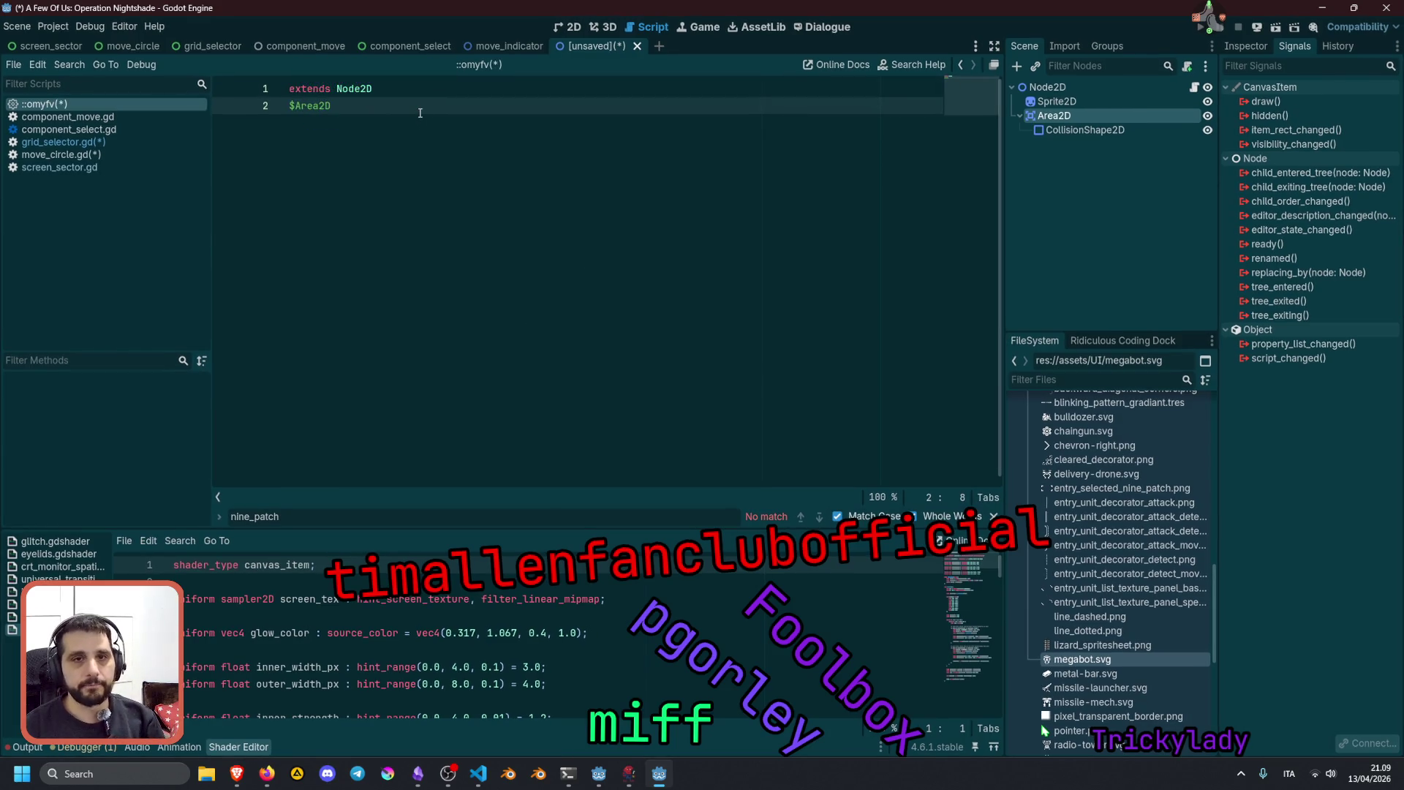
{"action": "key", "text": "ctrl+BackSpace"}
{"action": "key", "text": "BackSpace"}
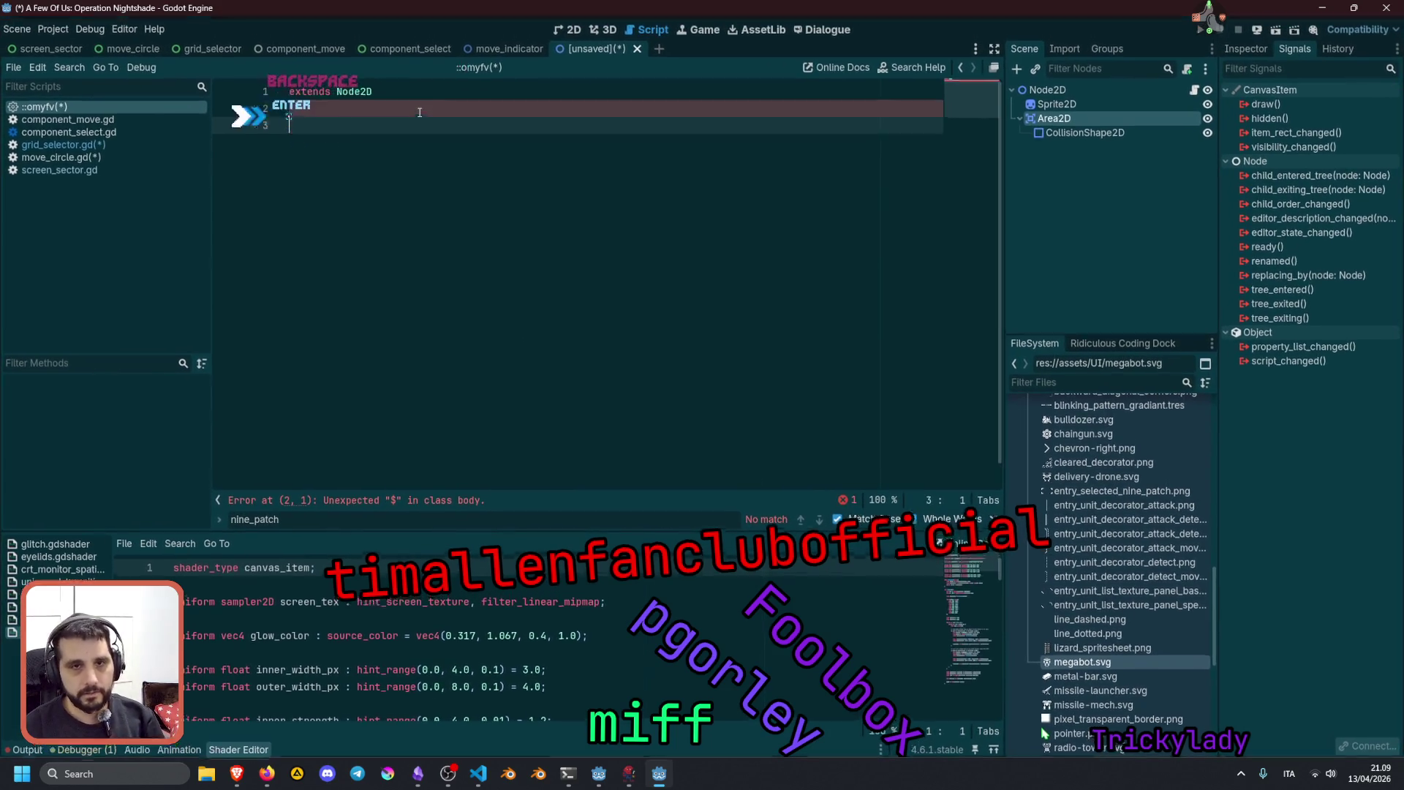
{"action": "key", "text": "Return"}
{"action": "key", "text": "Return"}
{"action": "key", "text": "Return"}
Write func _test_vision() -> void: with a body calling $Area2D.get_overlapping_bodies().
{"action": "type", "text": "func _"}
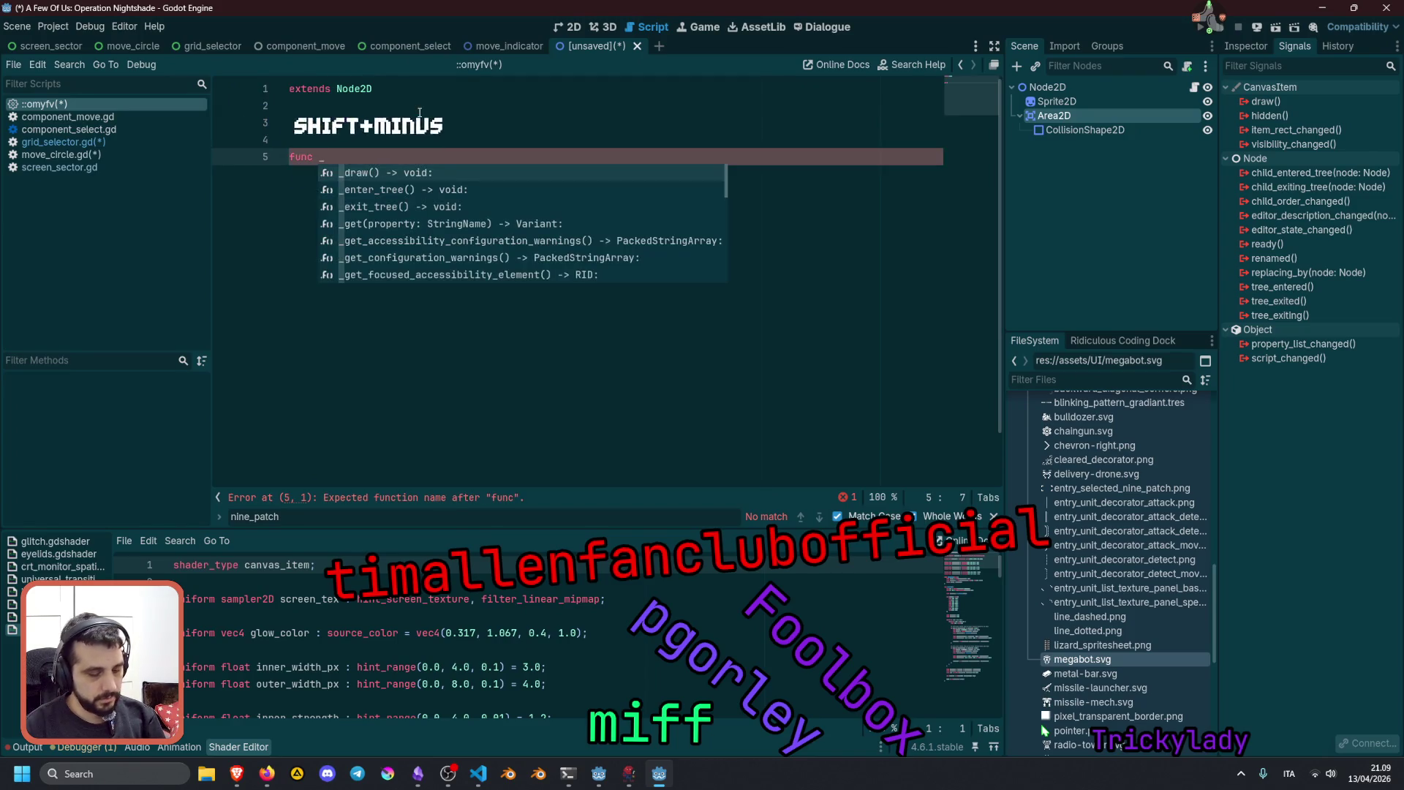
{"action": "type", "text": "test_c"}
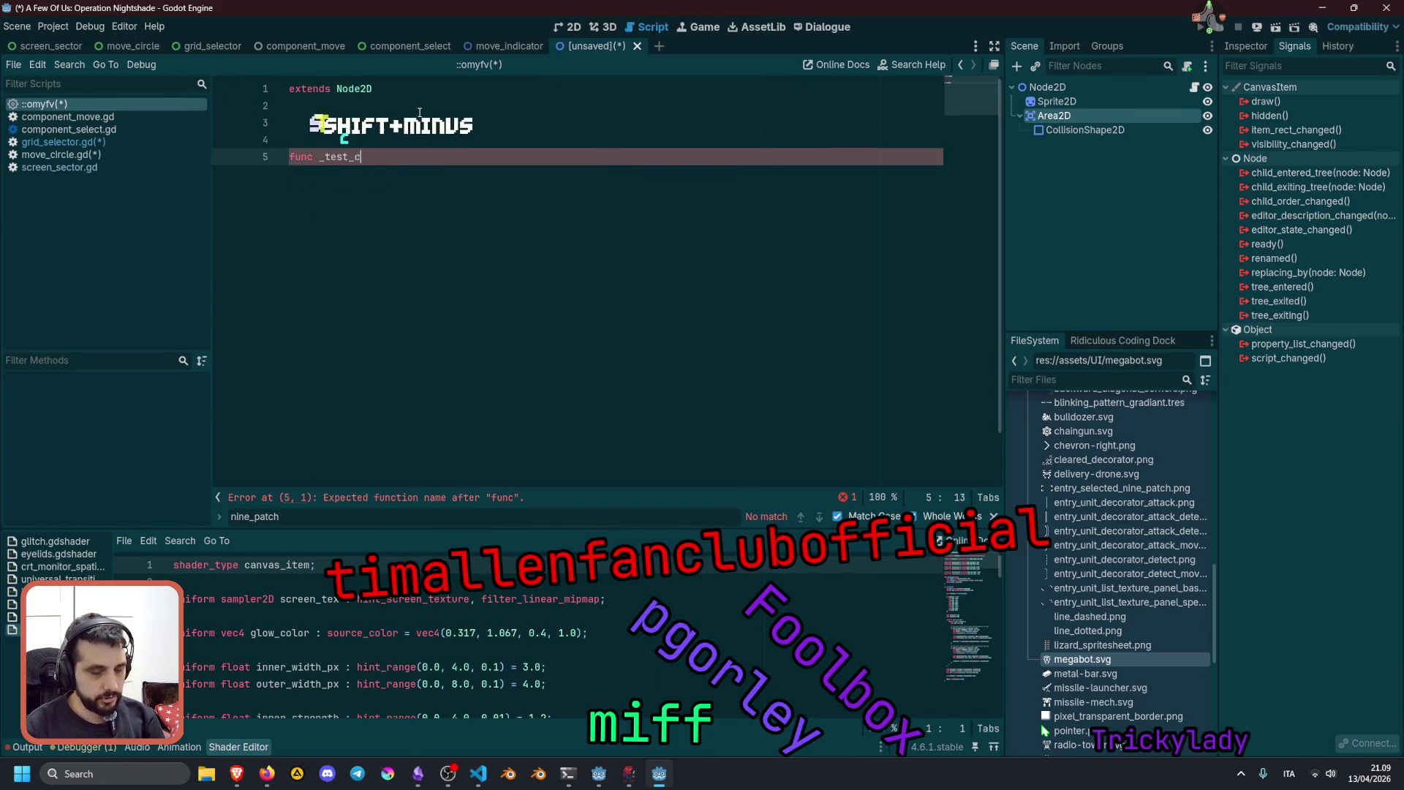
{"action": "type", "text": "vision()"}
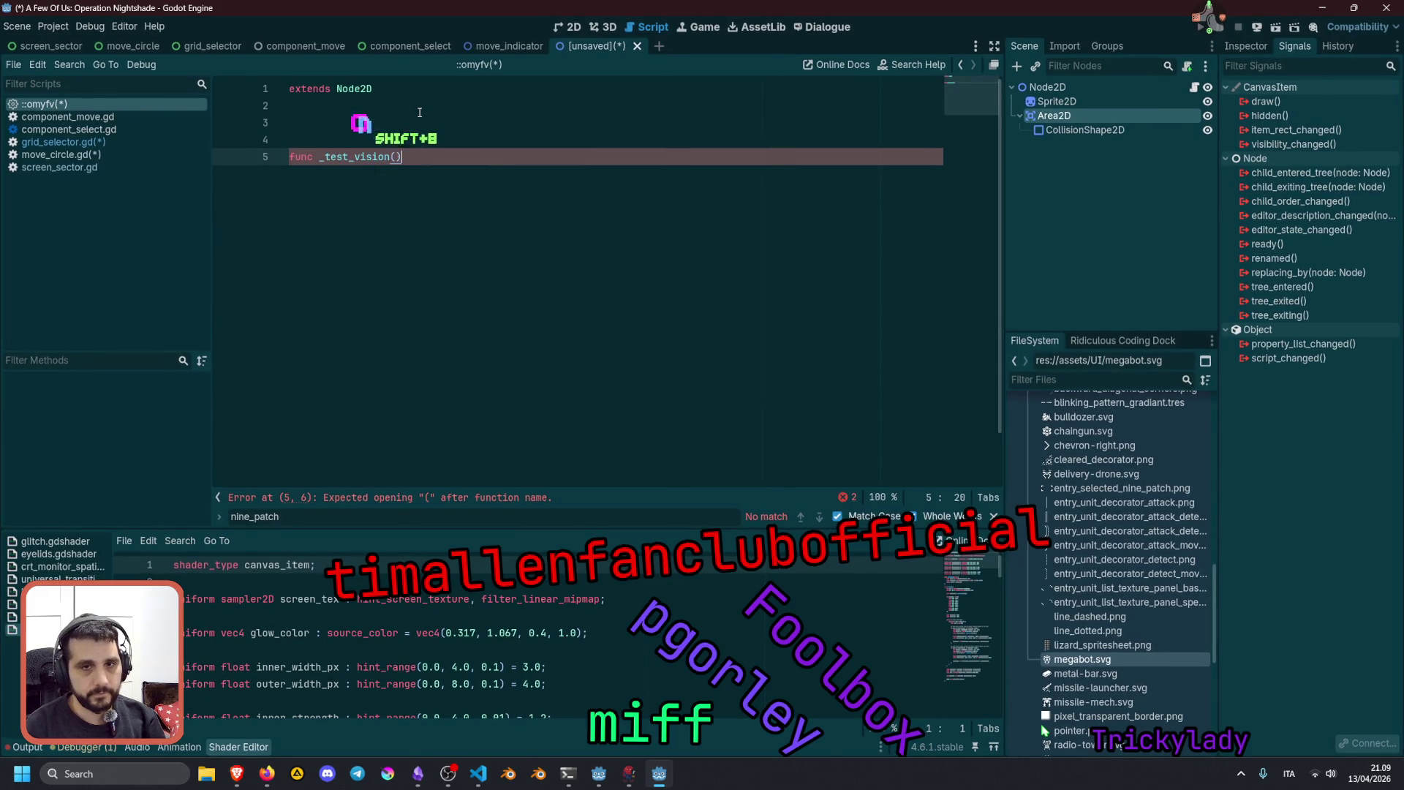
{"action": "type", "text": " -> void:"}
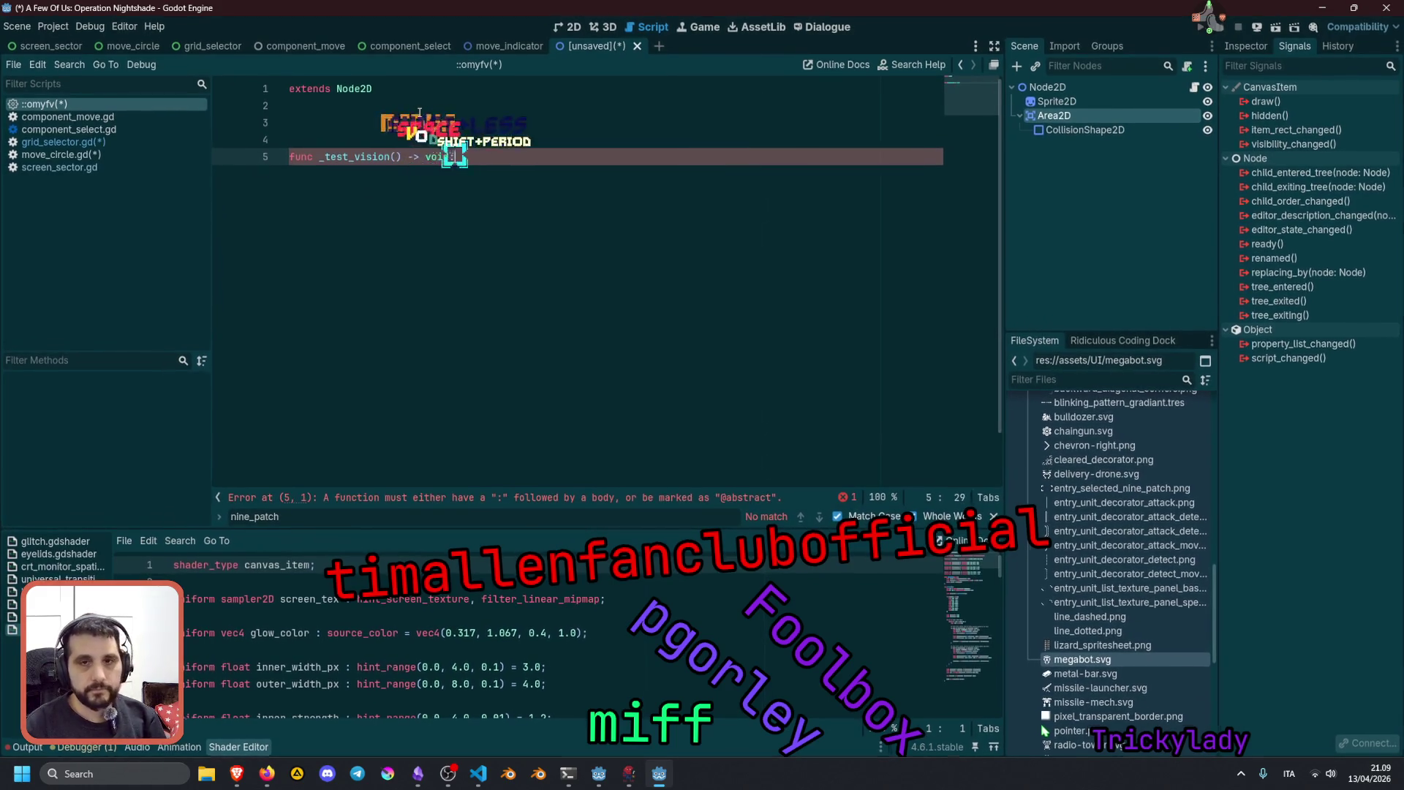
{"action": "key", "text": "Return"}
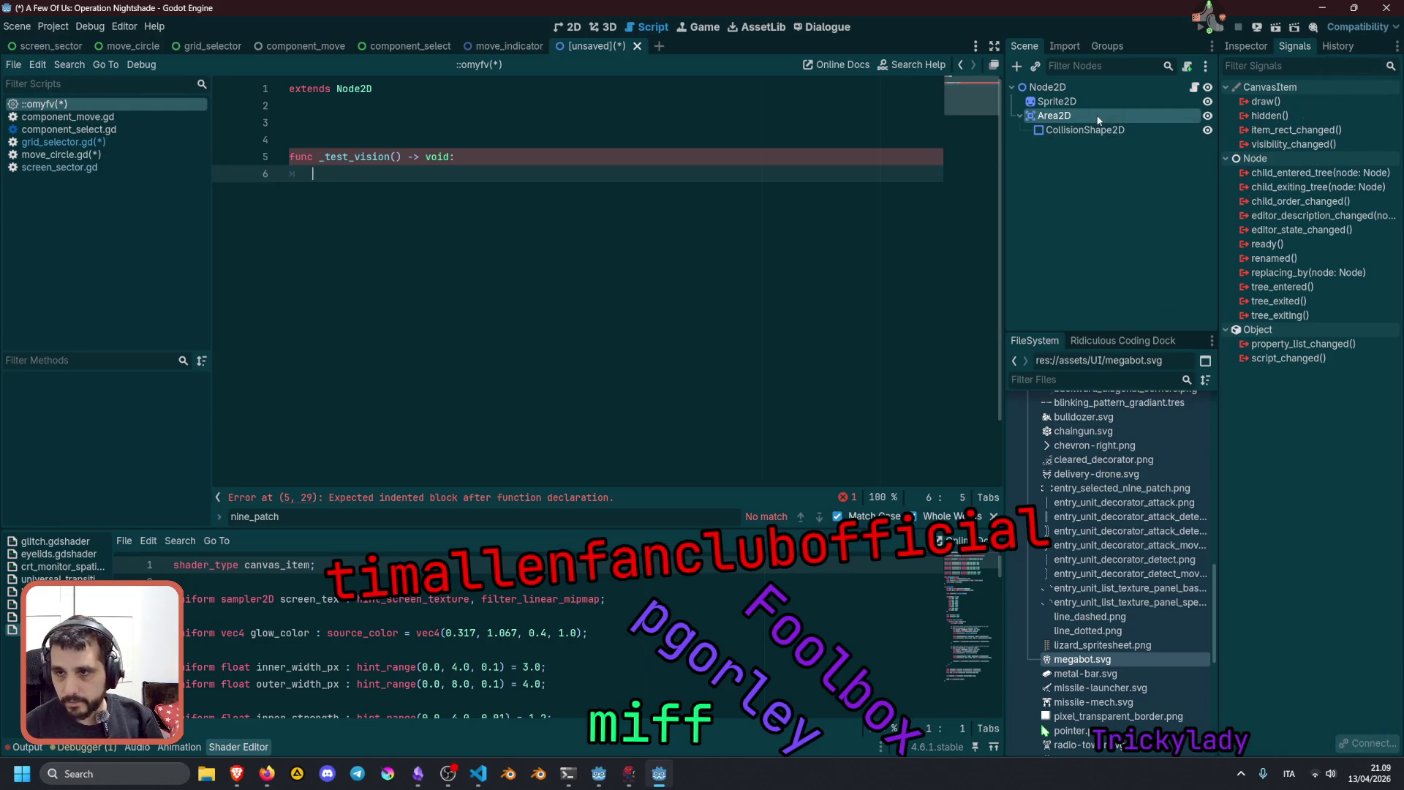
{"action": "mouse_move", "coordinate": [1087, 117]}
{"action": "left_mouse_down"}
{"action": "mouse_move", "coordinate": [399, 204]}
{"action": "mouse_move", "coordinate": [369, 179]}
{"action": "left_mouse_up"}
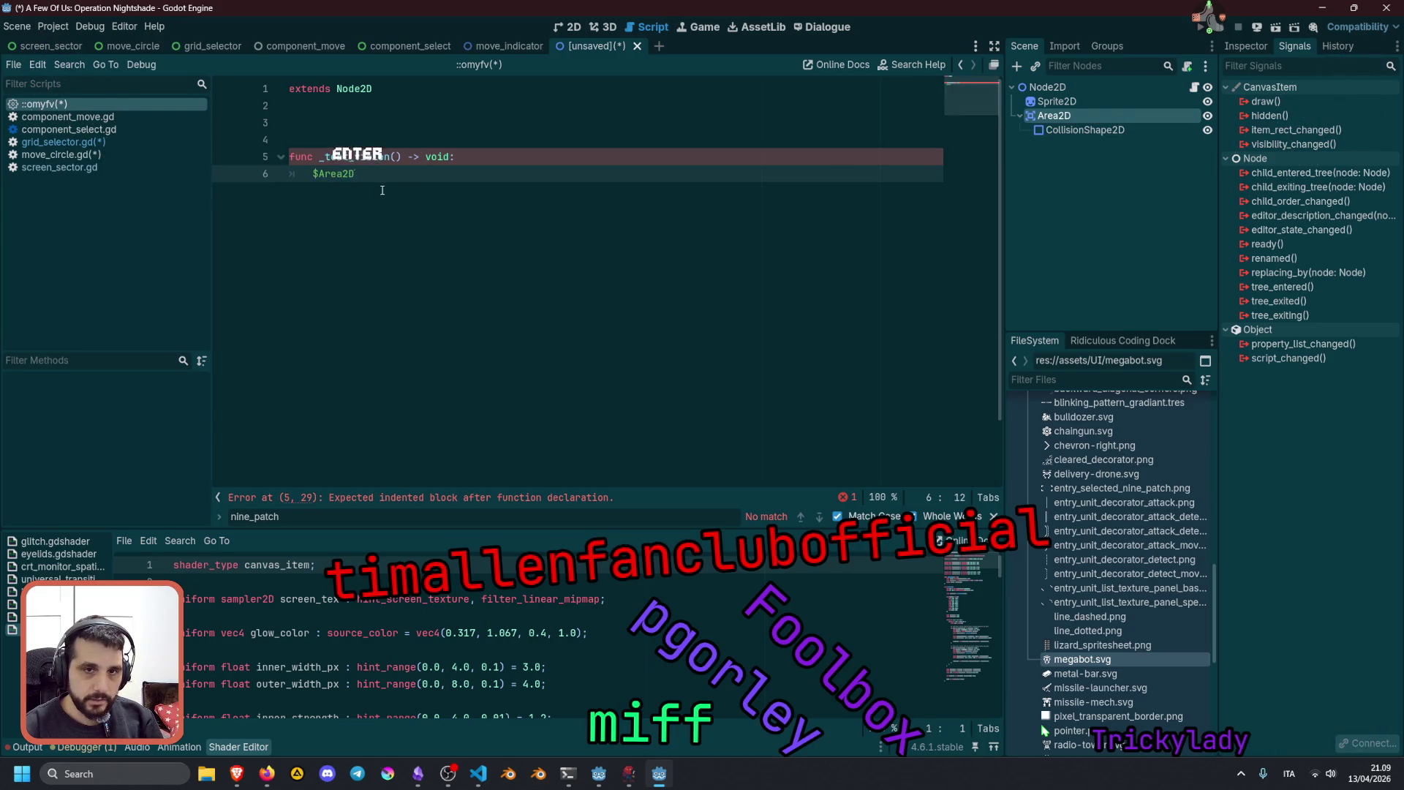
{"action": "type", "text": ".get_"}
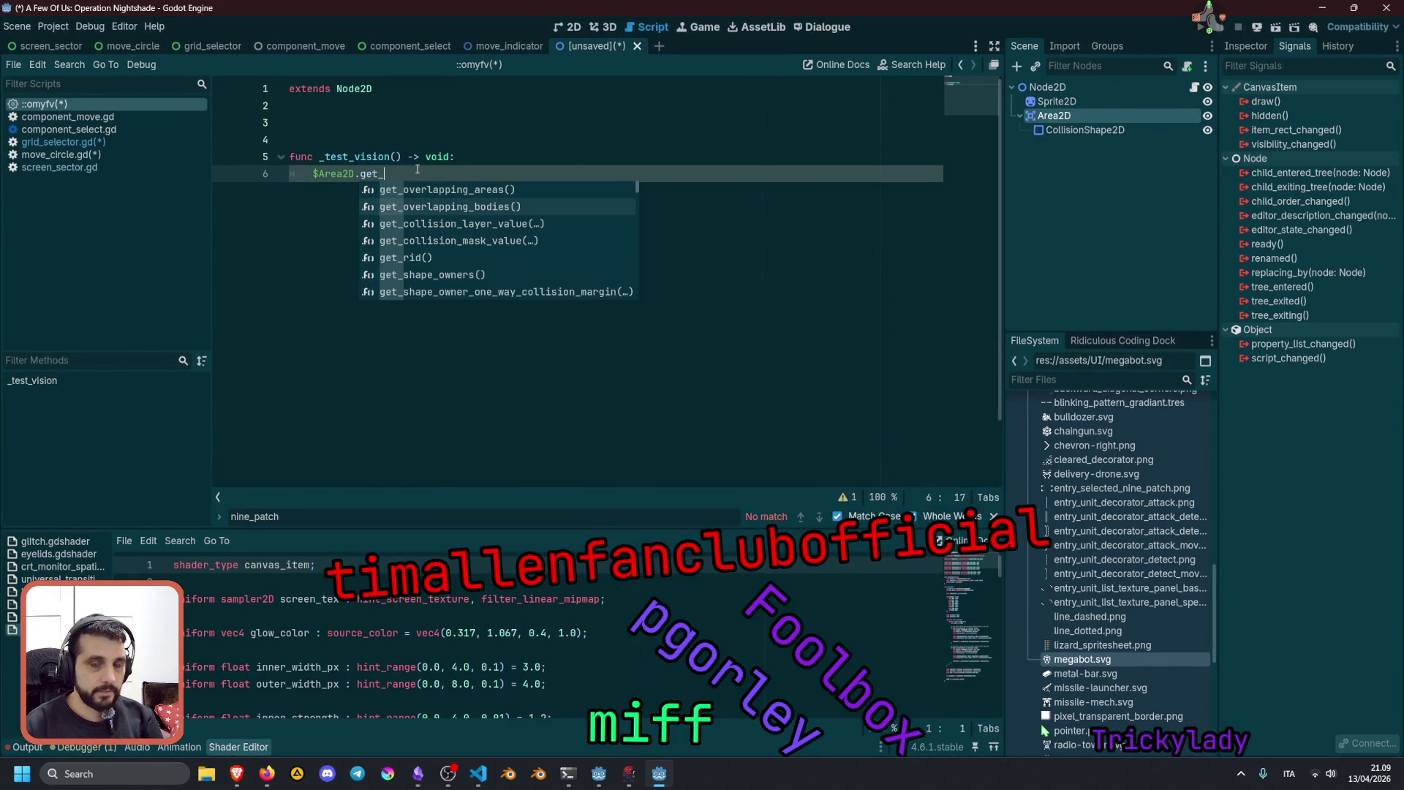
{"action": "key", "text": "Return"}
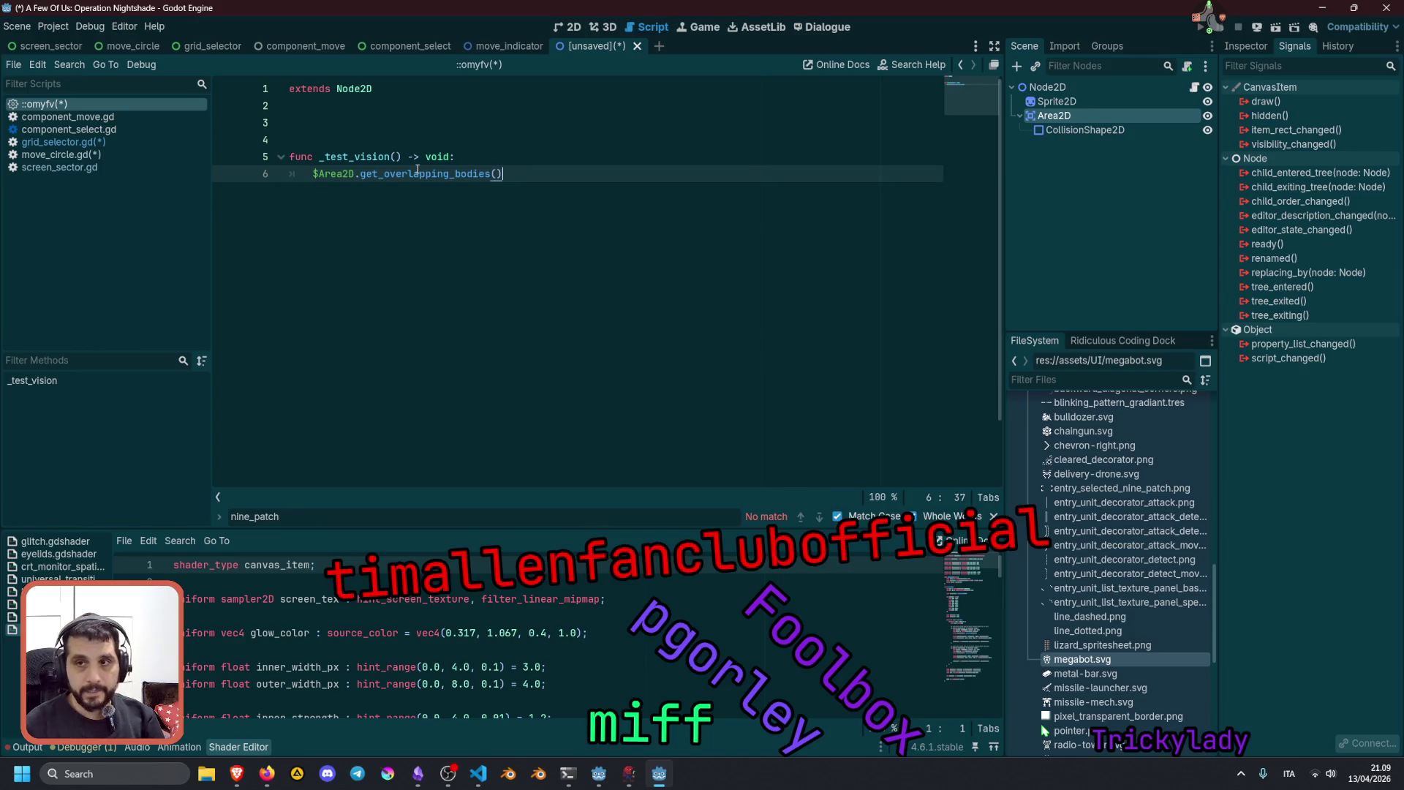
{"action": "right_click", "coordinate": [1053, 88]}
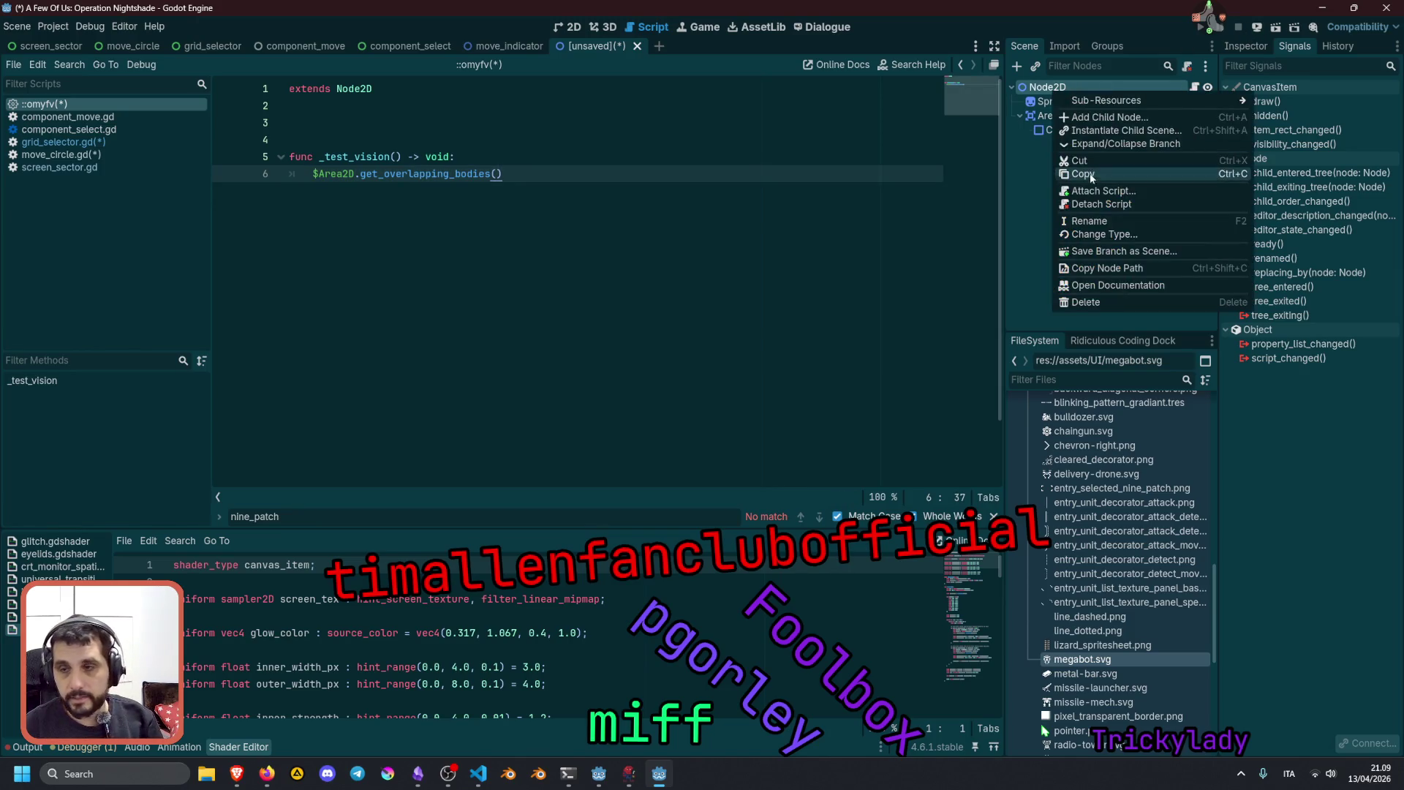
Change the root Node2D's type to CharacterBody2D.
{"action": "left_click", "coordinate": [1100, 234]}
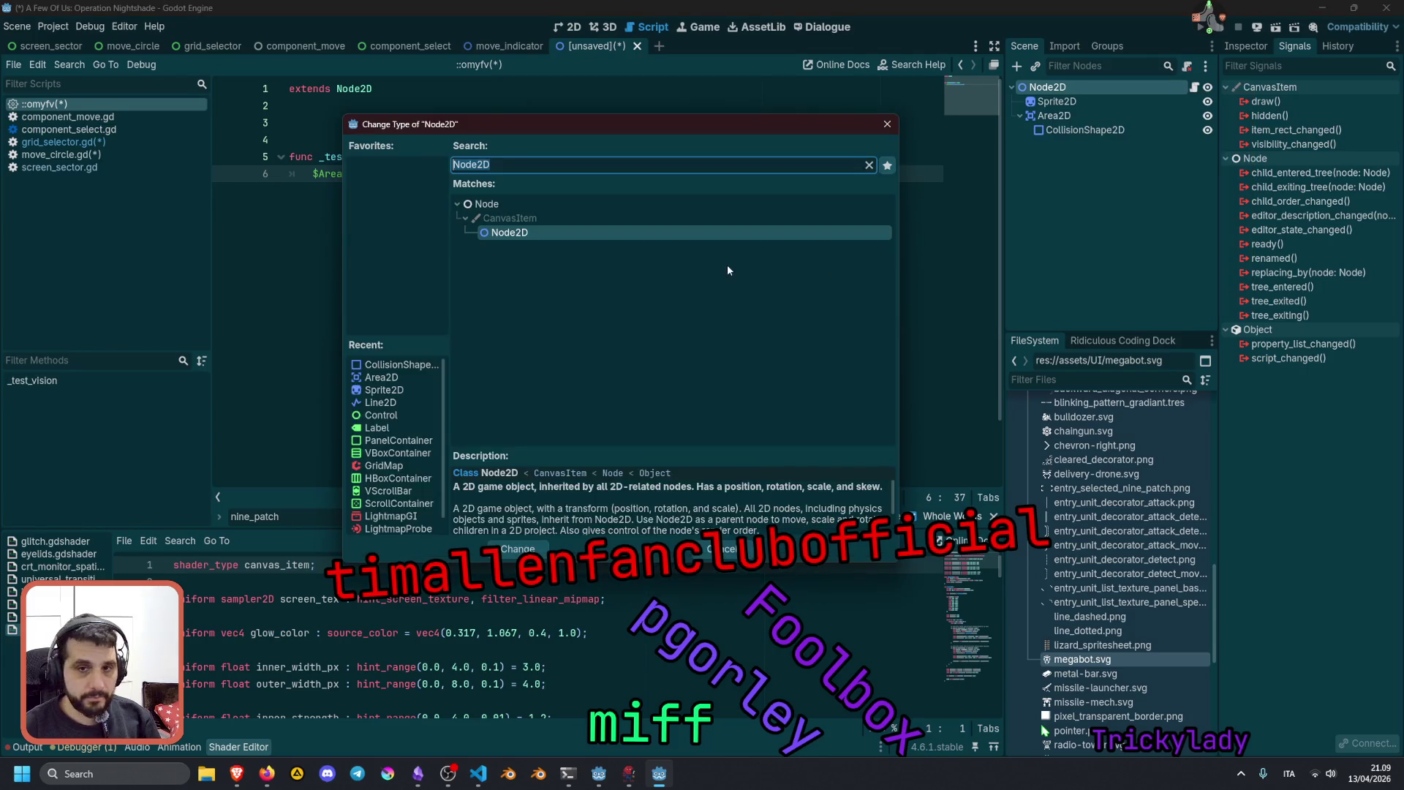
{"action": "type", "text": "chara"}
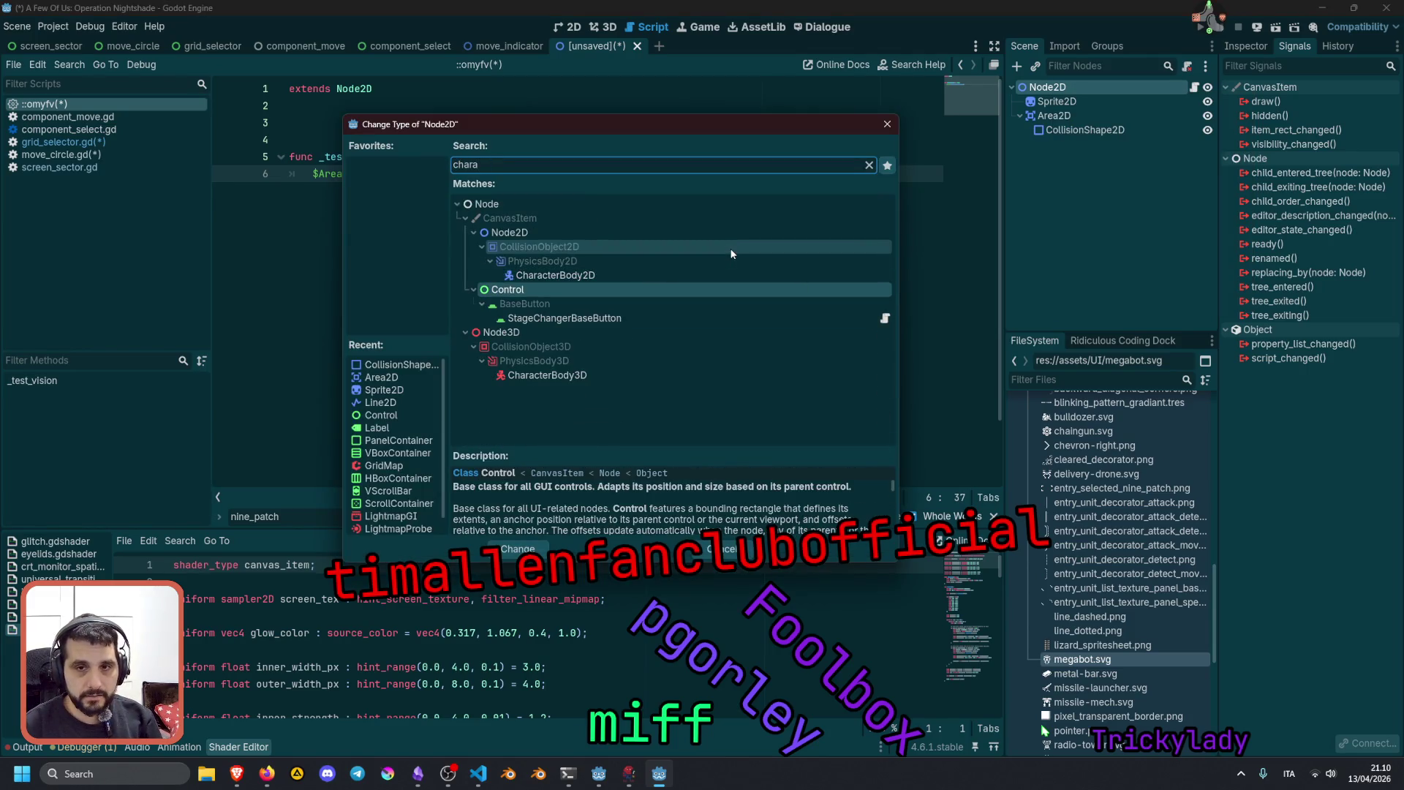
{"action": "key", "text": "Return"}
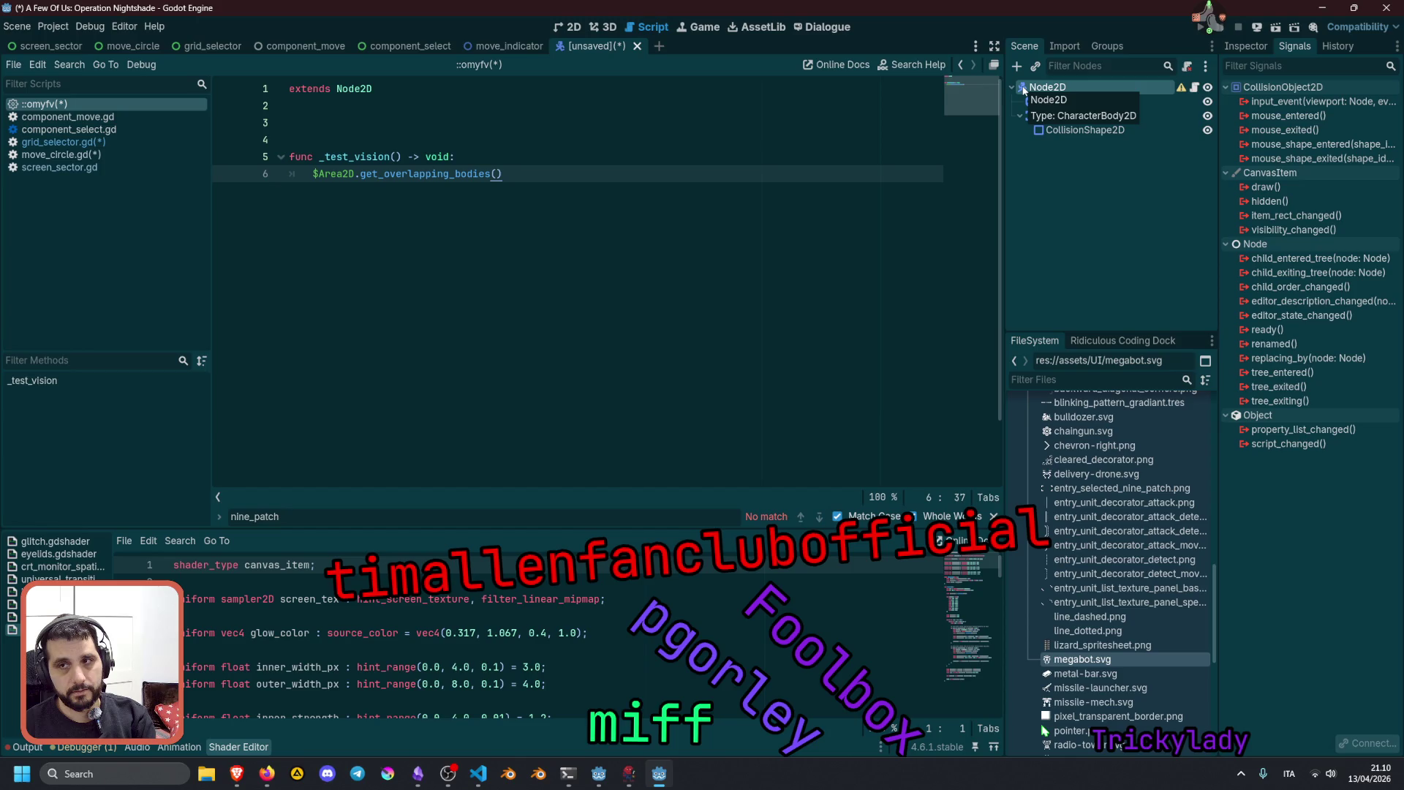
Add a CollisionShape2D under the root and move it to the top of the children.
{"action": "left_click", "coordinate": [1037, 87]}
{"action": "key", "text": "ctrl+a"}
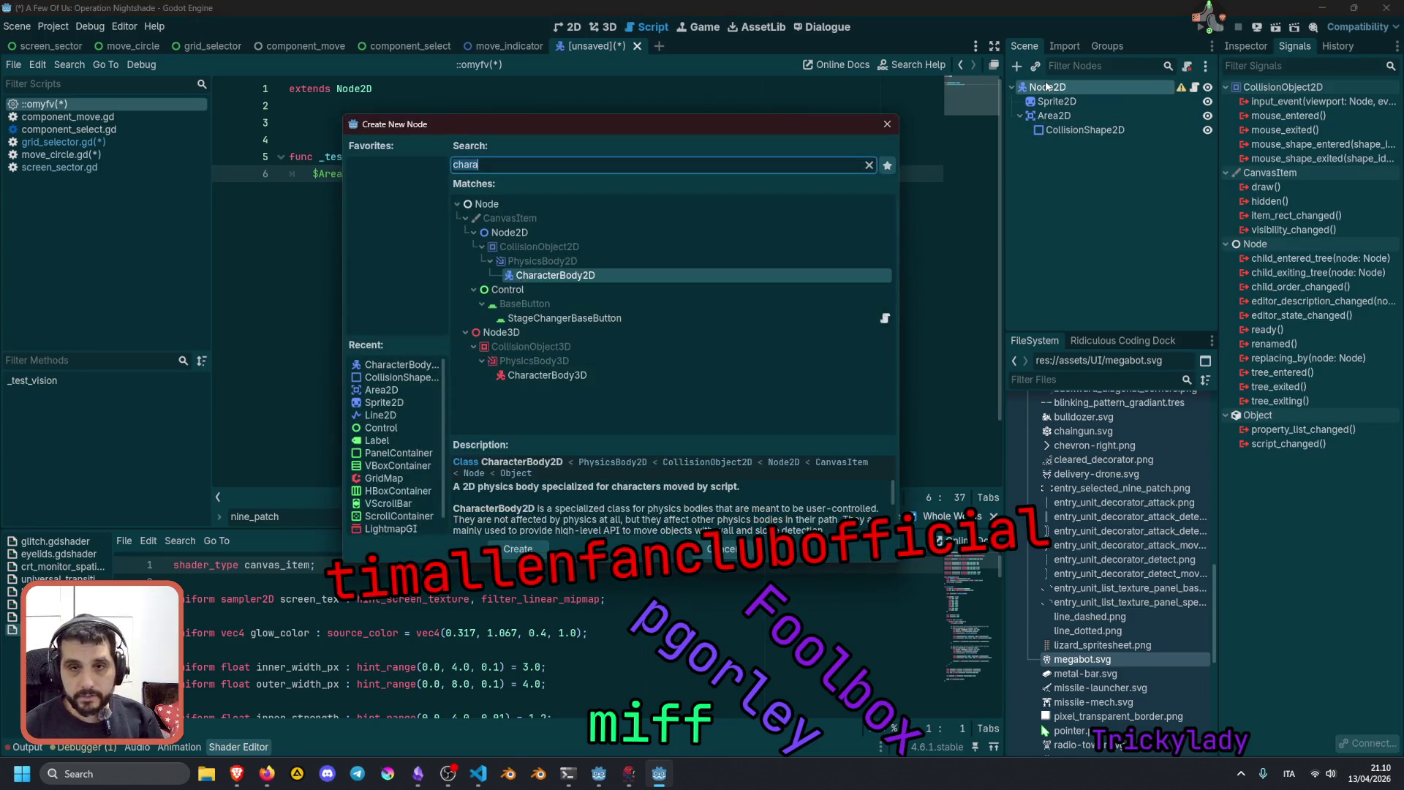
{"action": "type", "text": "coll"}
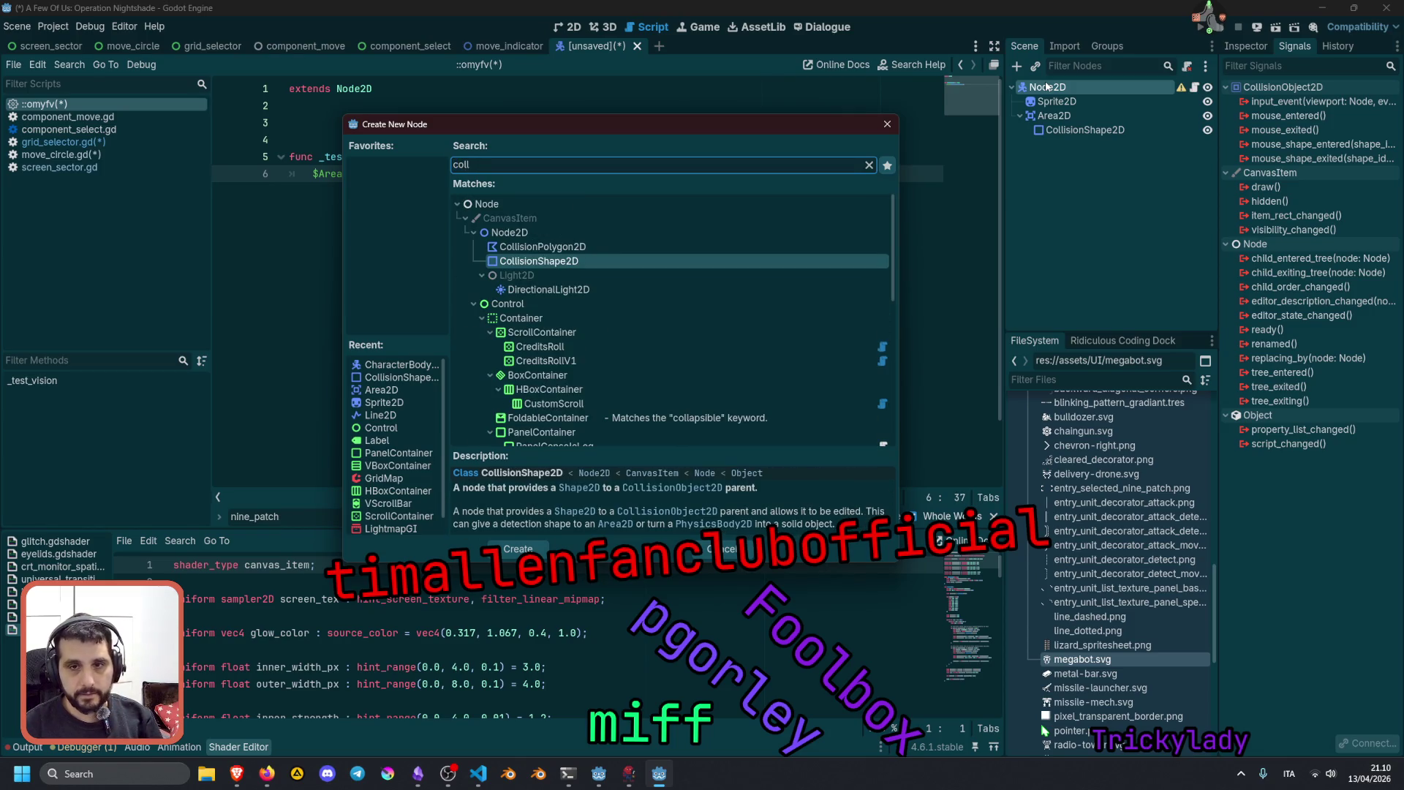
{"action": "key", "text": "Return"}
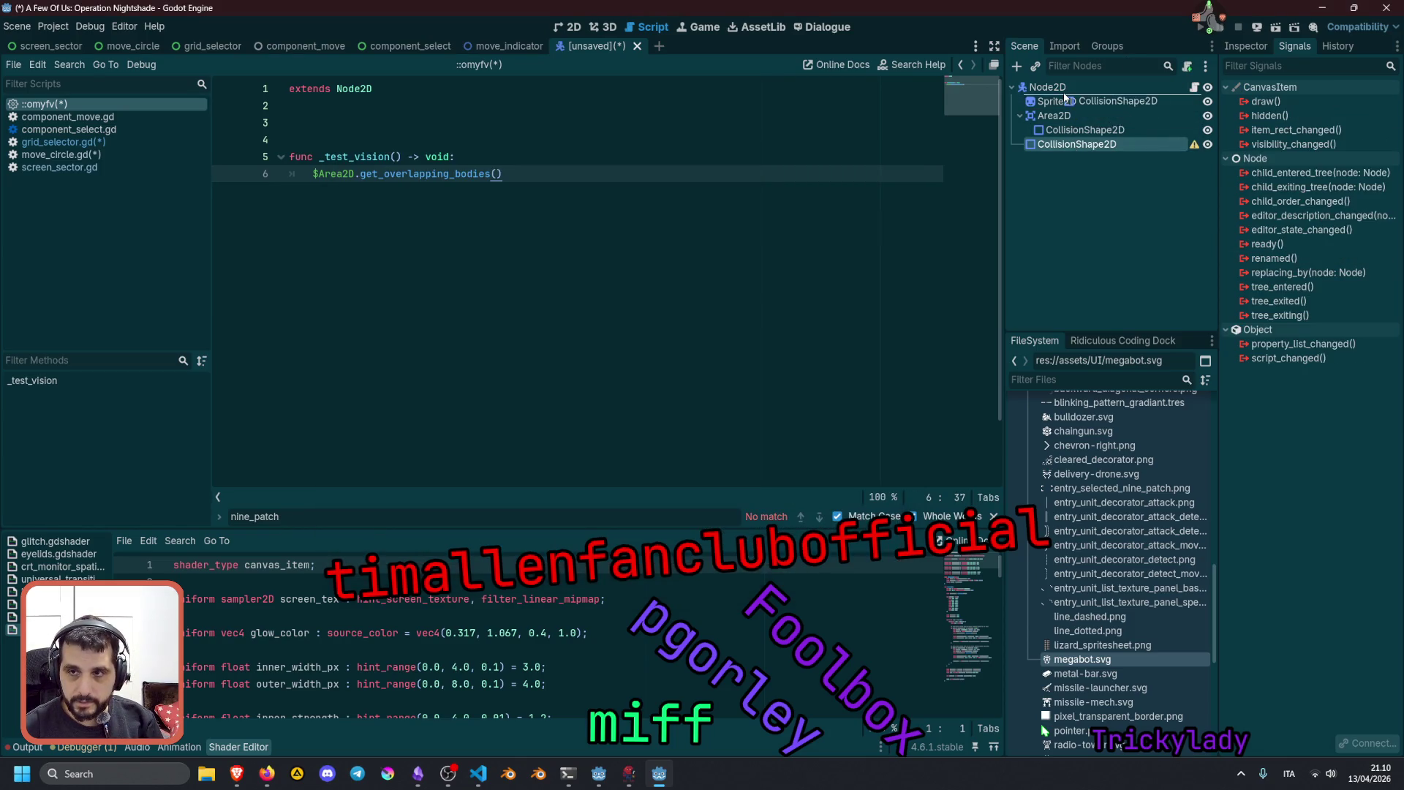
{"action": "left_click_drag", "start_coordinate": [1064, 98], "coordinate": [1050, 93]}
{"action": "left_click", "coordinate": [1051, 89]}
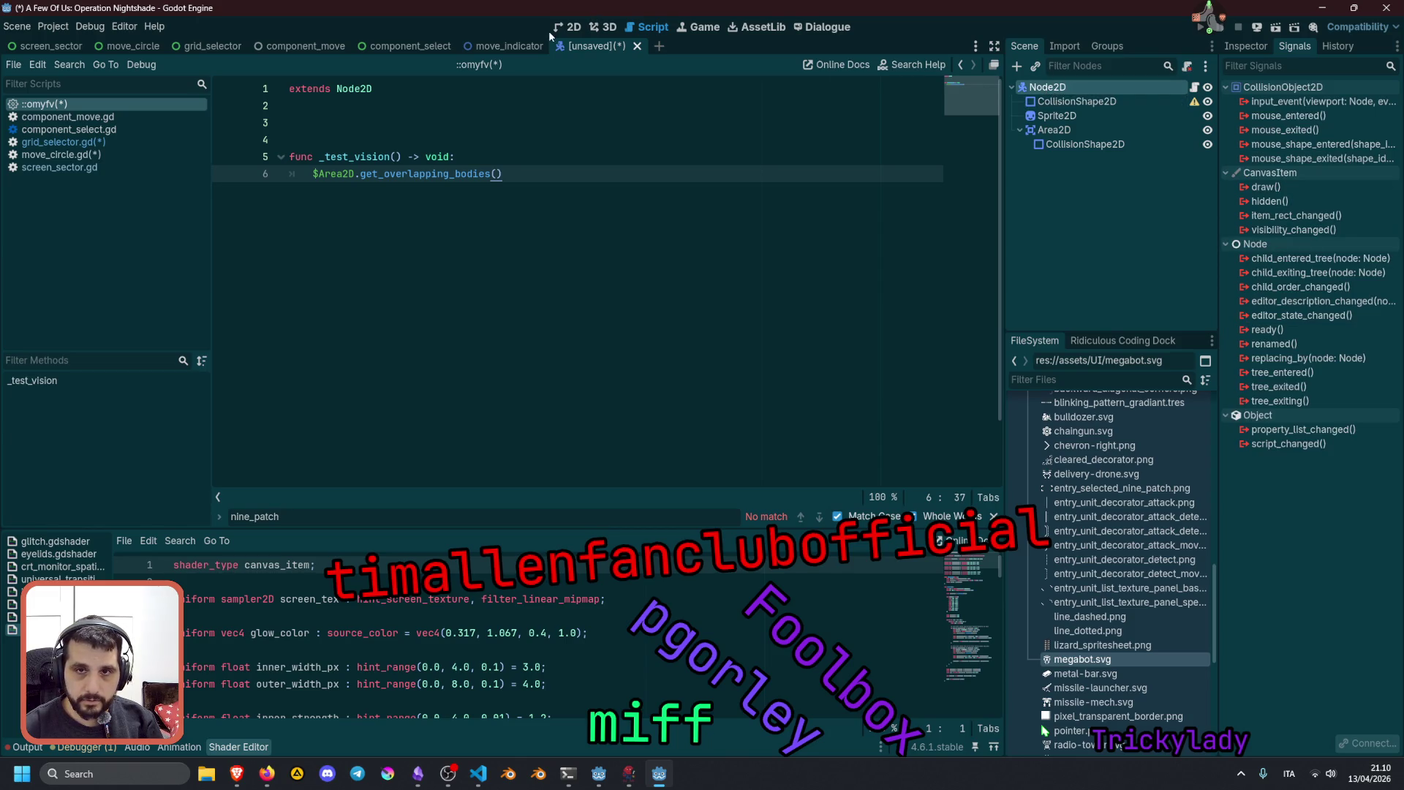
Give the root's CollisionShape2D a circle shape enlarged to enclose the robot.
{"action": "left_click", "coordinate": [574, 27]}
{"action": "scroll", "coordinate": [769, 218], "scroll_direction": "up", "scroll_amount": 3}
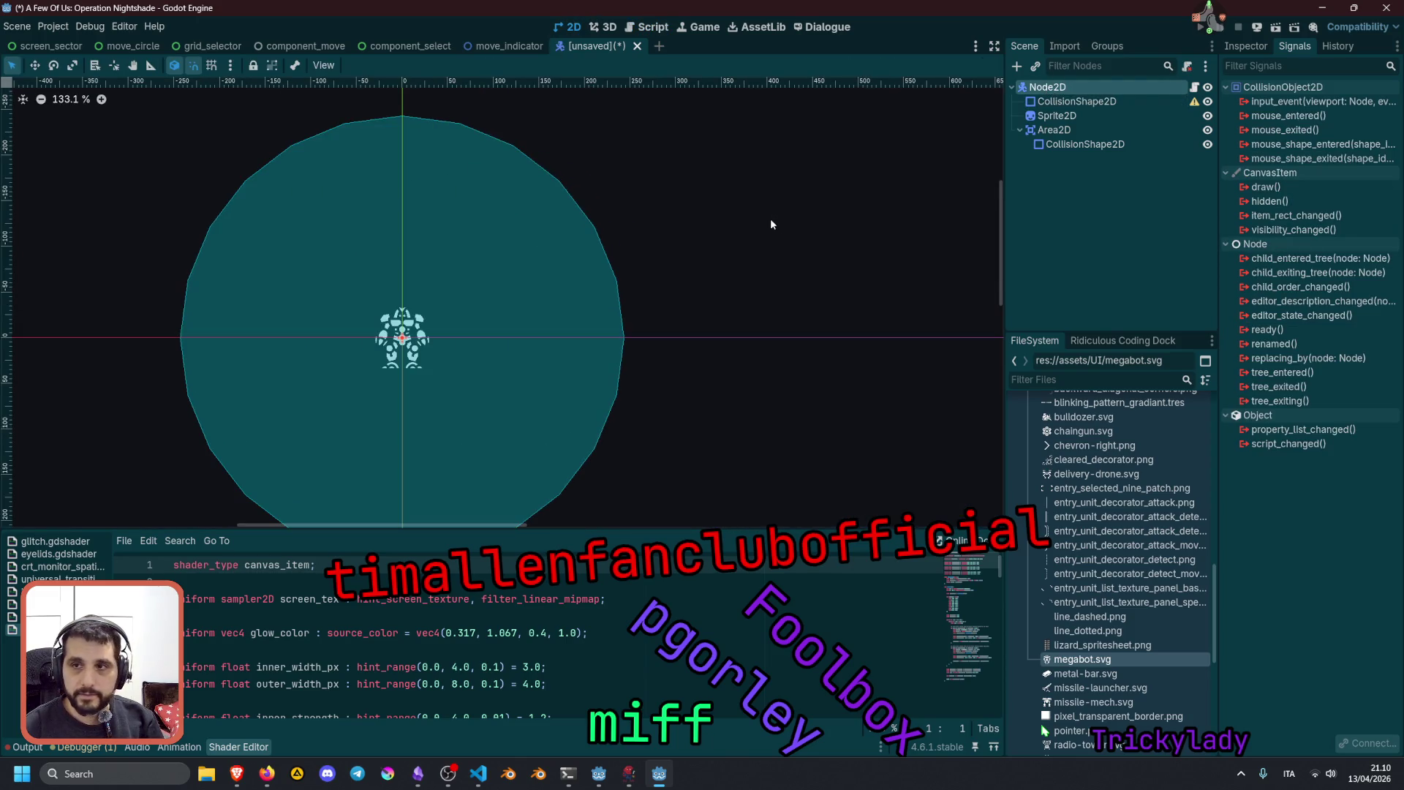
{"action": "left_click", "coordinate": [1075, 101]}
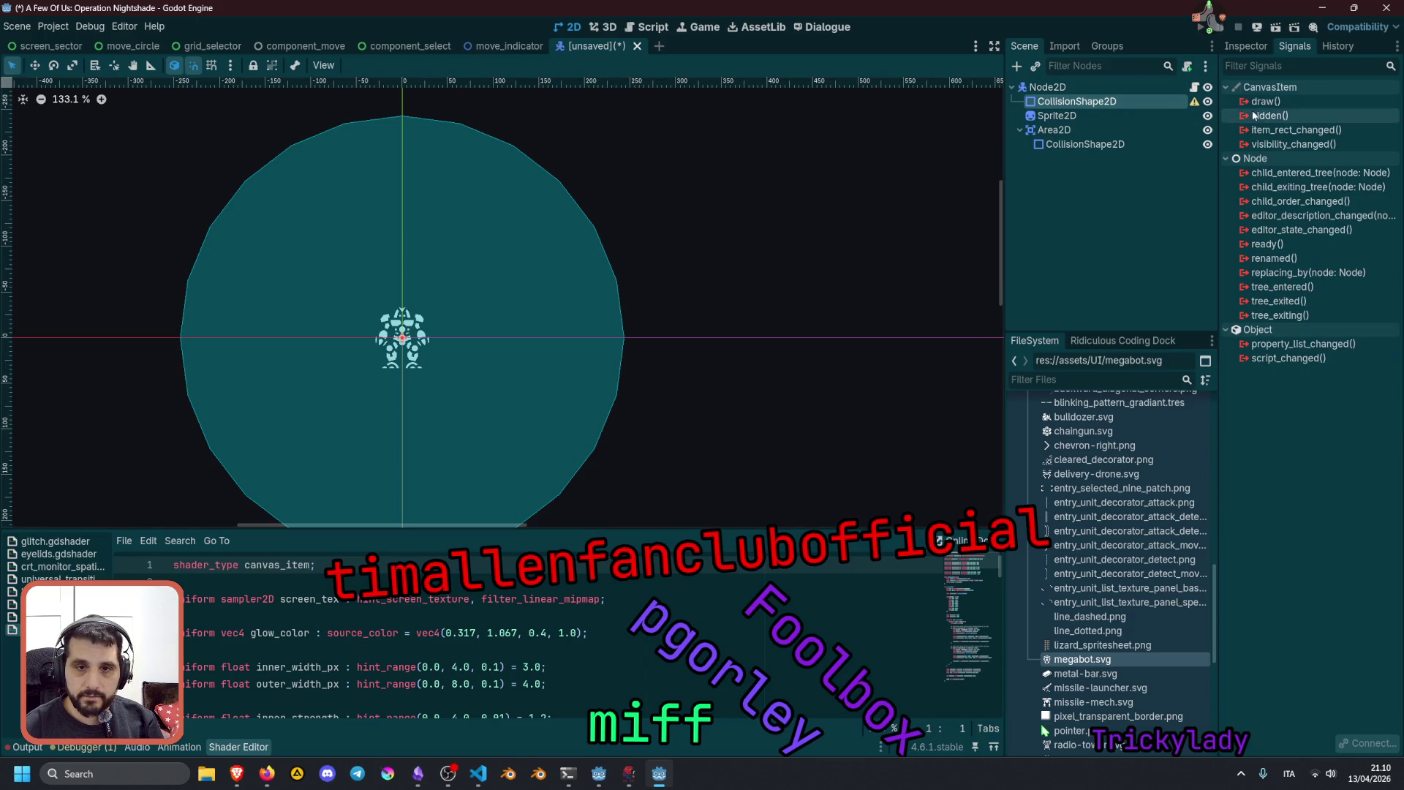
{"action": "left_click", "coordinate": [1254, 46]}
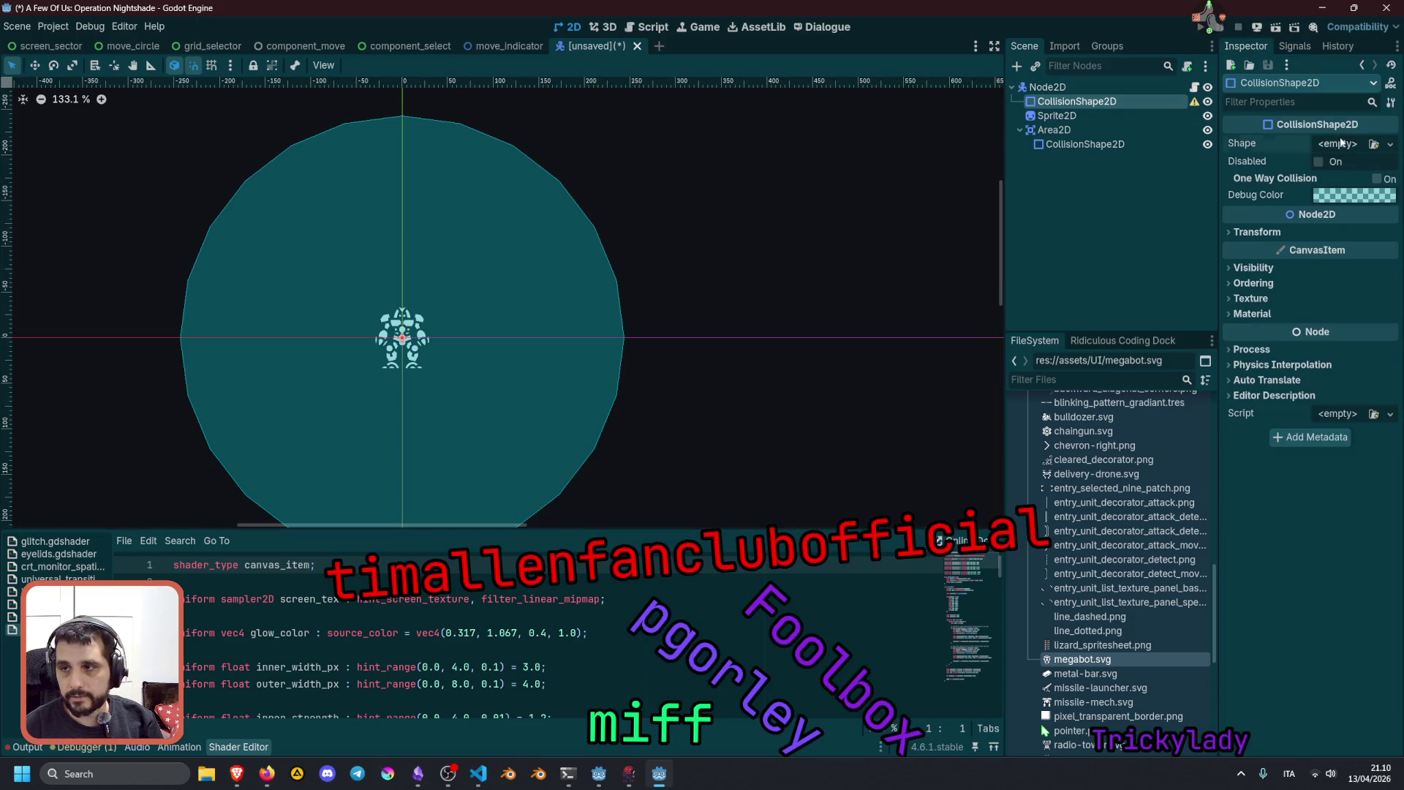
{"action": "left_click", "coordinate": [1389, 144]}
{"action": "left_click", "coordinate": [1309, 214]}
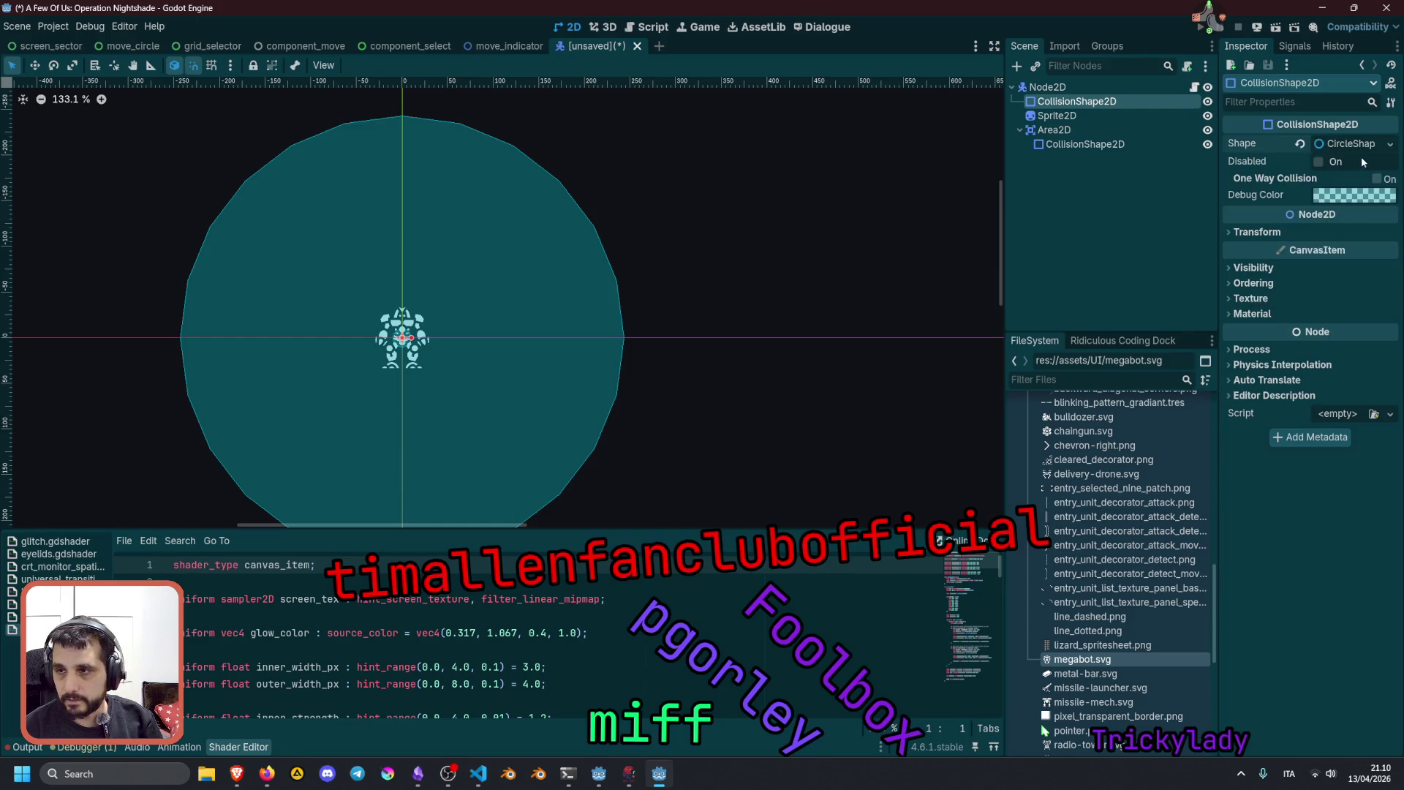
{"action": "scroll", "coordinate": [446, 328], "scroll_direction": "up", "scroll_amount": 10}
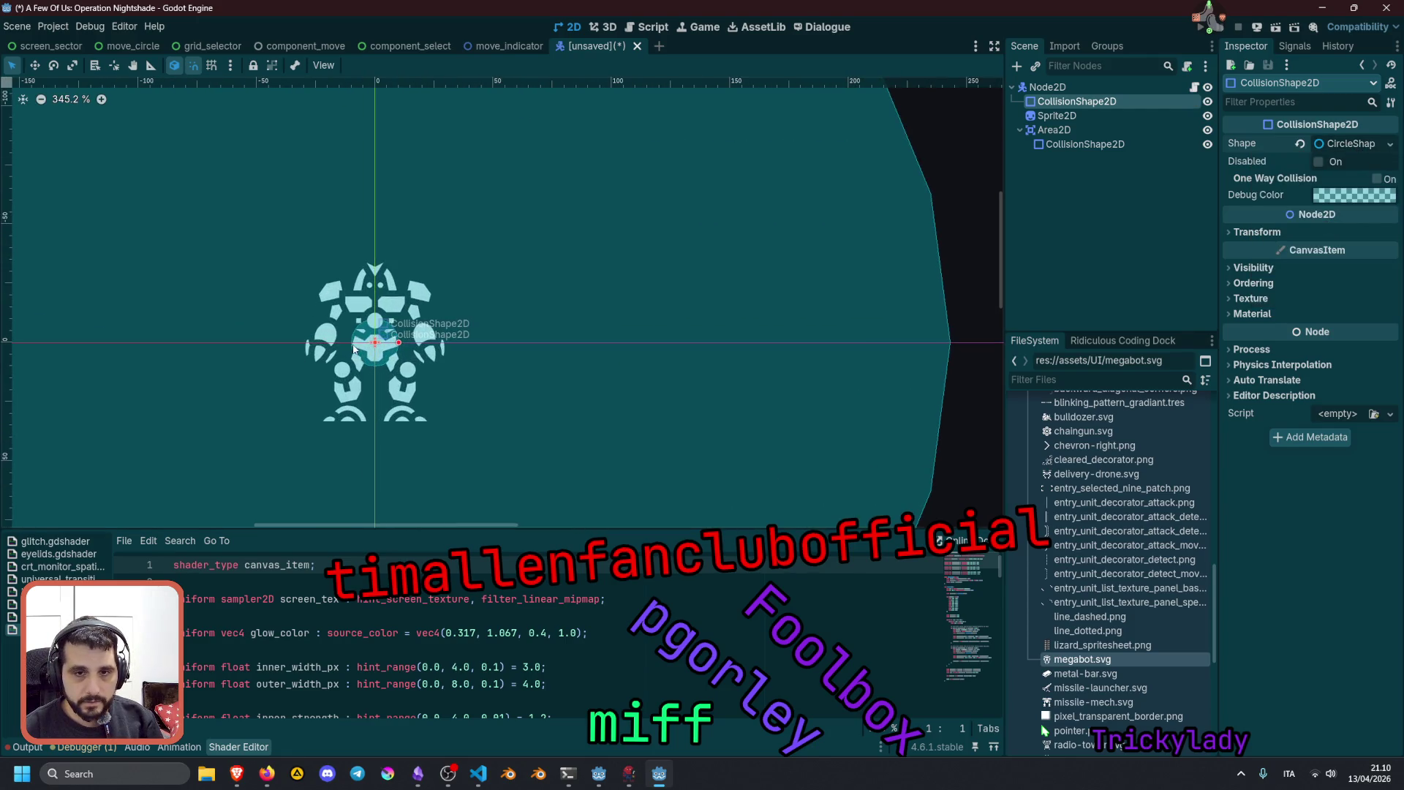
{"action": "left_click_drag", "start_coordinate": [399, 343], "coordinate": [454, 343]}
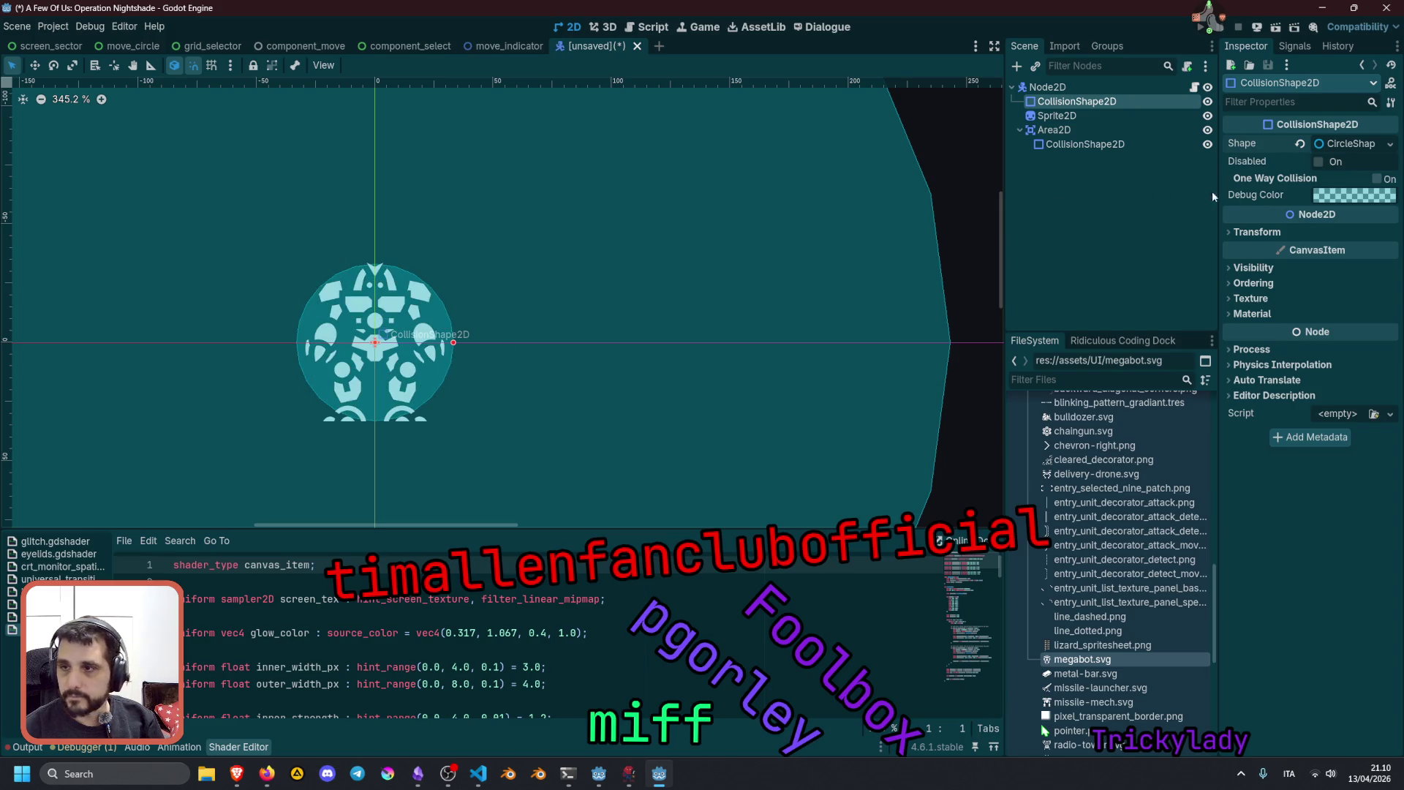
Tint the collision circle's debug colour a more opaque pink.
{"action": "left_click", "coordinate": [1342, 196]}
{"action": "mouse_move", "coordinate": [1275, 281]}
{"action": "left_mouse_down"}
{"action": "mouse_move", "coordinate": [1399, 298]}
{"action": "mouse_move", "coordinate": [1384, 326]}
{"action": "left_mouse_up"}
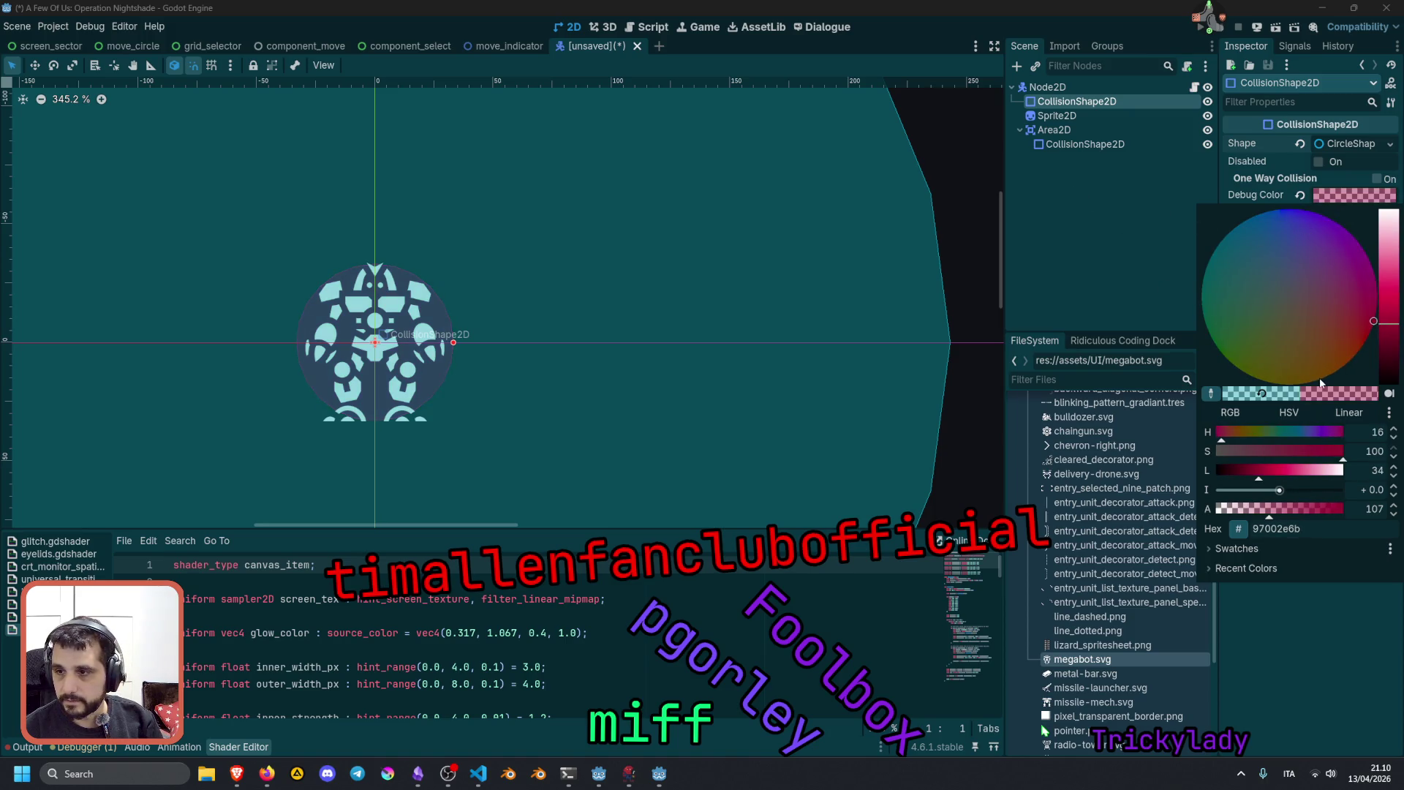
{"action": "left_click_drag", "start_coordinate": [1278, 507], "coordinate": [1332, 524]}
{"action": "left_click", "coordinate": [1117, 253]}
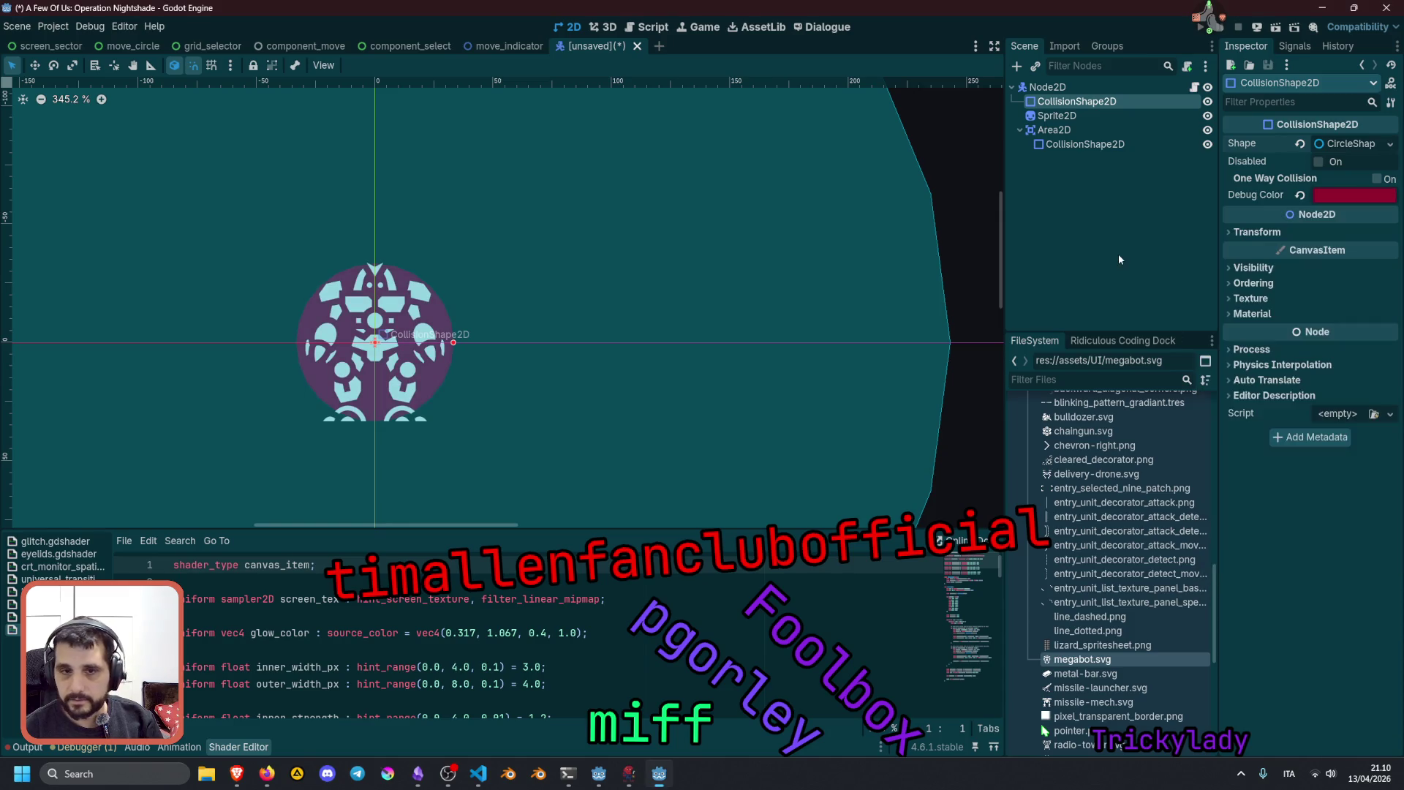
{"action": "left_click", "coordinate": [965, 141]}
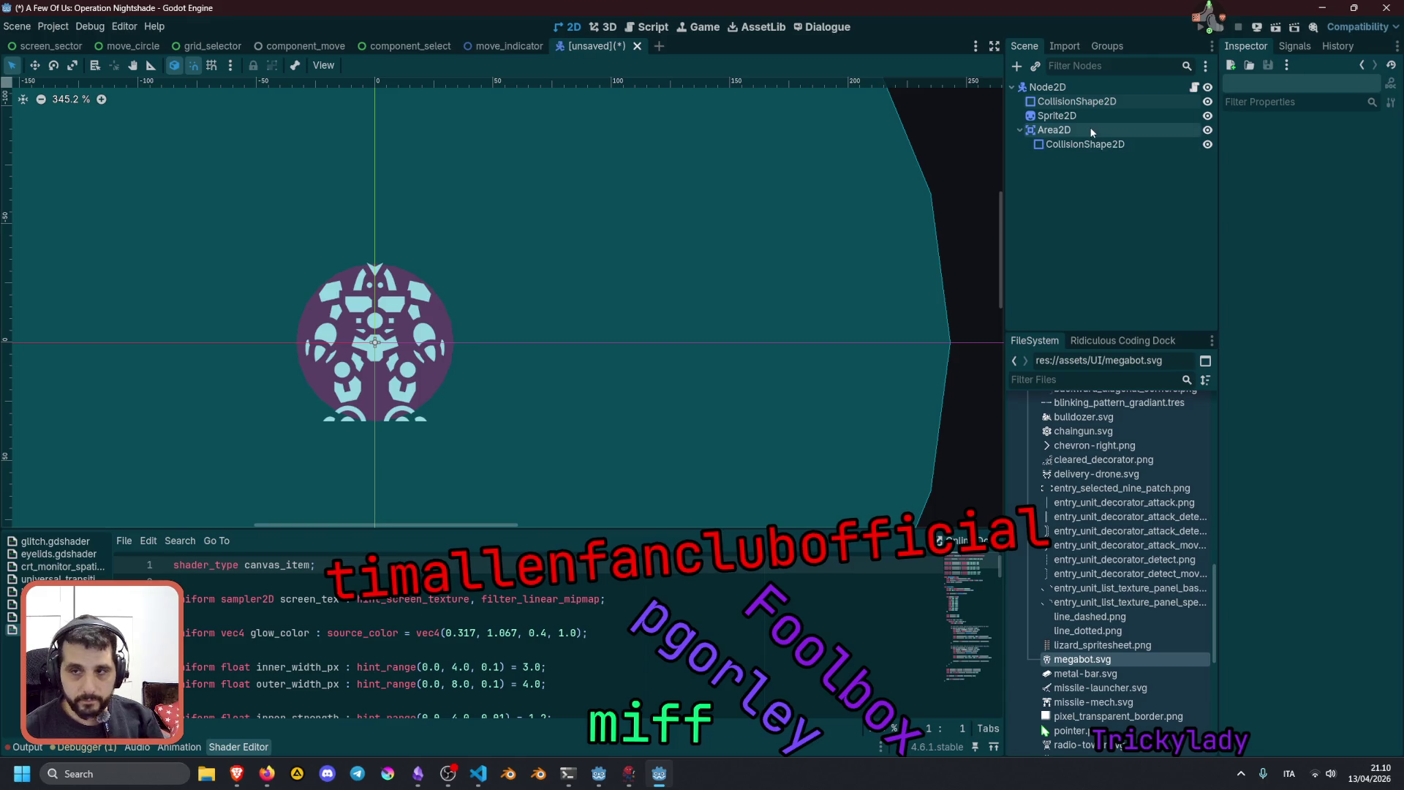
Toggle the Area2D vision circle hidden and then visible again.
{"action": "left_click", "coordinate": [1208, 131]}
{"action": "scroll", "coordinate": [521, 226], "scroll_direction": "down", "scroll_amount": 5}
{"action": "scroll", "coordinate": [484, 244], "scroll_direction": "up", "scroll_amount": 3}
{"action": "scroll", "coordinate": [470, 257], "scroll_direction": "up", "scroll_amount": 1}
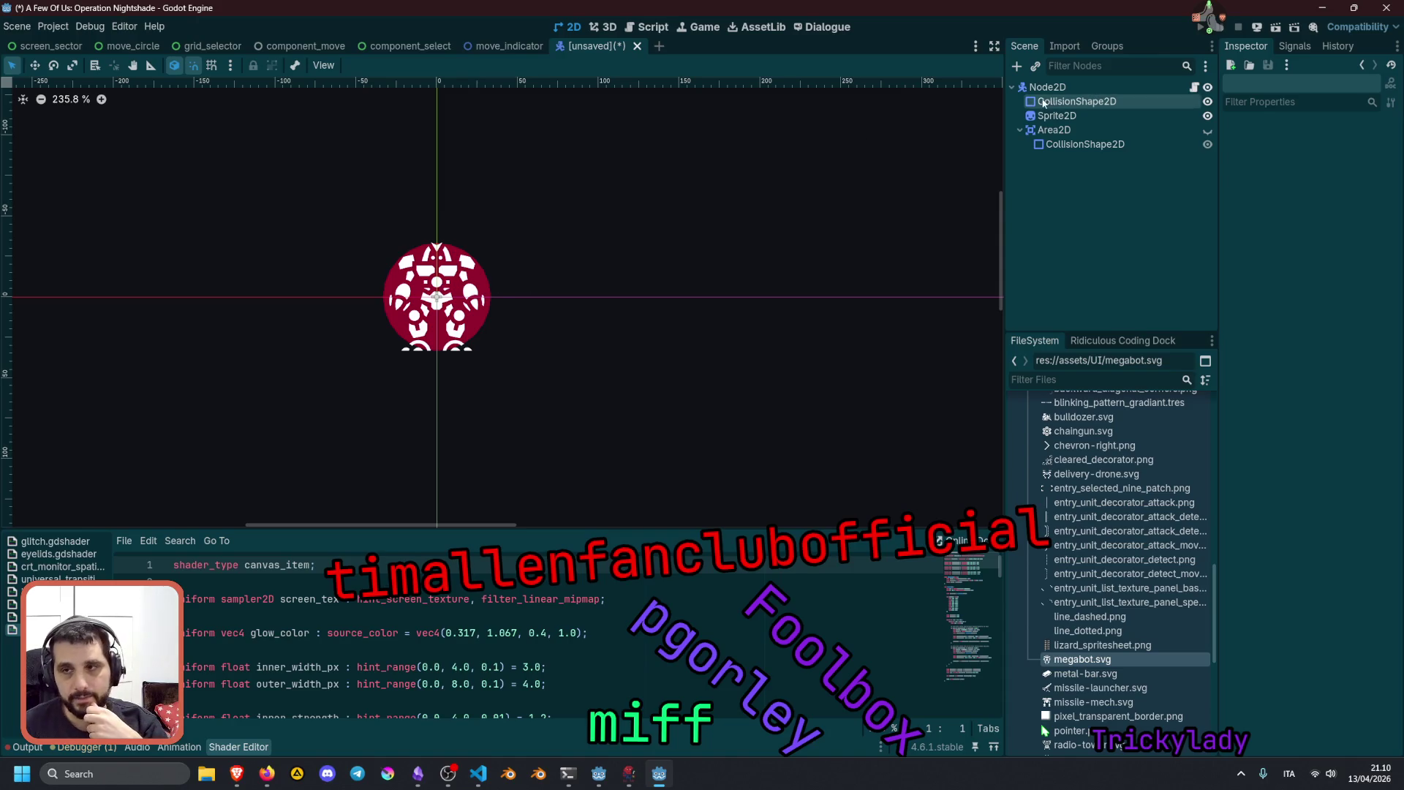
{"action": "left_click", "coordinate": [1085, 144]}
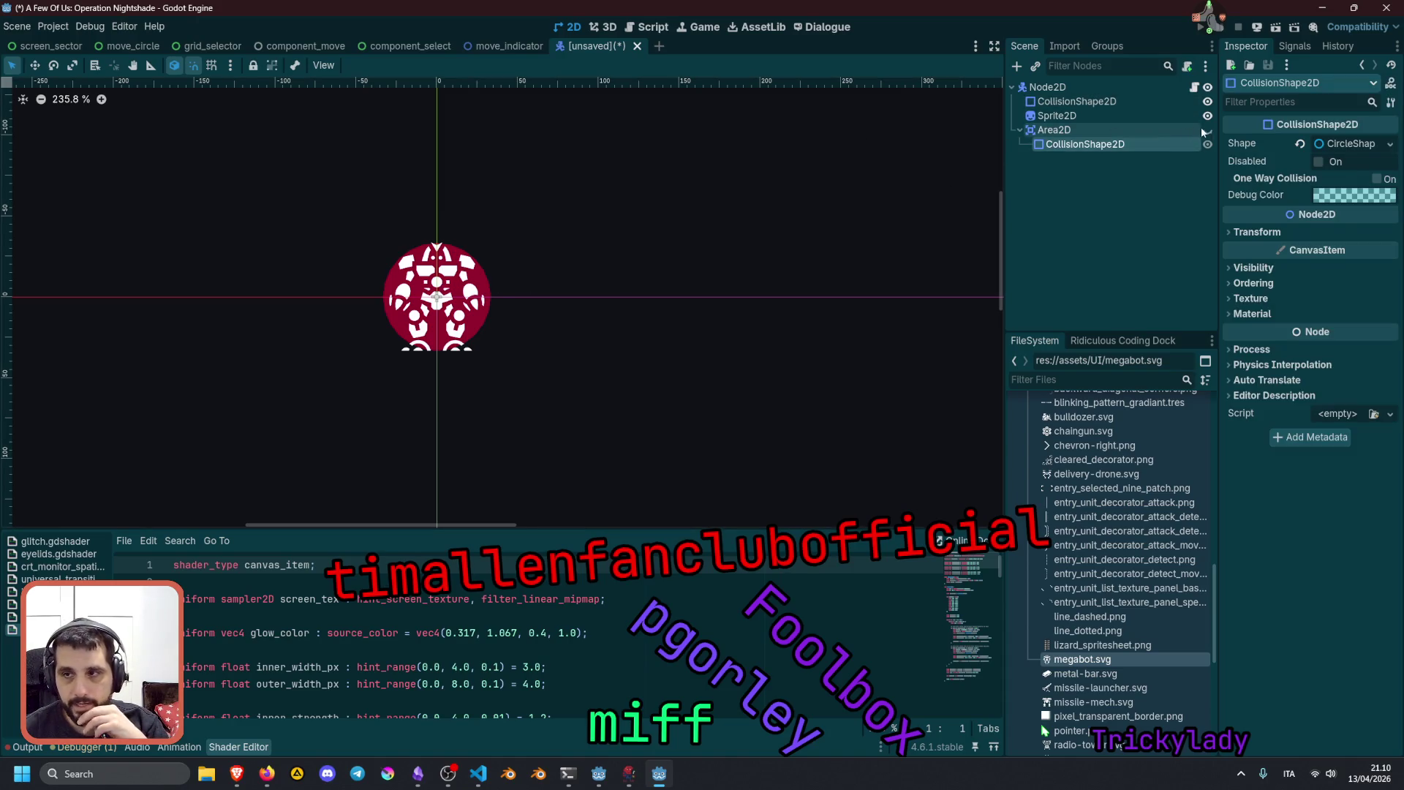
{"action": "left_click", "coordinate": [1207, 130]}
{"action": "scroll", "coordinate": [612, 227], "scroll_direction": "down", "scroll_amount": 4}
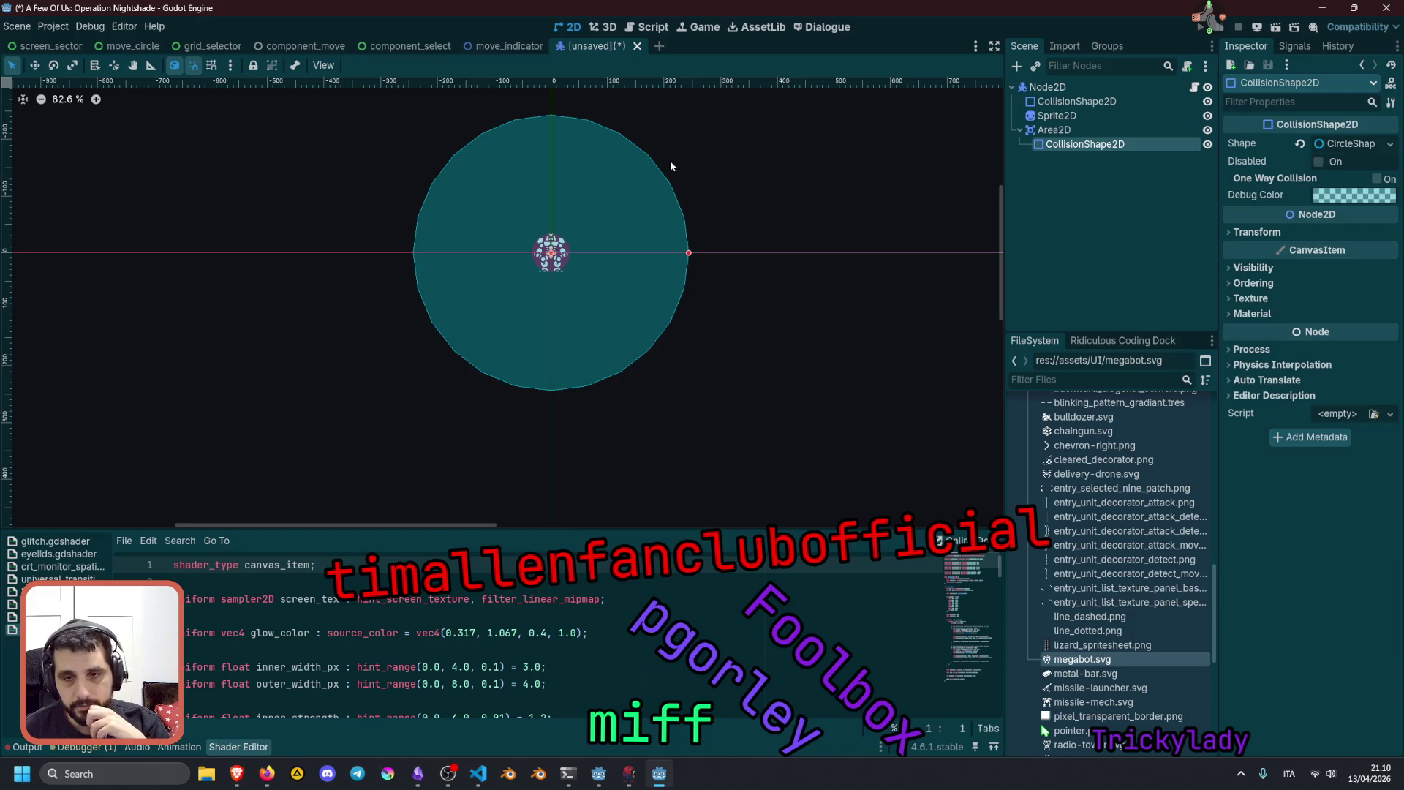
Add a plain Node2D child to the megabot and rename it 'world'.
{"action": "right_click", "coordinate": [1052, 91]}
{"action": "left_click", "coordinate": [1103, 120]}
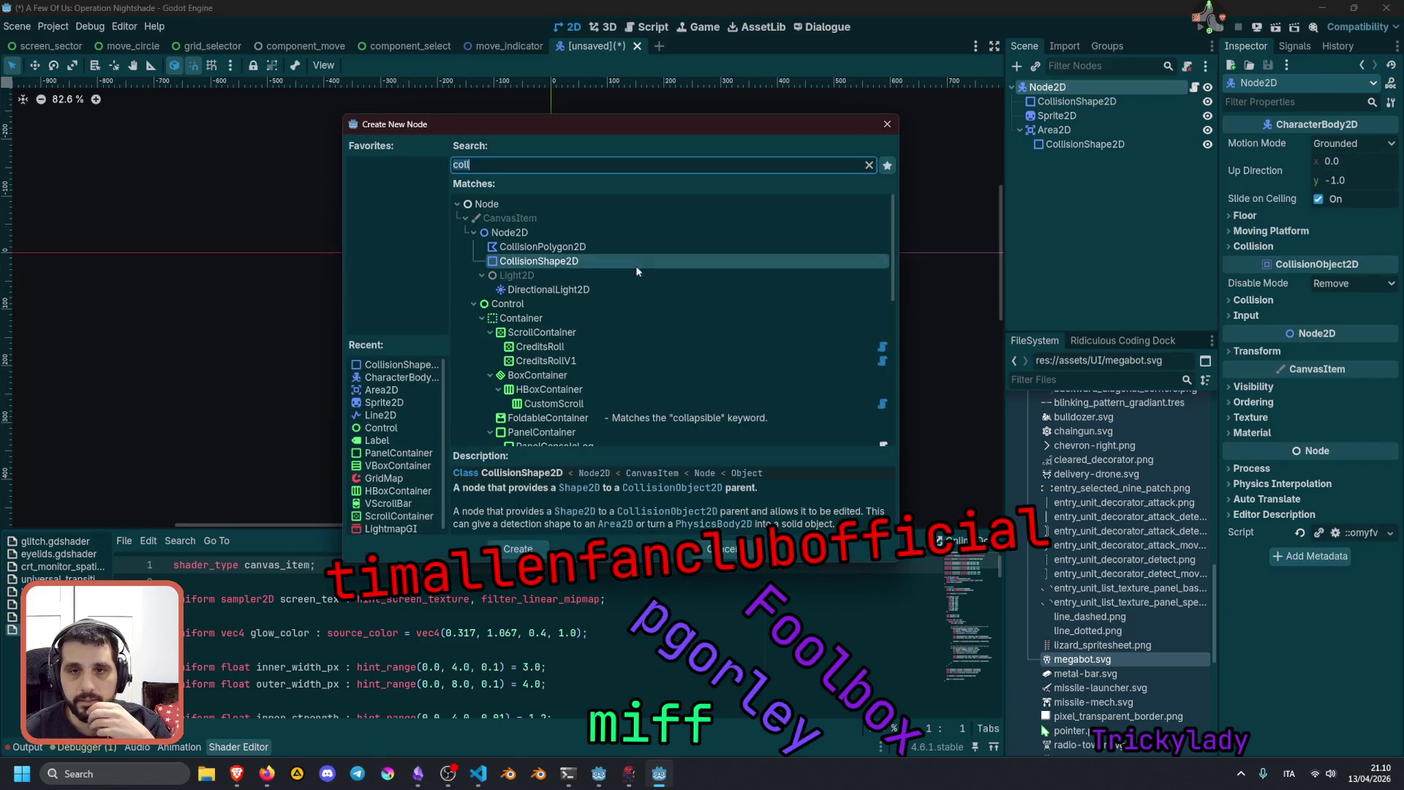
{"action": "double_click", "coordinate": [539, 233]}
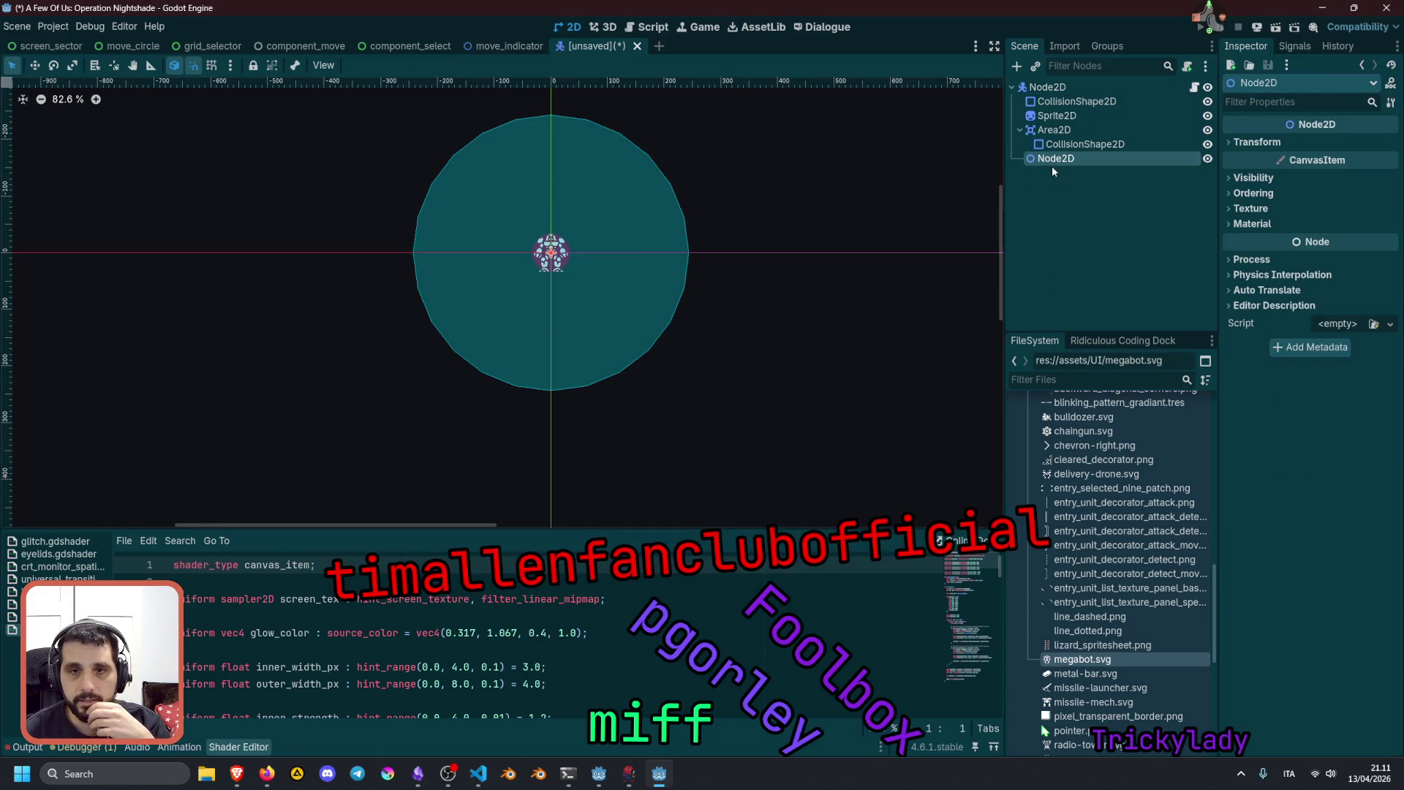
{"action": "right_click", "coordinate": [1056, 164]}
{"action": "key", "text": "Escape"}
{"action": "double_click", "coordinate": [1047, 157]}
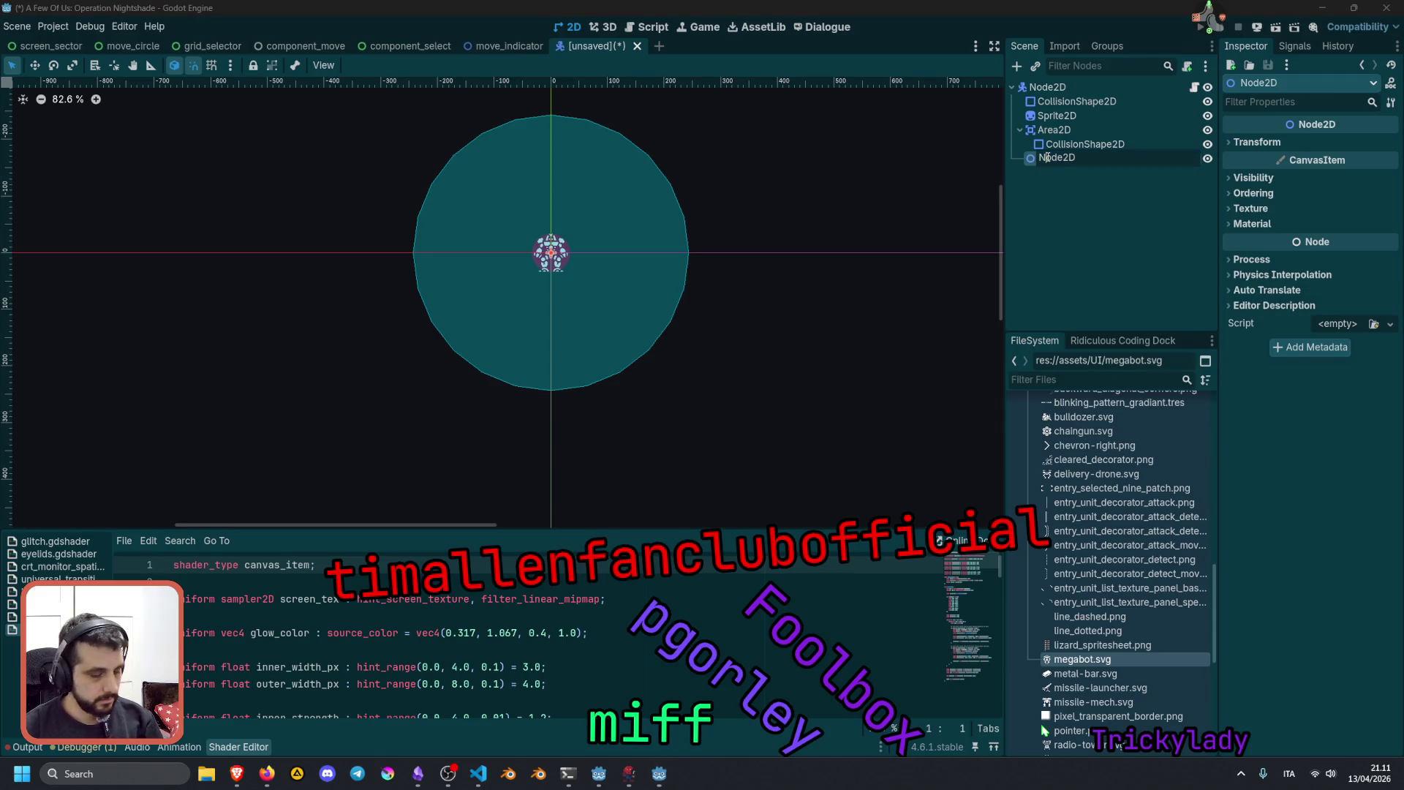
{"action": "type", "text": "wor"}
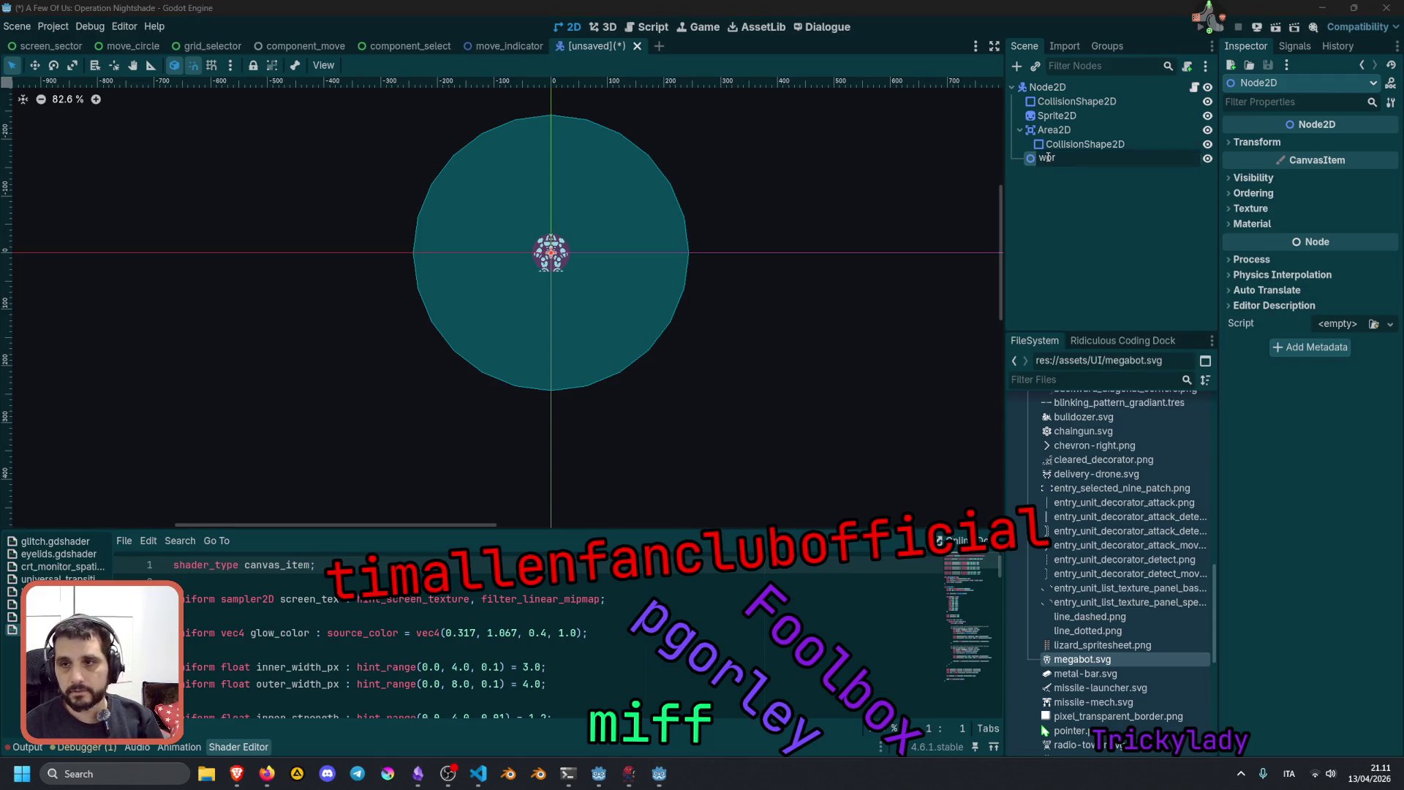
{"action": "type", "text": "ld"}
{"action": "key", "text": "Return"}
Make world the scene root, then collapse and duplicate the megabot node.
{"action": "right_click", "coordinate": [1050, 159]}
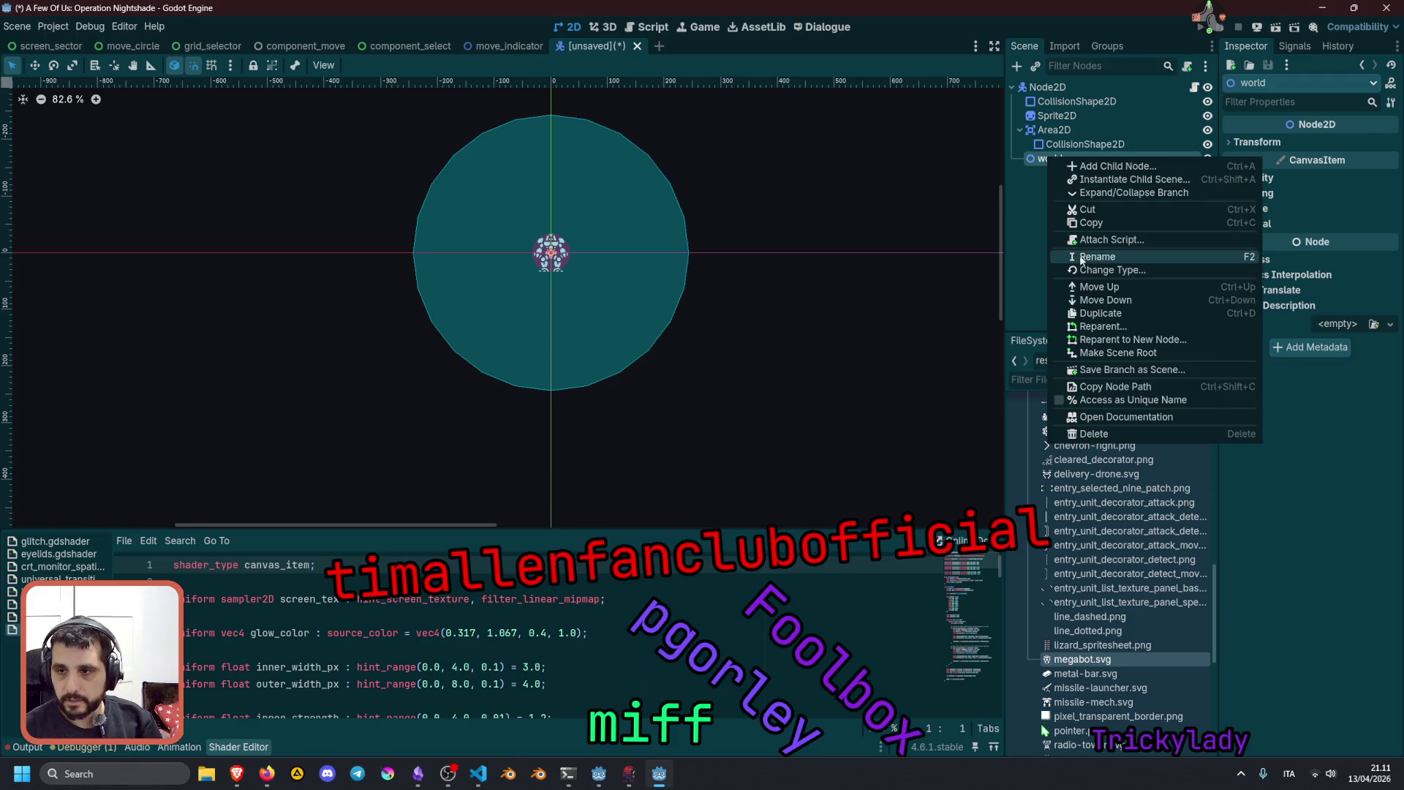
{"action": "left_click", "coordinate": [1110, 353]}
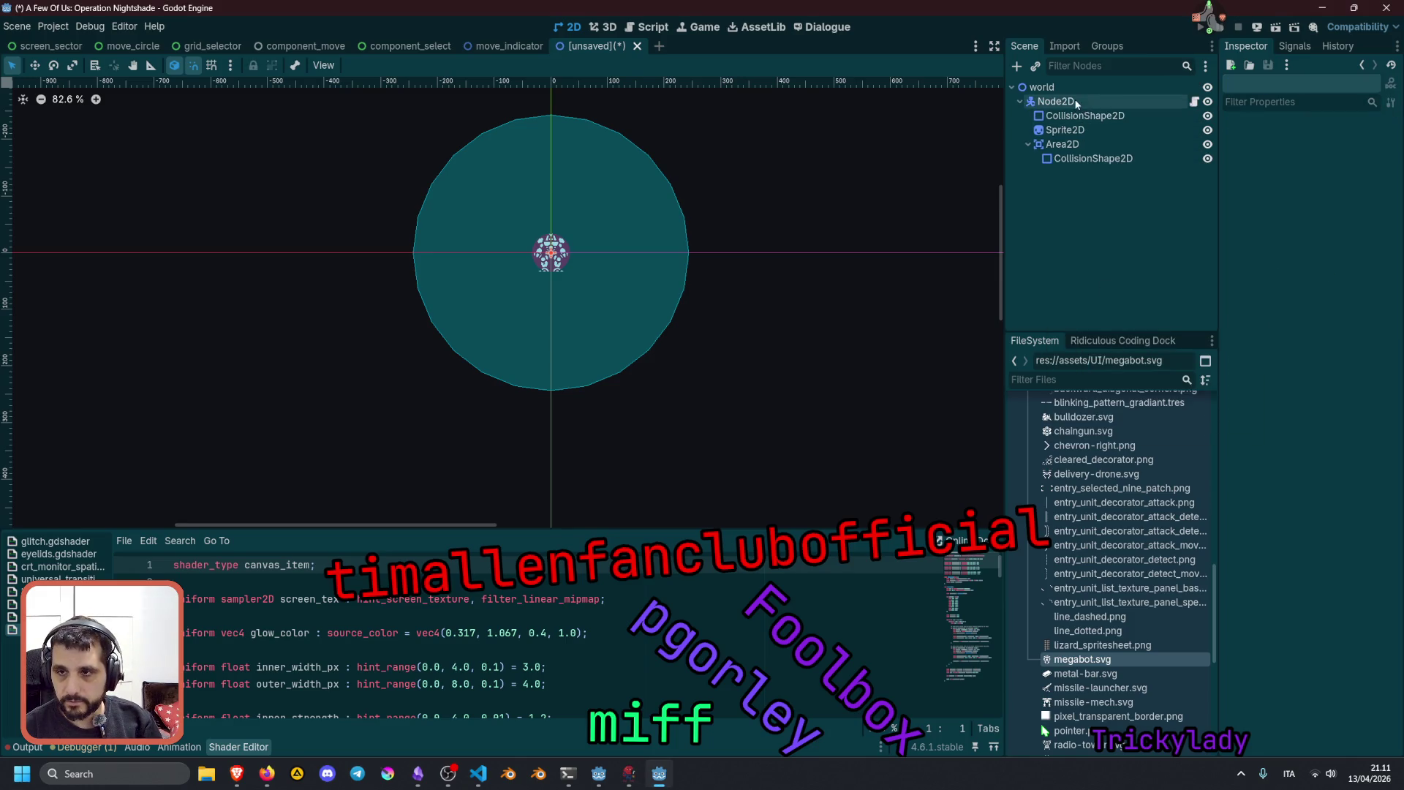
{"action": "left_click", "coordinate": [1021, 103]}
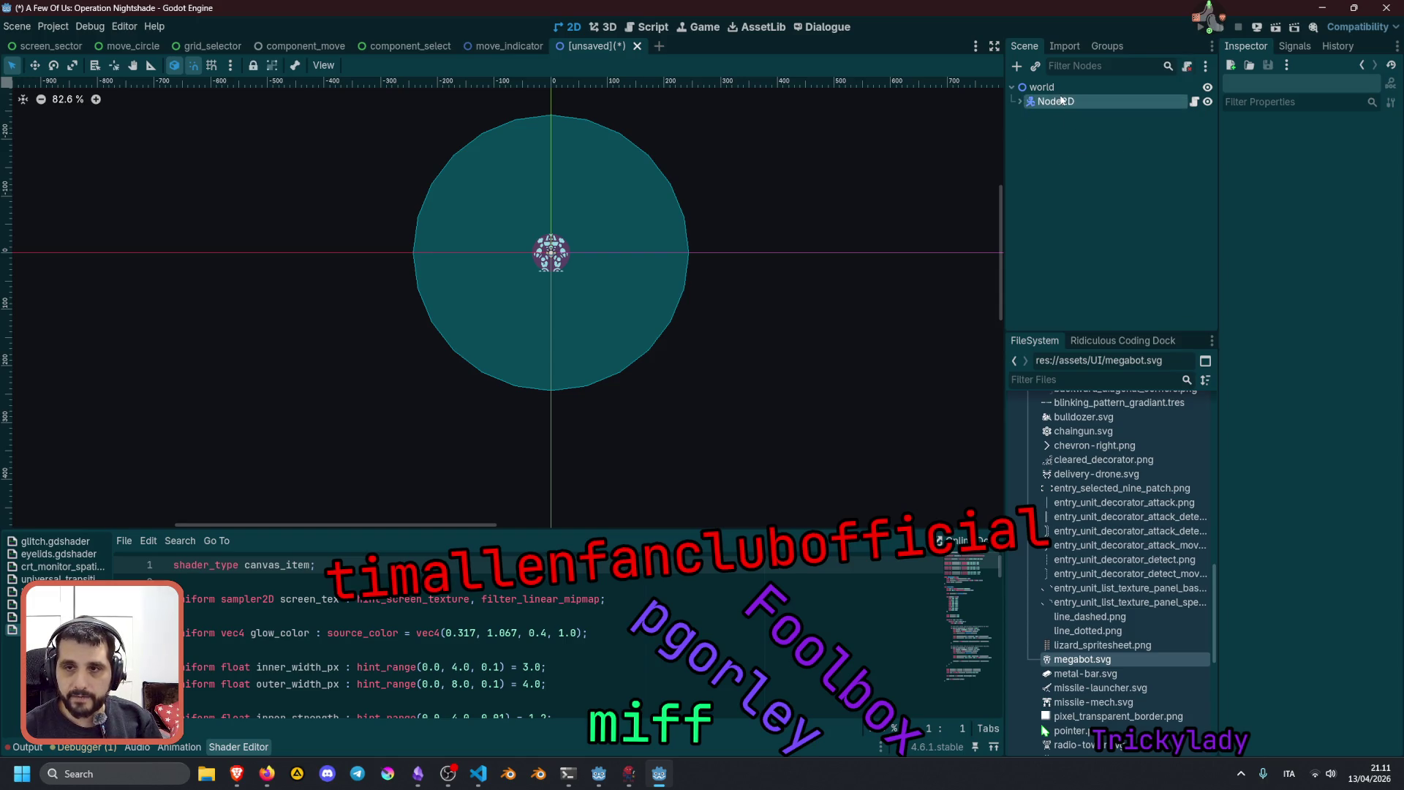
{"action": "key", "text": "ctrl+d"}
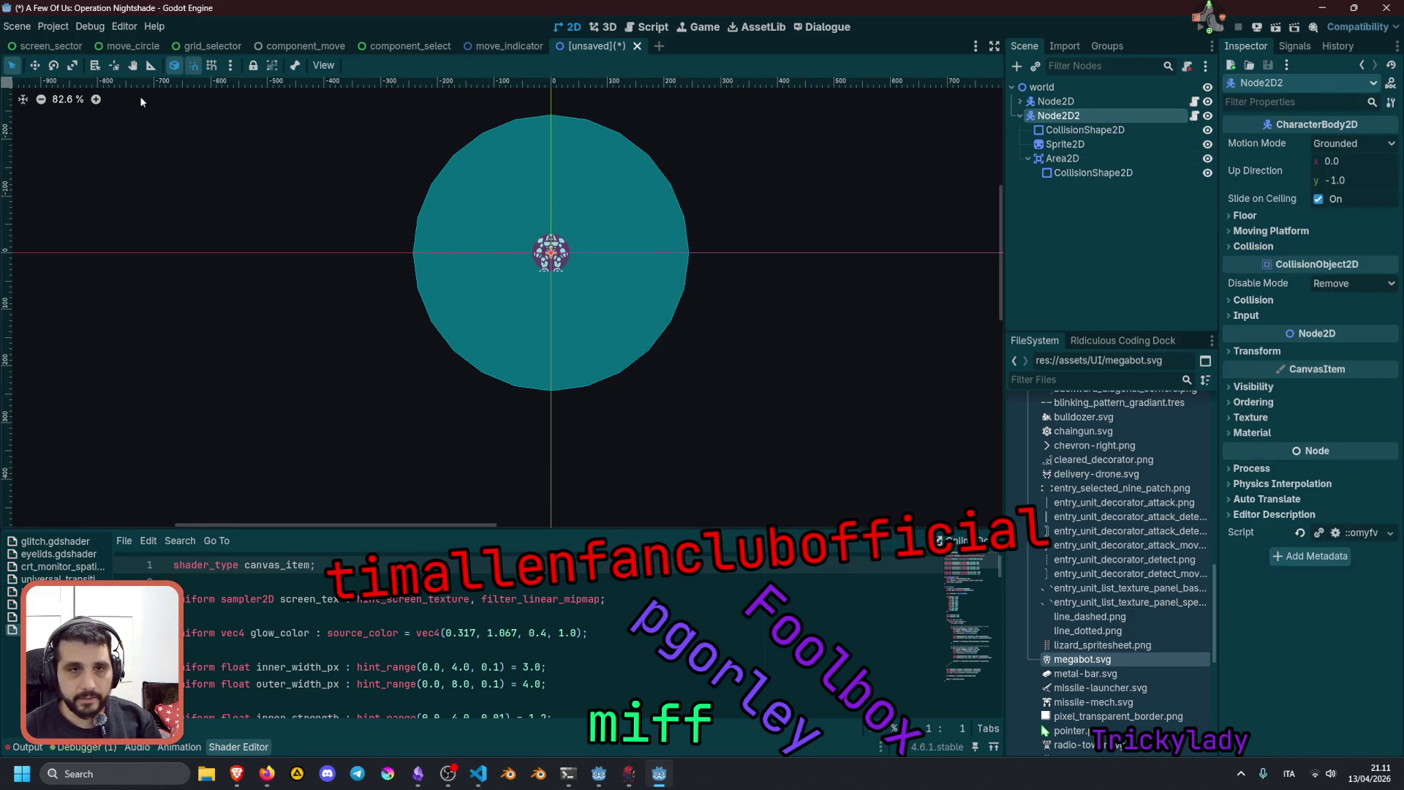
Move the duplicate megabot to the right and create a third copy, Node2D3.
{"action": "mouse_move", "coordinate": [577, 231]}
{"action": "left_mouse_down"}
{"action": "mouse_move", "coordinate": [751, 293]}
{"action": "mouse_move", "coordinate": [770, 283]}
{"action": "mouse_move", "coordinate": [787, 231]}
{"action": "mouse_move", "coordinate": [777, 303]}
{"action": "mouse_move", "coordinate": [680, 391]}
{"action": "mouse_move", "coordinate": [620, 354]}
{"action": "left_mouse_up"}
{"action": "key", "text": "ctrl+d"}
{"action": "scroll", "coordinate": [651, 304], "scroll_direction": "left", "scroll_amount": 3}
{"action": "left_click", "coordinate": [12, 65]}
{"action": "scroll", "coordinate": [750, 209], "scroll_direction": "up", "scroll_amount": 3}
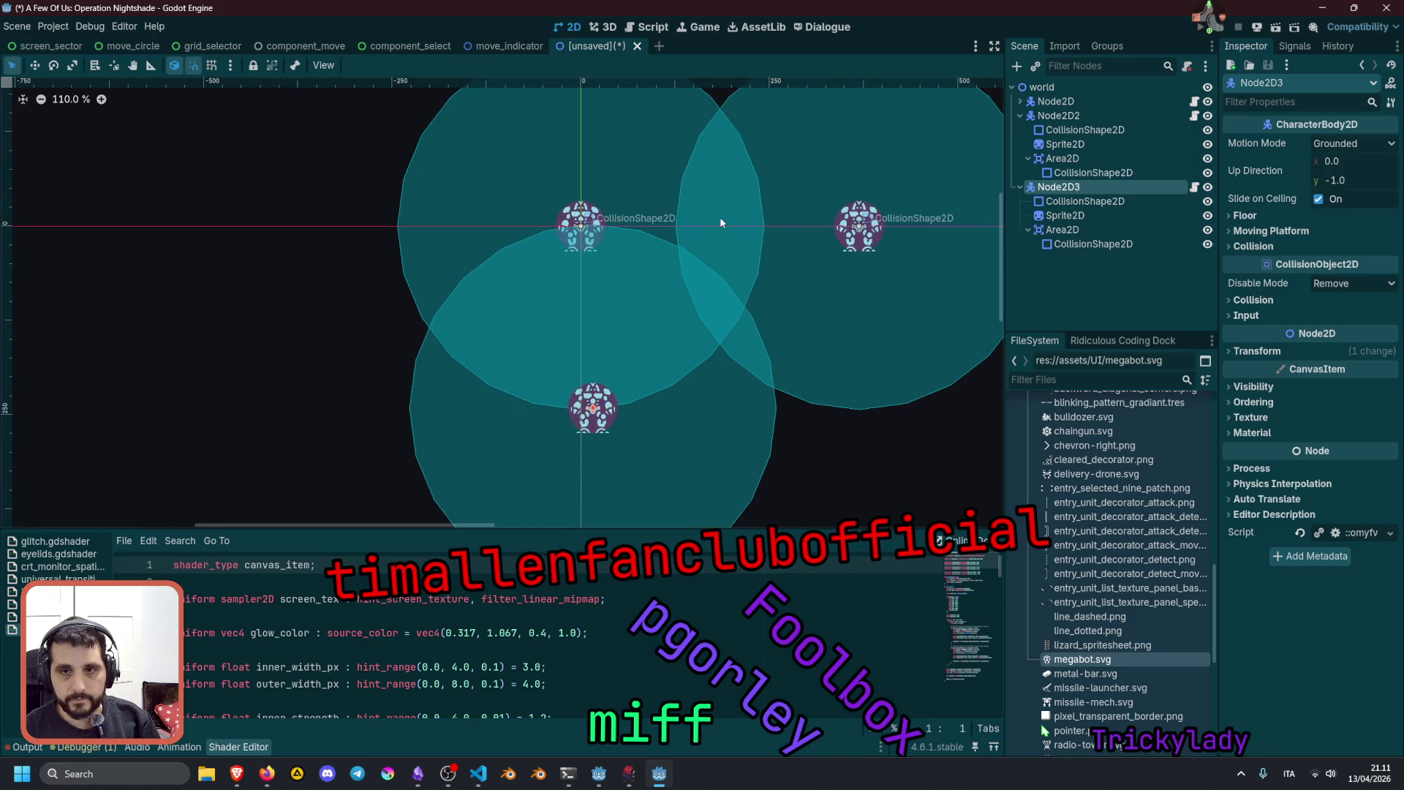
{"action": "scroll", "coordinate": [589, 210], "scroll_direction": "up", "scroll_amount": 3}
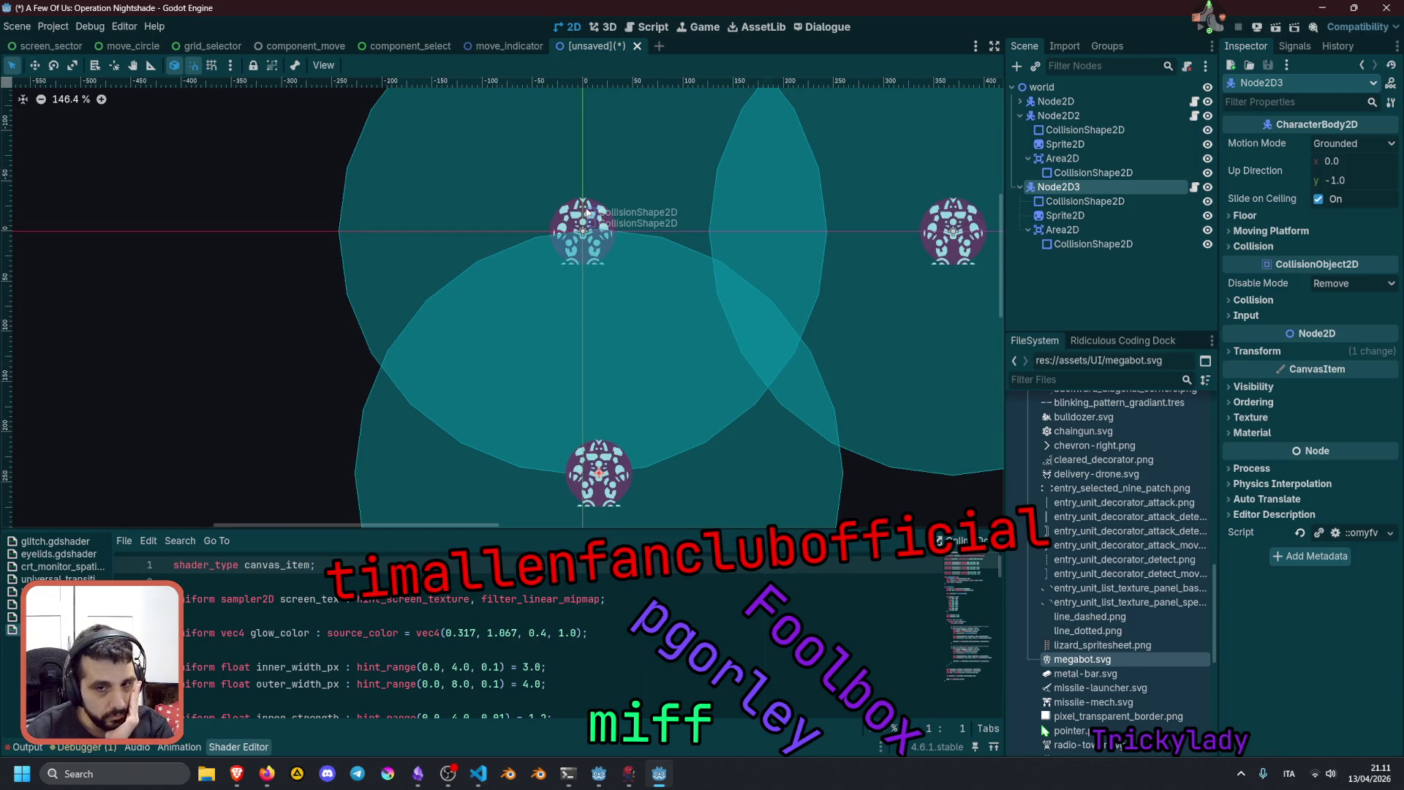
{"action": "scroll", "coordinate": [597, 254], "scroll_direction": "down", "scroll_amount": 2}
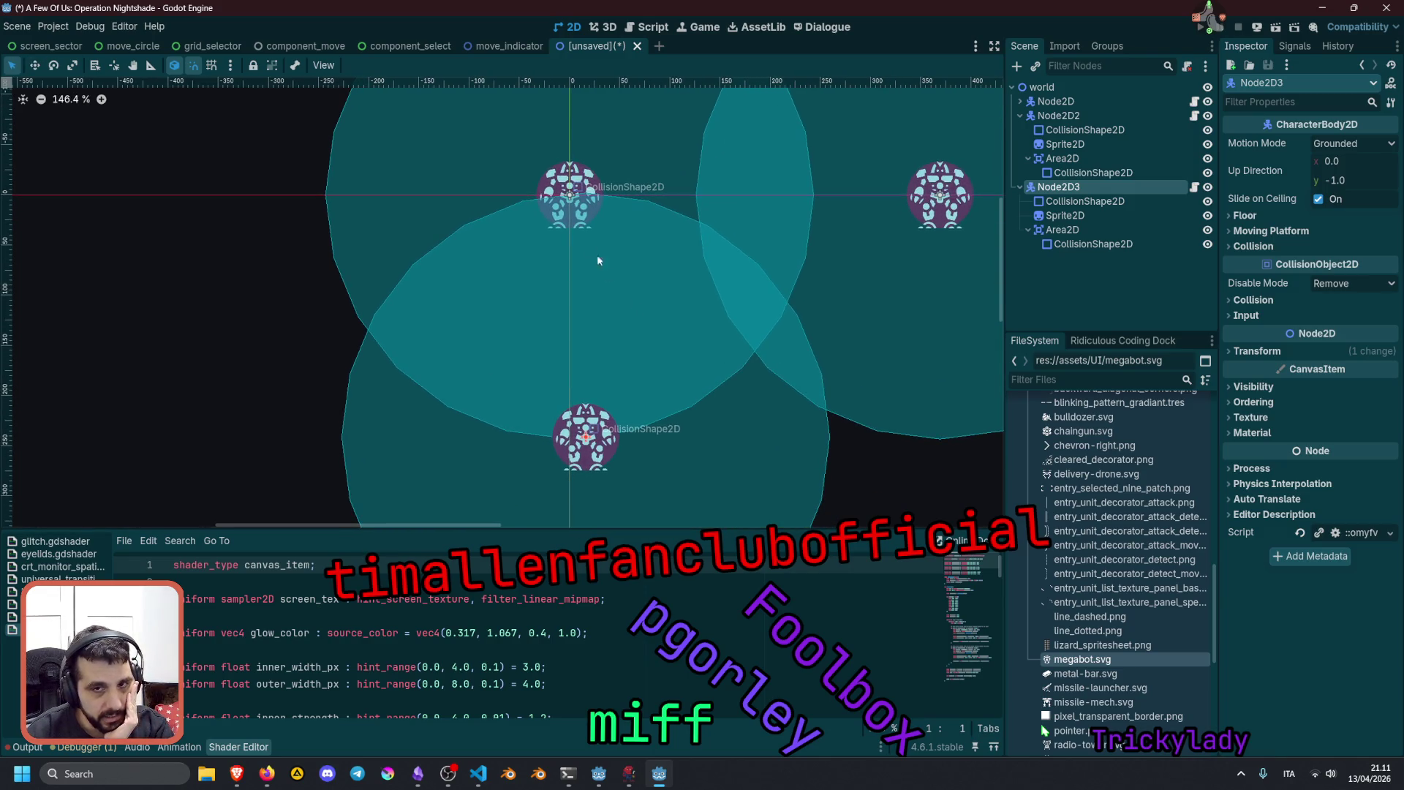
Collapse the expanded scene tree branches and select the world root.
{"action": "left_click", "coordinate": [1058, 186], "text": "ctrl"}
{"action": "left_click", "coordinate": [1029, 158]}
{"action": "left_click", "coordinate": [1020, 115]}
{"action": "left_click", "coordinate": [1020, 129]}
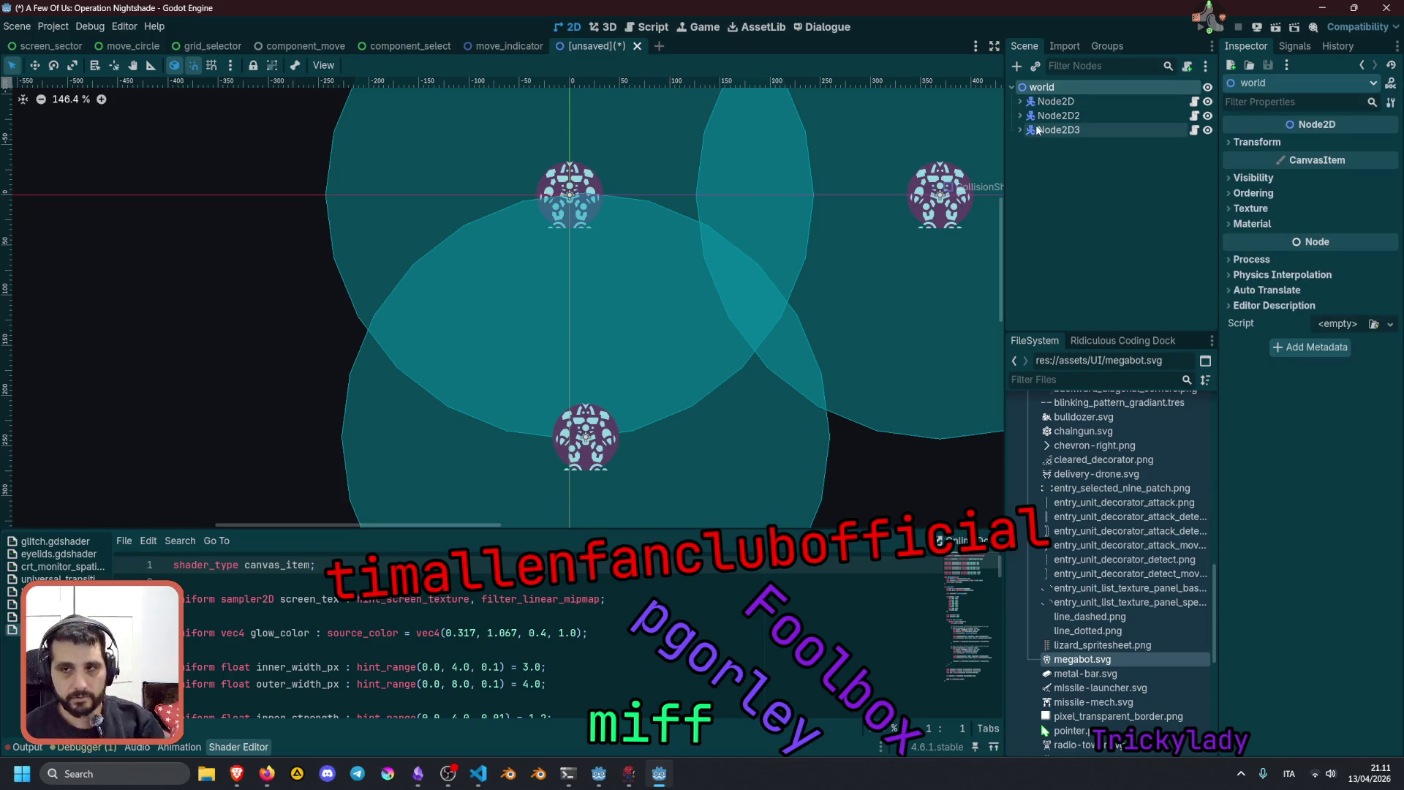
Add a StaticBody2D node under world.
{"action": "key", "text": "ctrl+a"}
{"action": "type", "text": "coll"}
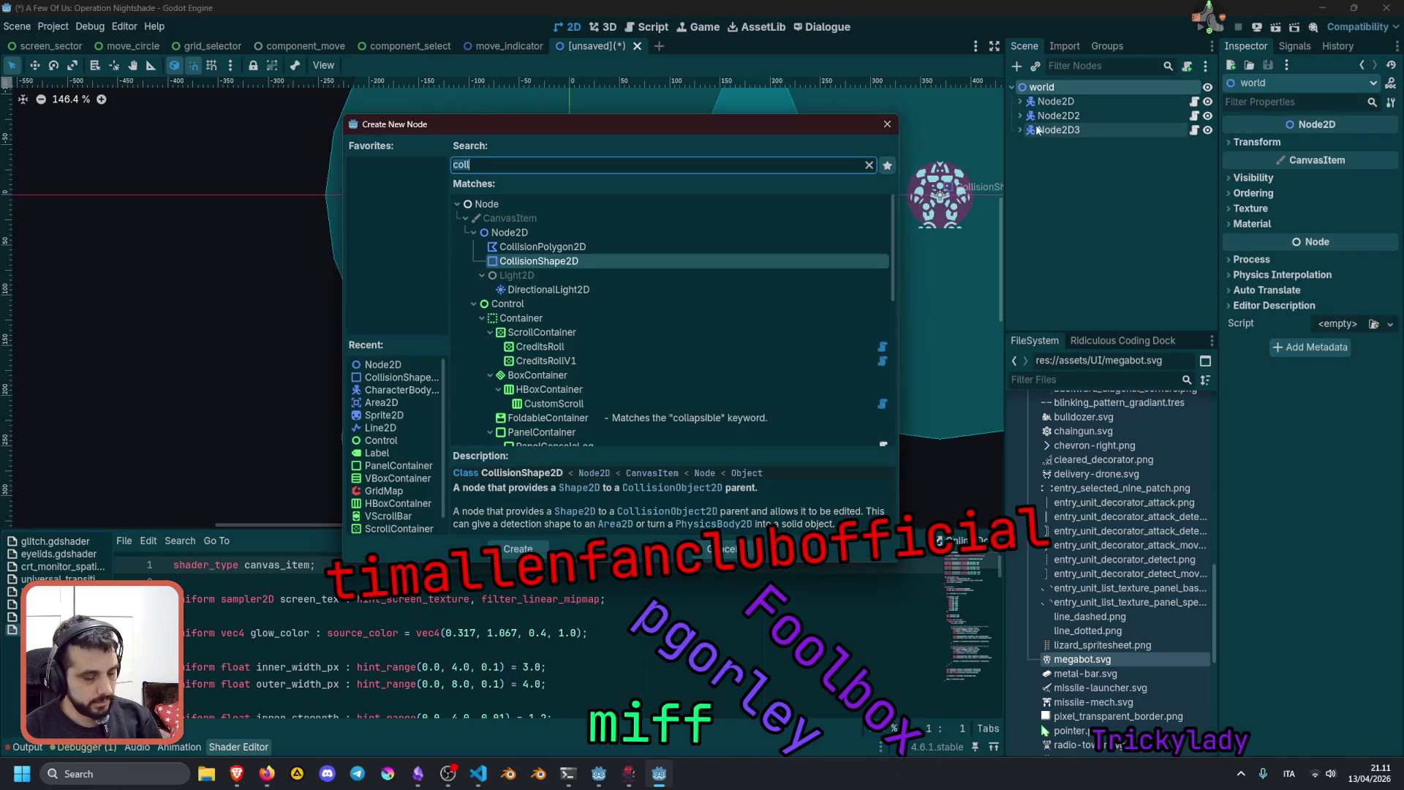
{"action": "key", "text": "ctrl+a"}
{"action": "type", "text": "static"}
{"action": "key", "text": "Return"}
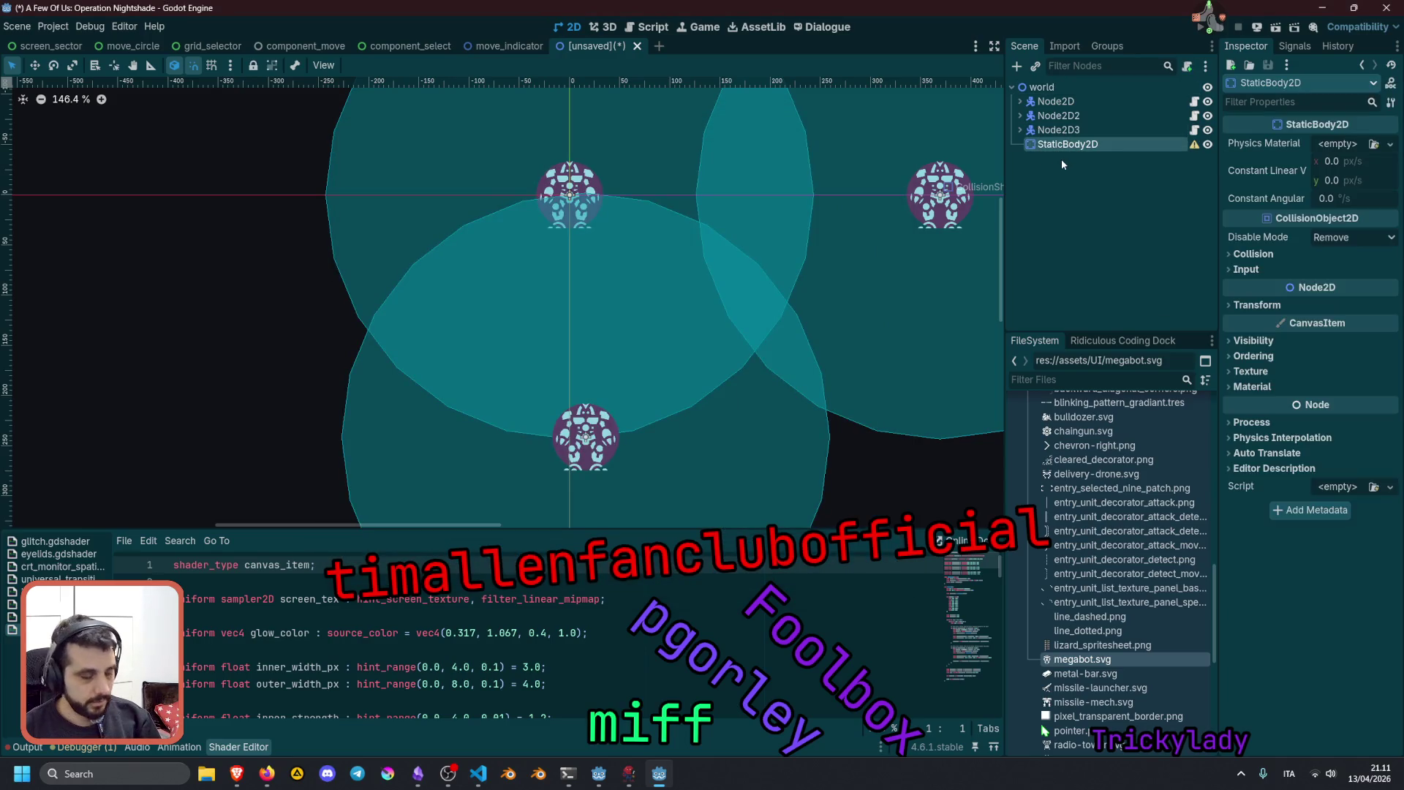
Give the StaticBody2D a CollisionShape2D child with a rectangle shape.
{"action": "key", "text": "ctrl+a"}
{"action": "type", "text": "collis"}
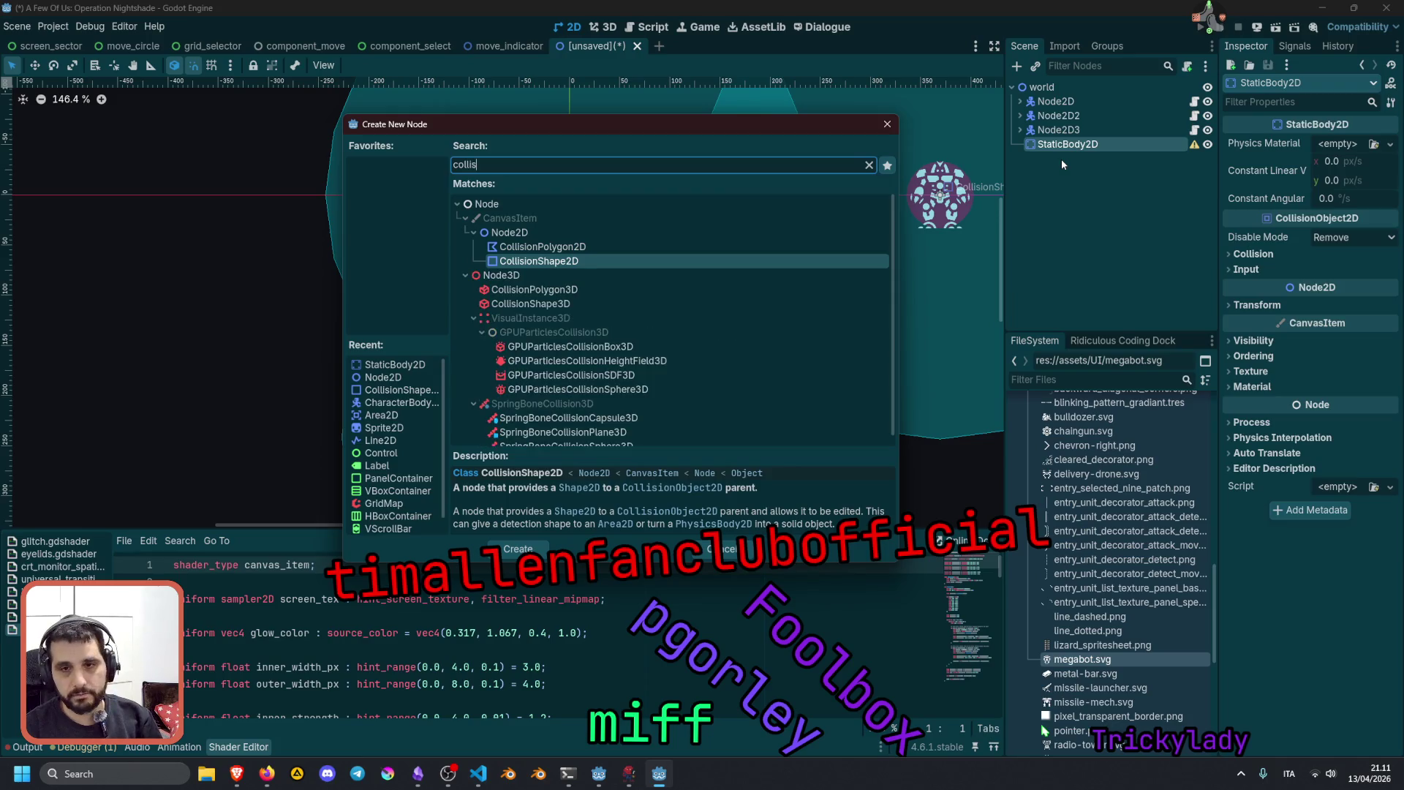
{"action": "key", "text": "Return"}
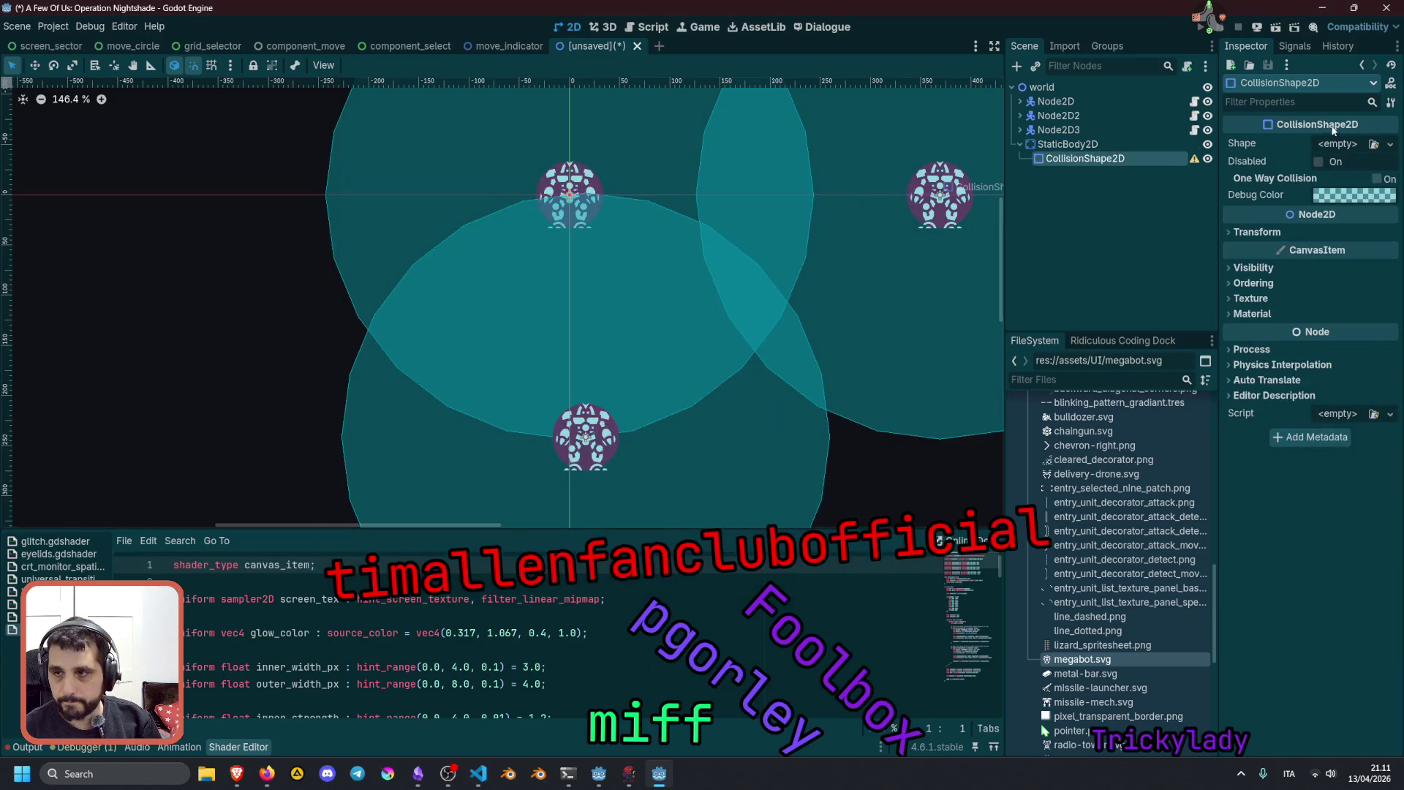
{"action": "left_click", "coordinate": [1338, 144]}
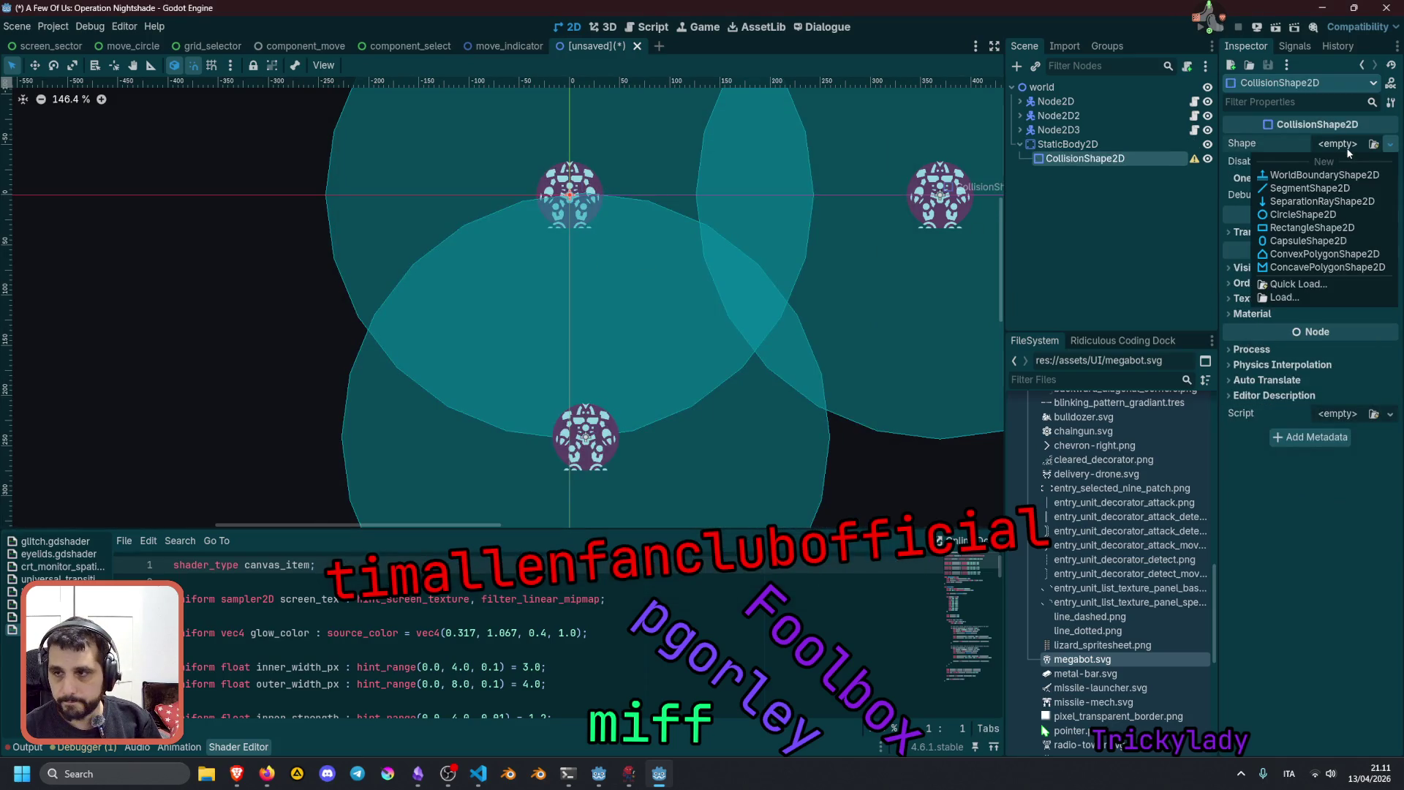
{"action": "left_click", "coordinate": [1312, 227]}
Move the StaticBody2D rectangle down-left of the megabot.
{"action": "scroll", "coordinate": [569, 213], "scroll_direction": "up", "scroll_amount": 3}
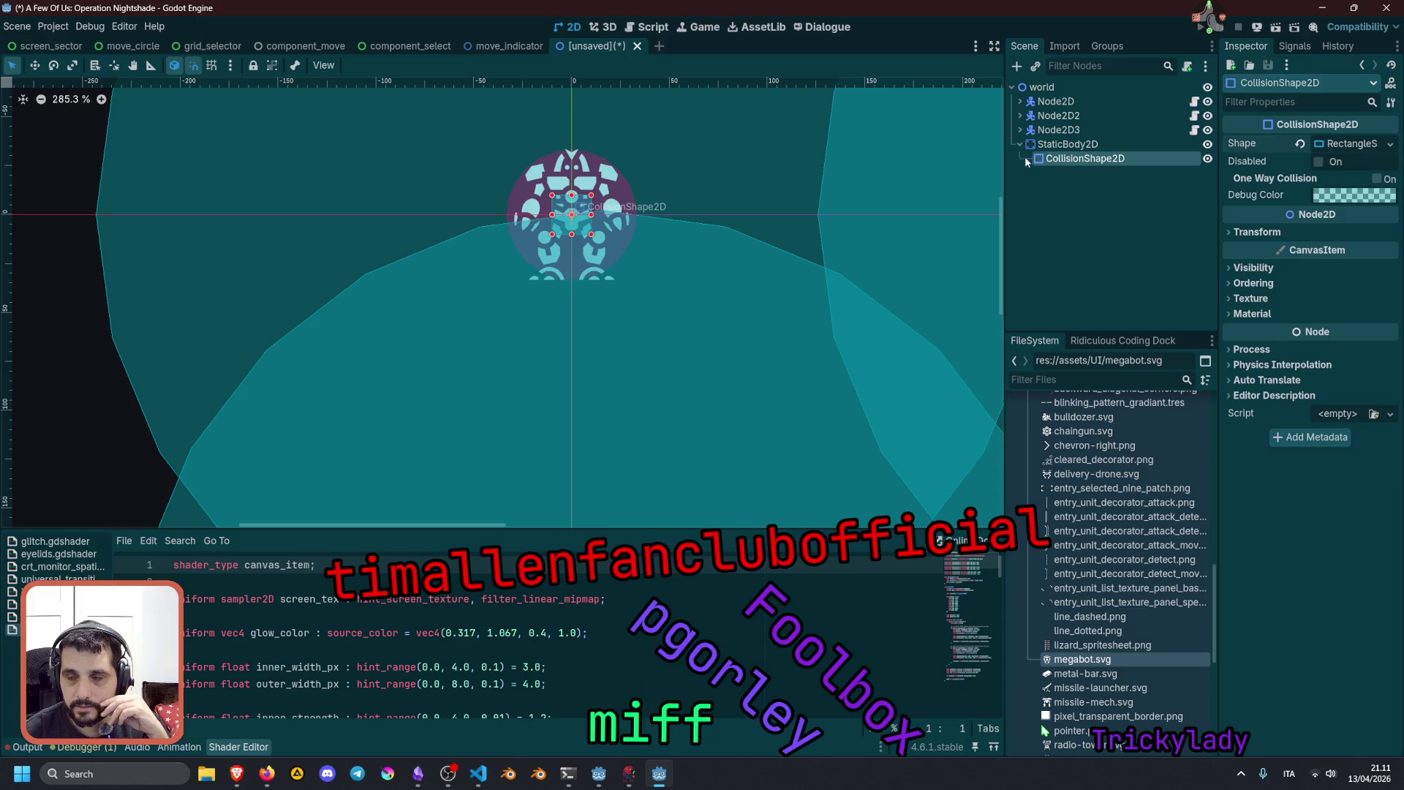
{"action": "left_click", "coordinate": [1053, 144]}
{"action": "left_click", "coordinate": [34, 65]}
{"action": "left_click", "coordinate": [613, 224]}
{"action": "mouse_move", "coordinate": [612, 224]}
{"action": "left_mouse_down"}
{"action": "mouse_move", "coordinate": [475, 421]}
{"action": "mouse_move", "coordinate": [434, 412]}
{"action": "left_mouse_up"}
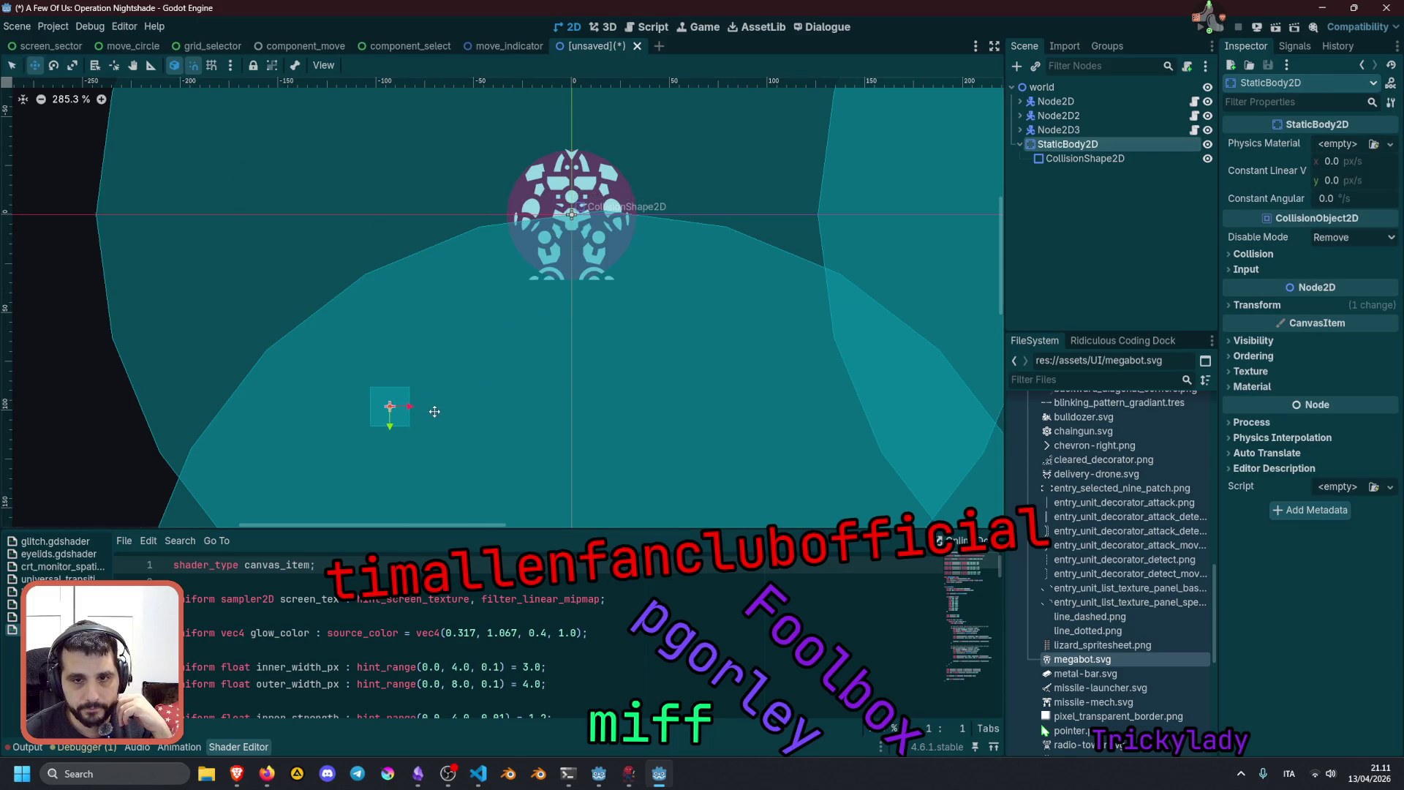
Colour the rectangle orange and widen it into a long wall.
{"action": "left_click", "coordinate": [1095, 159]}
{"action": "left_click", "coordinate": [1341, 196]}
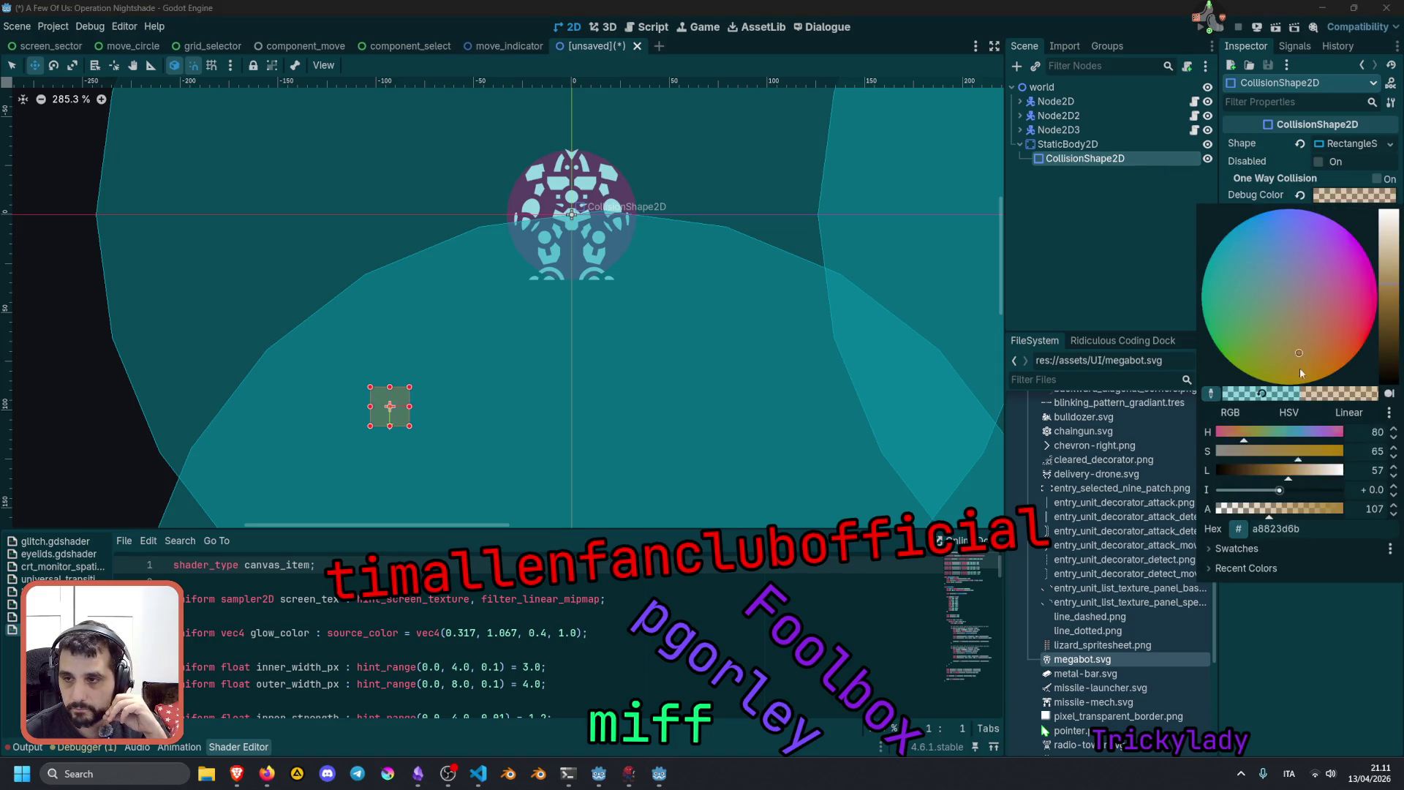
{"action": "left_click", "coordinate": [1156, 239]}
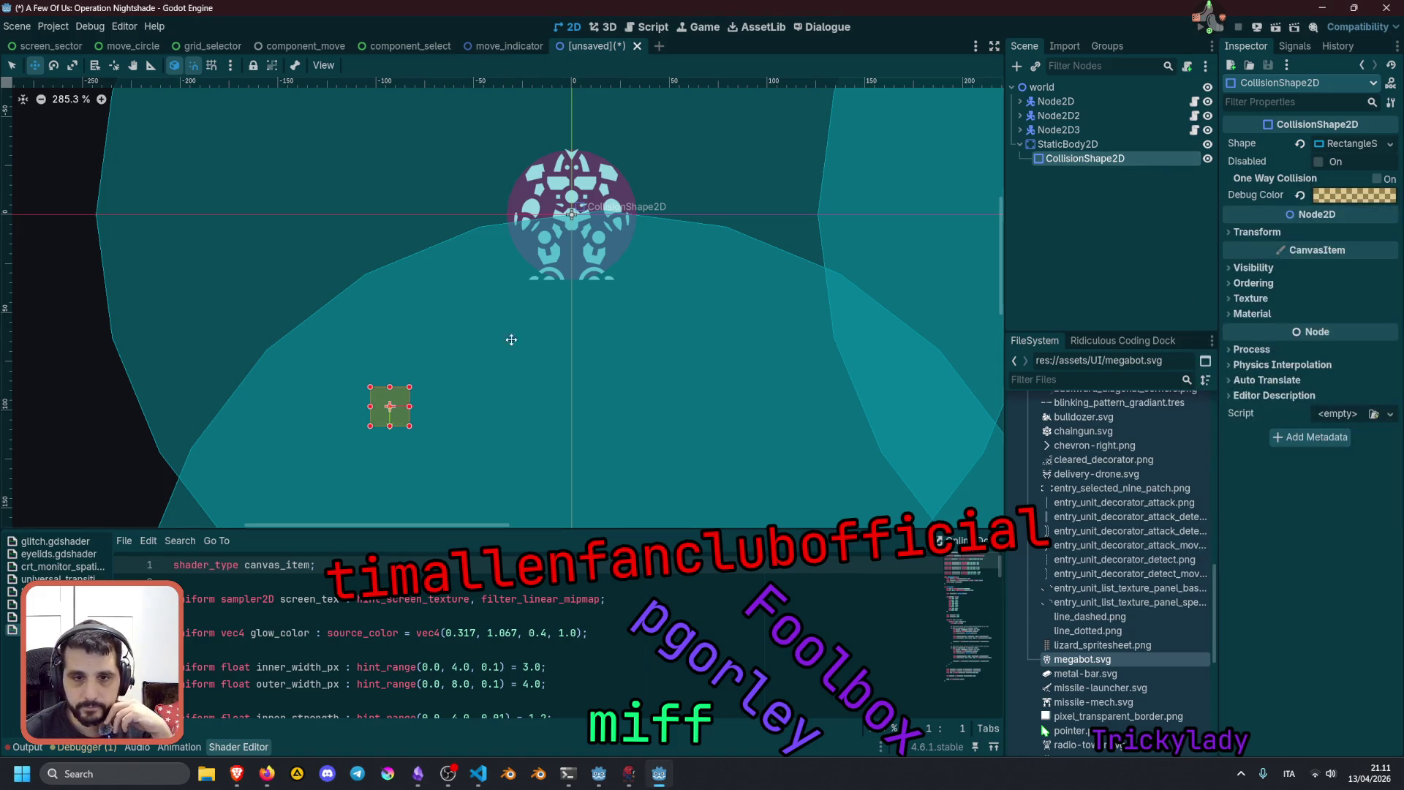
{"action": "left_click", "coordinate": [12, 65]}
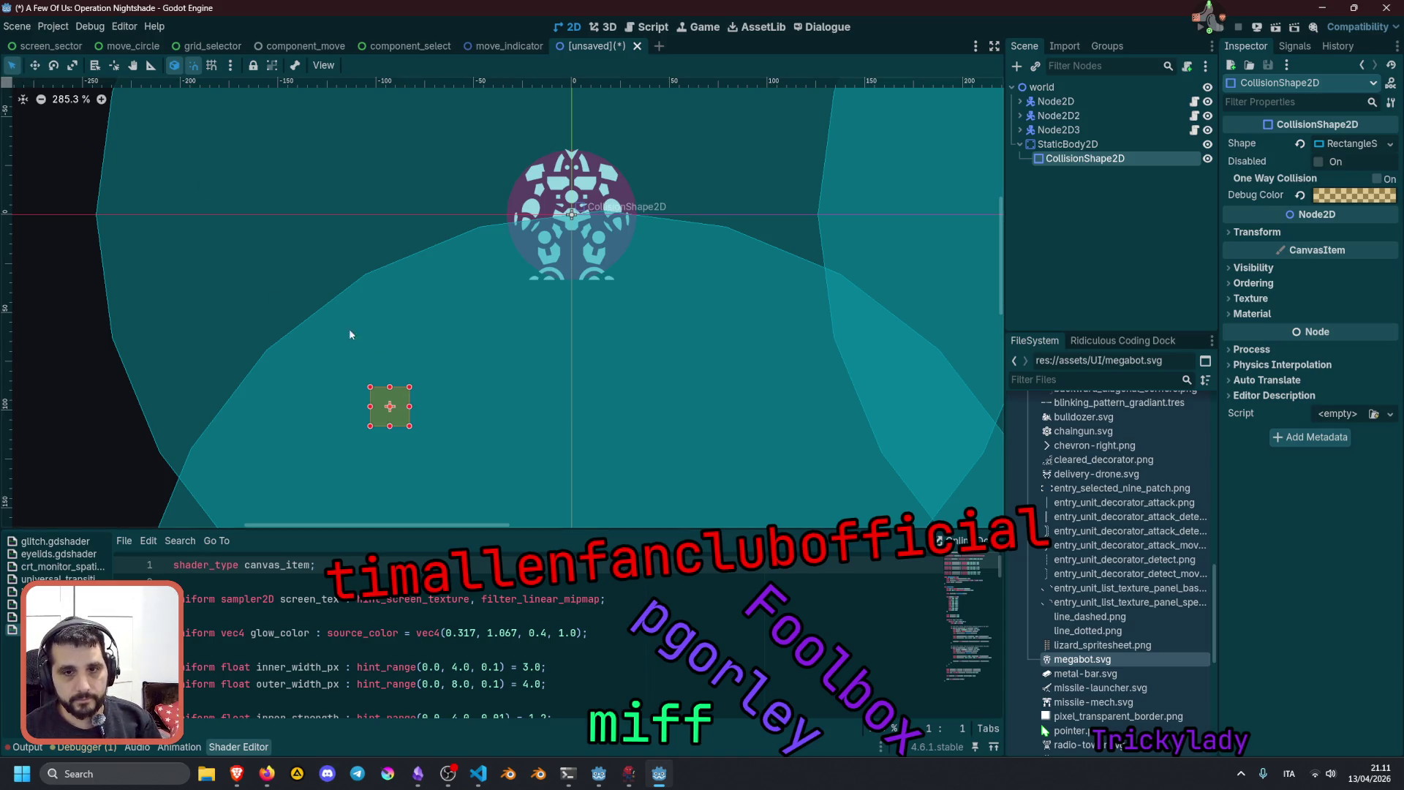
{"action": "mouse_move", "coordinate": [409, 406]}
{"action": "left_mouse_down"}
{"action": "mouse_move", "coordinate": [787, 407]}
{"action": "mouse_move", "coordinate": [769, 408]}
{"action": "left_mouse_up"}
{"action": "scroll", "coordinate": [611, 303], "scroll_direction": "down", "scroll_amount": 5}
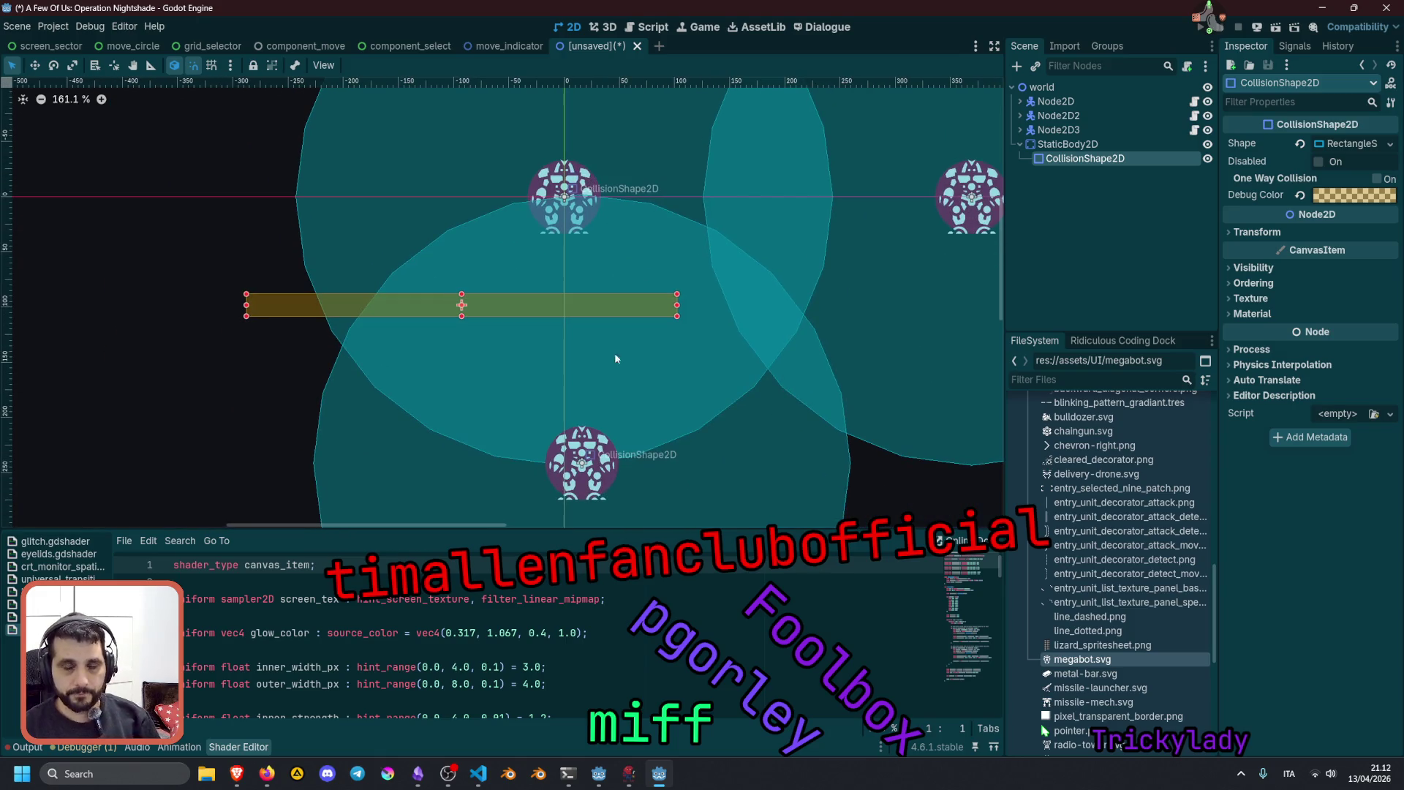
Duplicate the third megabot into a fourth copy placed up and left.
{"action": "scroll", "coordinate": [658, 306], "scroll_direction": "down", "scroll_amount": 3}
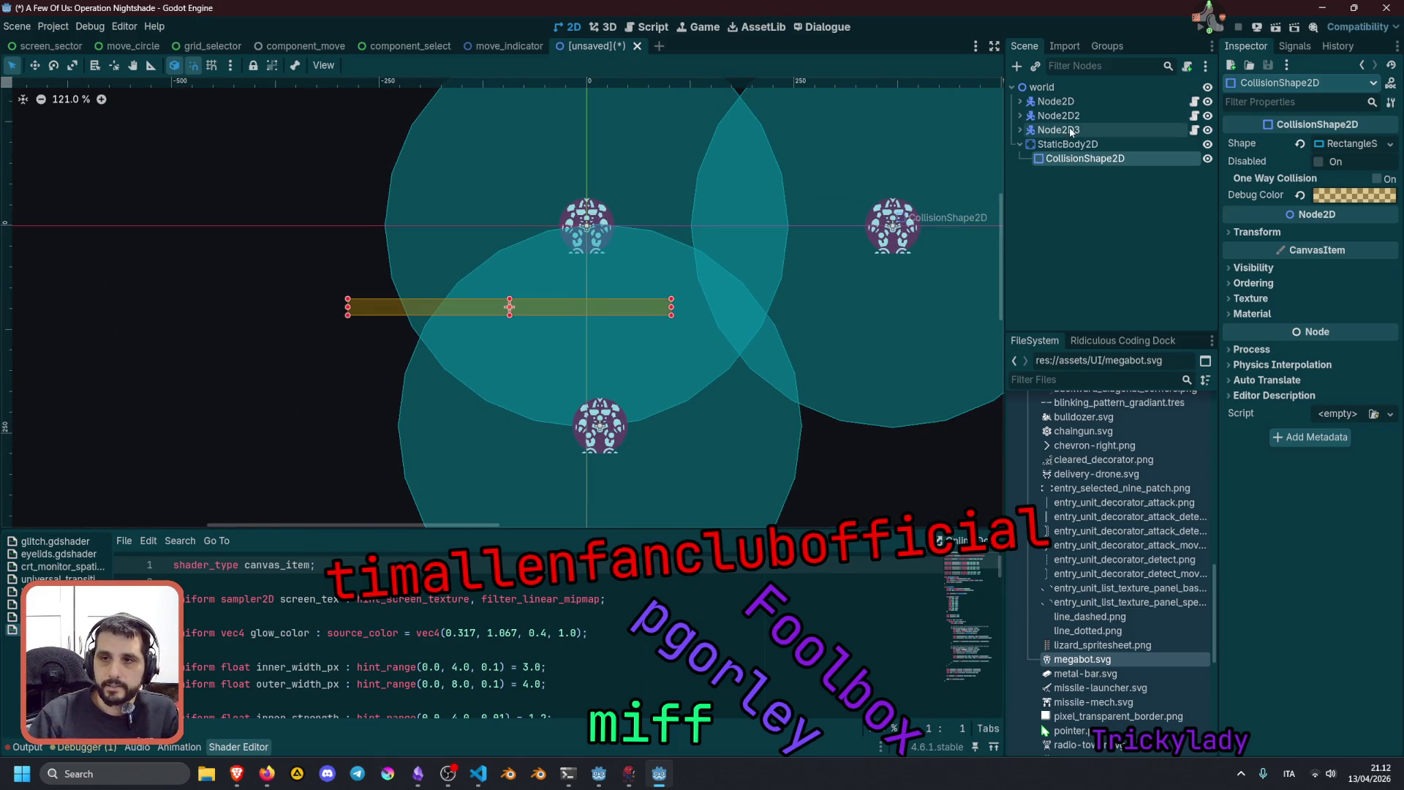
{"action": "left_click", "coordinate": [1113, 129]}
{"action": "key", "text": "ctrl+d"}
{"action": "key", "text": "w"}
{"action": "mouse_move", "coordinate": [712, 401]}
{"action": "left_mouse_down"}
{"action": "mouse_move", "coordinate": [620, 248]}
{"action": "mouse_move", "coordinate": [495, 187]}
{"action": "mouse_move", "coordinate": [469, 193]}
{"action": "mouse_move", "coordinate": [495, 190]}
{"action": "left_mouse_up"}
{"action": "scroll", "coordinate": [575, 94], "scroll_direction": "right", "scroll_amount": 4}
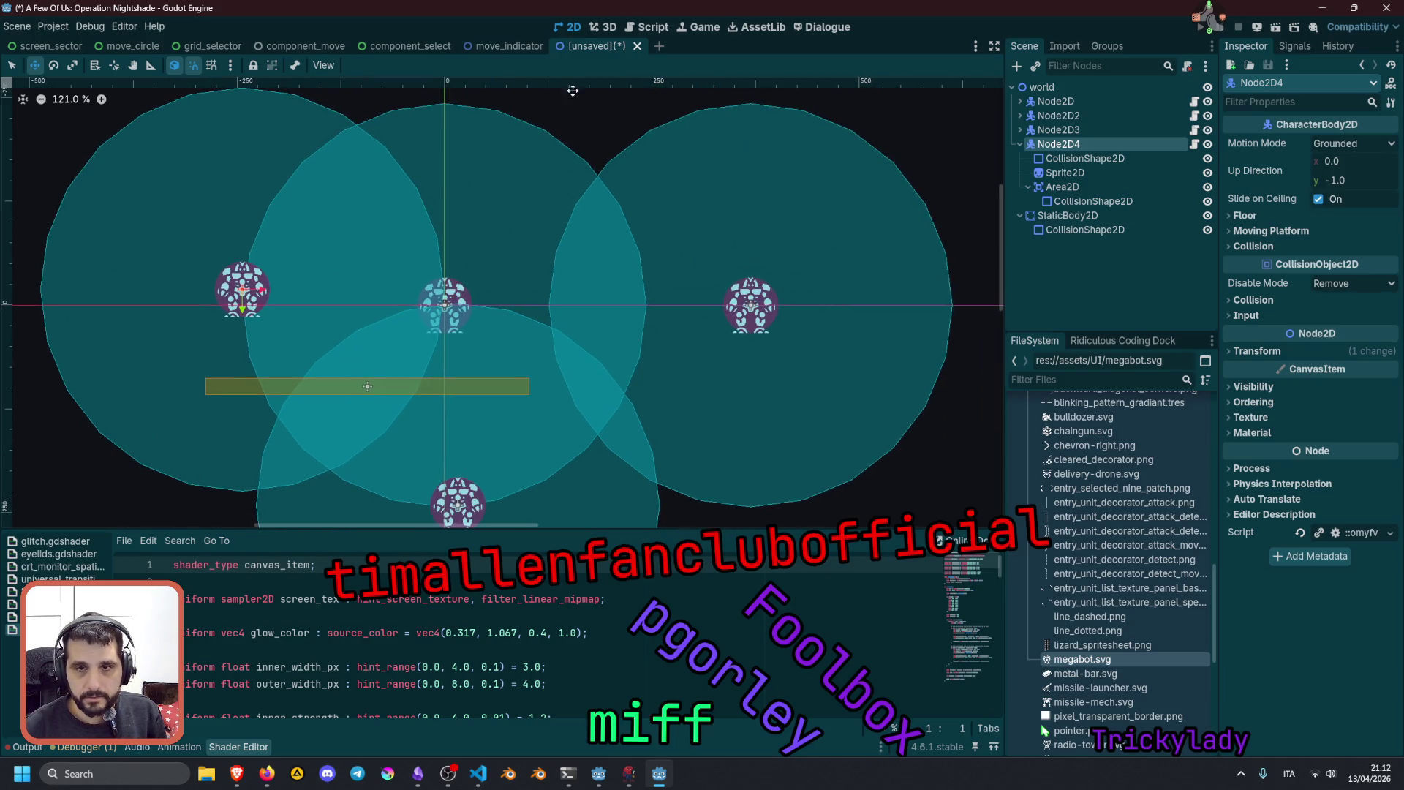
{"action": "scroll", "coordinate": [574, 95], "scroll_direction": "down", "scroll_amount": 5}
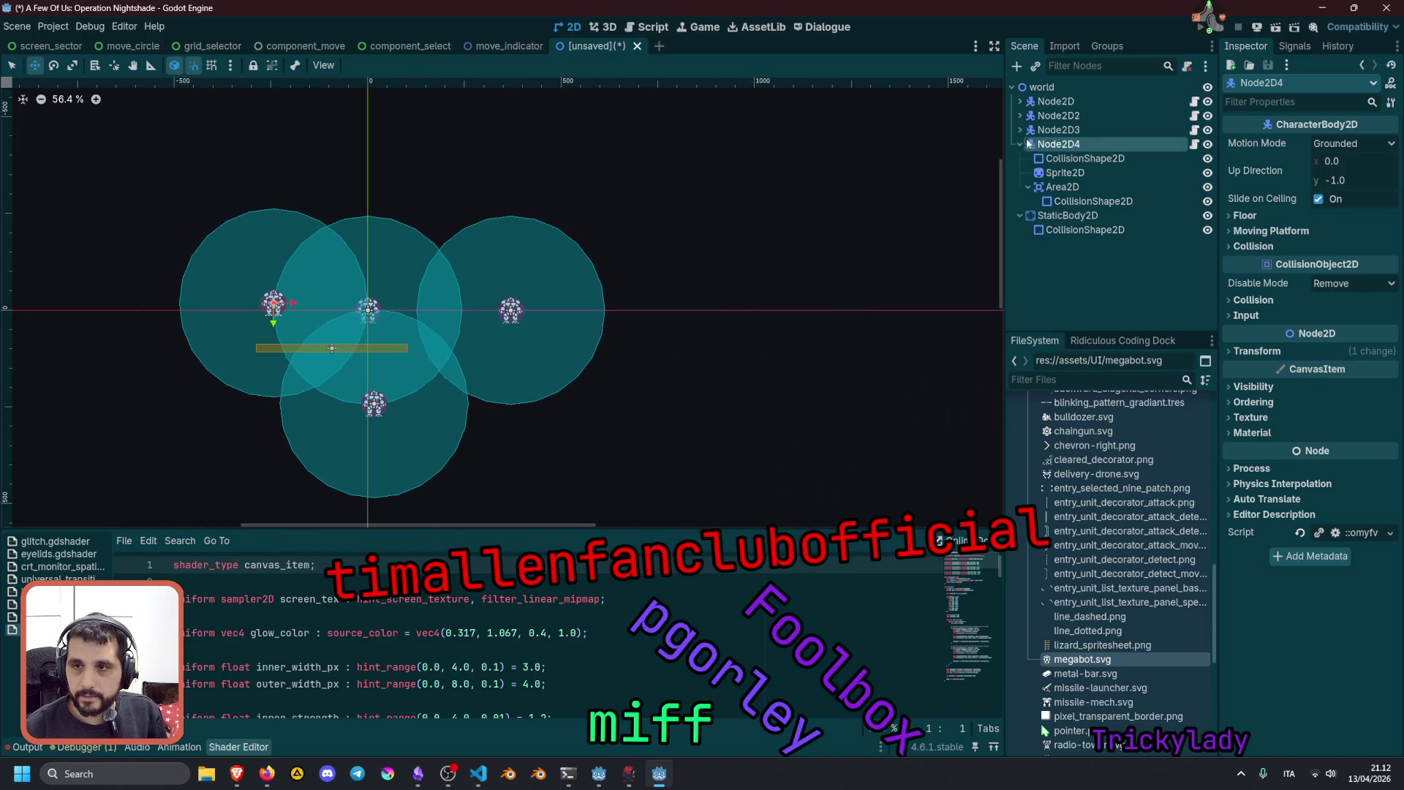
{"action": "left_click", "coordinate": [1023, 144]}
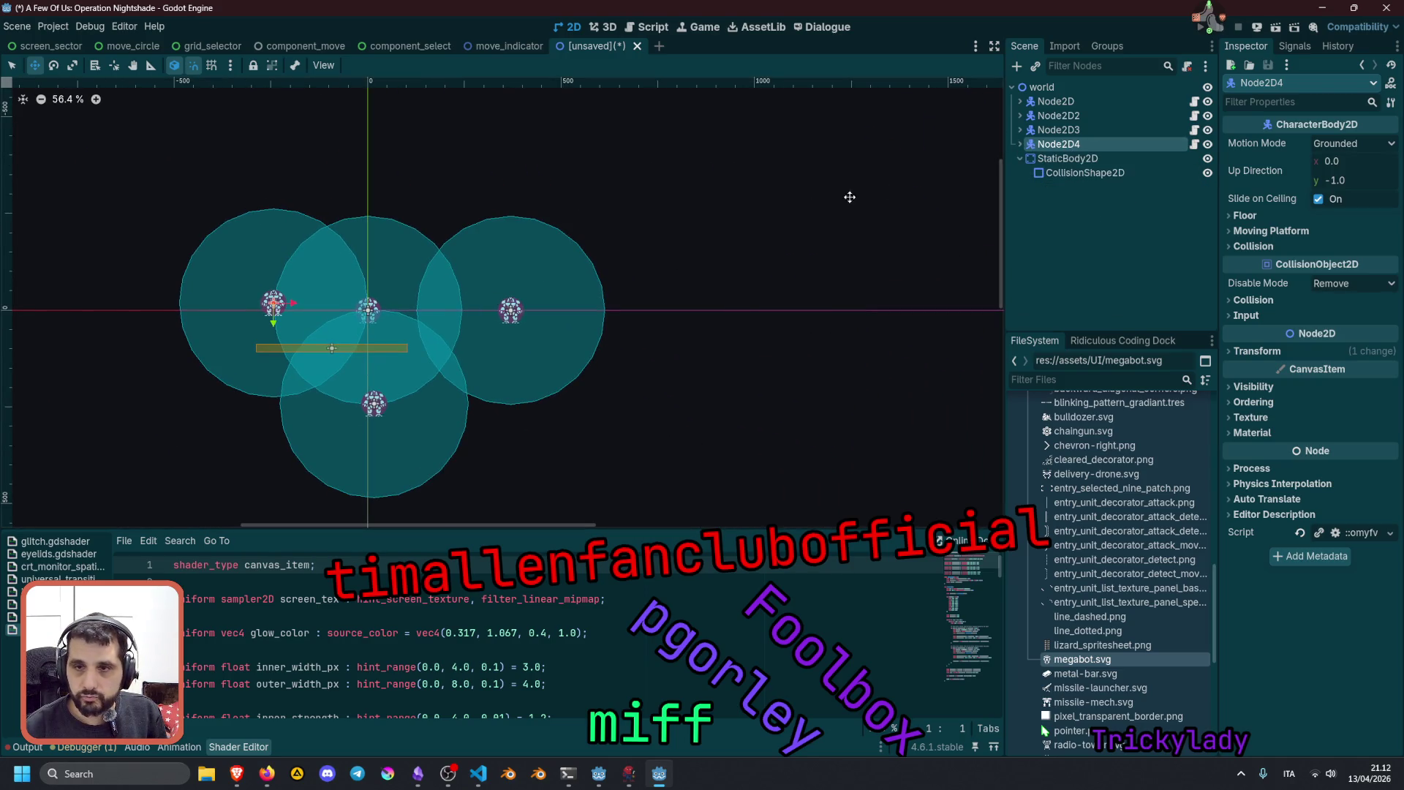
{"action": "left_click", "coordinate": [1071, 101], "text": "shift"}
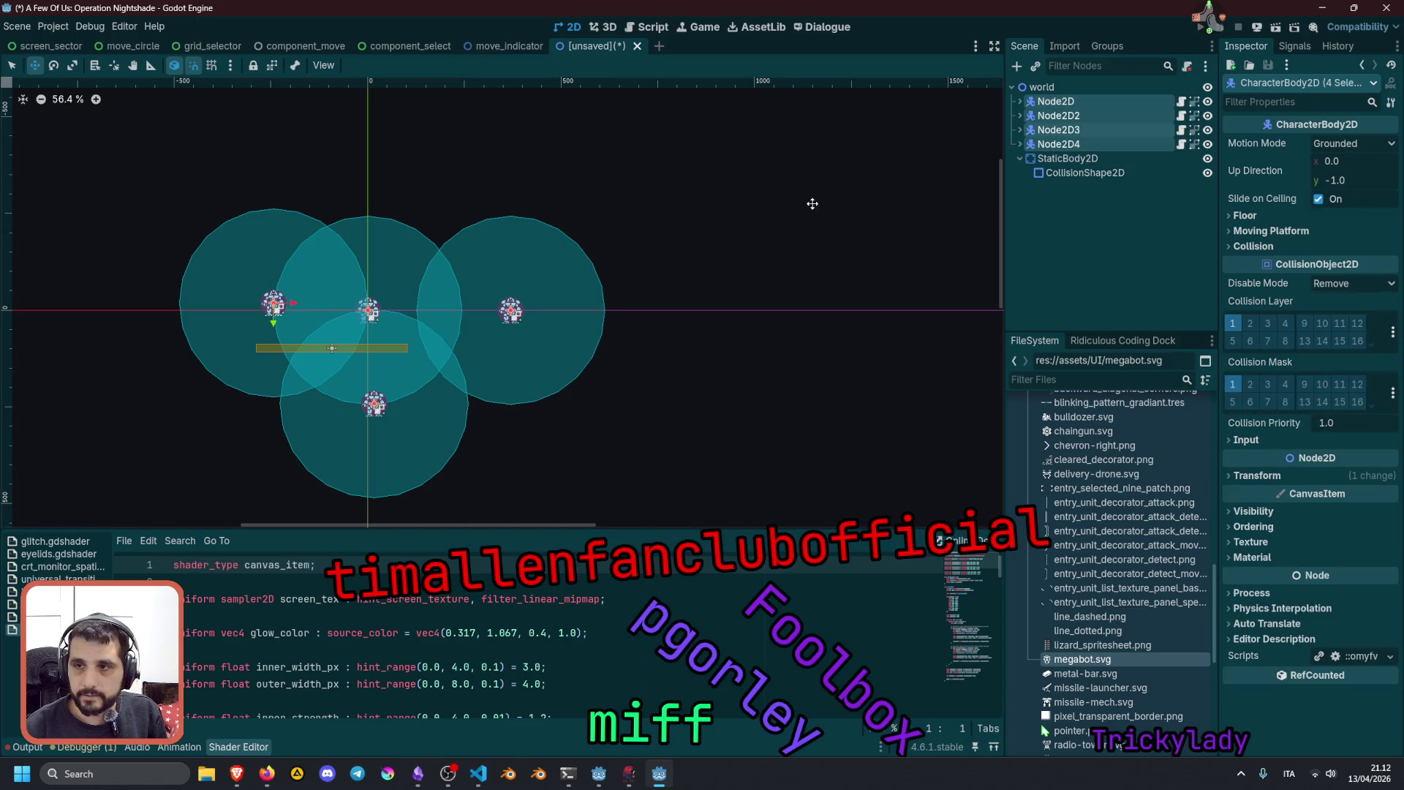
Duplicate Node2D2 three more times, scattering copies right and down-right for seven megabots.
{"action": "key", "text": "1"}
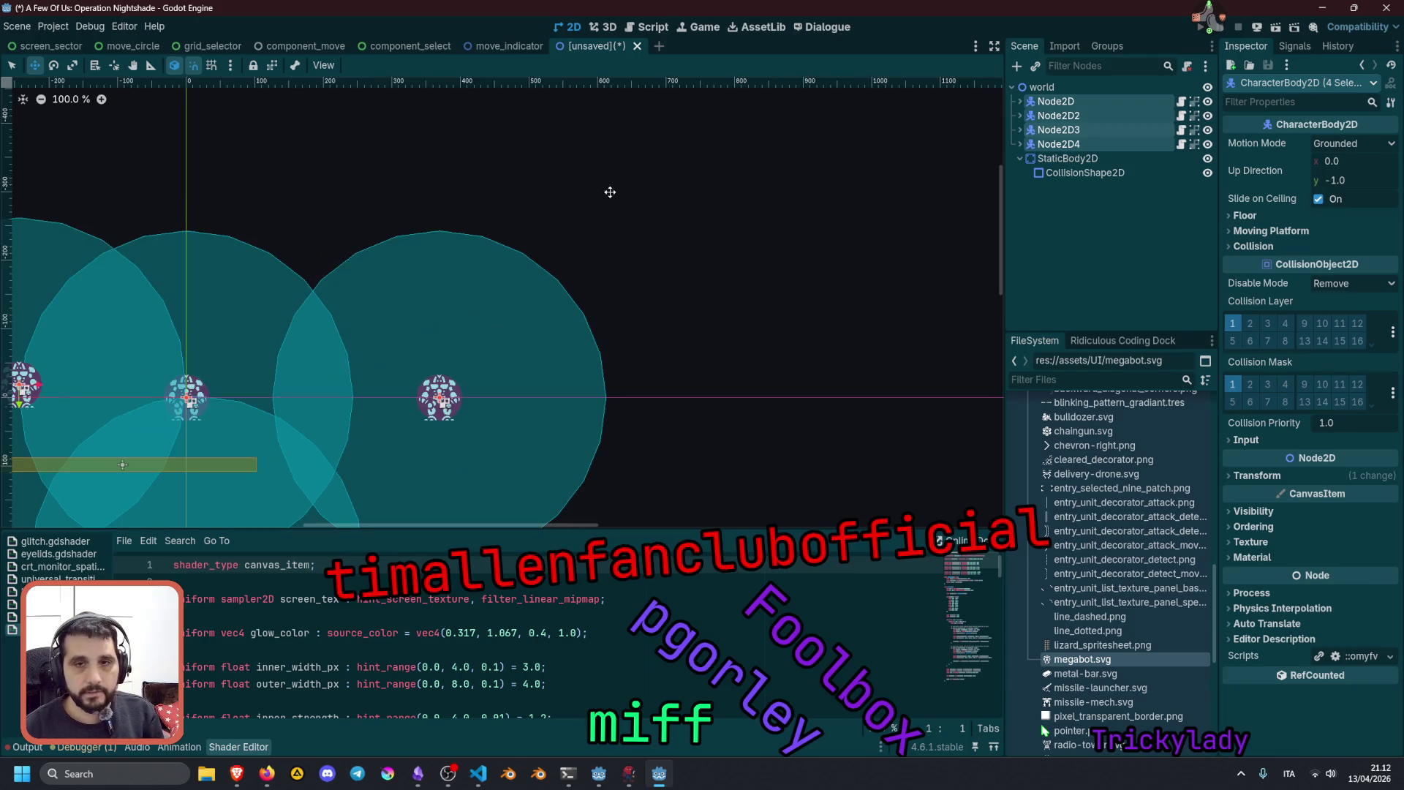
{"action": "key", "text": "q"}
{"action": "left_click", "coordinate": [555, 291]}
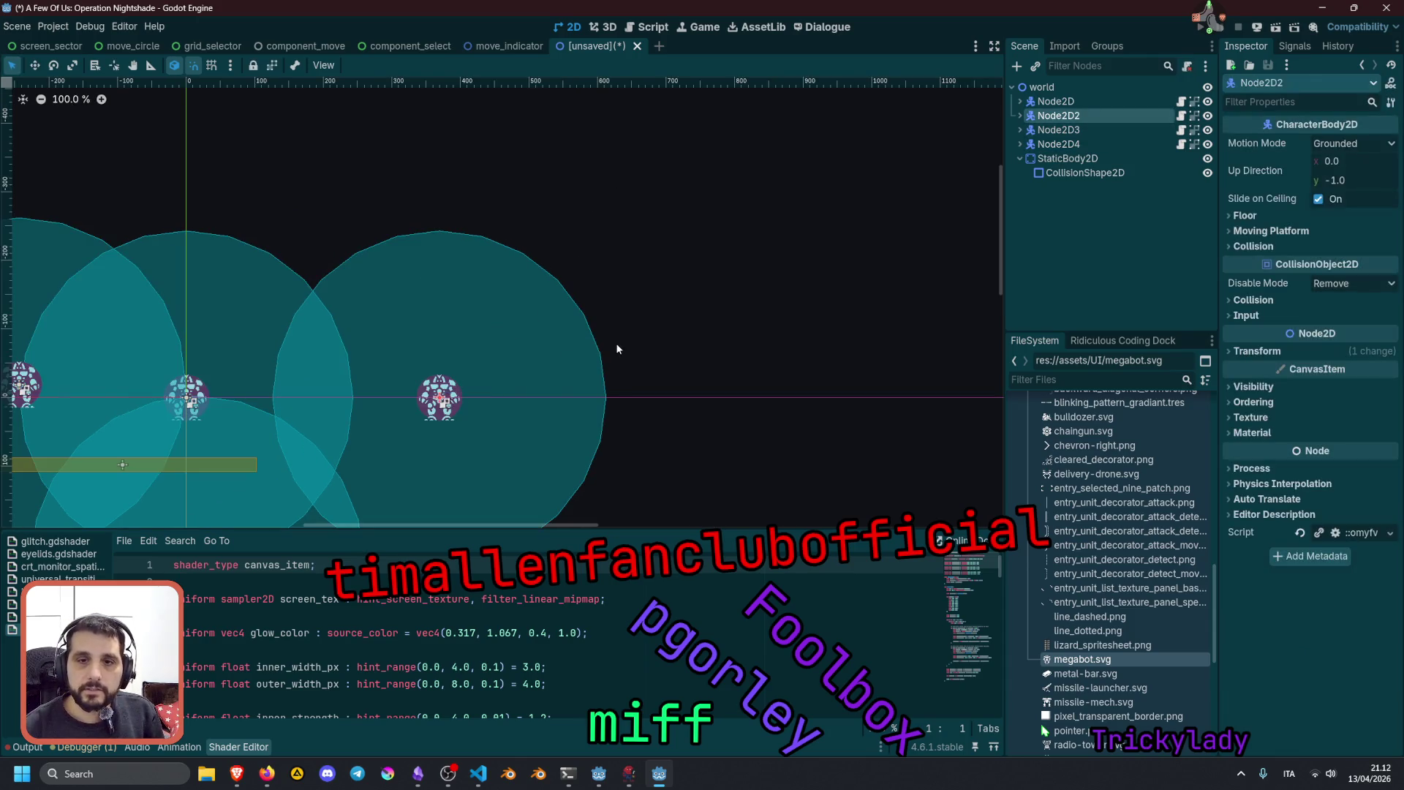
{"action": "scroll", "coordinate": [634, 269], "scroll_direction": "down", "scroll_amount": 1}
{"action": "key", "text": "ctrl+d"}
{"action": "mouse_move", "coordinate": [610, 253]}
{"action": "left_mouse_down"}
{"action": "mouse_move", "coordinate": [853, 260]}
{"action": "mouse_move", "coordinate": [679, 432]}
{"action": "left_mouse_up"}
{"action": "key", "text": "ctrl+d"}
{"action": "scroll", "coordinate": [763, 190], "scroll_direction": "down", "scroll_amount": 7}
{"action": "key", "text": "ctrl+d"}
{"action": "left_click_drag", "start_coordinate": [756, 234], "coordinate": [845, 319]}
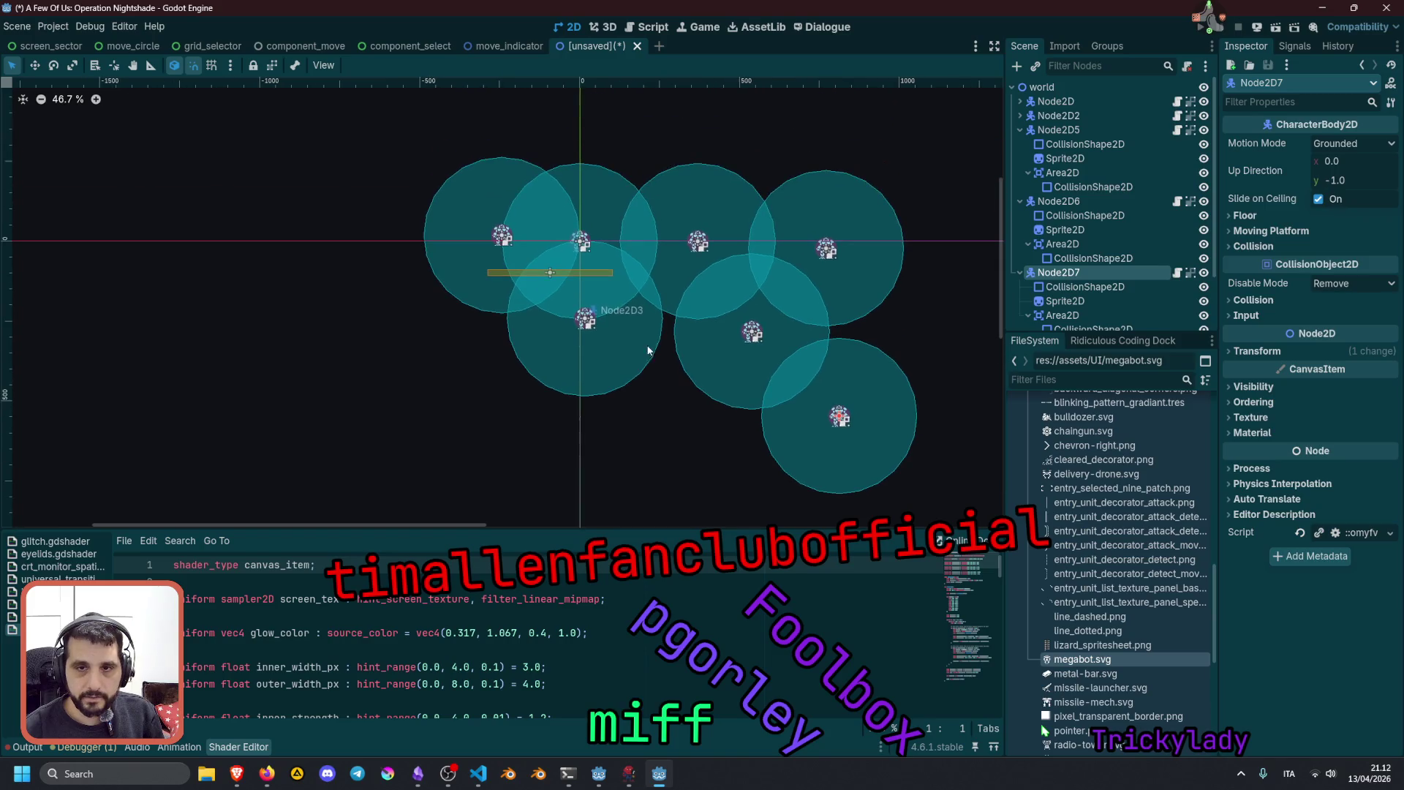
{"action": "left_click", "coordinate": [626, 141]}
{"action": "scroll", "coordinate": [584, 239], "scroll_direction": "up", "scroll_amount": 4}
{"action": "scroll", "coordinate": [571, 241], "scroll_direction": "up", "scroll_amount": 6}
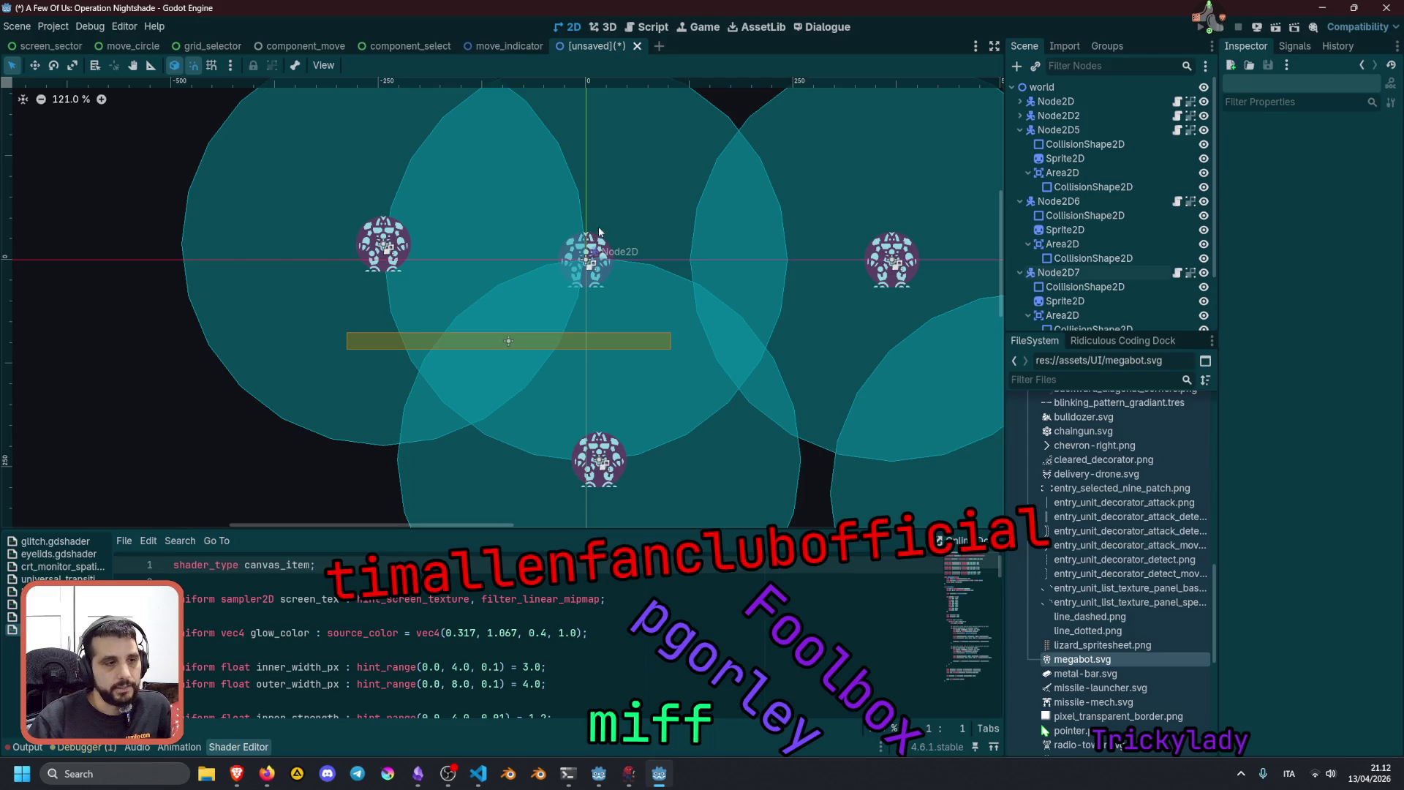
{"action": "scroll", "coordinate": [577, 212], "scroll_direction": "down", "scroll_amount": 7}
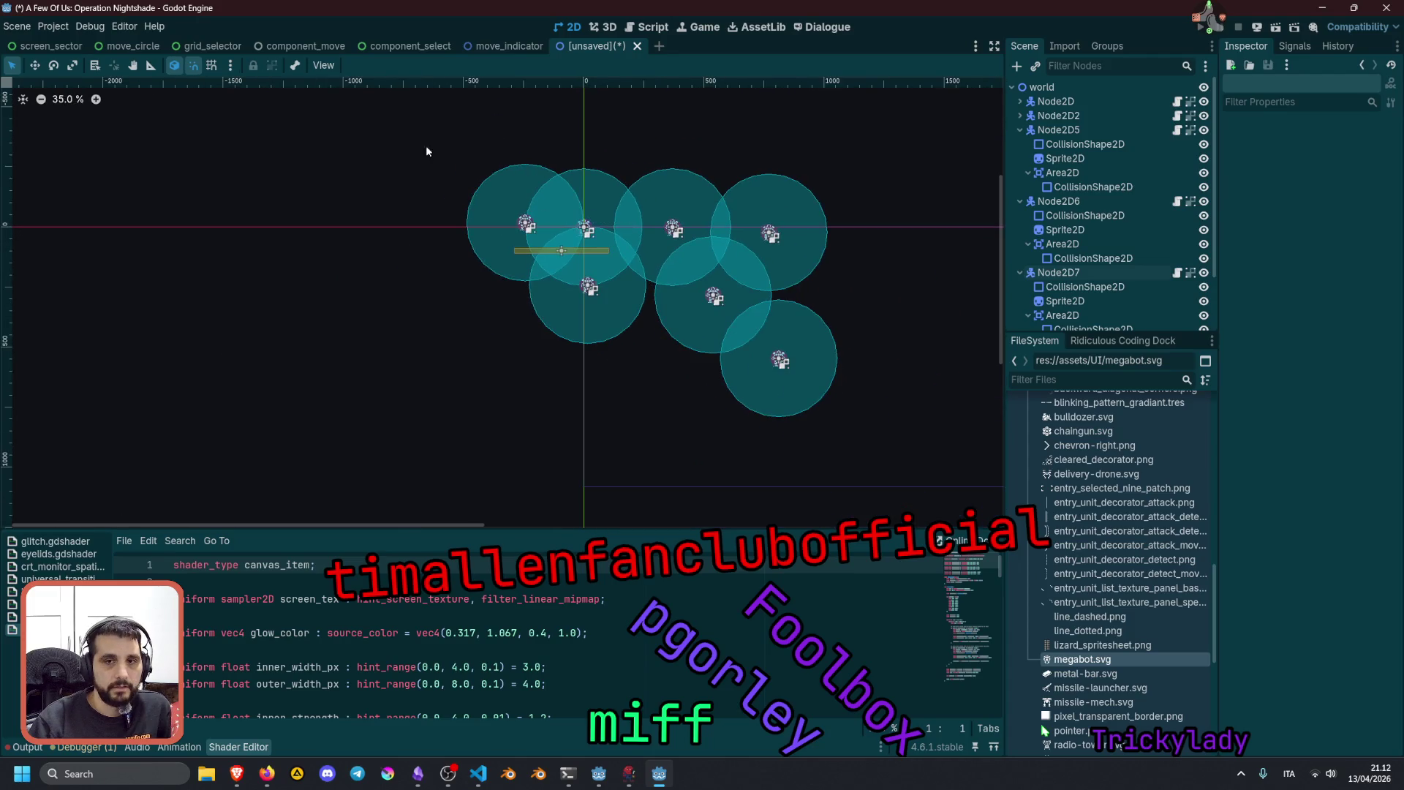
Box-select all the megabots, then deselect them.
{"action": "left_click_drag", "start_coordinate": [826, 437], "coordinate": [867, 453]}
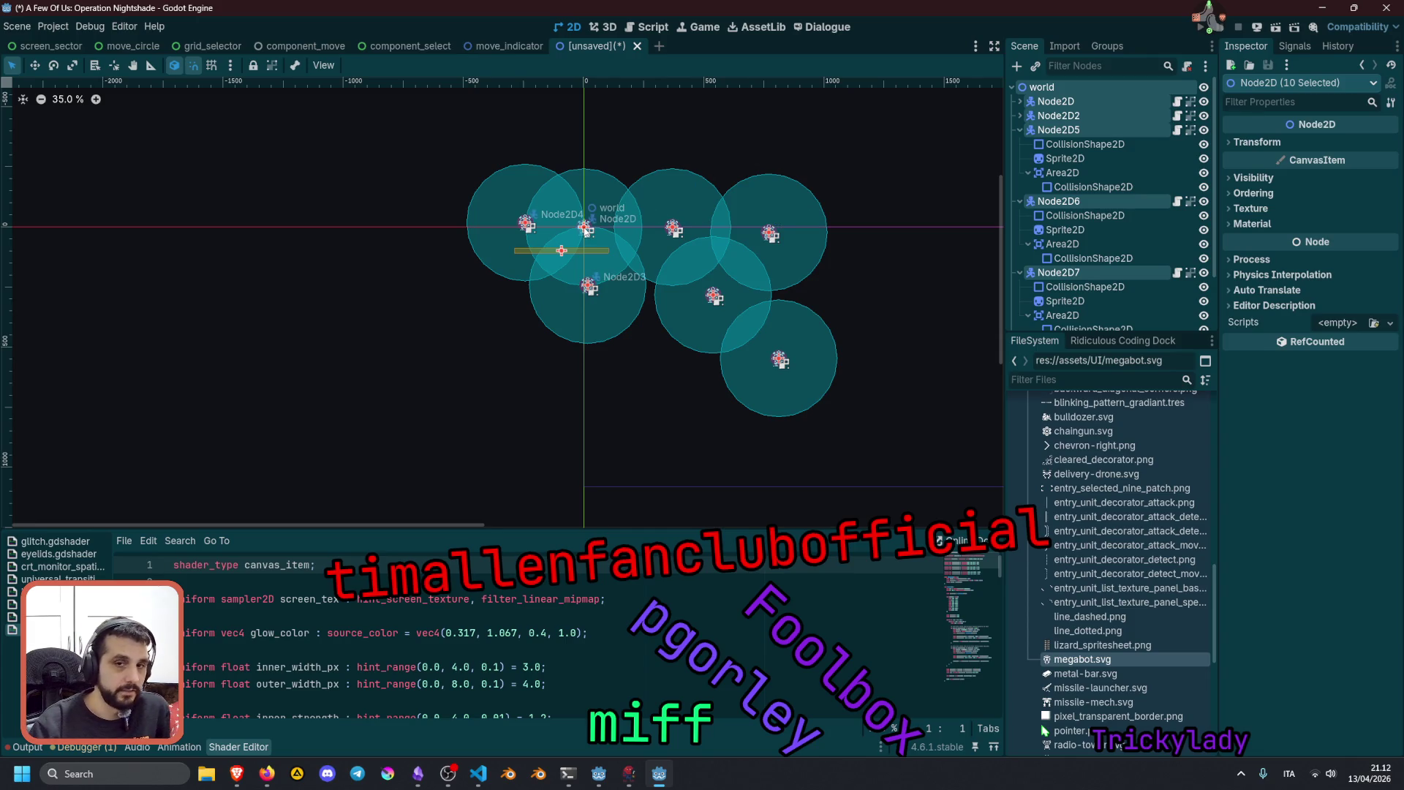
{"action": "scroll", "coordinate": [585, 231], "scroll_direction": "up", "scroll_amount": 7}
{"action": "scroll", "coordinate": [583, 182], "scroll_direction": "down", "scroll_amount": 9}
{"action": "left_click", "coordinate": [583, 114]}
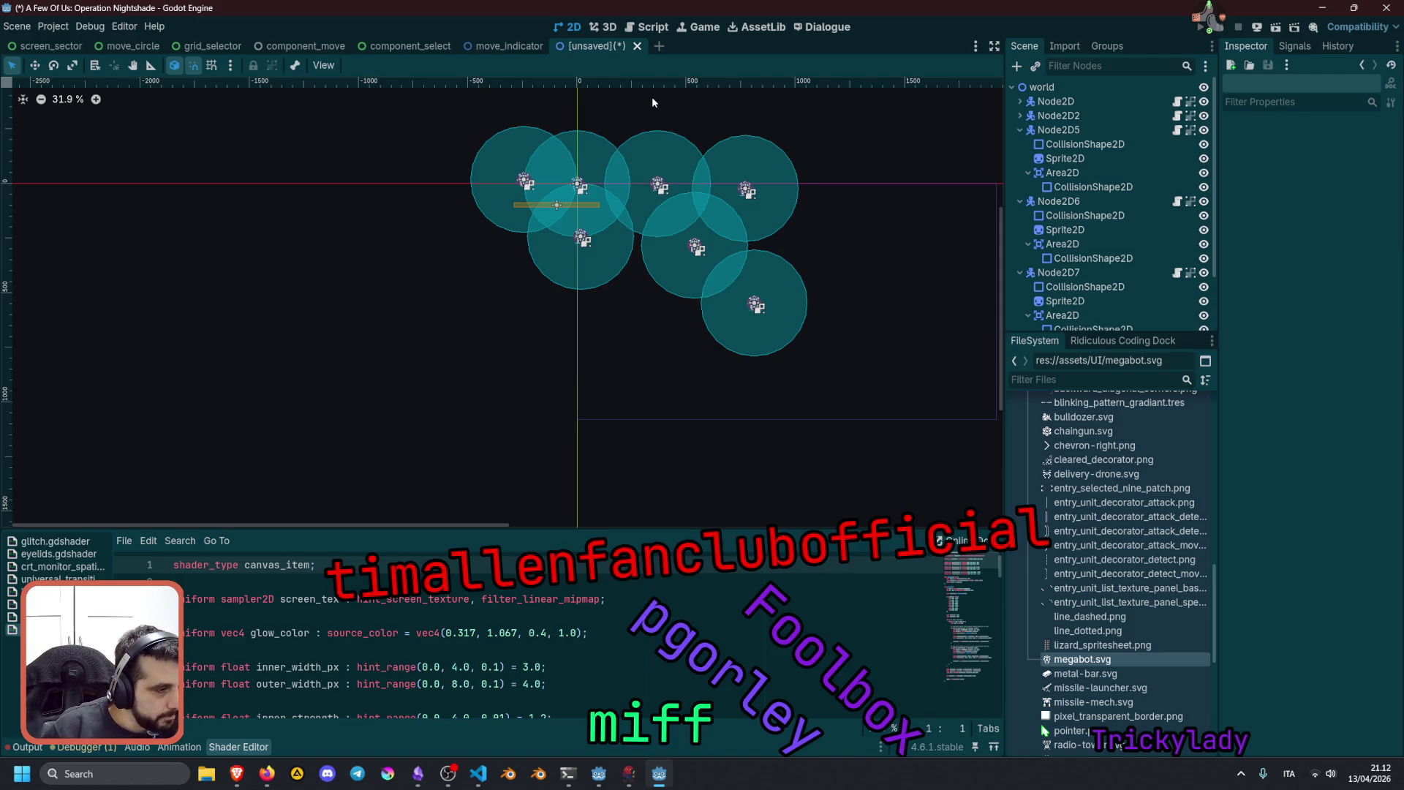
{"action": "scroll", "coordinate": [594, 154], "scroll_direction": "up", "scroll_amount": 5}
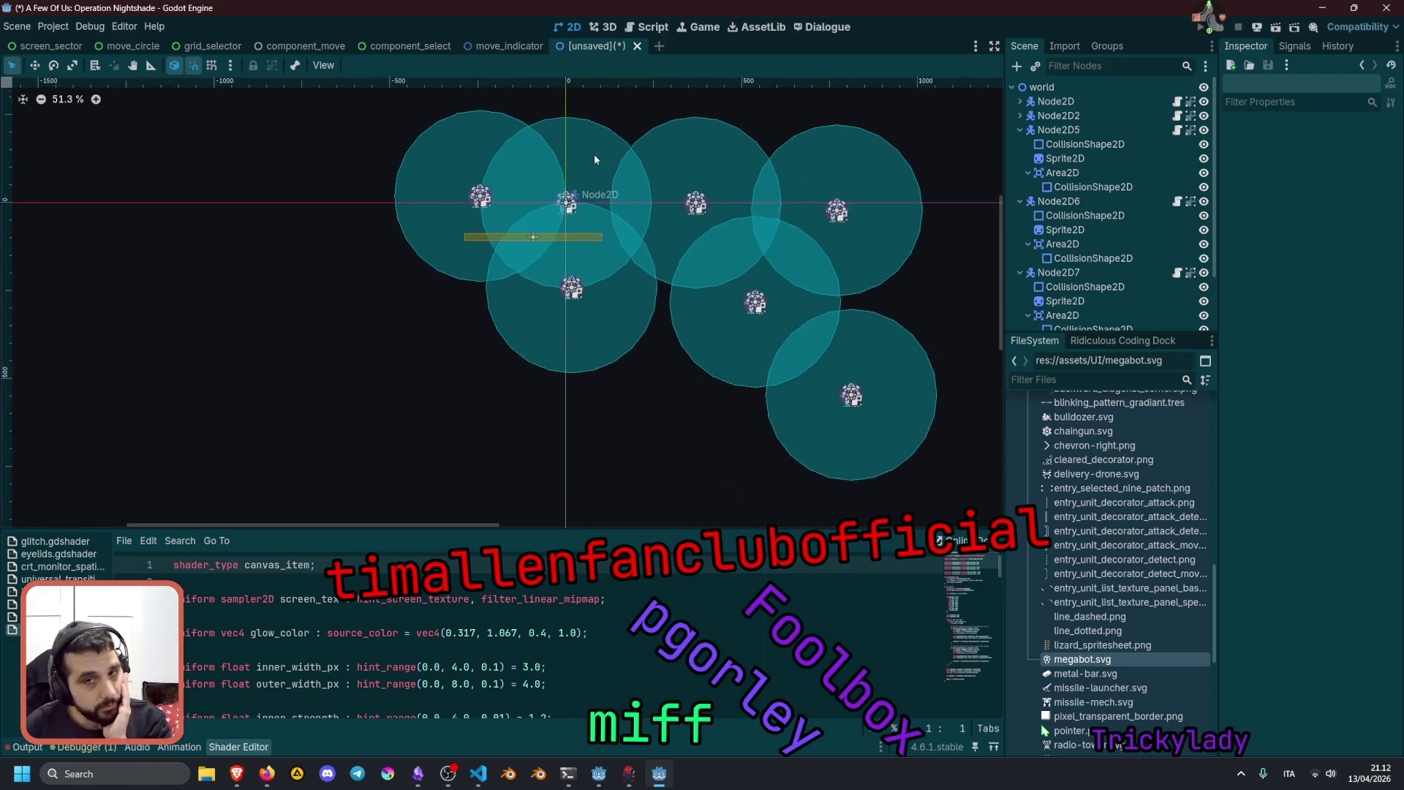
{"action": "scroll", "coordinate": [518, 189], "scroll_direction": "up", "scroll_amount": 5}
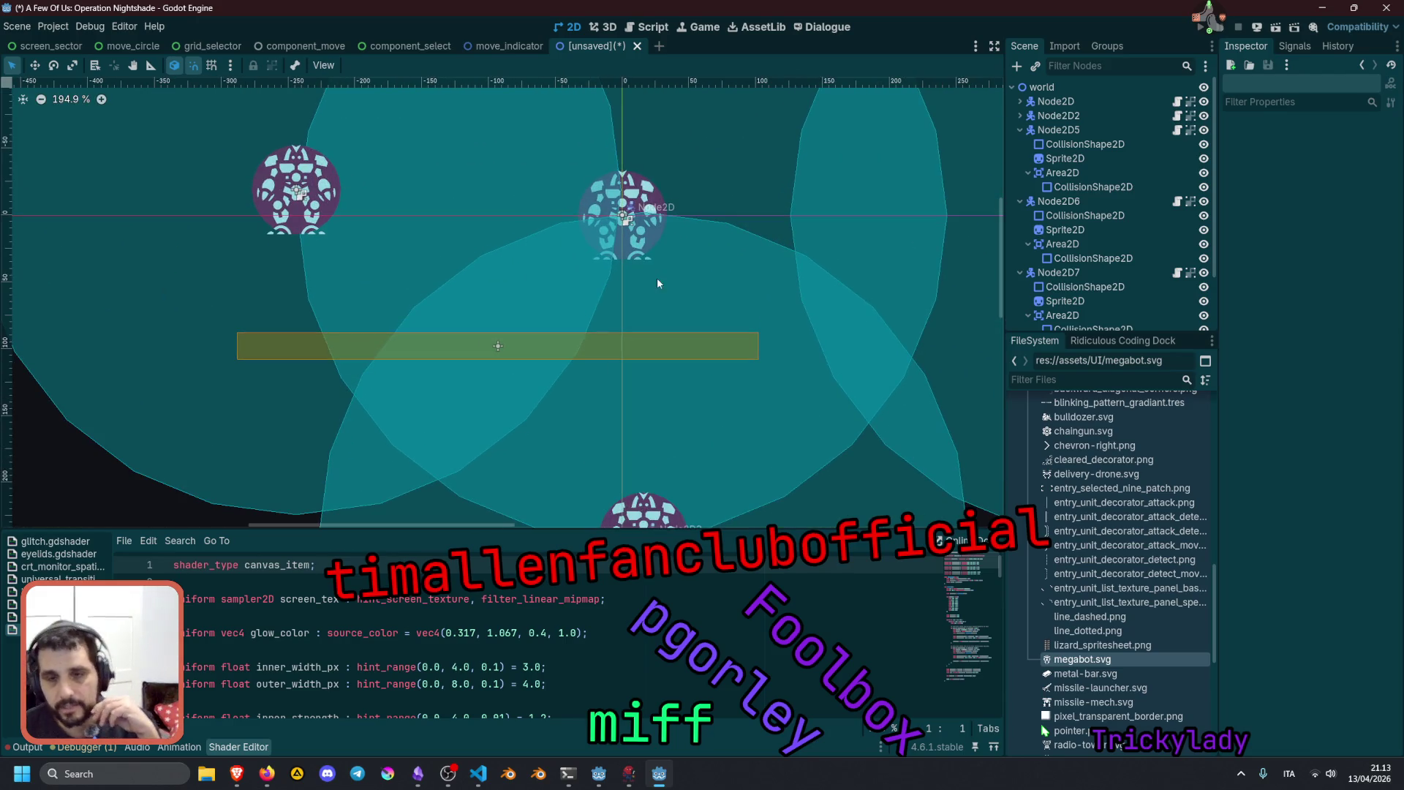
{"action": "scroll", "coordinate": [663, 165], "scroll_direction": "down", "scroll_amount": 7}
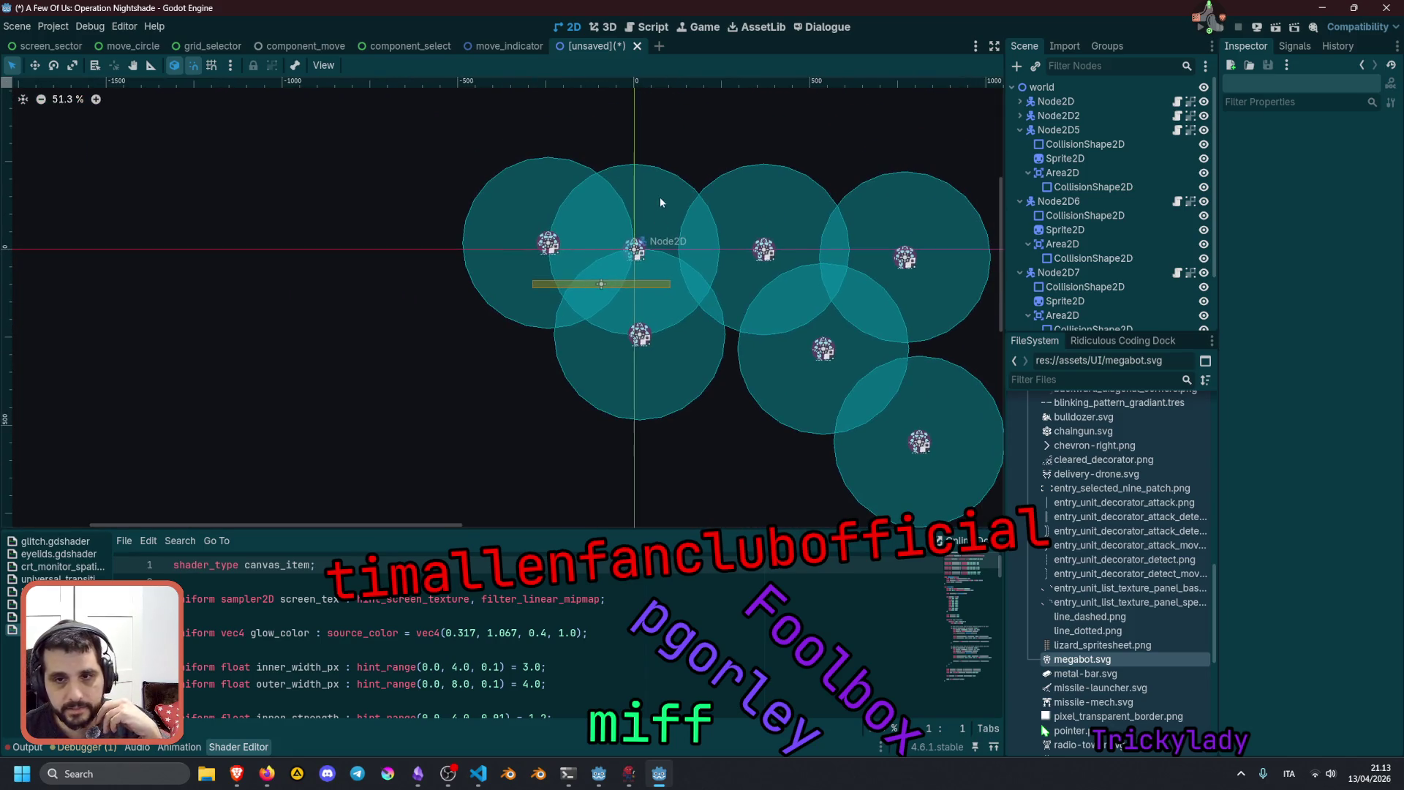
Select the central Node2D megabot, expand its children and select a collision shape.
{"action": "left_click", "coordinate": [624, 240]}
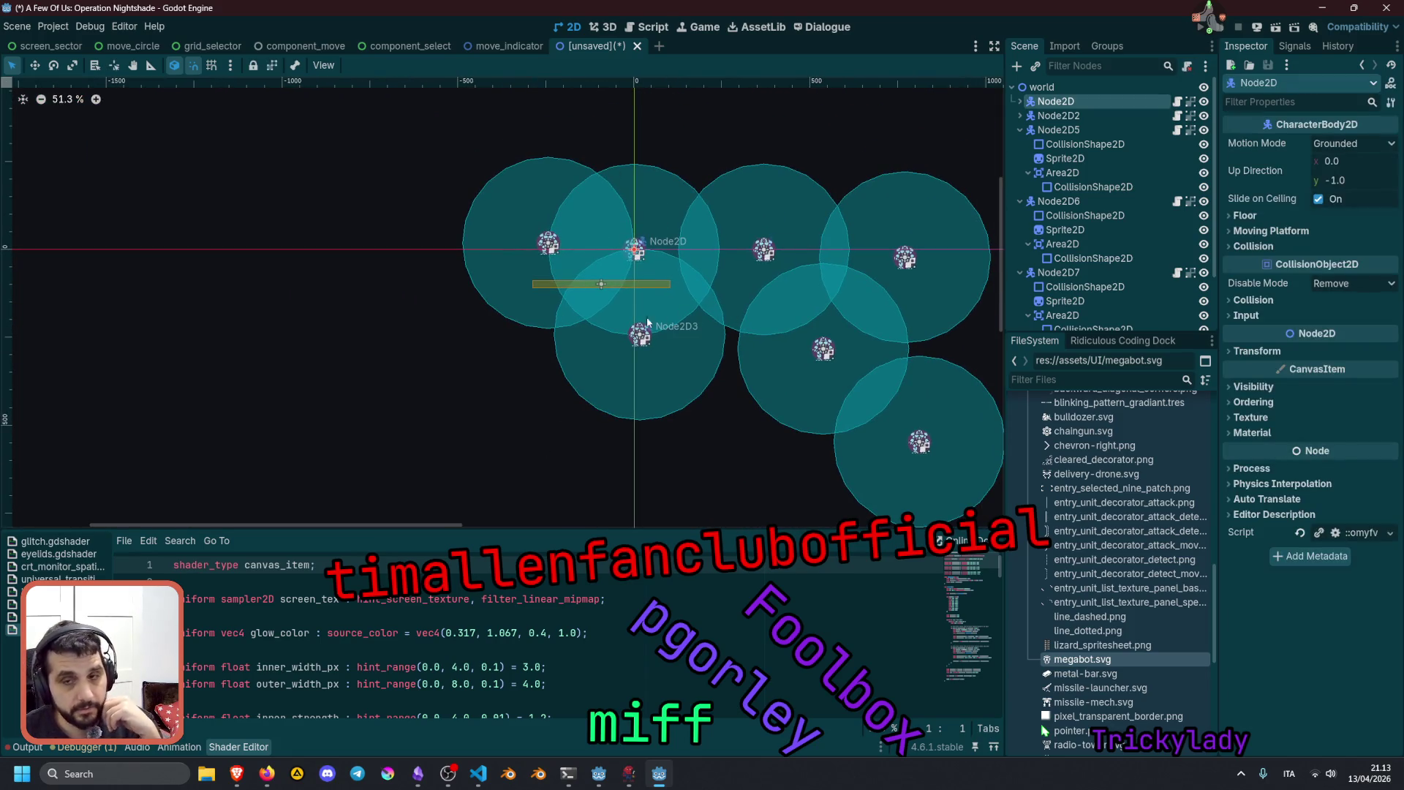
{"action": "scroll", "coordinate": [622, 282], "scroll_direction": "up", "scroll_amount": 2}
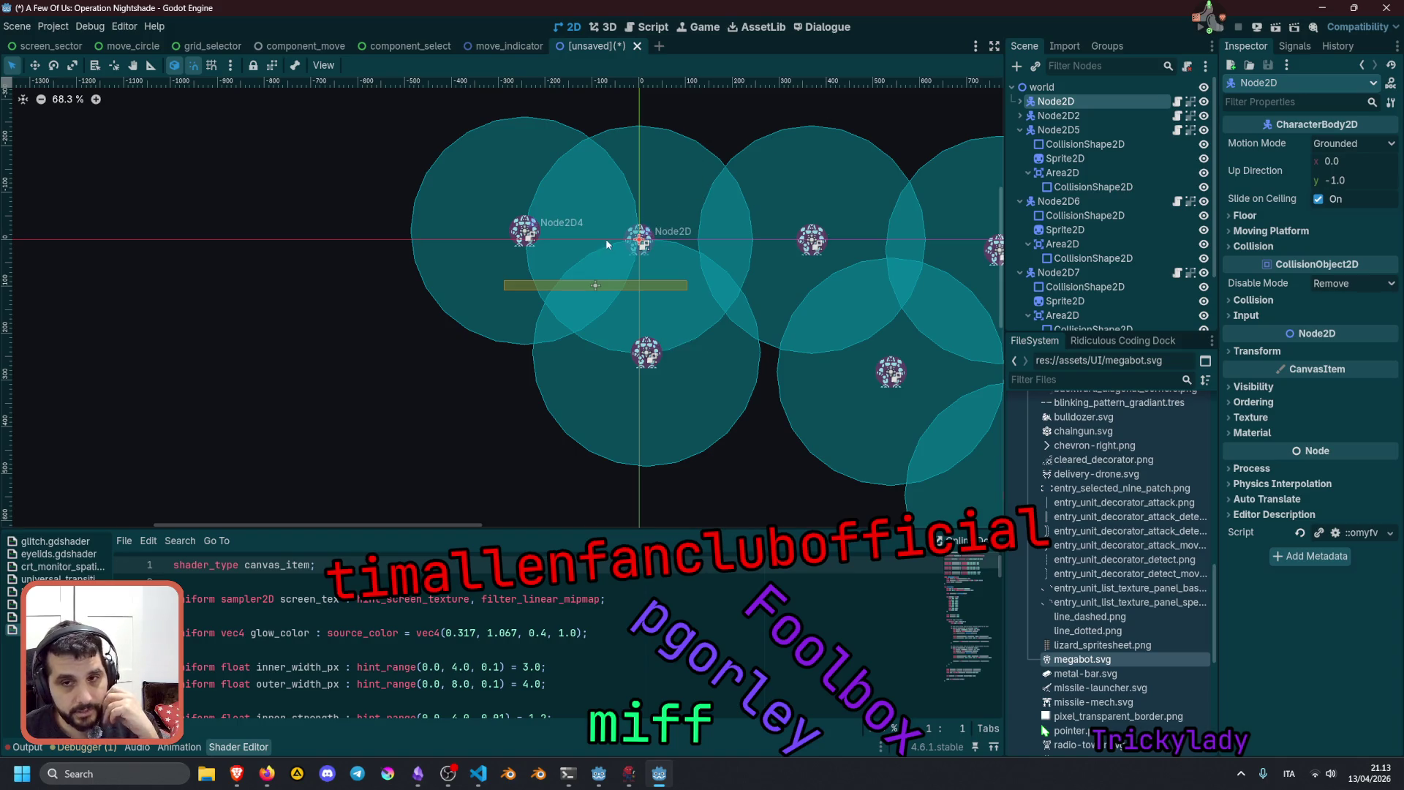
{"action": "scroll", "coordinate": [695, 244], "scroll_direction": "down", "scroll_amount": 1}
{"action": "scroll", "coordinate": [568, 324], "scroll_direction": "down", "scroll_amount": 1}
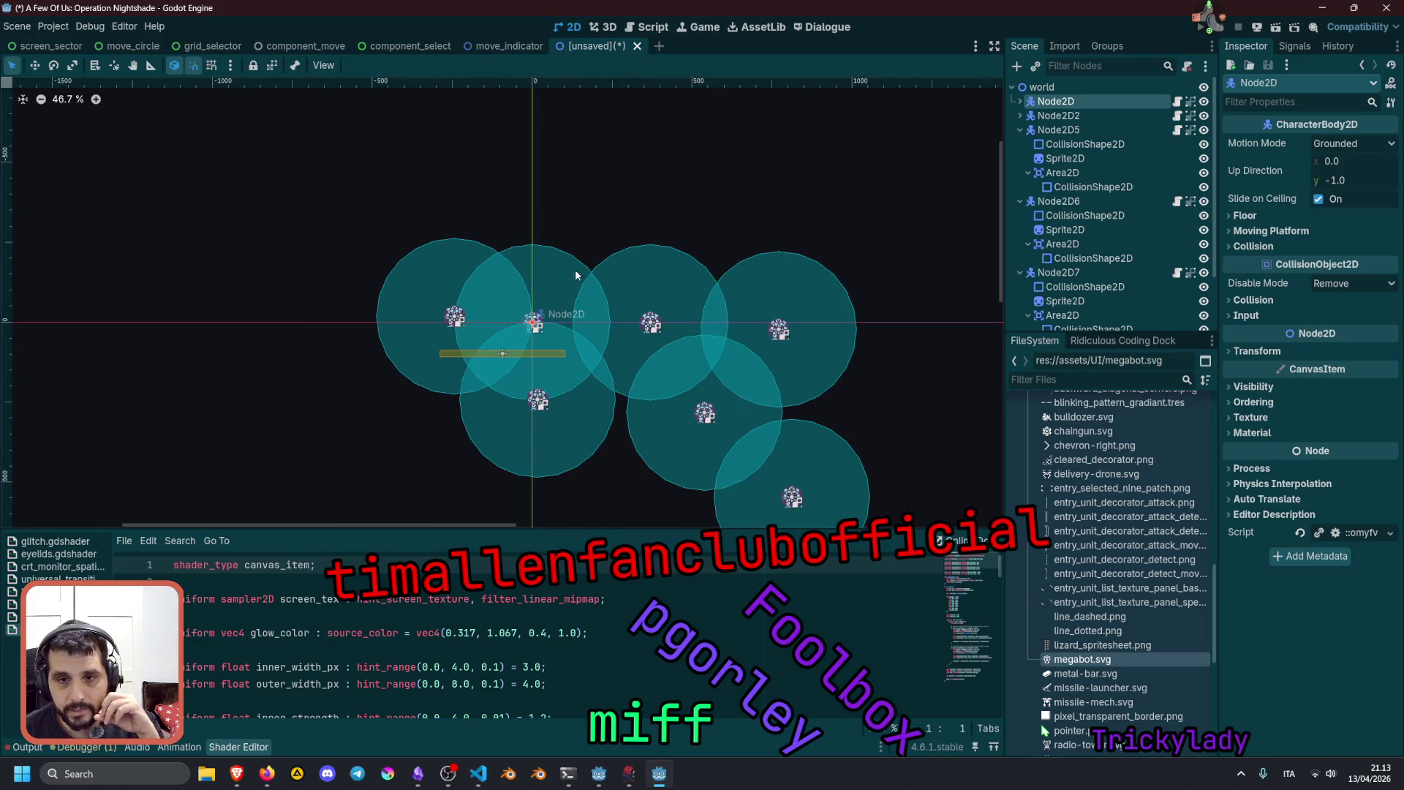
{"action": "left_click", "coordinate": [1020, 101]}
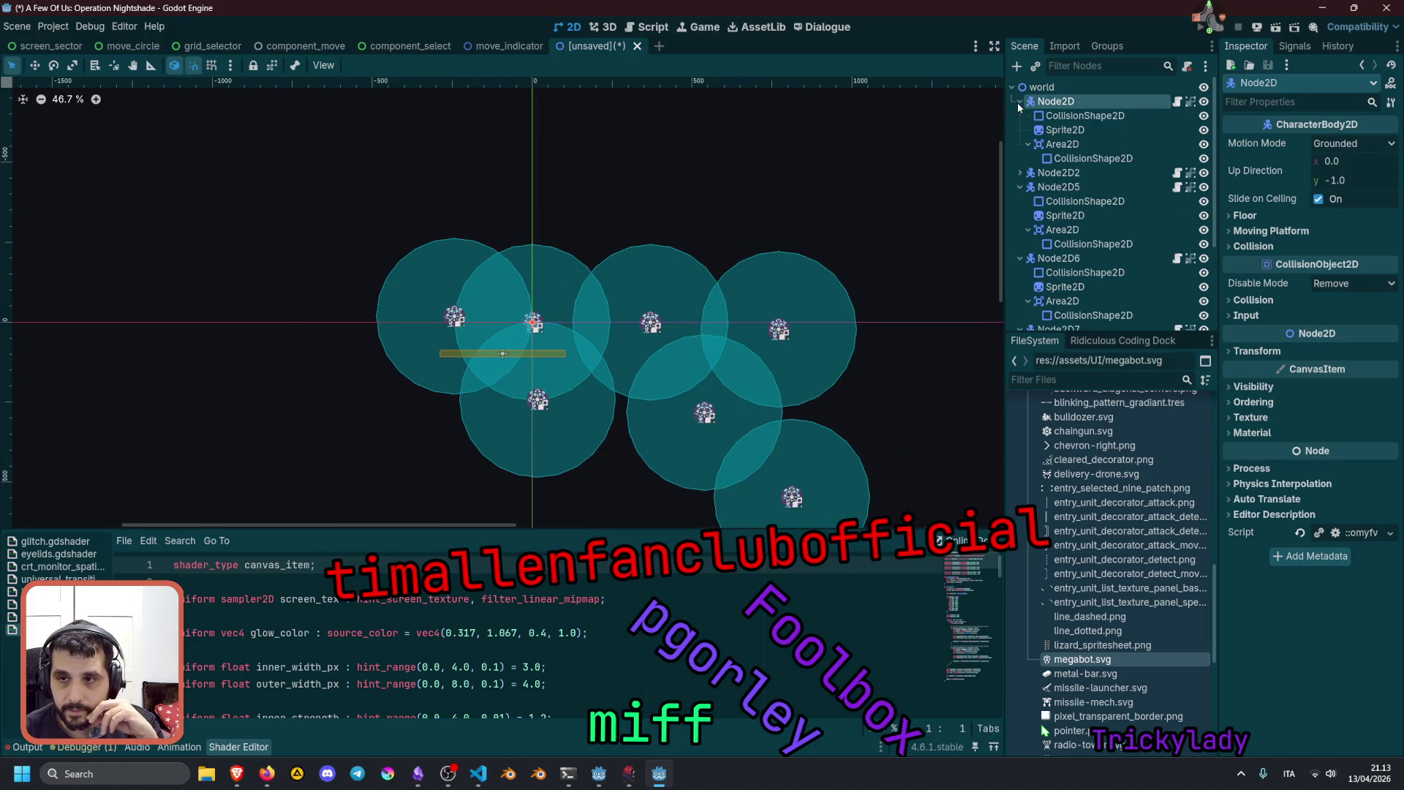
{"action": "left_click", "coordinate": [1090, 118]}
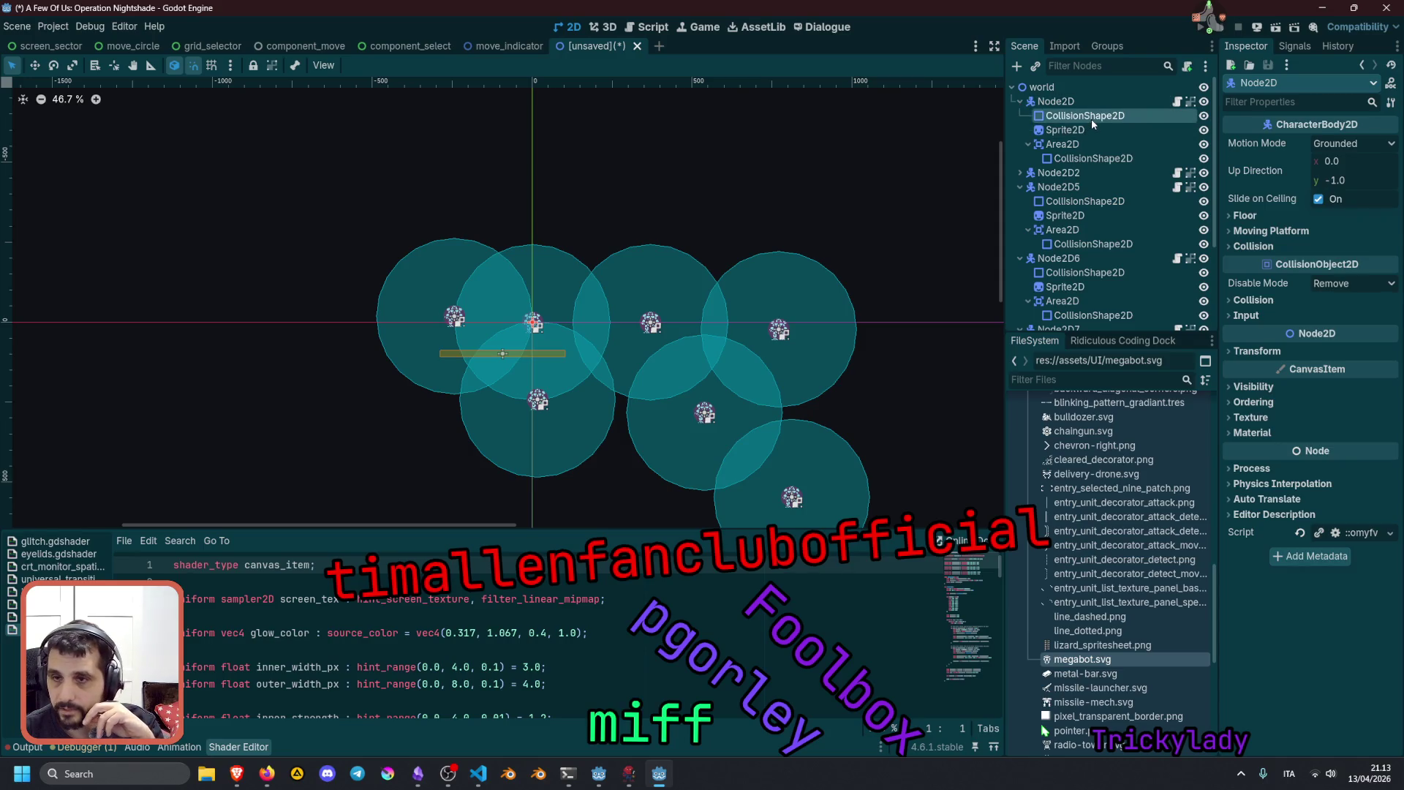
Set the Area2D vision shape's debug colour to green (00a4466b) and adjust its radius.
{"action": "left_click", "coordinate": [1085, 160]}
{"action": "left_click", "coordinate": [1335, 192]}
{"action": "left_click", "coordinate": [1213, 342]}
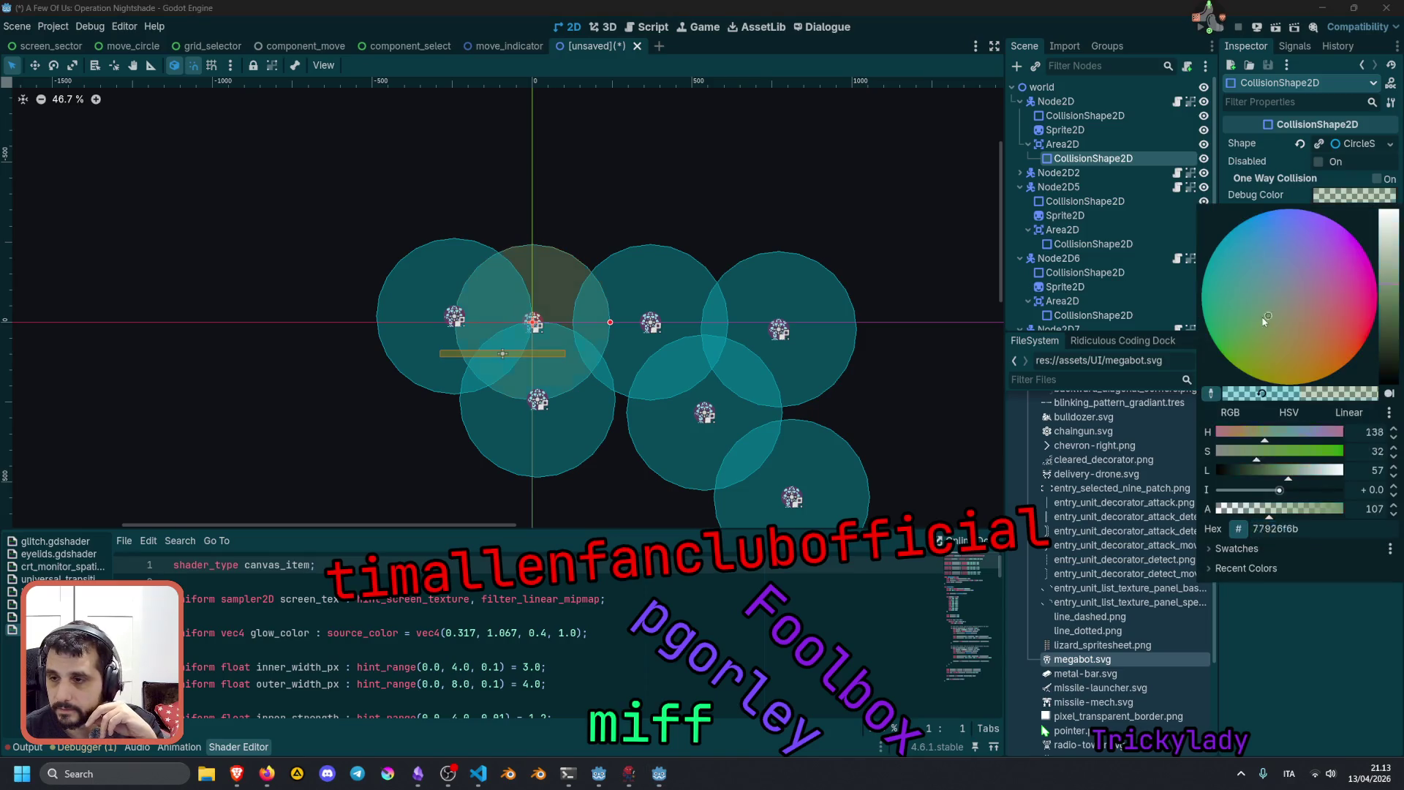
{"action": "left_click", "coordinate": [610, 325]}
{"action": "mouse_move", "coordinate": [611, 323]}
{"action": "left_mouse_down"}
{"action": "mouse_move", "coordinate": [636, 334]}
{"action": "mouse_move", "coordinate": [616, 333]}
{"action": "left_mouse_up"}
{"action": "left_click", "coordinate": [568, 270]}
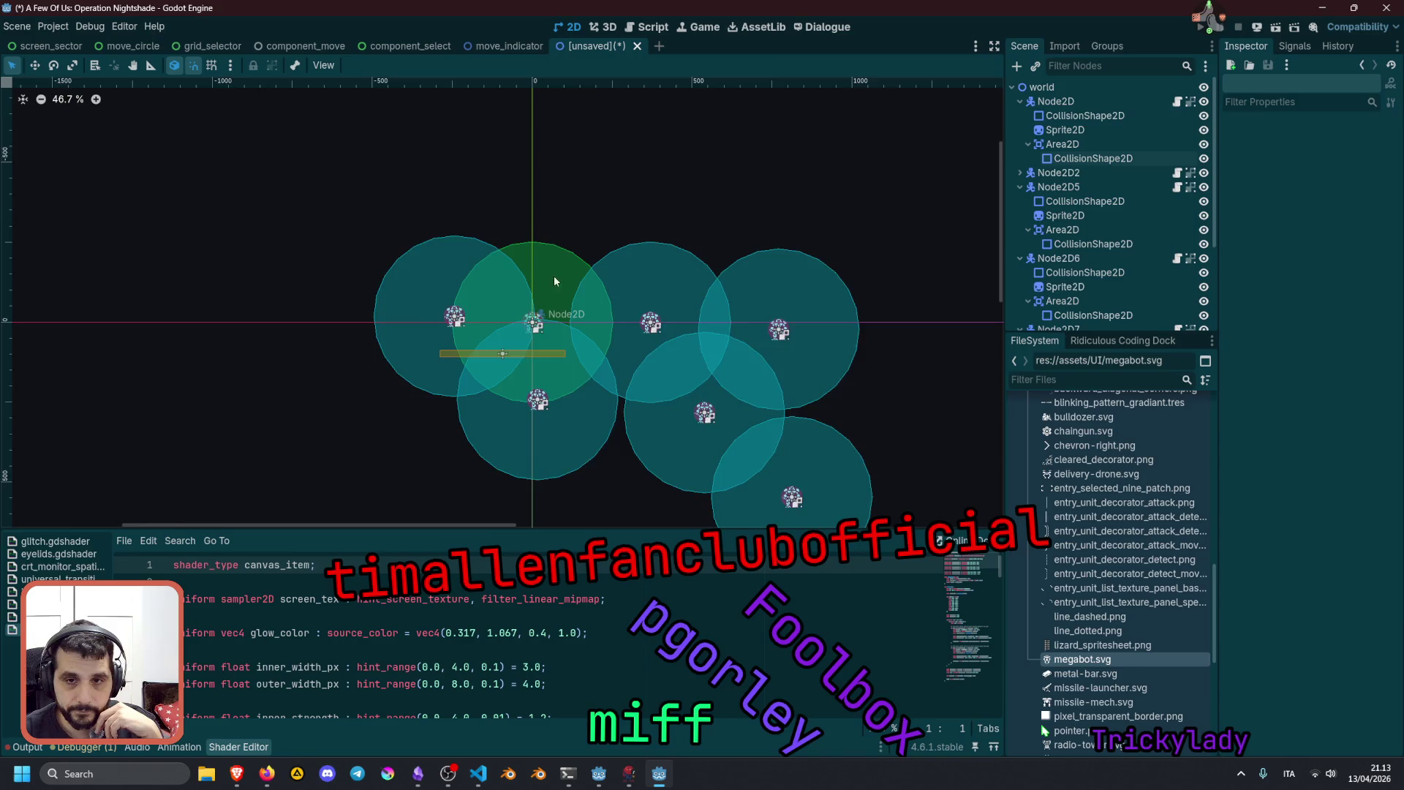
Select the Node2D, Node2D2 and Node2D4 megabots while panning the canvas.
{"action": "scroll", "coordinate": [569, 315], "scroll_direction": "up", "scroll_amount": 2}
{"action": "left_click", "coordinate": [535, 328]}
{"action": "scroll", "coordinate": [528, 315], "scroll_direction": "up", "scroll_amount": 4}
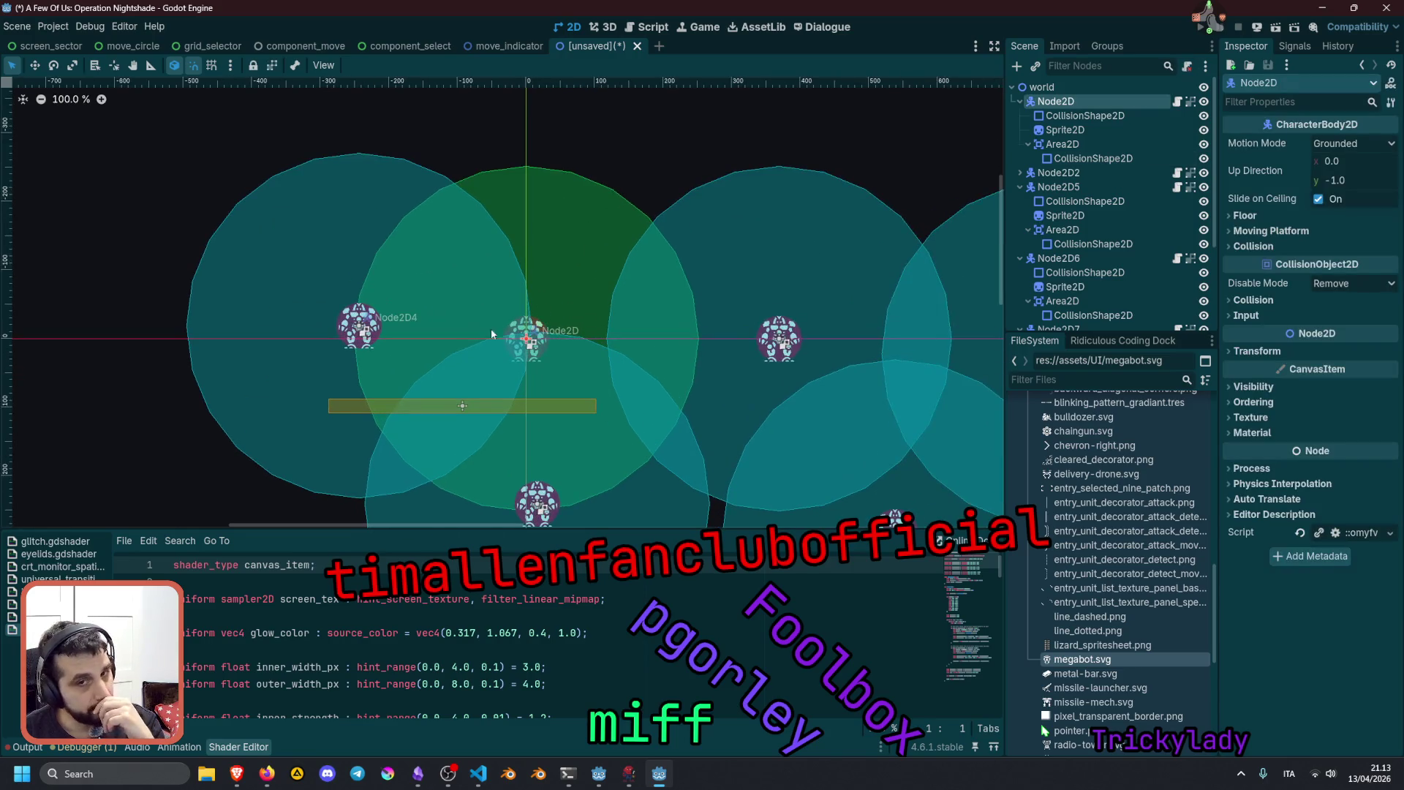
{"action": "left_click_drag", "start_coordinate": [525, 348], "coordinate": [495, 289]}
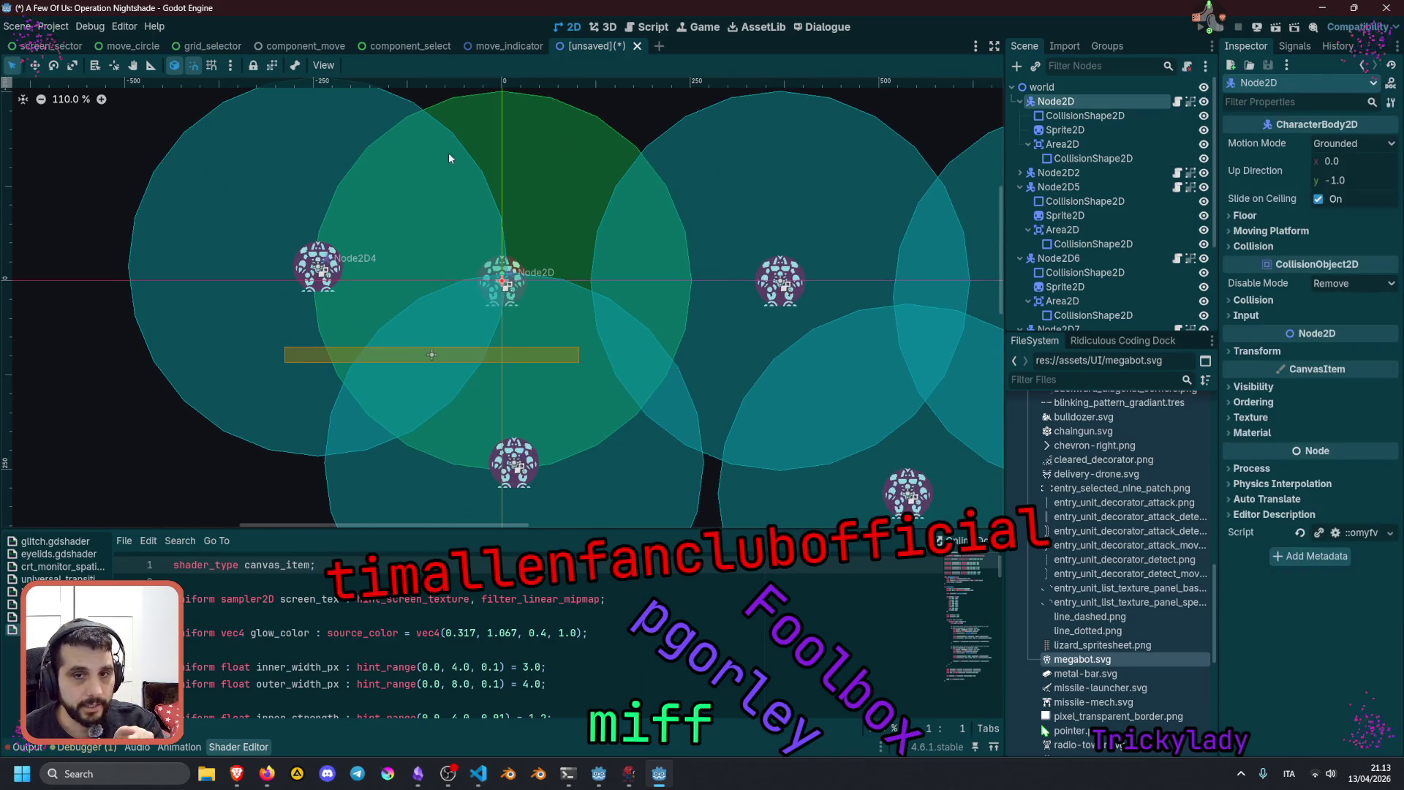
{"action": "left_click", "coordinate": [776, 277]}
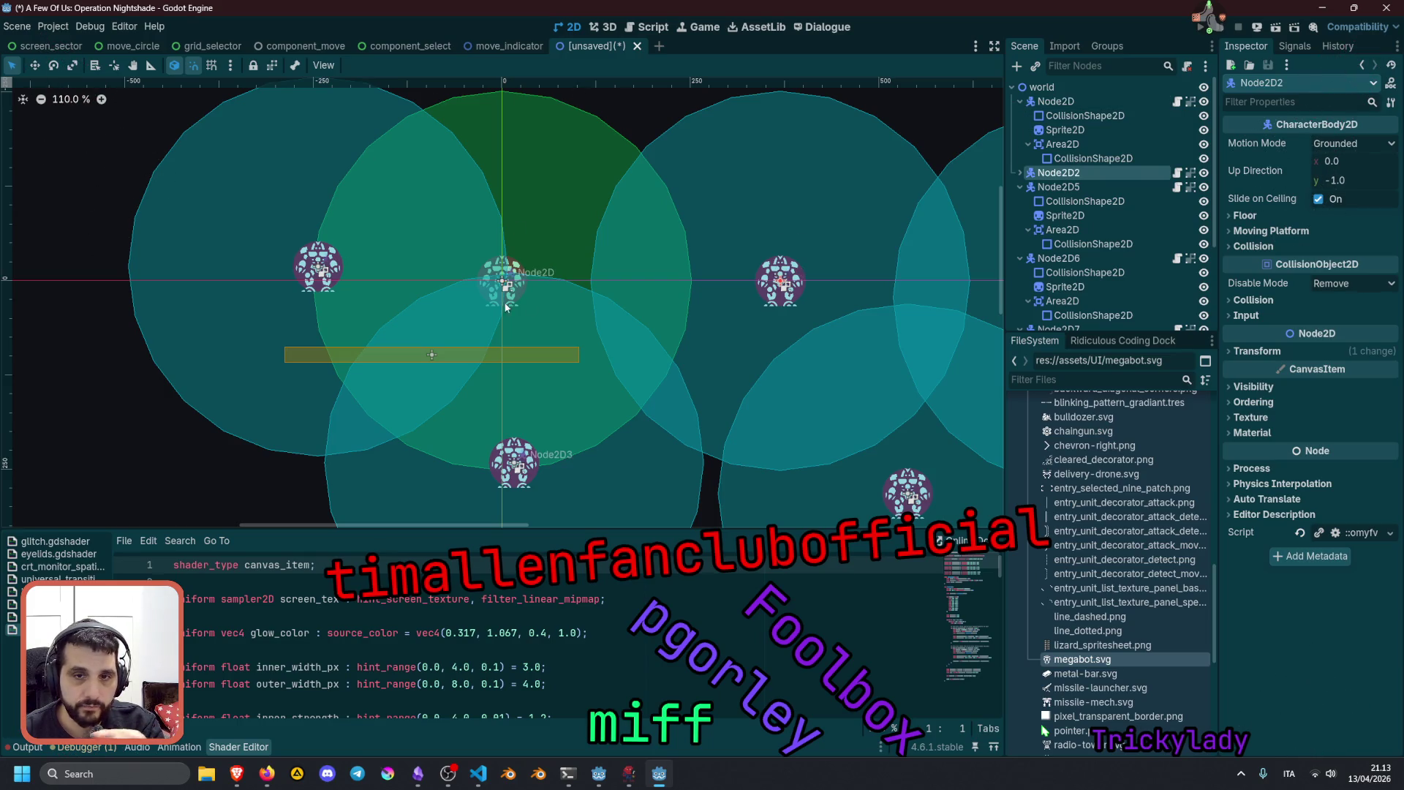
{"action": "left_click_drag", "start_coordinate": [615, 273], "coordinate": [639, 310]}
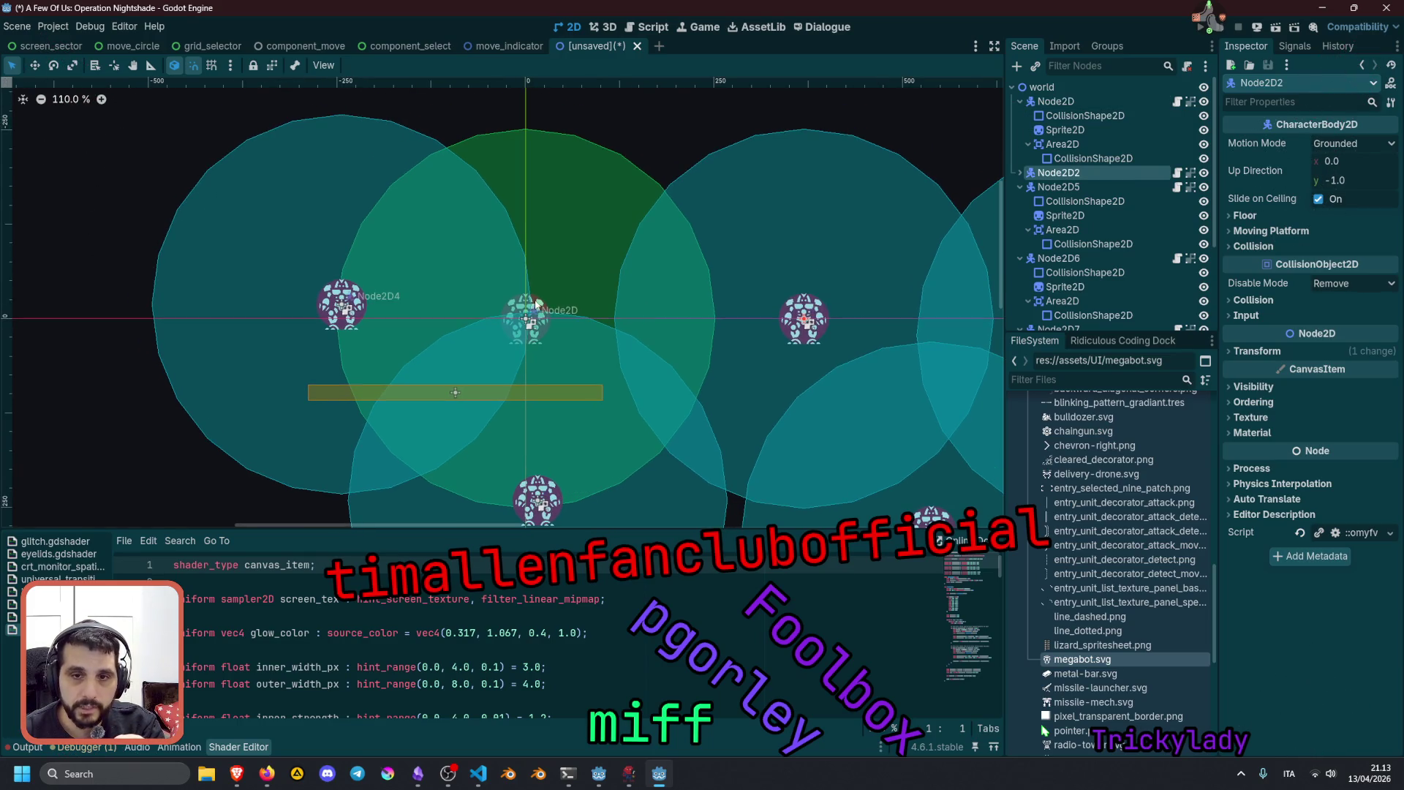
{"action": "left_click", "coordinate": [341, 303]}
{"action": "scroll", "coordinate": [1054, 152], "scroll_direction": "up", "scroll_amount": 3}
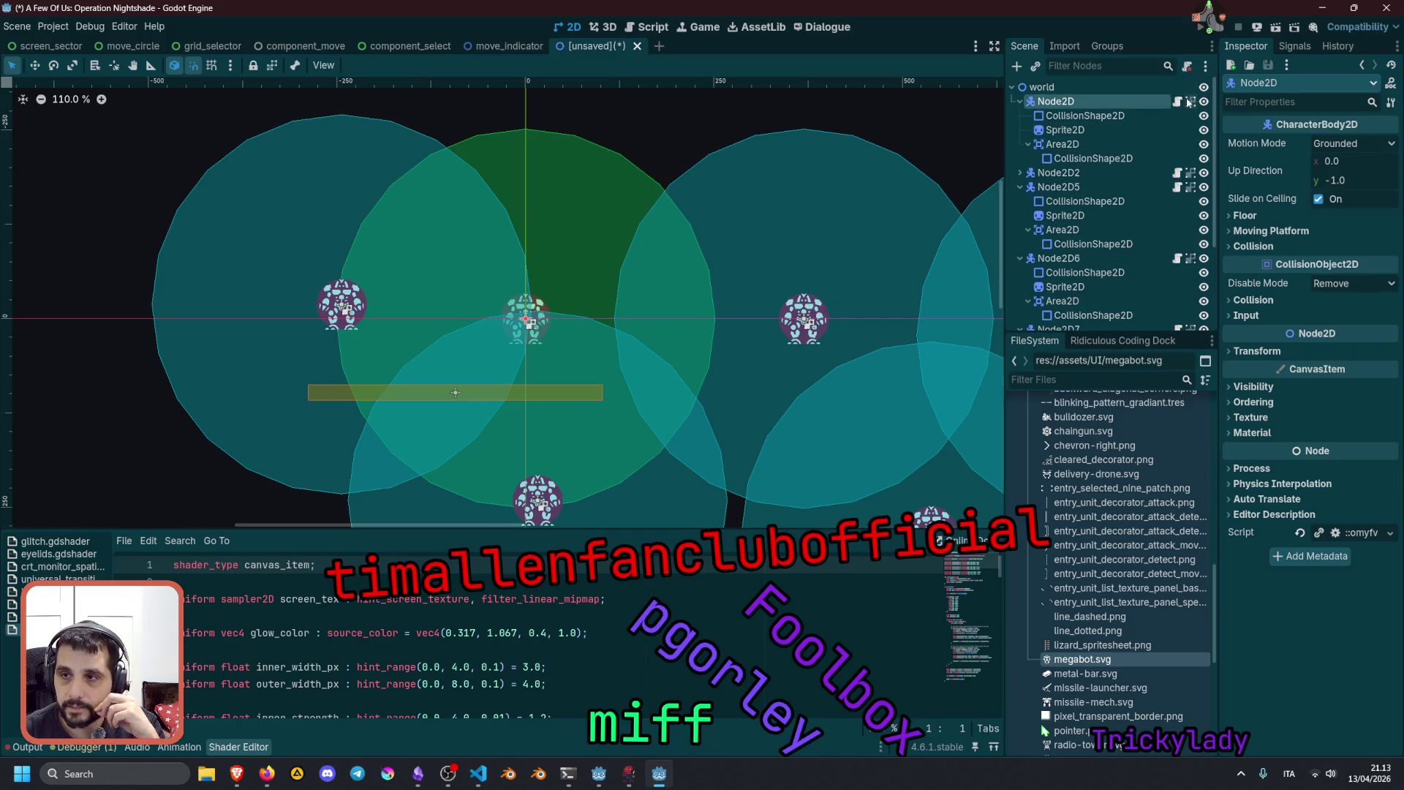
{"action": "left_click", "coordinate": [1177, 103]}
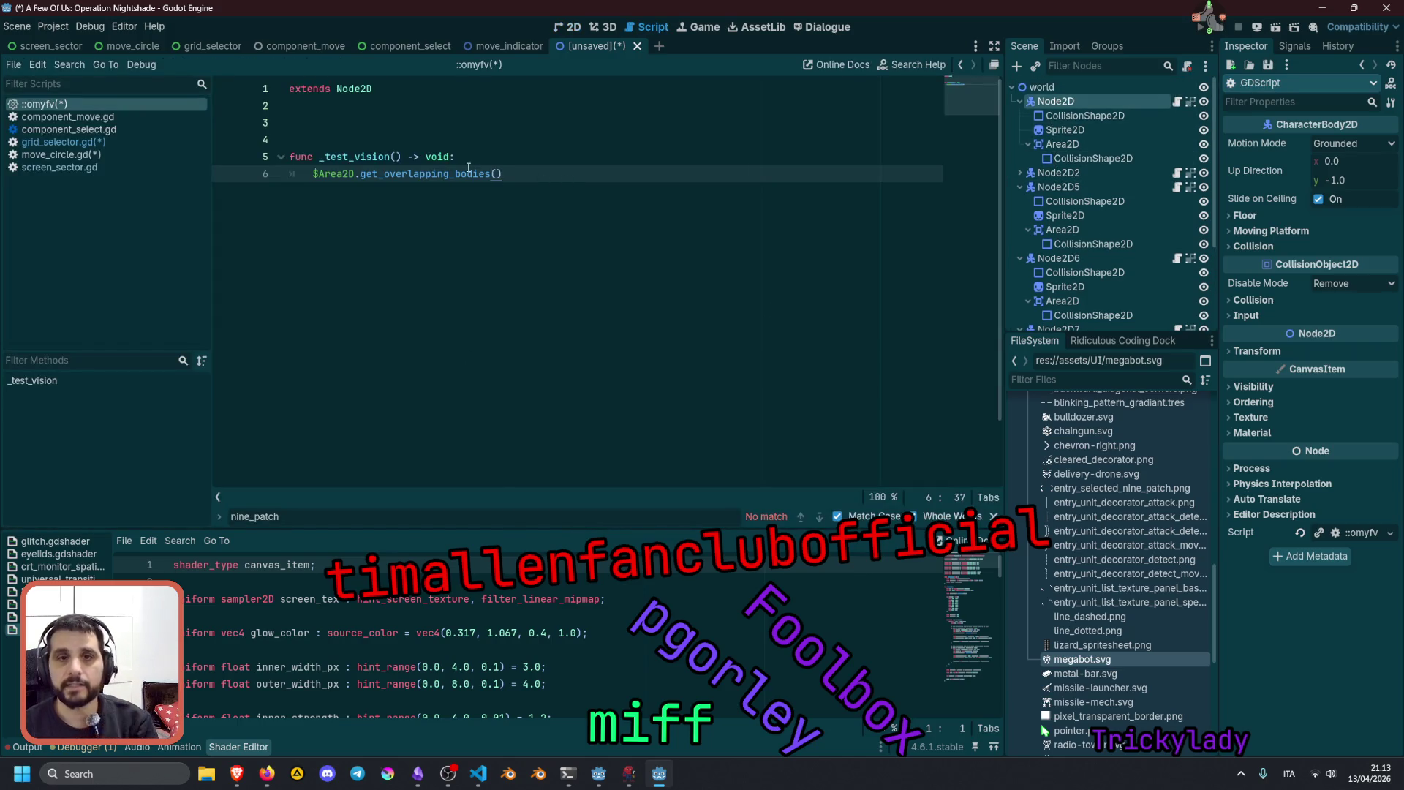
Store the overlapping bodies in a 'close_bodies' variable typed Array[Node2D] on line 6.
{"action": "double_click", "coordinate": [336, 173]}
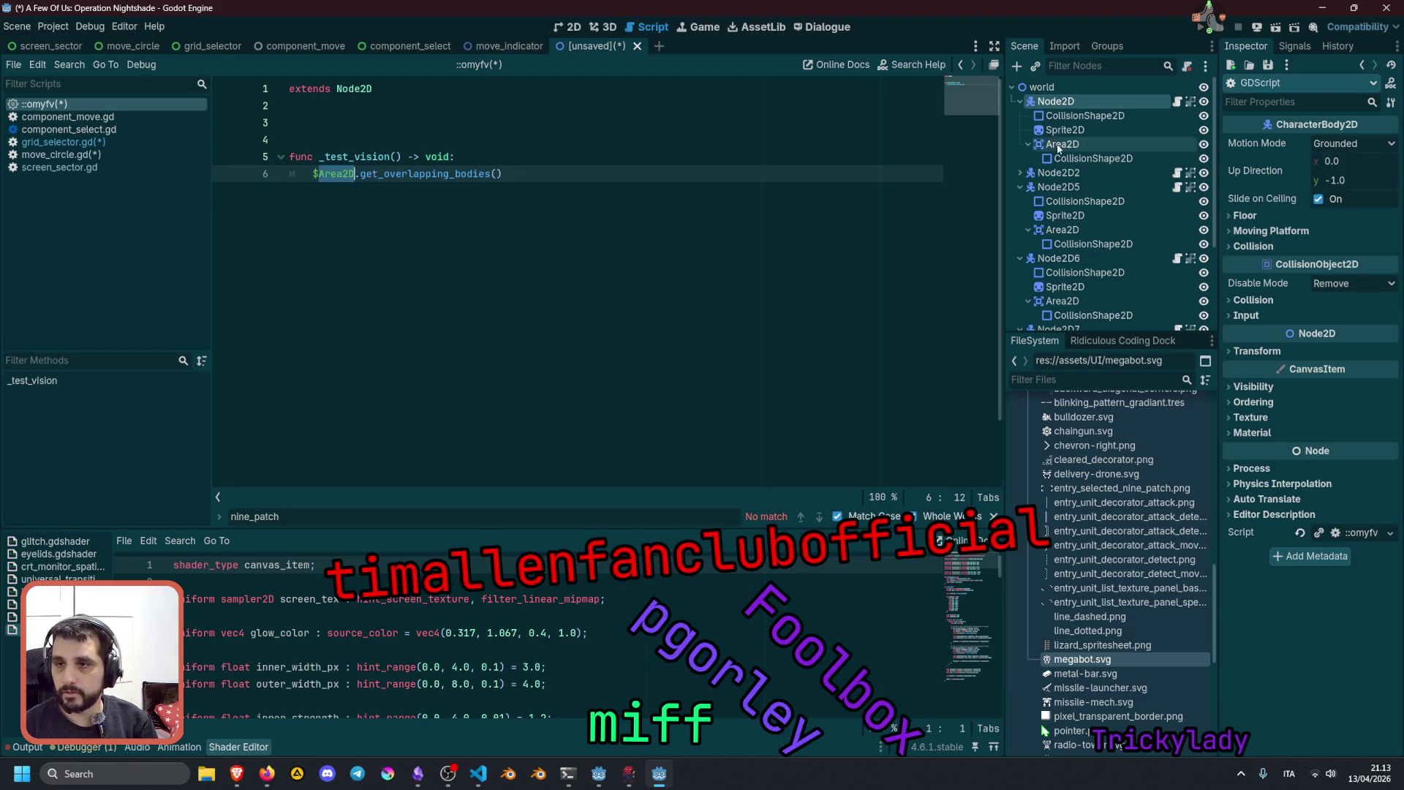
{"action": "left_click", "coordinate": [430, 174]}
{"action": "key", "text": "Return"}
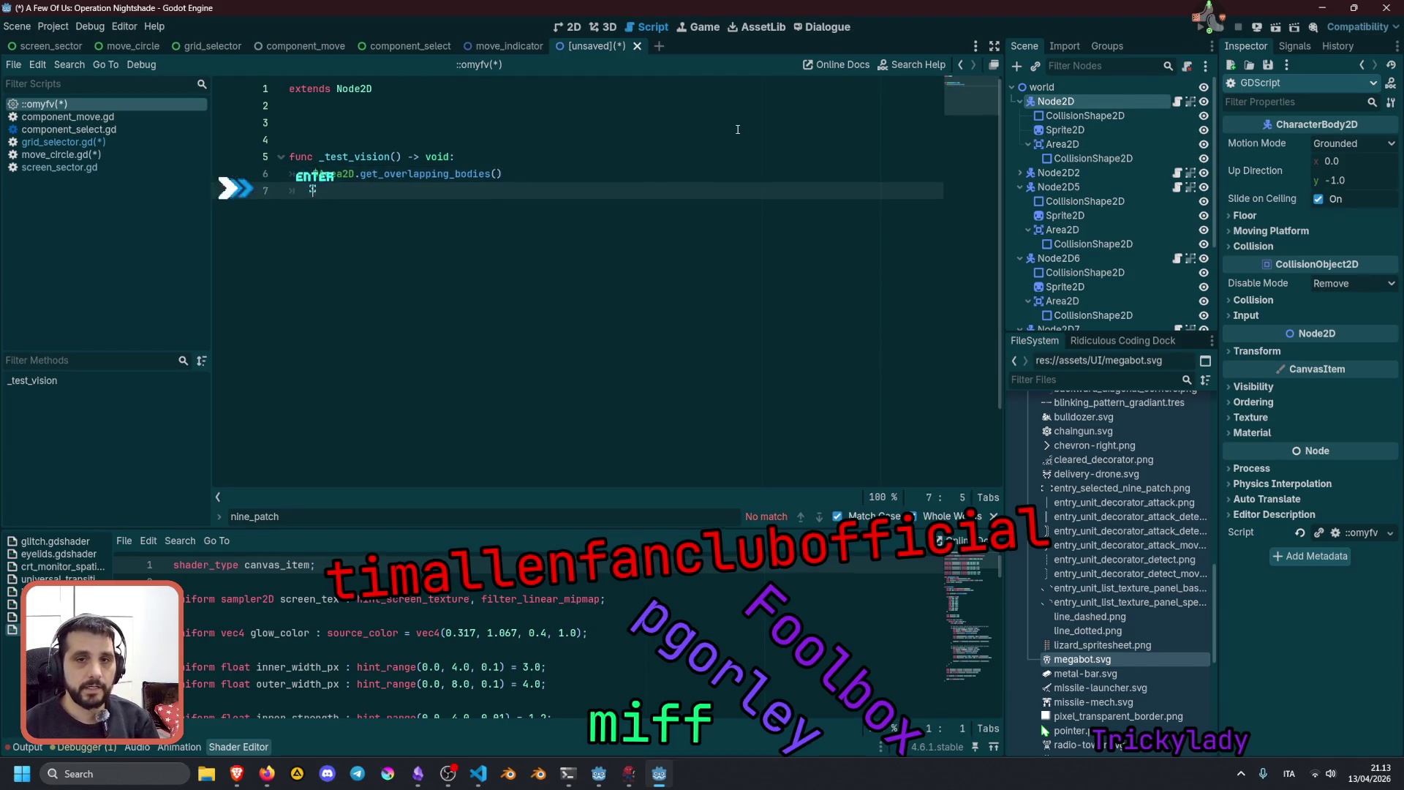
{"action": "type", "text": "if"}
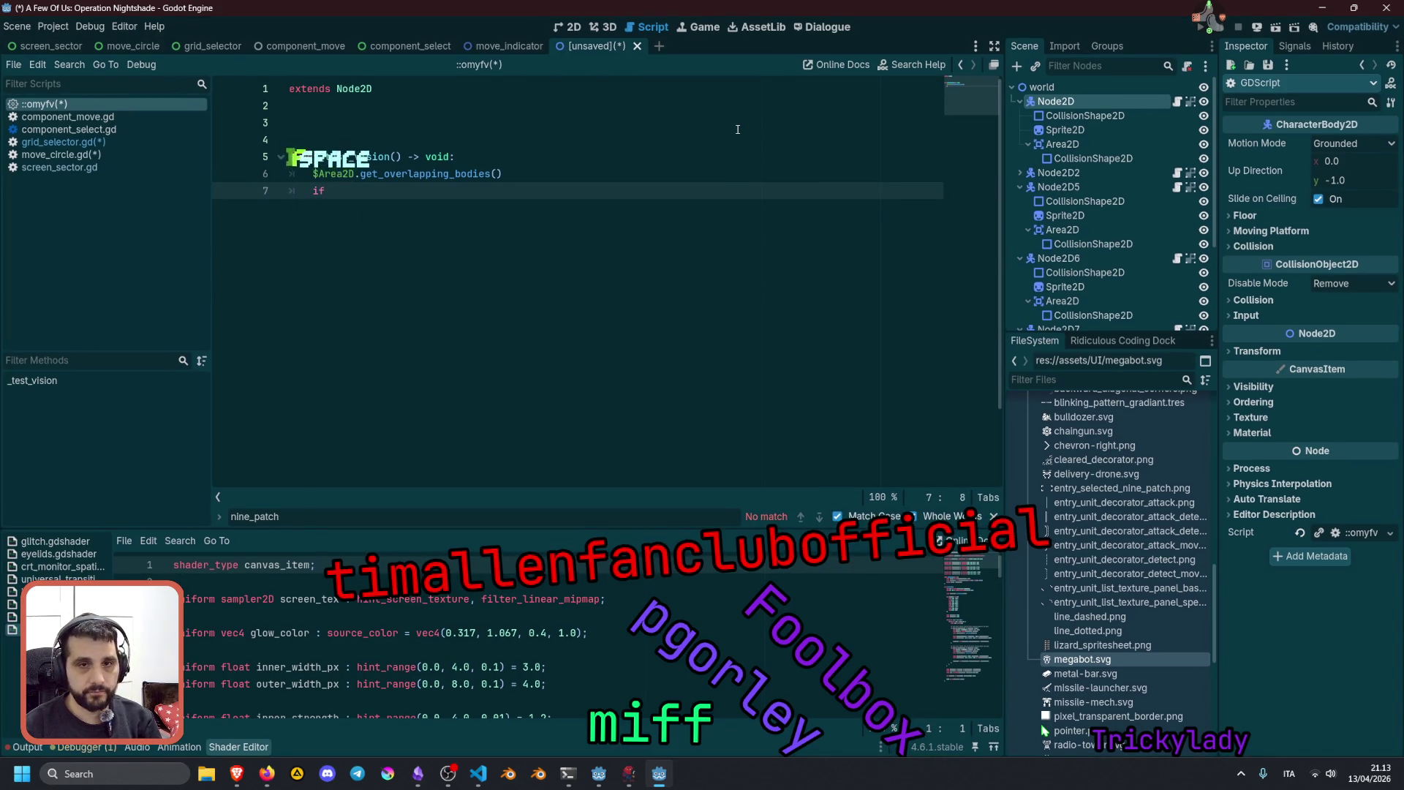
{"action": "key", "text": "Up"}
{"action": "key", "text": "Home"}
{"action": "type", "text": "var close"}
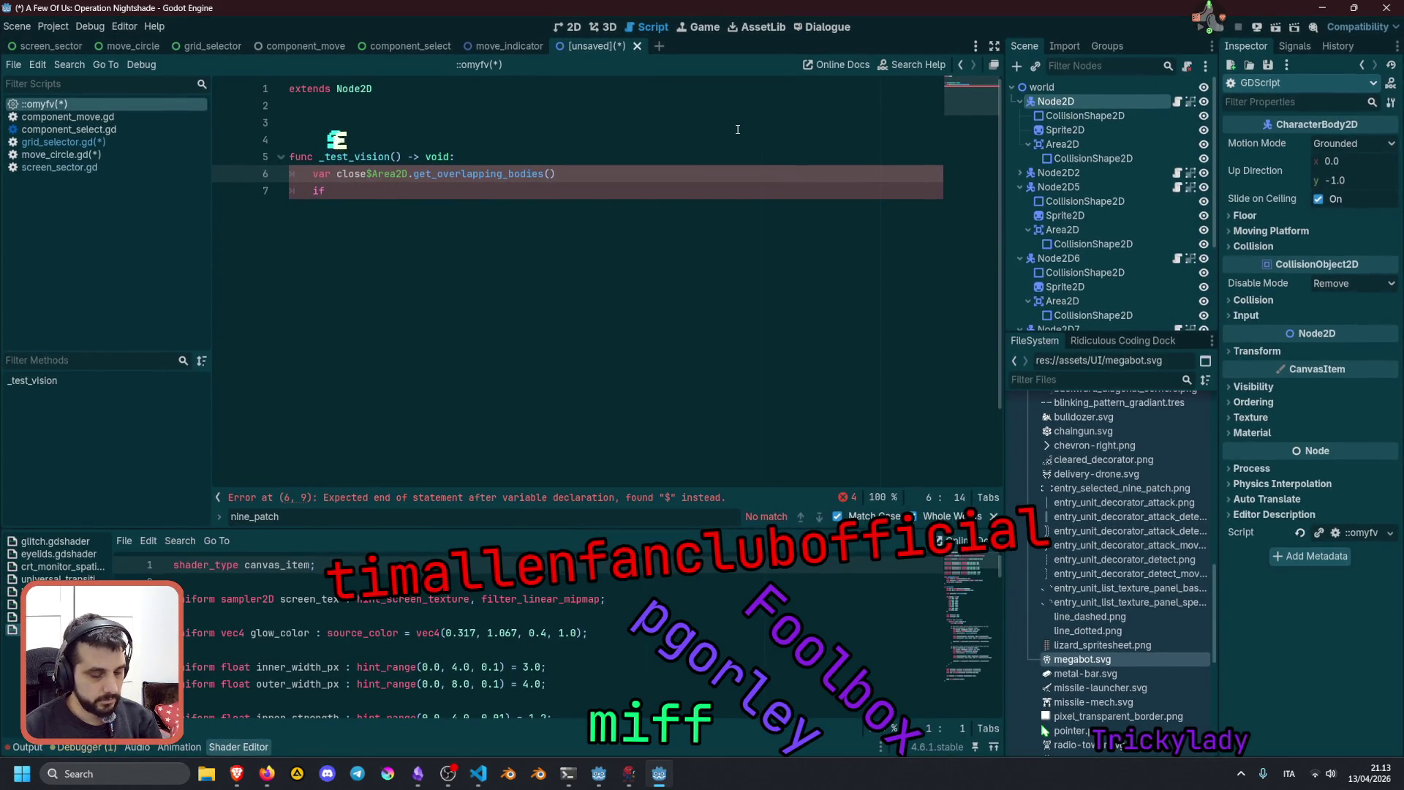
{"action": "type", "text": "_bodies :"}
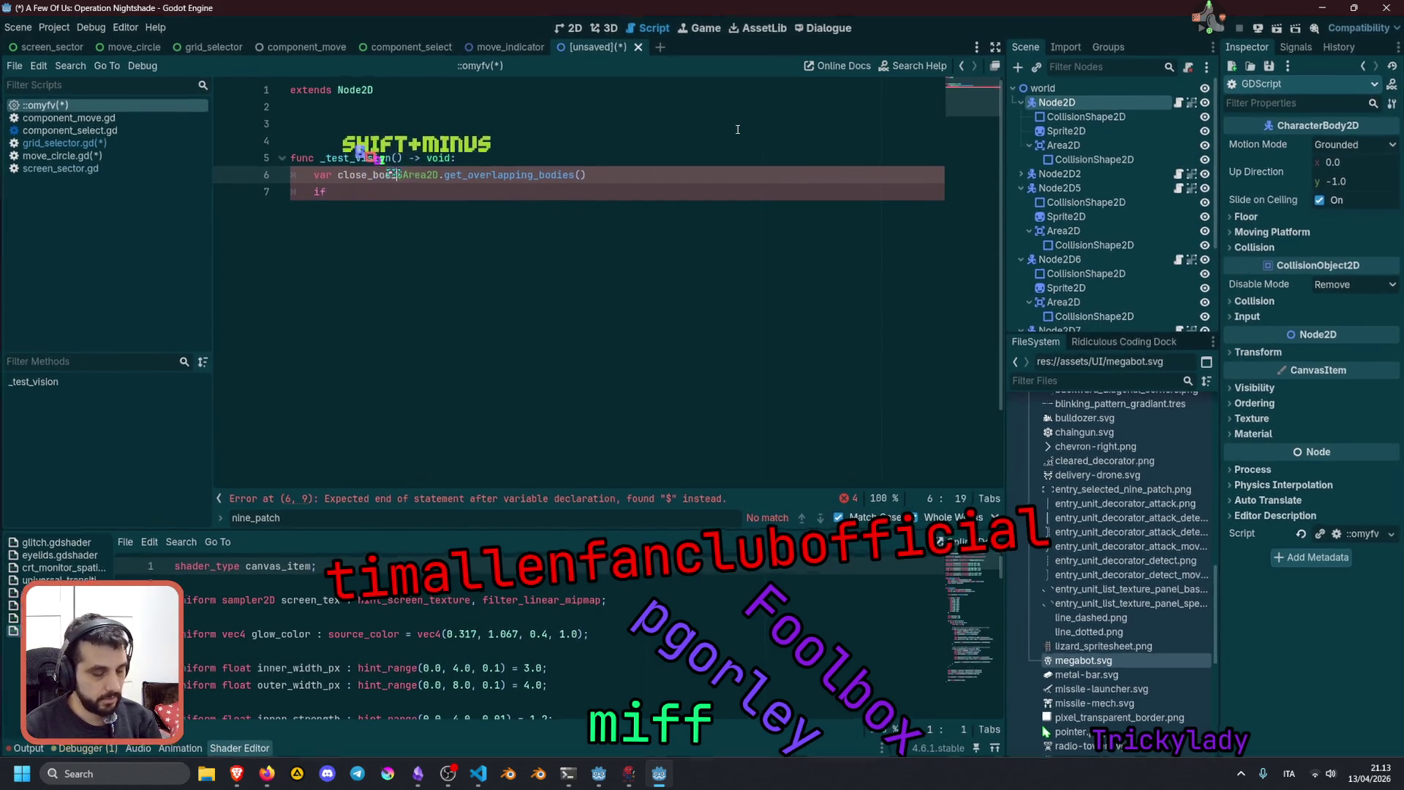
{"action": "type", "text": "Array ="}
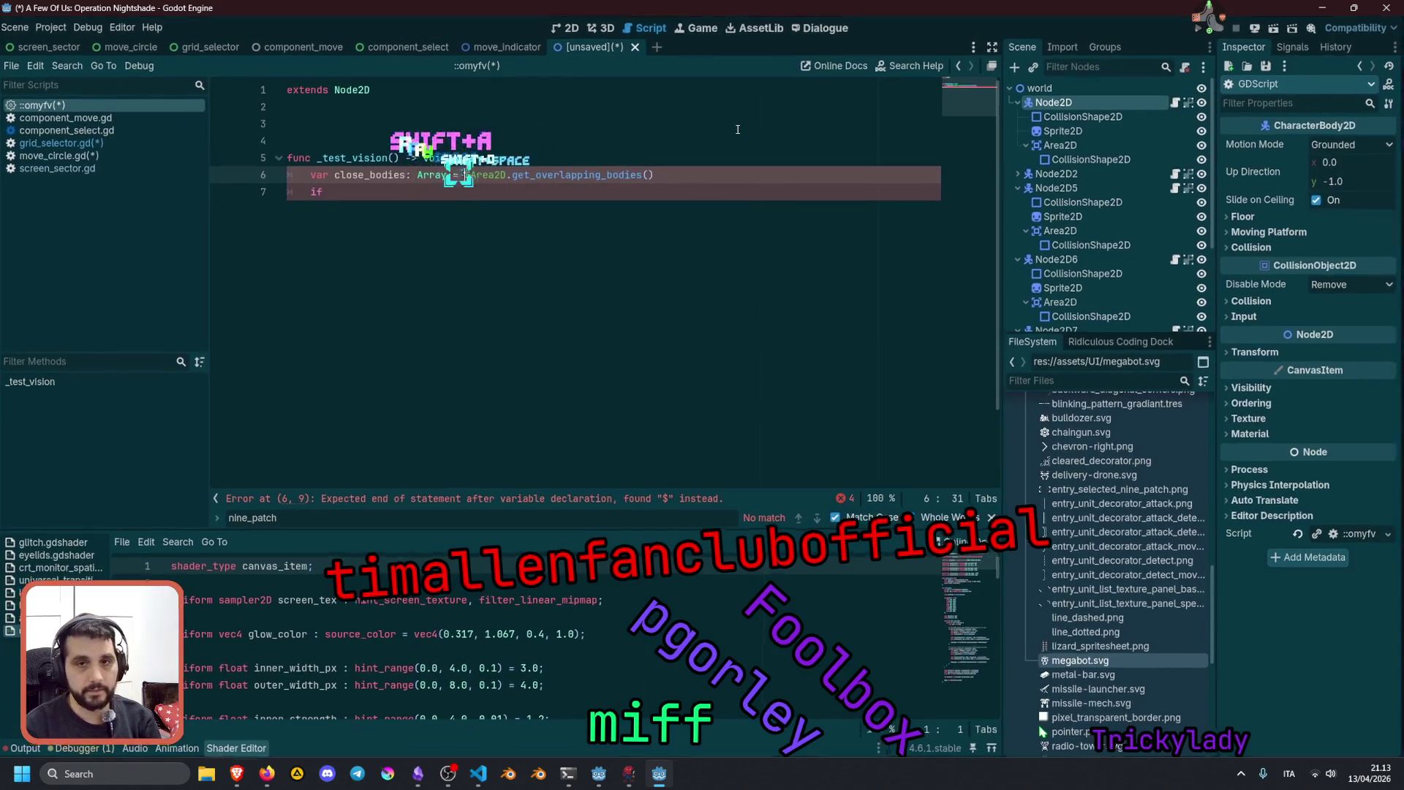
{"action": "left_click", "coordinate": [595, 172]}
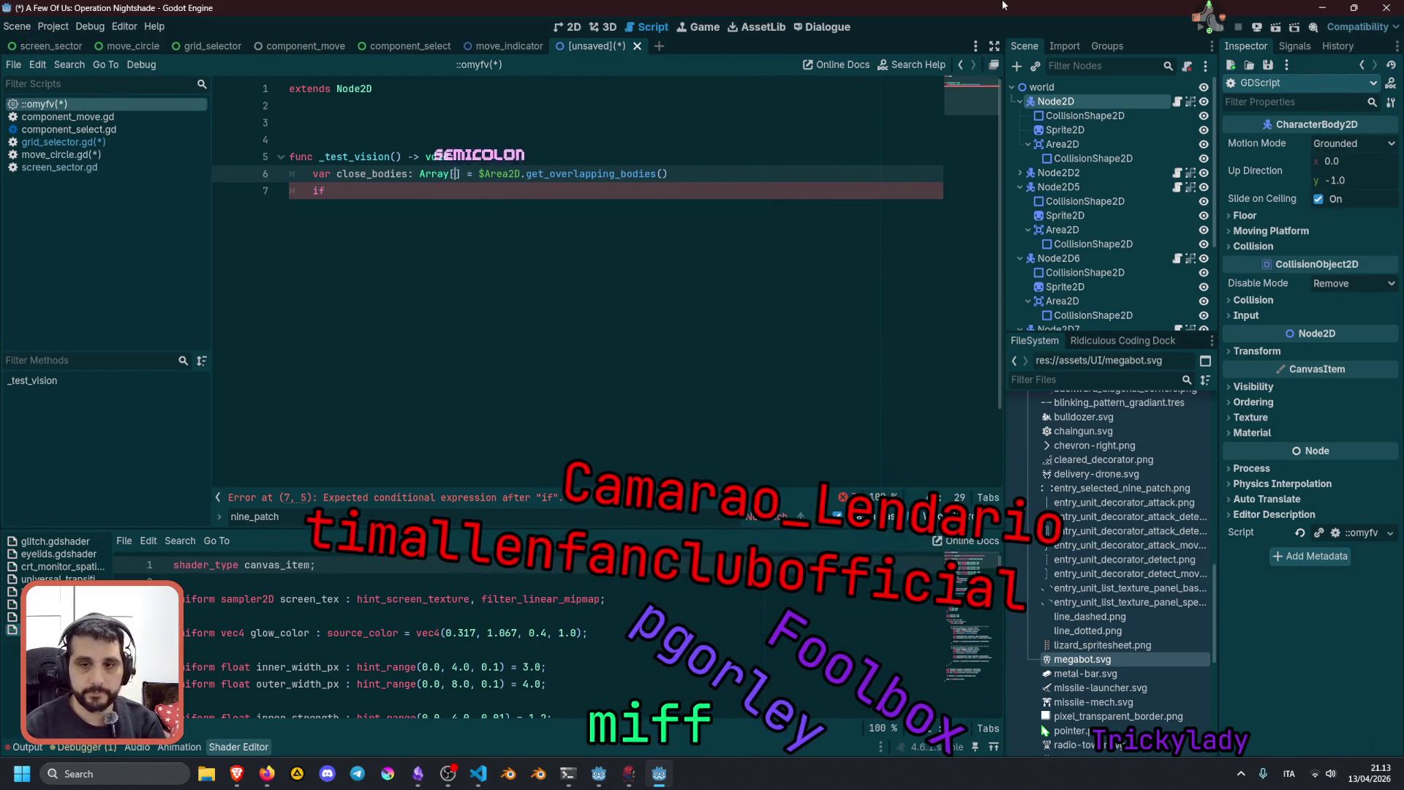
{"action": "type", "text": "["}
{"action": "type", "text": "Node2"}
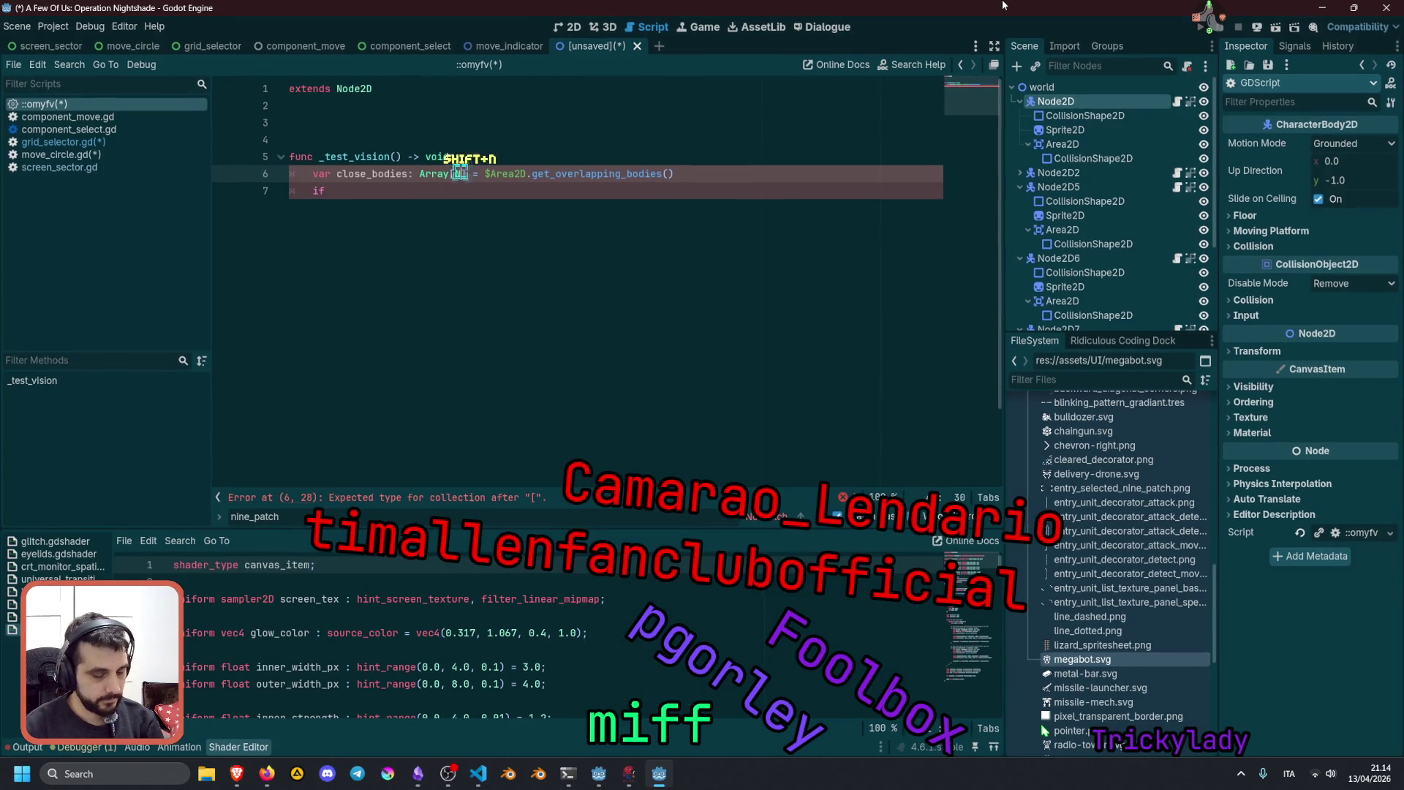
{"action": "key", "text": "Return"}
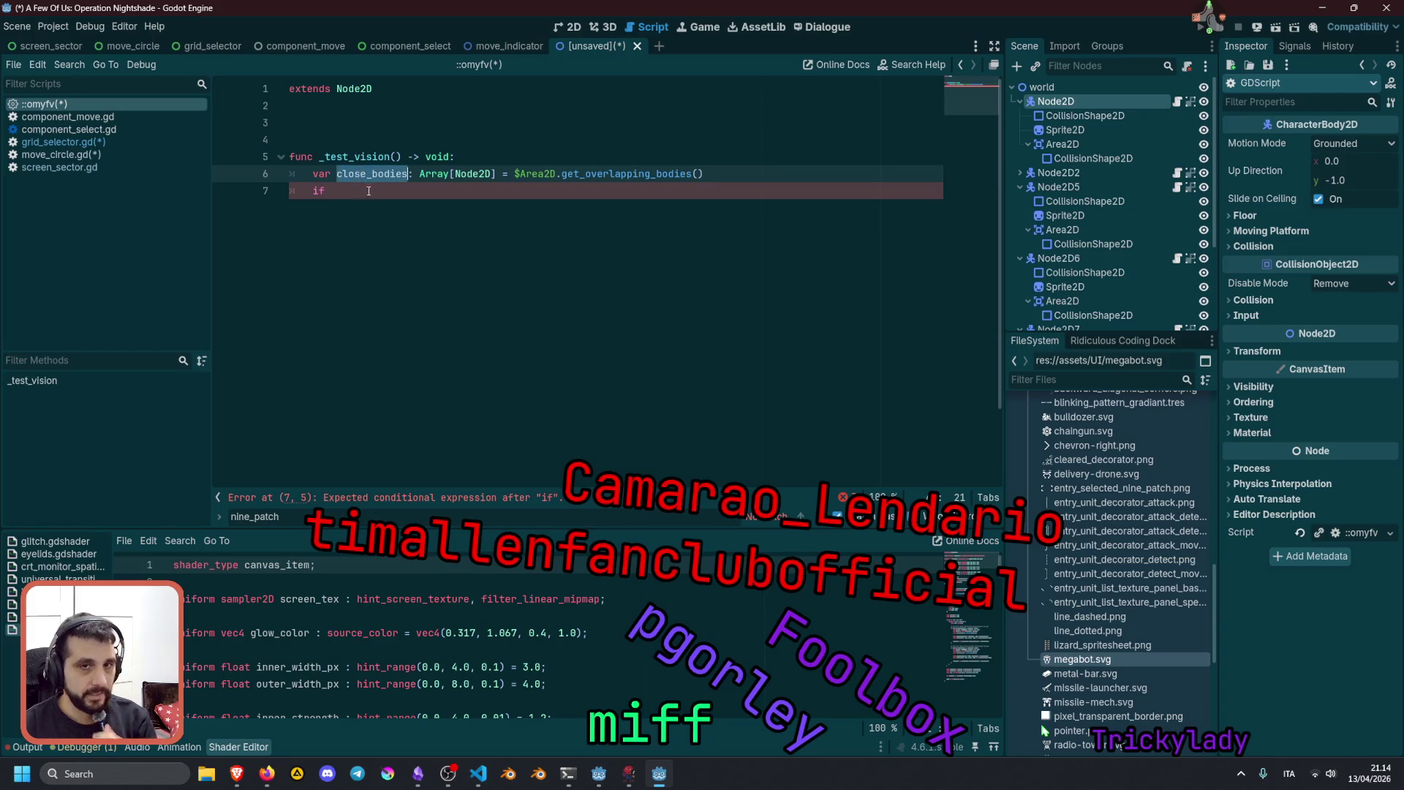
Write 'for body: CharacterBody2D in close_bodies:' on line 7.
{"action": "key", "text": "Down"}
{"action": "key", "text": "shift+Home"}
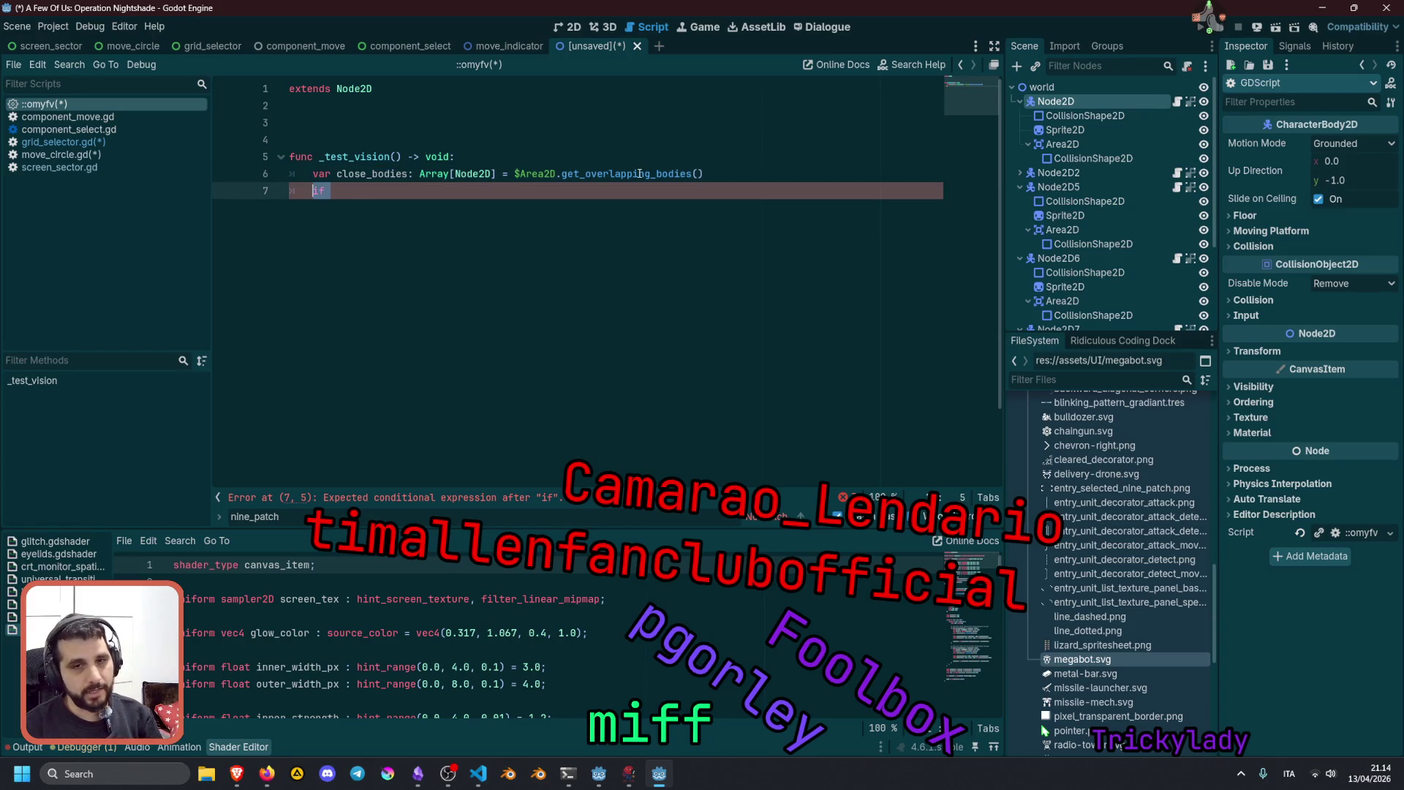
{"action": "type", "text": "for "}
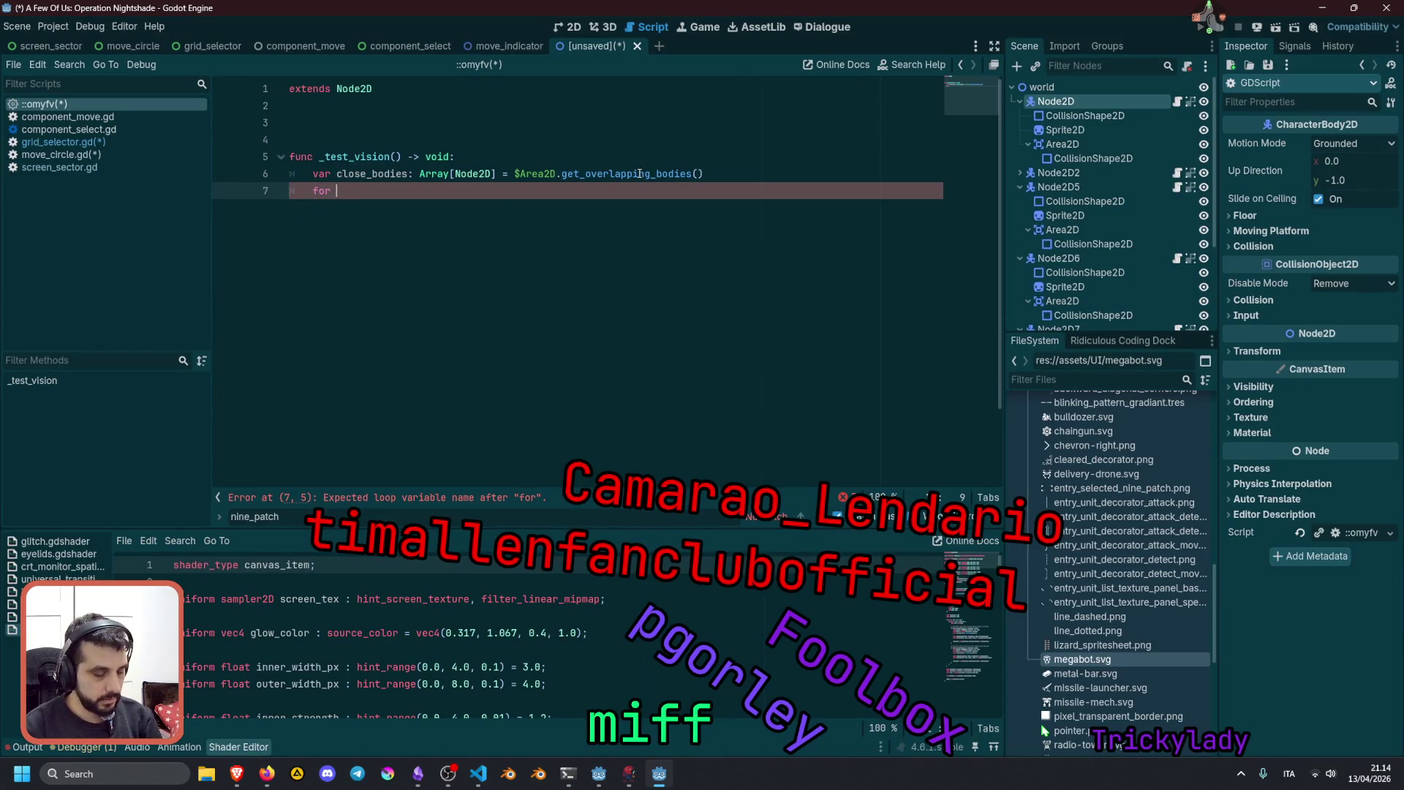
{"action": "type", "text": "body"}
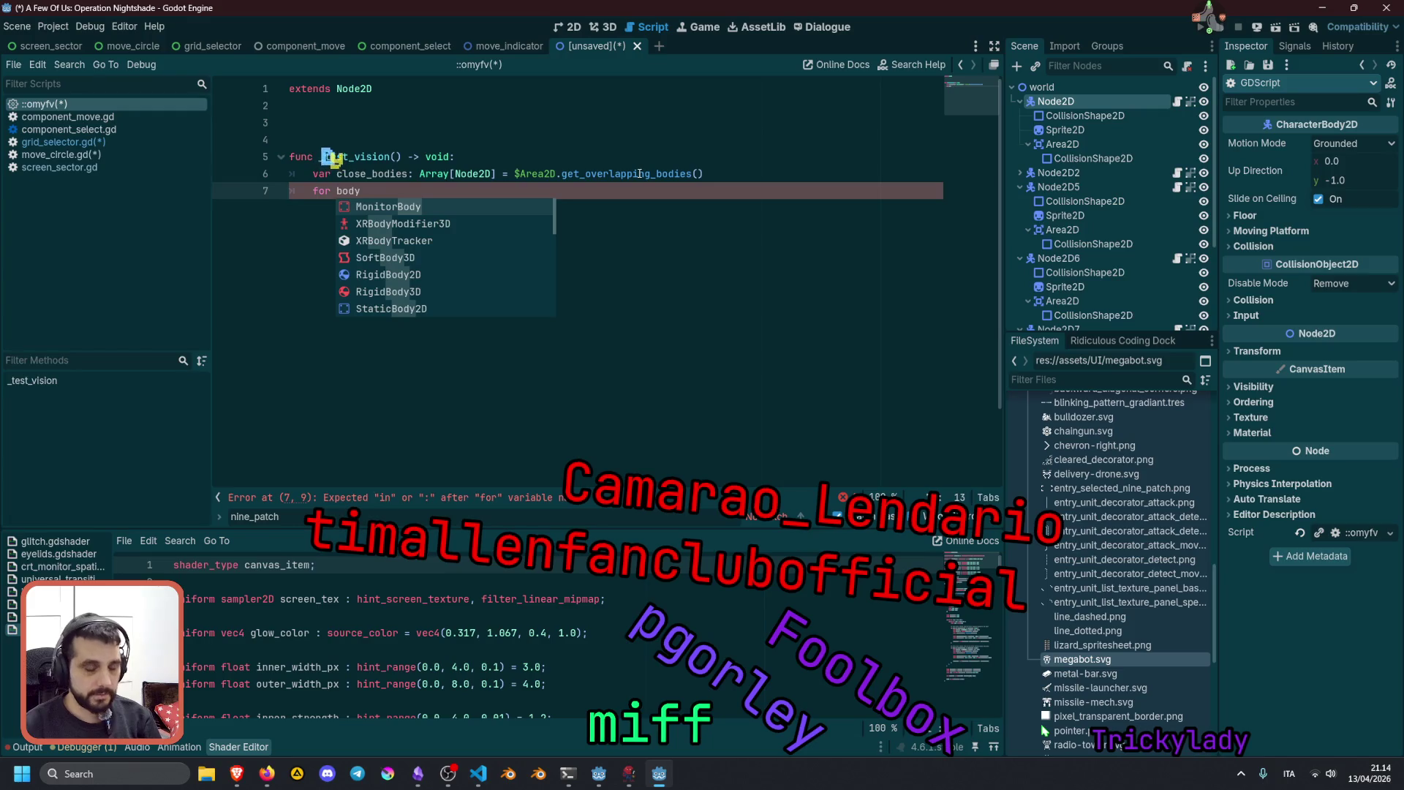
{"action": "type", "text": ": Chara"}
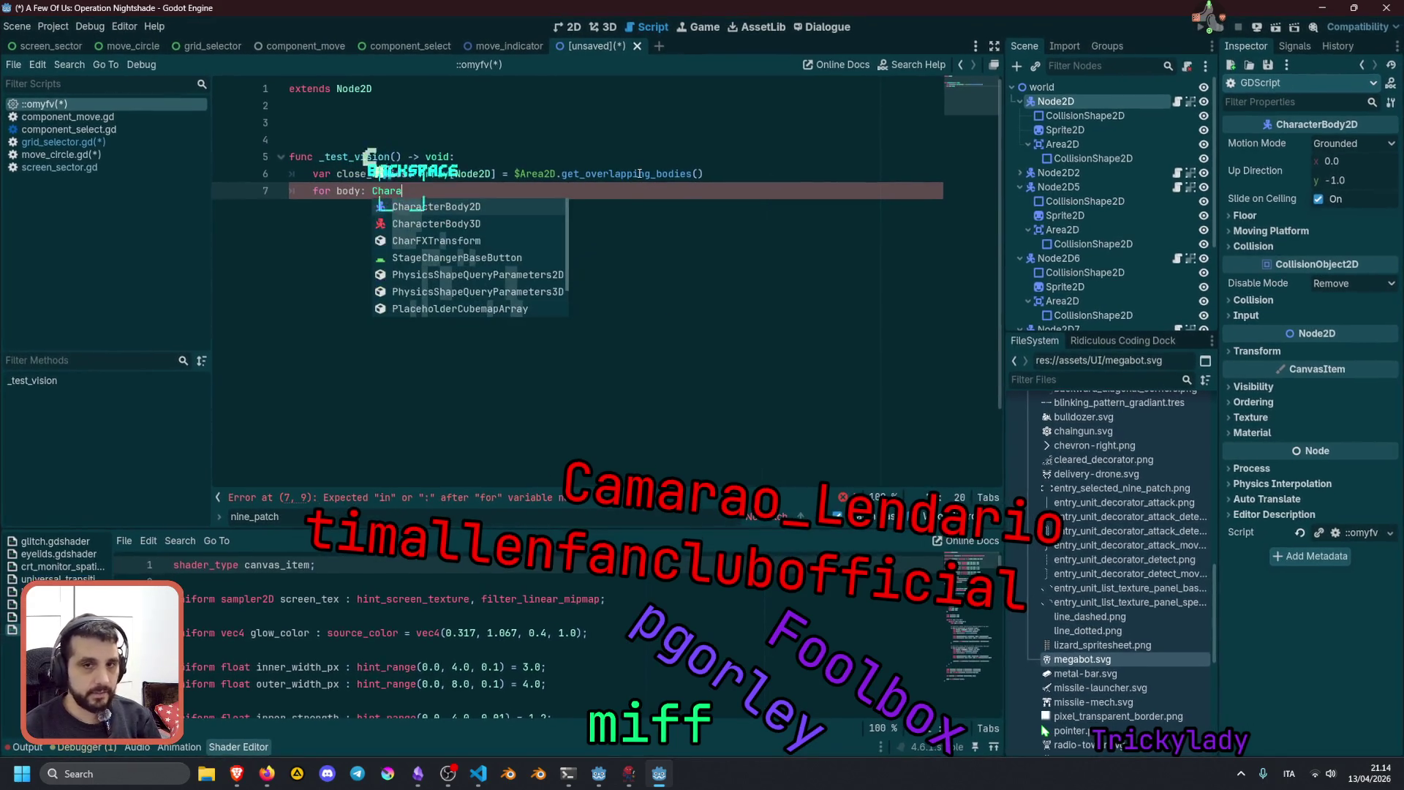
{"action": "key", "text": "Return"}
{"action": "type", "text": "in"}
{"action": "double_click", "coordinate": [371, 173]}
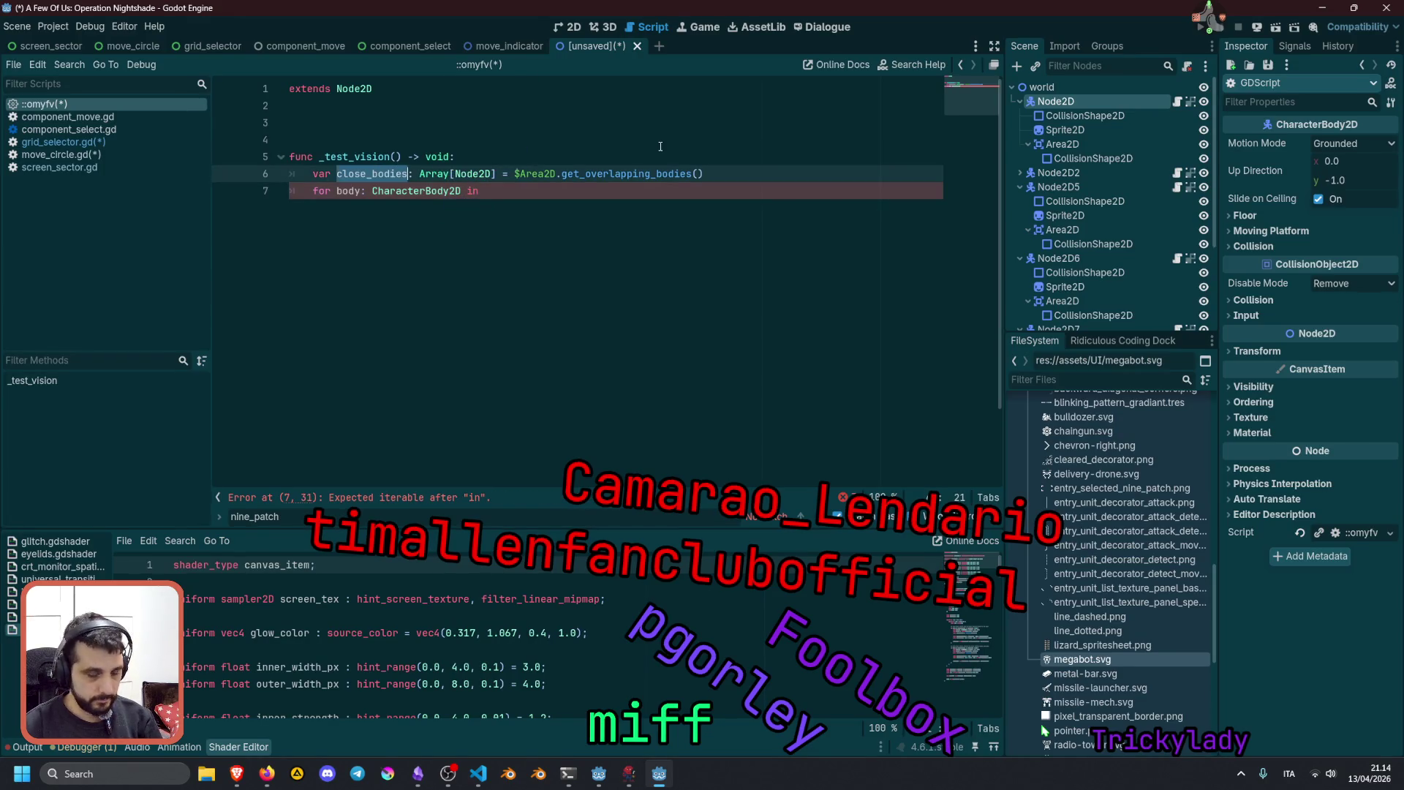
{"action": "key", "text": "ctrl+c"}
{"action": "key", "text": "Down"}
{"action": "key", "text": "End"}
{"action": "key", "text": "ctrl+v"}
{"action": "type", "text": ":"}
Add a '#test vision' comment and 'pass' as the indented loop body.
{"action": "key", "text": "Return"}
{"action": "type", "text": "#"}
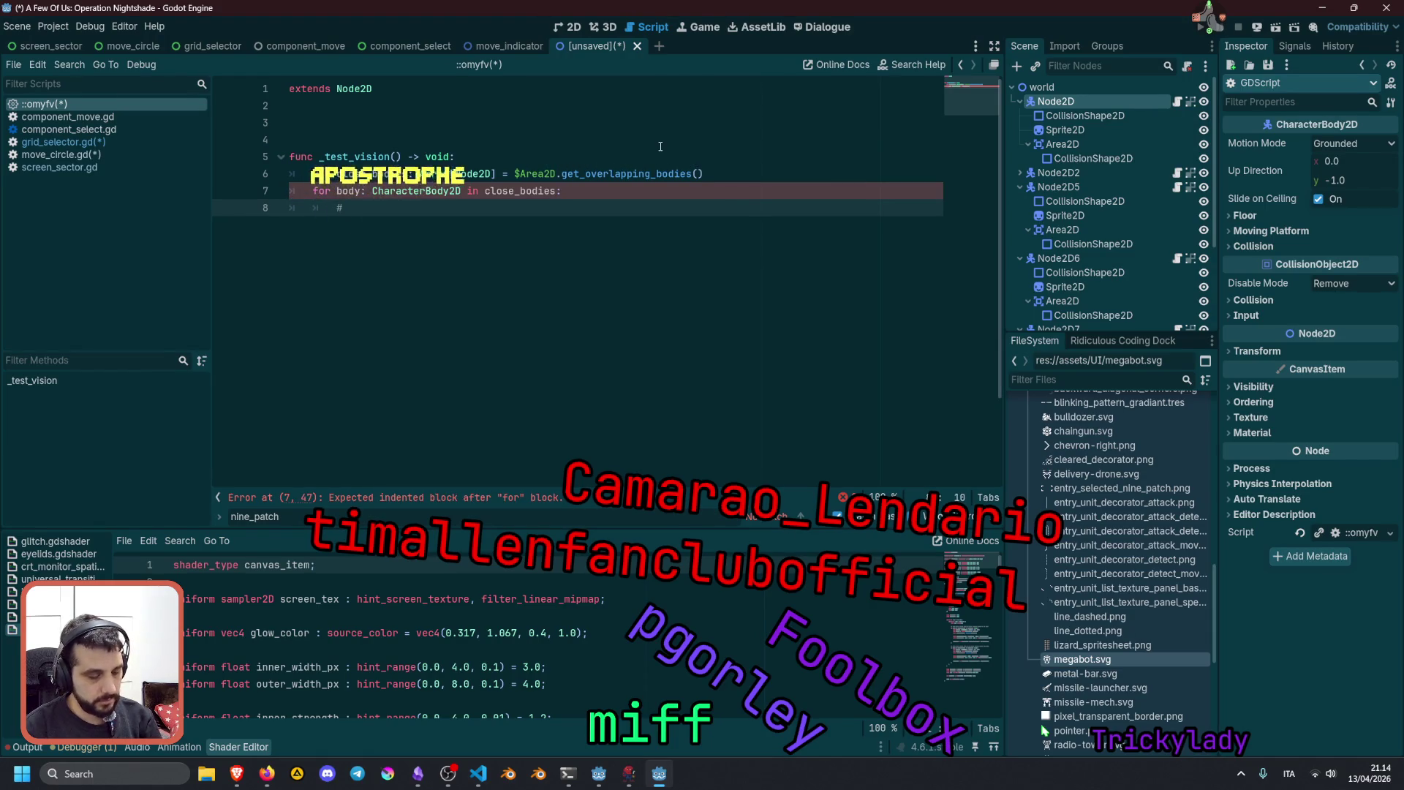
{"action": "type", "text": "test vision"}
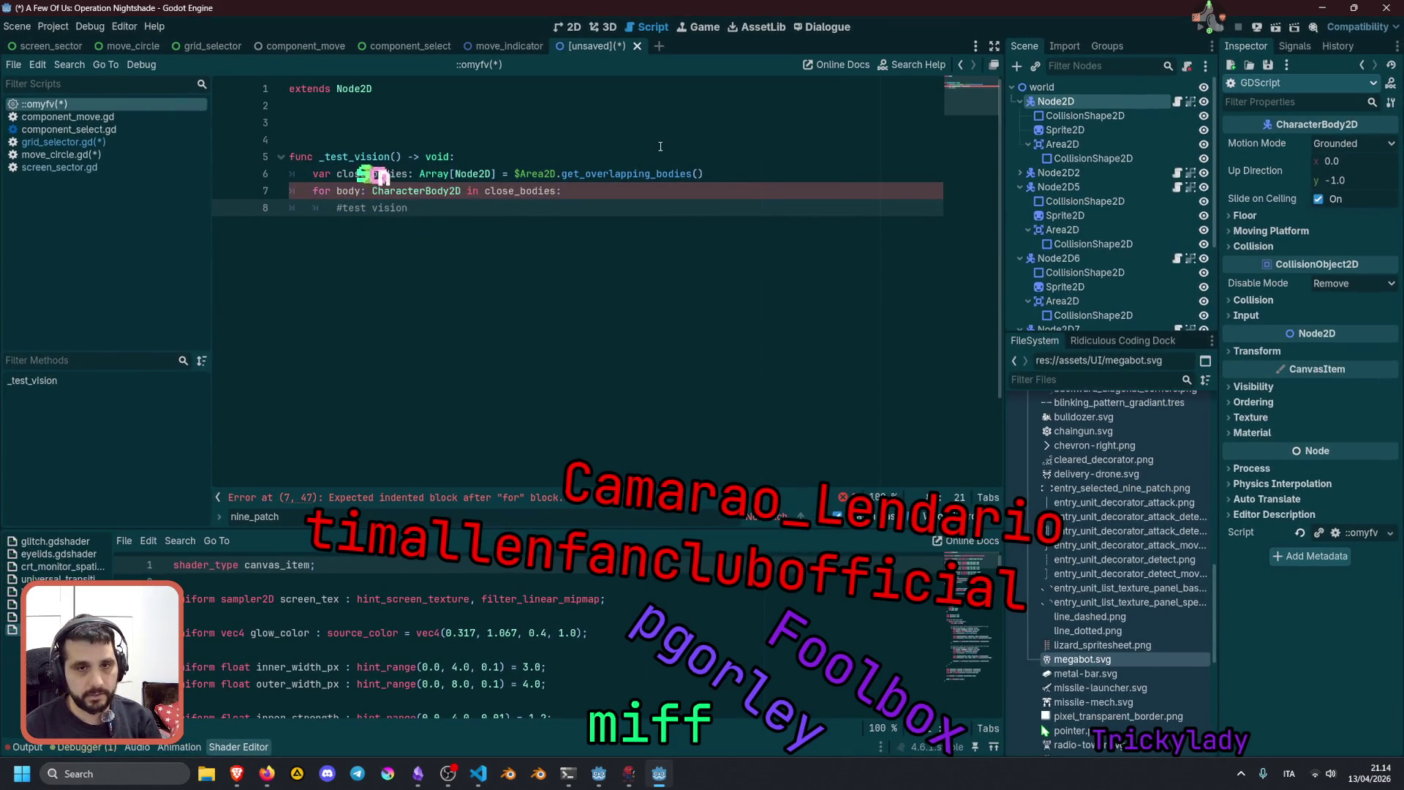
{"action": "key", "text": "Return"}
{"action": "type", "text": "pass"}
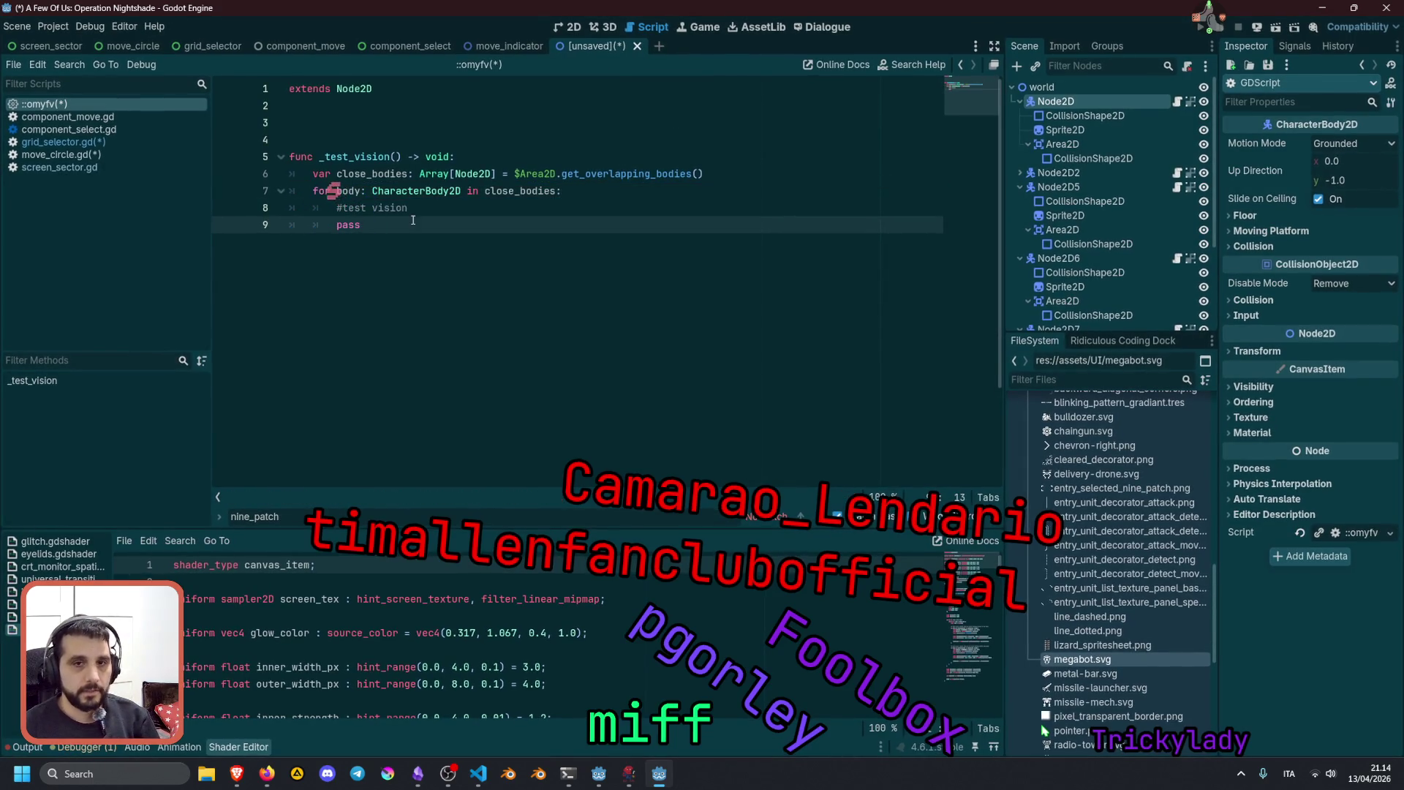
{"action": "double_click", "coordinate": [340, 190]}
{"action": "left_click", "coordinate": [397, 213]}
{"action": "key", "text": "Up"}
{"action": "key", "text": "Up"}
{"action": "left_click", "coordinate": [661, 173]}
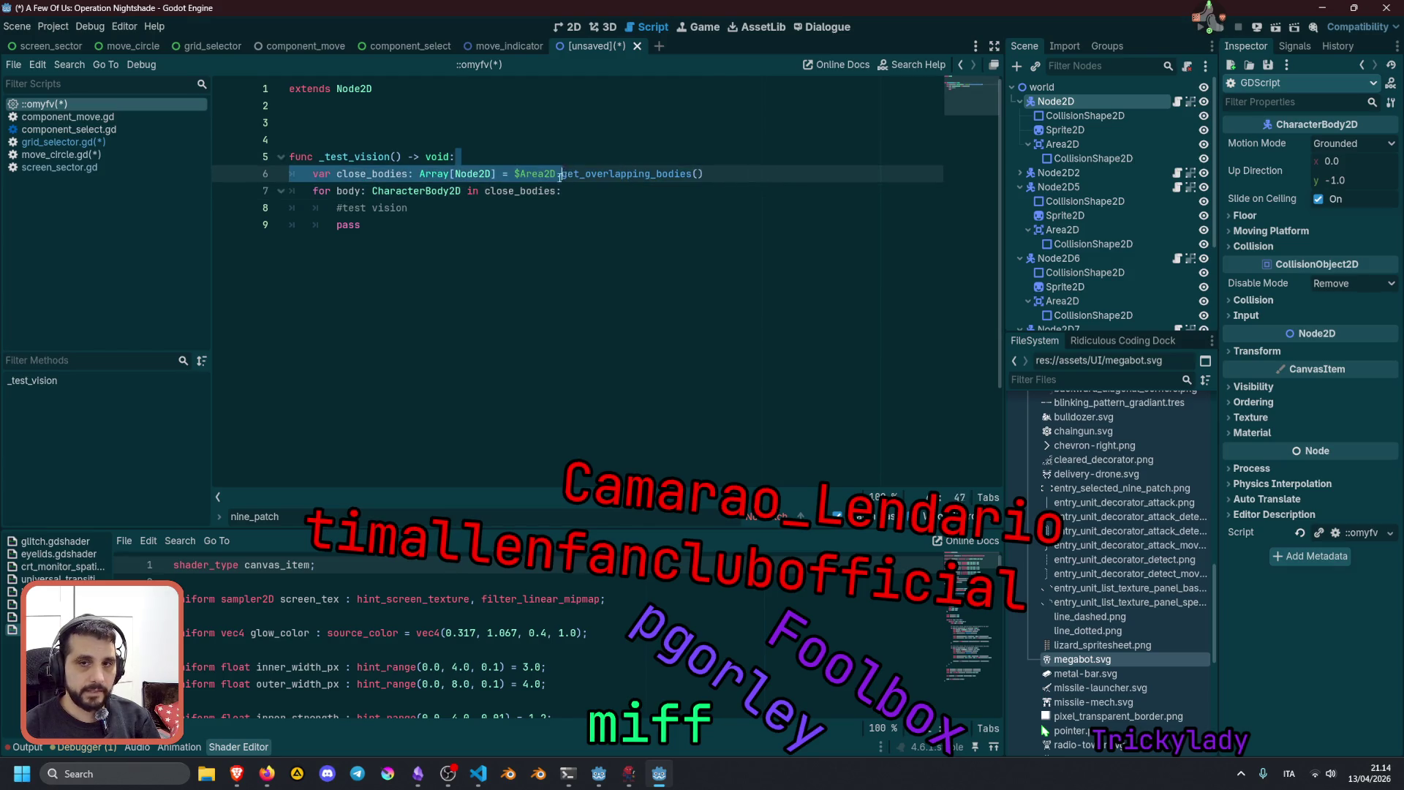
{"action": "key", "text": "ctrl+End"}
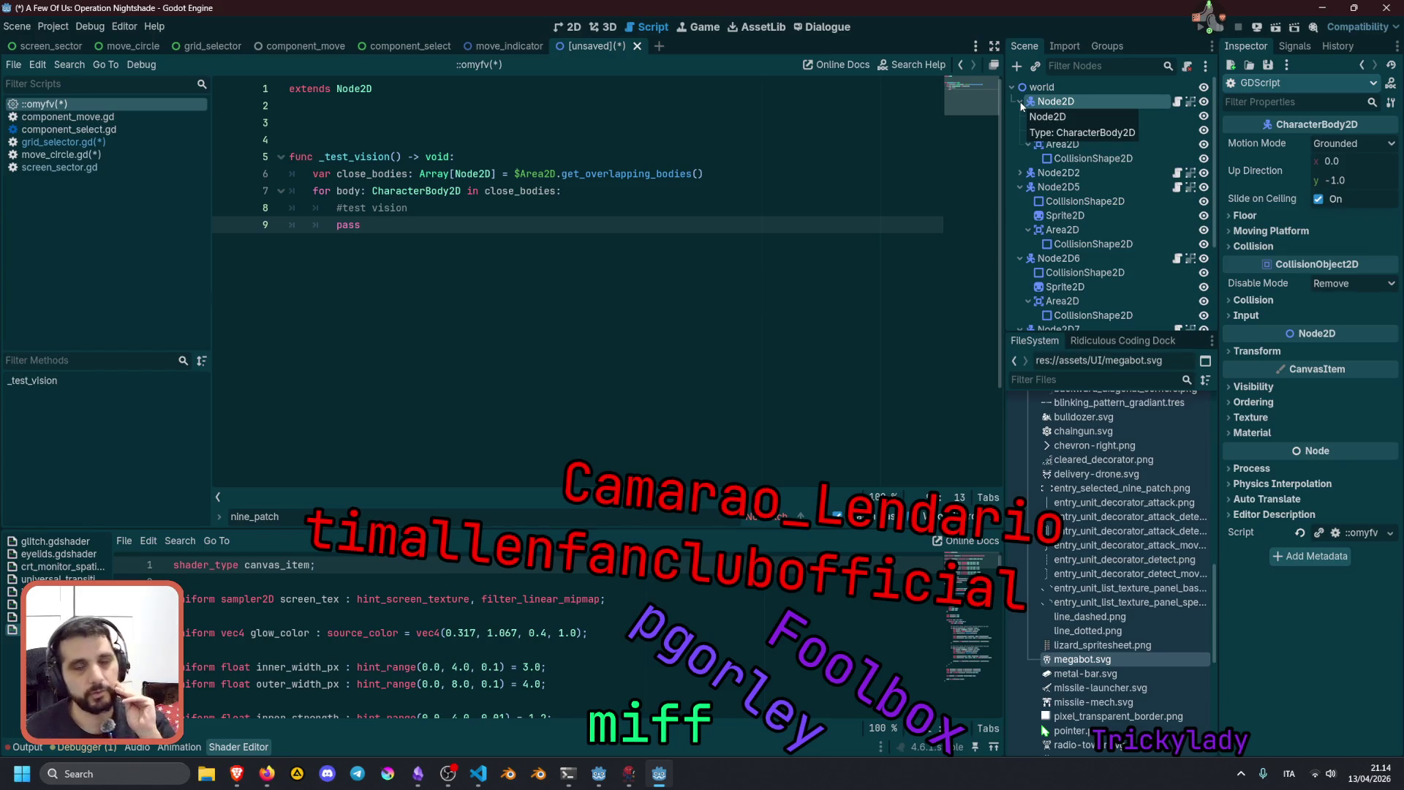
Rename the first bot's Area2D node to 'awareness'.
{"action": "left_click", "coordinate": [1075, 143]}
{"action": "left_click", "coordinate": [1080, 143]}
{"action": "type", "text": "aw"}
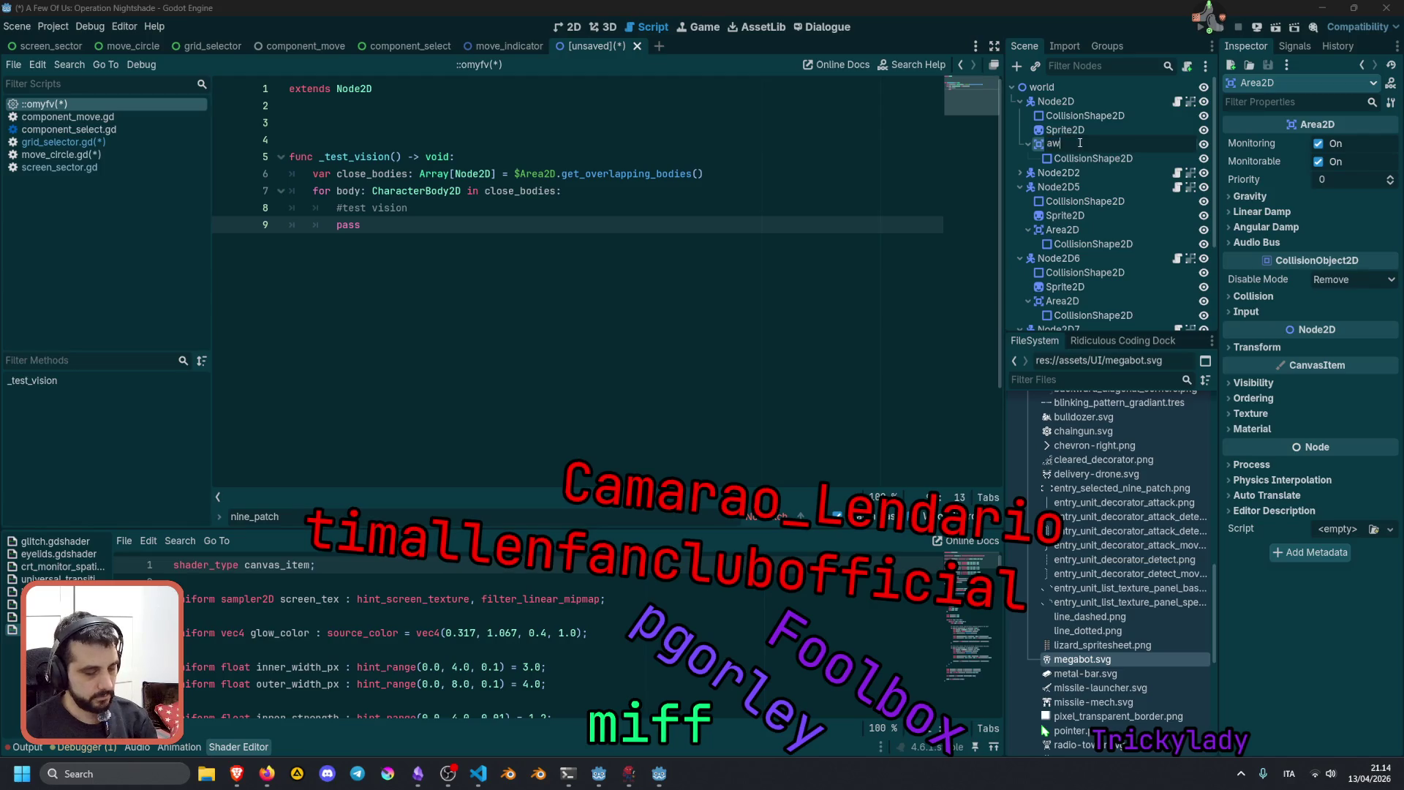
{"action": "type", "text": "areness"}
{"action": "key", "text": "Return"}
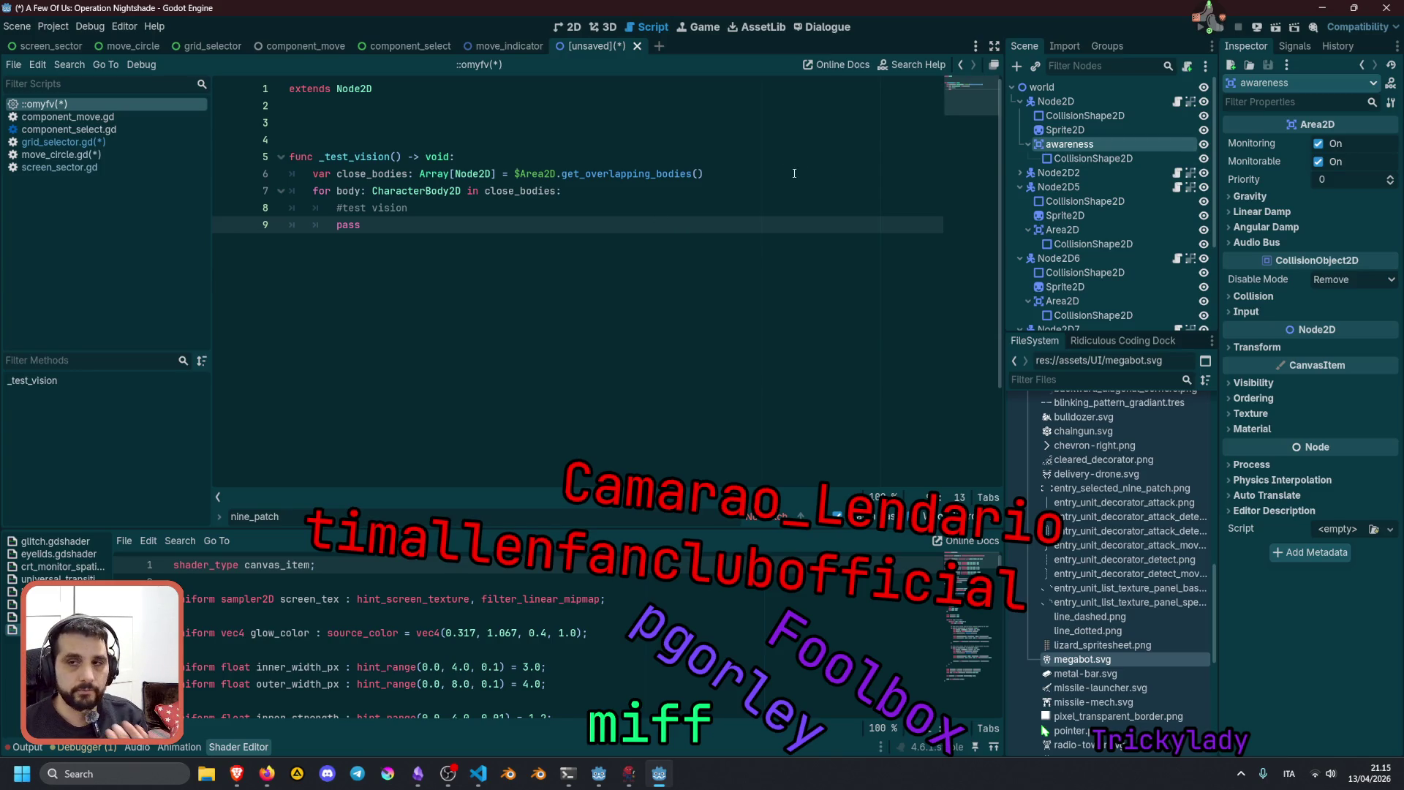
Select the awareness collision shape, then return to the get_overlapping_bodies call in the script.
{"action": "left_click", "coordinate": [1093, 158]}
{"action": "left_click", "coordinate": [395, 191]}
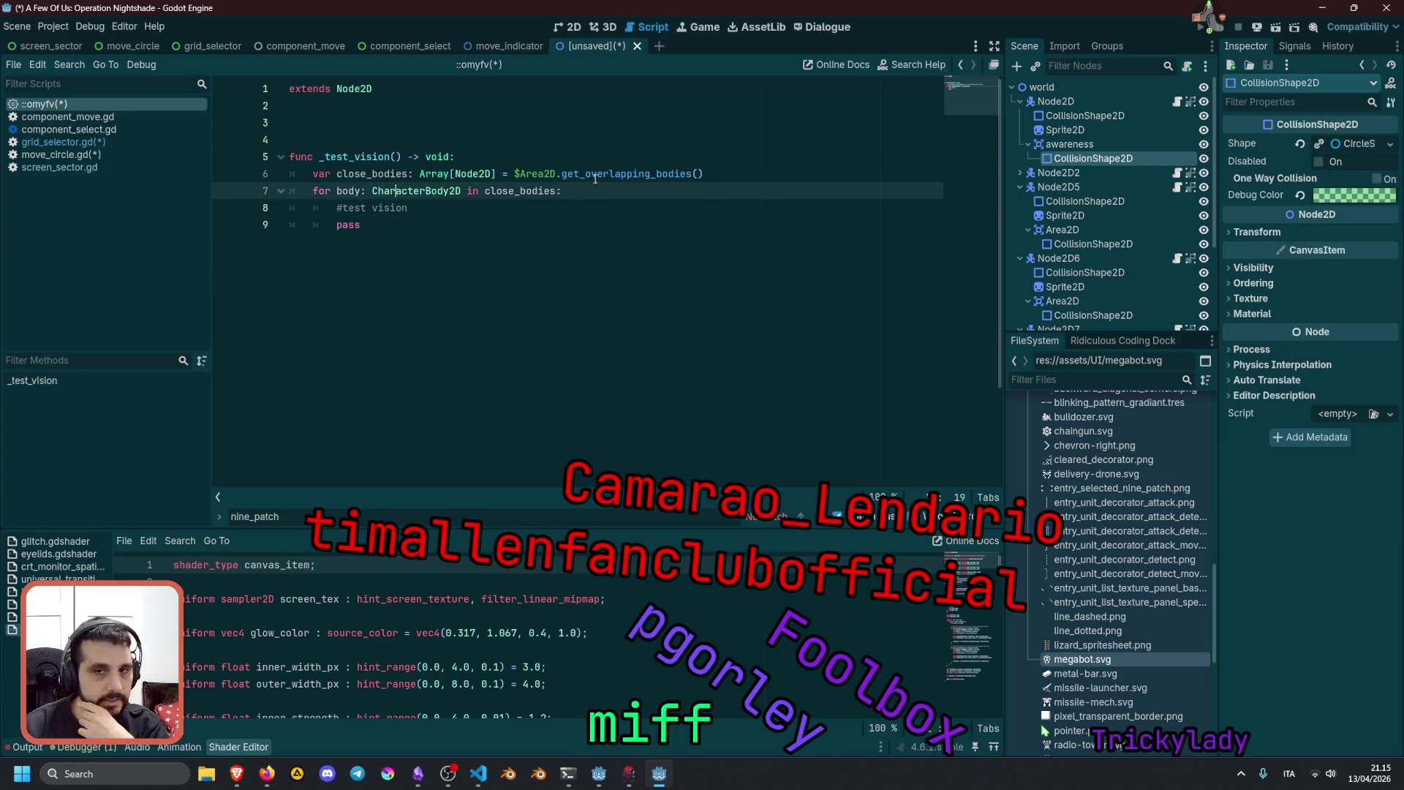
{"action": "double_click", "coordinate": [665, 176]}
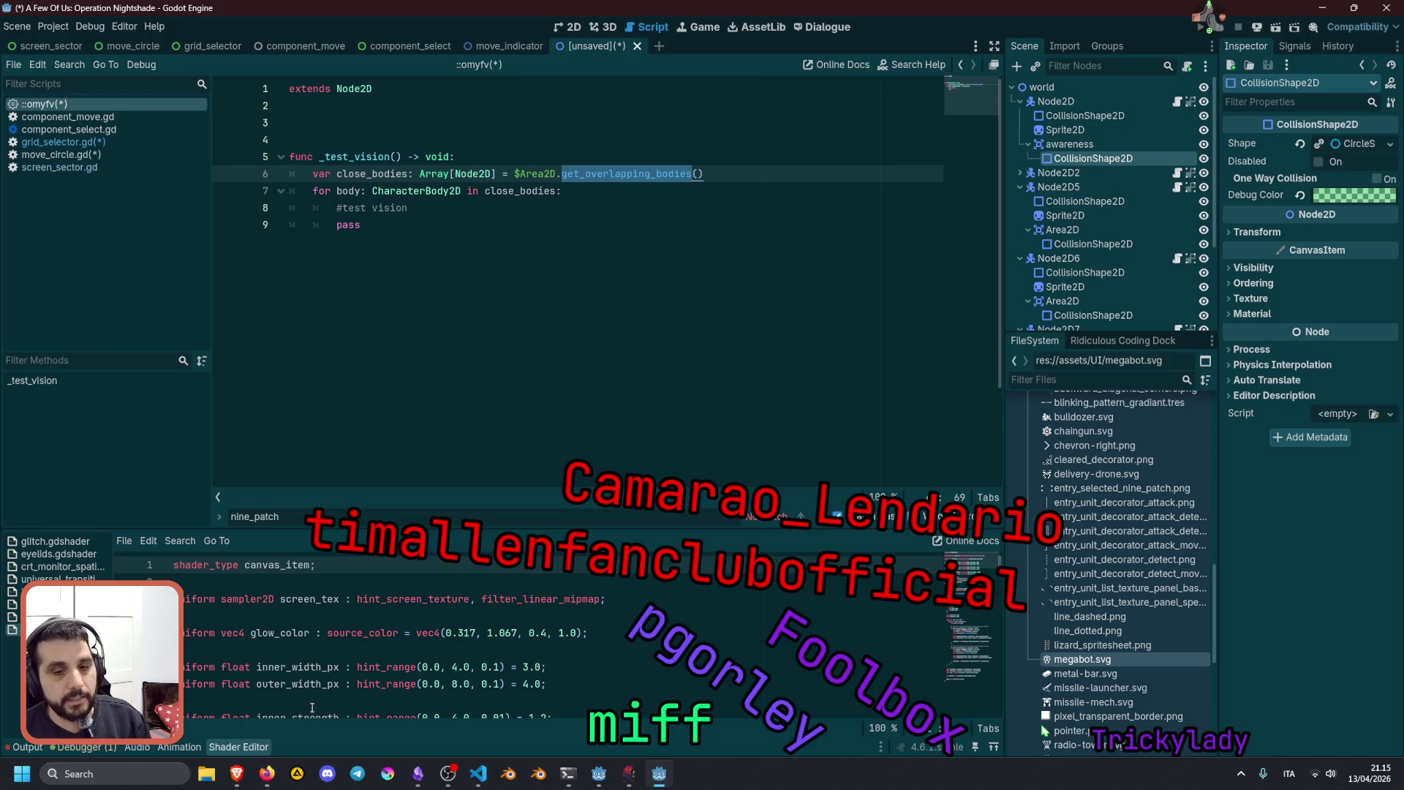
In a new Brave tab, search 'quadtree godot' and open the Procedural Quadtree LOD Planets video.
{"action": "left_click", "coordinate": [218, 674]}
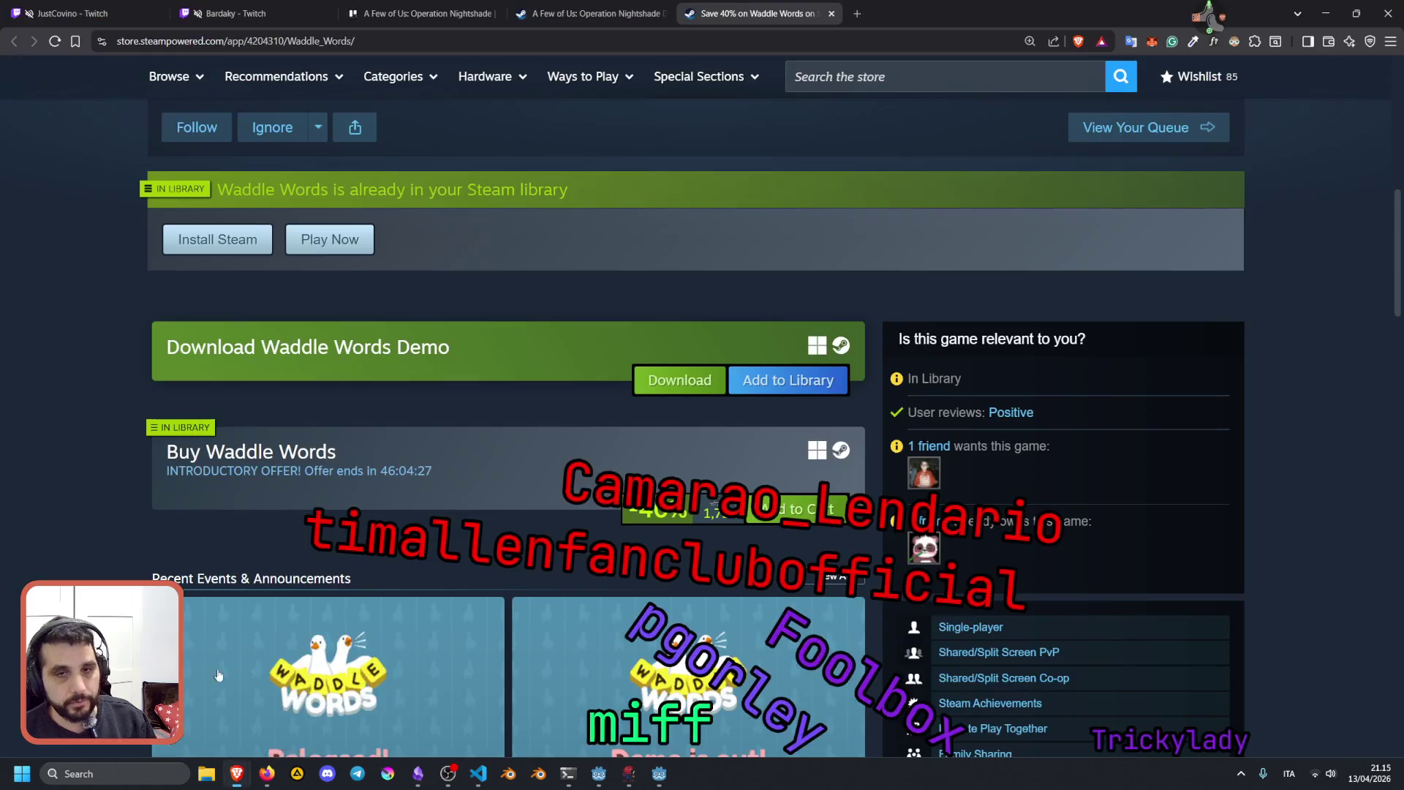
{"action": "left_click", "coordinate": [856, 14]}
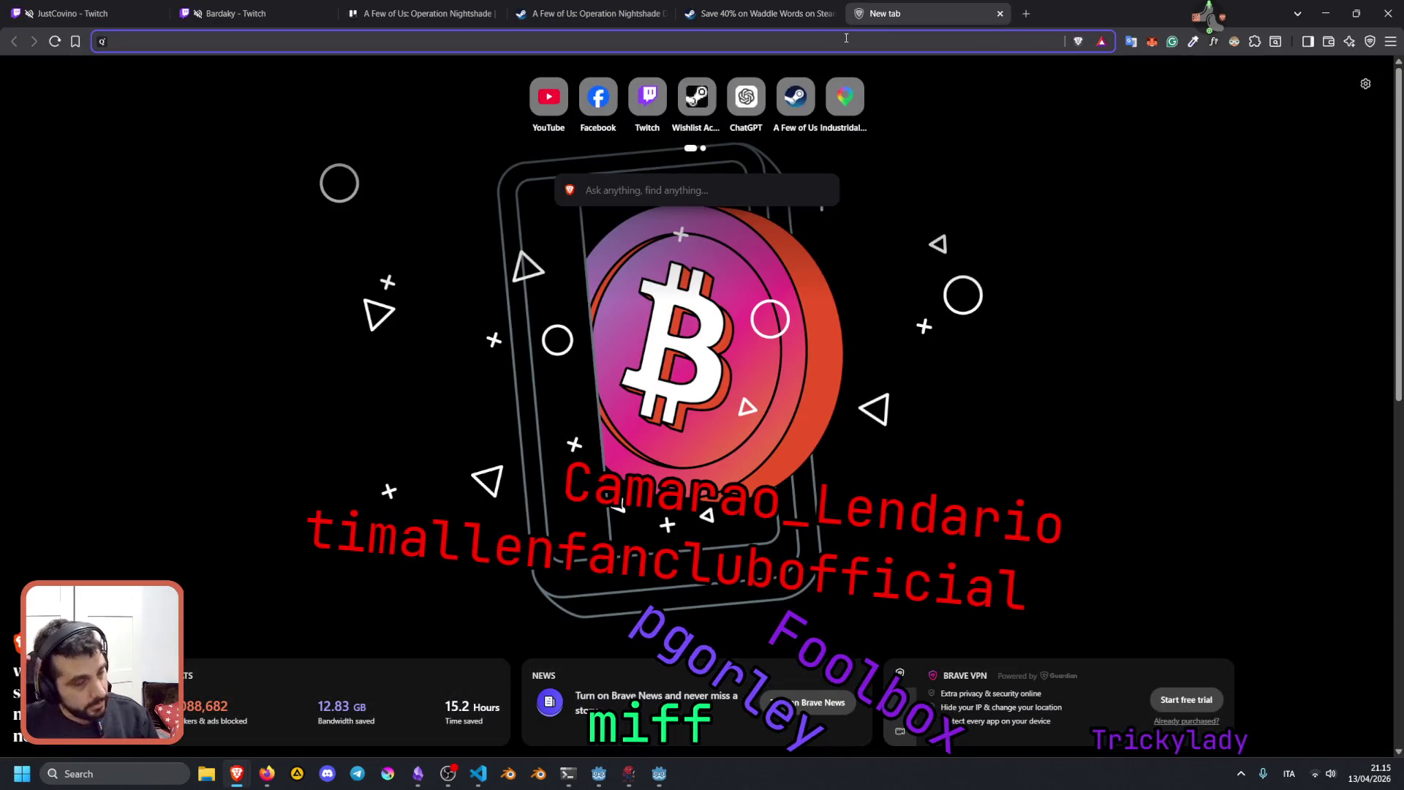
{"action": "type", "text": "quad"}
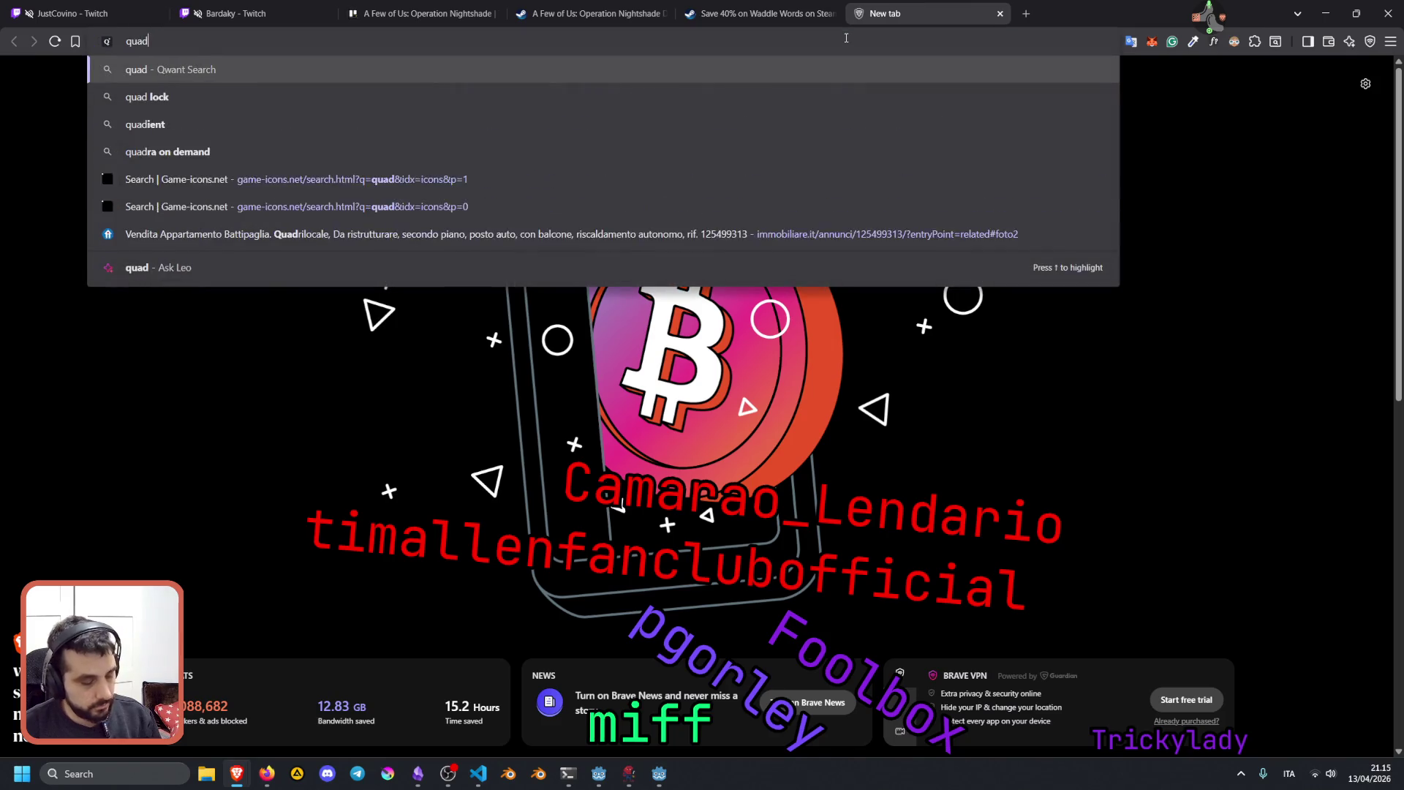
{"action": "type", "text": "tree godot"}
{"action": "key", "text": "Return"}
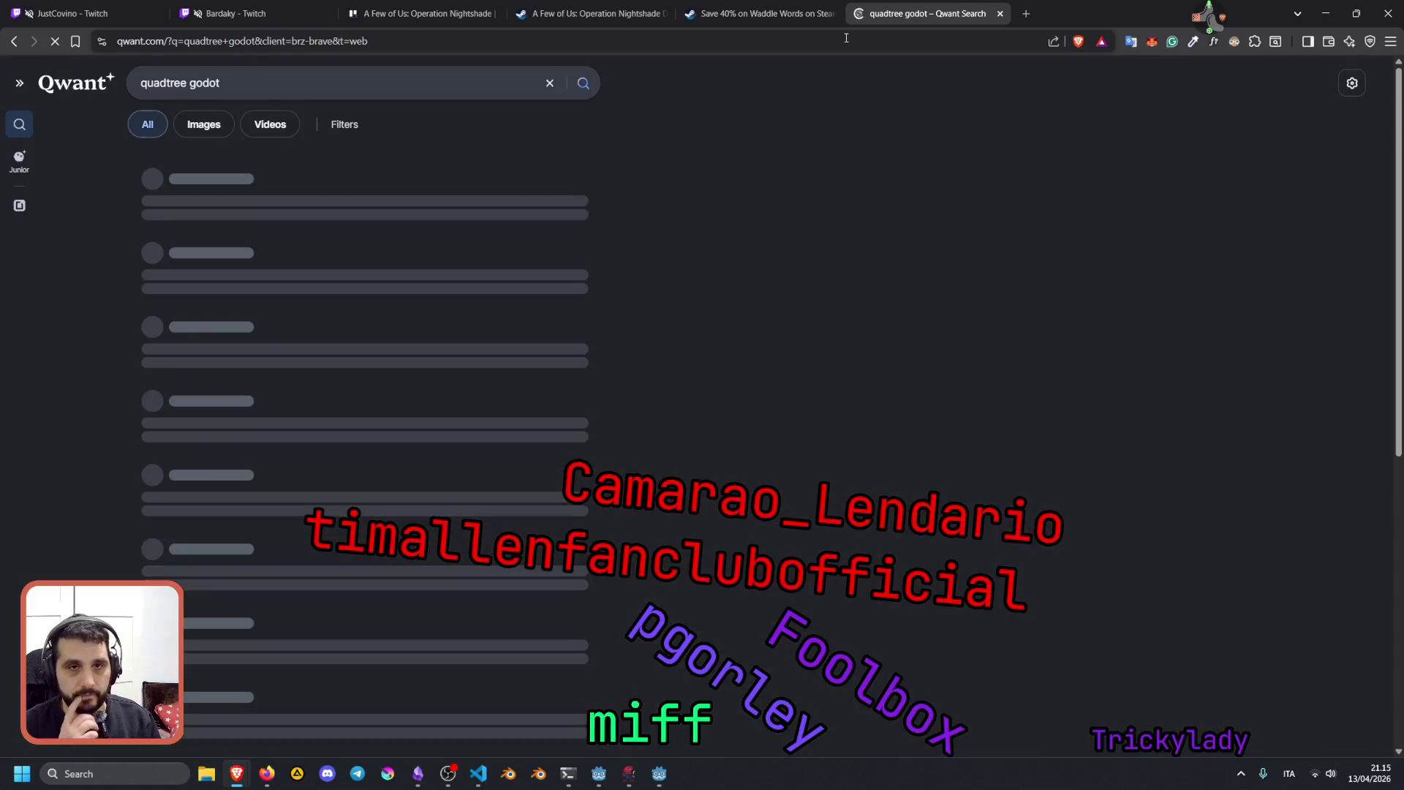
{"action": "left_click", "coordinate": [348, 302]}
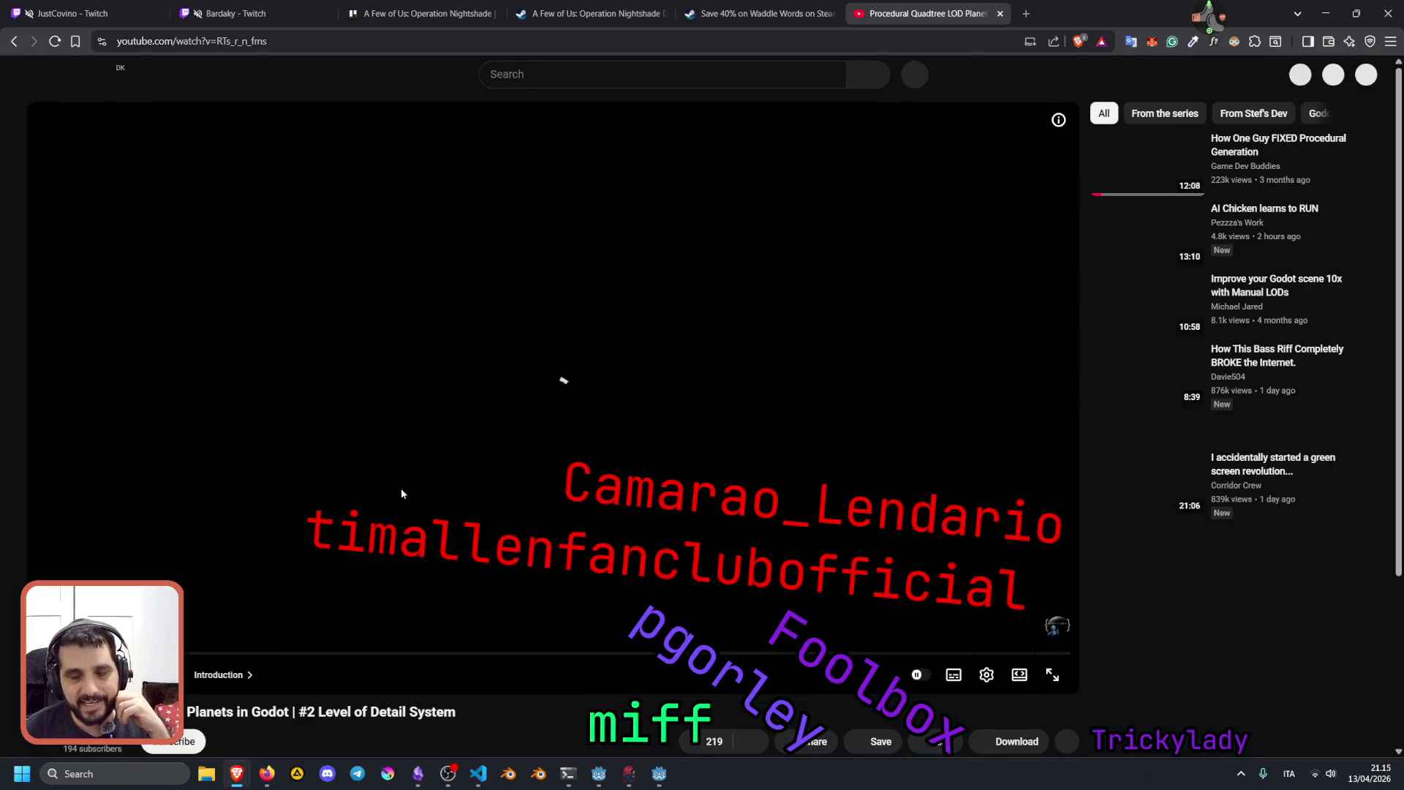
Scrub the planets video to its final 'TODO's & fixes' chapter.
{"action": "mouse_move", "coordinate": [189, 652]}
{"action": "left_mouse_down"}
{"action": "mouse_move", "coordinate": [423, 647]}
{"action": "mouse_move", "coordinate": [538, 387]}
{"action": "left_mouse_up"}
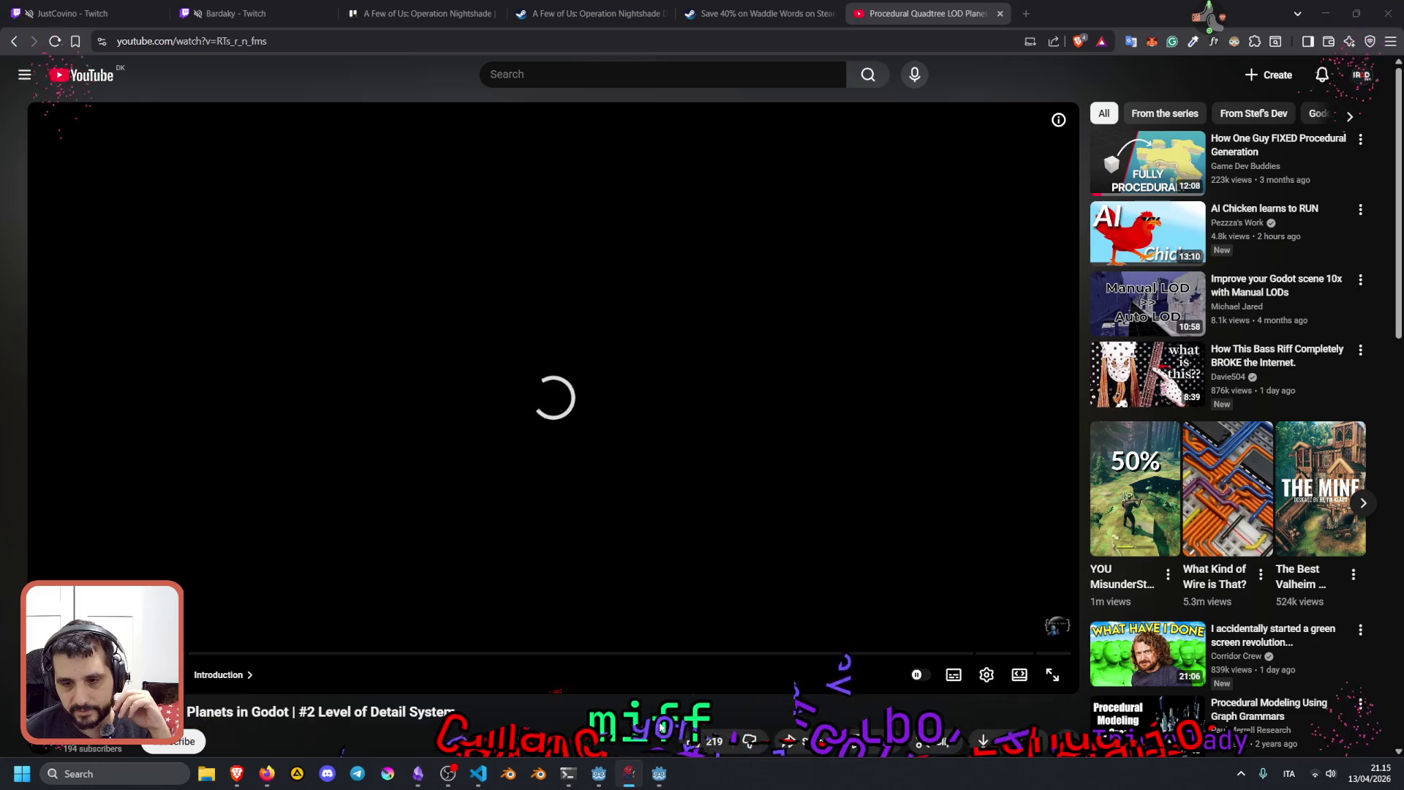
{"action": "left_click_drag", "start_coordinate": [201, 653], "coordinate": [760, 652]}
{"action": "mouse_move", "coordinate": [887, 647]}
{"action": "left_mouse_down"}
{"action": "mouse_move", "coordinate": [988, 653]}
{"action": "mouse_move", "coordinate": [796, 652]}
{"action": "mouse_move", "coordinate": [990, 655]}
{"action": "left_mouse_up"}
{"action": "left_click", "coordinate": [1031, 654]}
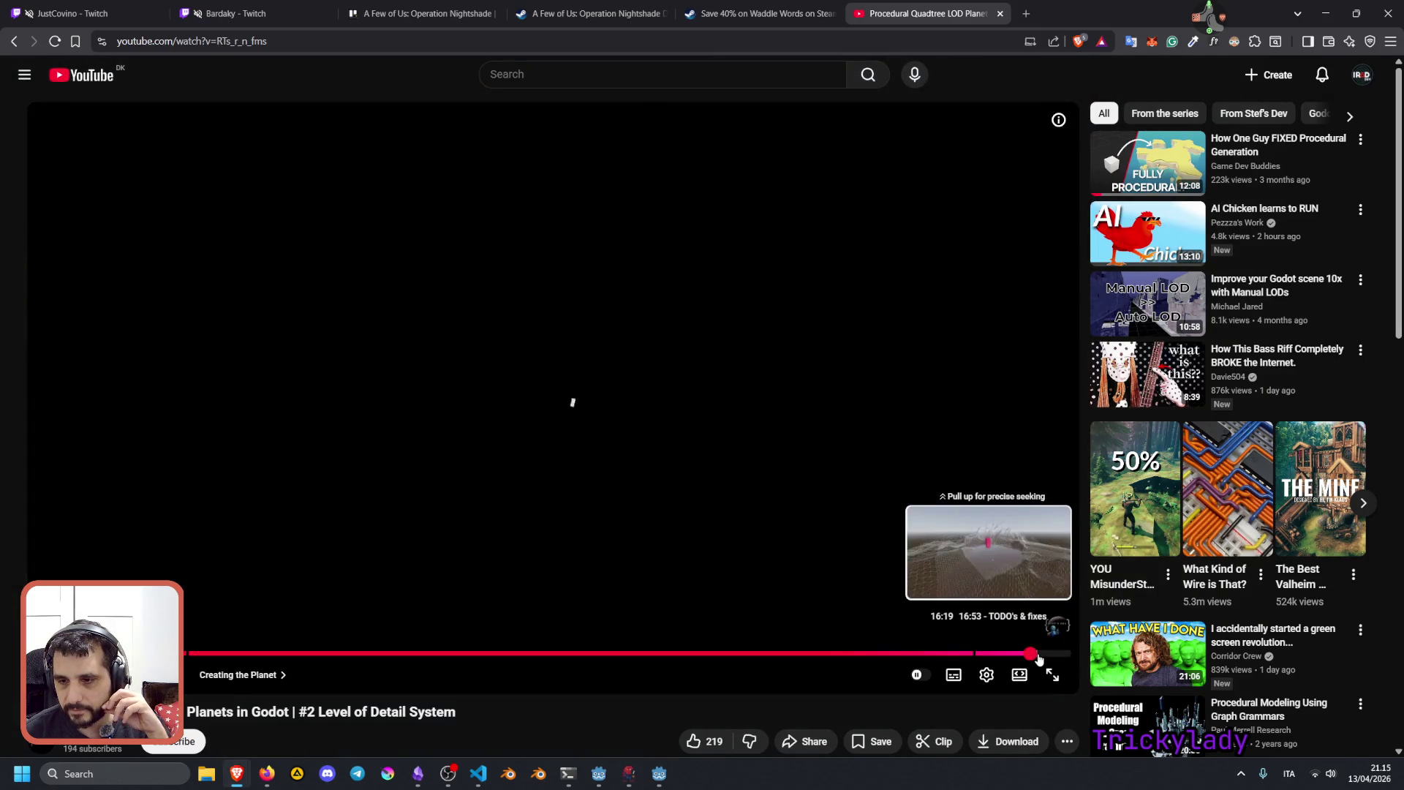
{"action": "left_click", "coordinate": [1033, 652]}
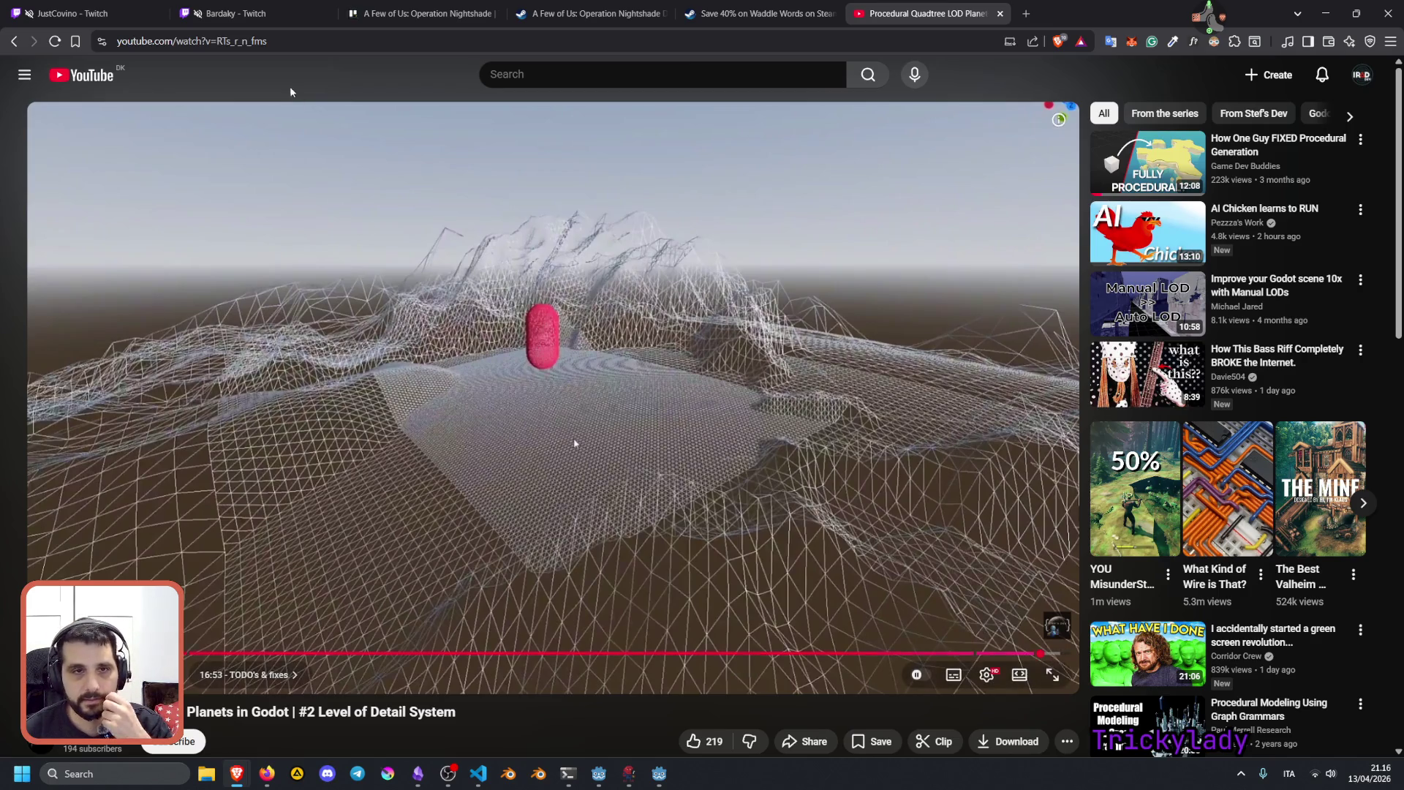
Search YouTube for 'quadtree 2d', open the 2D quad tree moving objects Short and pause it.
{"action": "left_click", "coordinate": [505, 71]}
{"action": "type", "text": "quadtree 2"}
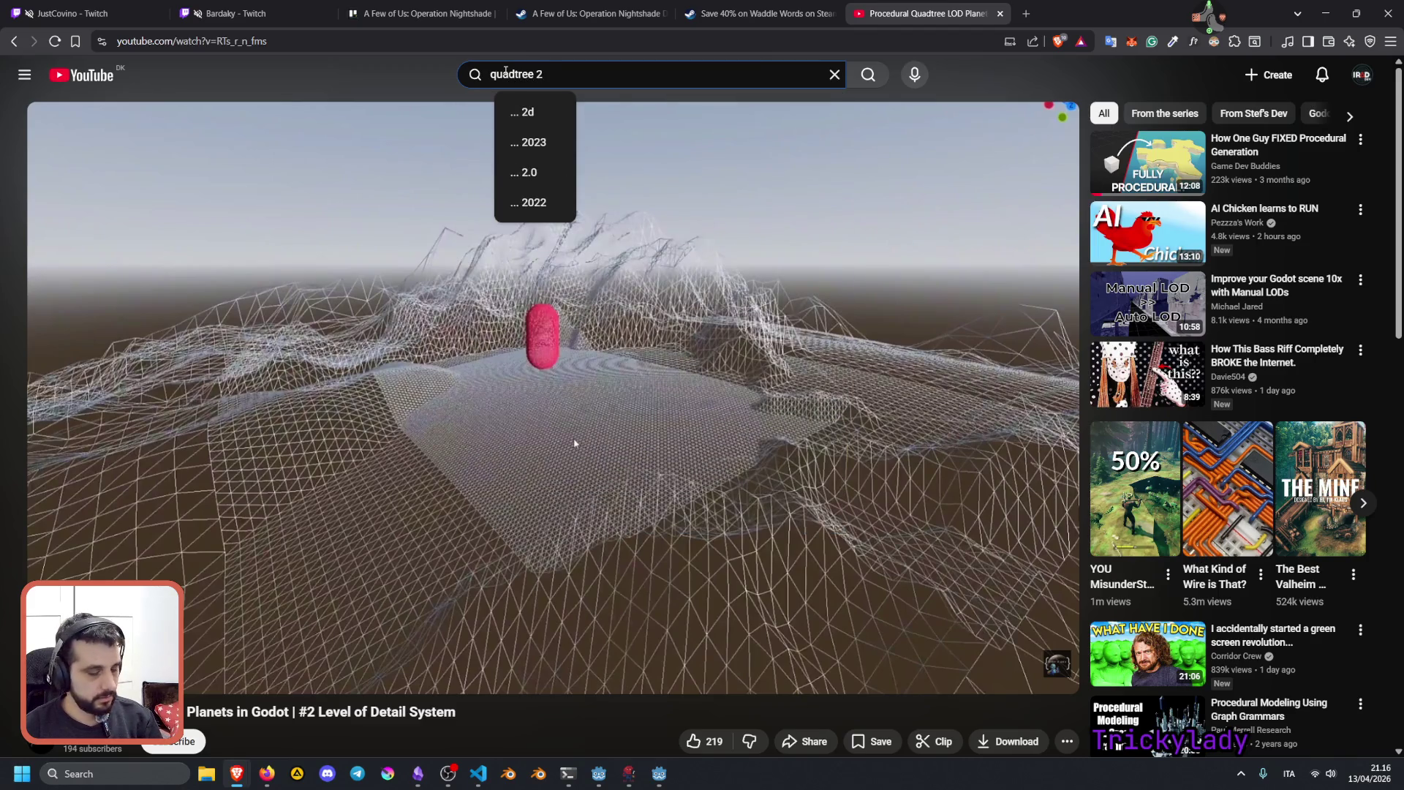
{"action": "type", "text": "d"}
{"action": "key", "text": "Return"}
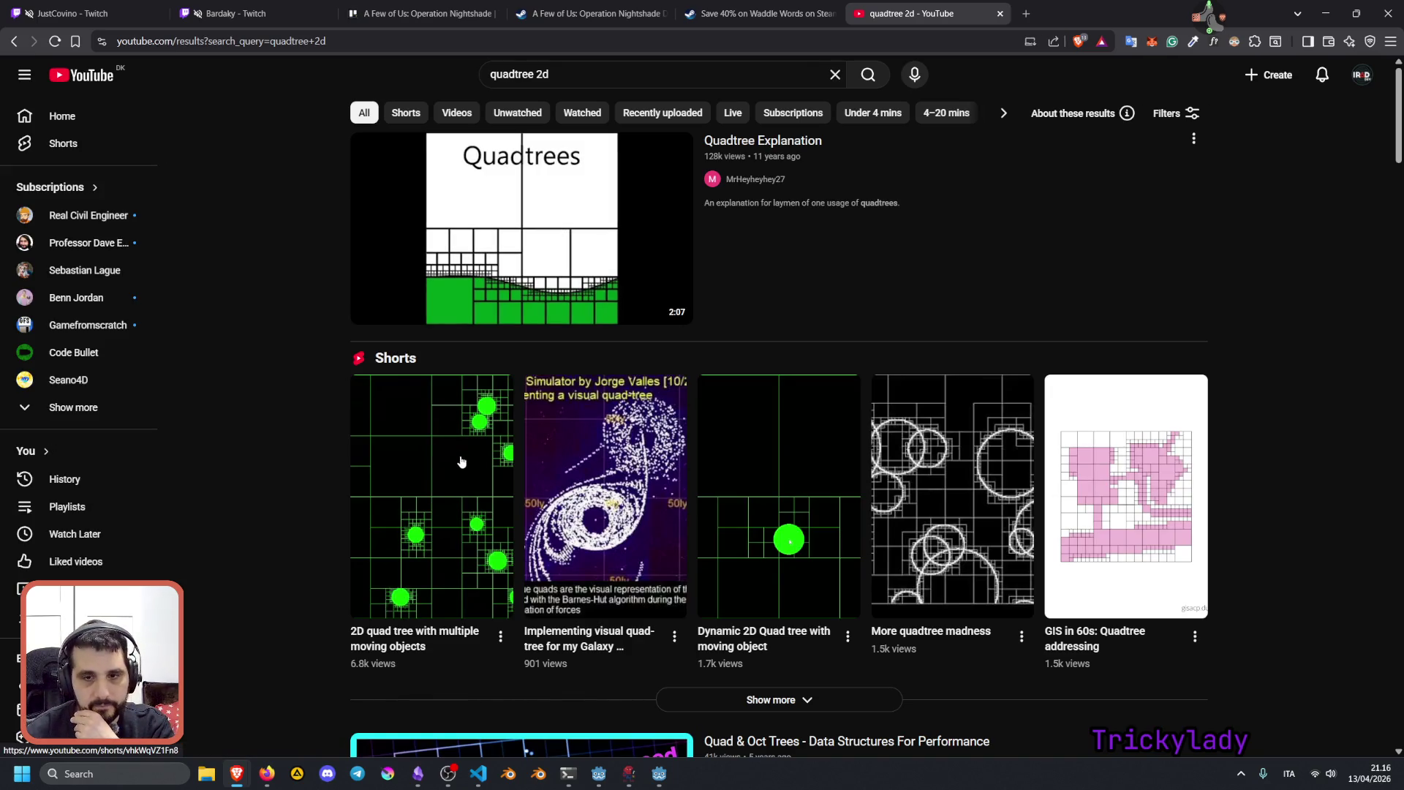
{"action": "left_click", "coordinate": [481, 479]}
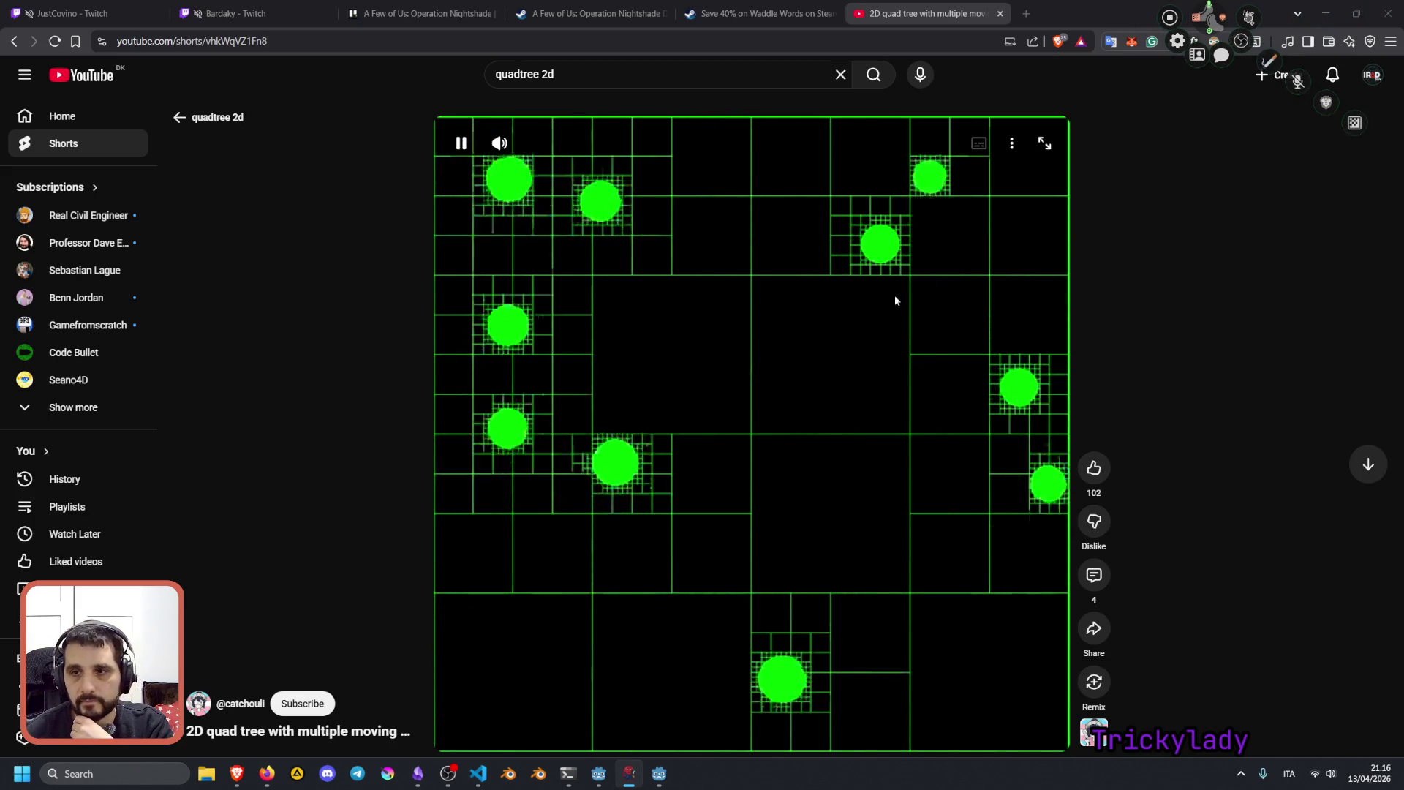
{"action": "left_click", "coordinate": [828, 449]}
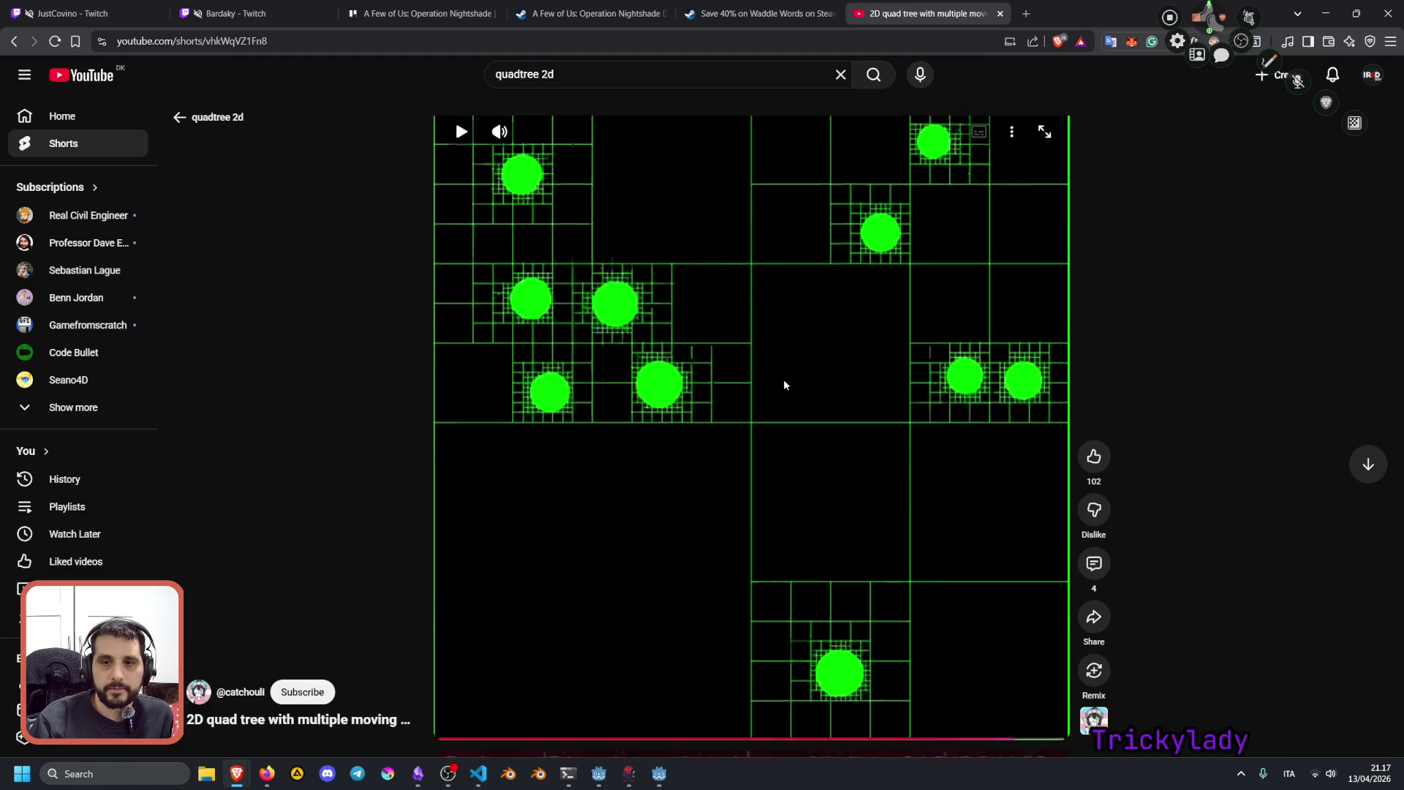
Browse to the galaxy quad-tree Short, pause it, go back, and return to Godot.
{"action": "scroll", "coordinate": [783, 381], "scroll_direction": "down", "scroll_amount": 1}
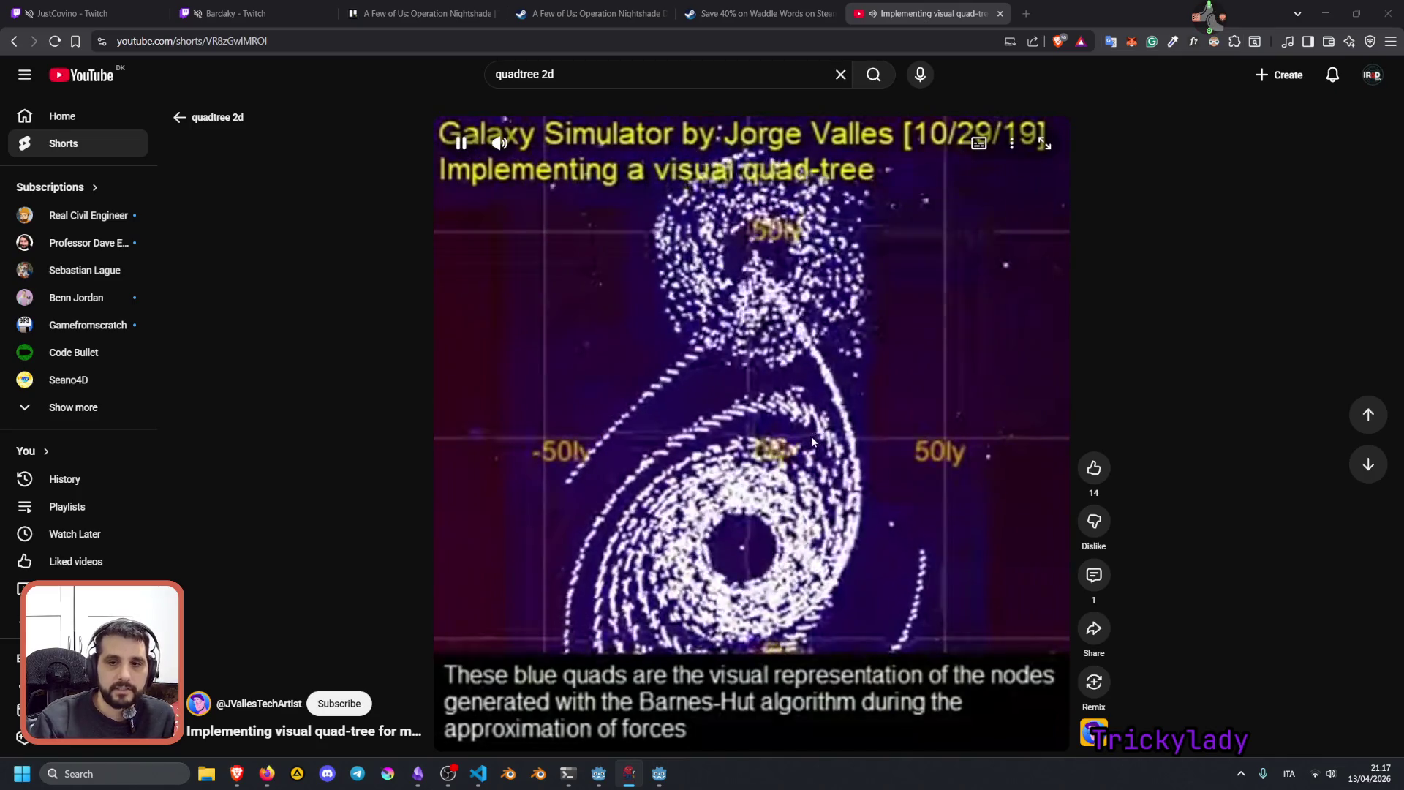
{"action": "left_click", "coordinate": [912, 278]}
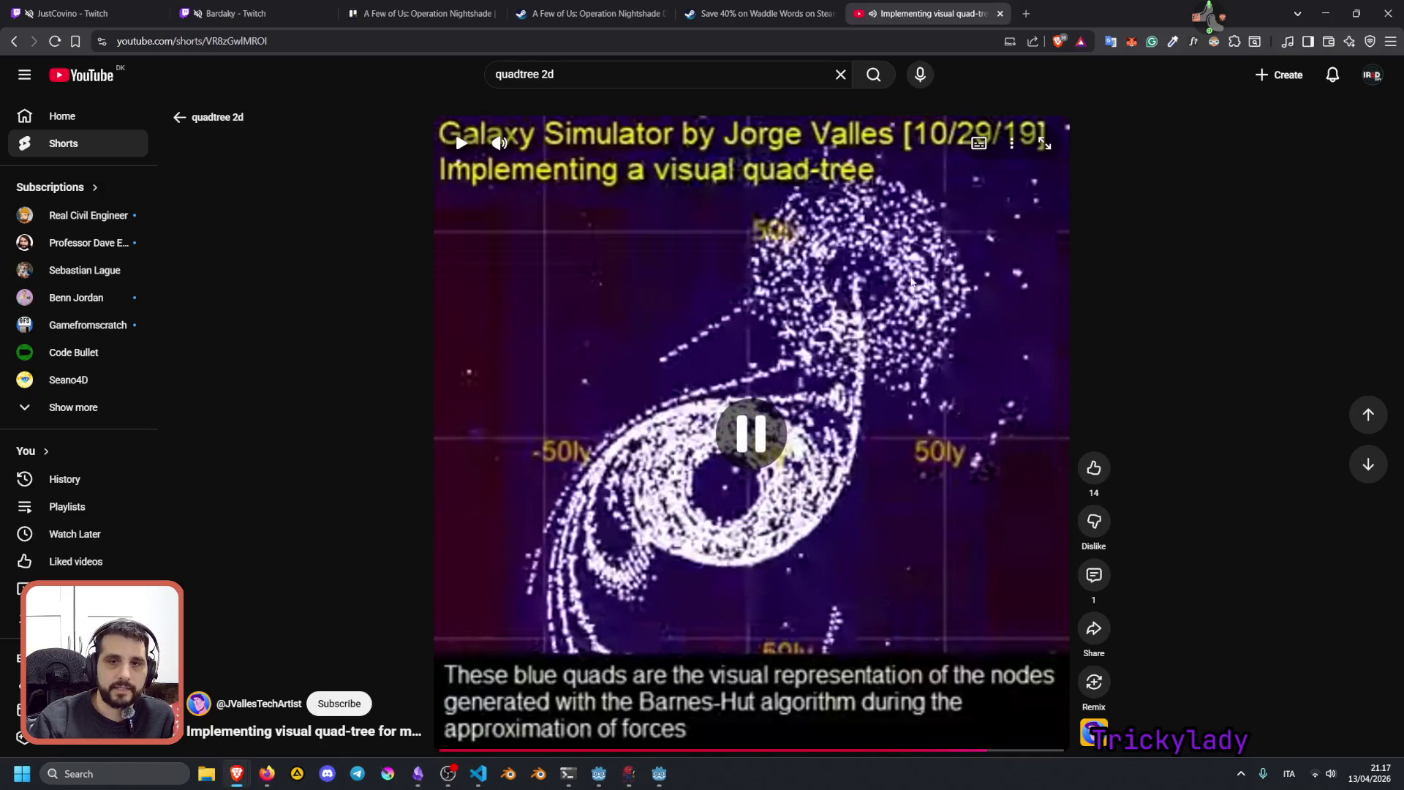
{"action": "scroll", "coordinate": [912, 278], "scroll_direction": "up", "scroll_amount": 1}
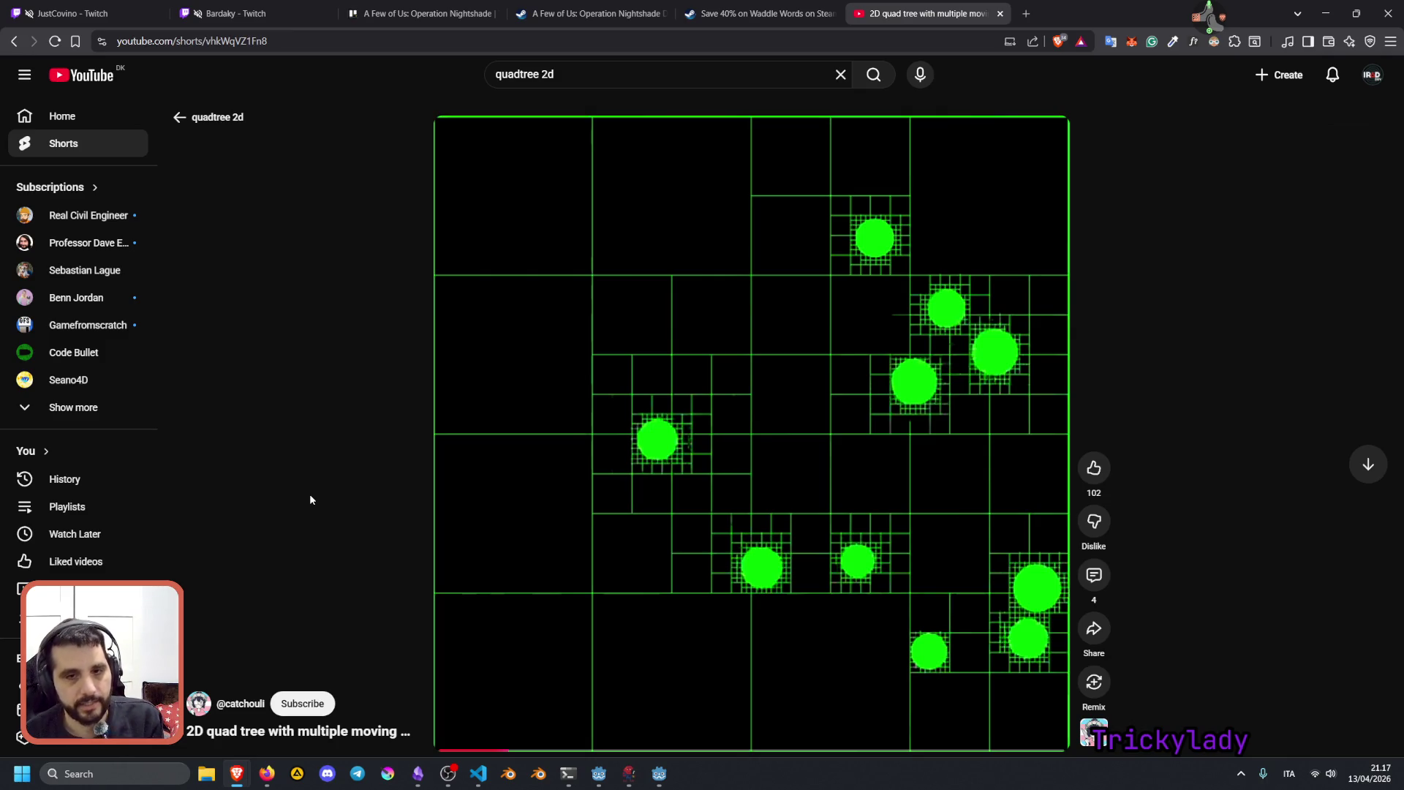
{"action": "left_click", "coordinate": [672, 779]}
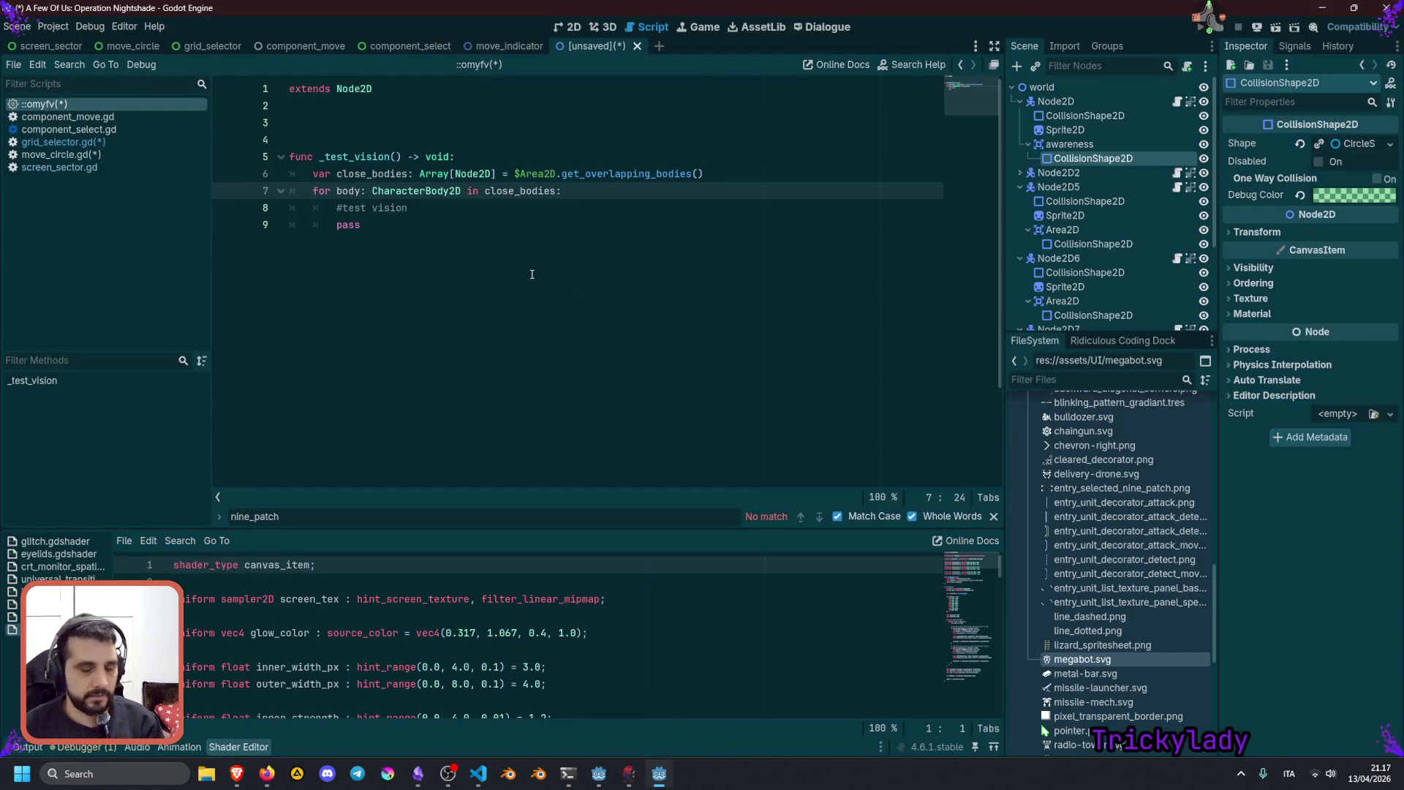
{"action": "left_click", "coordinate": [351, 88], "text": "ctrl"}
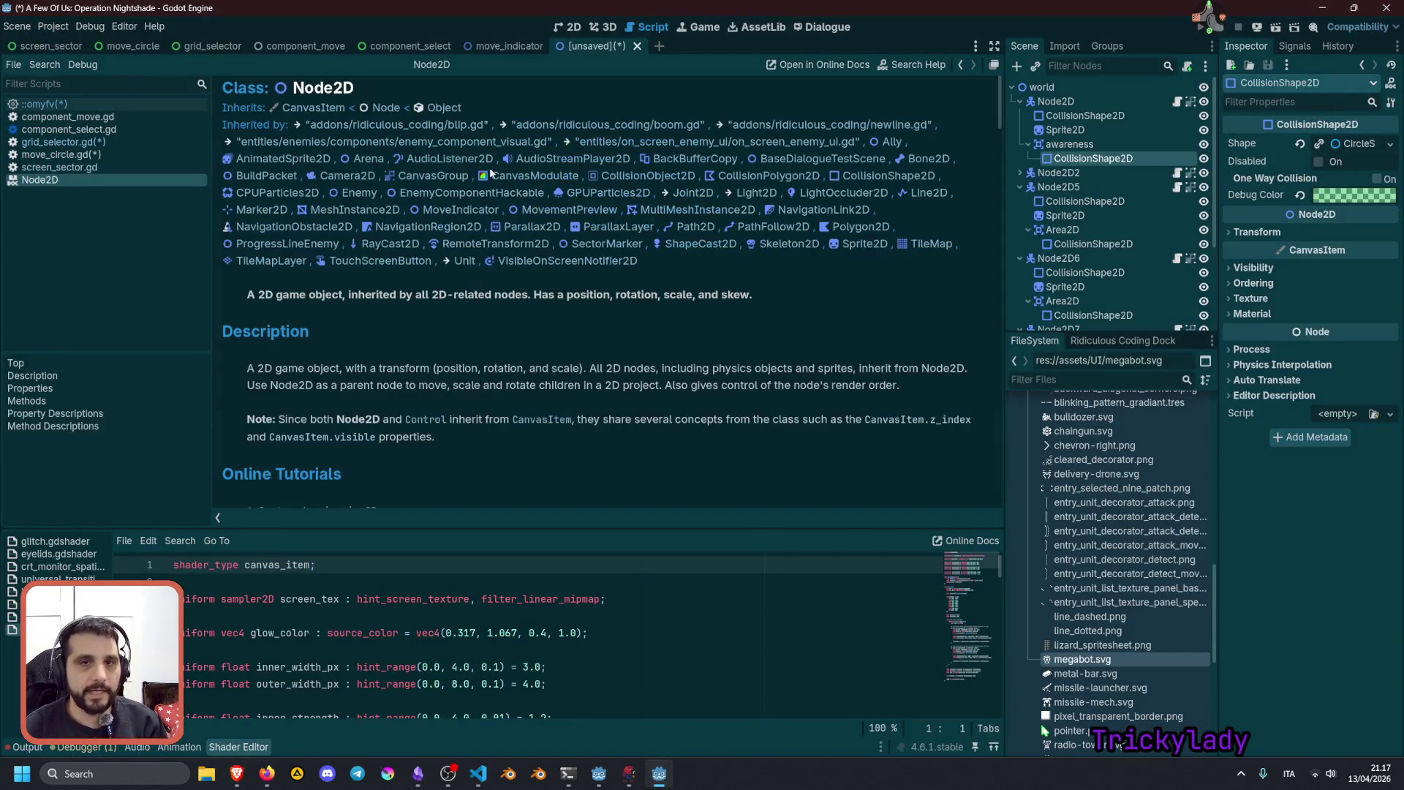
{"action": "left_click", "coordinate": [443, 108]}
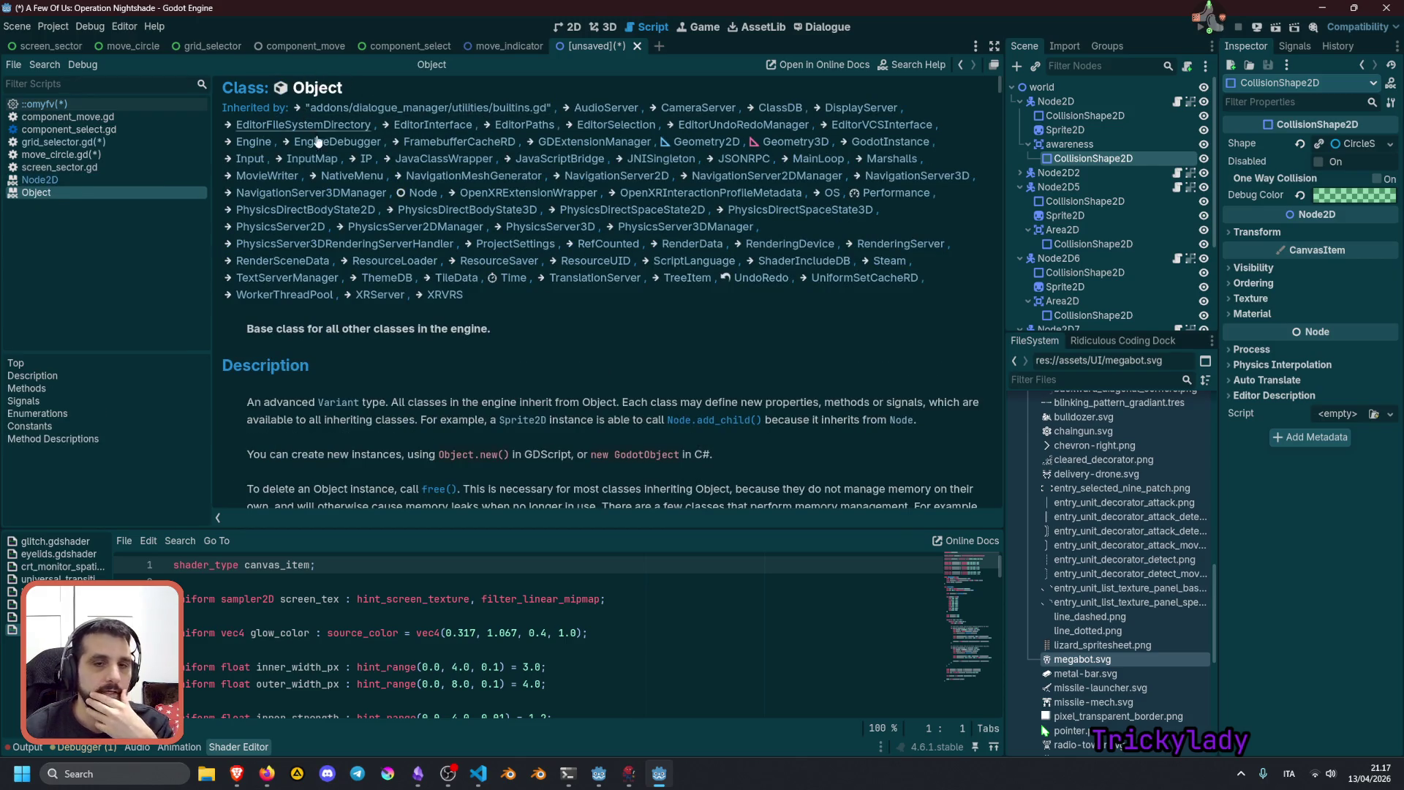
{"action": "scroll", "coordinate": [331, 346], "scroll_direction": "down", "scroll_amount": 5}
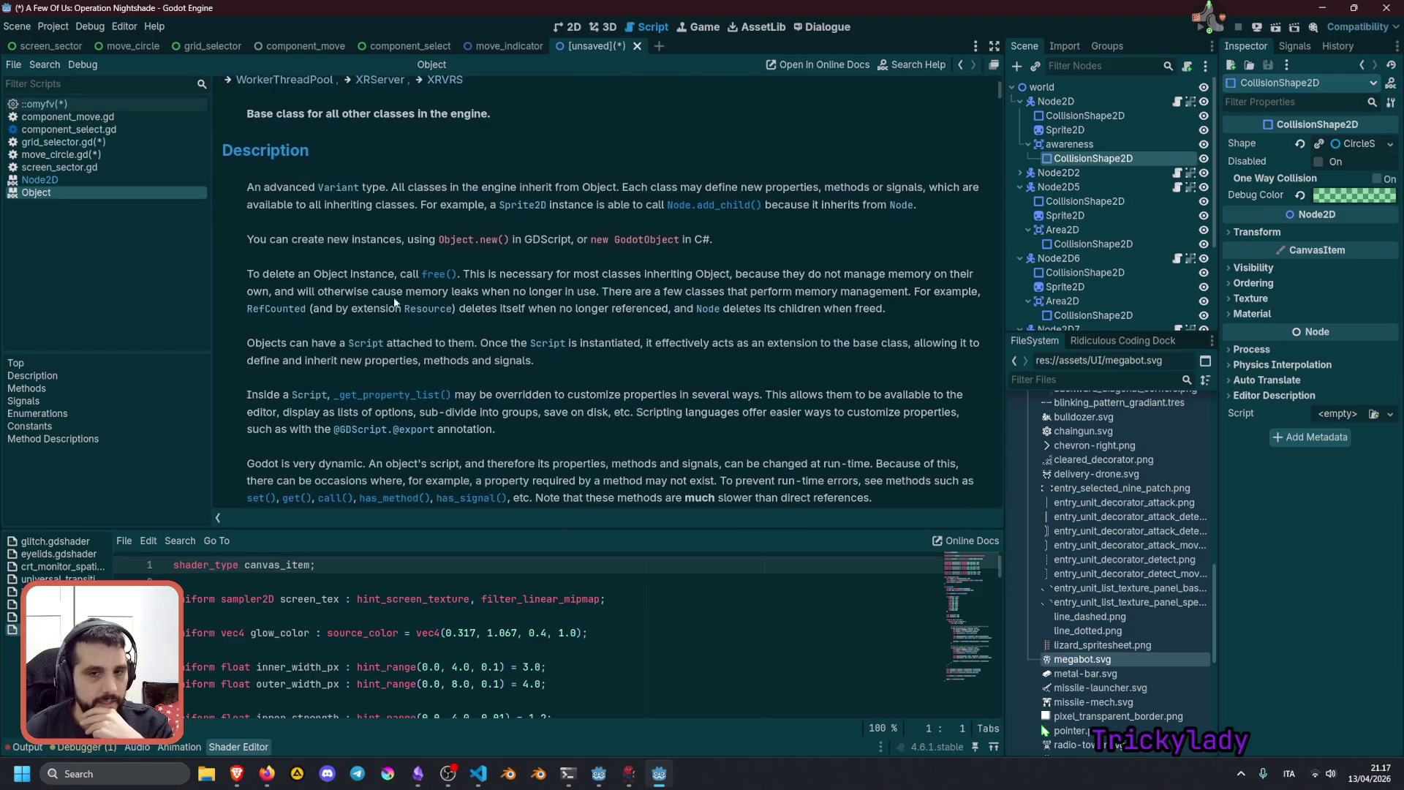
{"action": "left_click_drag", "start_coordinate": [281, 278], "coordinate": [366, 278]}
{"action": "scroll", "coordinate": [372, 267], "scroll_direction": "up", "scroll_amount": 5}
{"action": "left_click_drag", "start_coordinate": [296, 88], "coordinate": [363, 96]}
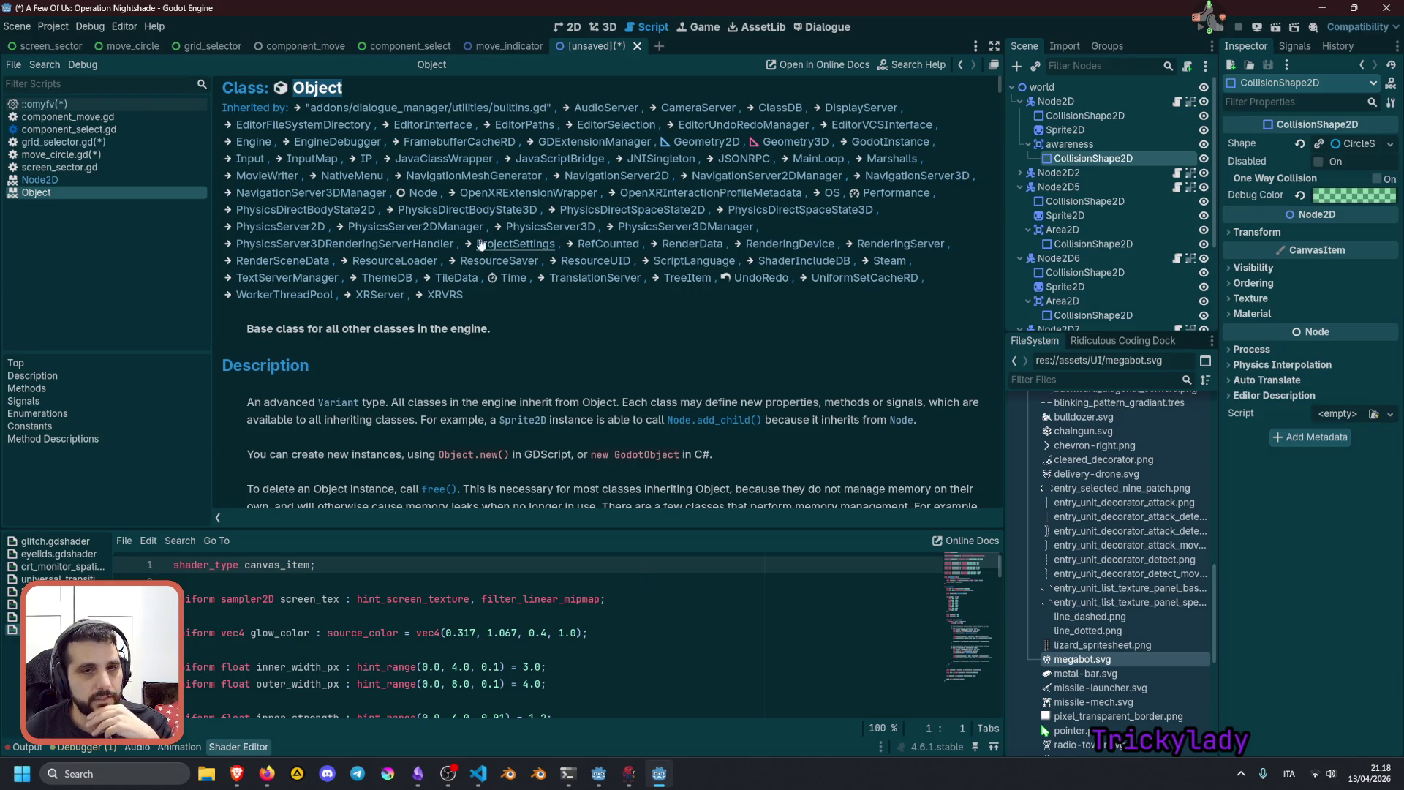
{"action": "left_click", "coordinate": [607, 244]}
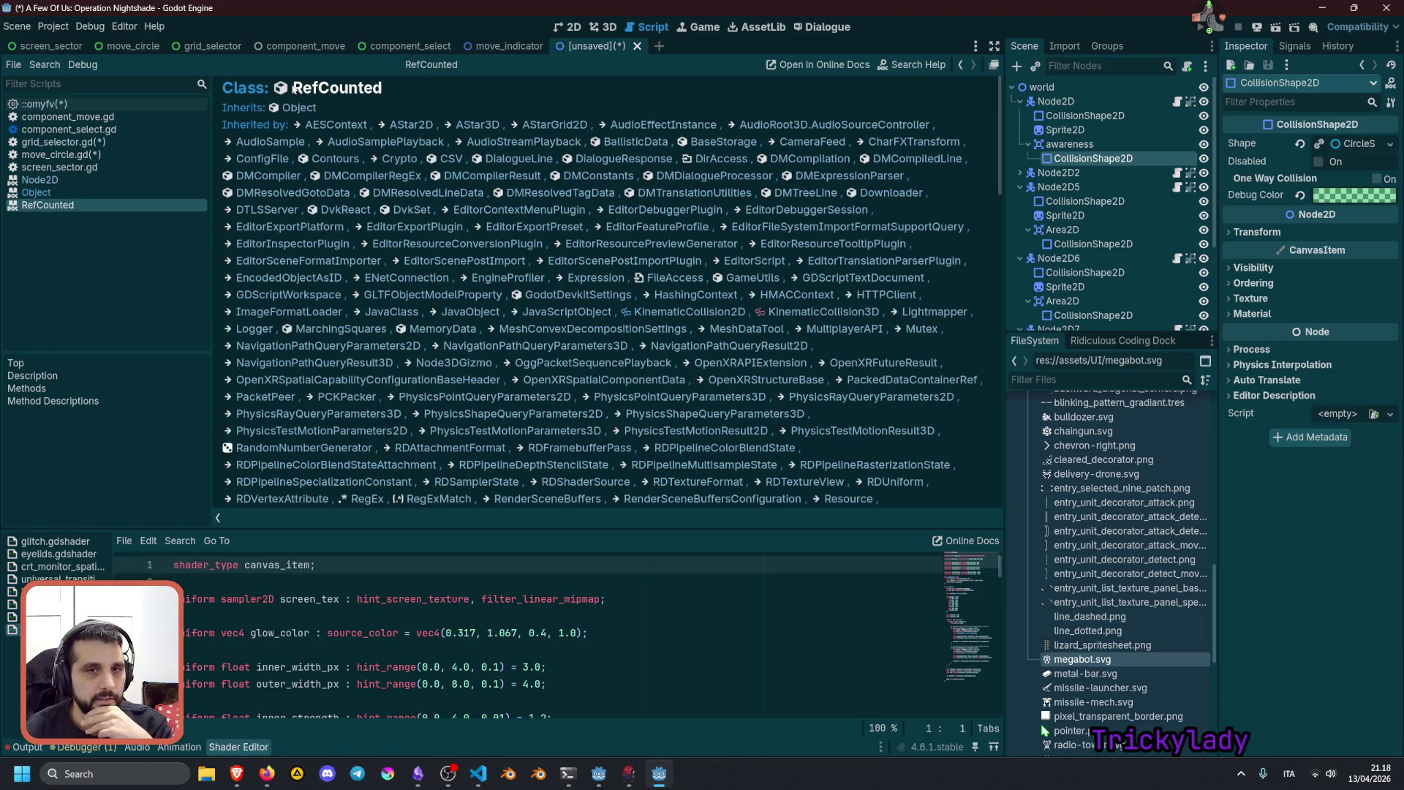
{"action": "scroll", "coordinate": [461, 250], "scroll_direction": "down", "scroll_amount": 5}
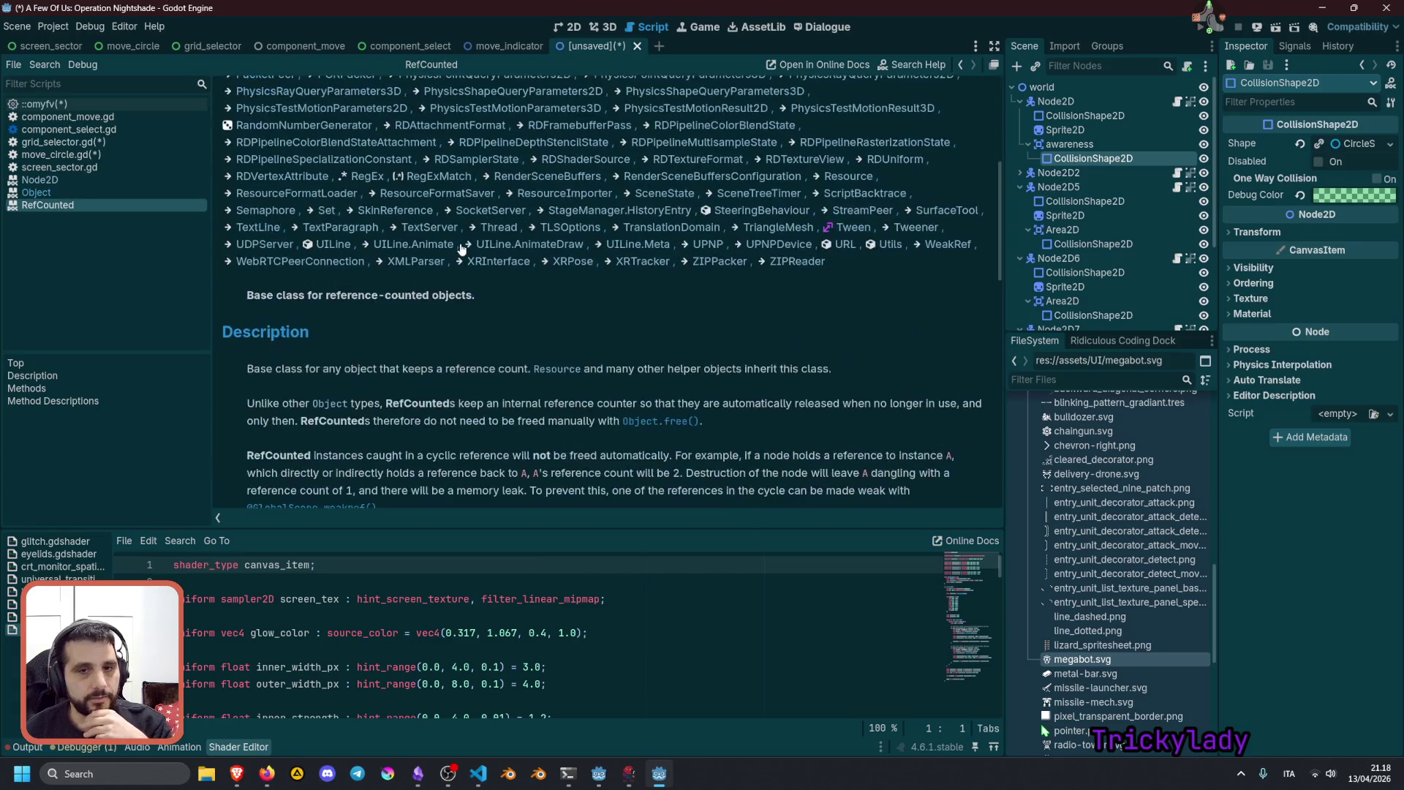
{"action": "scroll", "coordinate": [467, 302], "scroll_direction": "up", "scroll_amount": 2}
{"action": "scroll", "coordinate": [369, 169], "scroll_direction": "up", "scroll_amount": 3}
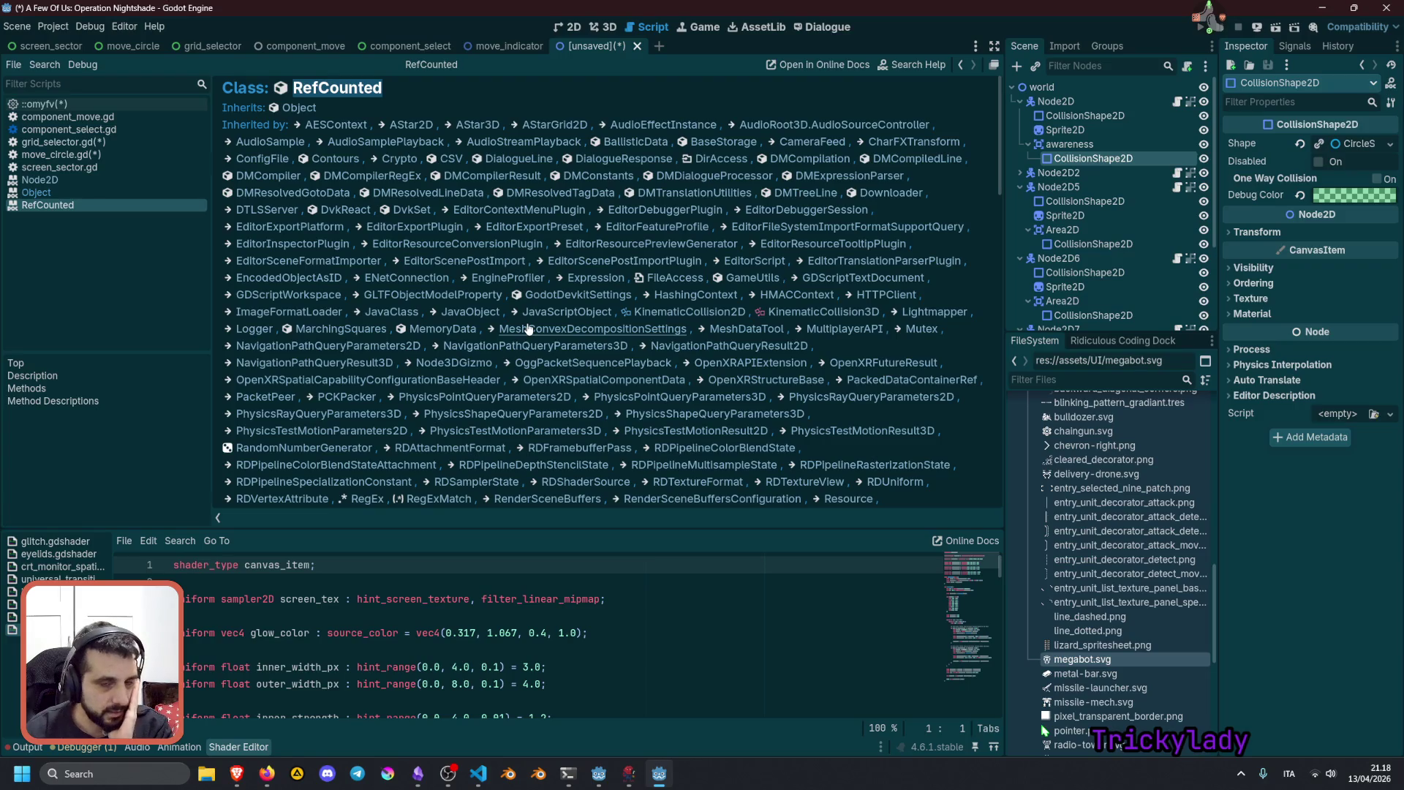
{"action": "scroll", "coordinate": [529, 328], "scroll_direction": "down", "scroll_amount": 2}
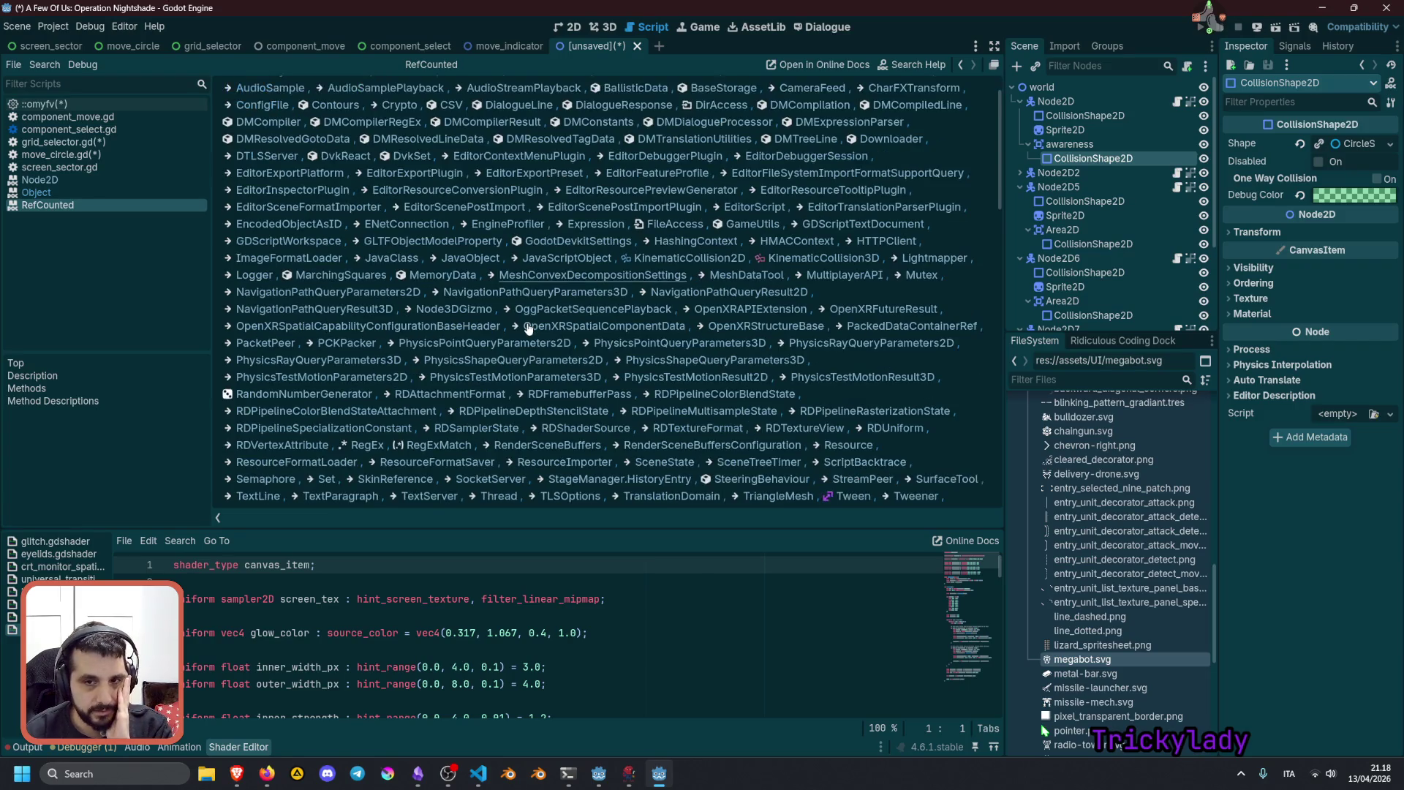
{"action": "scroll", "coordinate": [529, 328], "scroll_direction": "up", "scroll_amount": 2}
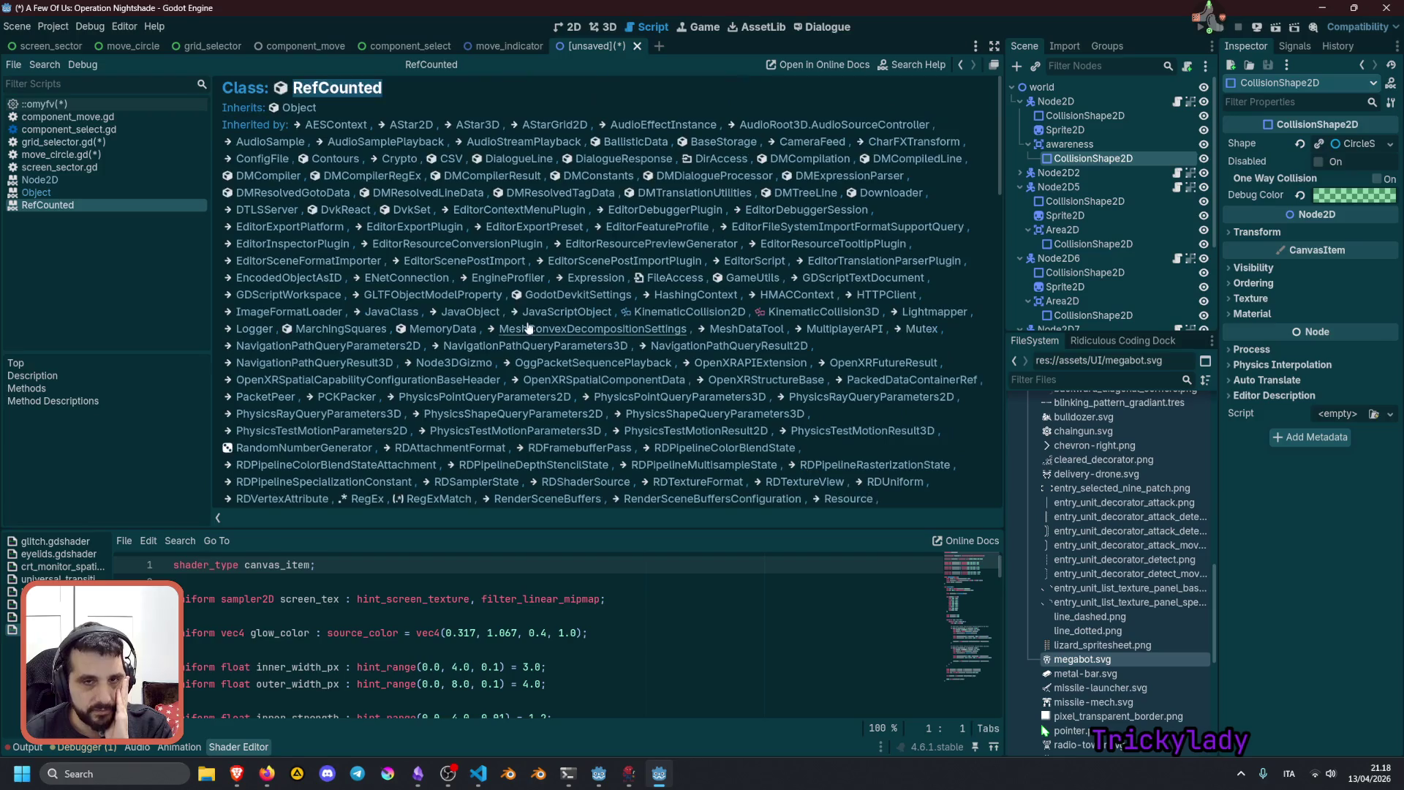
{"action": "left_click", "coordinate": [344, 98]}
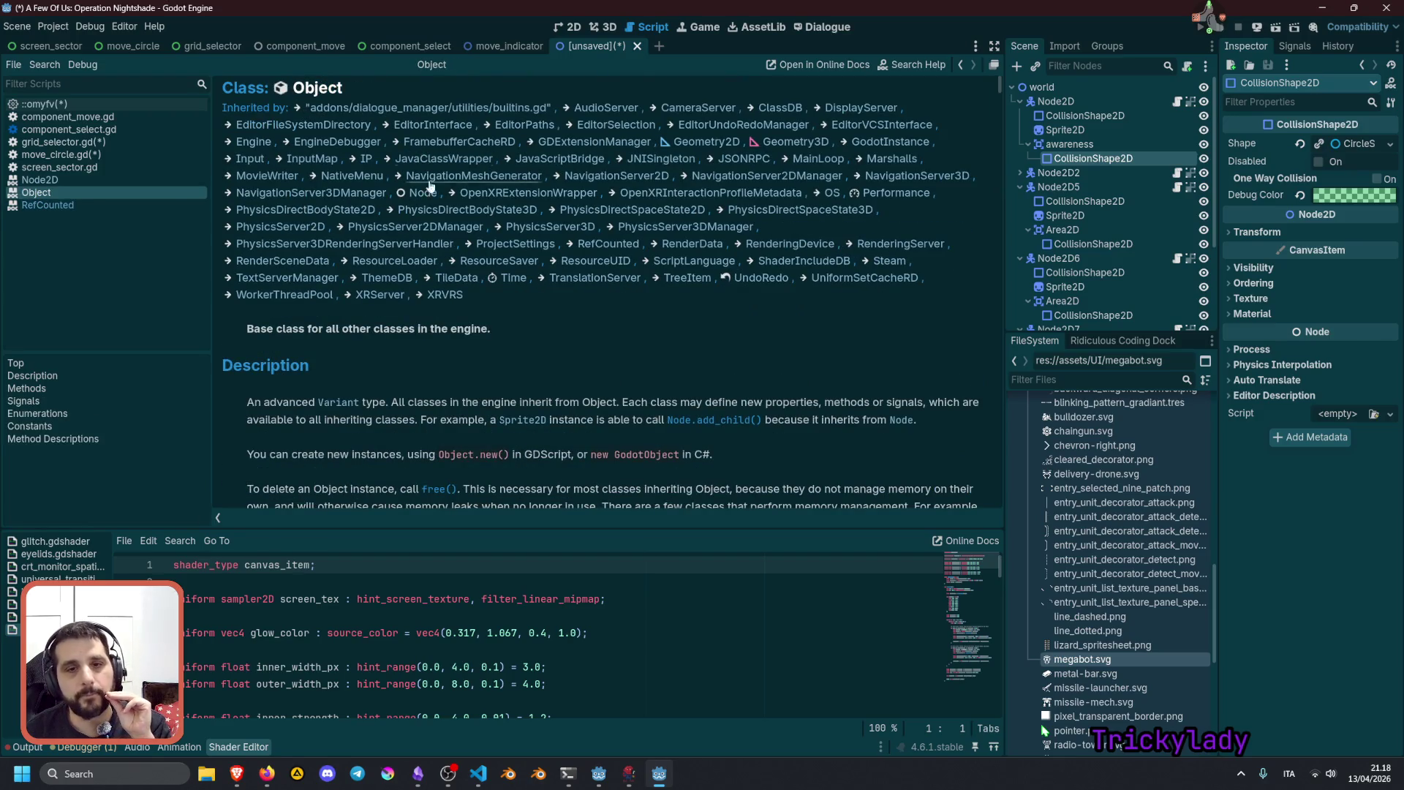
{"action": "scroll", "coordinate": [422, 290], "scroll_direction": "down", "scroll_amount": 3}
{"action": "scroll", "coordinate": [422, 291], "scroll_direction": "up", "scroll_amount": 3}
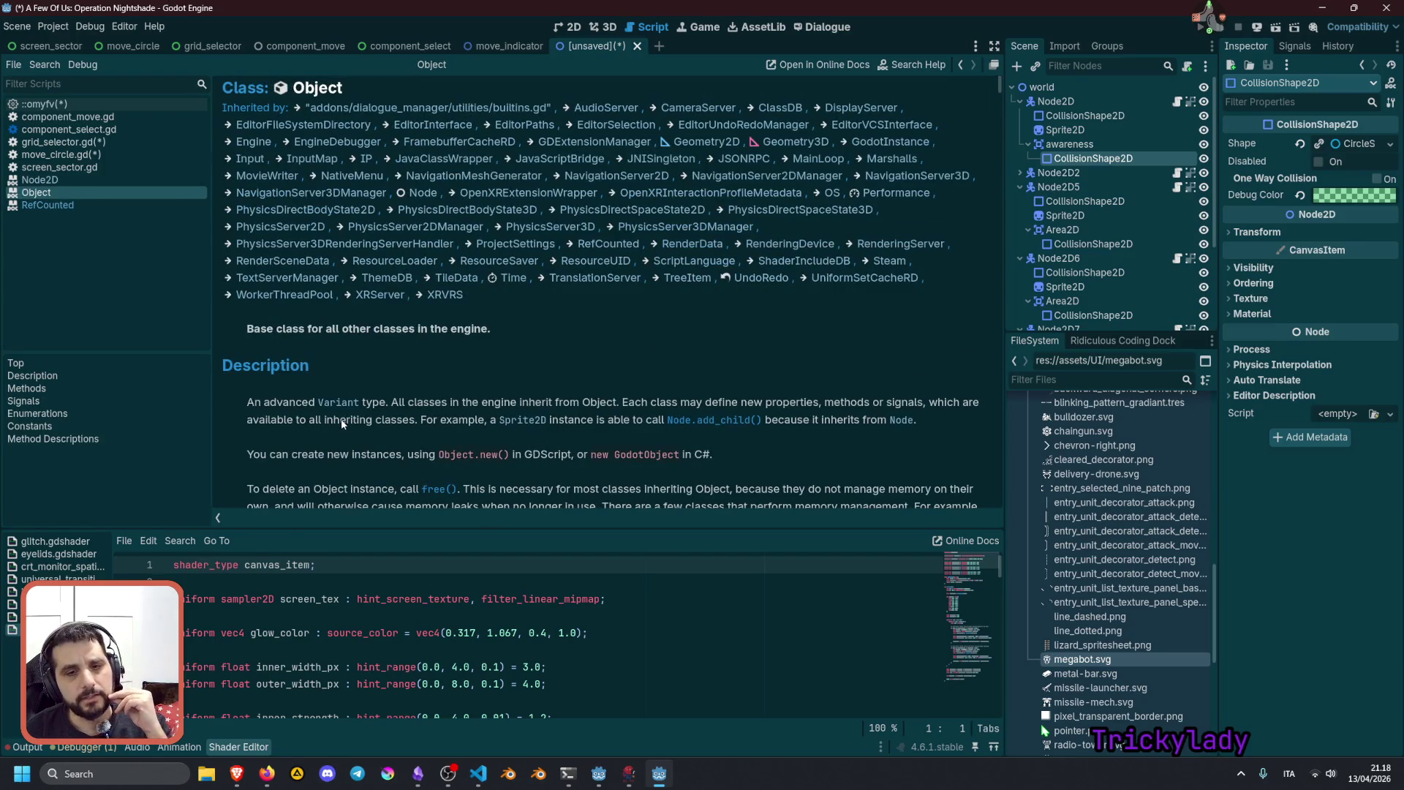
{"action": "left_click", "coordinate": [72, 178]}
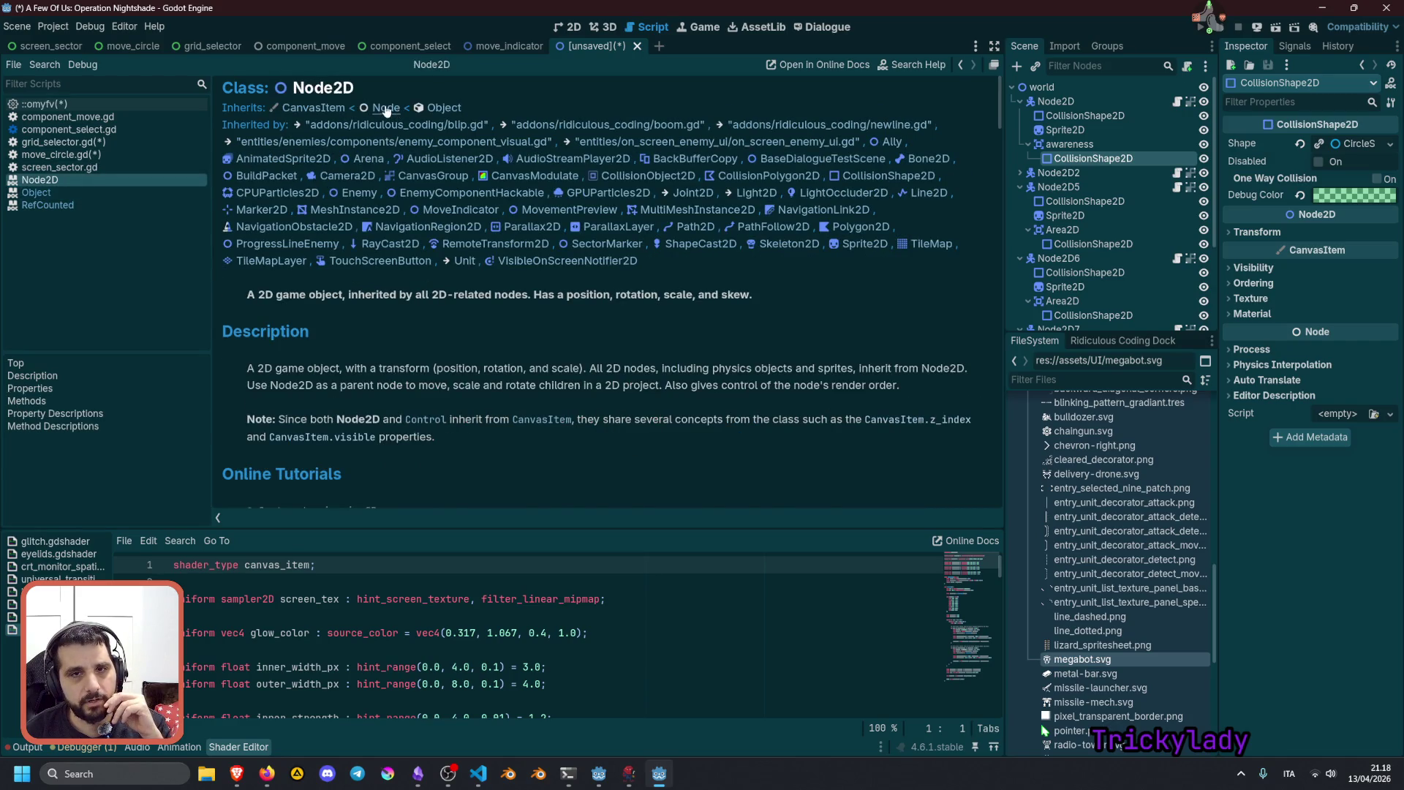
{"action": "left_click", "coordinate": [386, 109]}
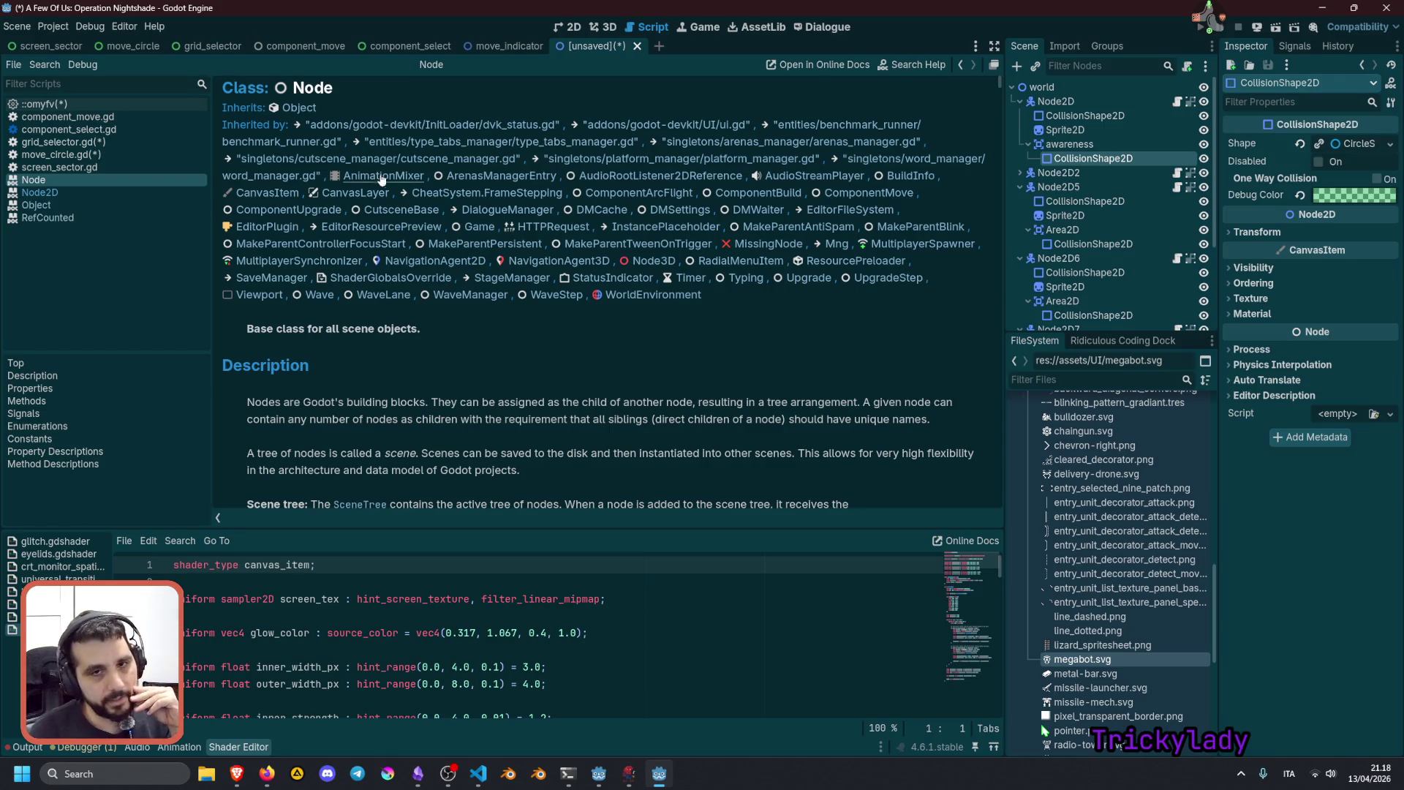
{"action": "left_click", "coordinate": [296, 108]}
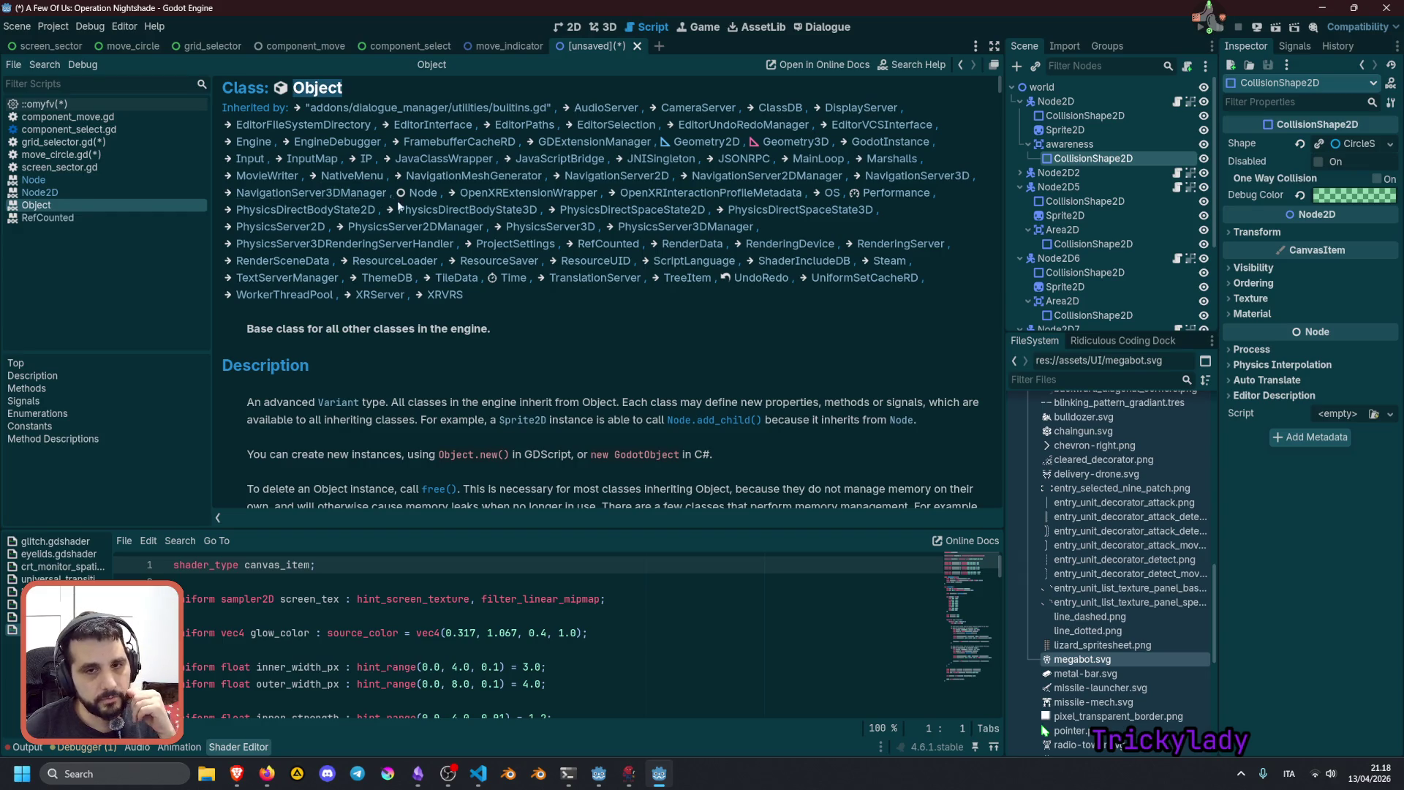
{"action": "scroll", "coordinate": [491, 295], "scroll_direction": "down", "scroll_amount": 5}
{"action": "scroll", "coordinate": [483, 319], "scroll_direction": "down", "scroll_amount": 3}
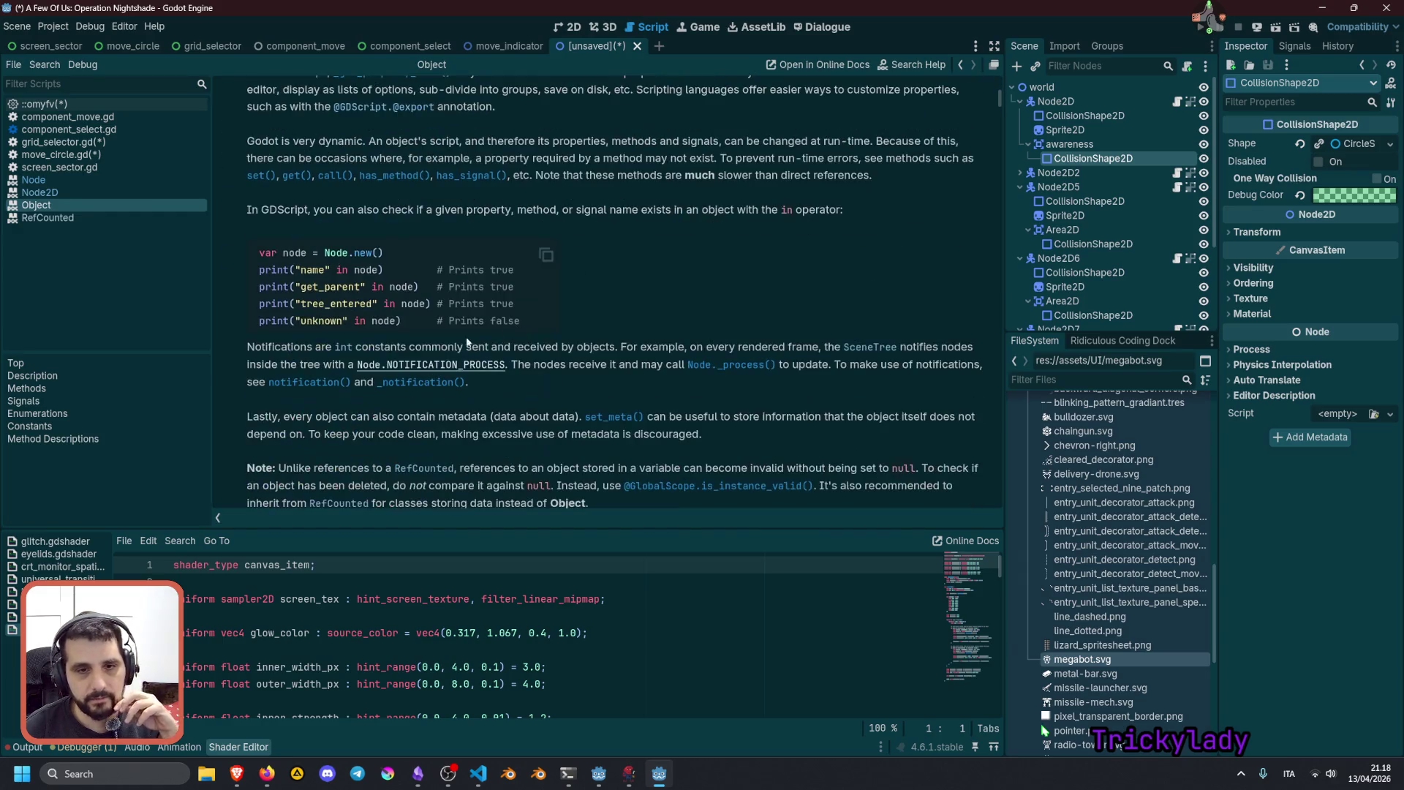
{"action": "scroll", "coordinate": [411, 336], "scroll_direction": "down", "scroll_amount": 2}
{"action": "scroll", "coordinate": [429, 344], "scroll_direction": "down", "scroll_amount": 3}
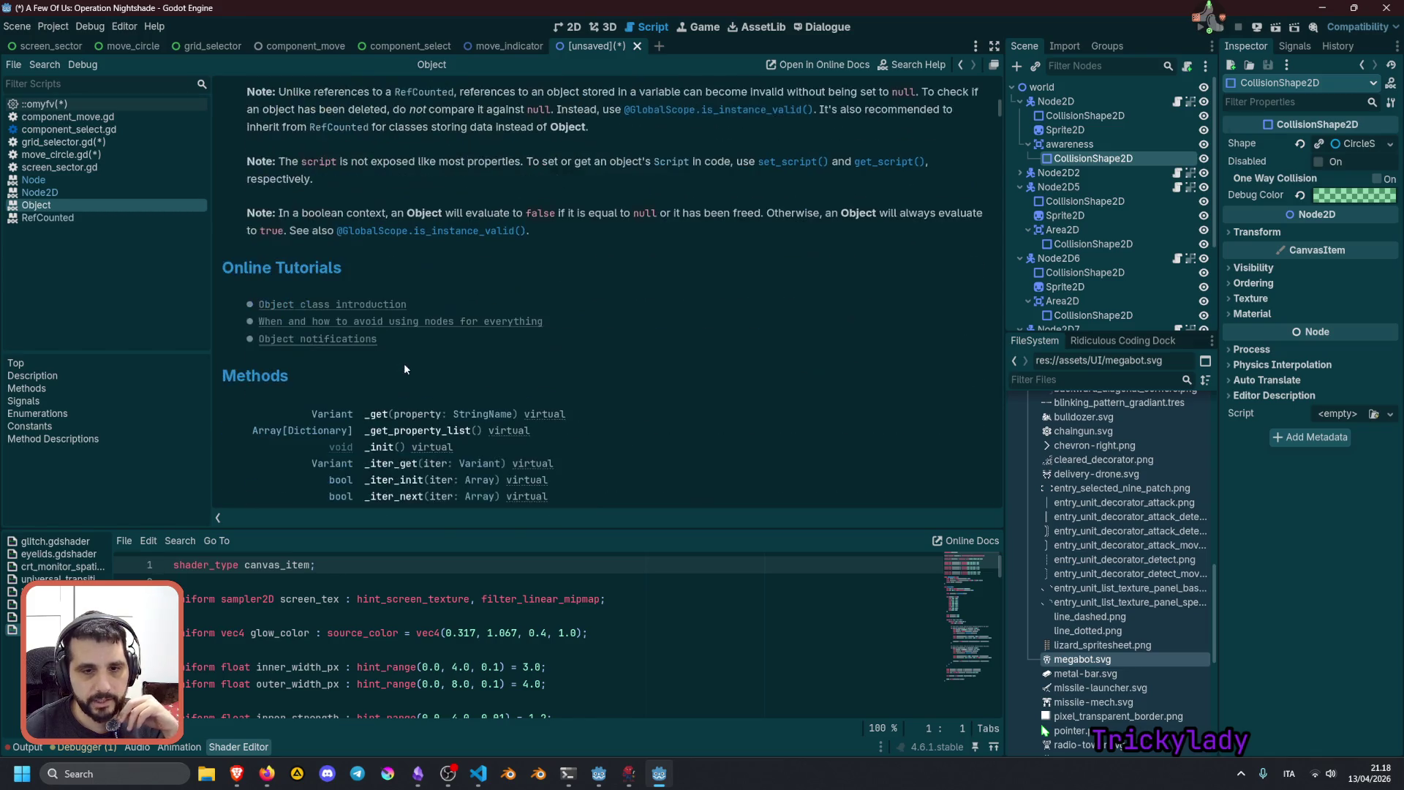
{"action": "scroll", "coordinate": [499, 287], "scroll_direction": "down", "scroll_amount": 3}
{"action": "scroll", "coordinate": [519, 286], "scroll_direction": "down", "scroll_amount": 2}
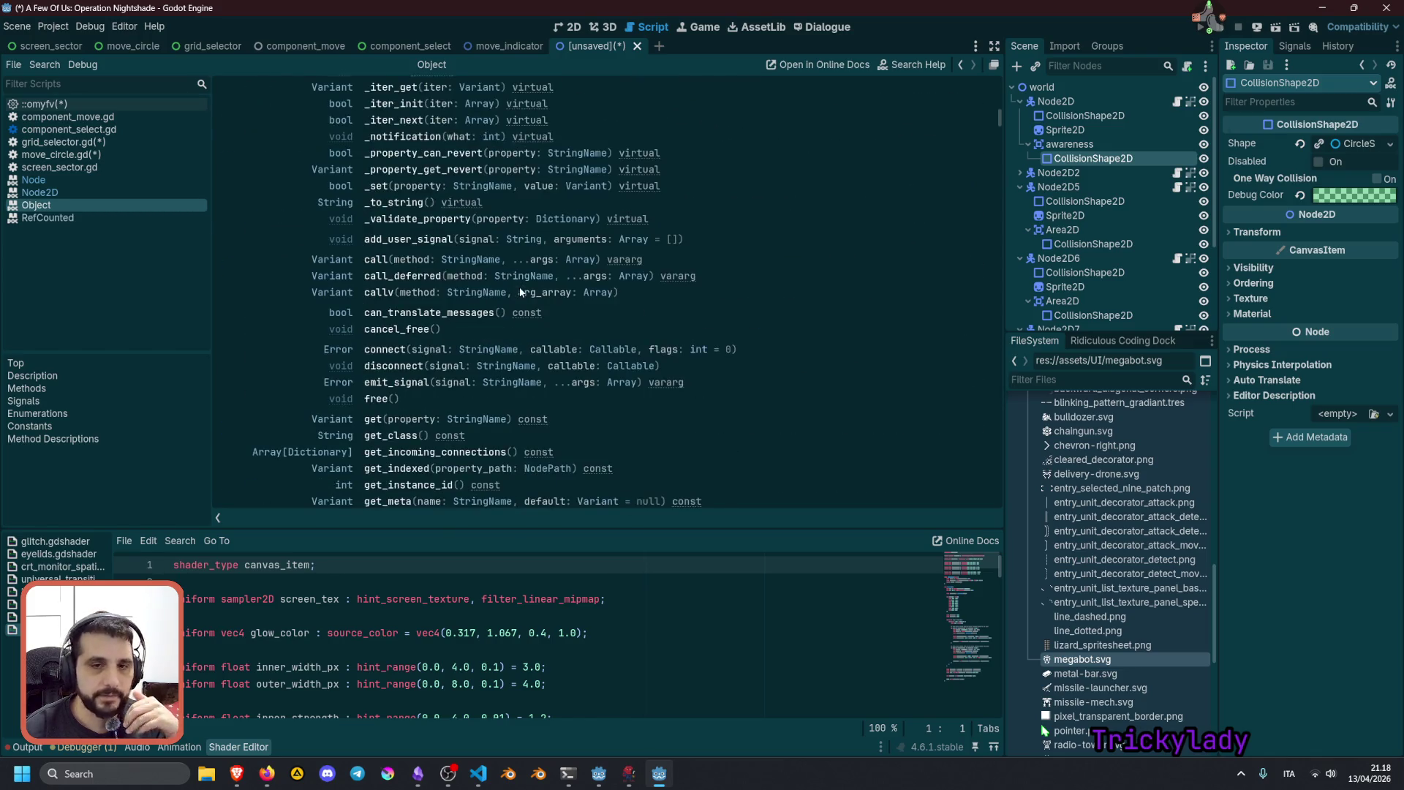
{"action": "scroll", "coordinate": [519, 286], "scroll_direction": "up", "scroll_amount": 8}
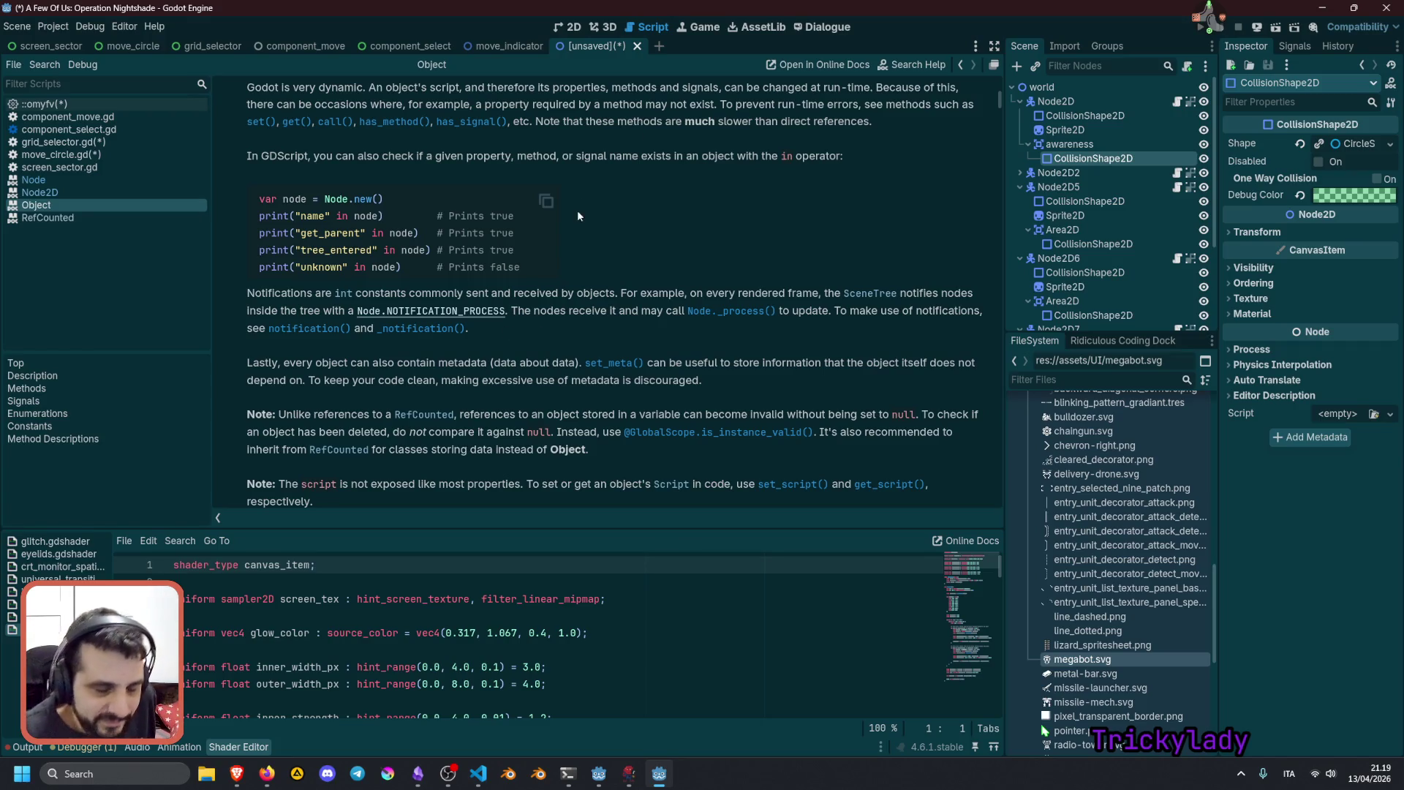
In the 2D view, zoom around the test scene and select the Node2D4 robot instance.
{"action": "left_click", "coordinate": [572, 28]}
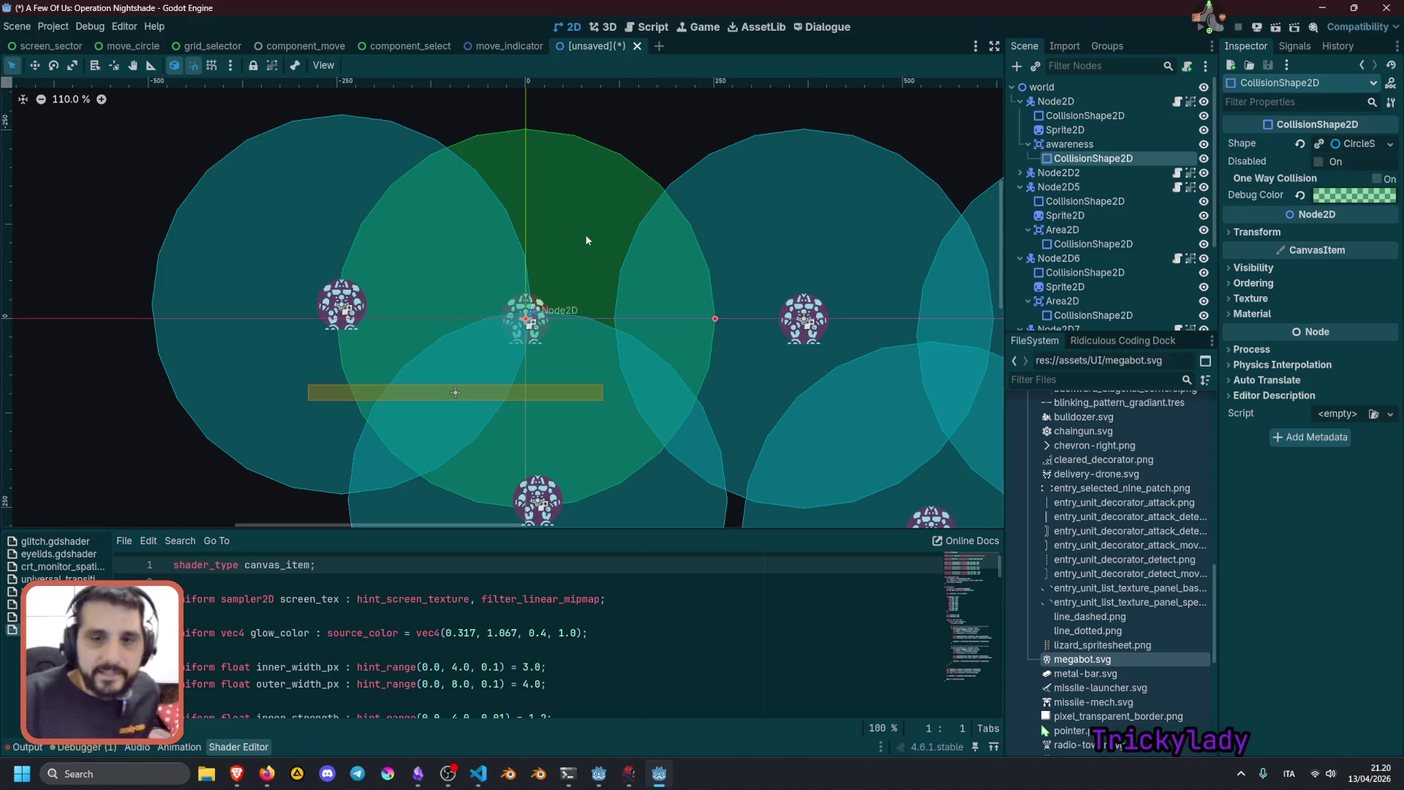
{"action": "scroll", "coordinate": [600, 274], "scroll_direction": "up", "scroll_amount": 1}
{"action": "scroll", "coordinate": [650, 305], "scroll_direction": "down", "scroll_amount": 6}
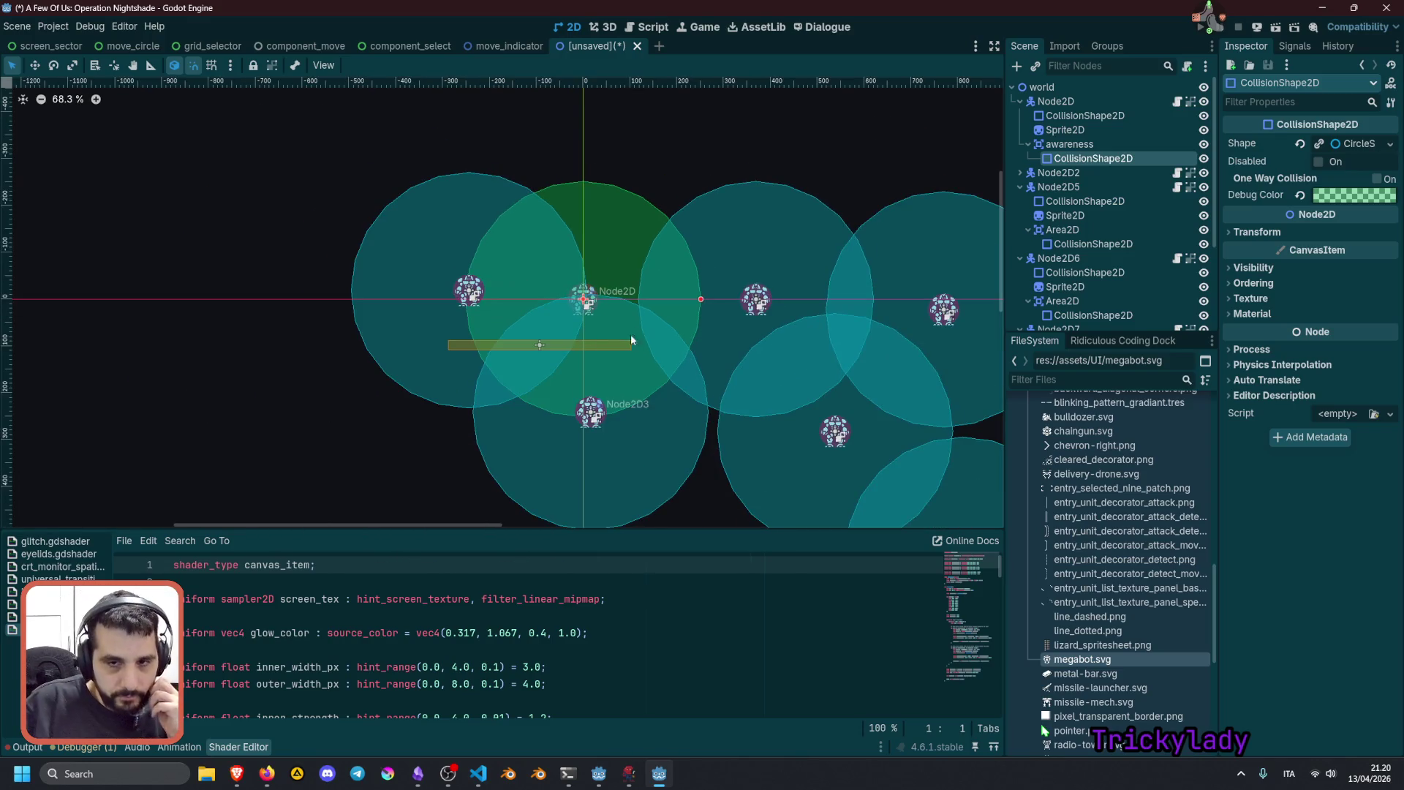
{"action": "scroll", "coordinate": [618, 307], "scroll_direction": "up", "scroll_amount": 4}
{"action": "scroll", "coordinate": [639, 175], "scroll_direction": "up", "scroll_amount": 2}
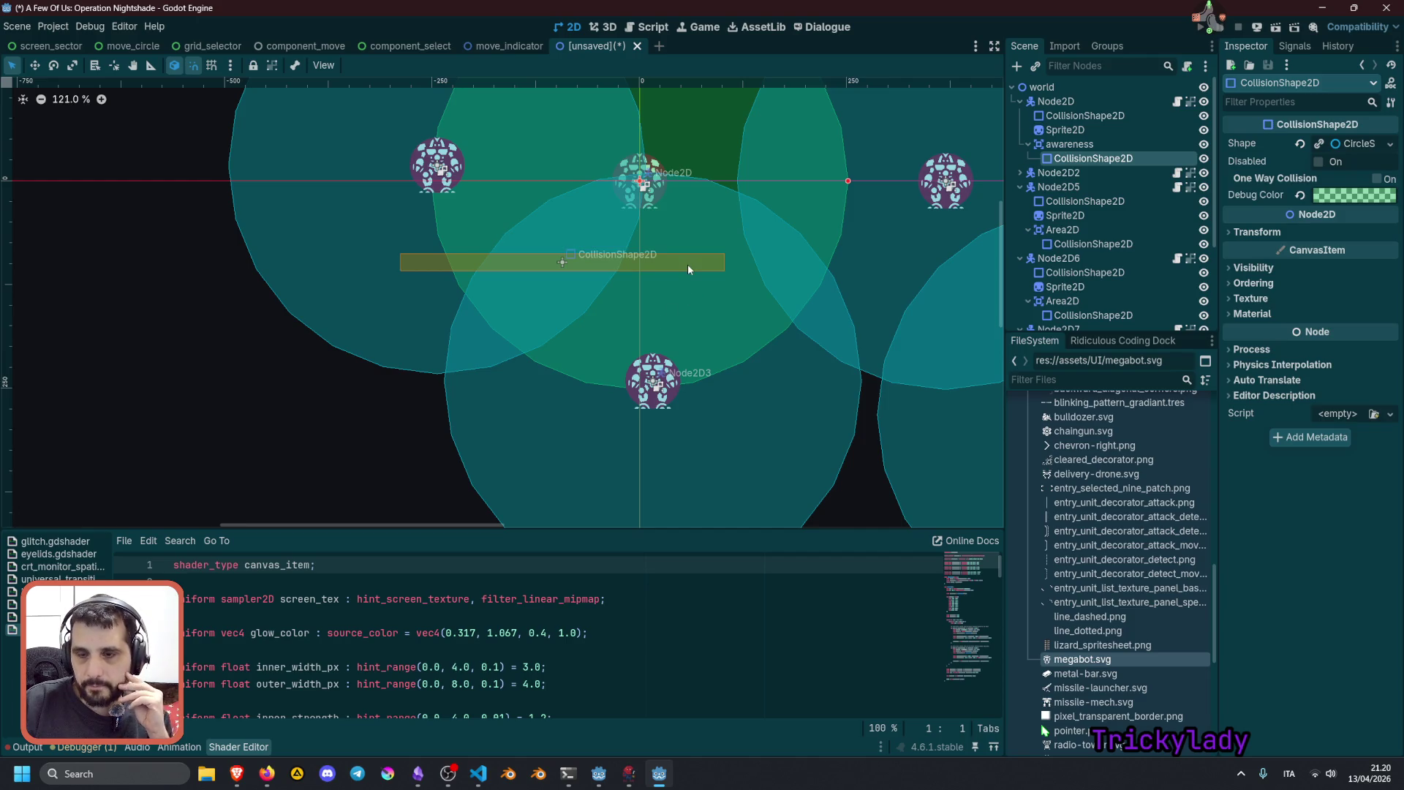
{"action": "left_click", "coordinate": [277, 424]}
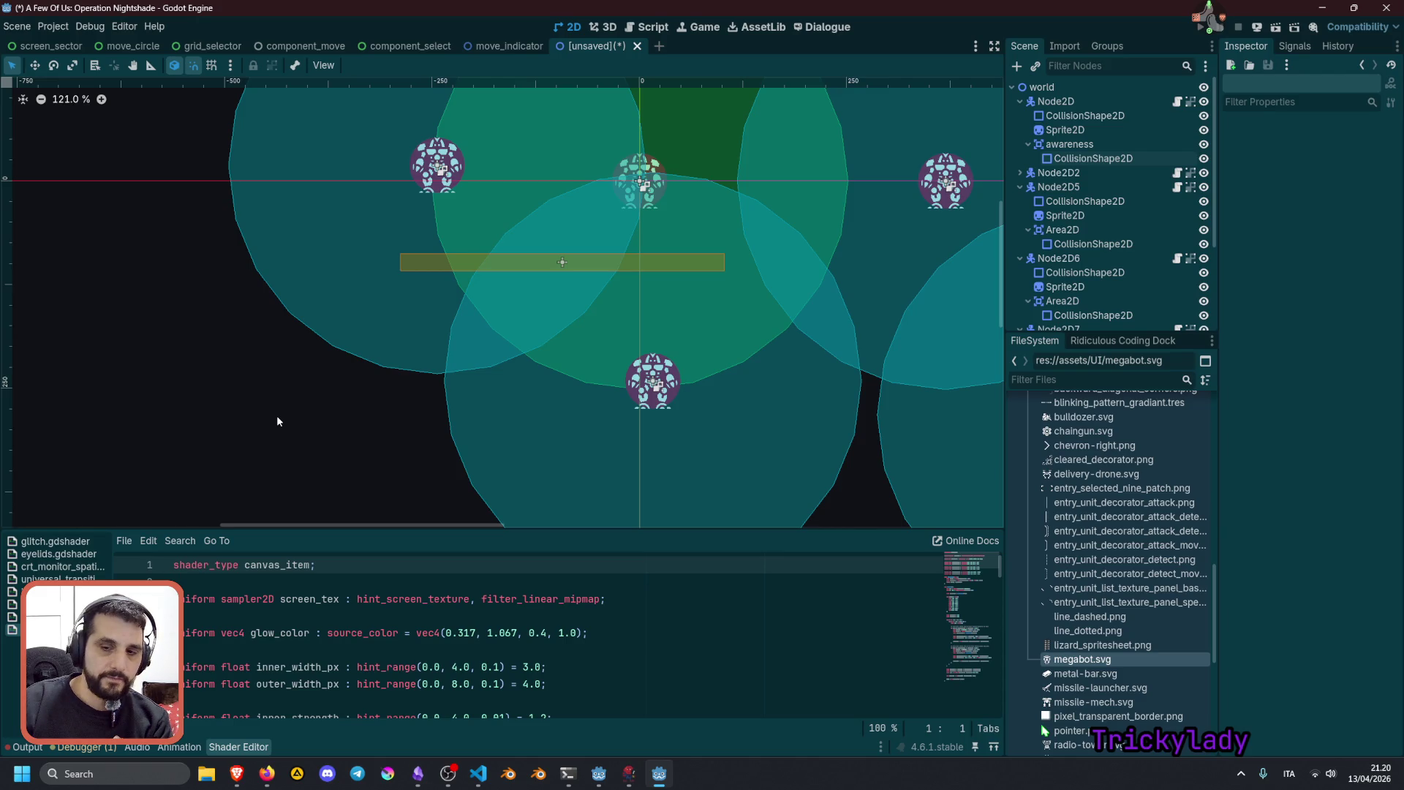
{"action": "left_click", "coordinate": [264, 256]}
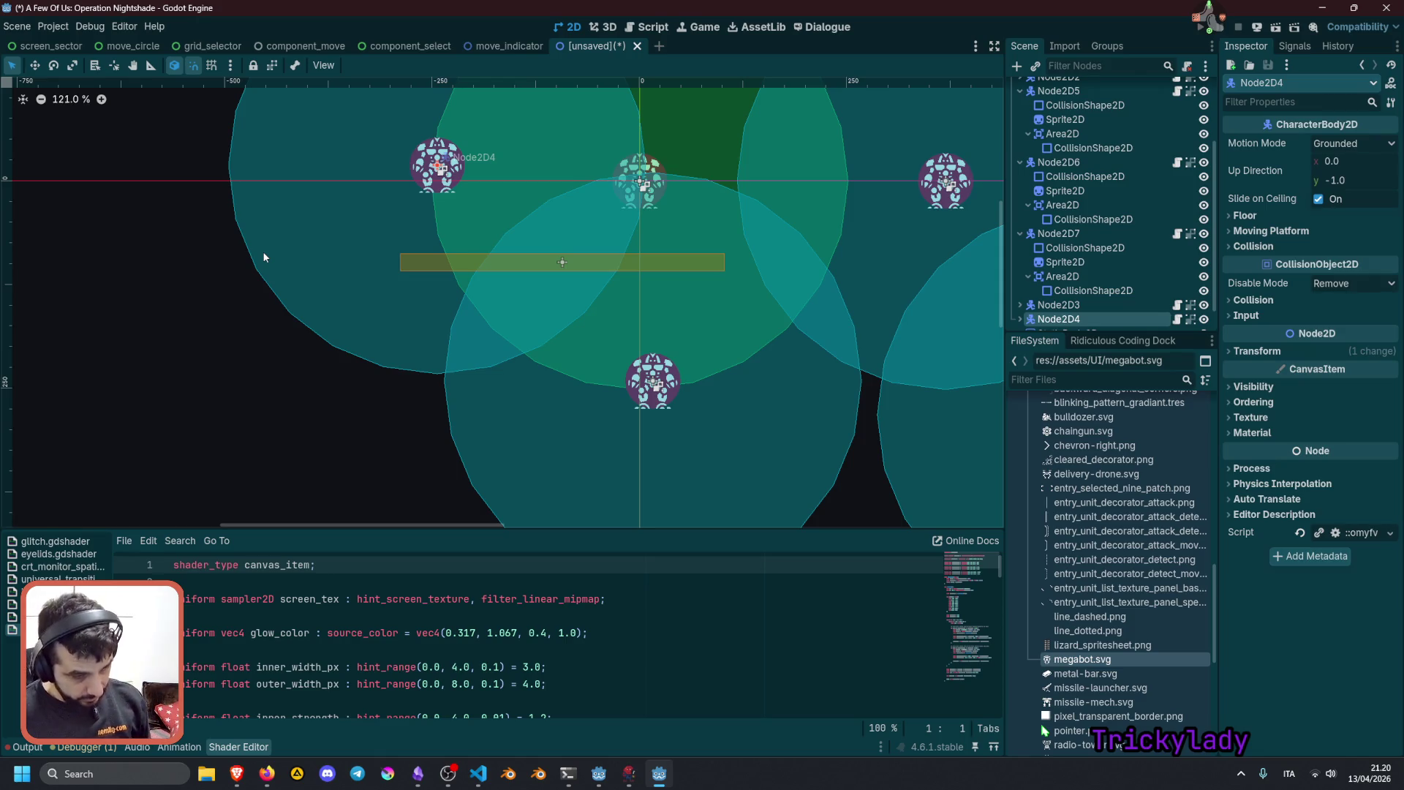
{"action": "scroll", "coordinate": [265, 252], "scroll_direction": "down", "scroll_amount": 4}
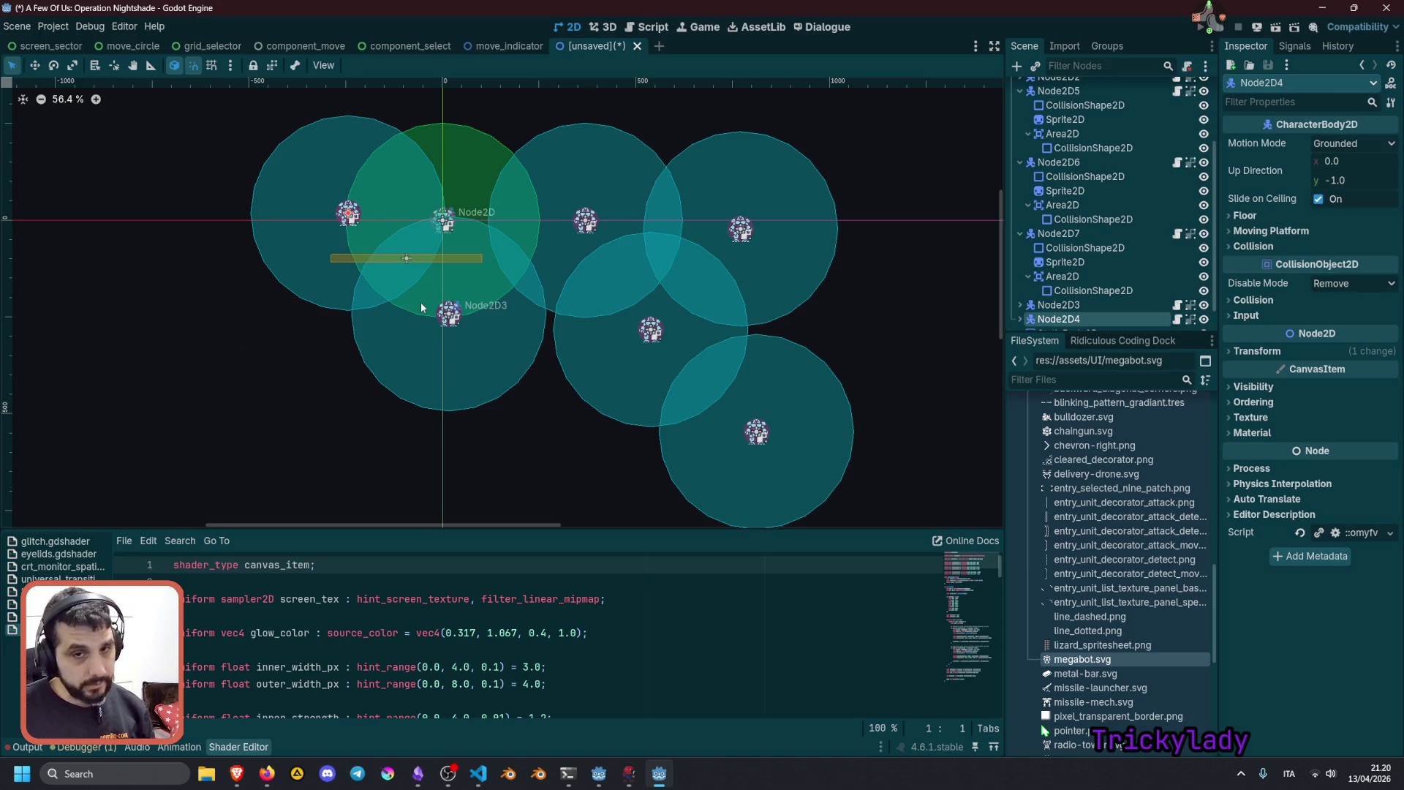
{"action": "scroll", "coordinate": [412, 306], "scroll_direction": "up", "scroll_amount": 2}
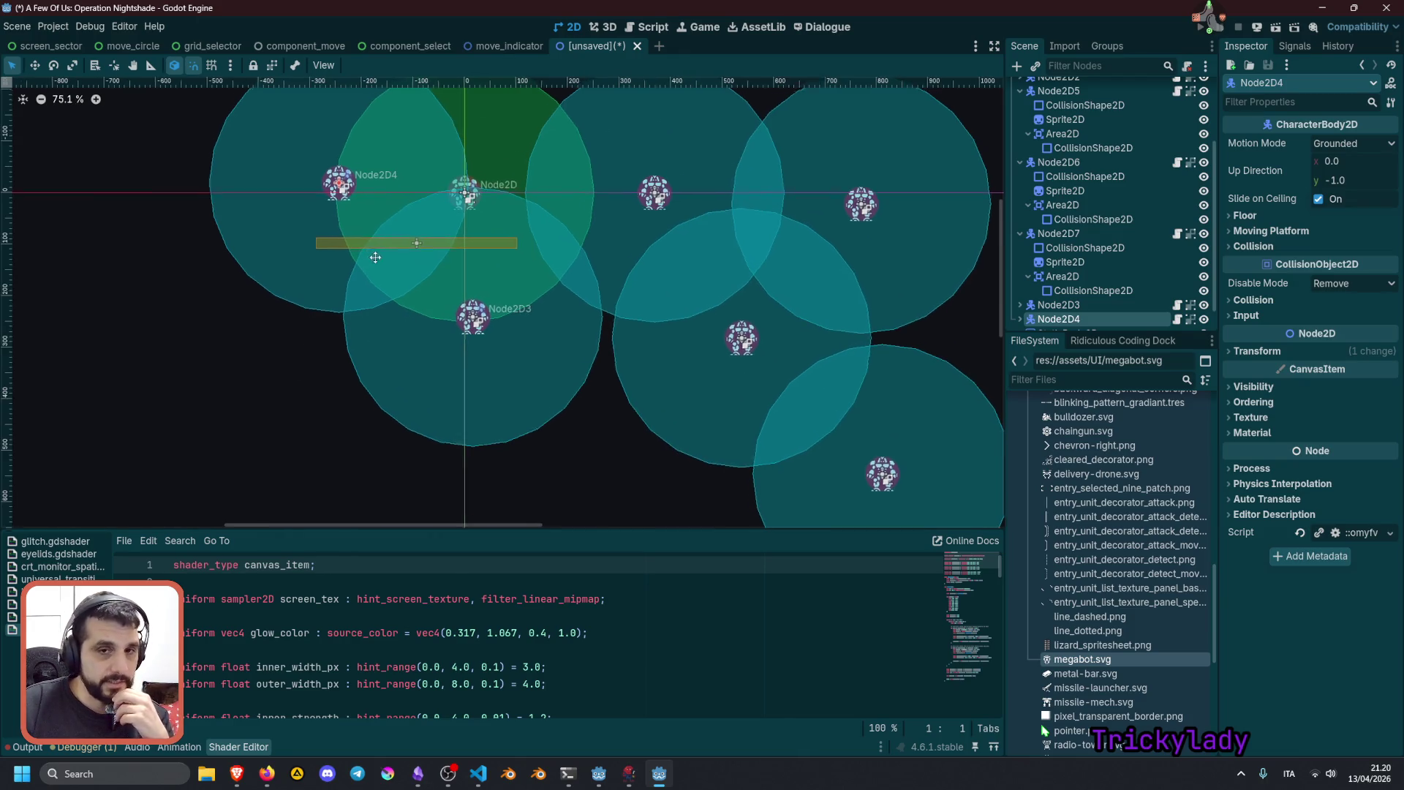
{"action": "scroll", "coordinate": [398, 310], "scroll_direction": "down", "scroll_amount": 1}
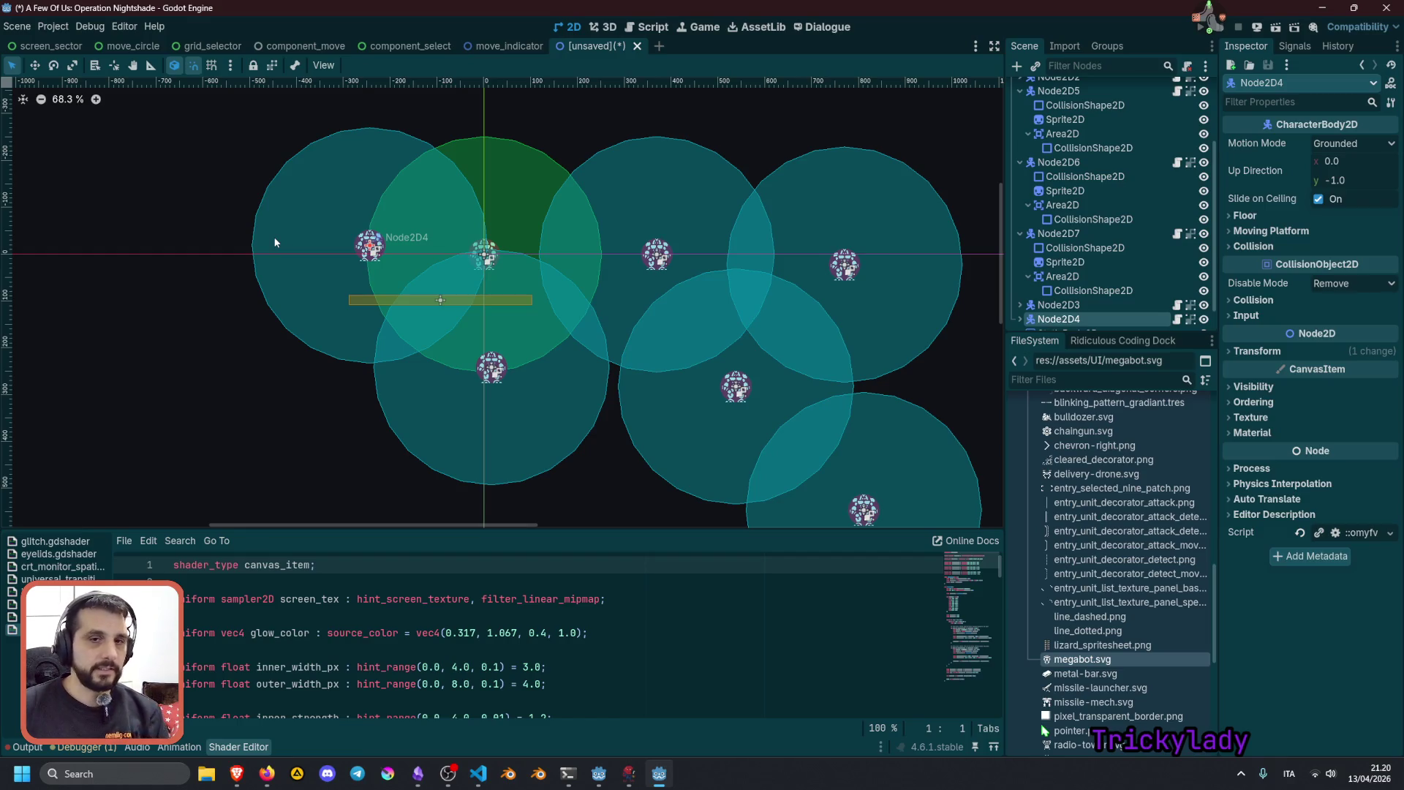
Box-select the robots, then close the unsaved test scene with Don't Save.
{"action": "mouse_move", "coordinate": [238, 120]}
{"action": "left_mouse_down"}
{"action": "mouse_move", "coordinate": [827, 535]}
{"action": "mouse_move", "coordinate": [923, 529]}
{"action": "left_mouse_up"}
{"action": "mouse_move", "coordinate": [234, 121]}
{"action": "left_mouse_down"}
{"action": "mouse_move", "coordinate": [218, 348]}
{"action": "mouse_move", "coordinate": [194, 250]}
{"action": "mouse_move", "coordinate": [230, 137]}
{"action": "mouse_move", "coordinate": [794, 423]}
{"action": "mouse_move", "coordinate": [869, 424]}
{"action": "mouse_move", "coordinate": [727, 340]}
{"action": "mouse_move", "coordinate": [200, 146]}
{"action": "left_mouse_up"}
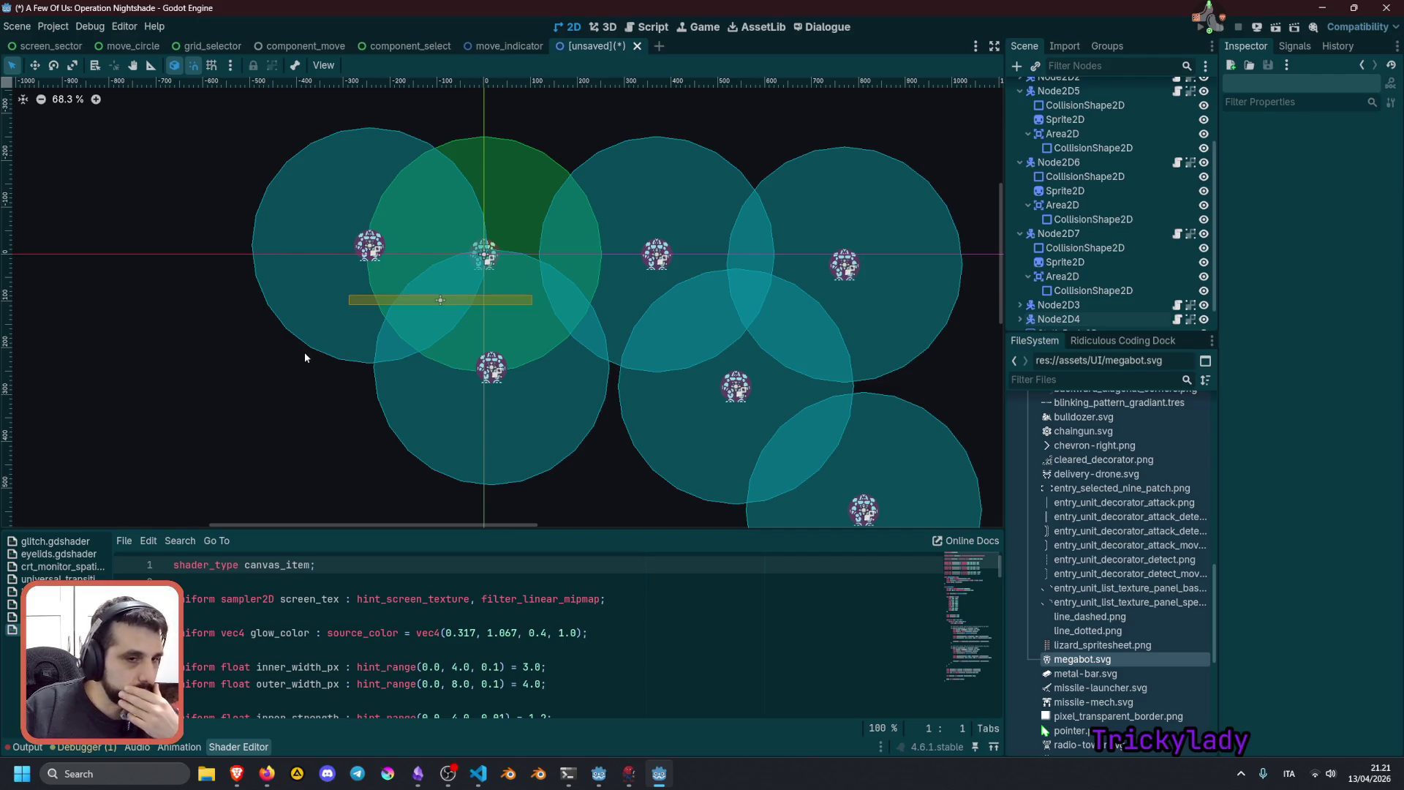
{"action": "mouse_move", "coordinate": [226, 123]}
{"action": "left_mouse_down"}
{"action": "mouse_move", "coordinate": [755, 333]}
{"action": "mouse_move", "coordinate": [940, 395]}
{"action": "mouse_move", "coordinate": [980, 389]}
{"action": "mouse_move", "coordinate": [751, 265]}
{"action": "mouse_move", "coordinate": [896, 338]}
{"action": "mouse_move", "coordinate": [957, 347]}
{"action": "mouse_move", "coordinate": [960, 388]}
{"action": "mouse_move", "coordinate": [968, 371]}
{"action": "mouse_move", "coordinate": [195, 269]}
{"action": "mouse_move", "coordinate": [221, 186]}
{"action": "mouse_move", "coordinate": [643, 327]}
{"action": "mouse_move", "coordinate": [892, 389]}
{"action": "mouse_move", "coordinate": [971, 379]}
{"action": "mouse_move", "coordinate": [955, 377]}
{"action": "mouse_move", "coordinate": [967, 395]}
{"action": "mouse_move", "coordinate": [305, 386]}
{"action": "mouse_move", "coordinate": [976, 411]}
{"action": "mouse_move", "coordinate": [960, 391]}
{"action": "mouse_move", "coordinate": [974, 386]}
{"action": "mouse_move", "coordinate": [330, 257]}
{"action": "left_mouse_up"}
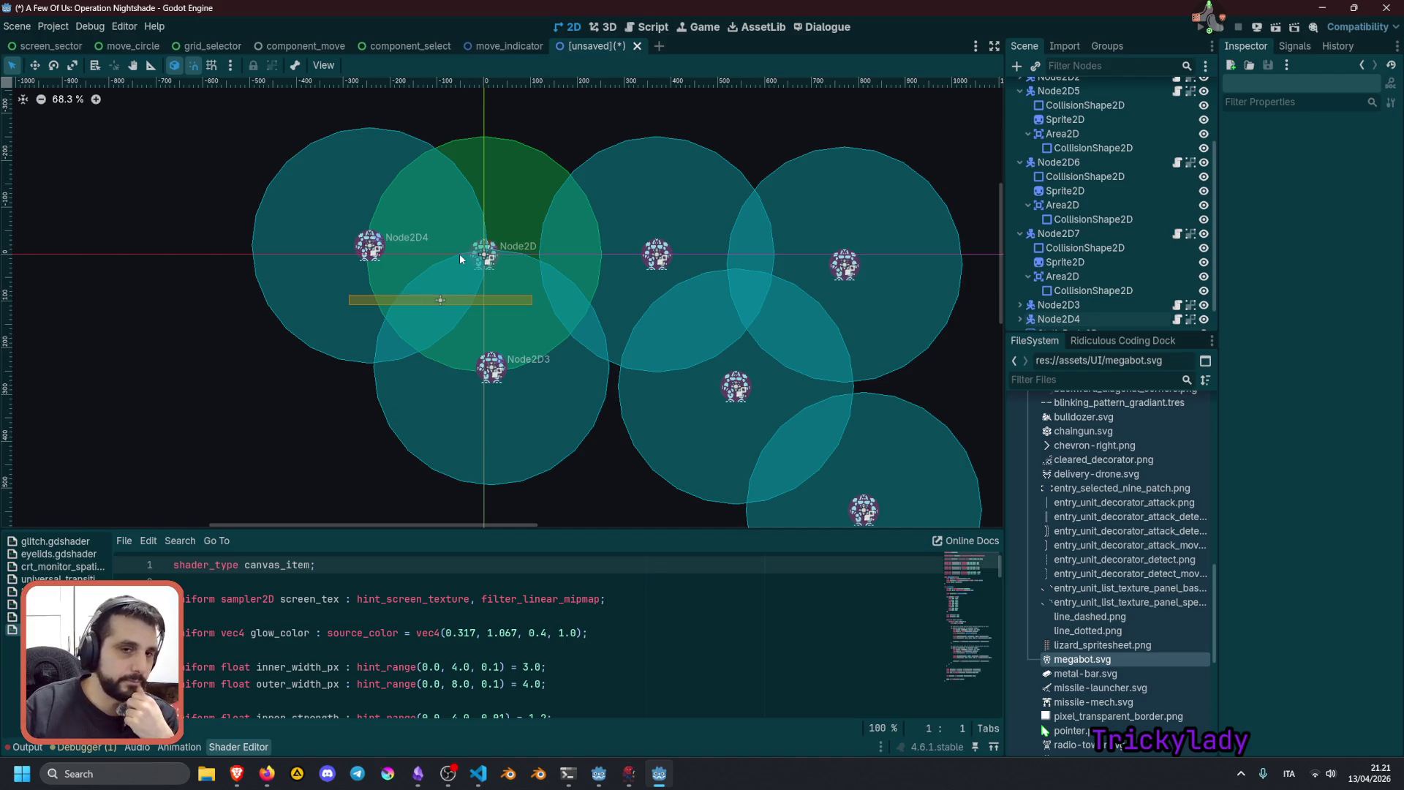
{"action": "scroll", "coordinate": [1116, 140], "scroll_direction": "up", "scroll_amount": 3}
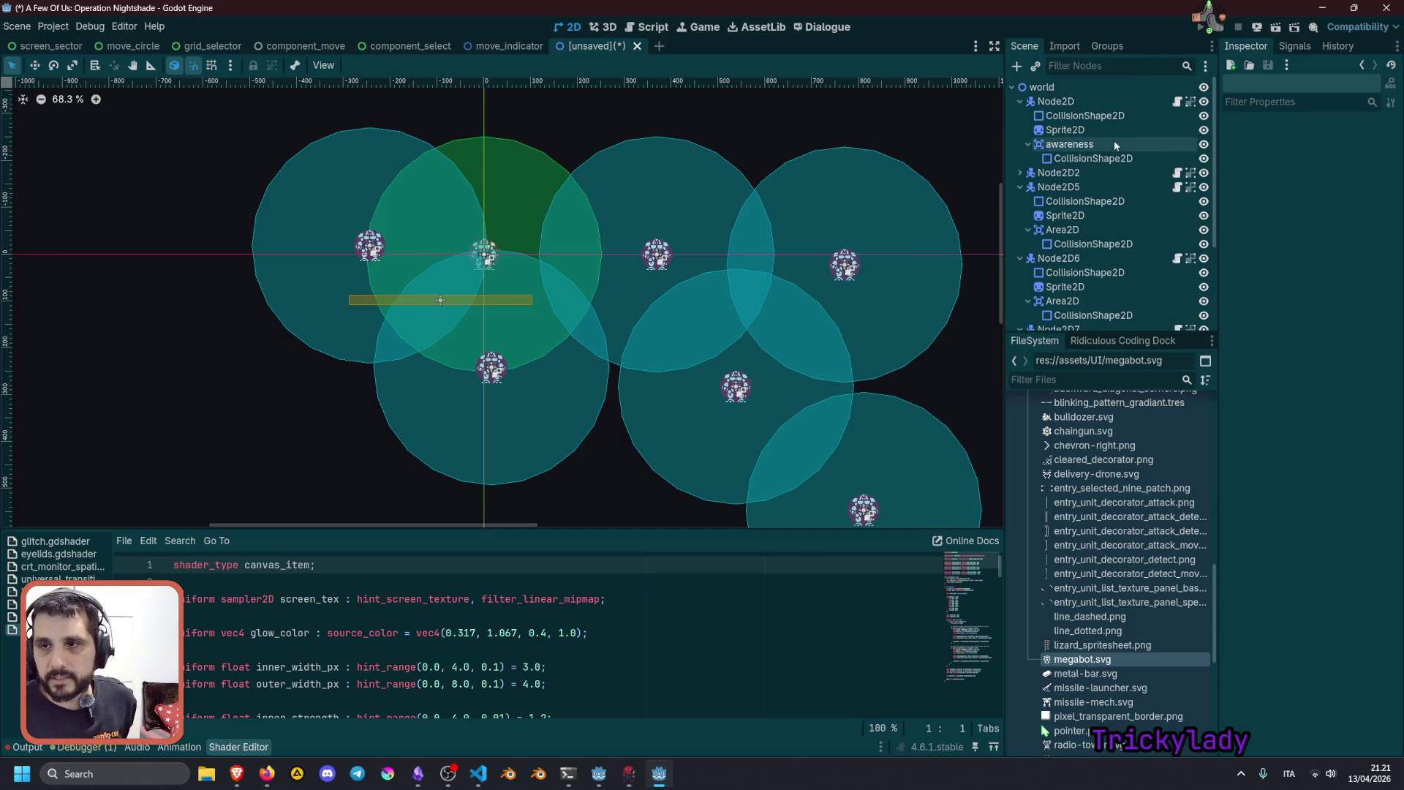
{"action": "left_click", "coordinate": [637, 46]}
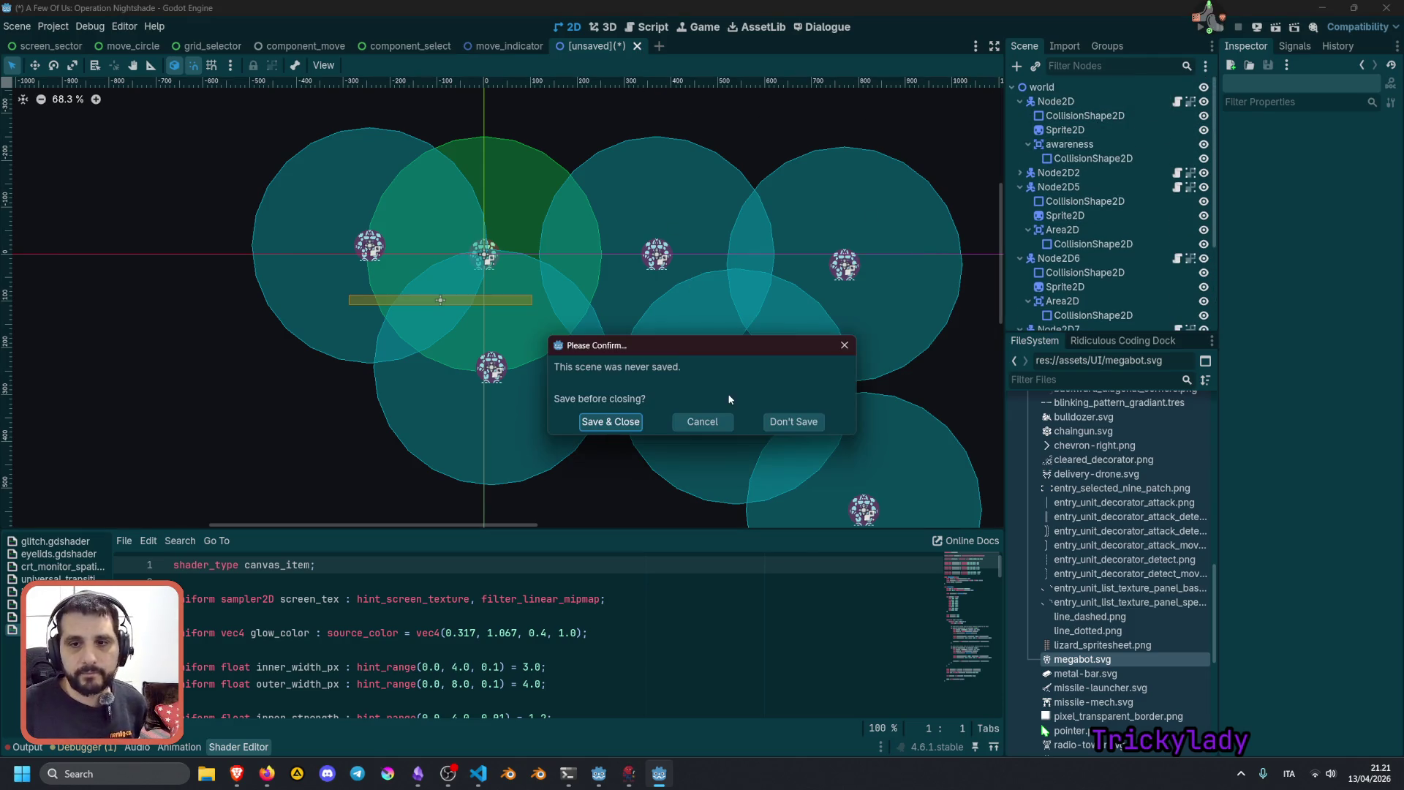
{"action": "left_click", "coordinate": [793, 421]}
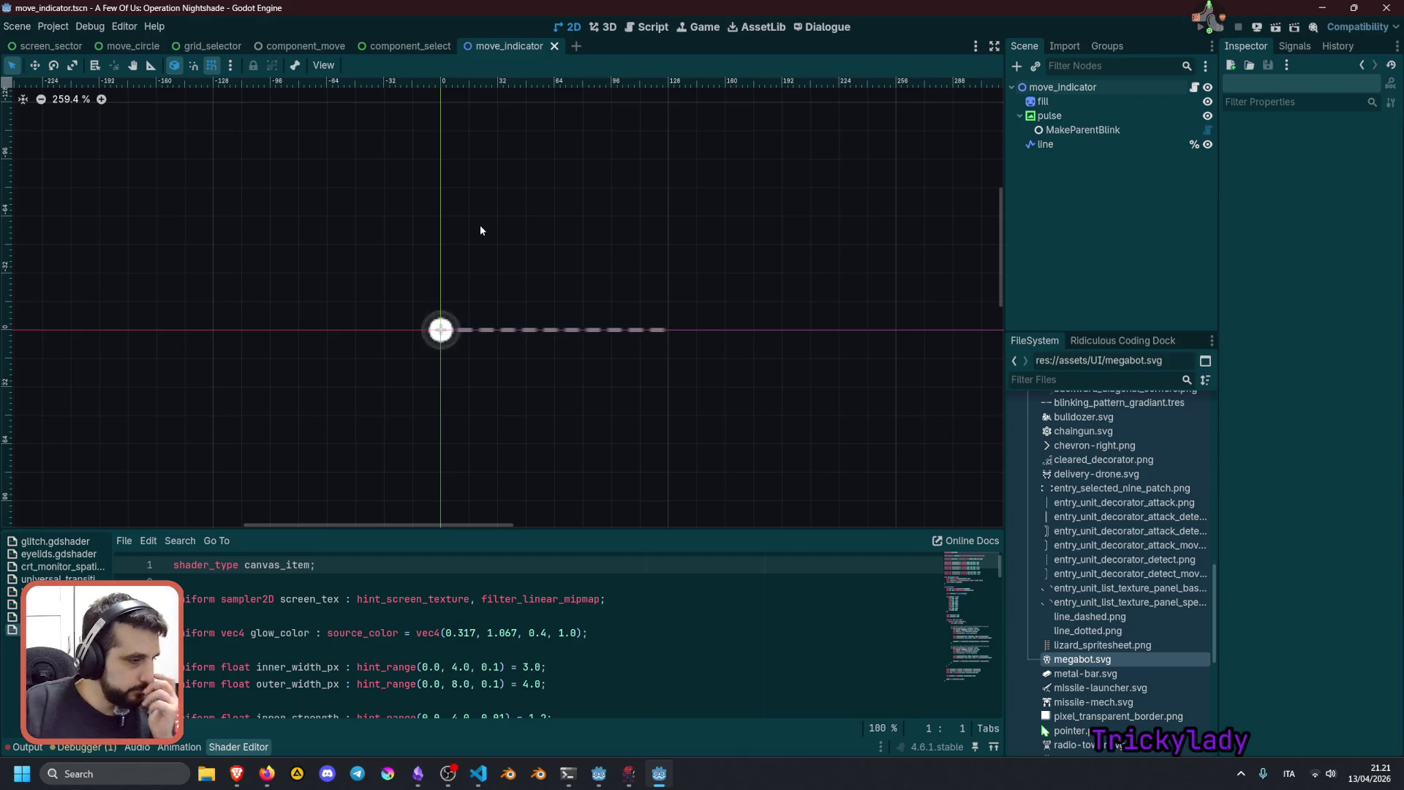
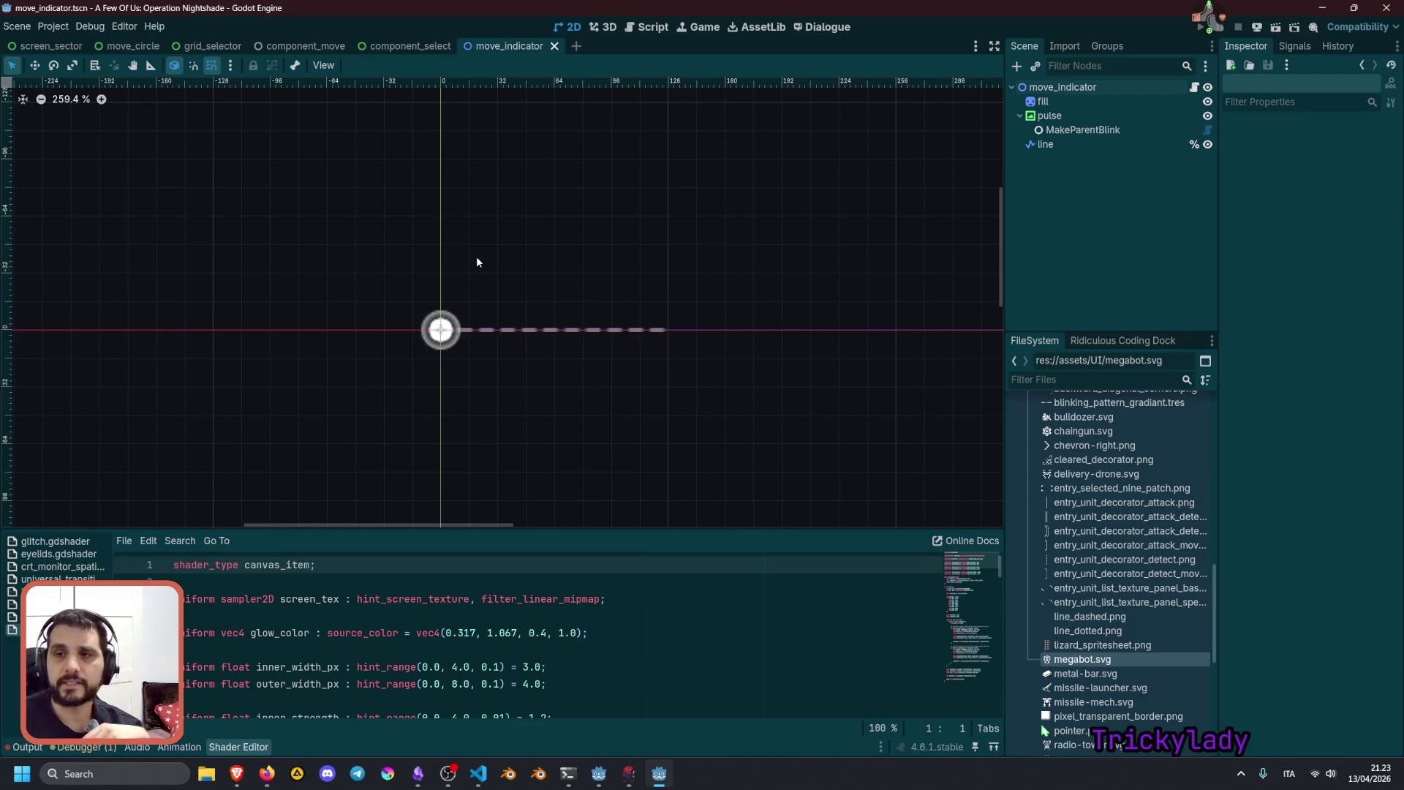
Create a new 2D scene and attach a built-in script reading 'extends Node2D' to its Node2D root.
{"action": "left_click", "coordinate": [577, 46]}
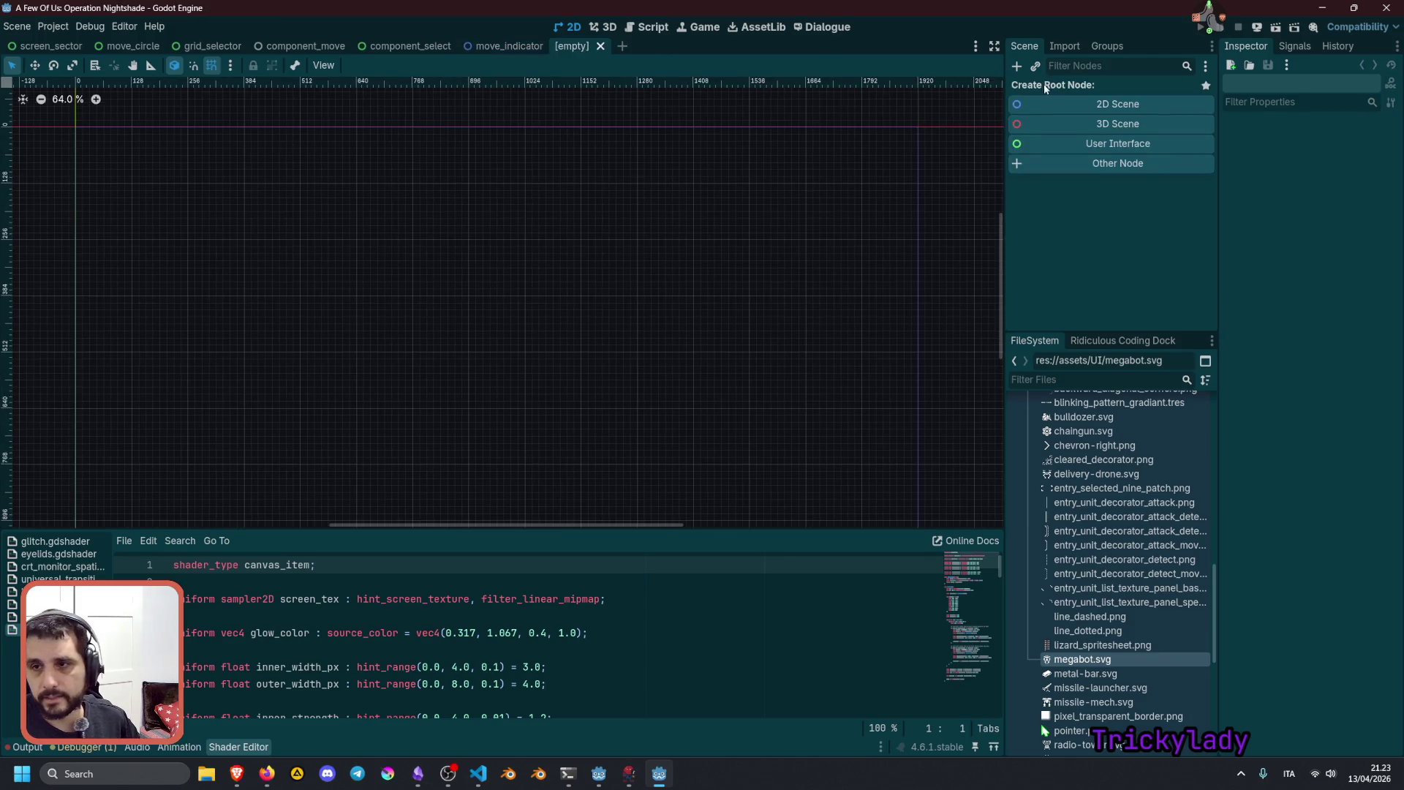
{"action": "left_click", "coordinate": [1070, 106]}
{"action": "left_click", "coordinate": [1187, 66]}
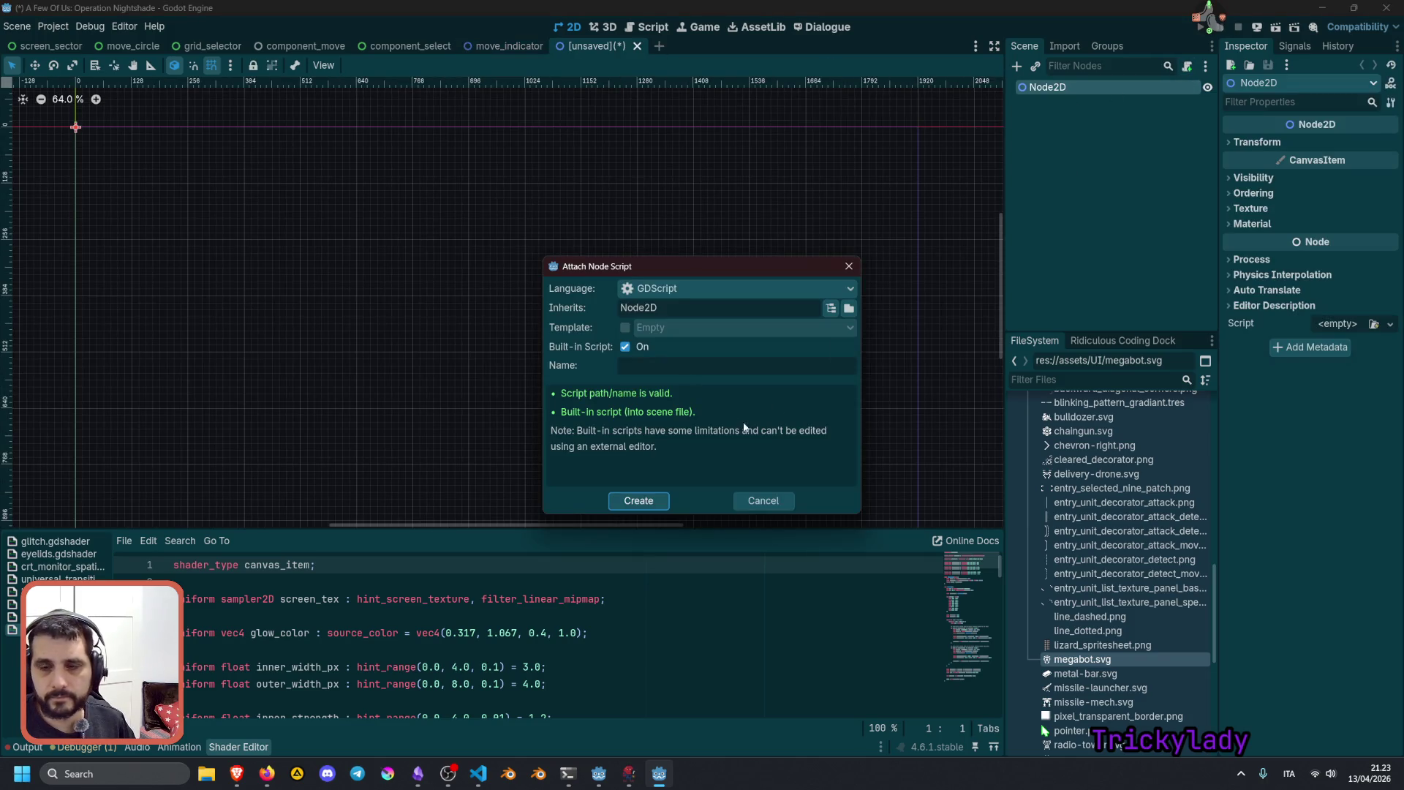
{"action": "left_click", "coordinate": [638, 500]}
Declare 'func test() -> void:' below the extends line, fixing the misspelled func keyword.
{"action": "left_click", "coordinate": [441, 184]}
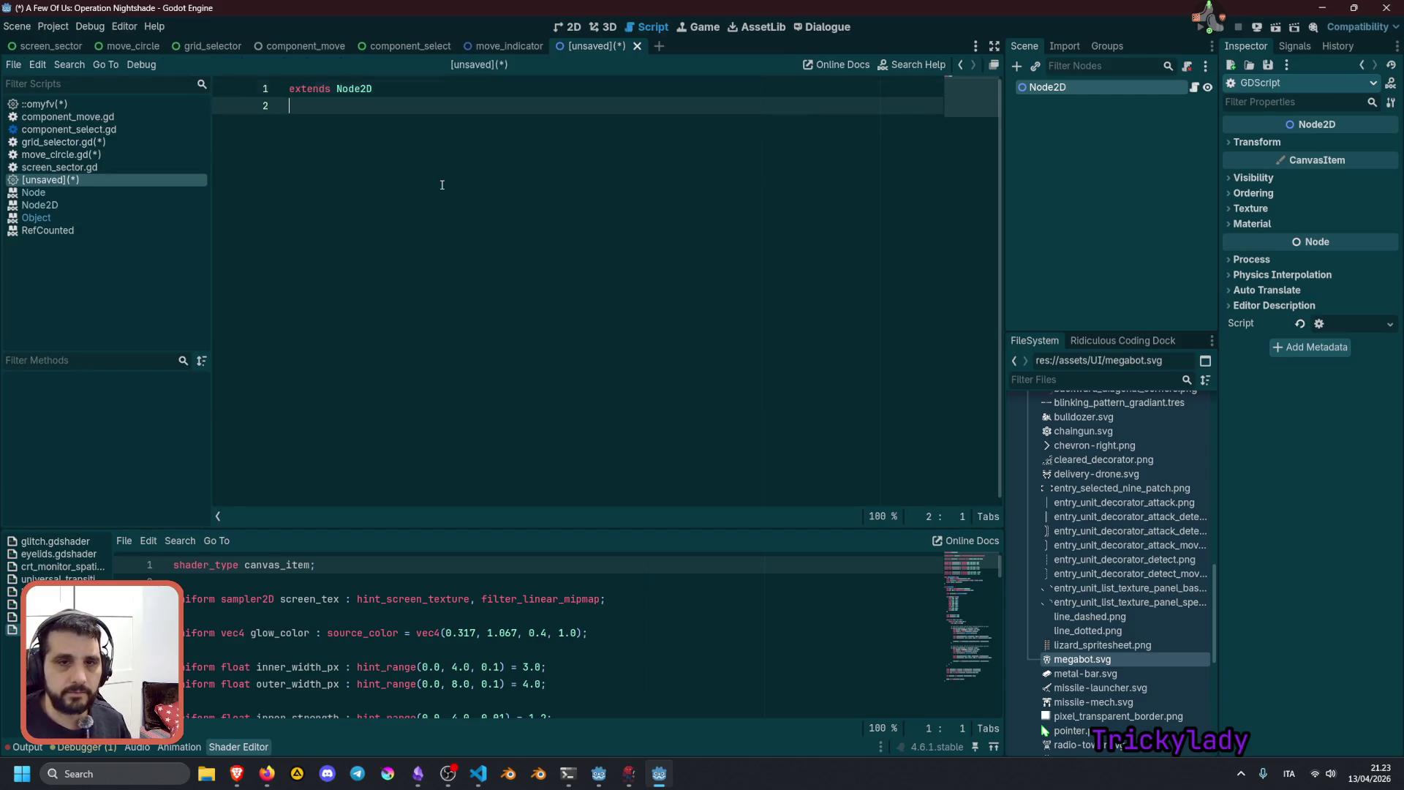
{"action": "key", "text": "Return"}
{"action": "key", "text": "Return"}
{"action": "key", "text": "Return"}
{"action": "type", "text": "fun c"}
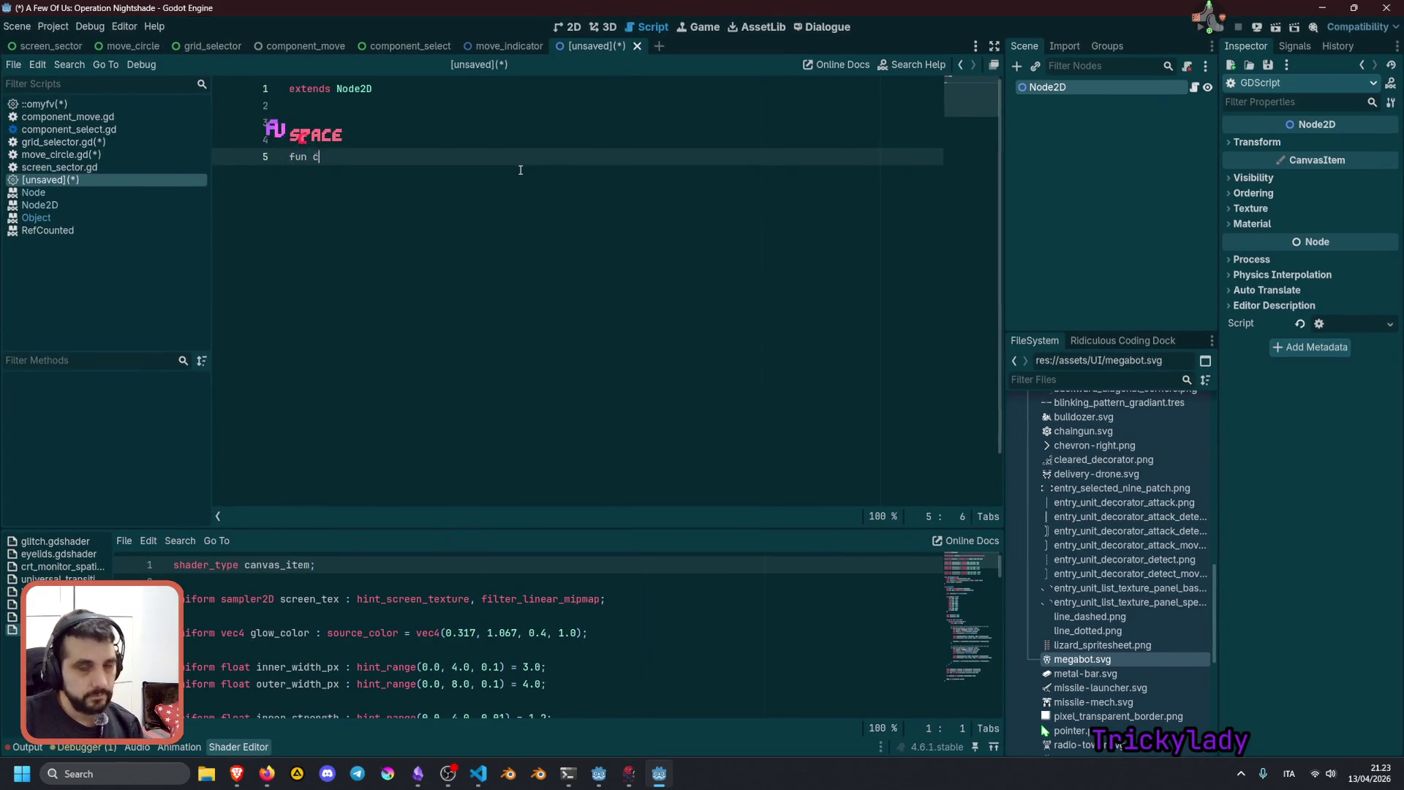
{"action": "key", "text": "BackSpace"}
{"action": "key", "text": "BackSpace"}
{"action": "type", "text": "c test"}
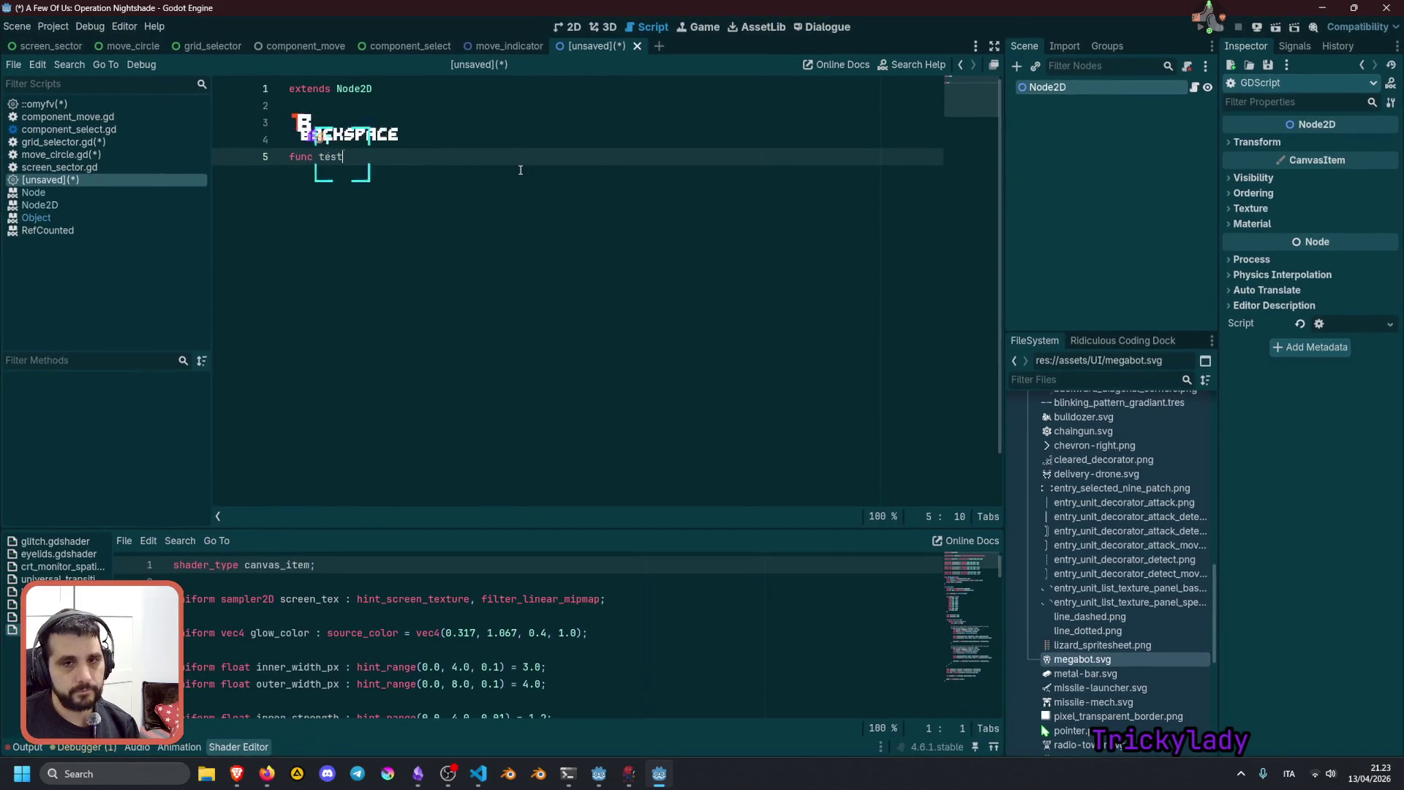
{"action": "type", "text": "() -> void:"}
{"action": "key", "text": "Return"}
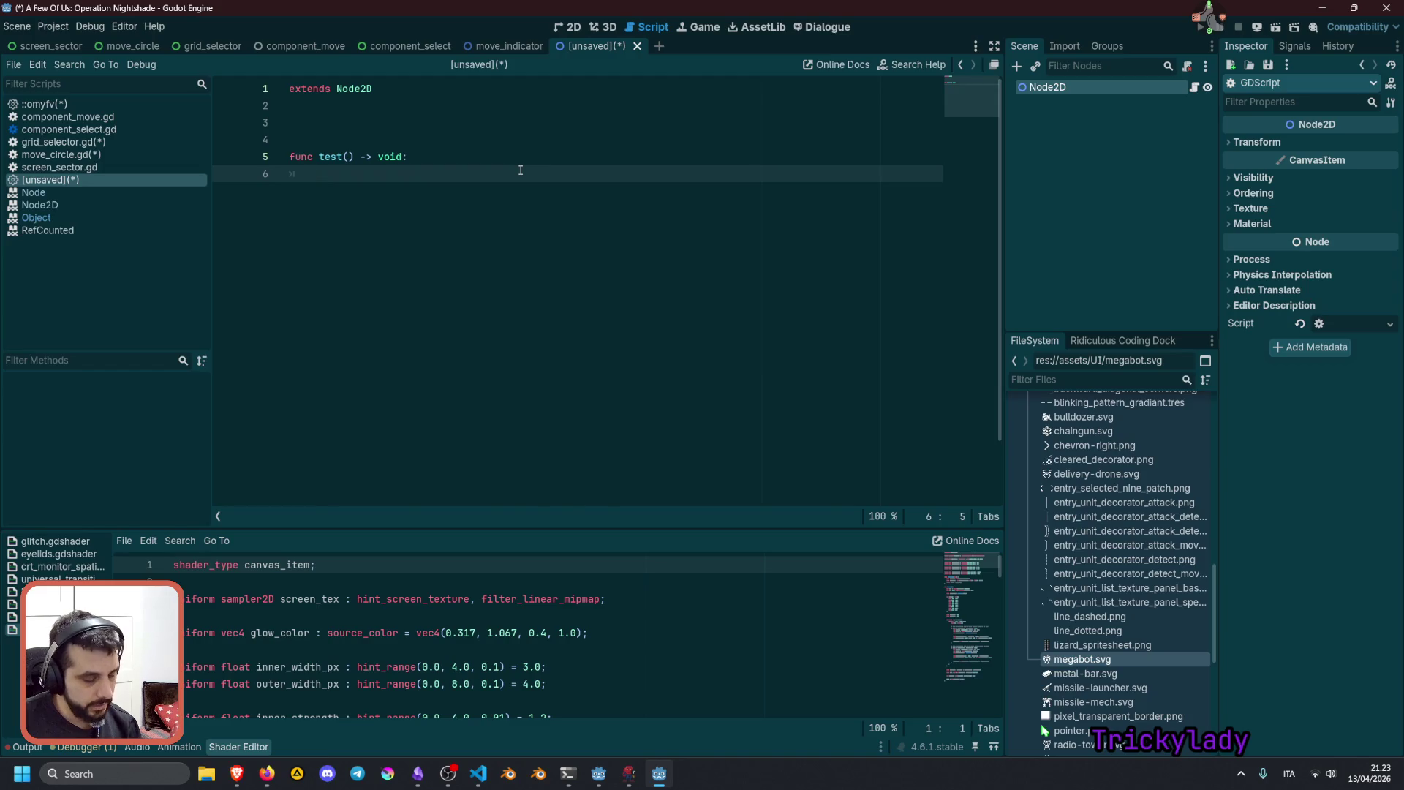
Start the test() body with an autocompleted 'PhysicsServer2D.', dropping the typed get_w member.
{"action": "type", "text": "Physi"}
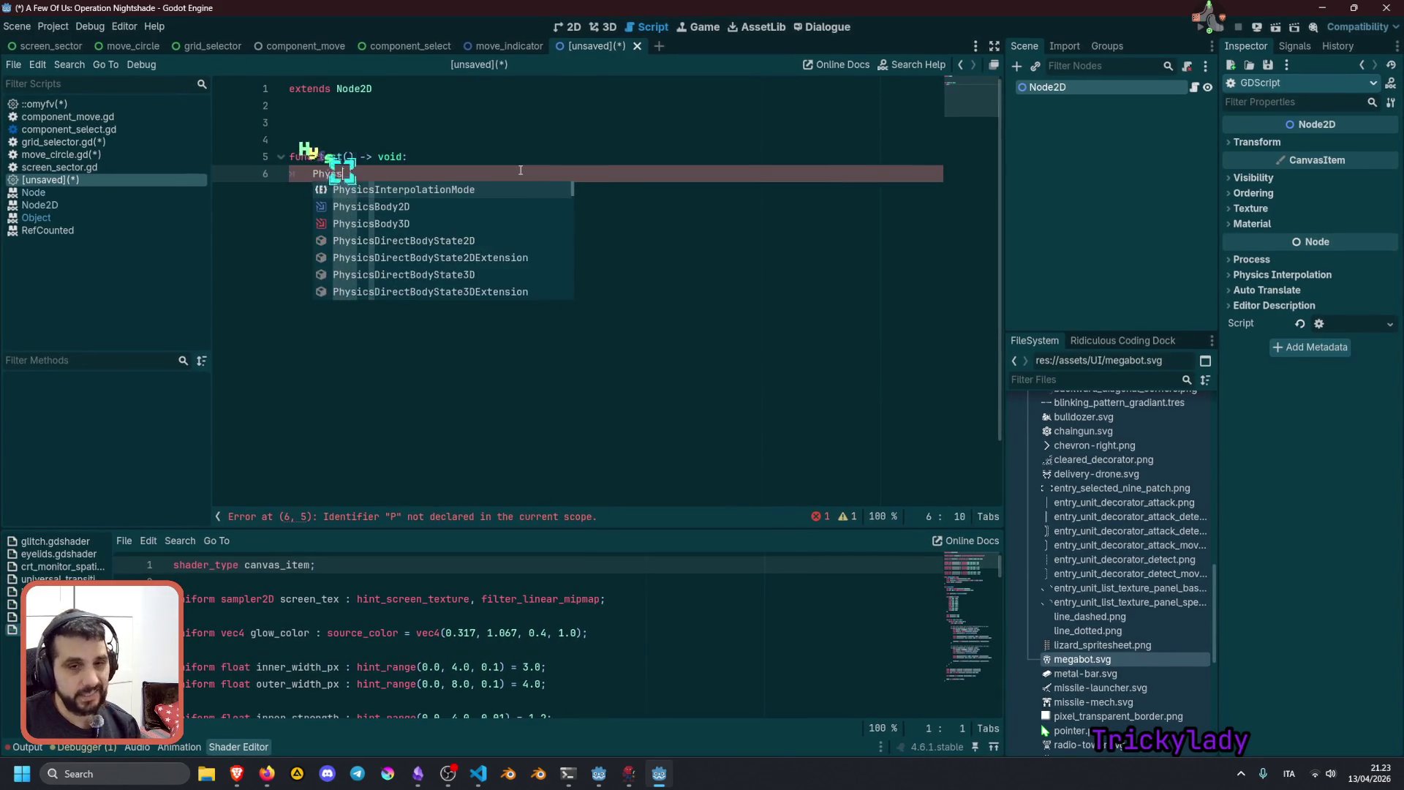
{"action": "key", "text": "BackSpace"}
{"action": "type", "text": "icsS"}
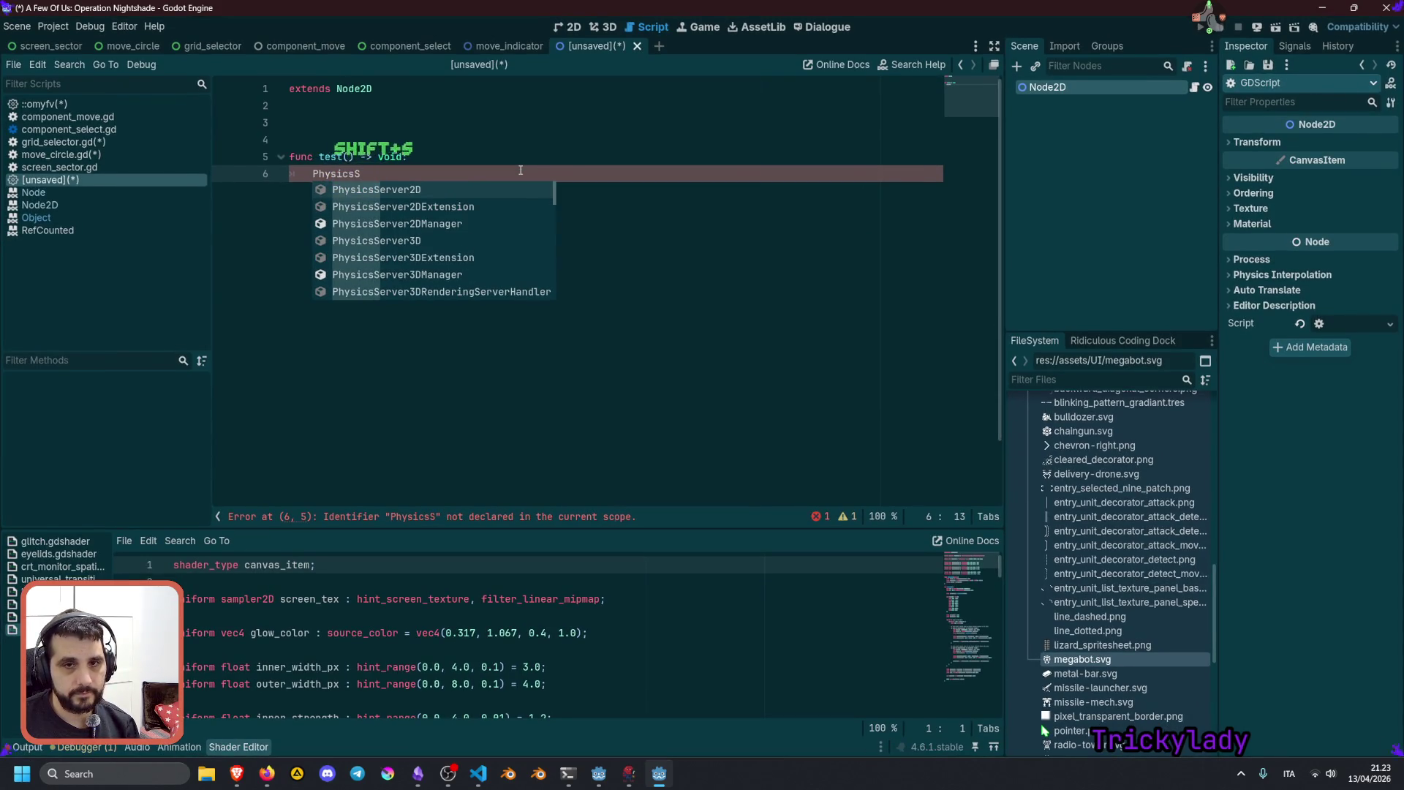
{"action": "key", "text": "Return"}
{"action": "type", "text": "."}
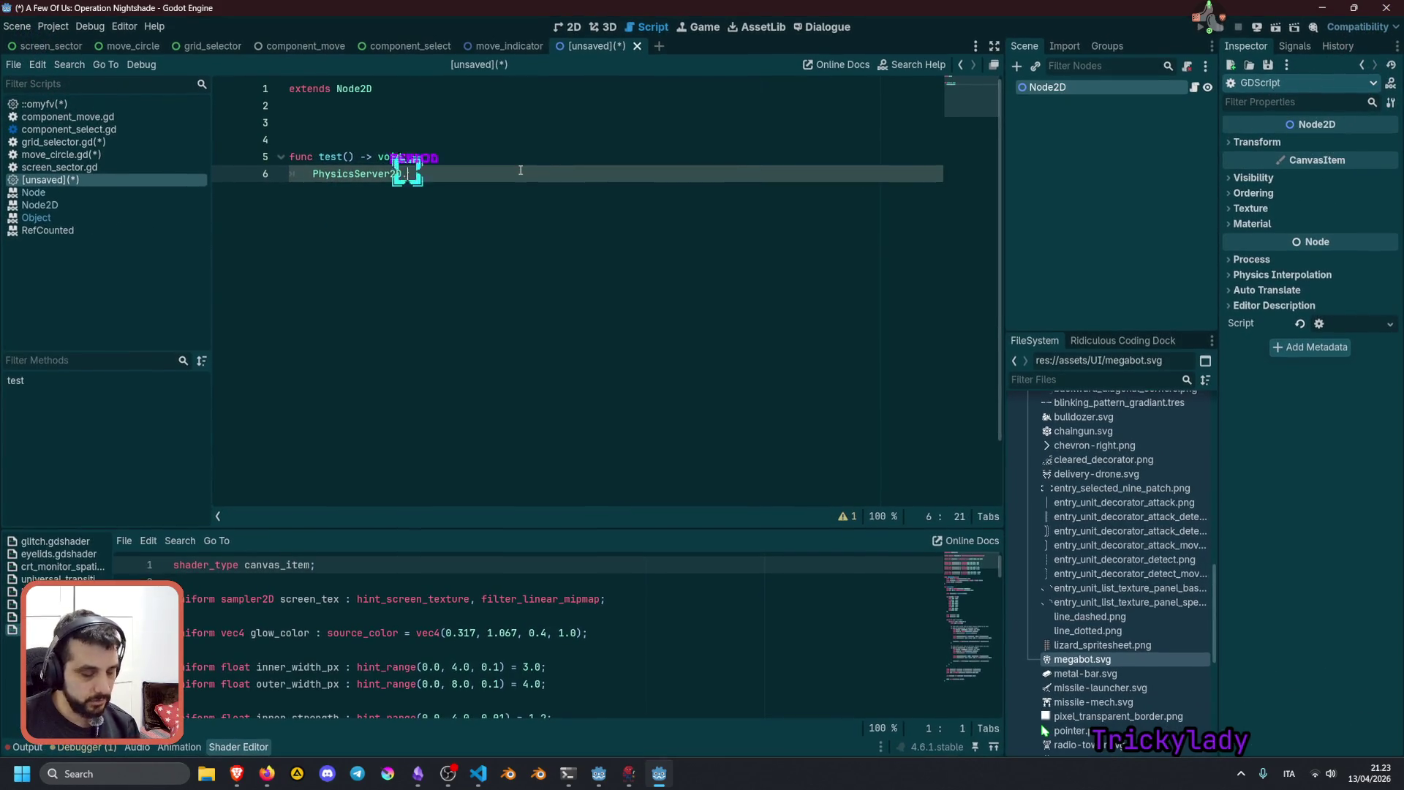
{"action": "type", "text": "get_"}
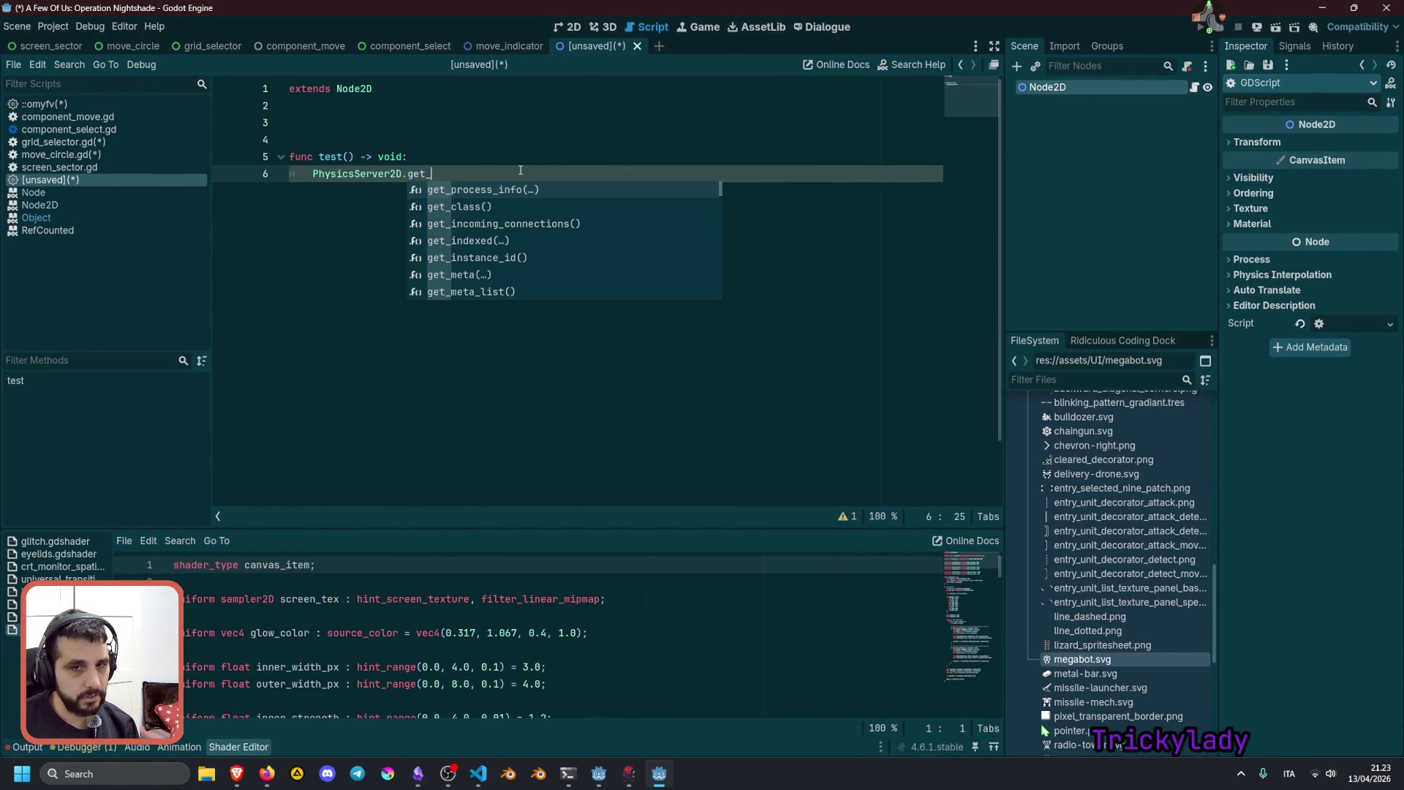
{"action": "type", "text": "w"}
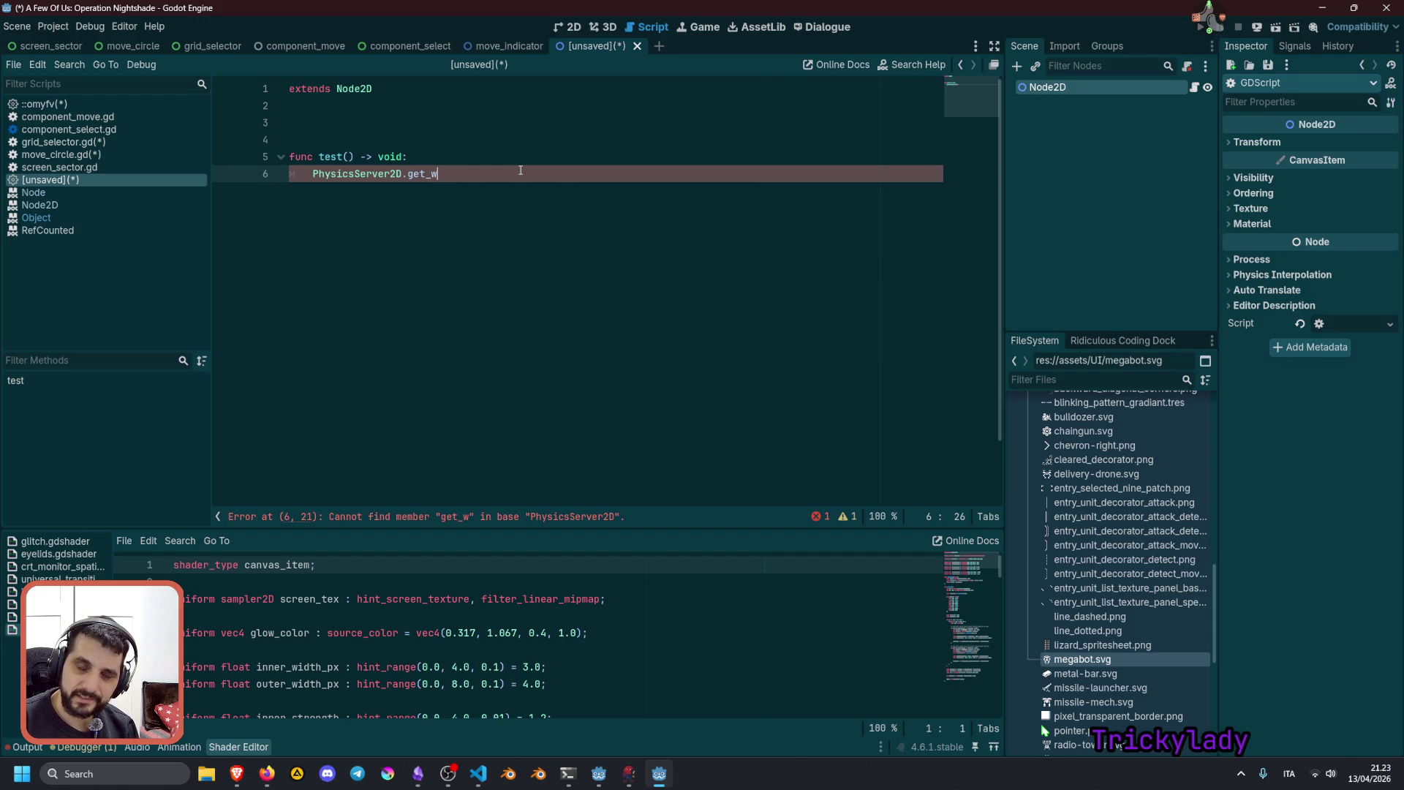
{"action": "key", "text": "ctrl+BackSpace"}
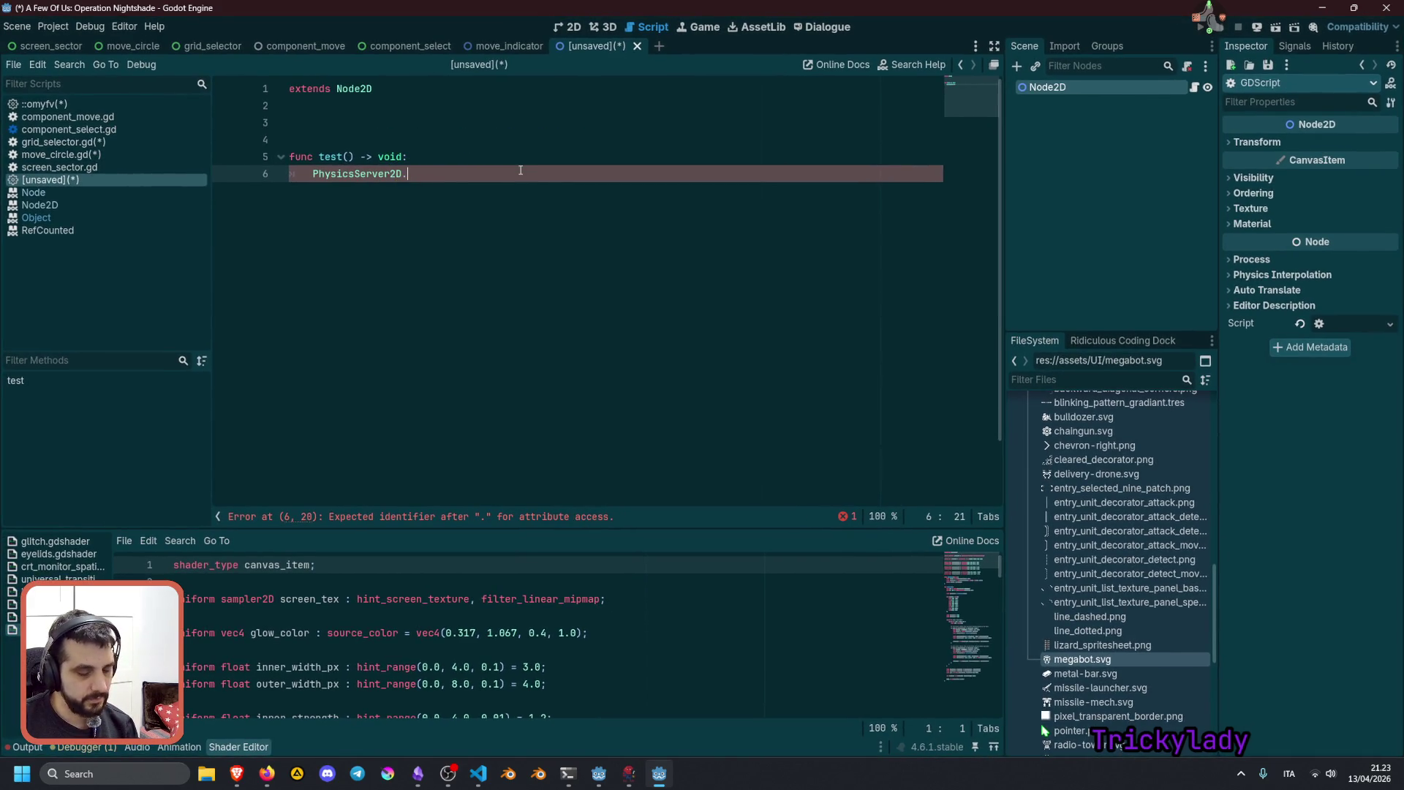
{"action": "key", "text": "Return"}
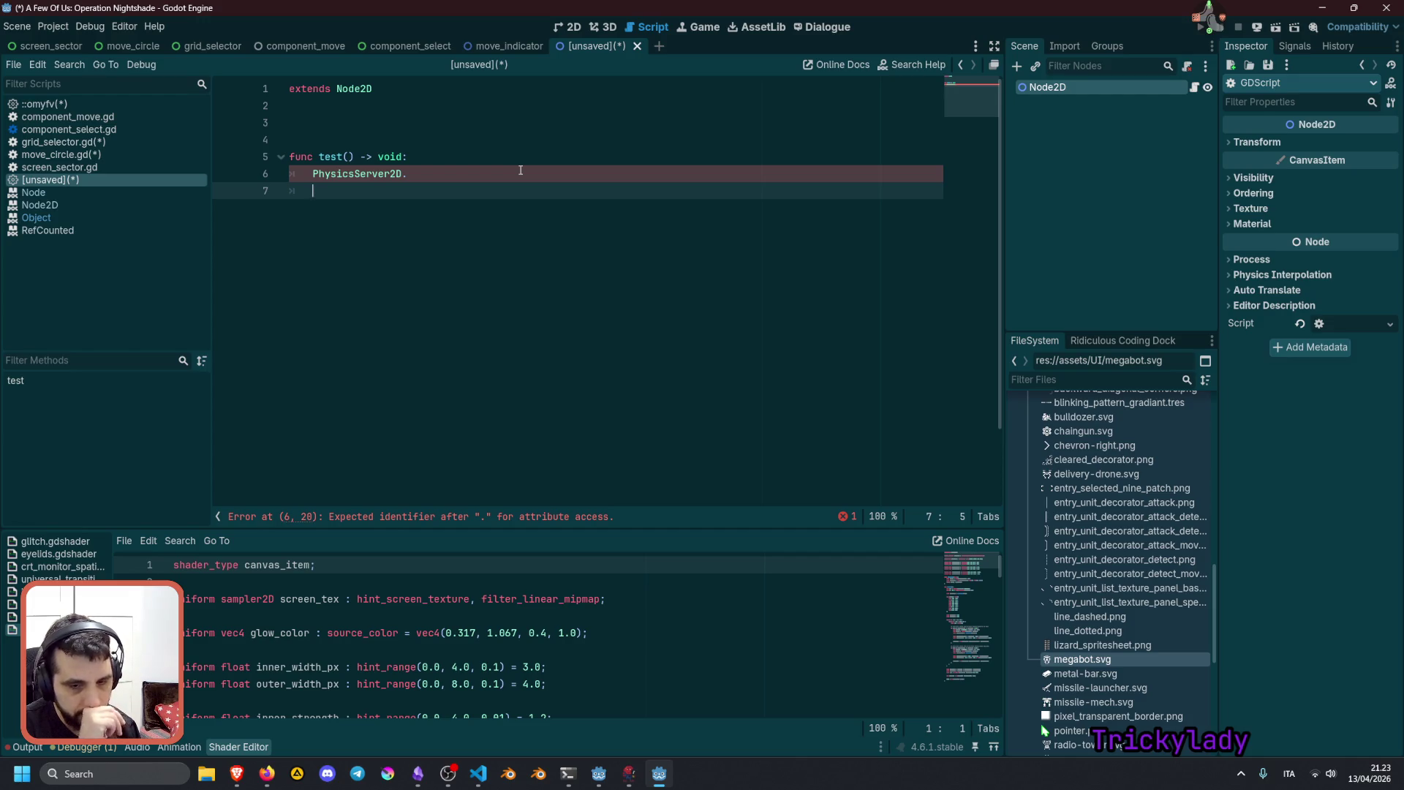
Declare 'var query := PhysicsPointQueryParameters2D.new()' using autocomplete for the class name.
{"action": "type", "text": "var que"}
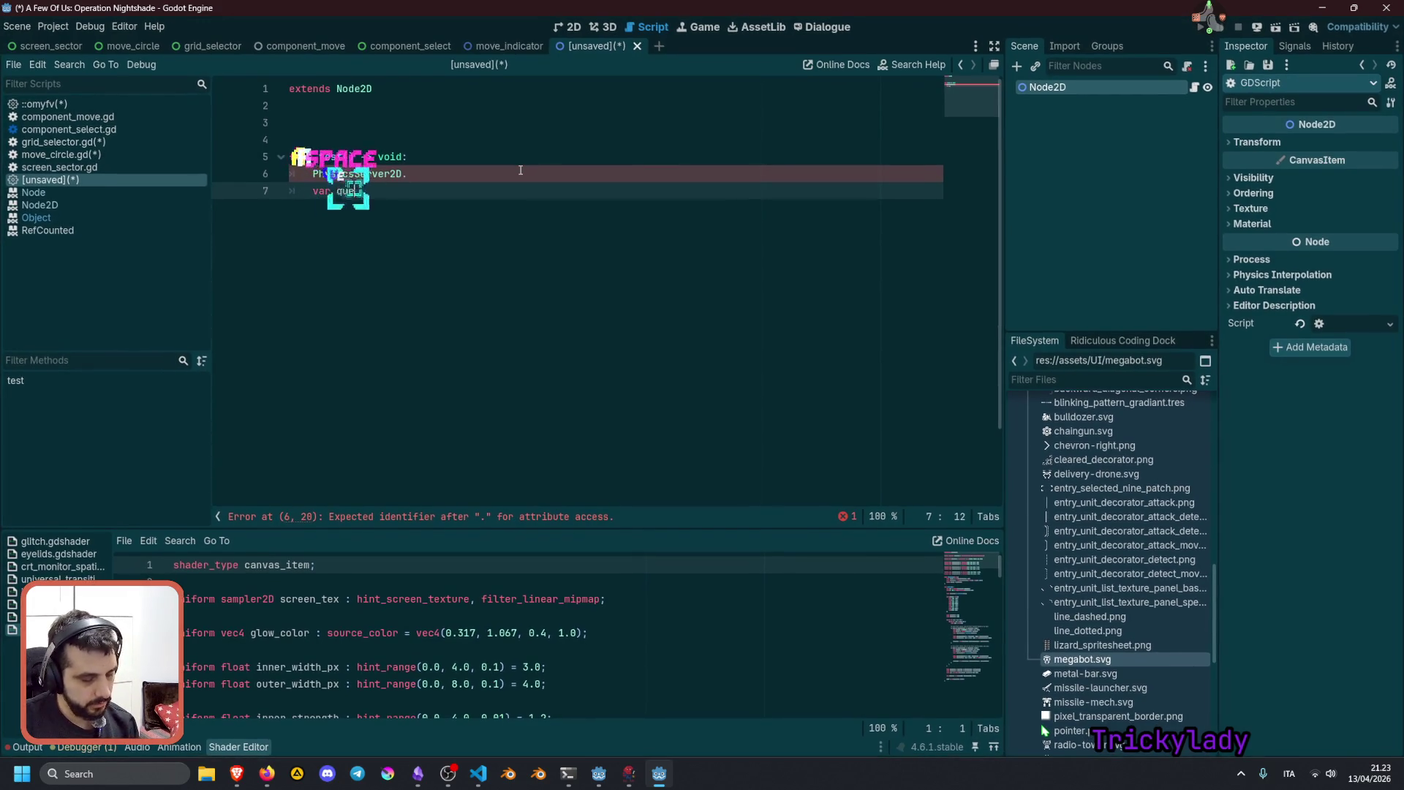
{"action": "type", "text": "ry: Physic"}
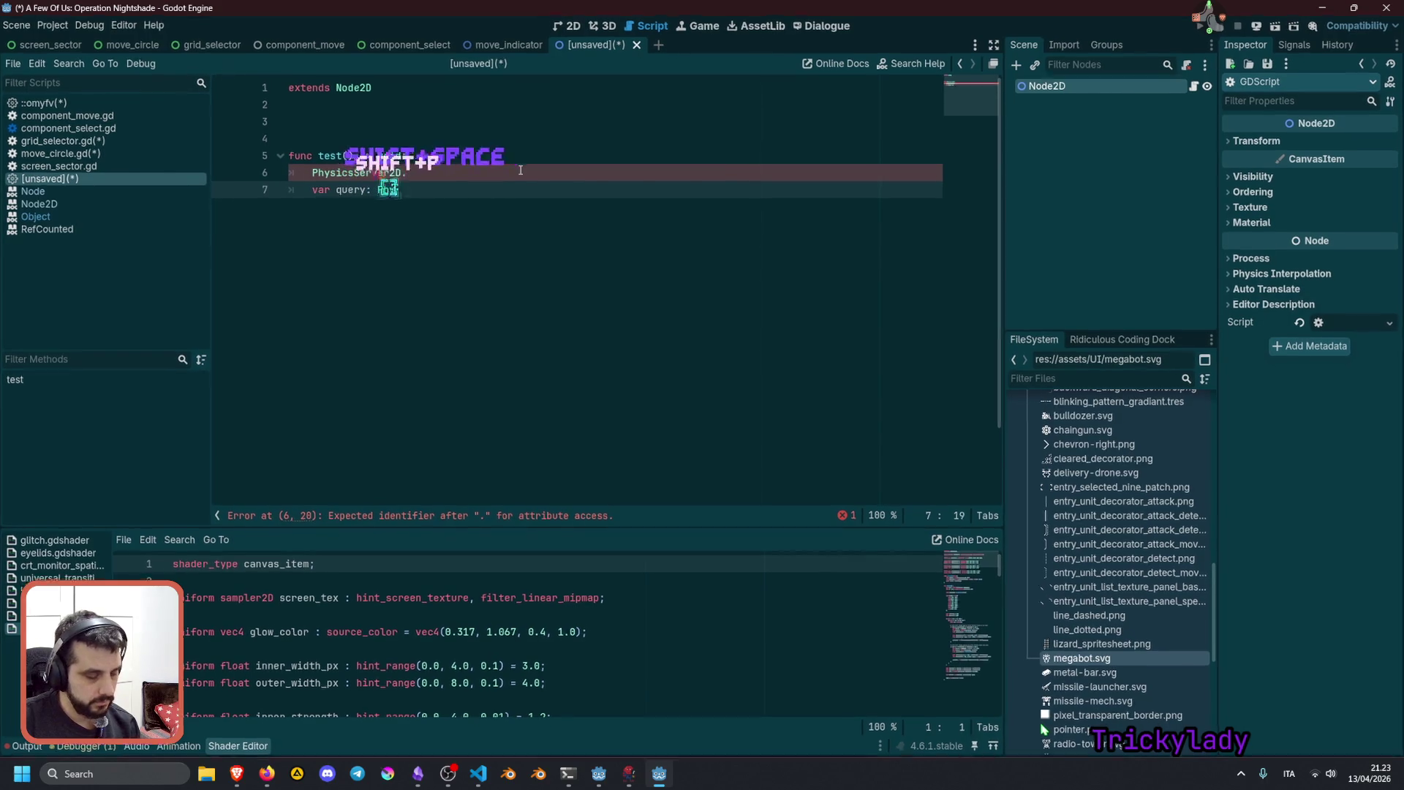
{"action": "key", "text": "BackSpace"}
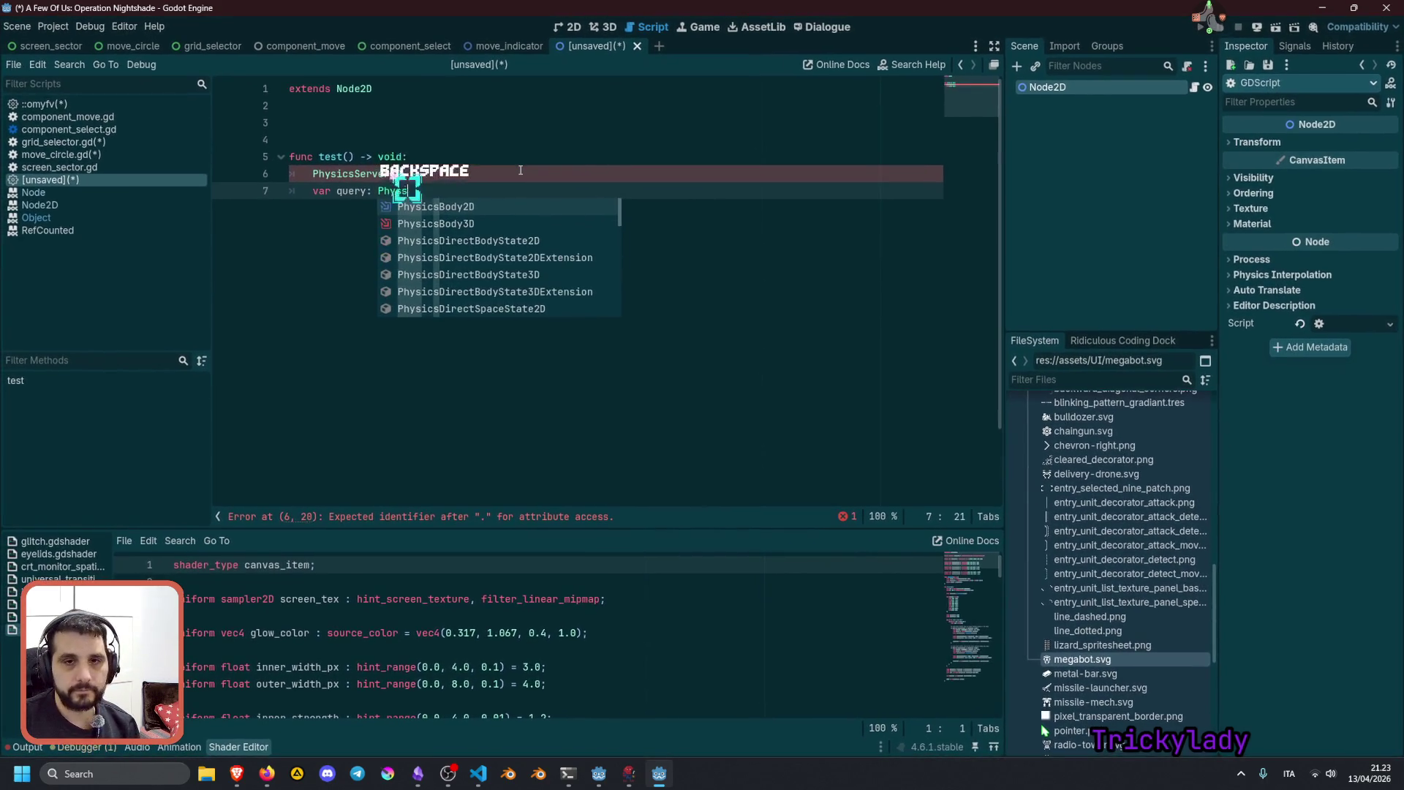
{"action": "type", "text": "c"}
{"action": "key", "text": "BackSpace"}
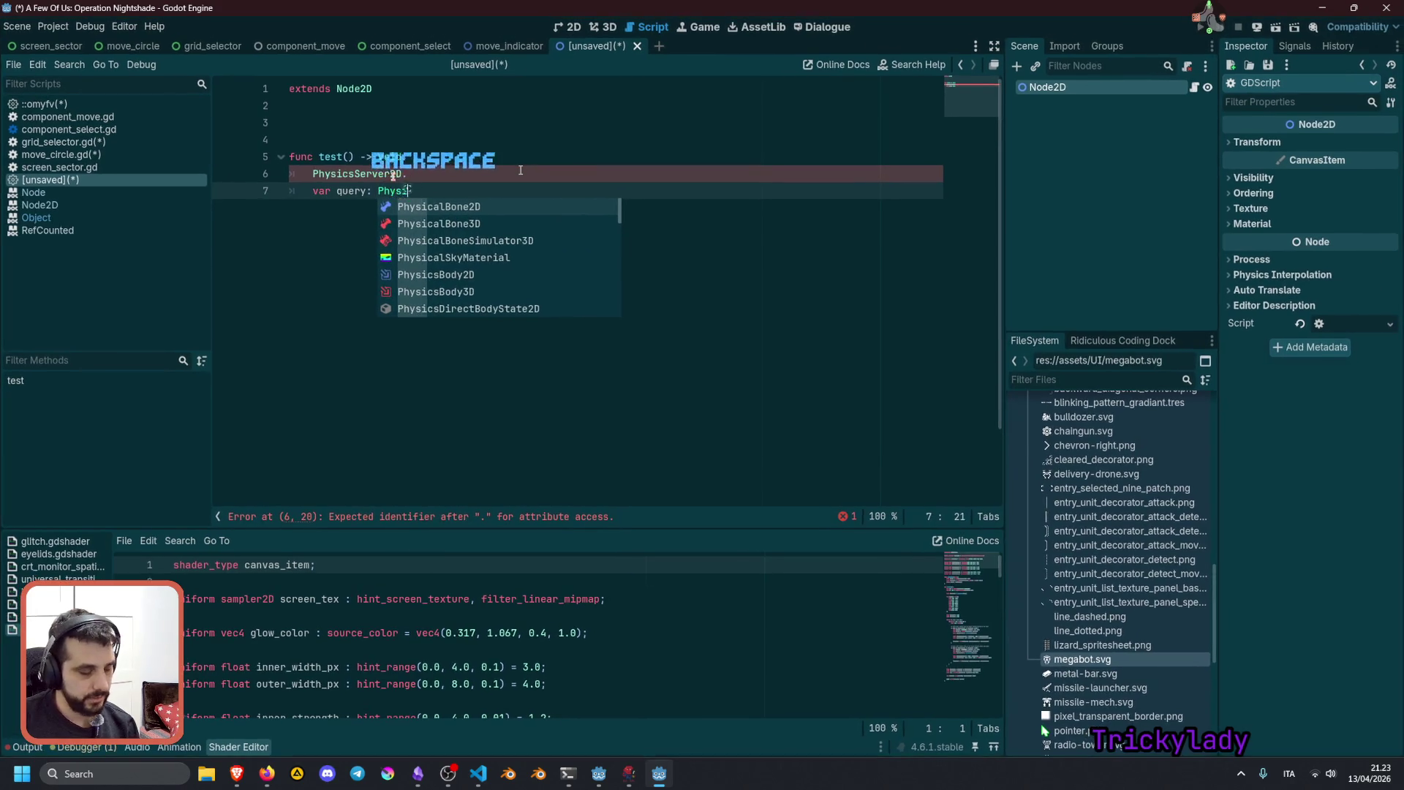
{"action": "type", "text": "csQ"}
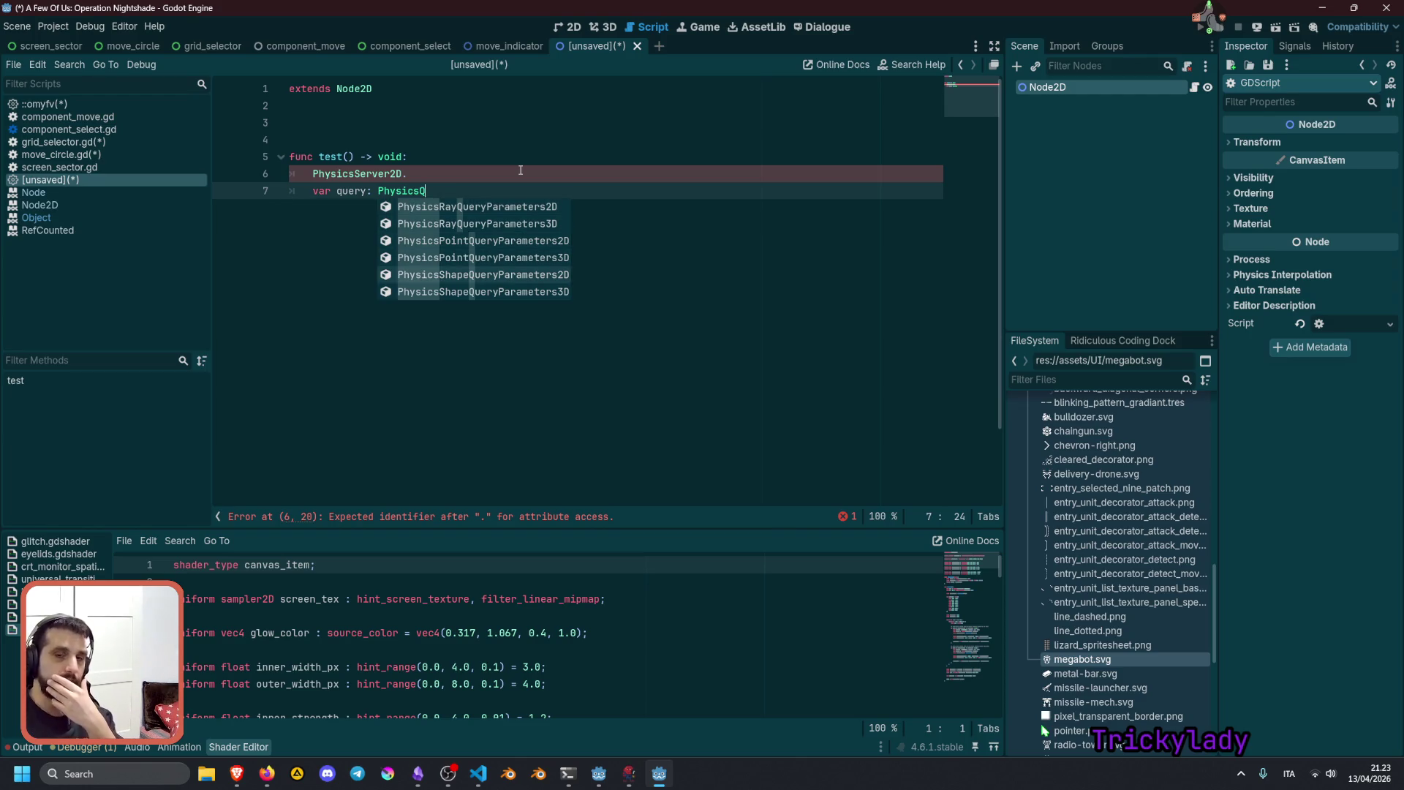
{"action": "key", "text": "Up"}
{"action": "key", "text": "Up"}
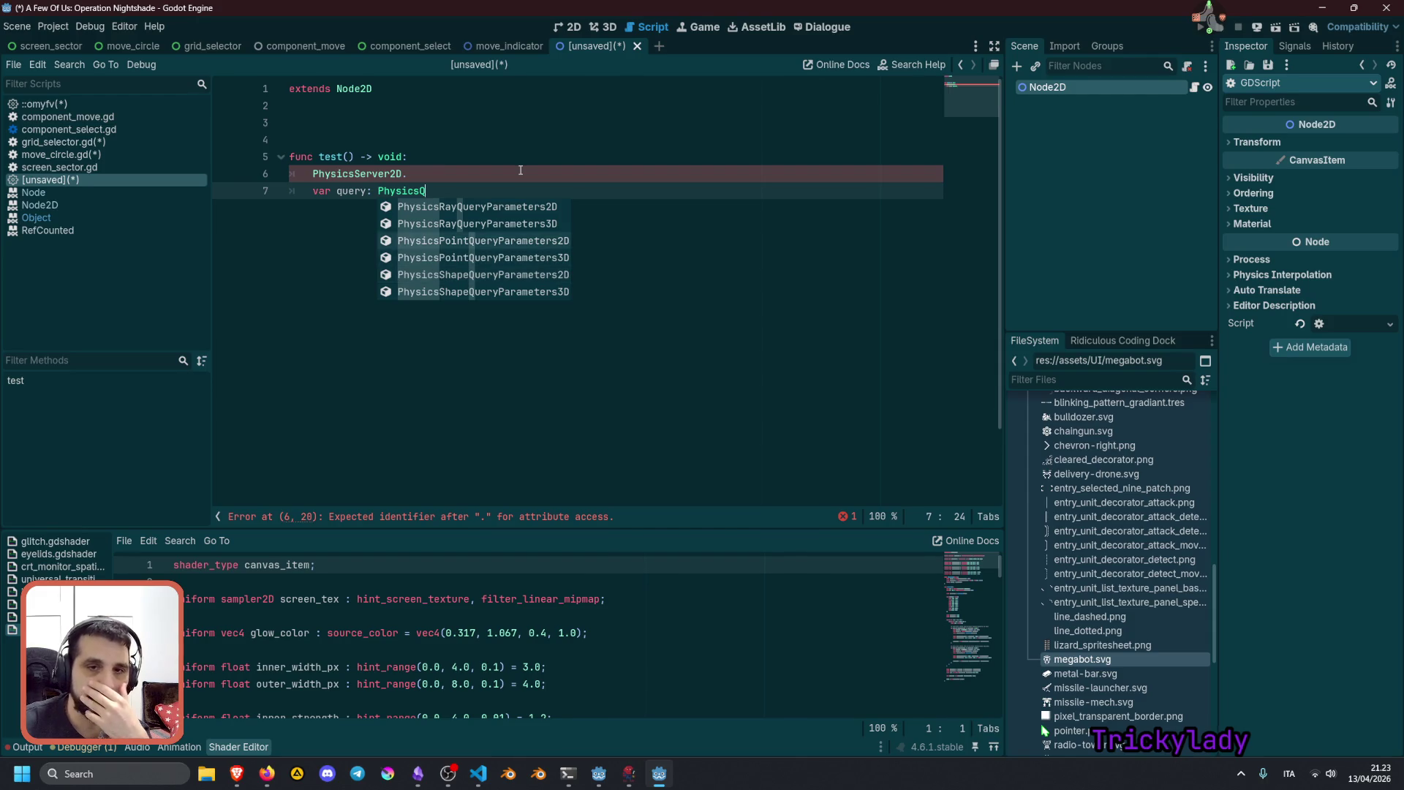
{"action": "key", "text": "Return"}
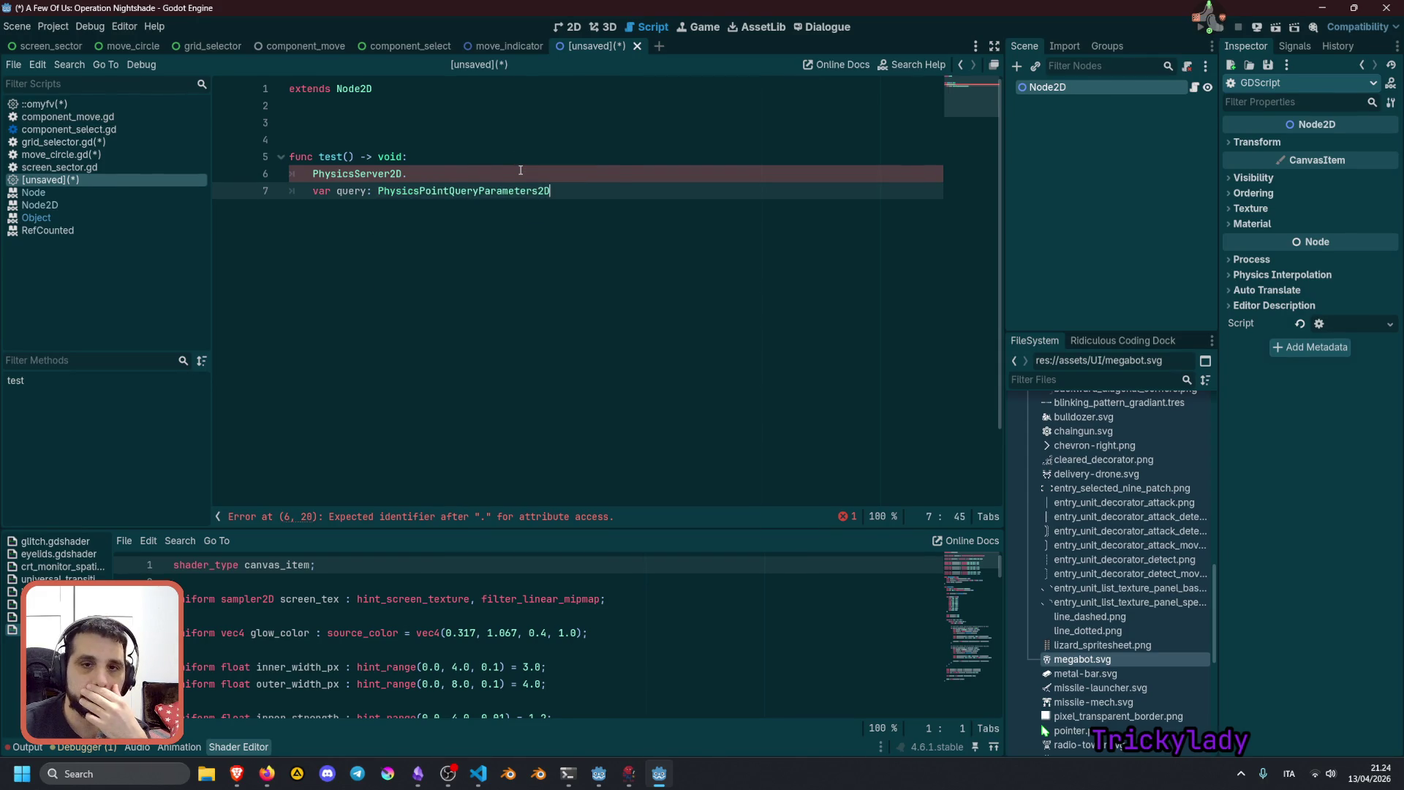
{"action": "type", "text": ".new"}
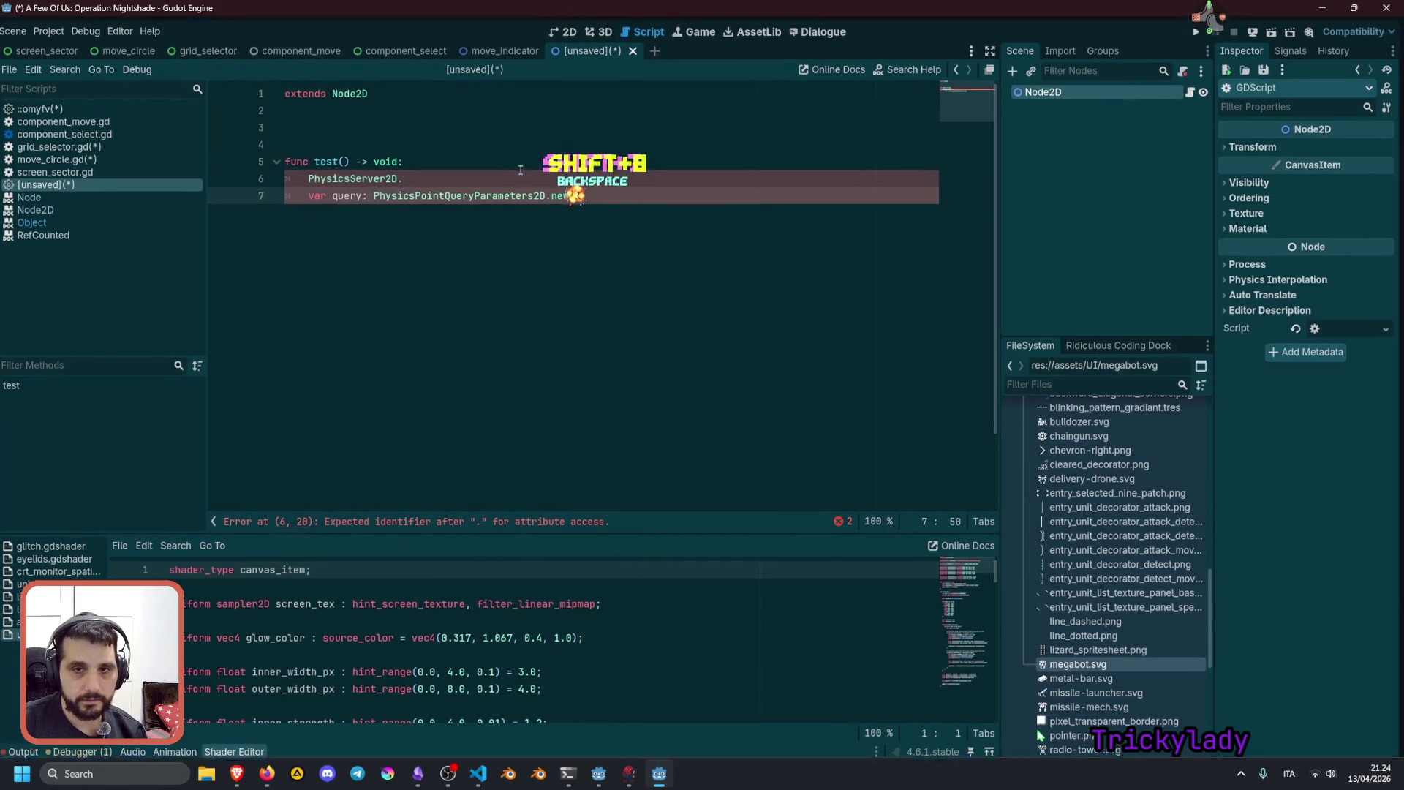
{"action": "type", "text": "("}
{"action": "key", "text": "ctrl+Left"}
{"action": "key", "text": "ctrl+Left"}
{"action": "key", "text": "ctrl+Left"}
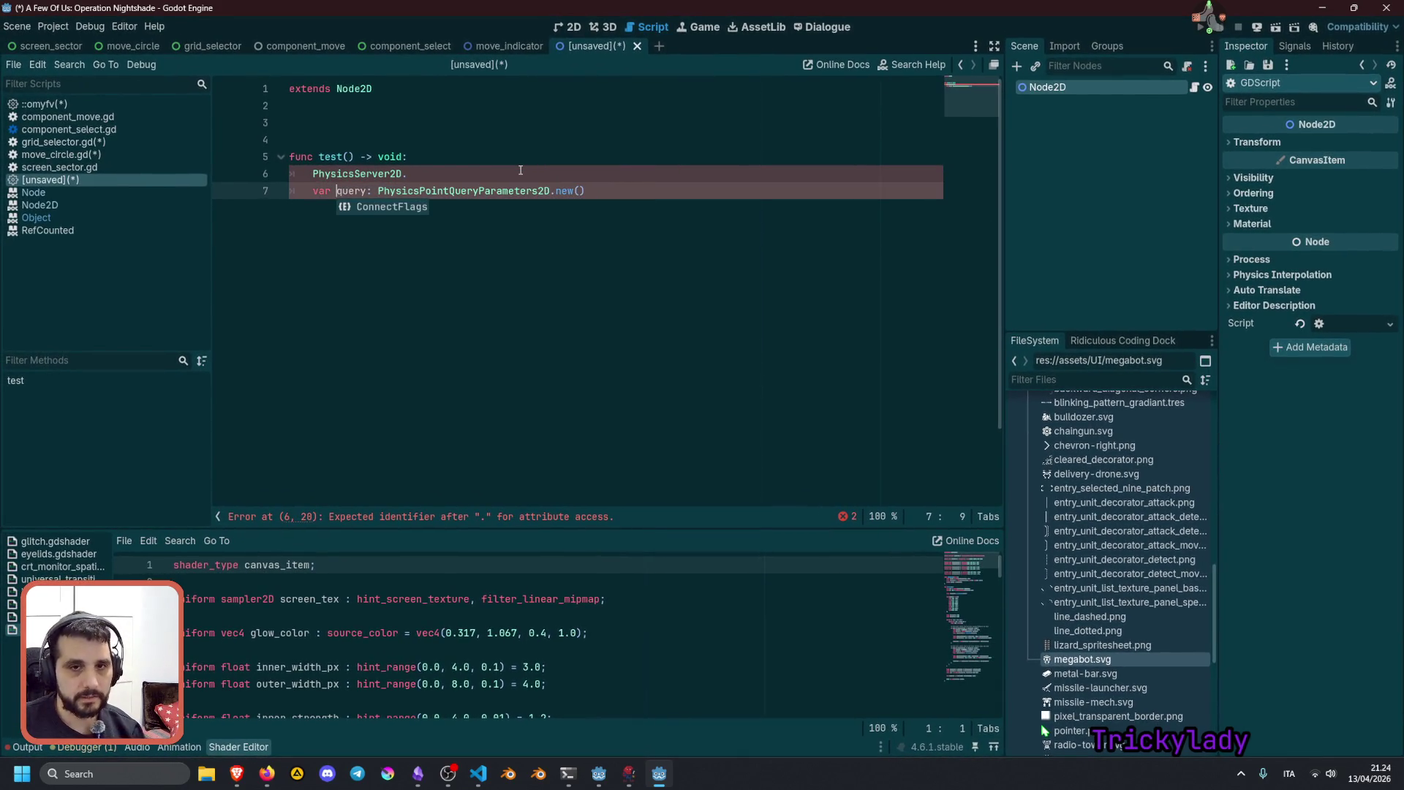
{"action": "key", "text": "Right"}
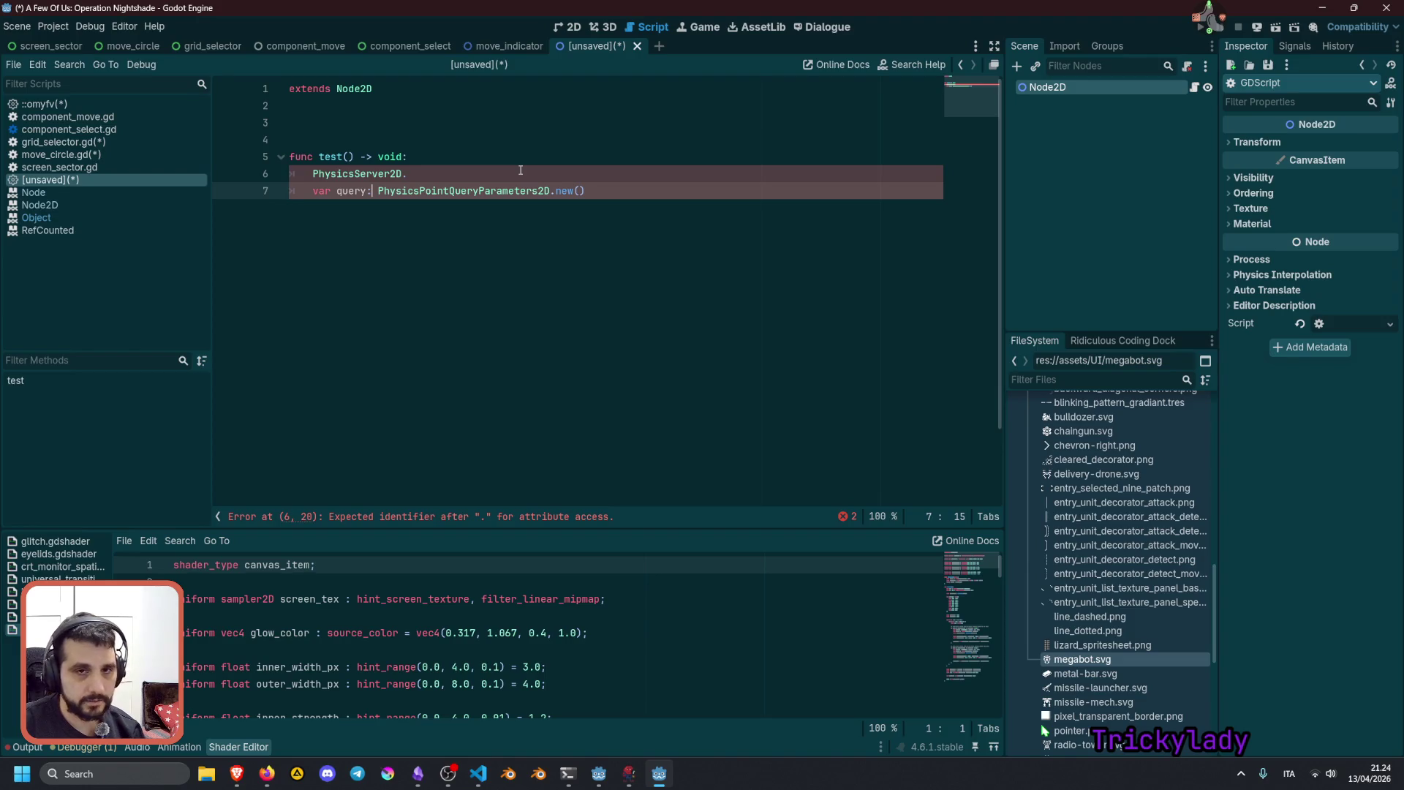
{"action": "type", "text": "="}
{"action": "key", "text": "Left"}
{"action": "key", "text": "Left"}
{"action": "key", "text": "Return"}
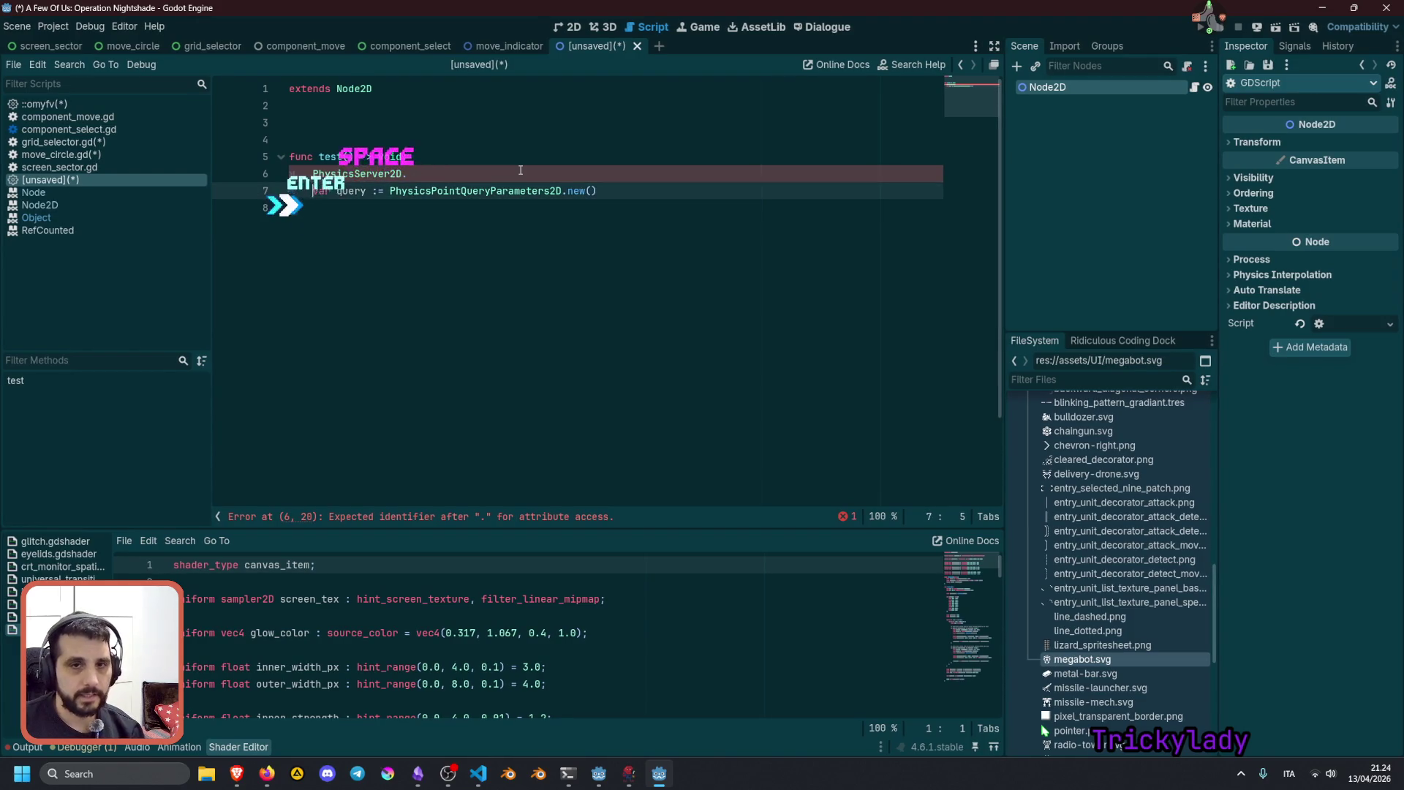
Copy 'query' onto the next line, add a dot, and browse its member suggestions.
{"action": "key", "text": "ctrl+Right"}
{"action": "key", "text": "ctrl+shift+Right"}
{"action": "key", "text": "ctrl+c"}
{"action": "key", "text": "Down"}
{"action": "key", "text": "ctrl+v"}
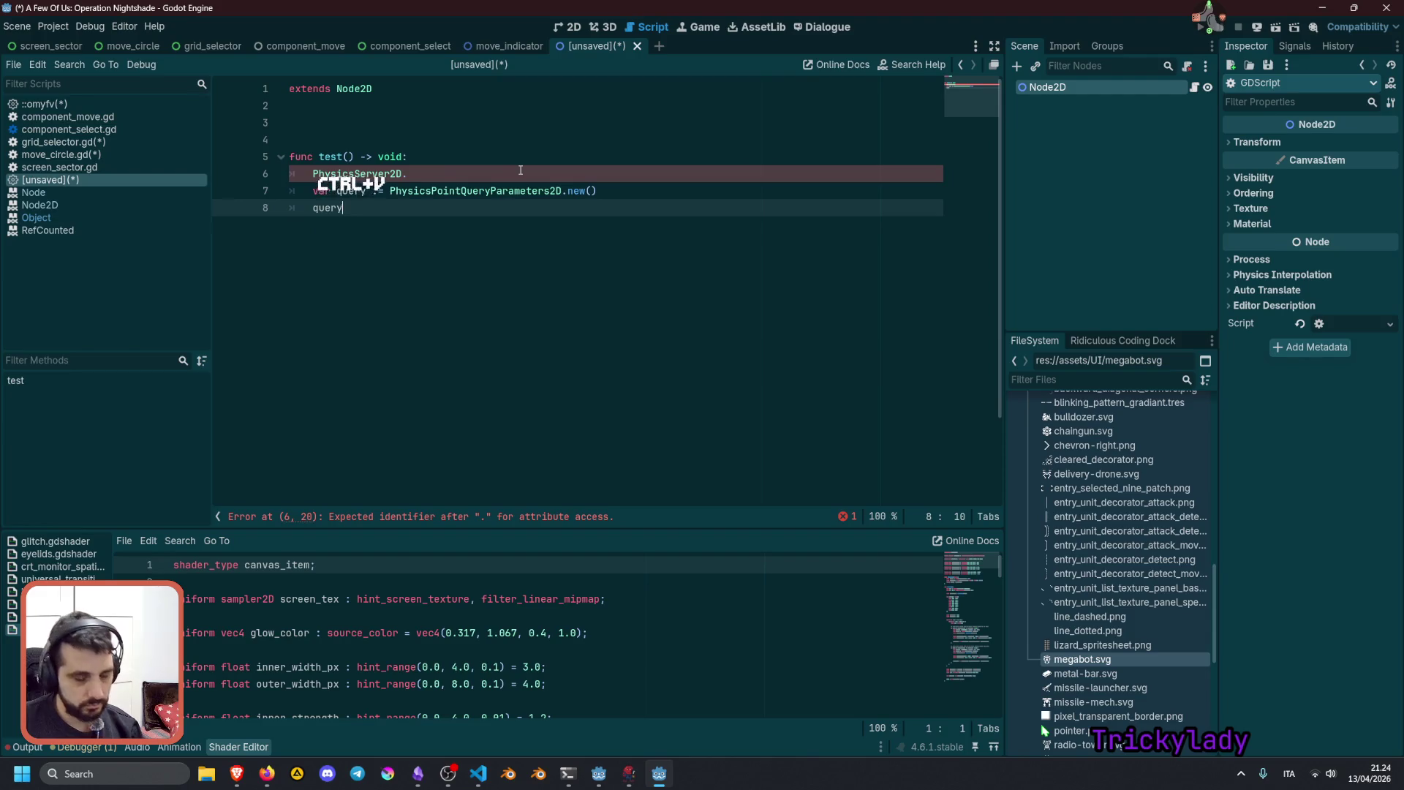
{"action": "type", "text": "."}
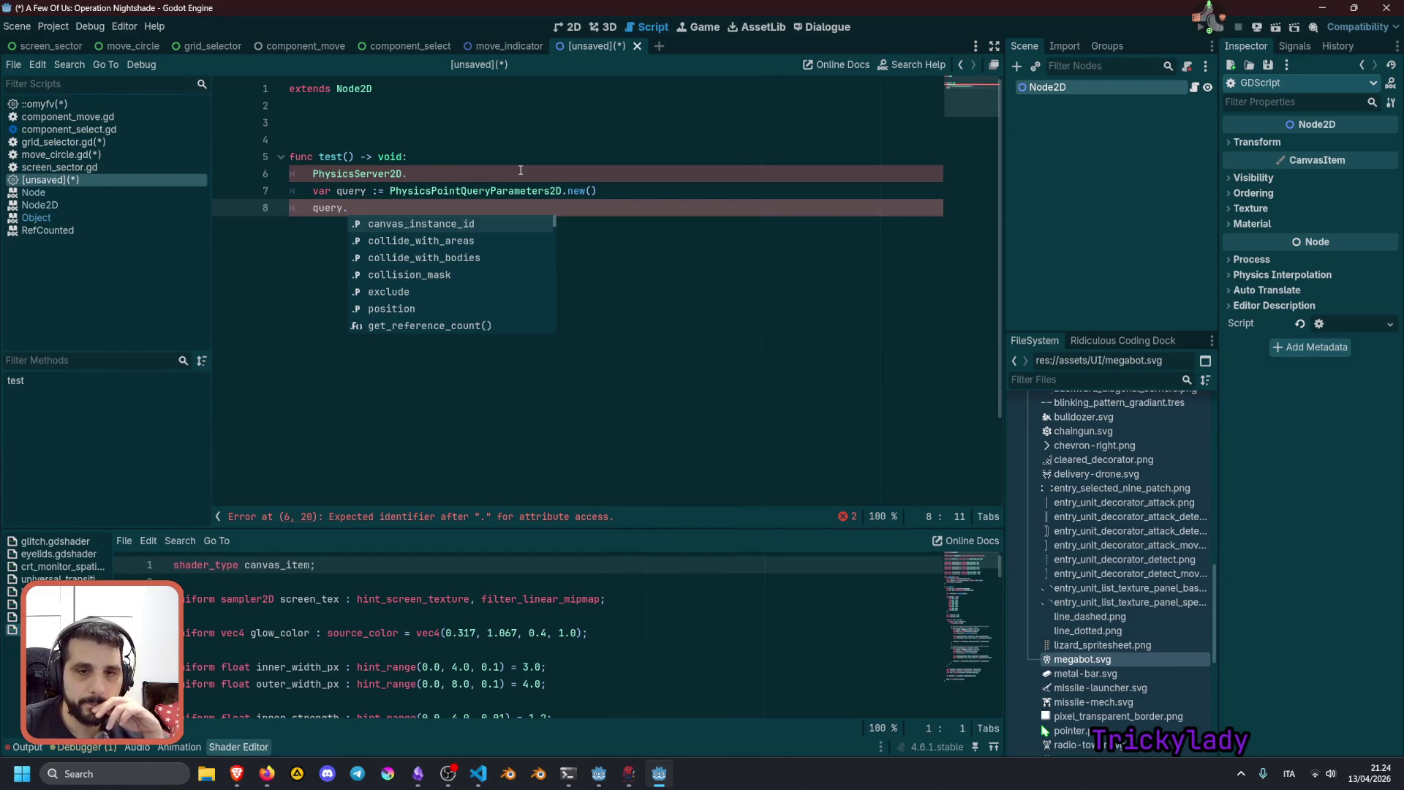
{"action": "key", "text": "Down"}
{"action": "key", "text": "Down"}
{"action": "key", "text": "Down"}
{"action": "key", "text": "Down"}
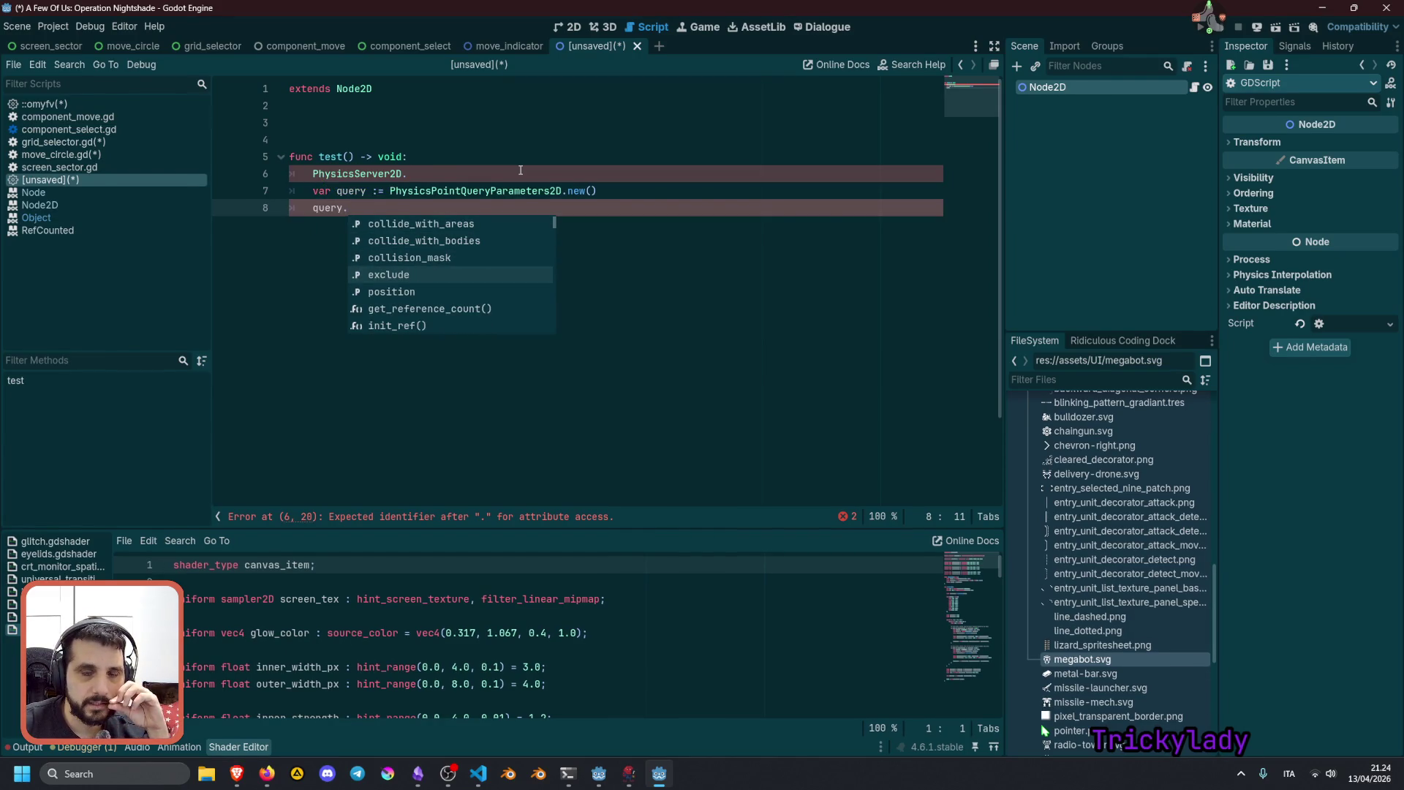
{"action": "key", "text": "Down"}
{"action": "key", "text": "Down"}
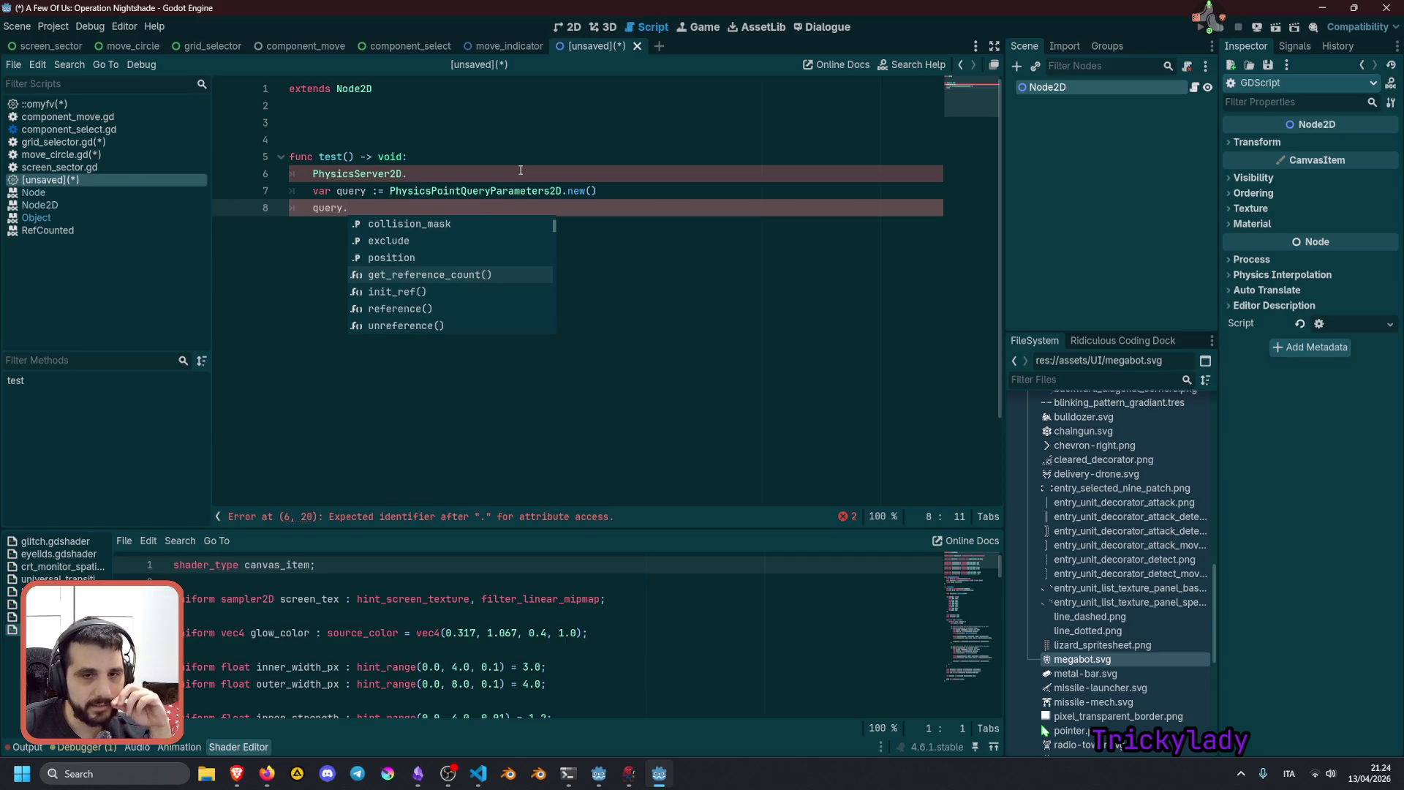
{"action": "key", "text": "Down"}
{"action": "key", "text": "Down"}
{"action": "key", "text": "Down"}
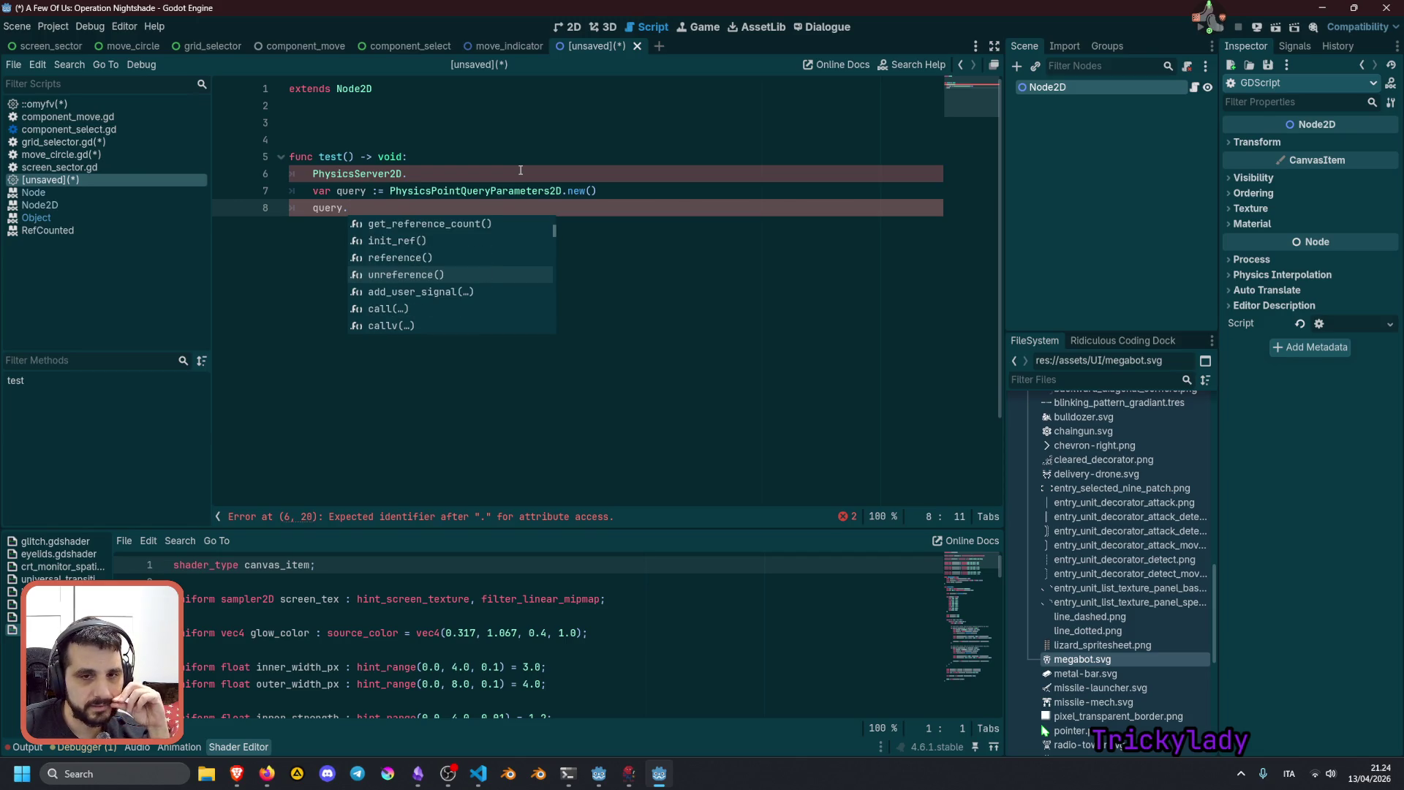
{"action": "key", "text": "Down"}
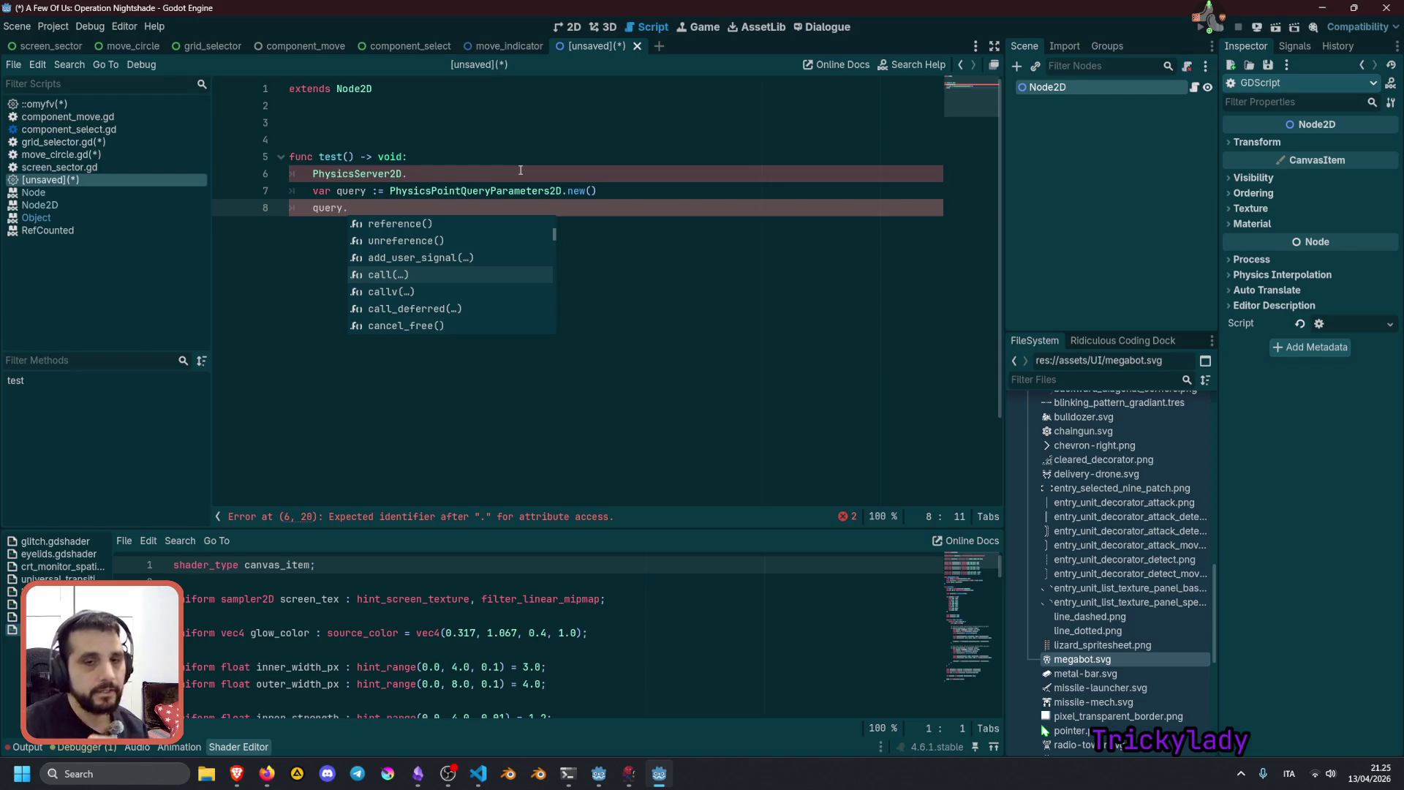
Inspect query and PhysicsPointQueryParameters2D, then retype the dot after 'query' on line 8.
{"action": "double_click", "coordinate": [364, 191]}
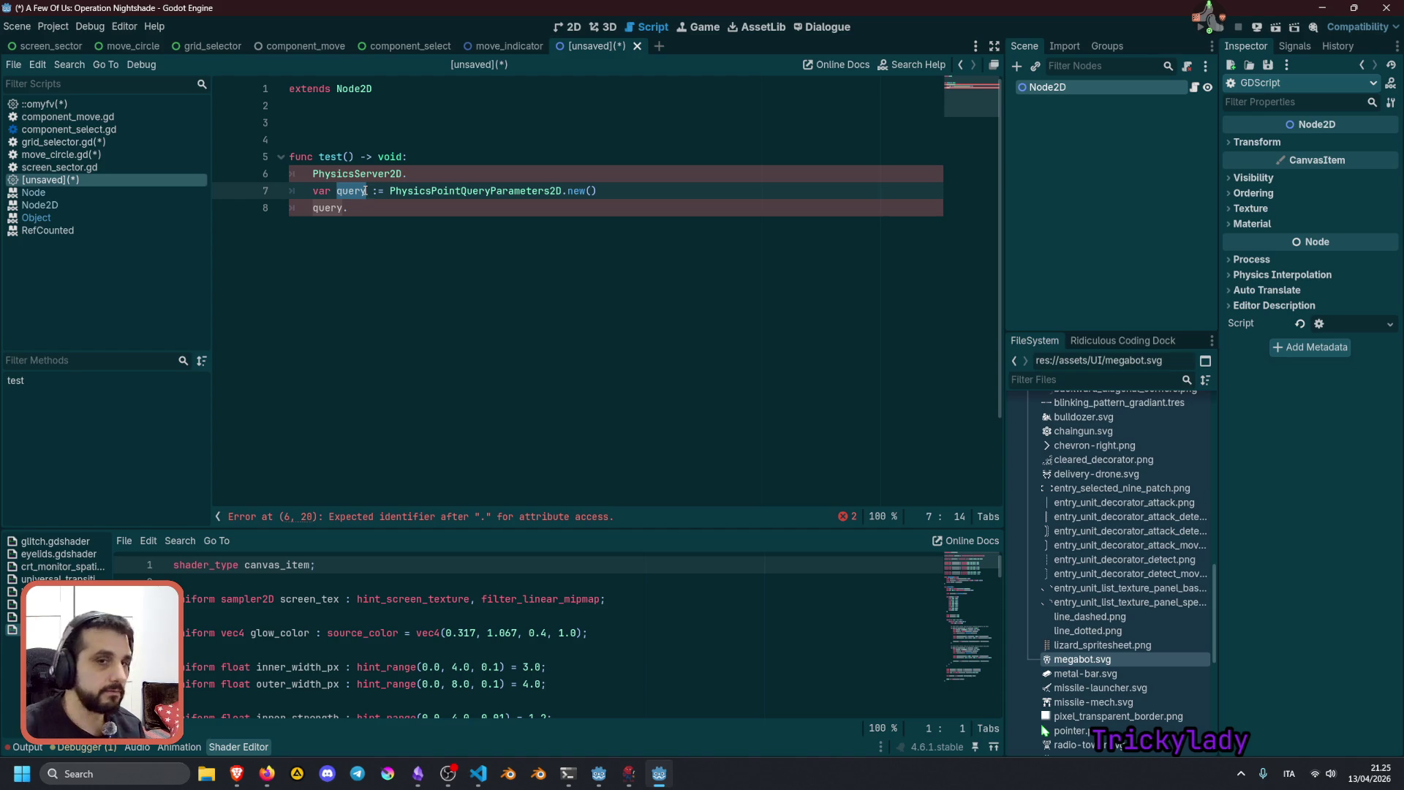
{"action": "double_click", "coordinate": [479, 195]}
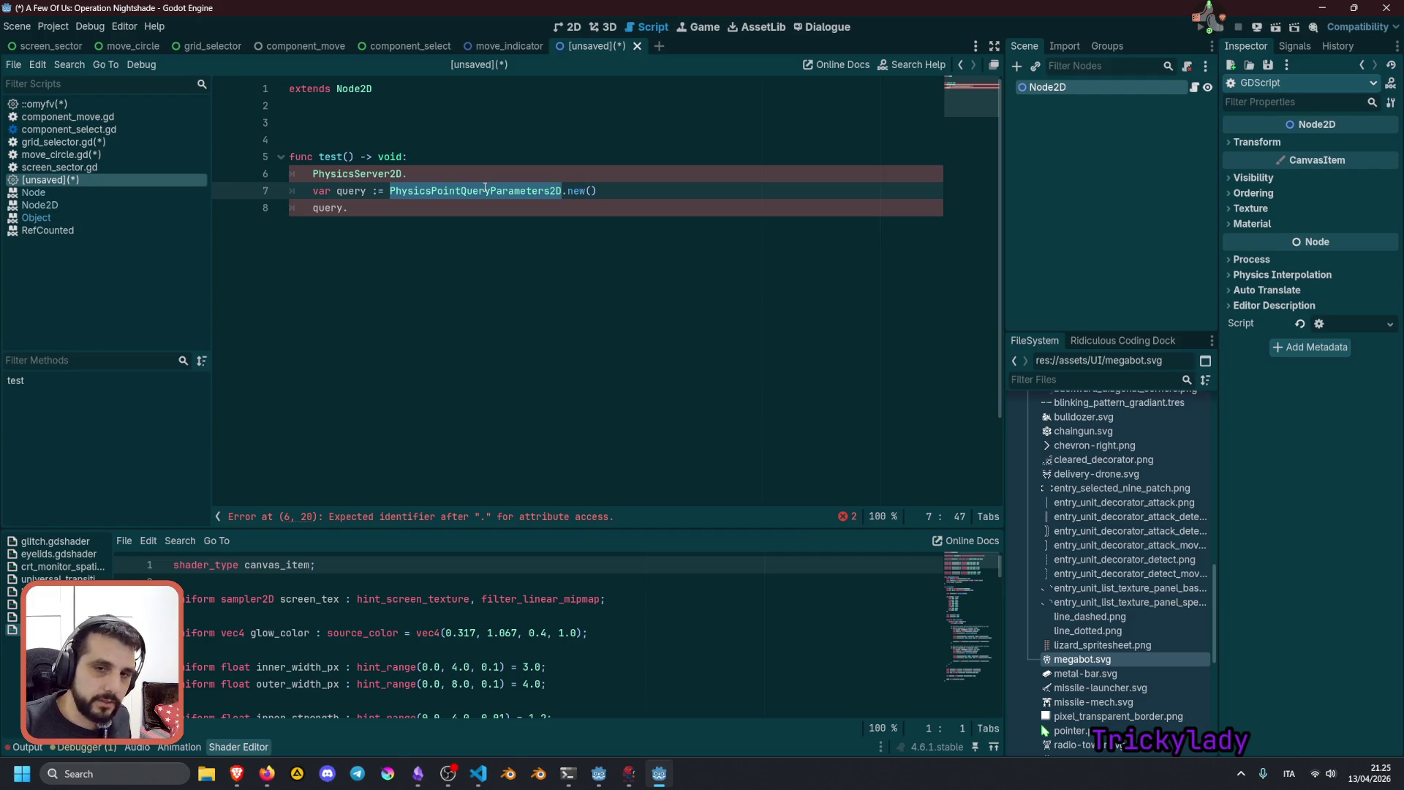
{"action": "mouse_move", "coordinate": [485, 188]}
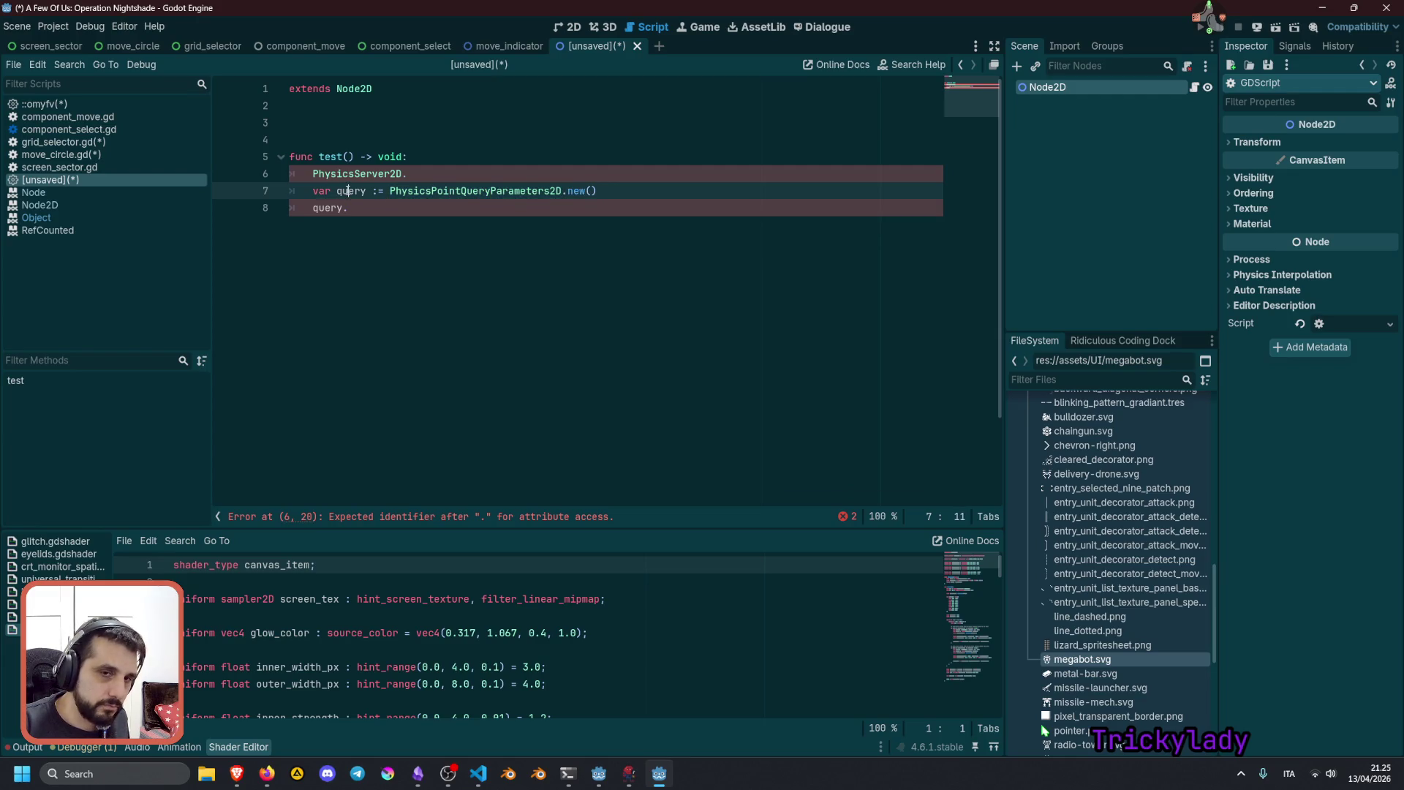
{"action": "left_click", "coordinate": [381, 212]}
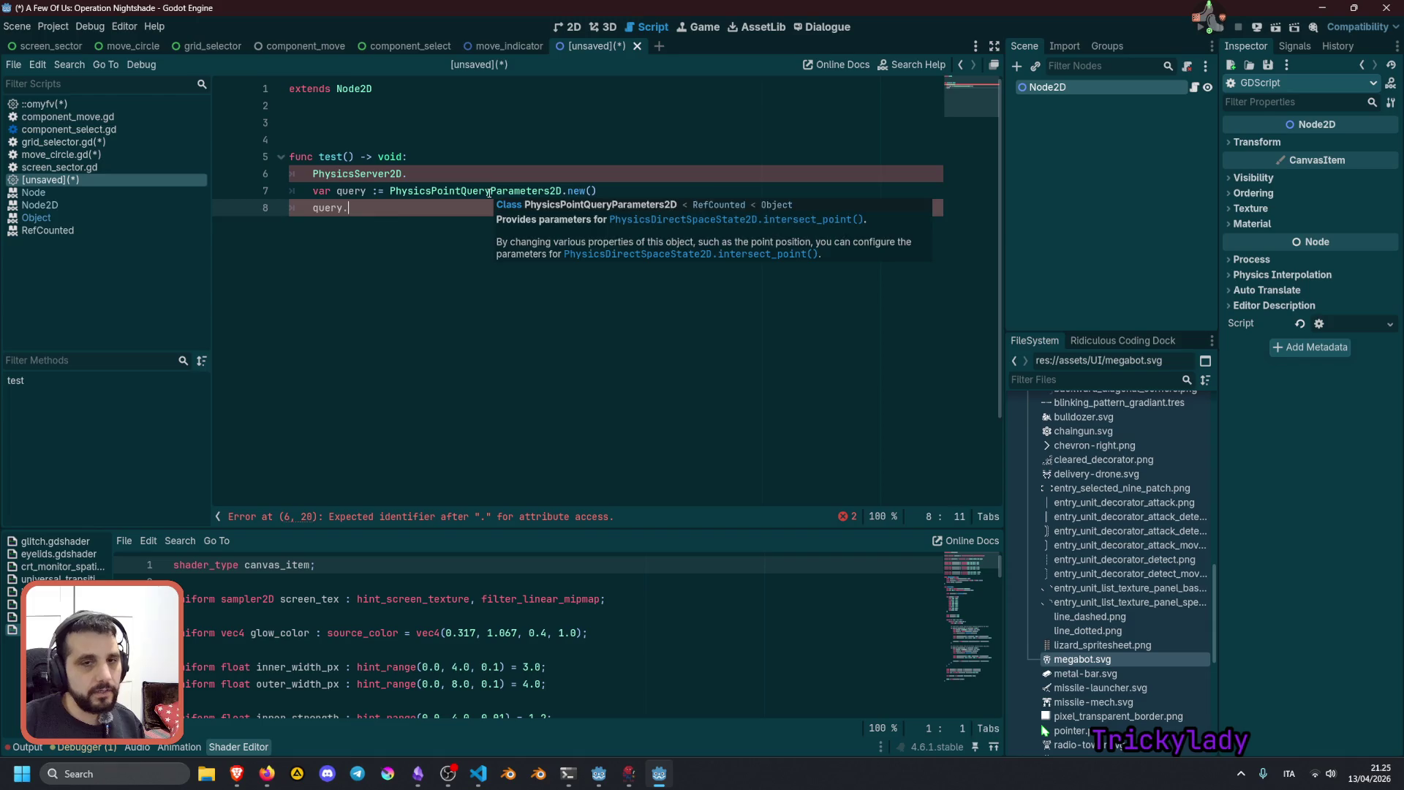
{"action": "key", "text": "Return"}
{"action": "key", "text": "BackSpace"}
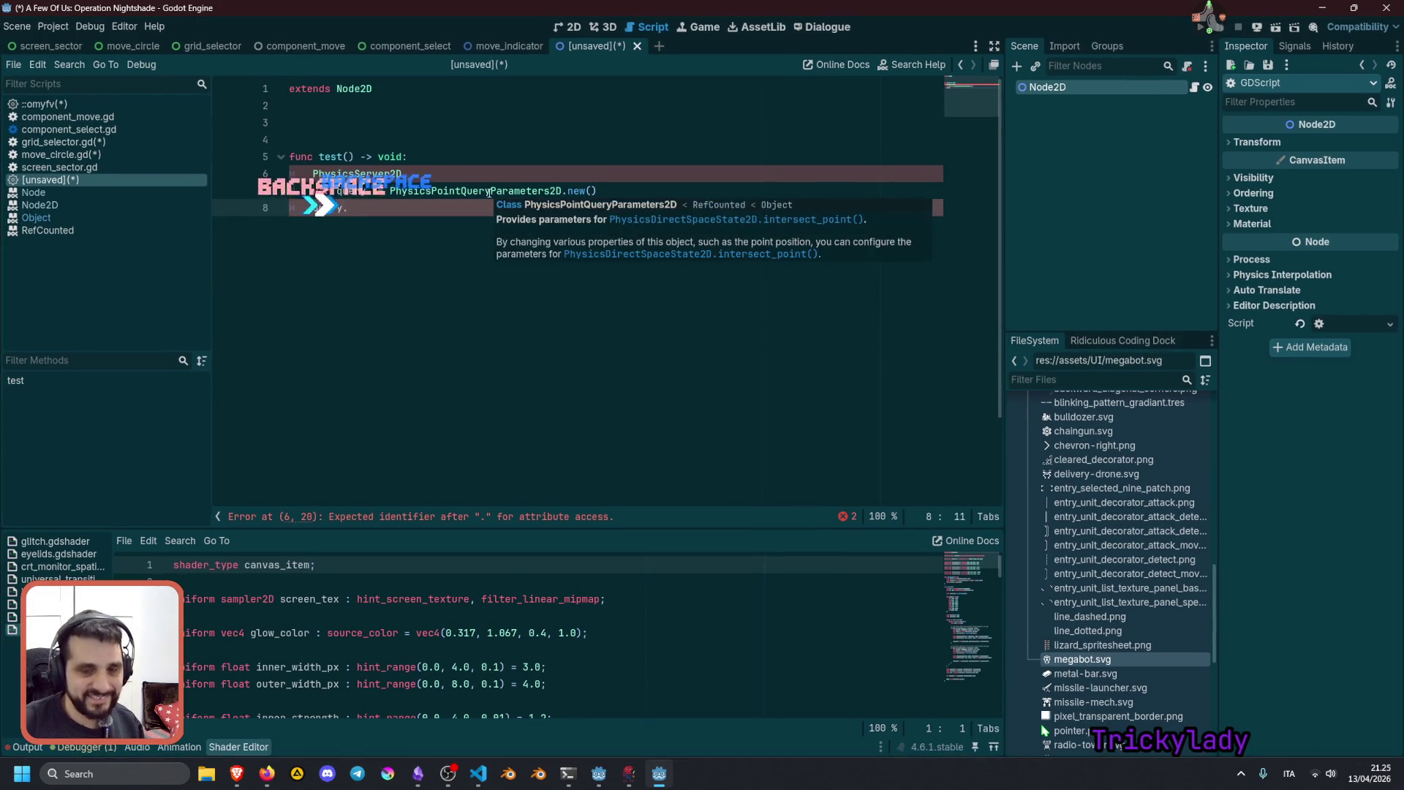
{"action": "key", "text": "BackSpace"}
{"action": "type", "text": "."}
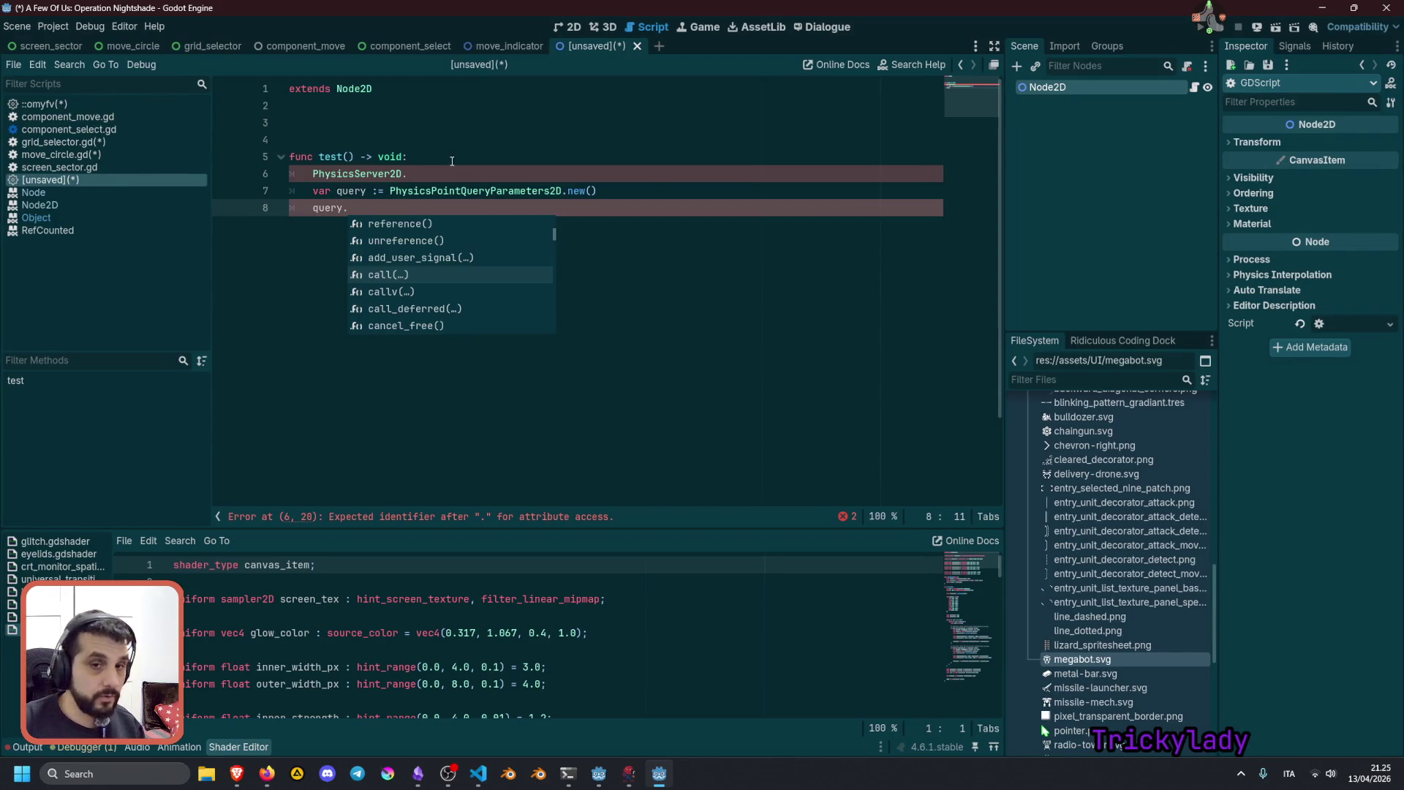
Browse PhysicsServer2D member suggestions on line 6, trying get_w and getwor as filters.
{"action": "left_click", "coordinate": [448, 174]}
{"action": "type", "text": "get_wor"}
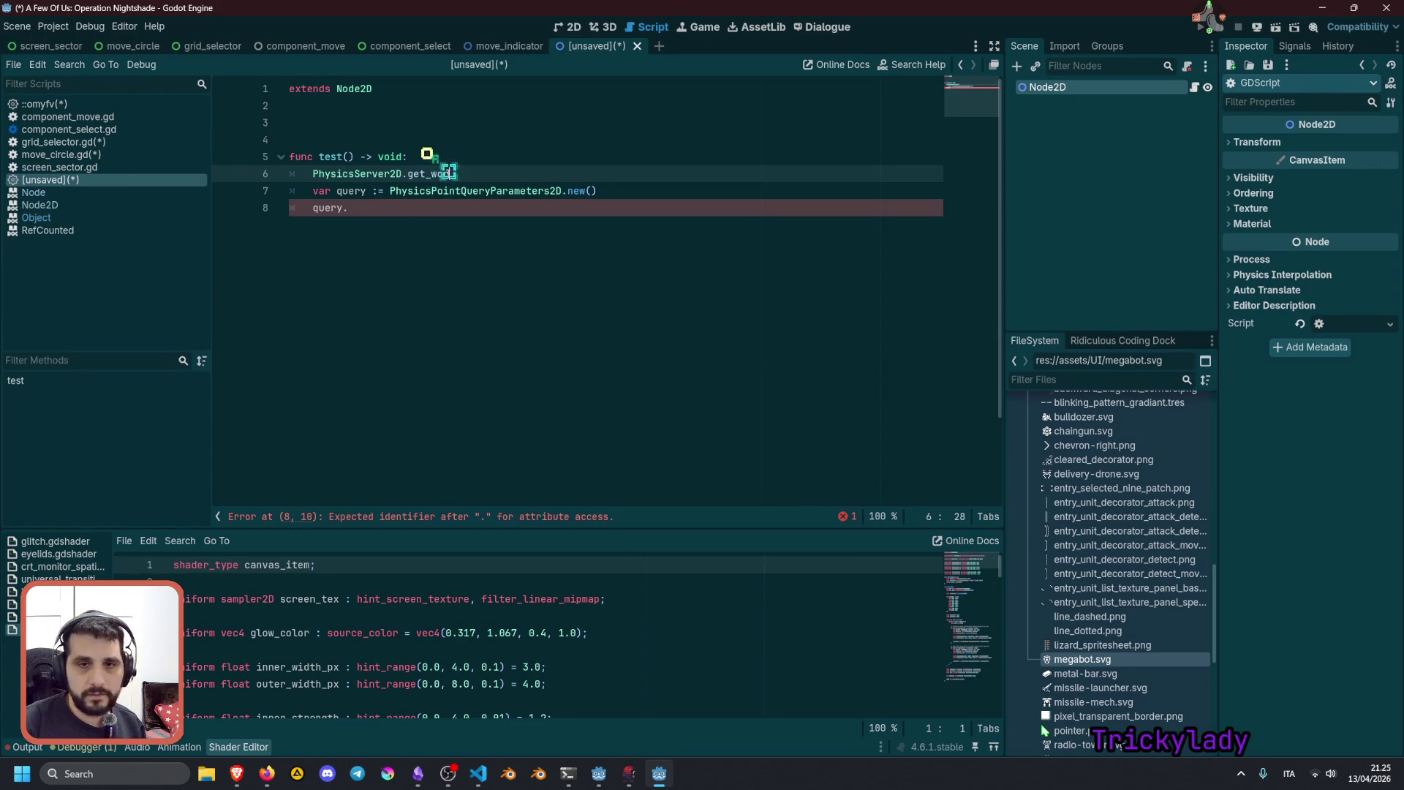
{"action": "key", "text": "ctrl+BackSpace"}
{"action": "type", "text": "get"}
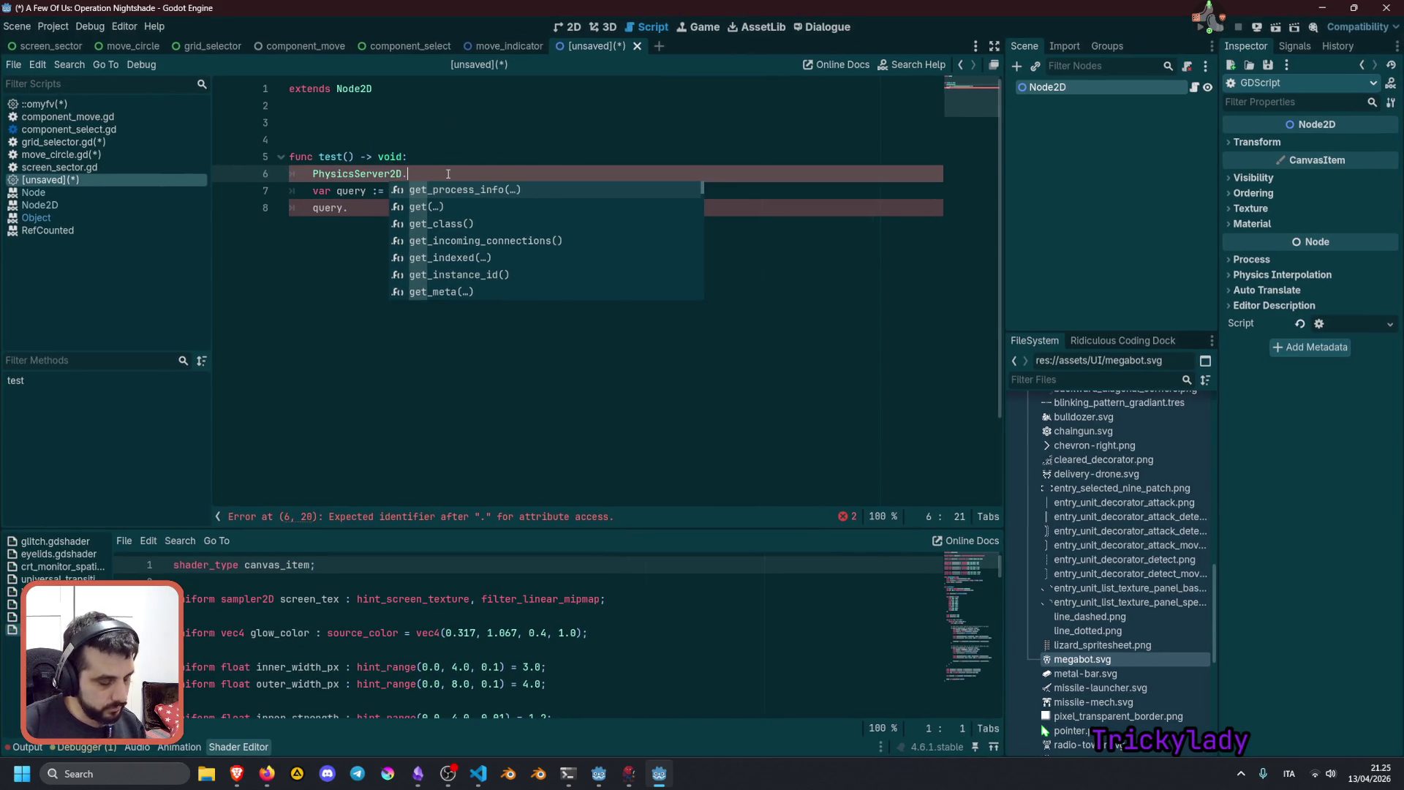
{"action": "type", "text": "wor"}
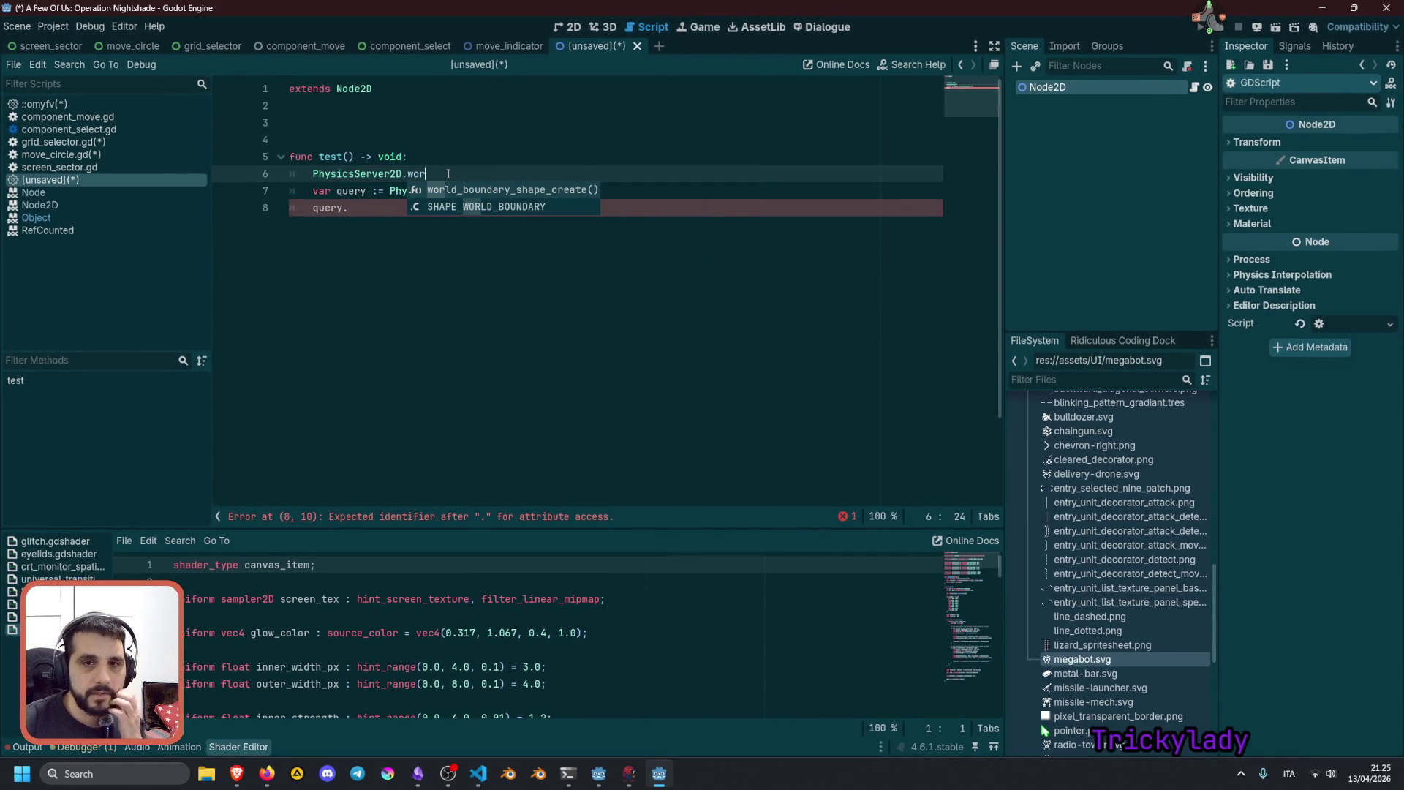
{"action": "key", "text": "BackSpace"}
{"action": "key", "text": "BackSpace"}
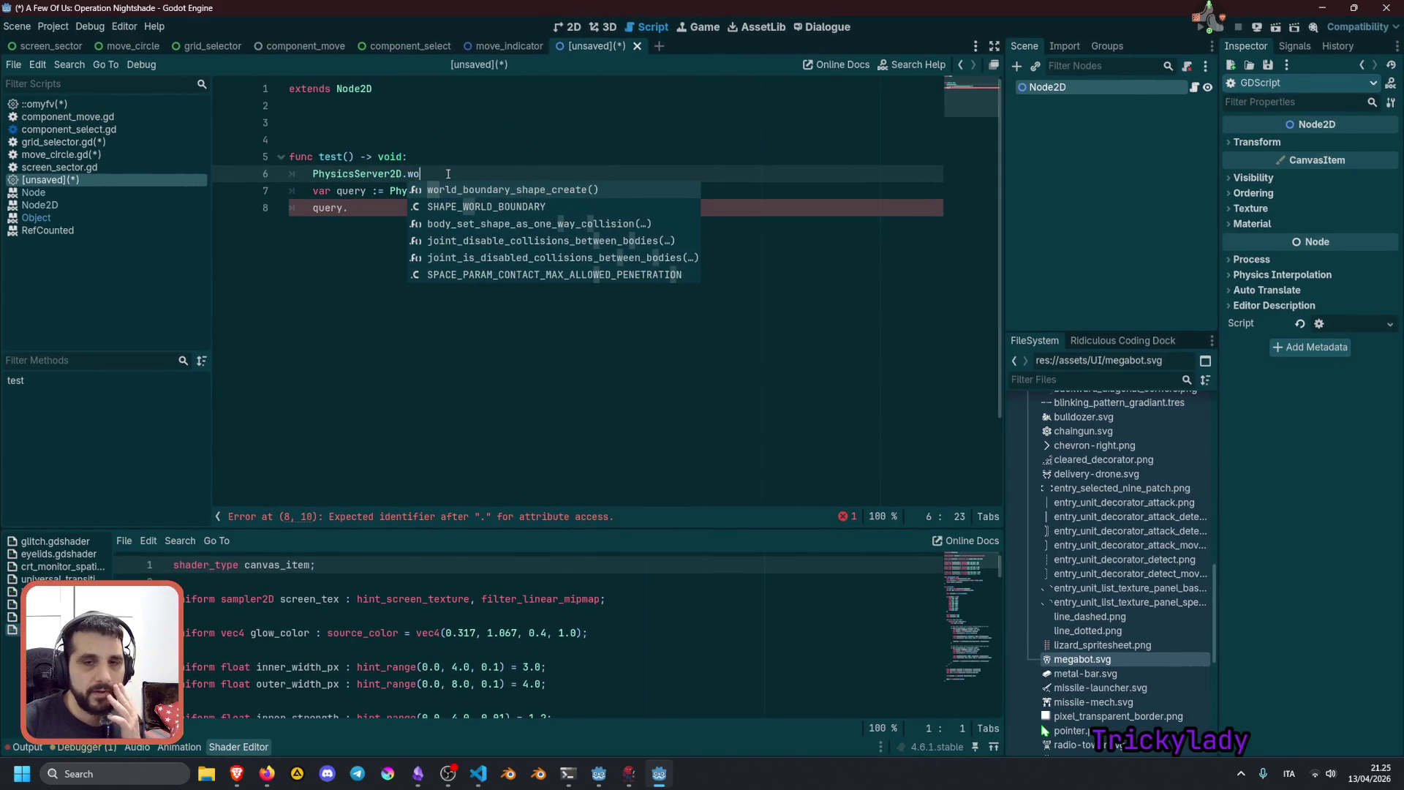
{"action": "key", "text": "BackSpace"}
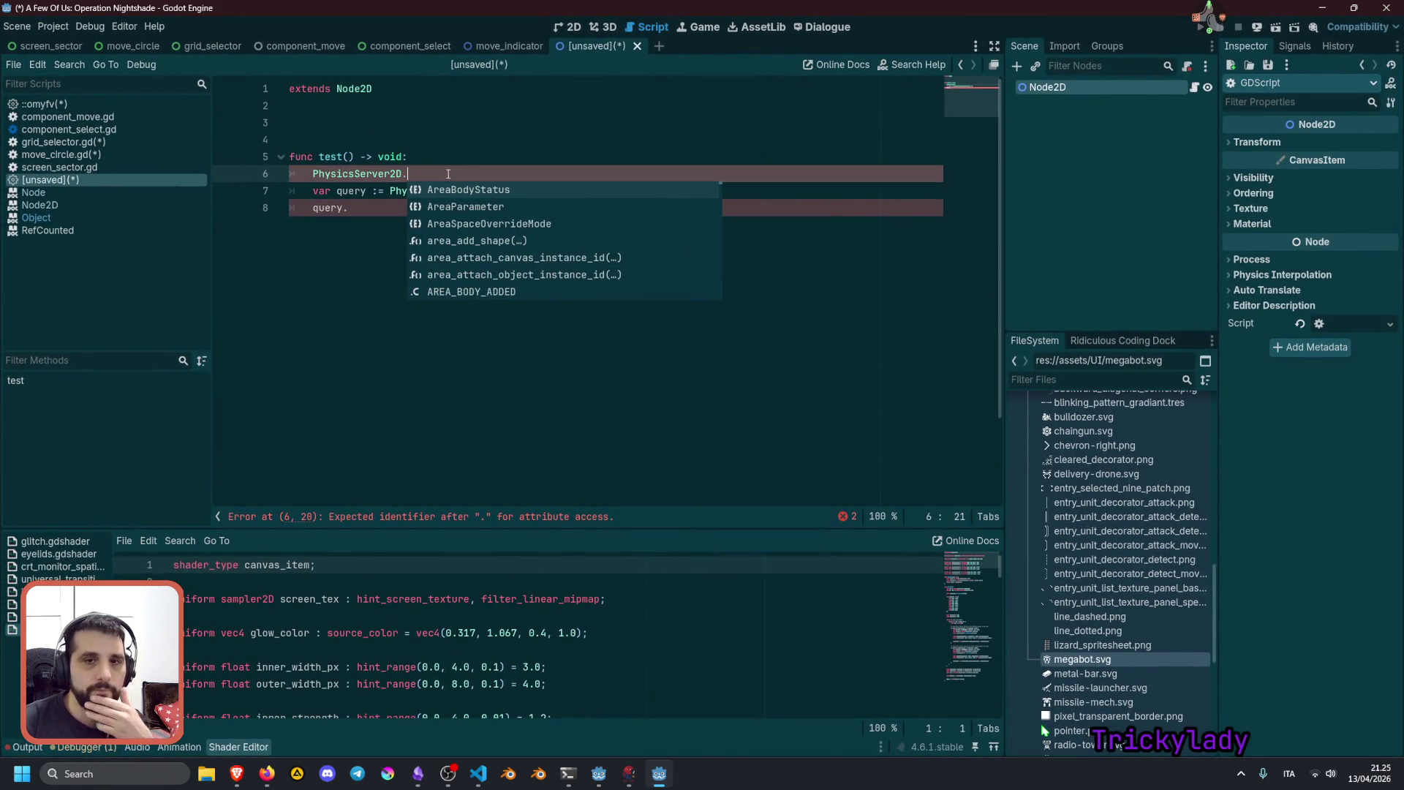
{"action": "key", "text": "Down"}
{"action": "key", "text": "Down"}
{"action": "key", "text": "Down"}
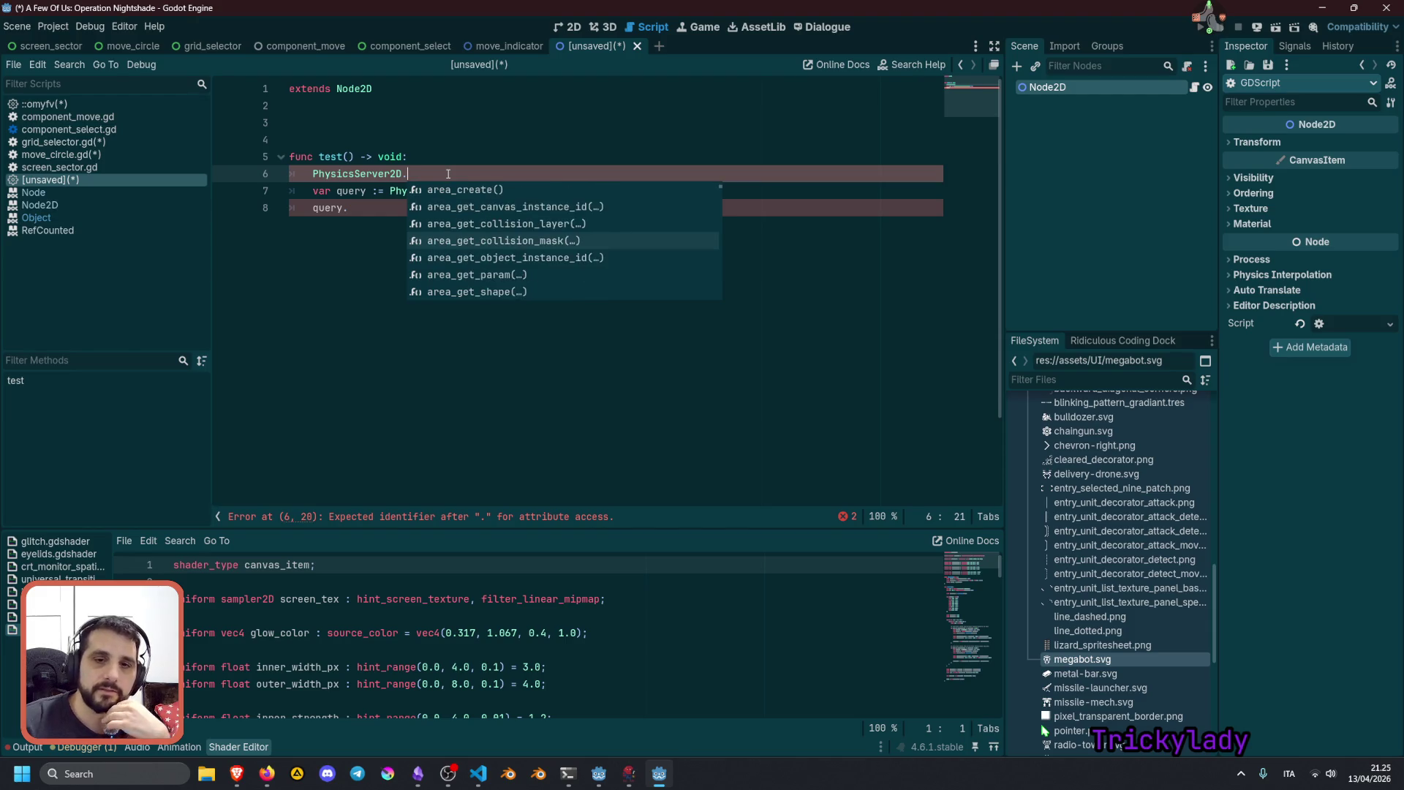
{"action": "key", "text": "Down"}
{"action": "key", "text": "Down"}
{"action": "key", "text": "Down"}
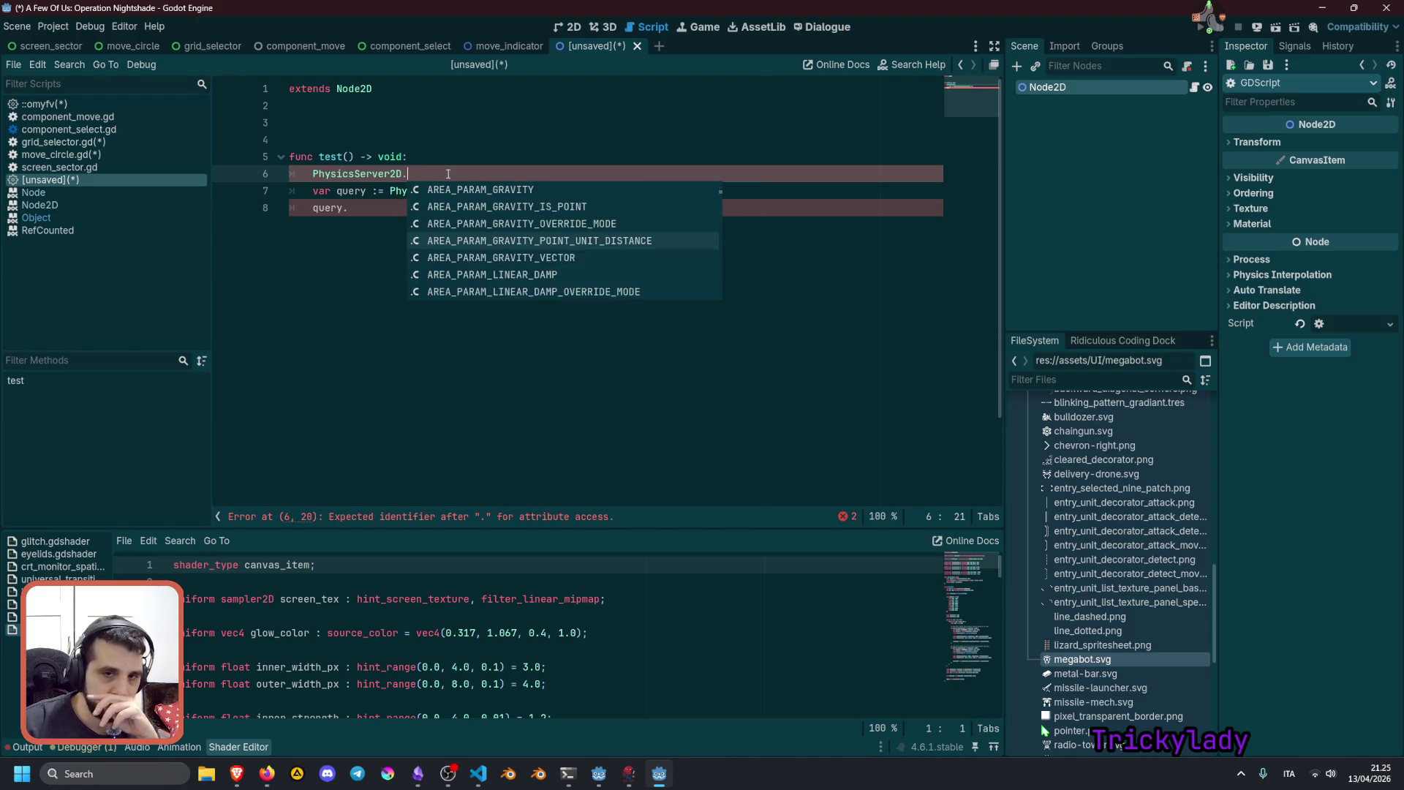
{"action": "key", "text": "Down"}
{"action": "key", "text": "Down"}
{"action": "key", "text": "Down"}
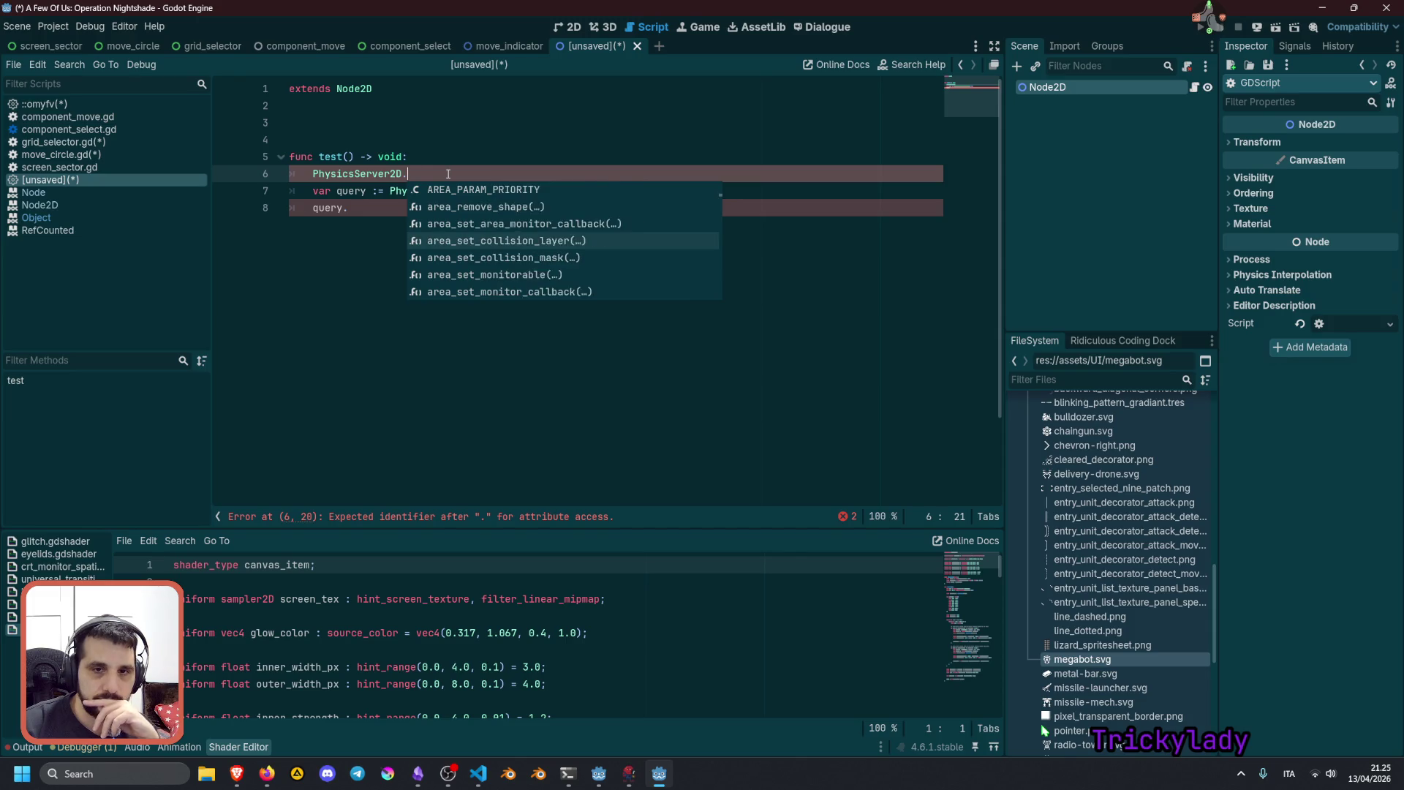
{"action": "key", "text": "Down"}
{"action": "key", "text": "Down"}
{"action": "key", "text": "Down"}
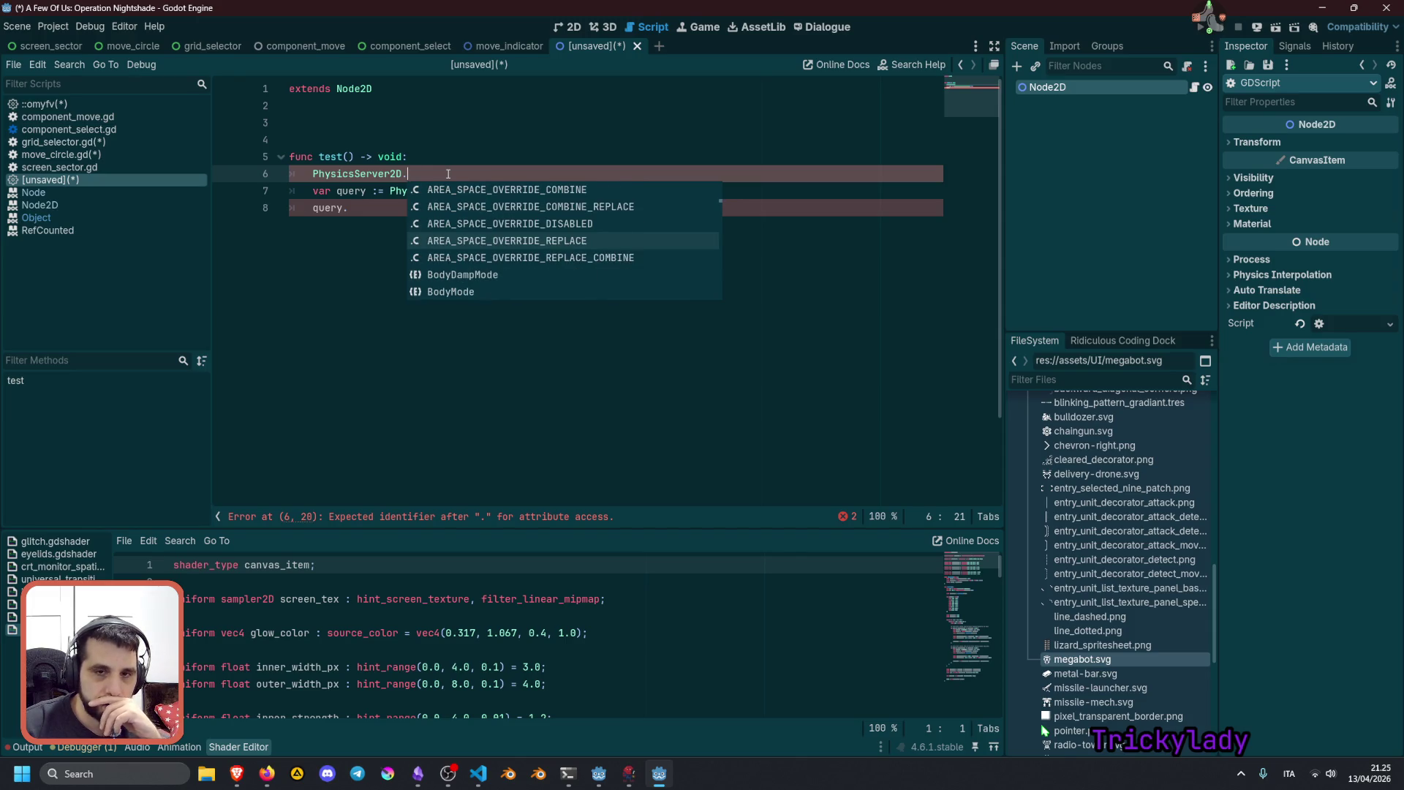
{"action": "key", "text": "Down"}
{"action": "key", "text": "Down"}
{"action": "key", "text": "Down"}
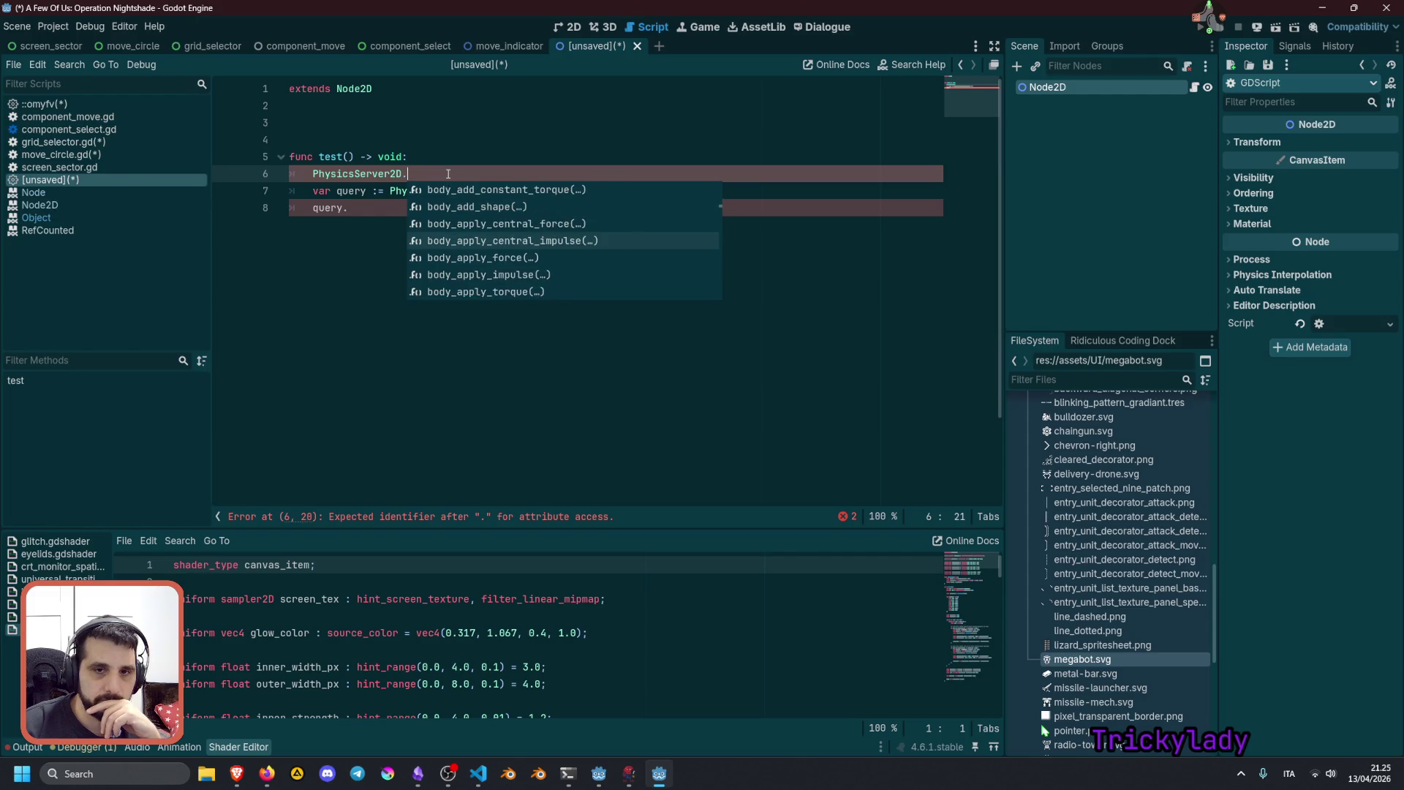
{"action": "key", "text": "Down"}
{"action": "key", "text": "Down"}
{"action": "key", "text": "Down"}
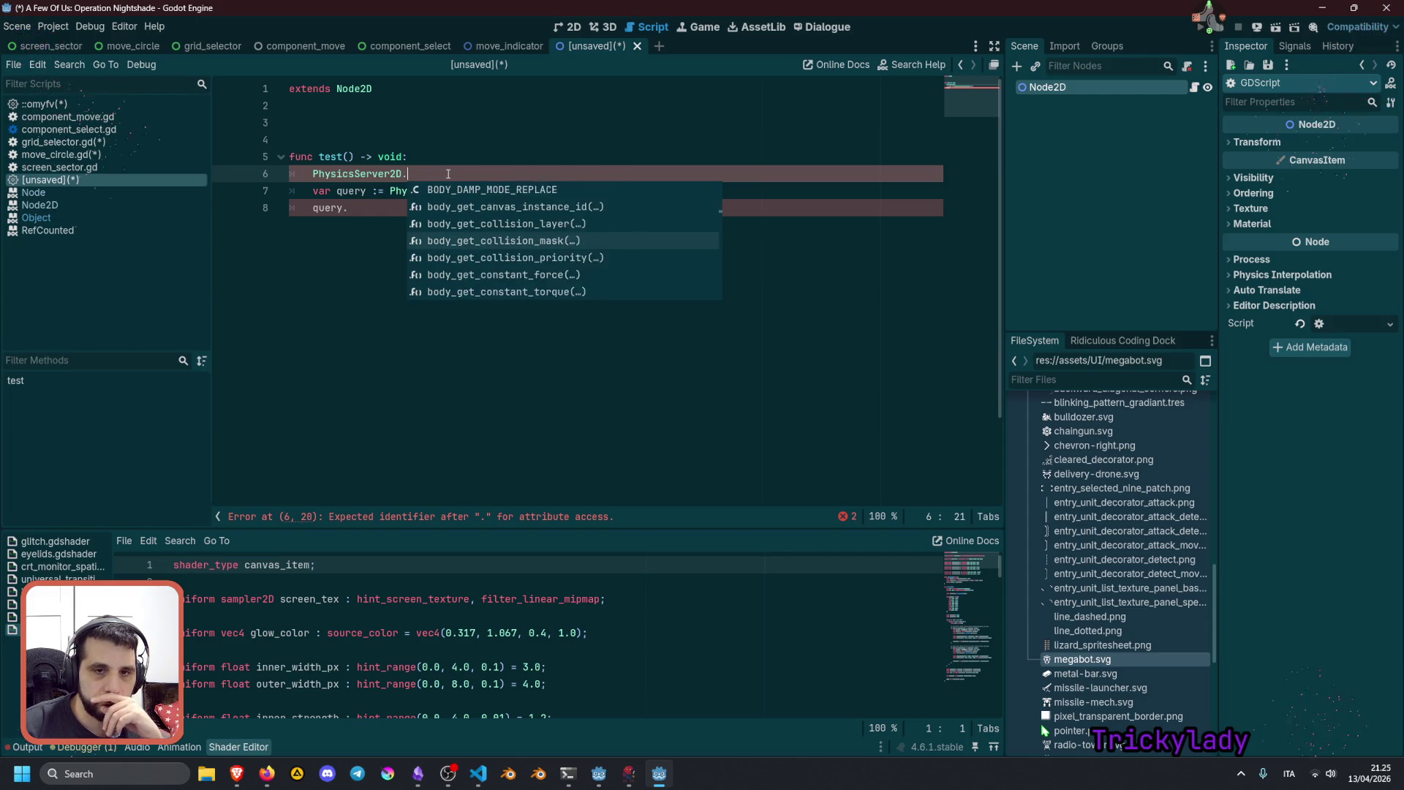
{"action": "key", "text": "Down"}
{"action": "key", "text": "Down"}
{"action": "key", "text": "Down"}
{"action": "key", "text": "Down"}
{"action": "key", "text": "Down"}
{"action": "key", "text": "Down"}
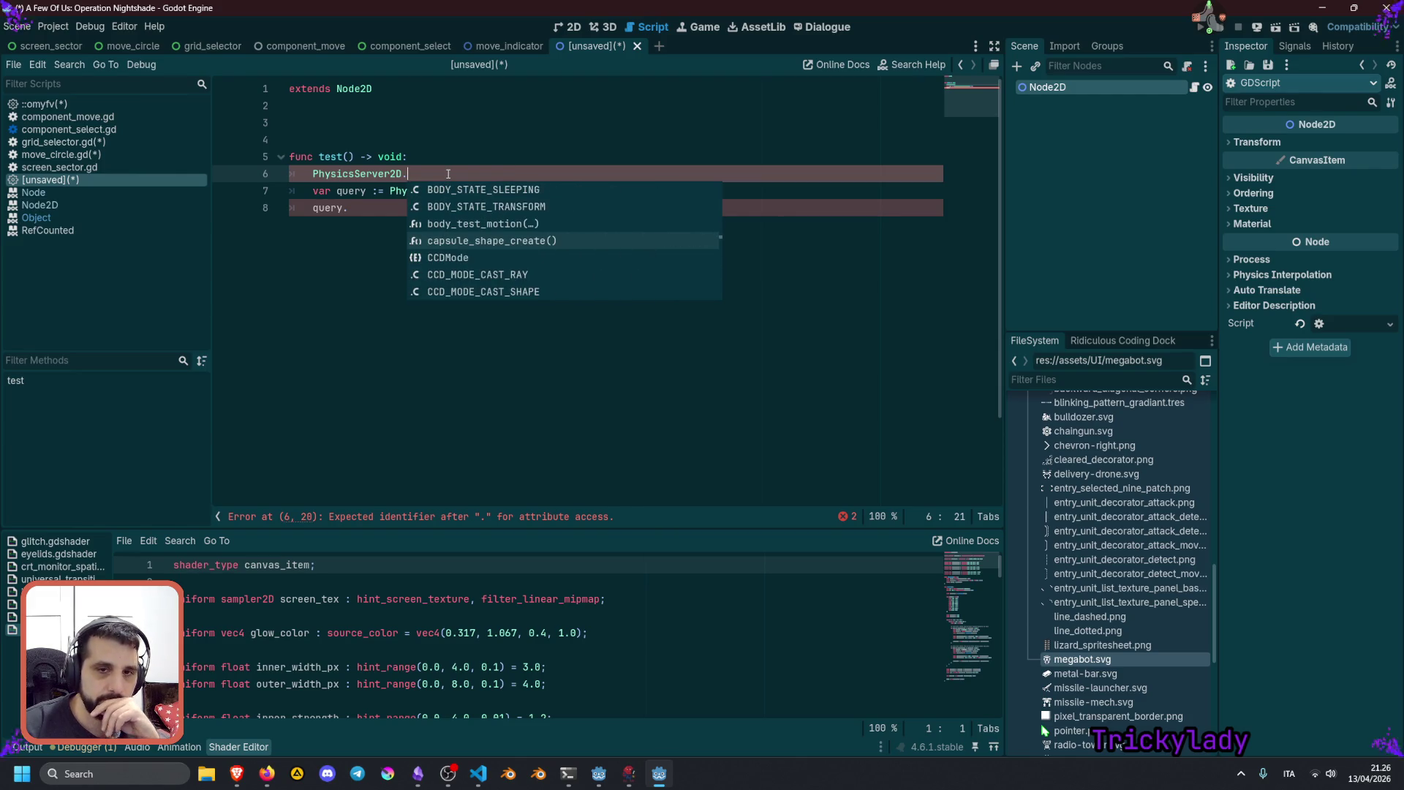
{"action": "key", "text": "Down"}
{"action": "key", "text": "Down"}
{"action": "key", "text": "Down"}
{"action": "key", "text": "Down"}
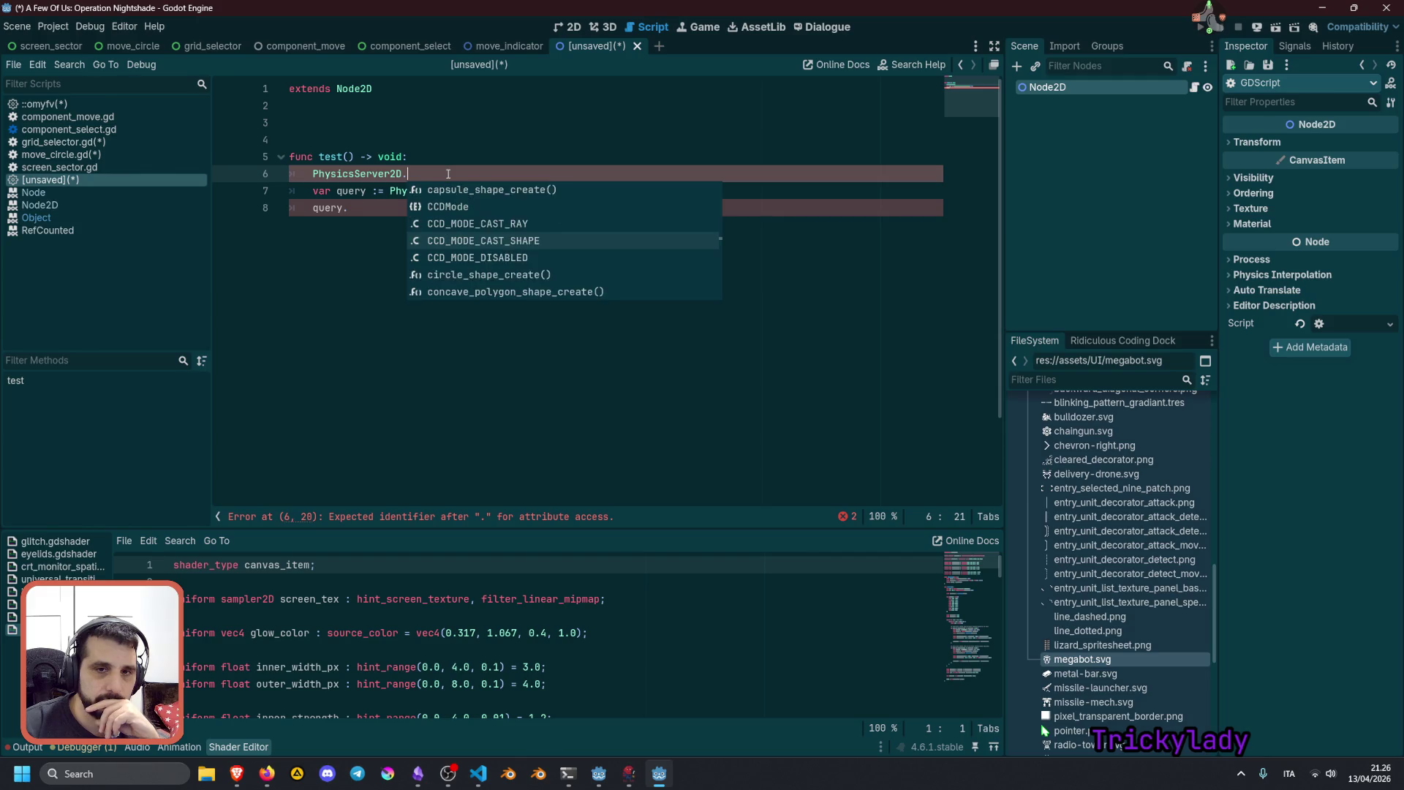
Try quer, worl and 2d filters, then delete everything after PhysicsServer2D on line 6.
{"action": "type", "text": "quer"}
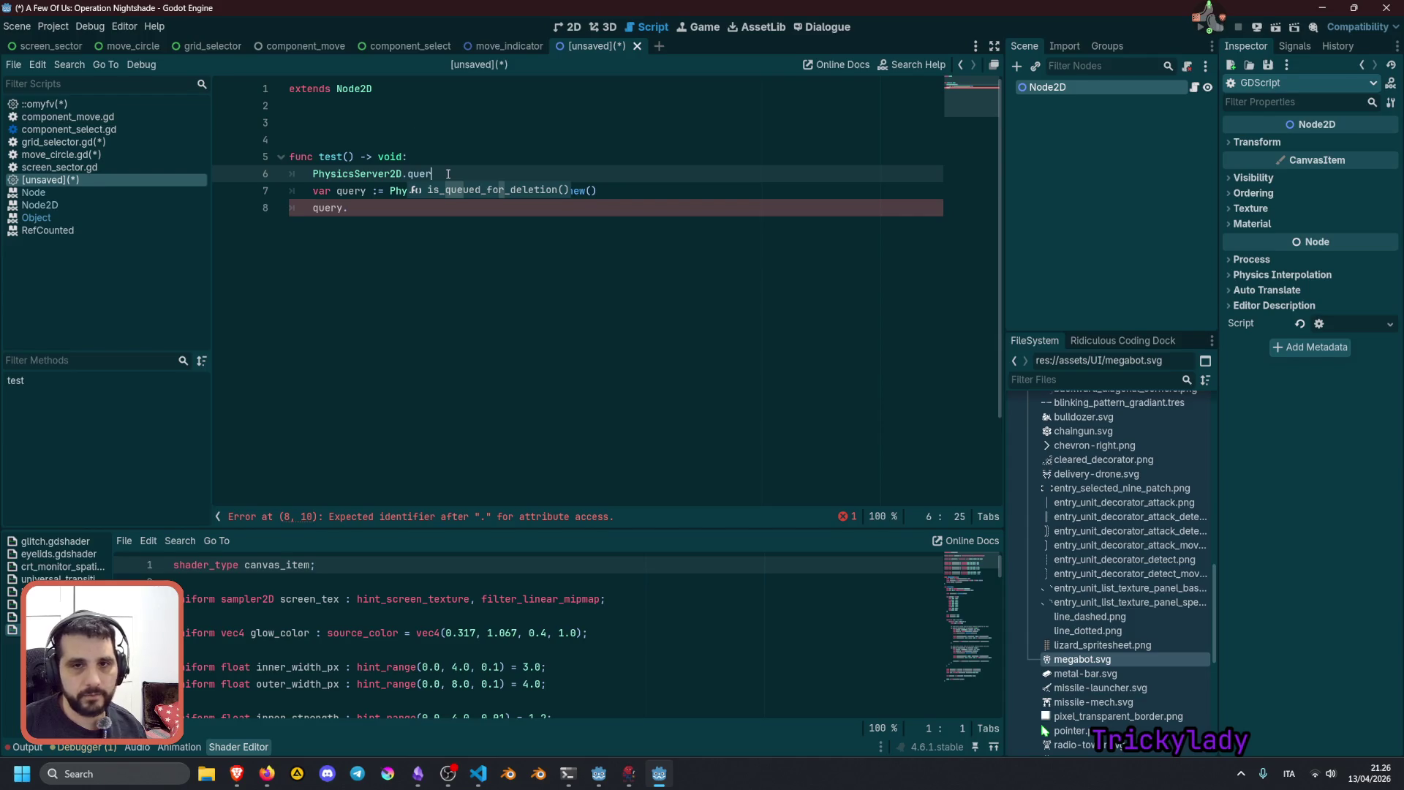
{"action": "key", "text": "BackSpace"}
{"action": "key", "text": "BackSpace"}
{"action": "key", "text": "BackSpace"}
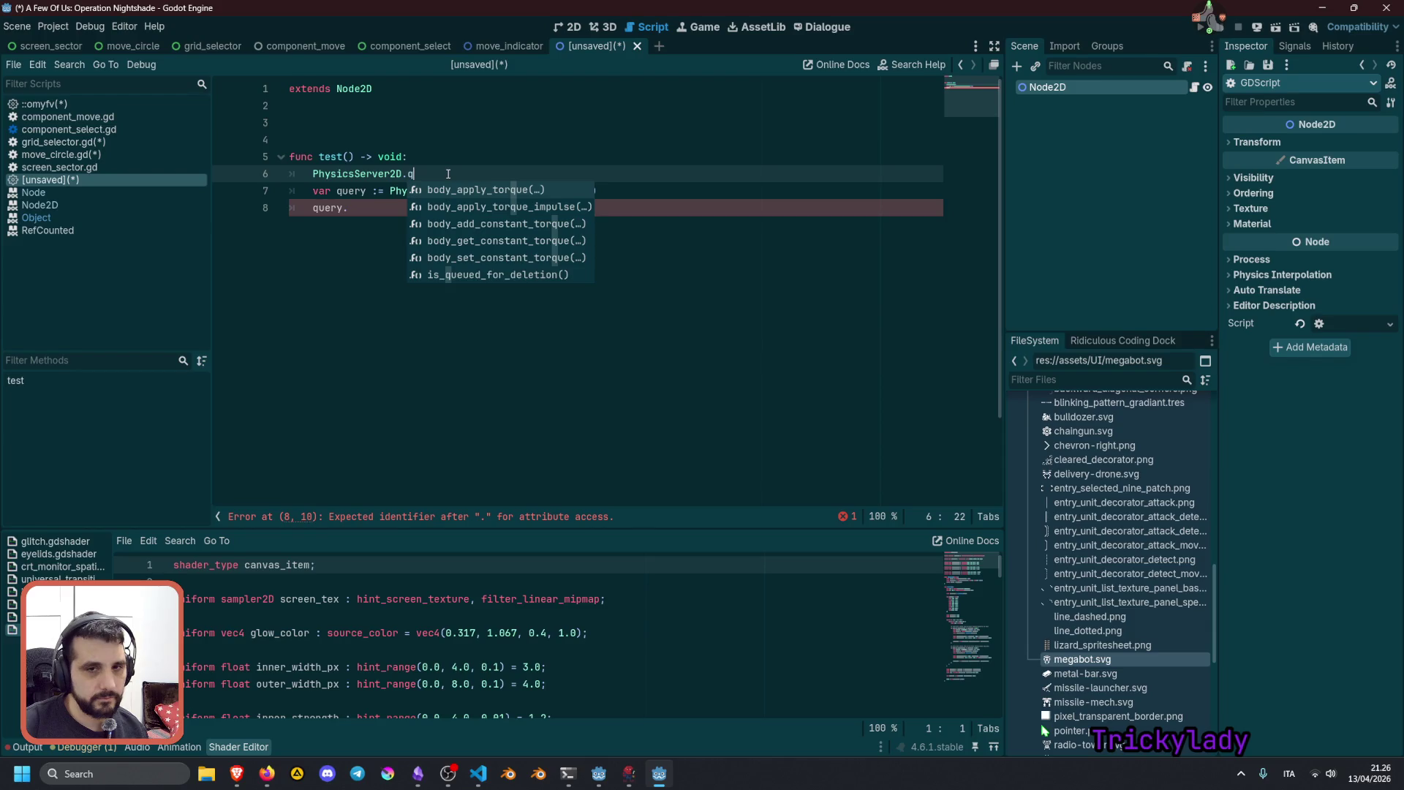
{"action": "key", "text": "BackSpace"}
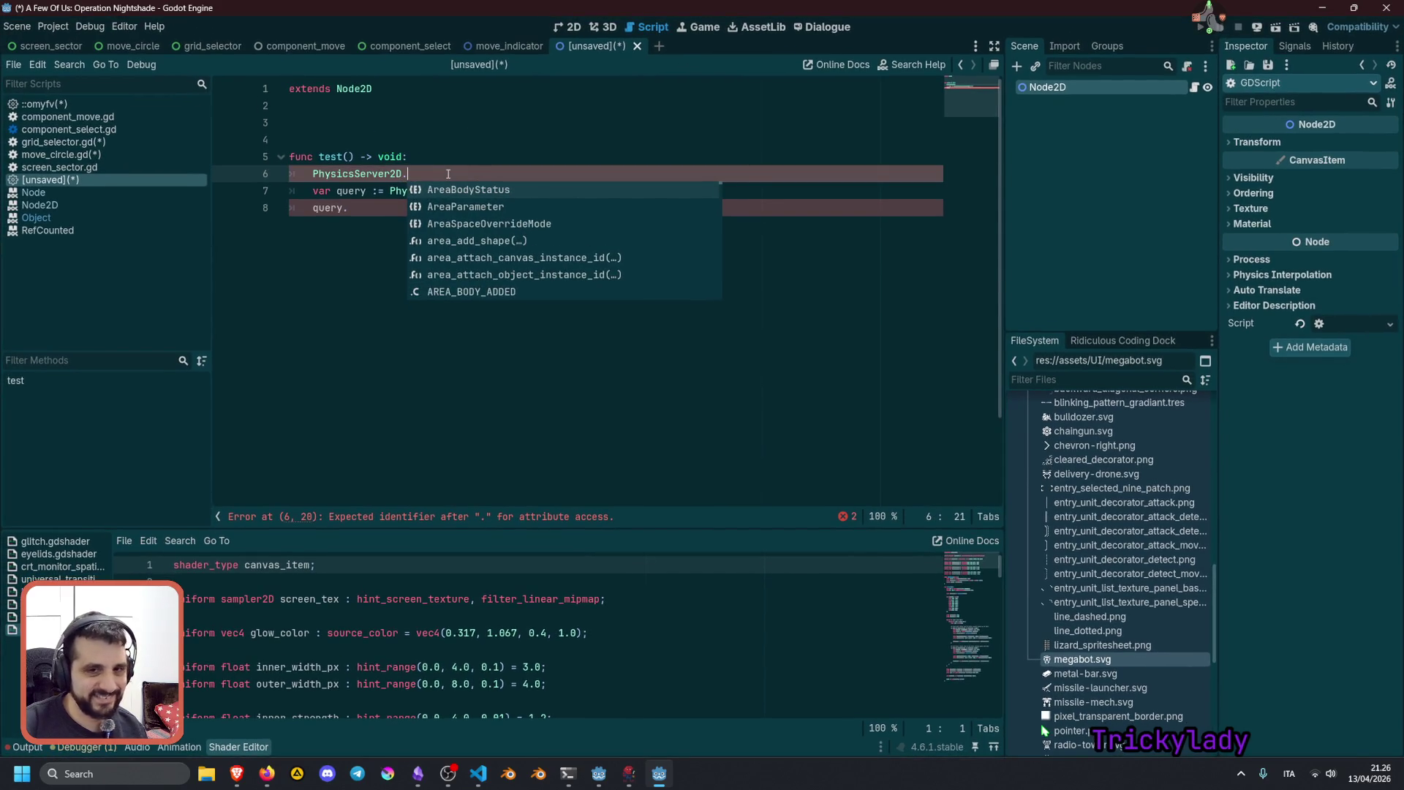
{"action": "type", "text": "worl"}
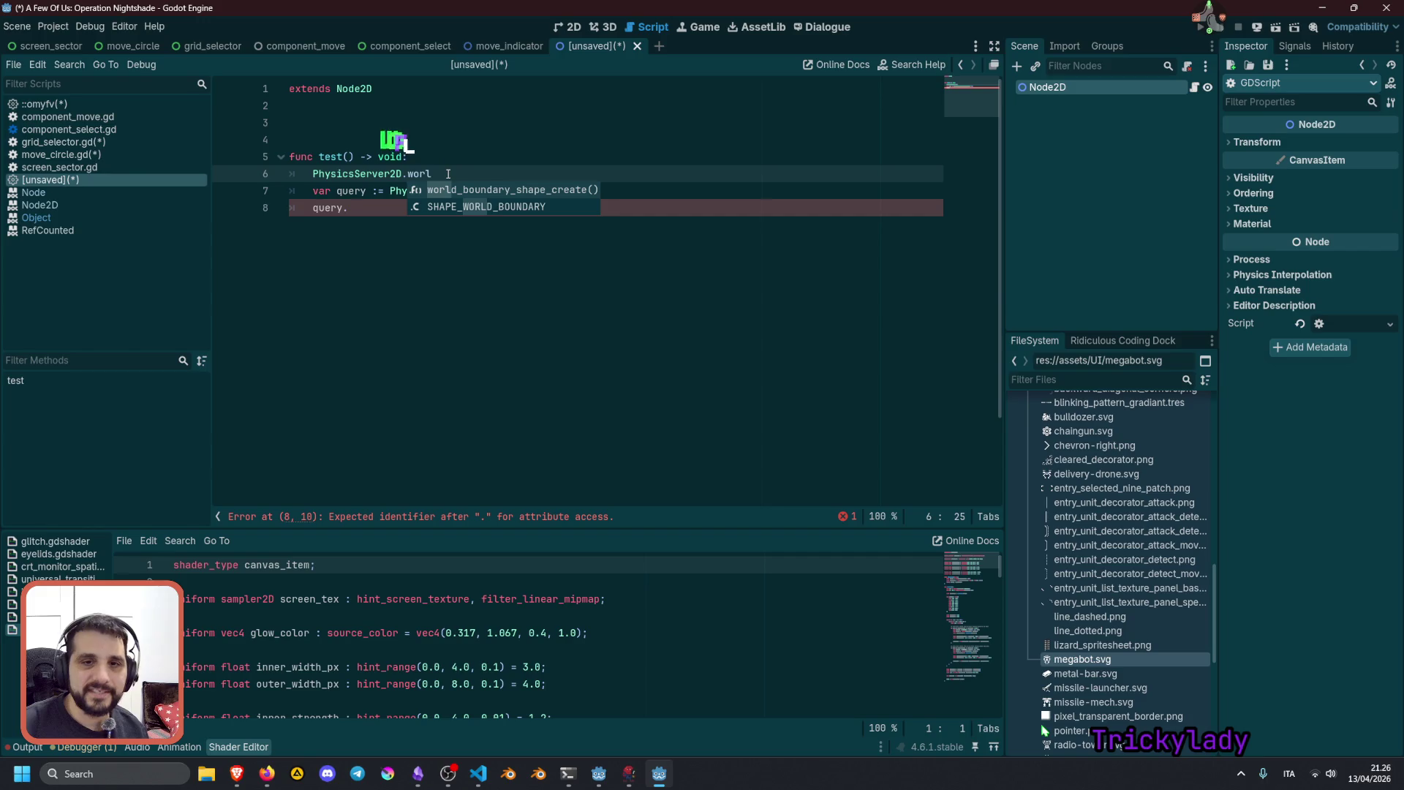
{"action": "key", "text": "BackSpace"}
{"action": "key", "text": "BackSpace"}
{"action": "key", "text": "BackSpace"}
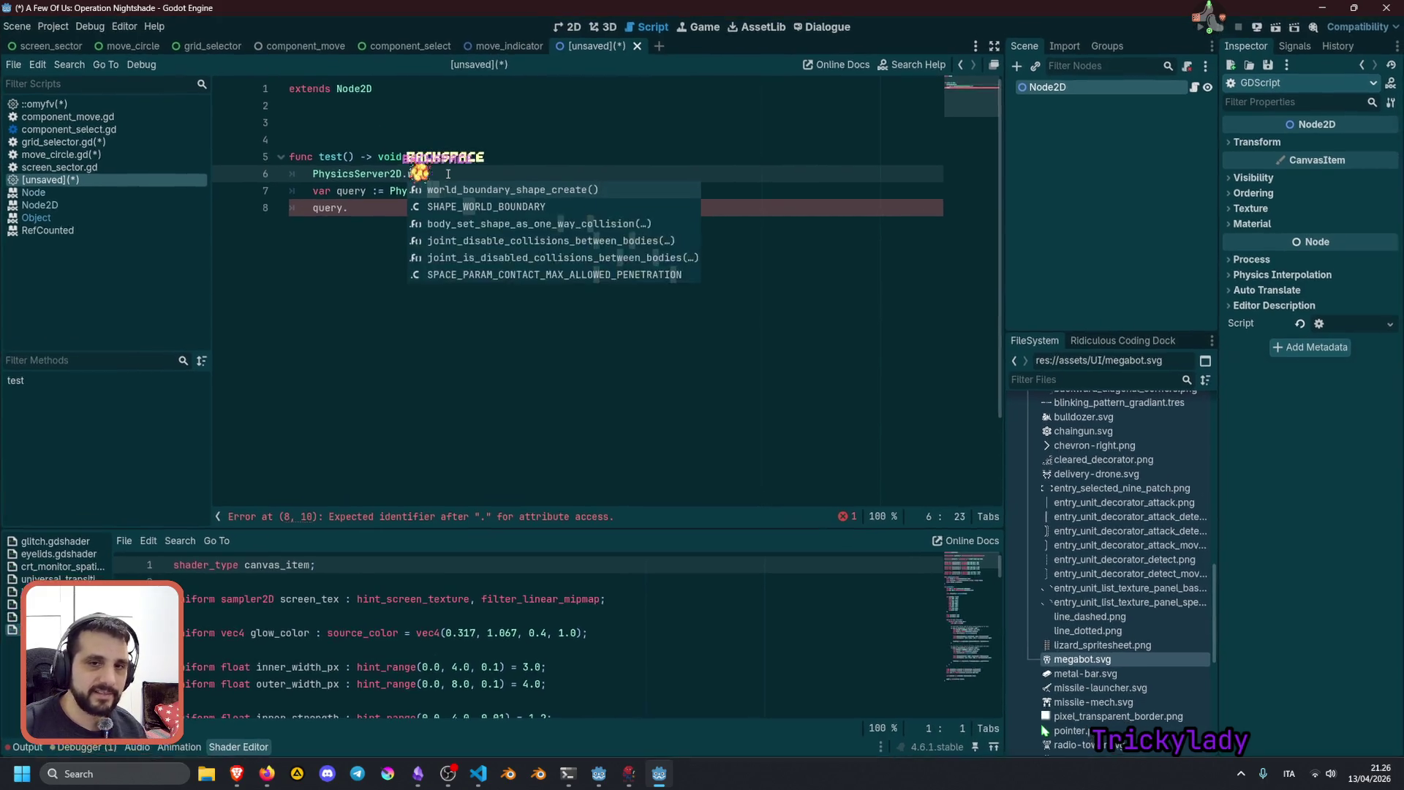
{"action": "type", "text": "2d"}
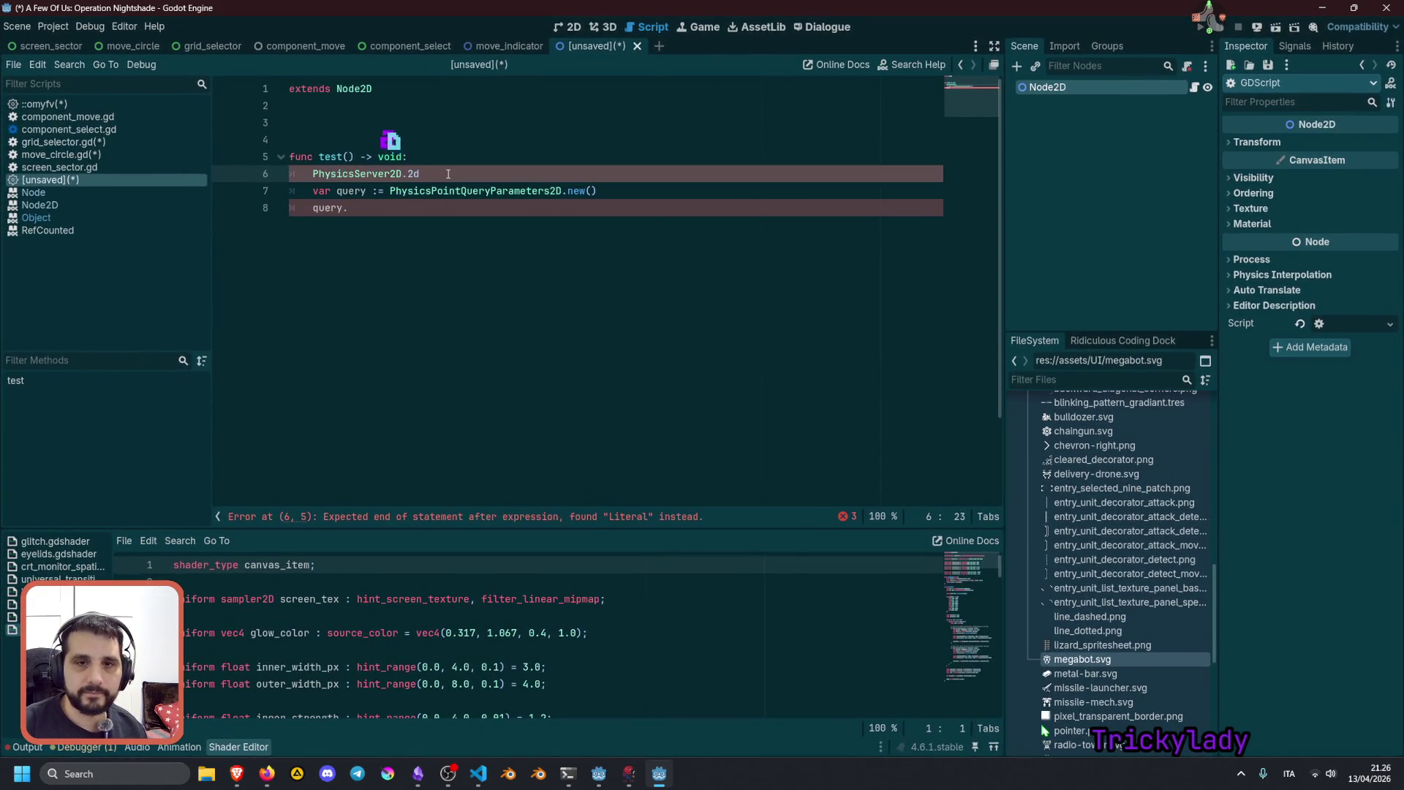
{"action": "key", "text": "BackSpace"}
{"action": "key", "text": "BackSpace"}
{"action": "key", "text": "BackSpace"}
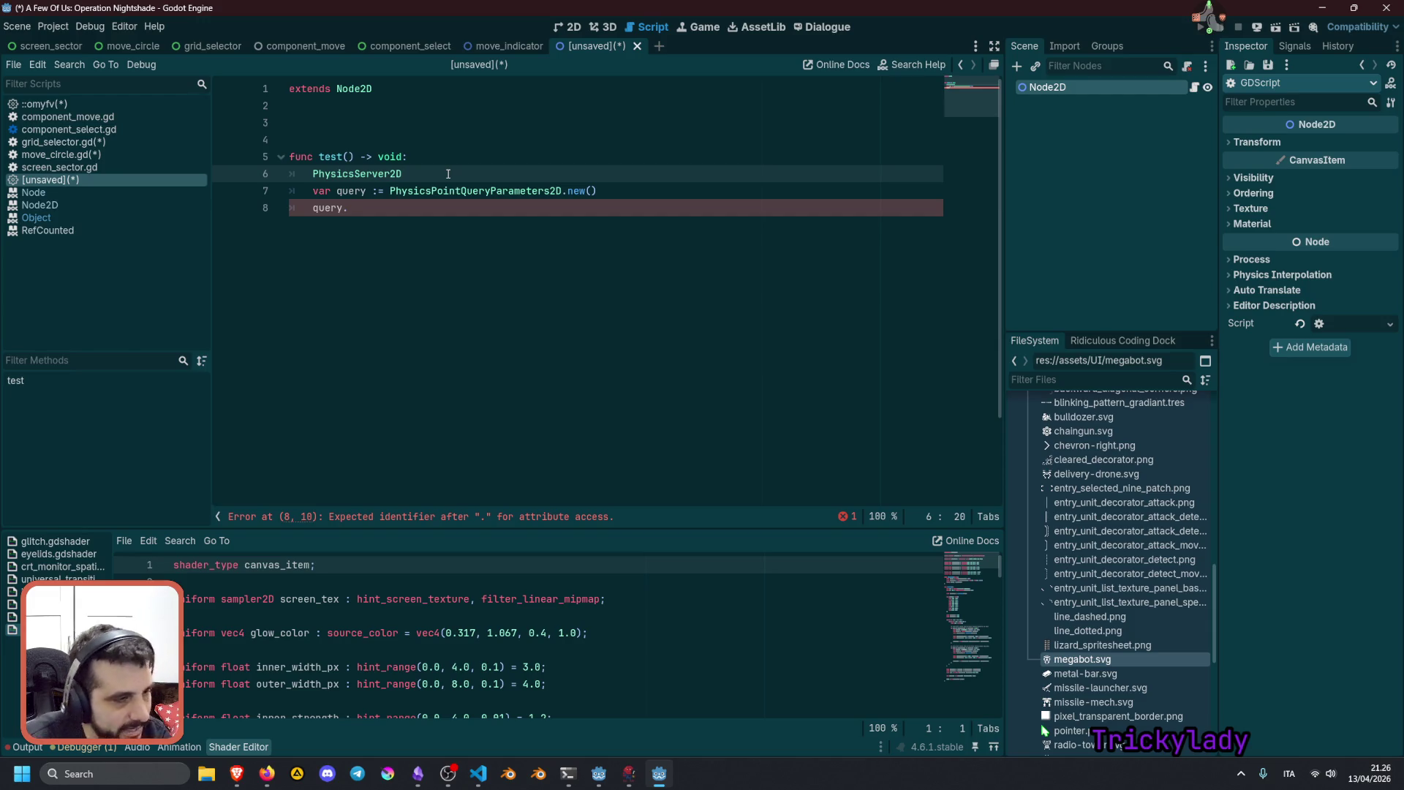
Replace PhysicsServer2D on line 6 with 'get_world_2d().direct_space_state'.
{"action": "left_click", "coordinate": [477, 280]}
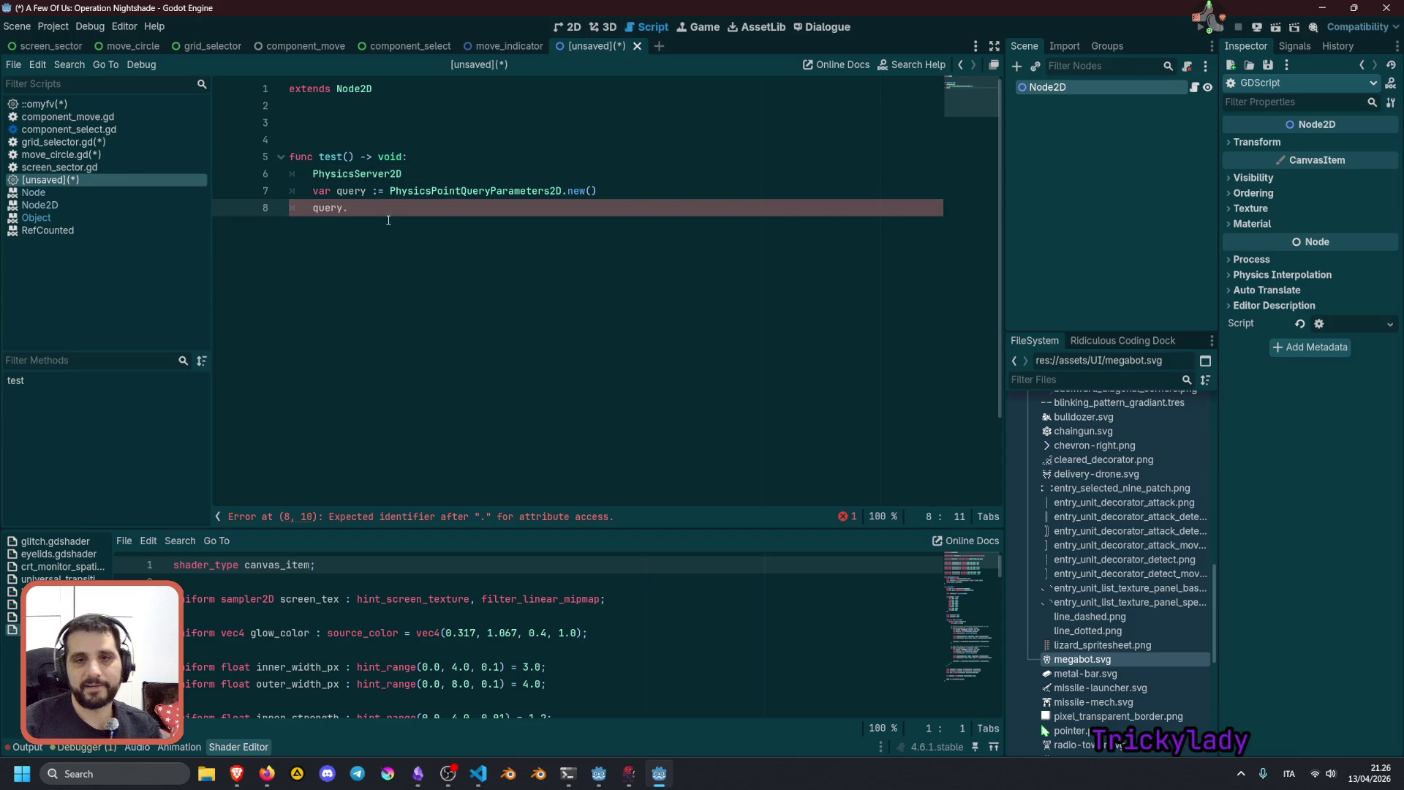
{"action": "double_click", "coordinate": [349, 190]}
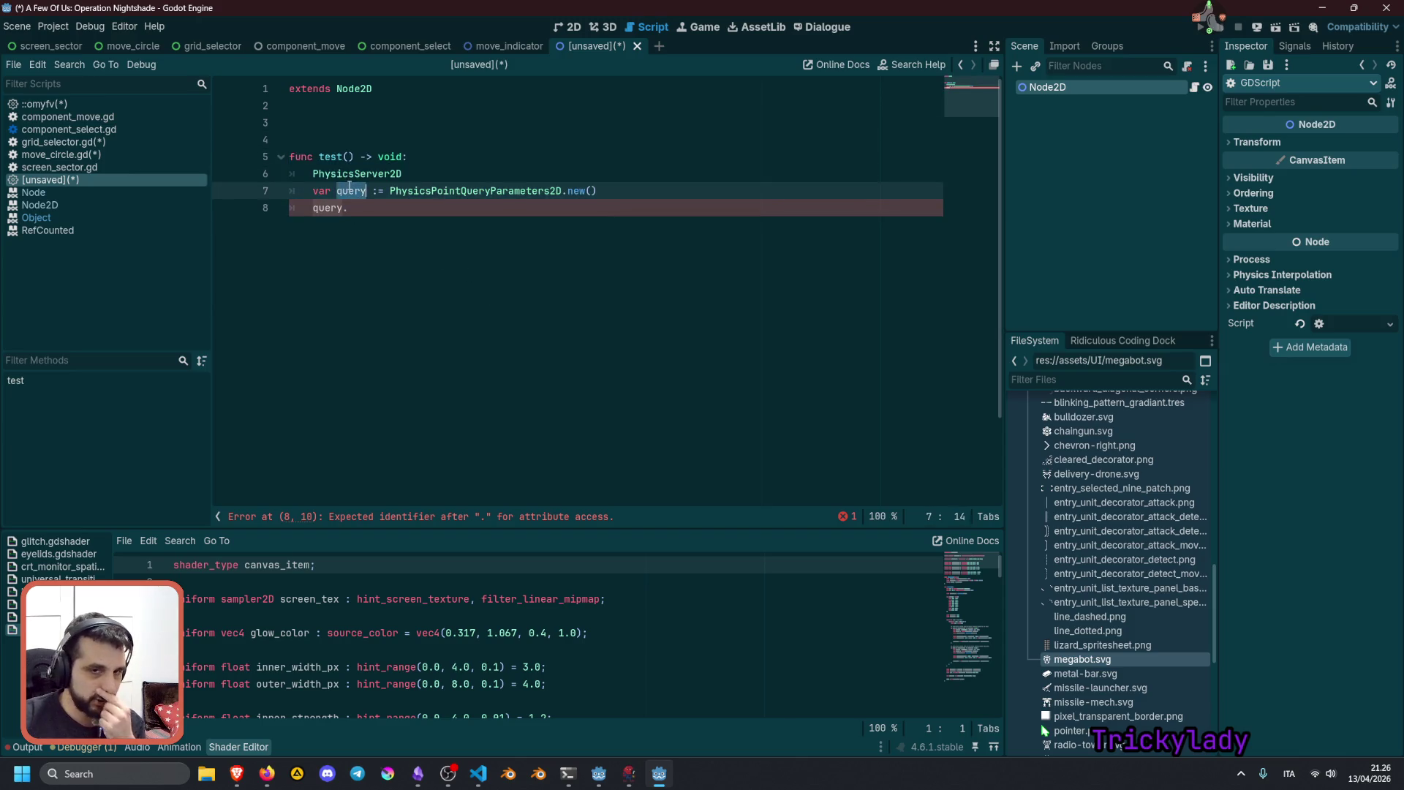
{"action": "double_click", "coordinate": [353, 174]}
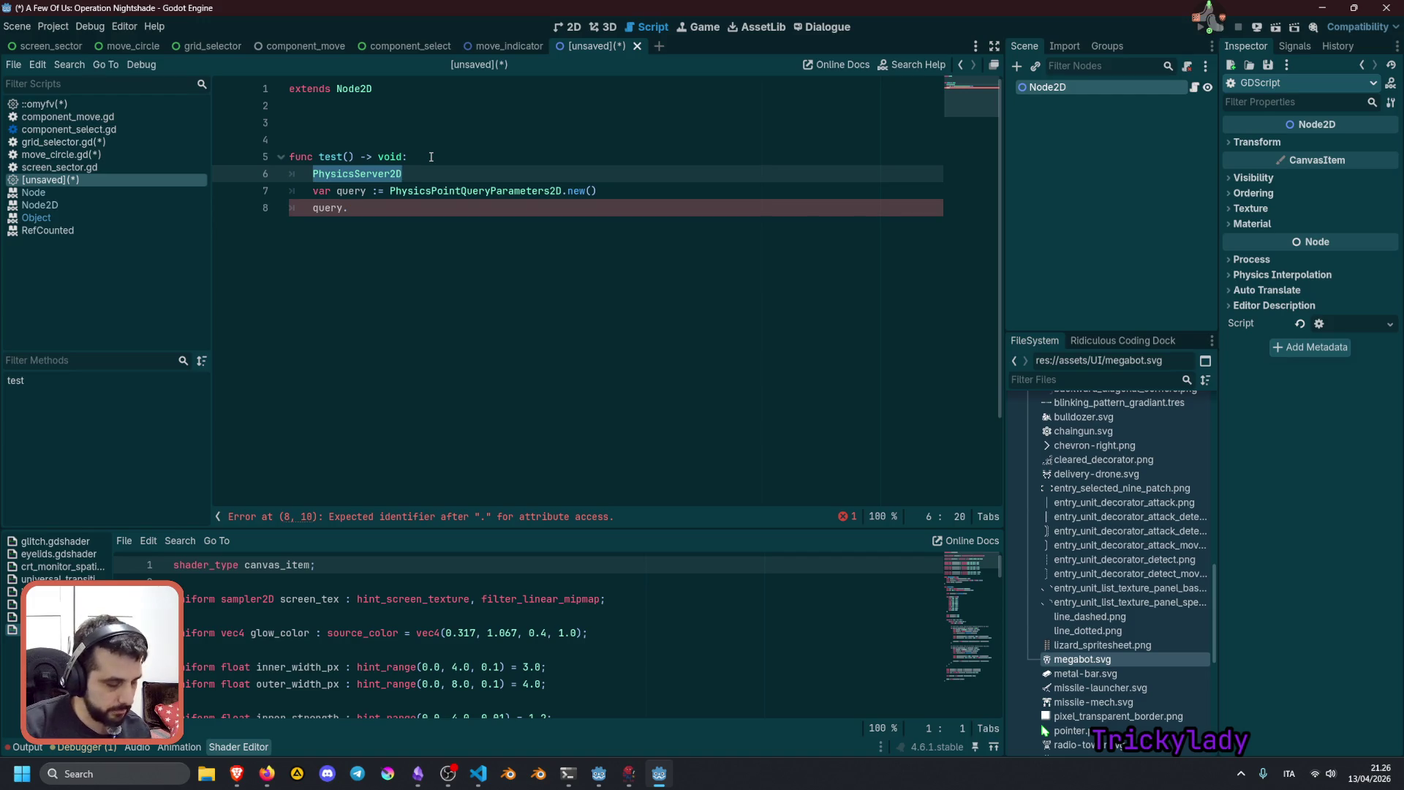
{"action": "type", "text": "get_wo"}
{"action": "key", "text": "Return"}
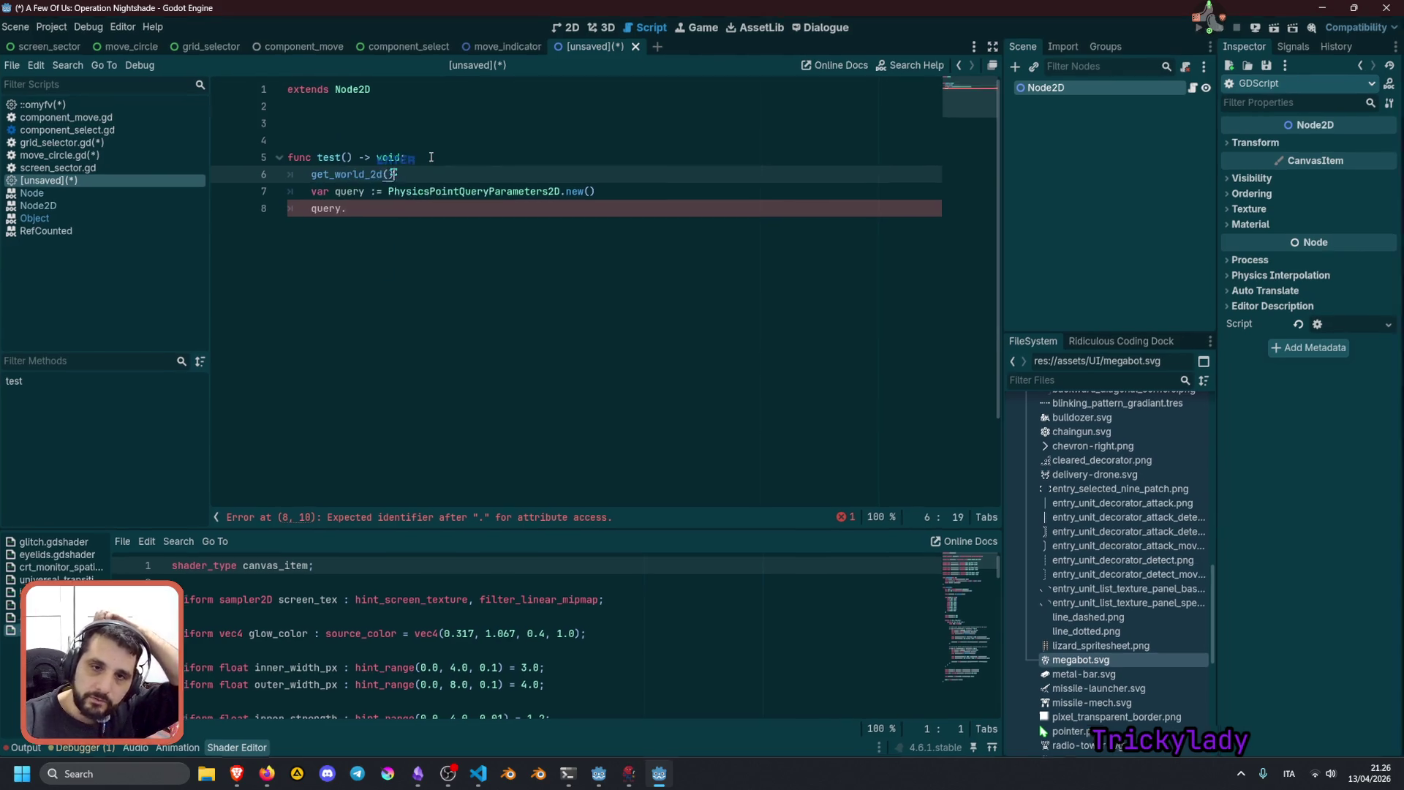
{"action": "type", "text": "."}
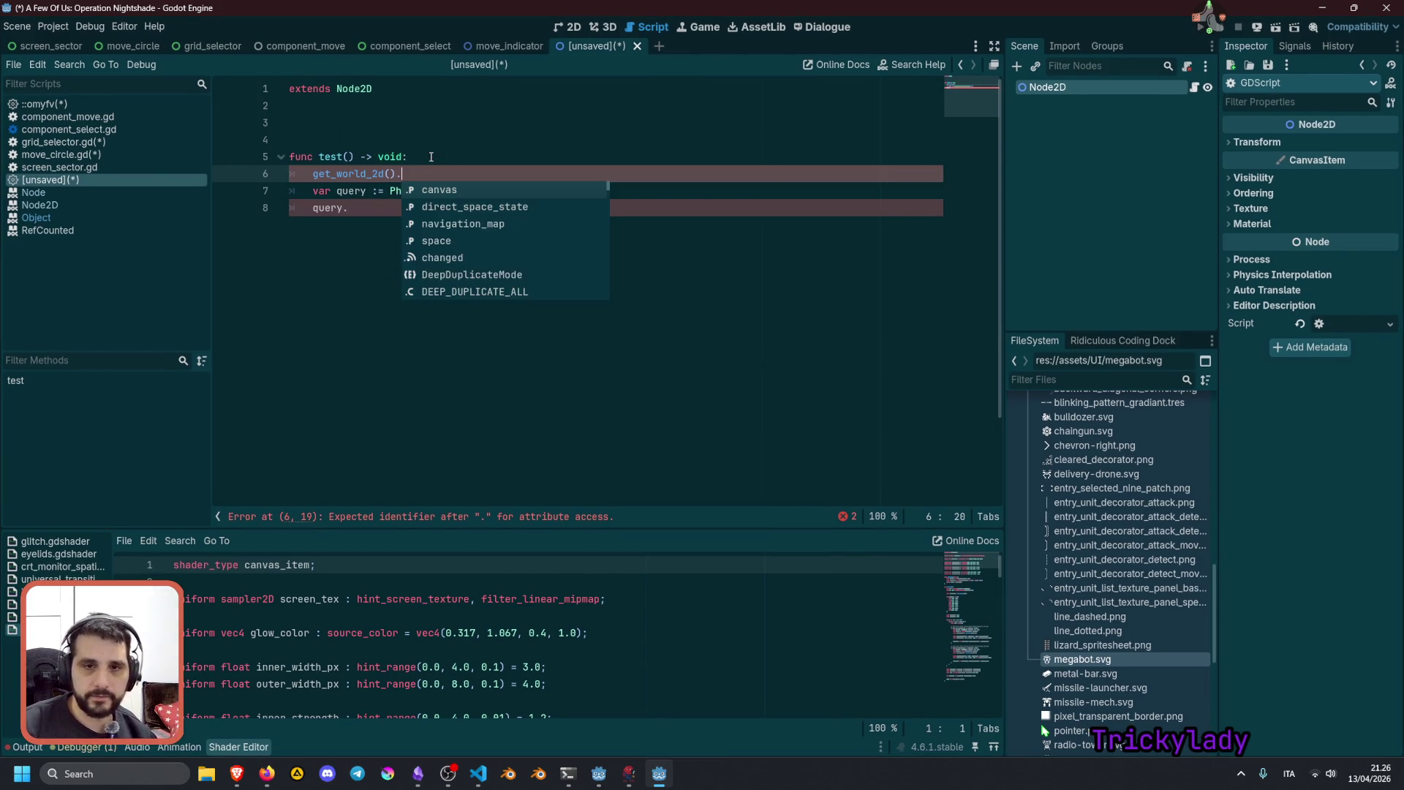
{"action": "key", "text": "Down"}
{"action": "key", "text": "Return"}
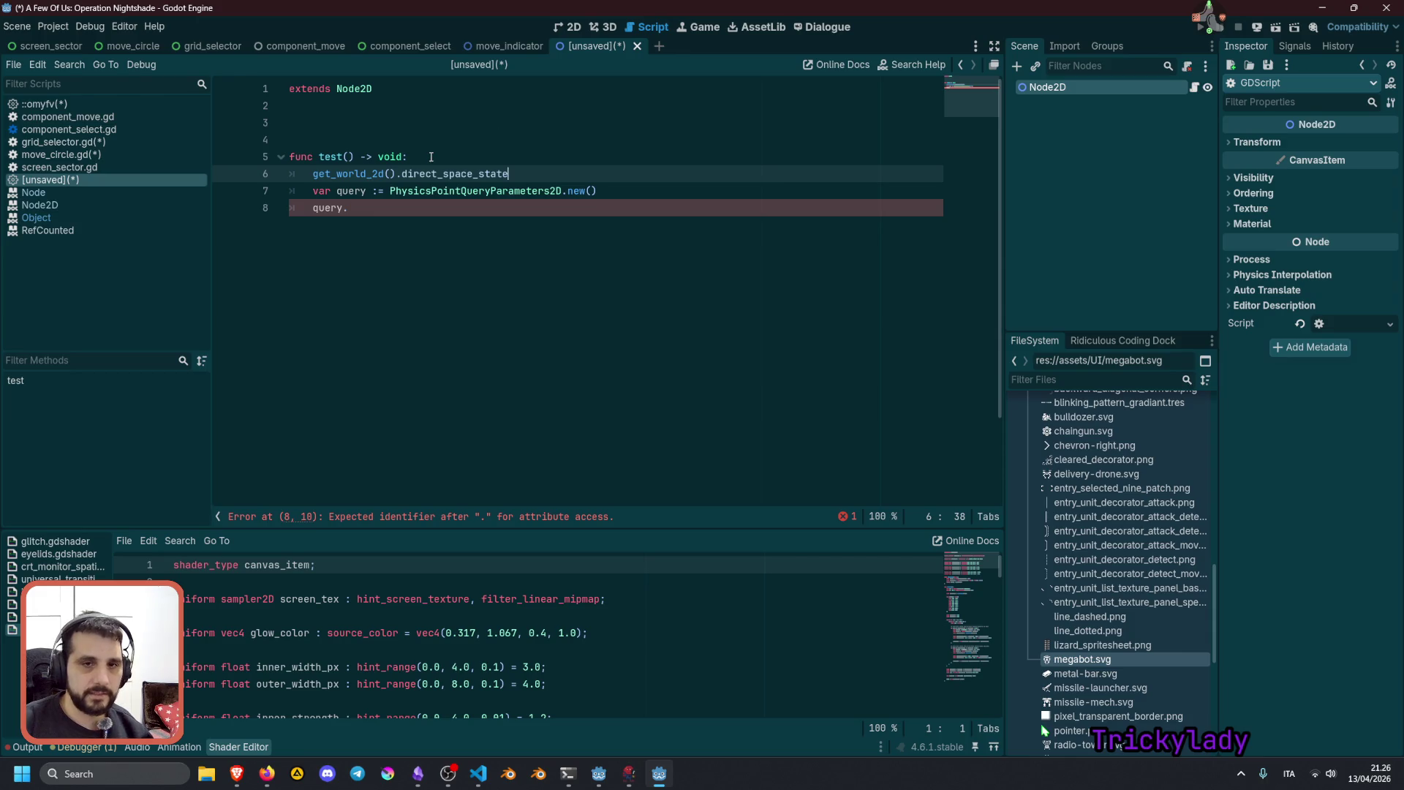
Append an intersect_point call chosen from the space state suggestions.
{"action": "type", "text": ".qu"}
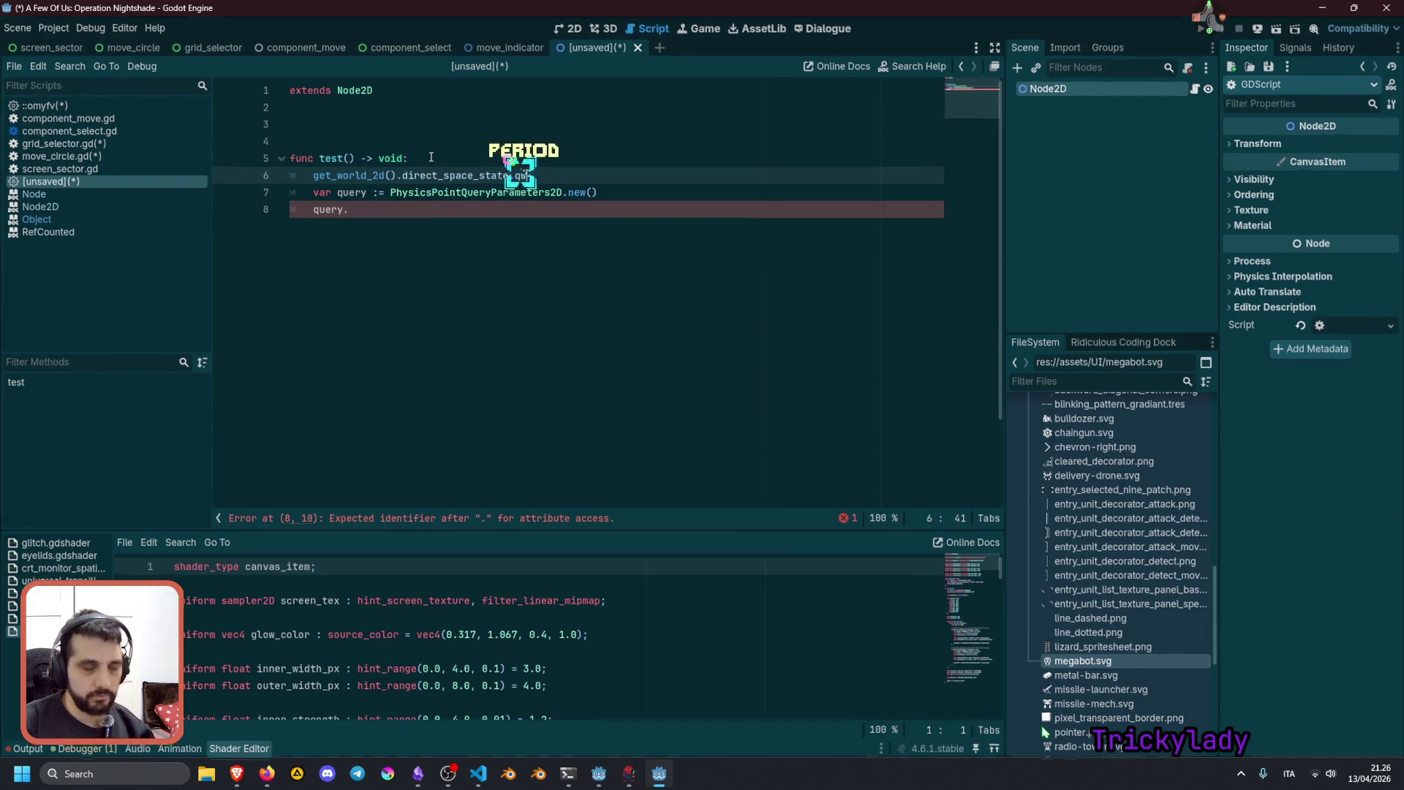
{"action": "key", "text": "BackSpace"}
{"action": "key", "text": "BackSpace"}
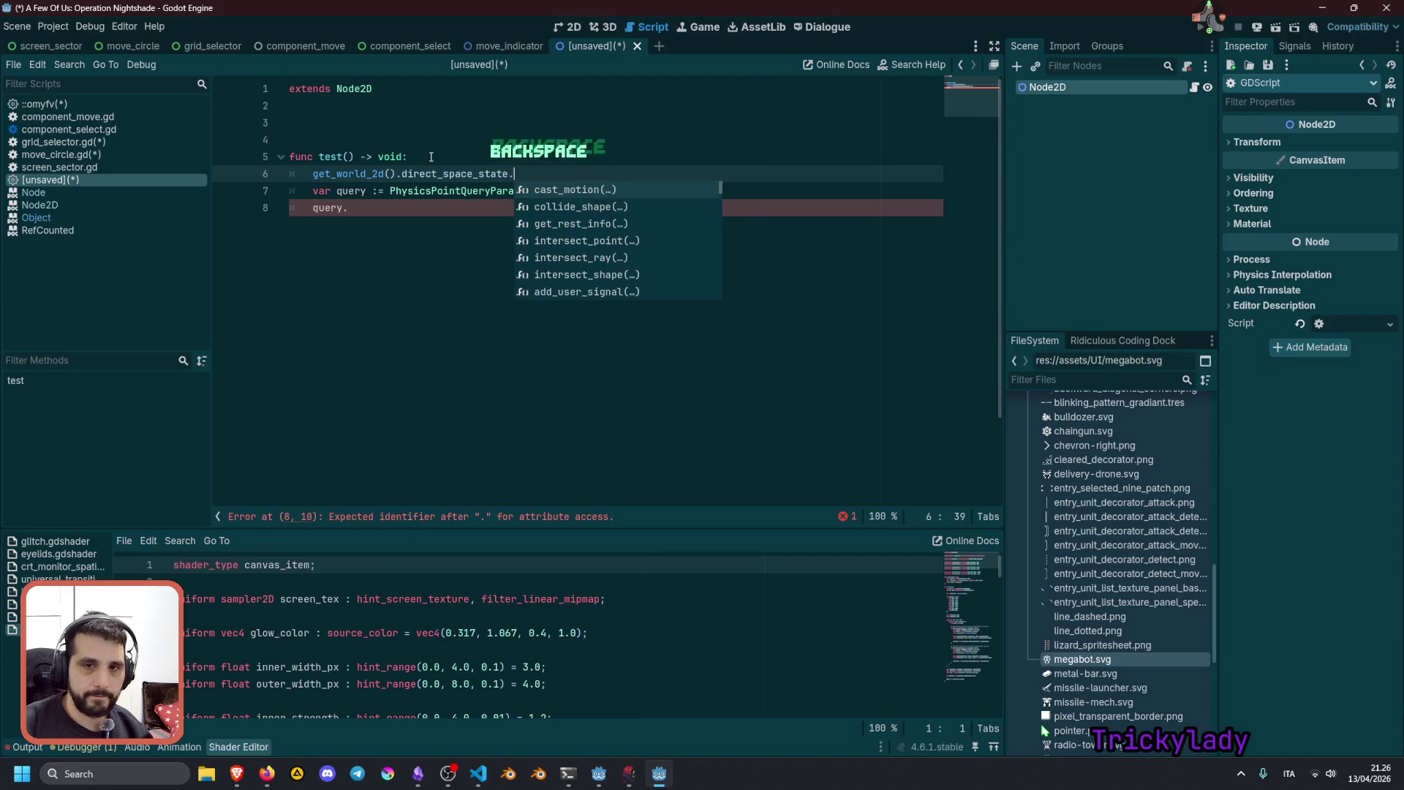
{"action": "key", "text": "Down"}
{"action": "key", "text": "Down"}
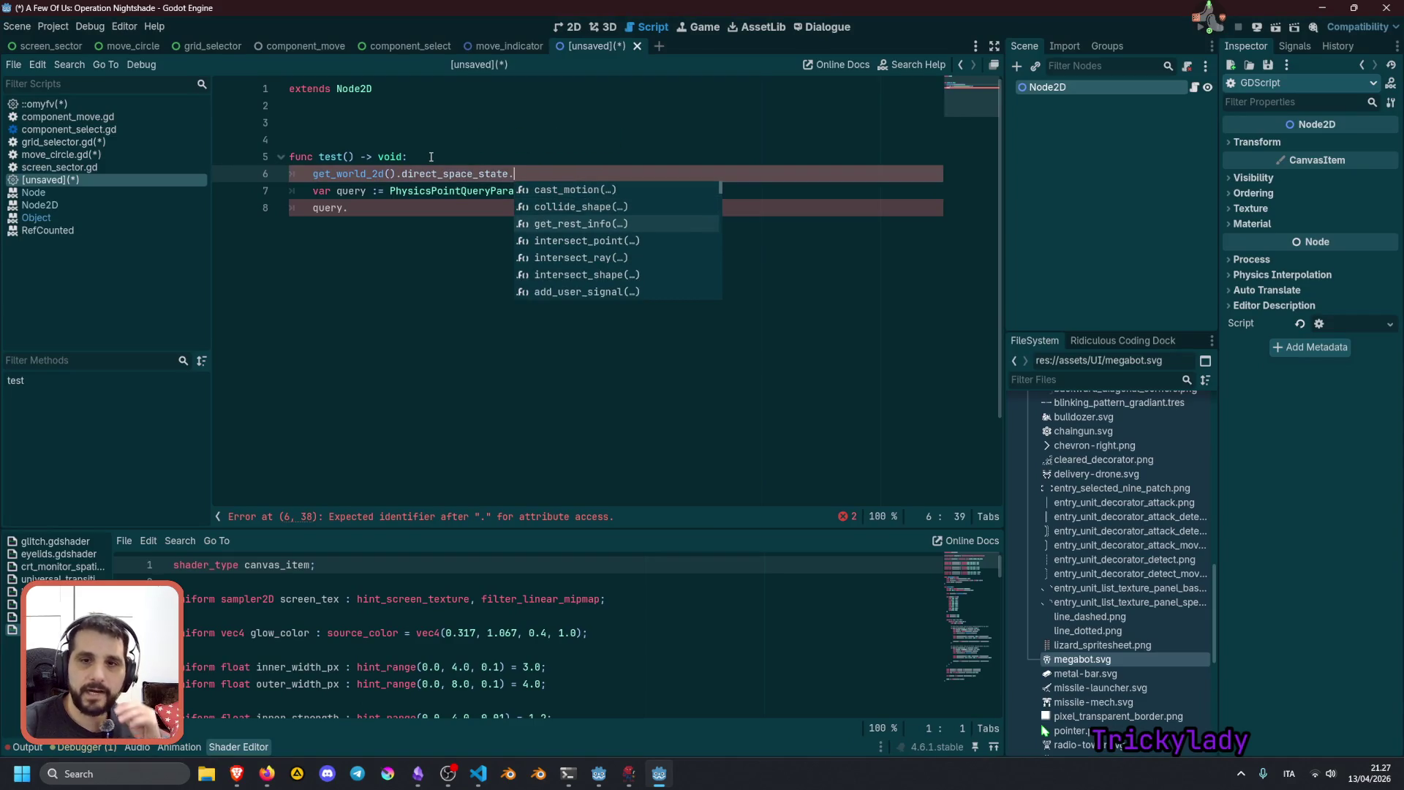
{"action": "key", "text": "Down"}
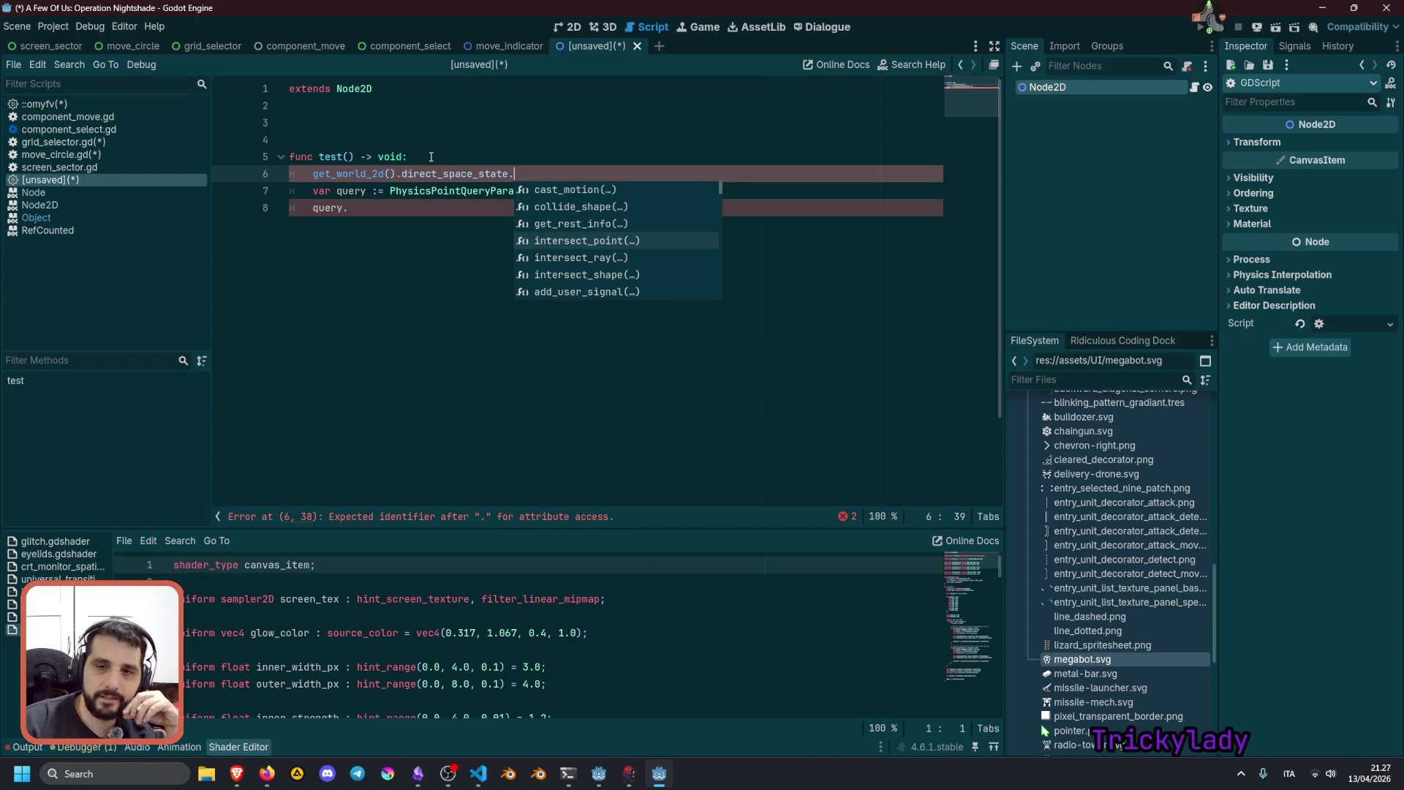
{"action": "key", "text": "Return"}
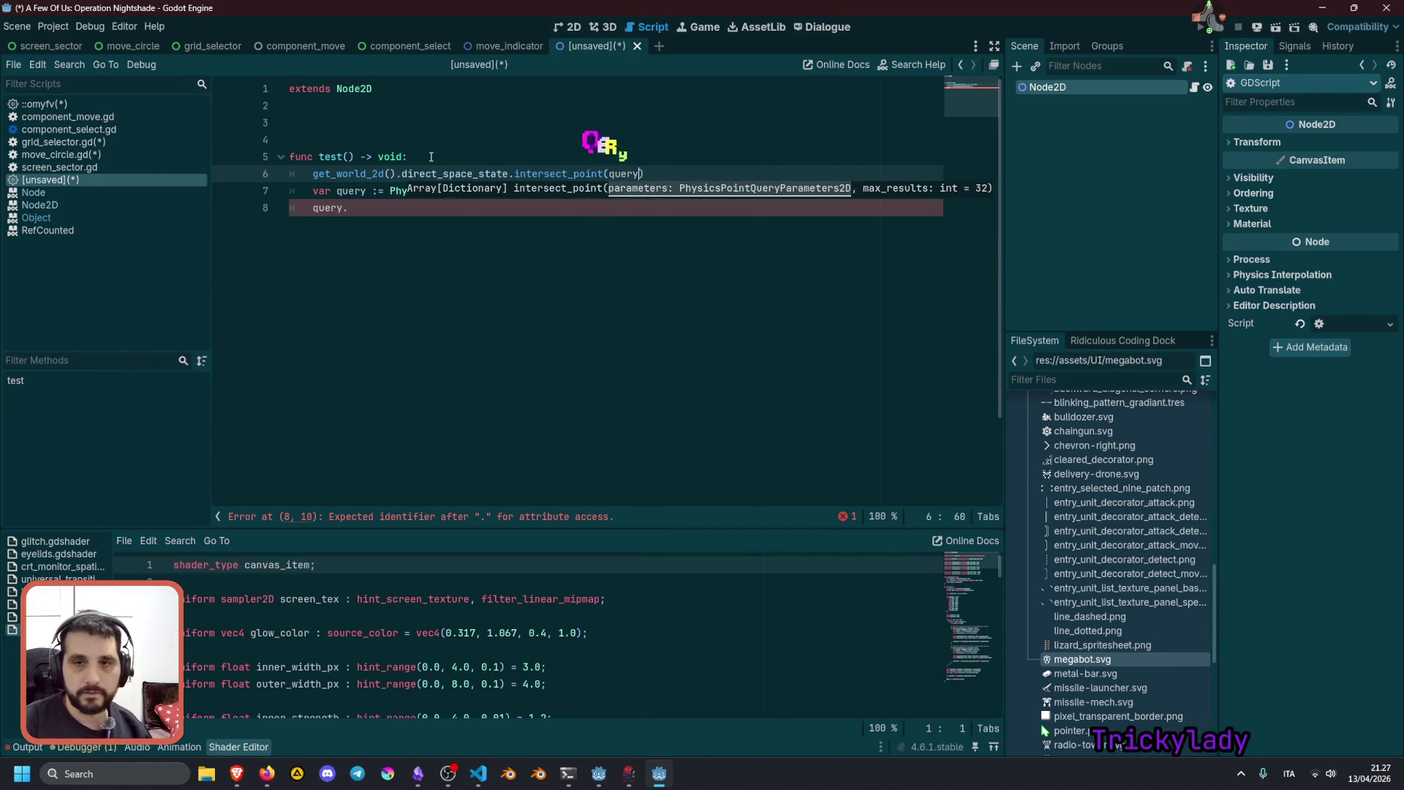
Move the intersect_point line below the query lines and pass query as its argument.
{"action": "key", "text": "alt+Down"}
{"action": "key", "text": "alt+Down"}
{"action": "type", "text": "query"}
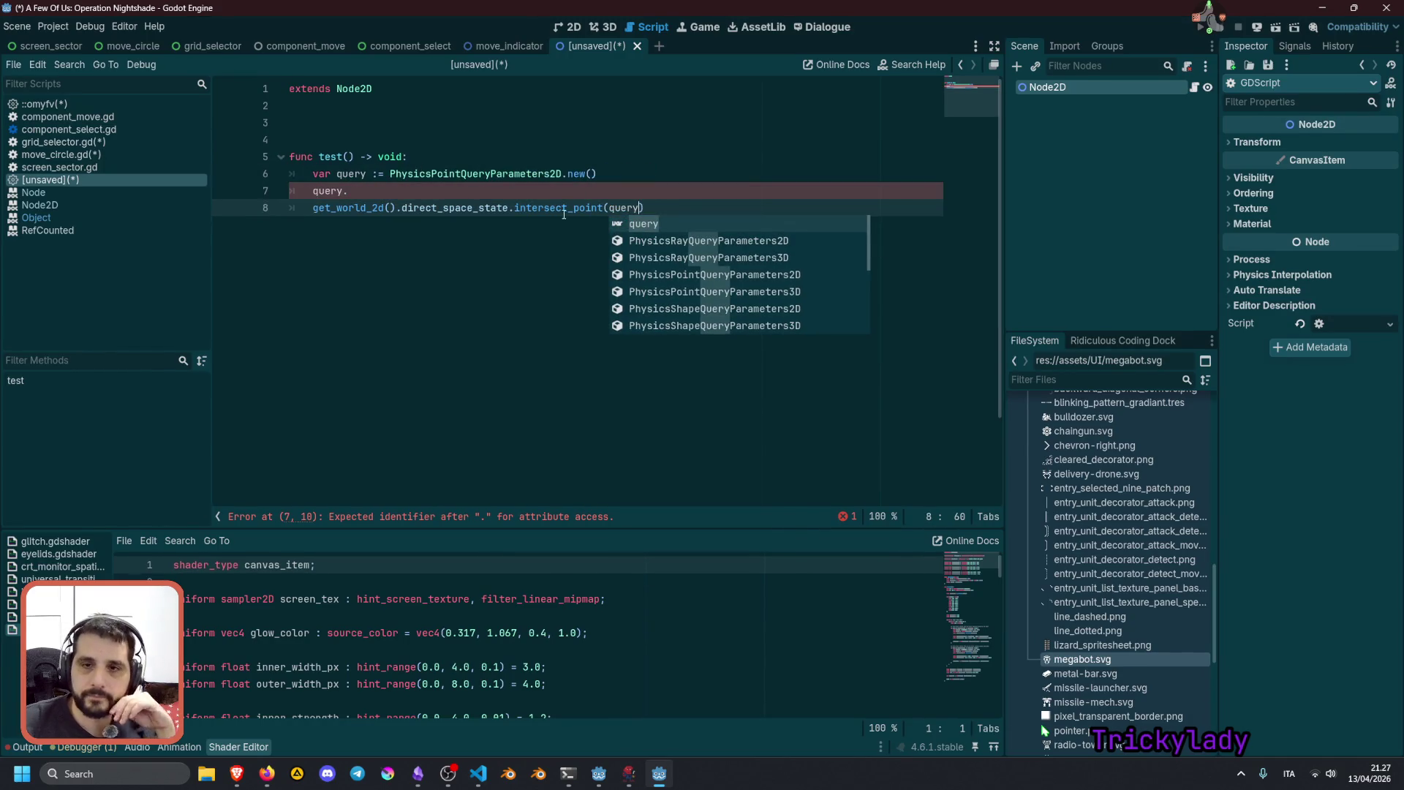
{"action": "key", "text": "Escape"}
{"action": "type", "text": ","}
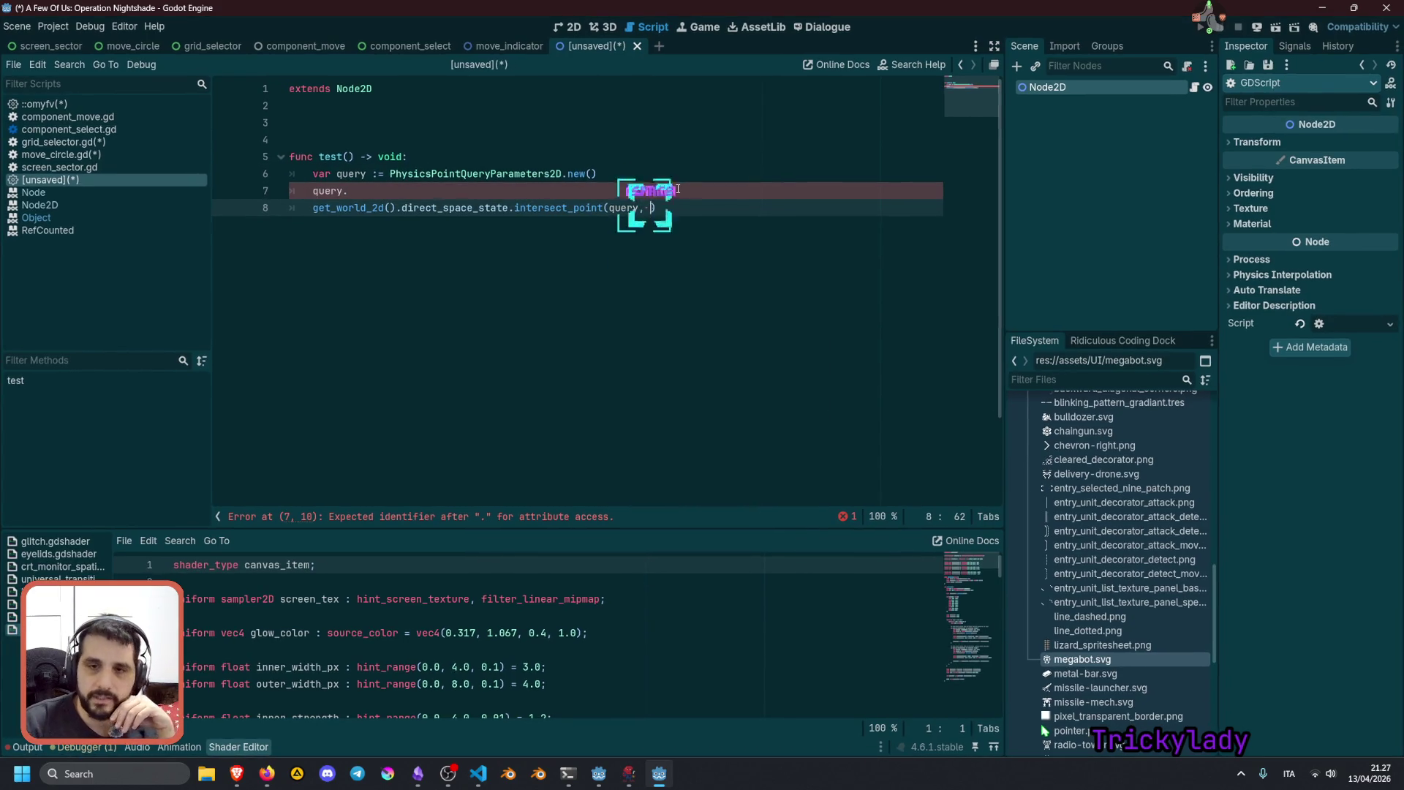
{"action": "key", "text": "BackSpace"}
{"action": "key", "text": "BackSpace"}
{"action": "key", "text": "Up"}
{"action": "double_click", "coordinate": [577, 208]}
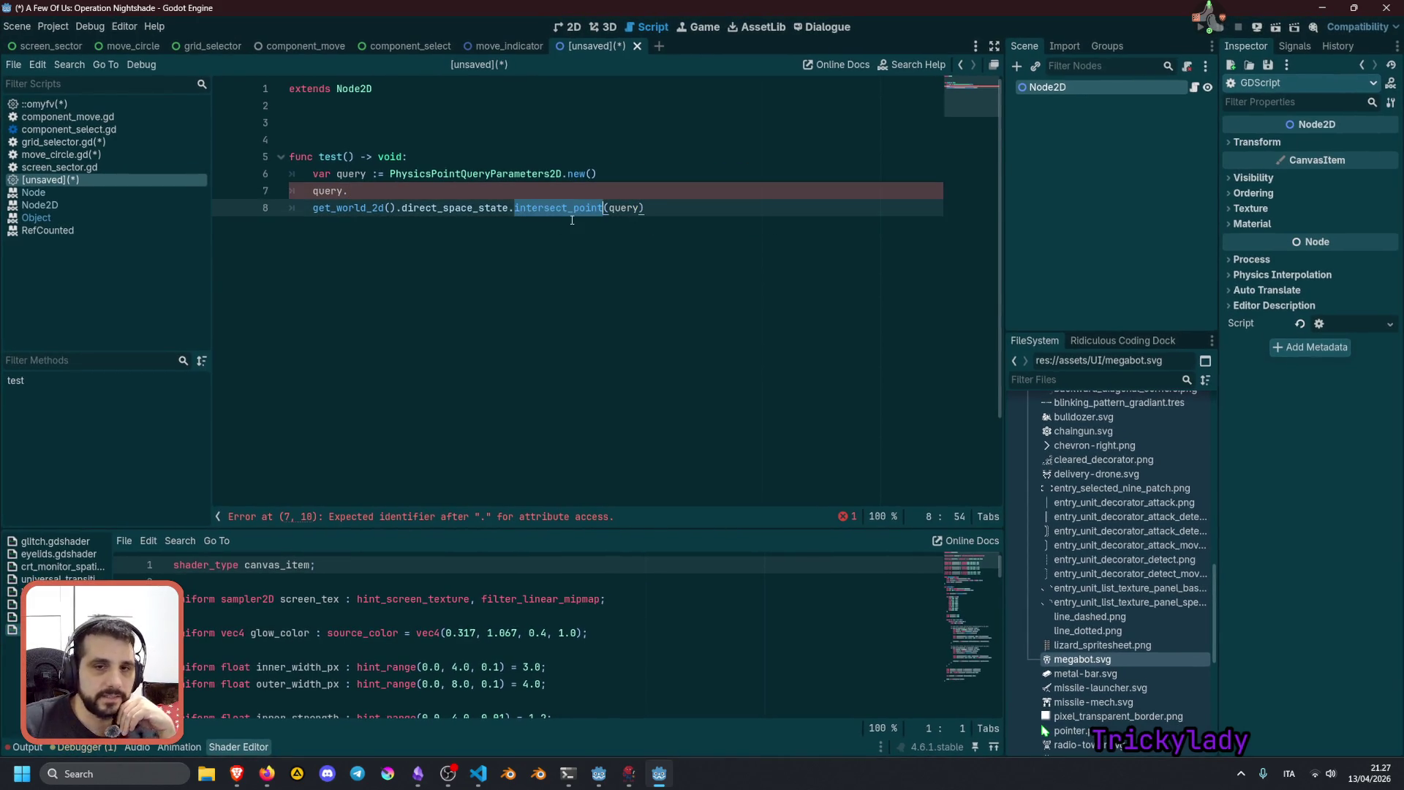
{"action": "mouse_move", "coordinate": [577, 210]}
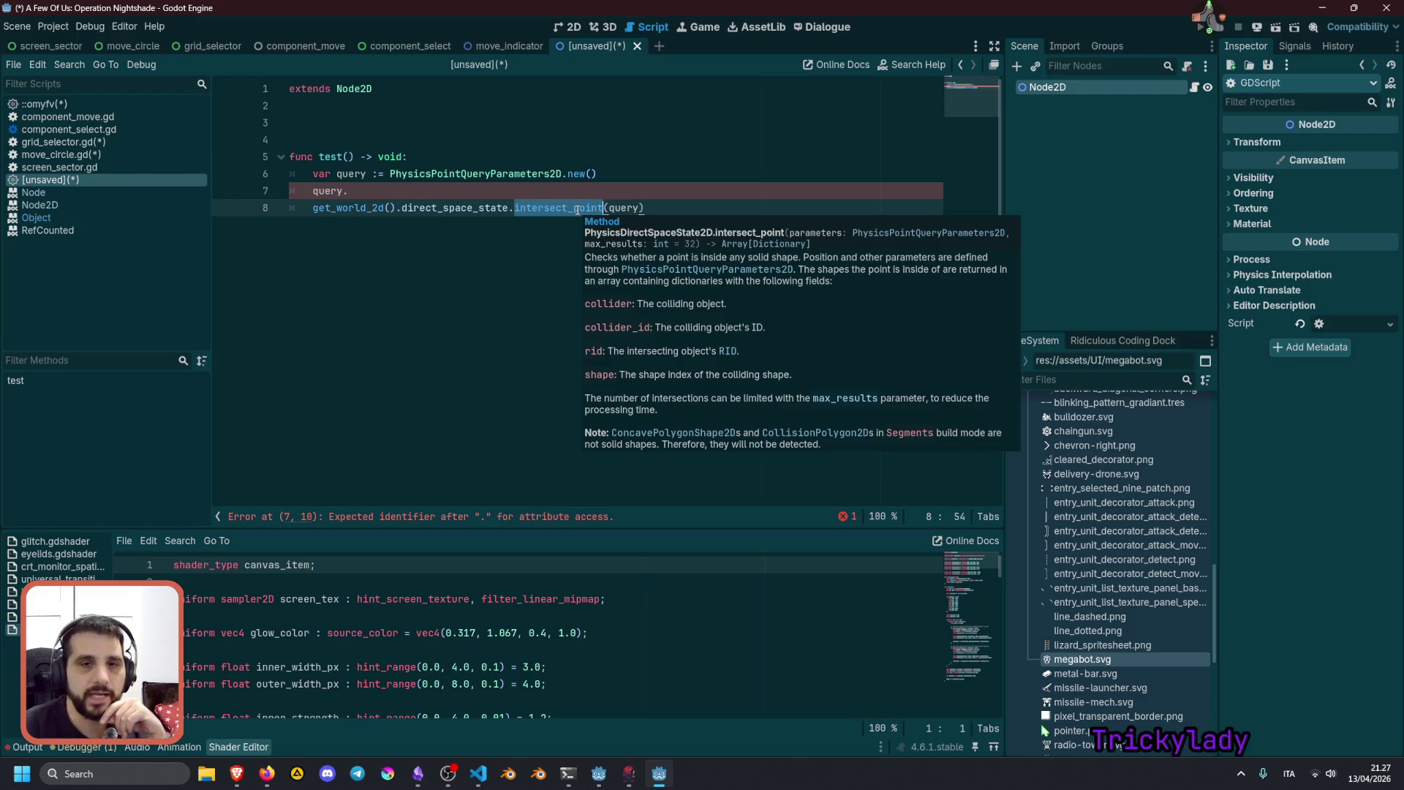
Open the PhysicsPointQueryParameters2D class reference and scroll through its description and properties.
{"action": "mouse_move", "coordinate": [437, 173]}
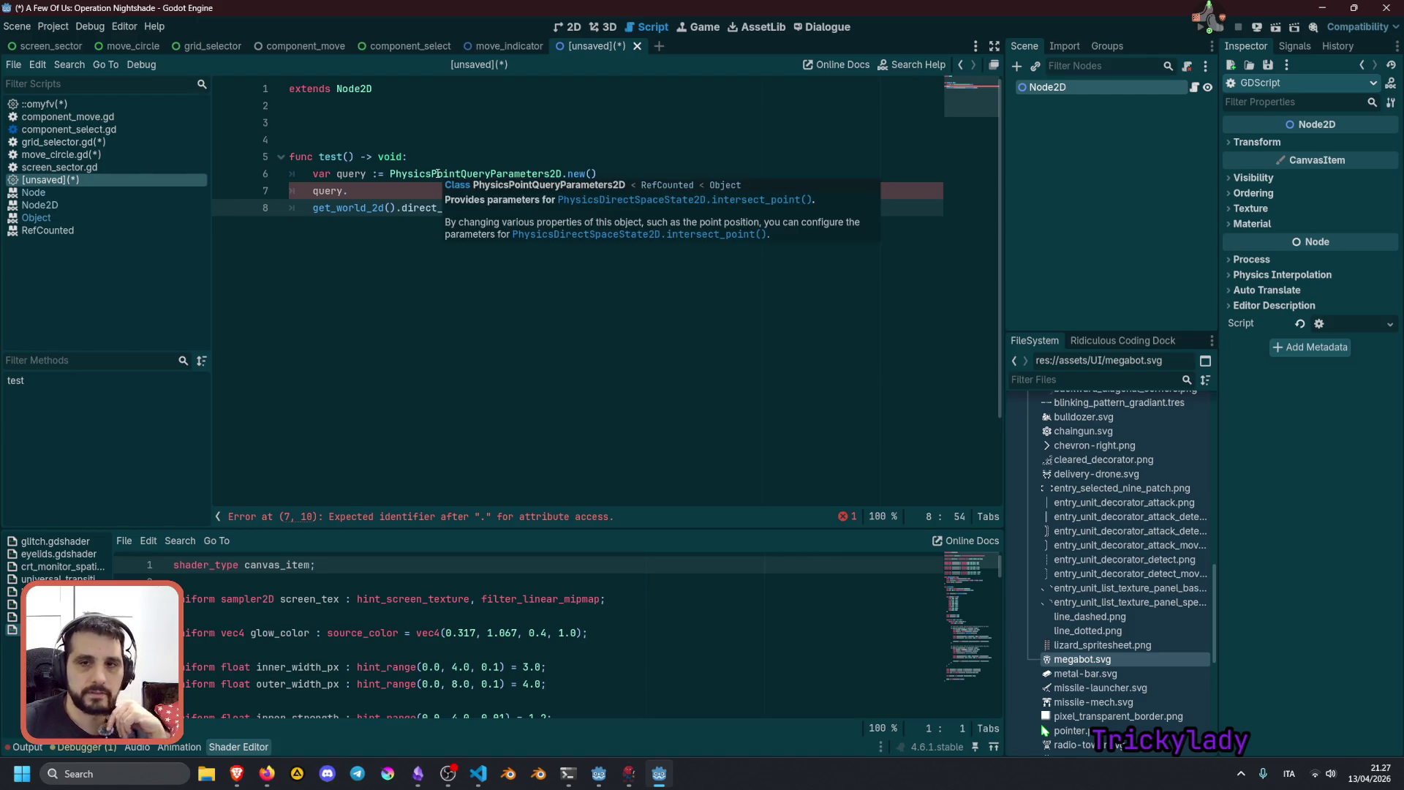
{"action": "left_click", "coordinate": [436, 174], "text": "ctrl"}
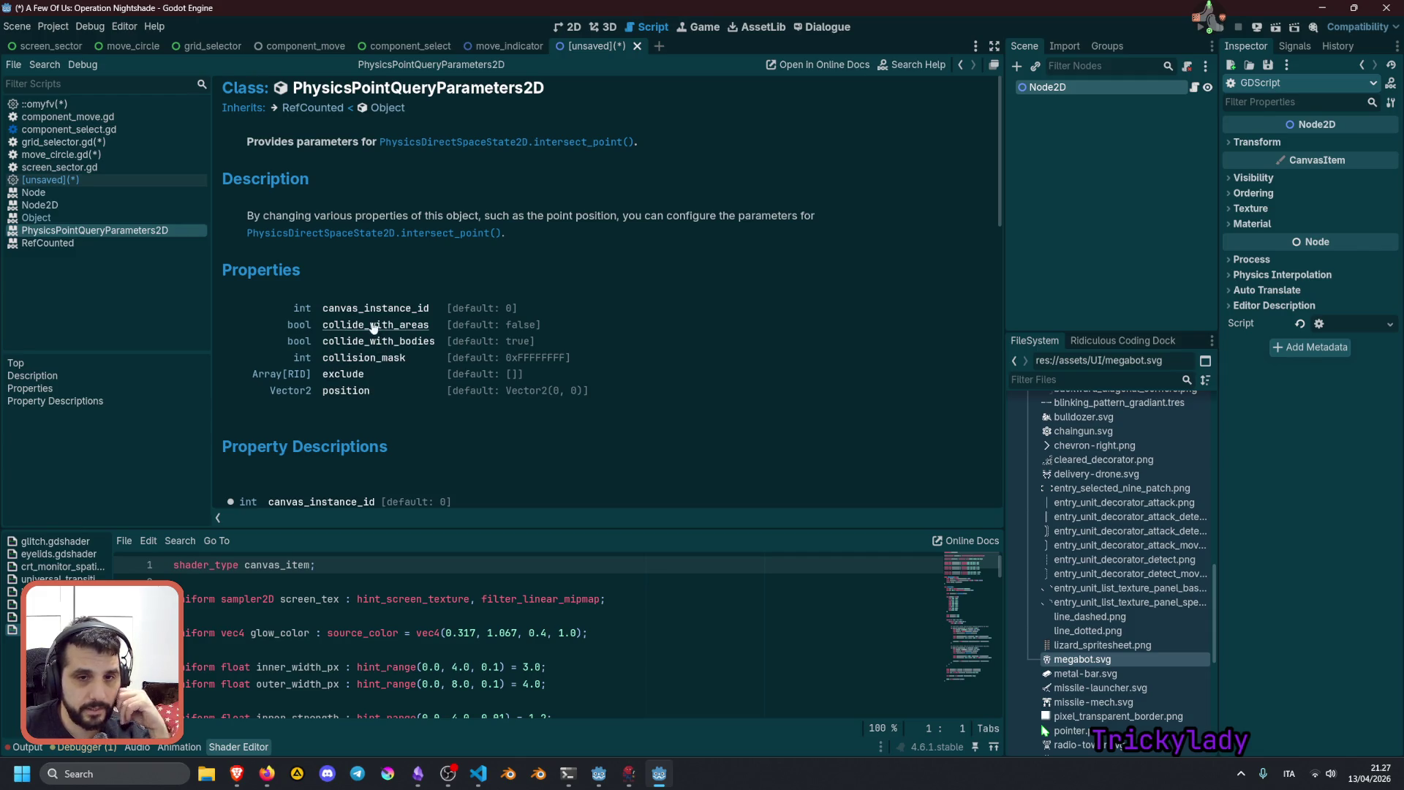
{"action": "scroll", "coordinate": [460, 344], "scroll_direction": "down", "scroll_amount": 3}
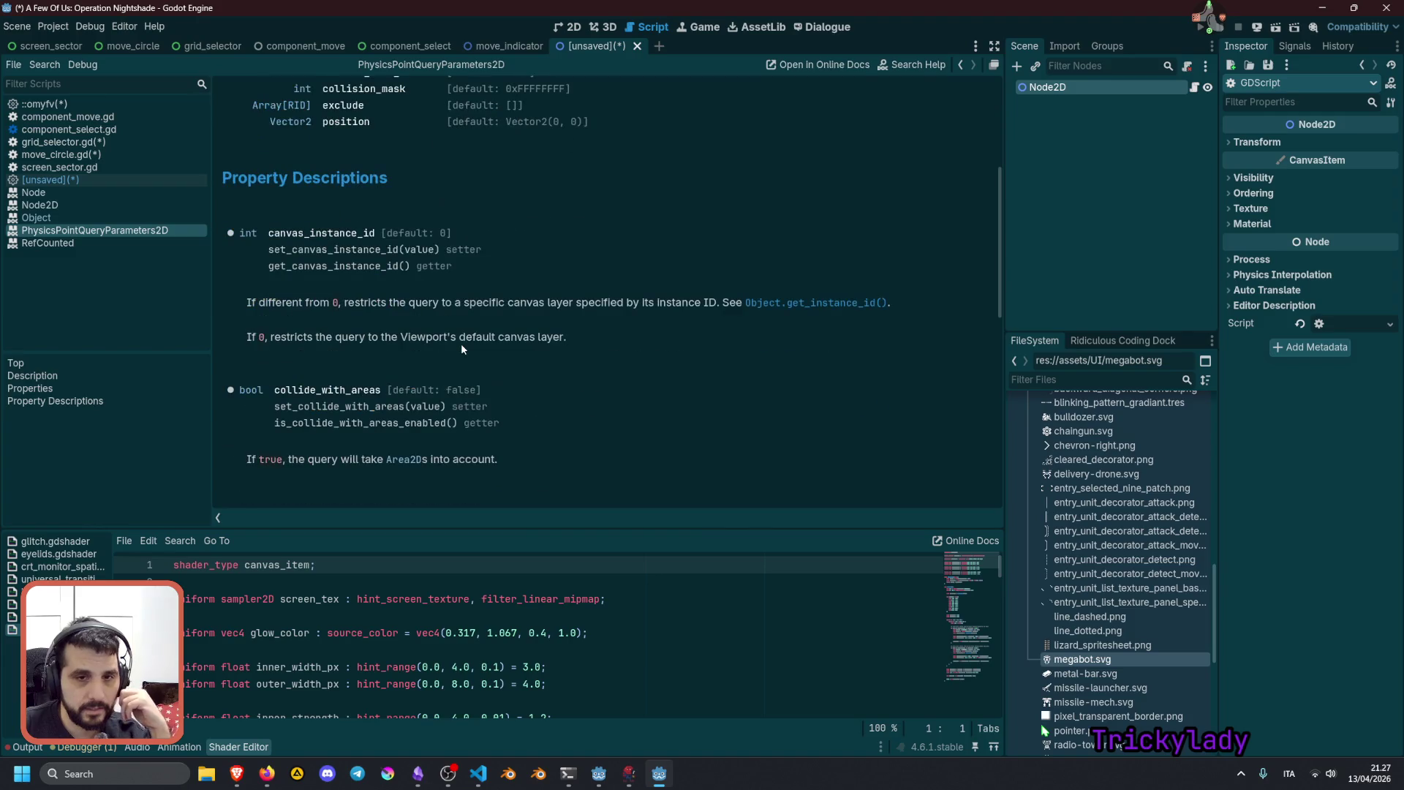
{"action": "scroll", "coordinate": [461, 344], "scroll_direction": "down", "scroll_amount": 3}
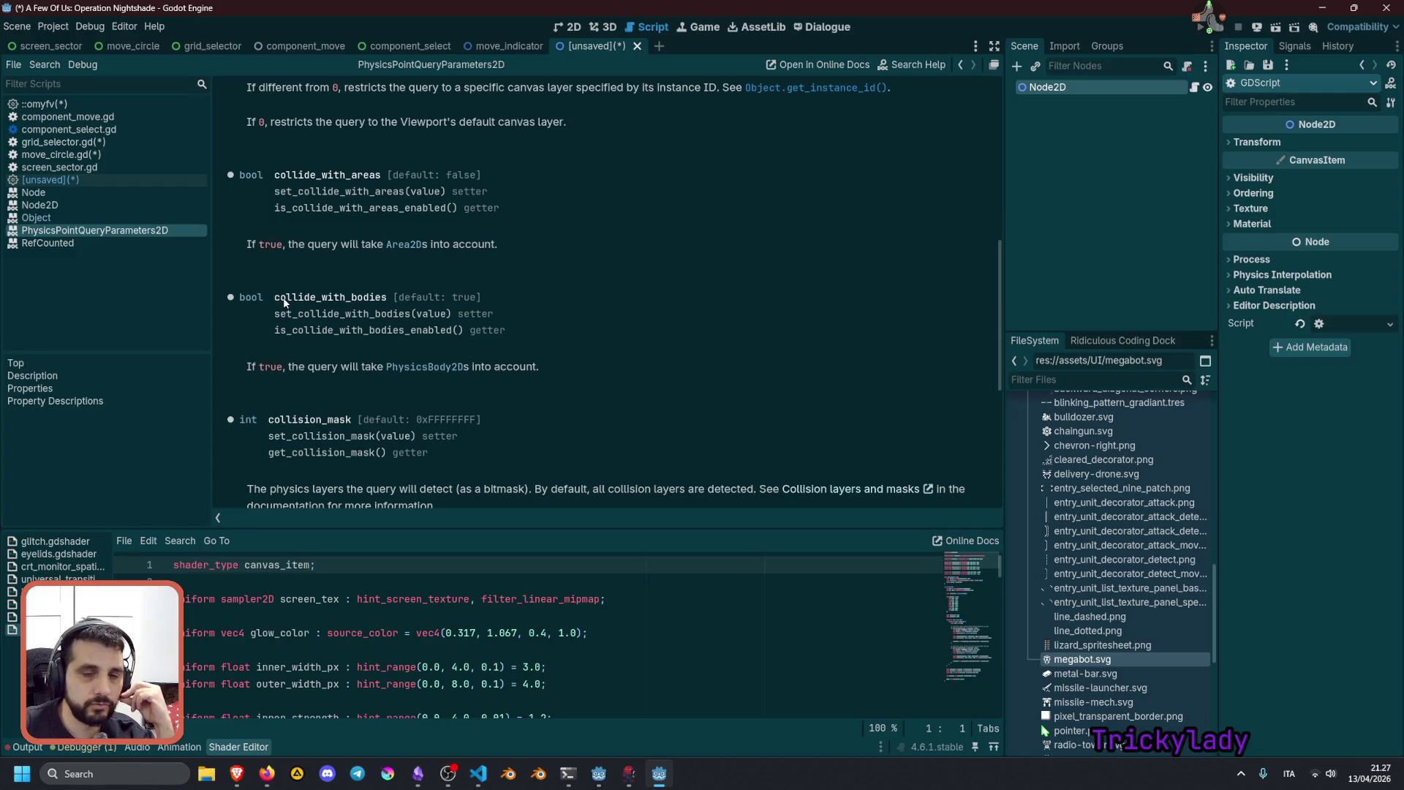
{"action": "scroll", "coordinate": [311, 318], "scroll_direction": "down", "scroll_amount": 3}
{"action": "scroll", "coordinate": [325, 327], "scroll_direction": "down", "scroll_amount": 5}
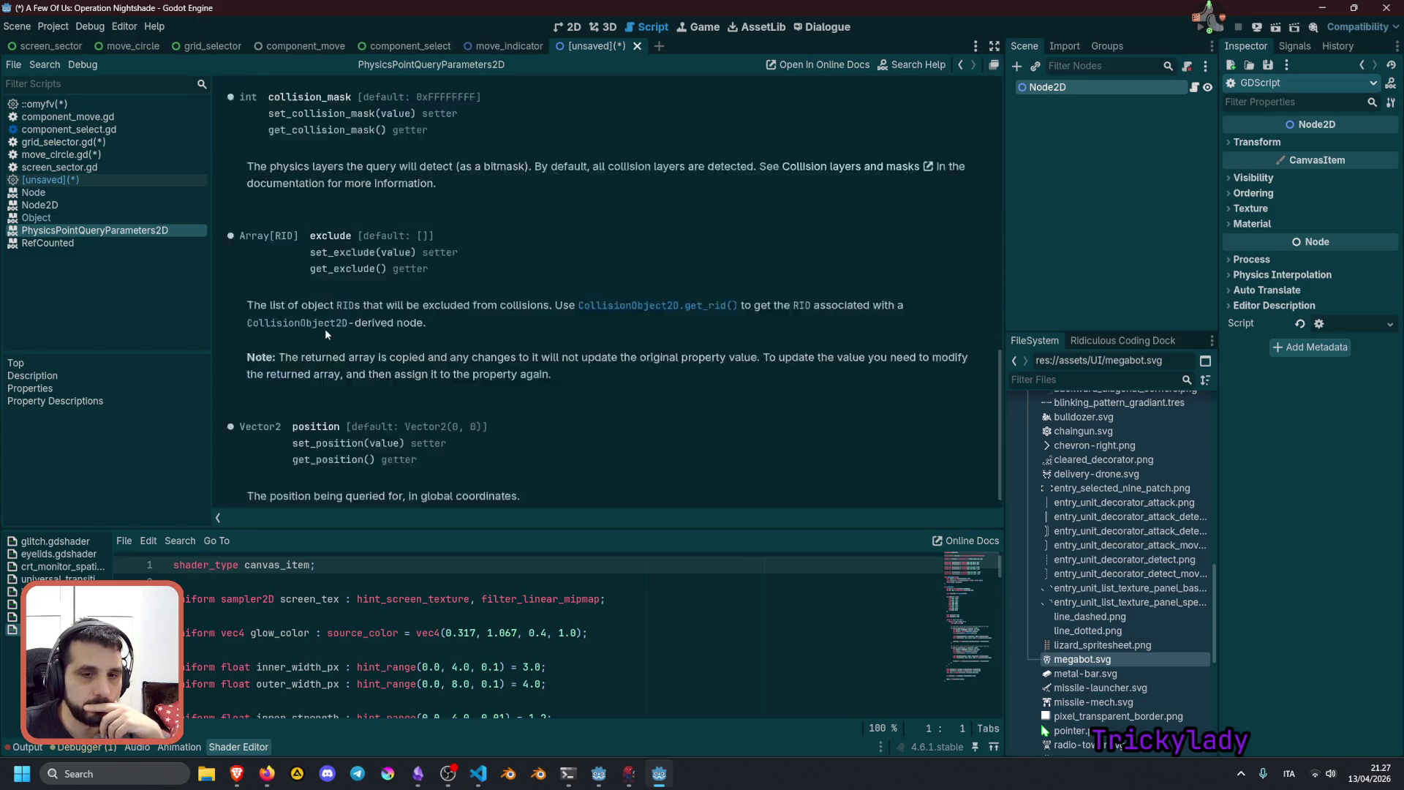
{"action": "scroll", "coordinate": [358, 340], "scroll_direction": "up", "scroll_amount": 10}
{"action": "scroll", "coordinate": [358, 340], "scroll_direction": "up", "scroll_amount": 5}
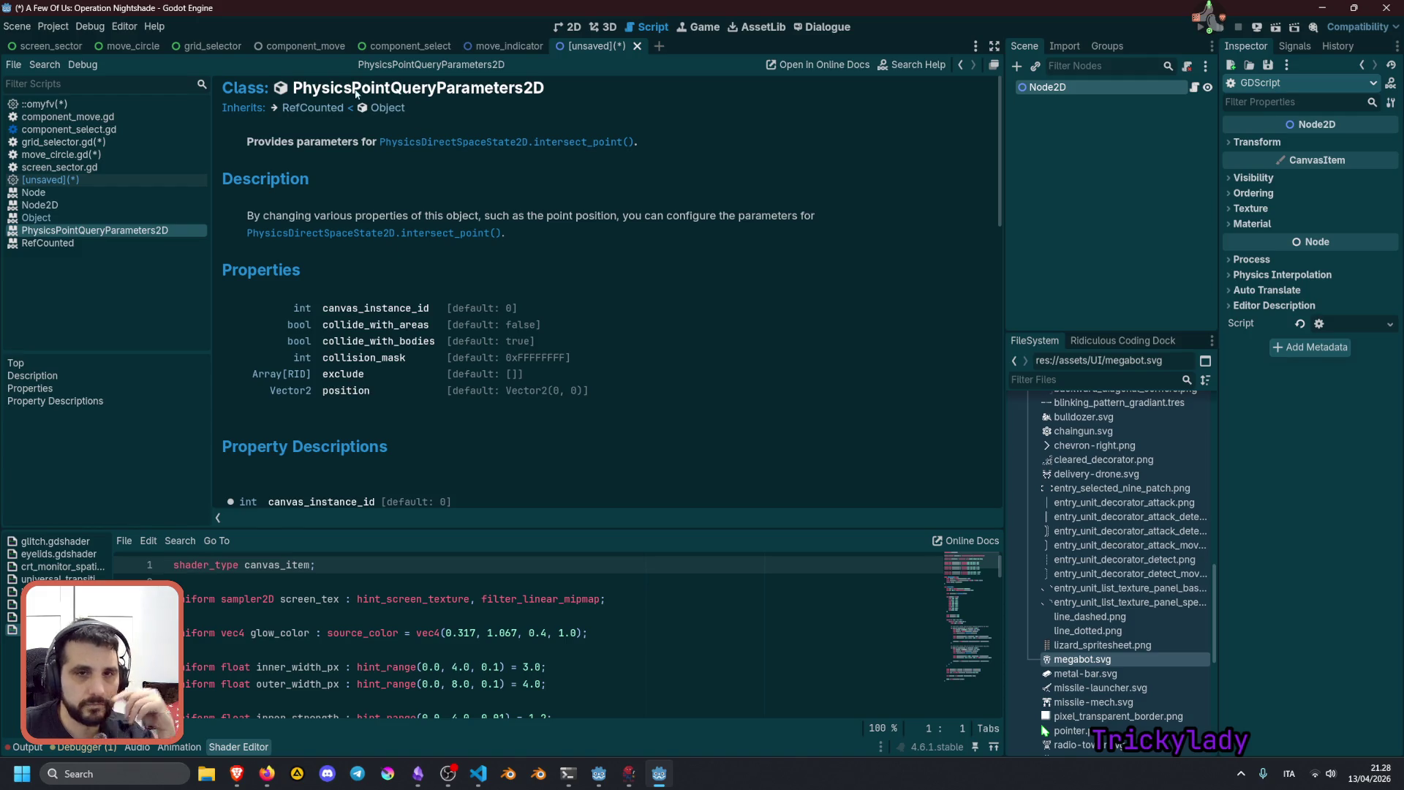
Highlight the class title and collide_with_areas property, then close the scratch scene.
{"action": "left_click_drag", "start_coordinate": [352, 89], "coordinate": [527, 95]}
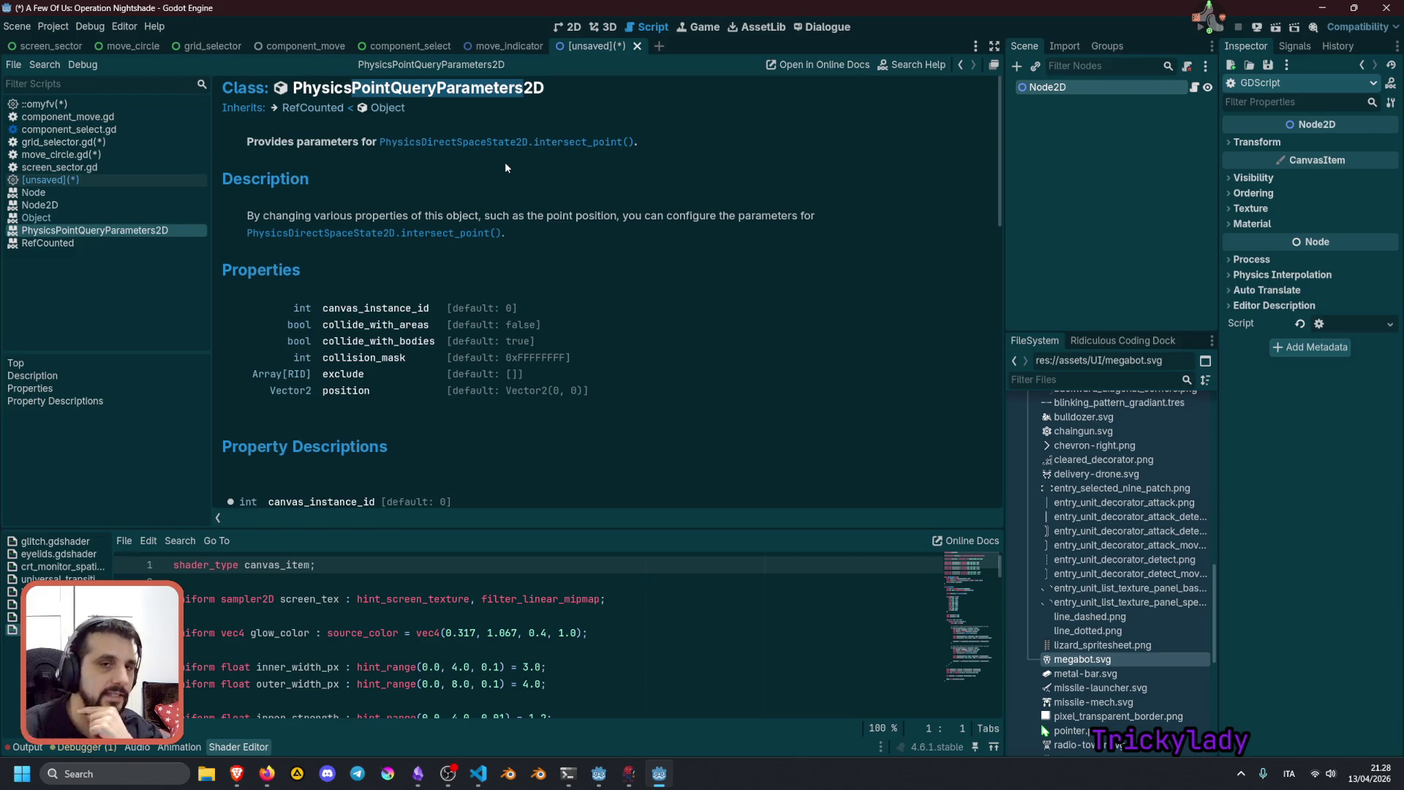
{"action": "left_click", "coordinate": [355, 93]}
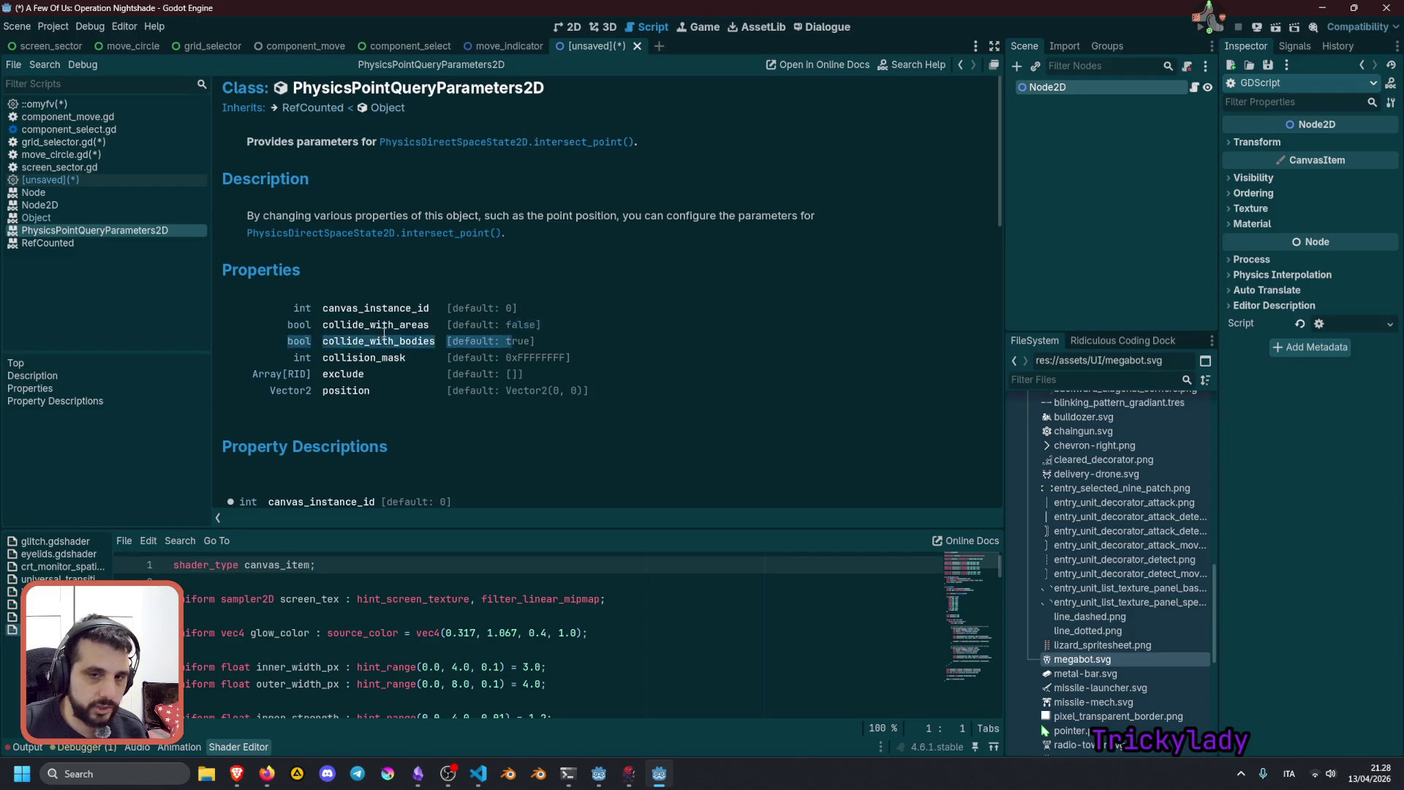
{"action": "triple_click", "coordinate": [524, 323]}
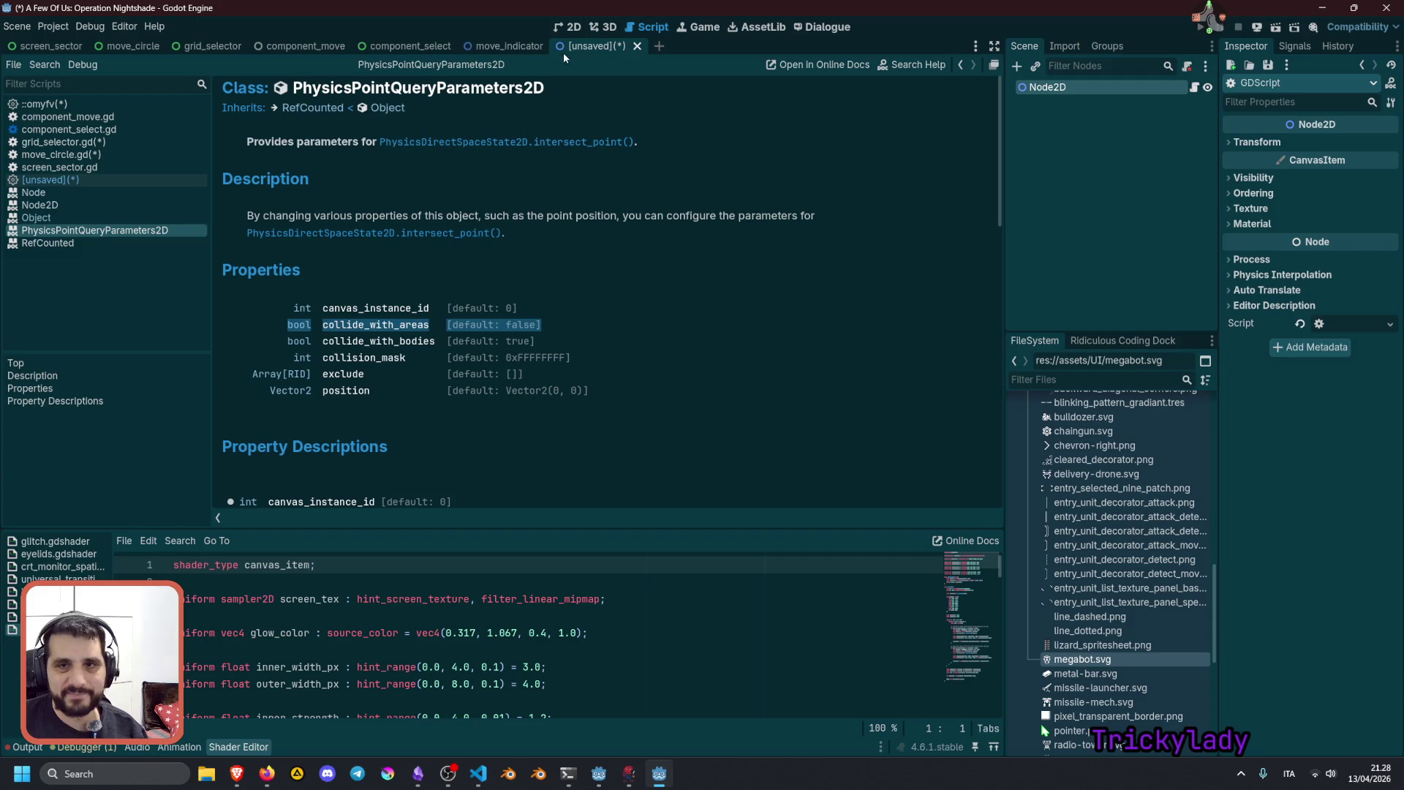
{"action": "left_click", "coordinate": [637, 46]}
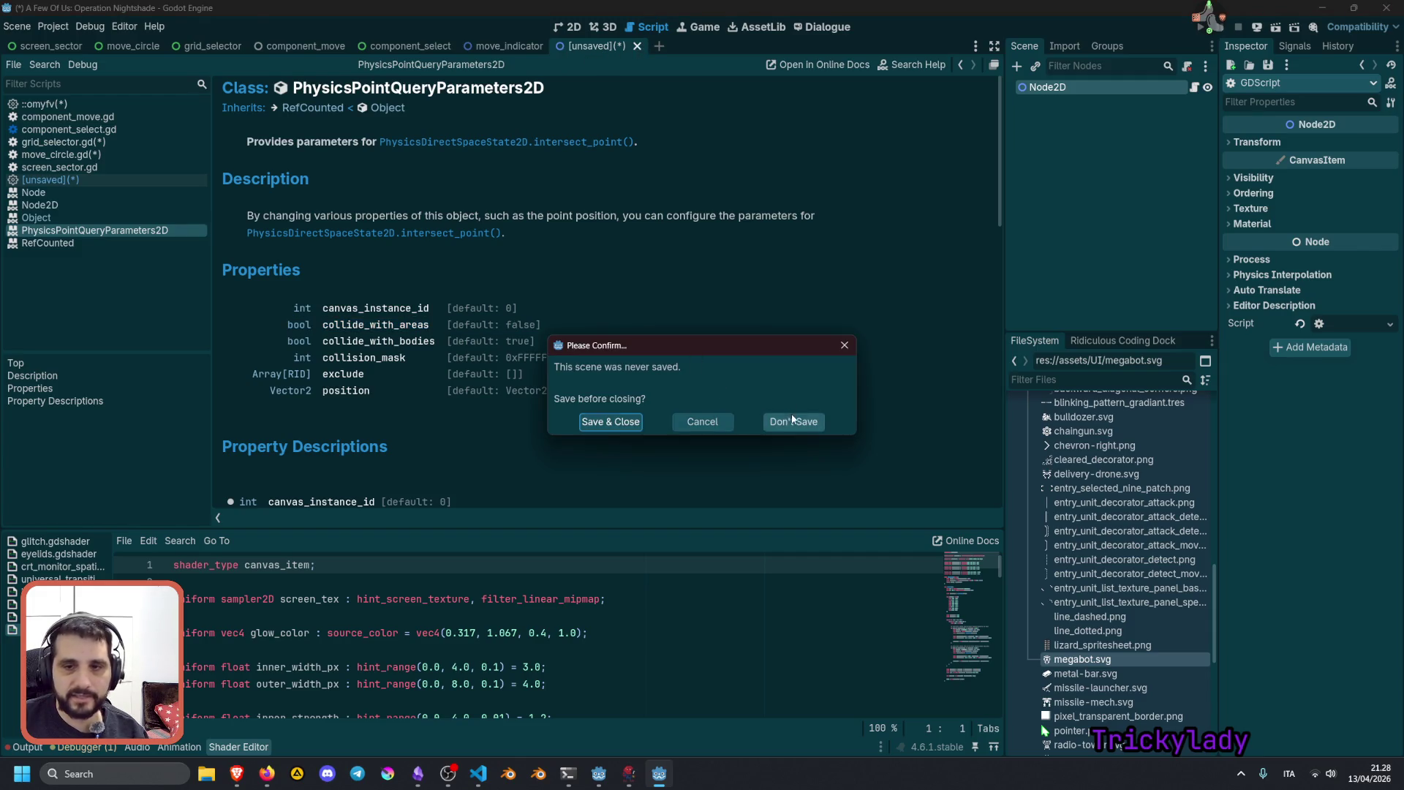
Close the scratch scene with Don't Save and discard the [unsaved] and ::omyfv scripts.
{"action": "left_click", "coordinate": [776, 416]}
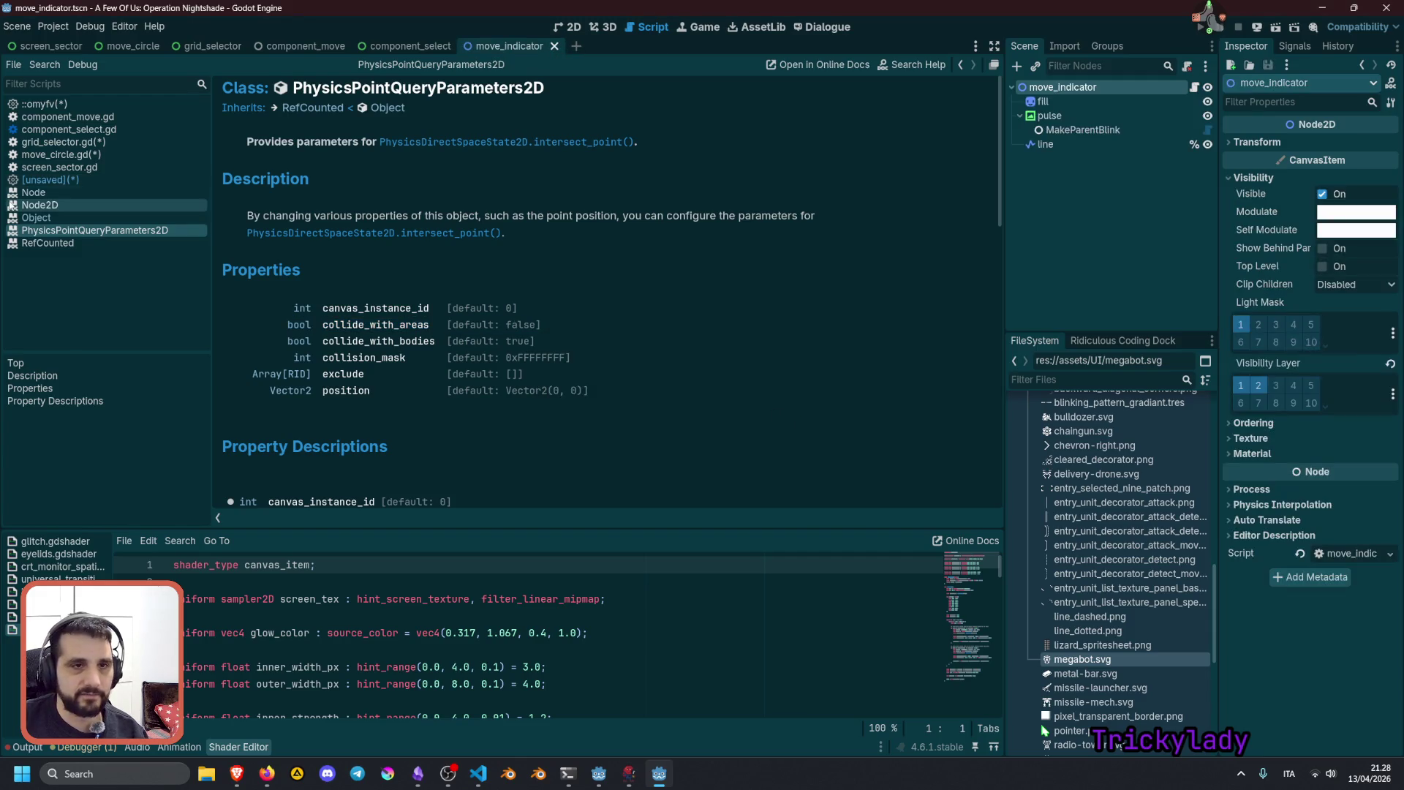
{"action": "middle_click", "coordinate": [87, 180]}
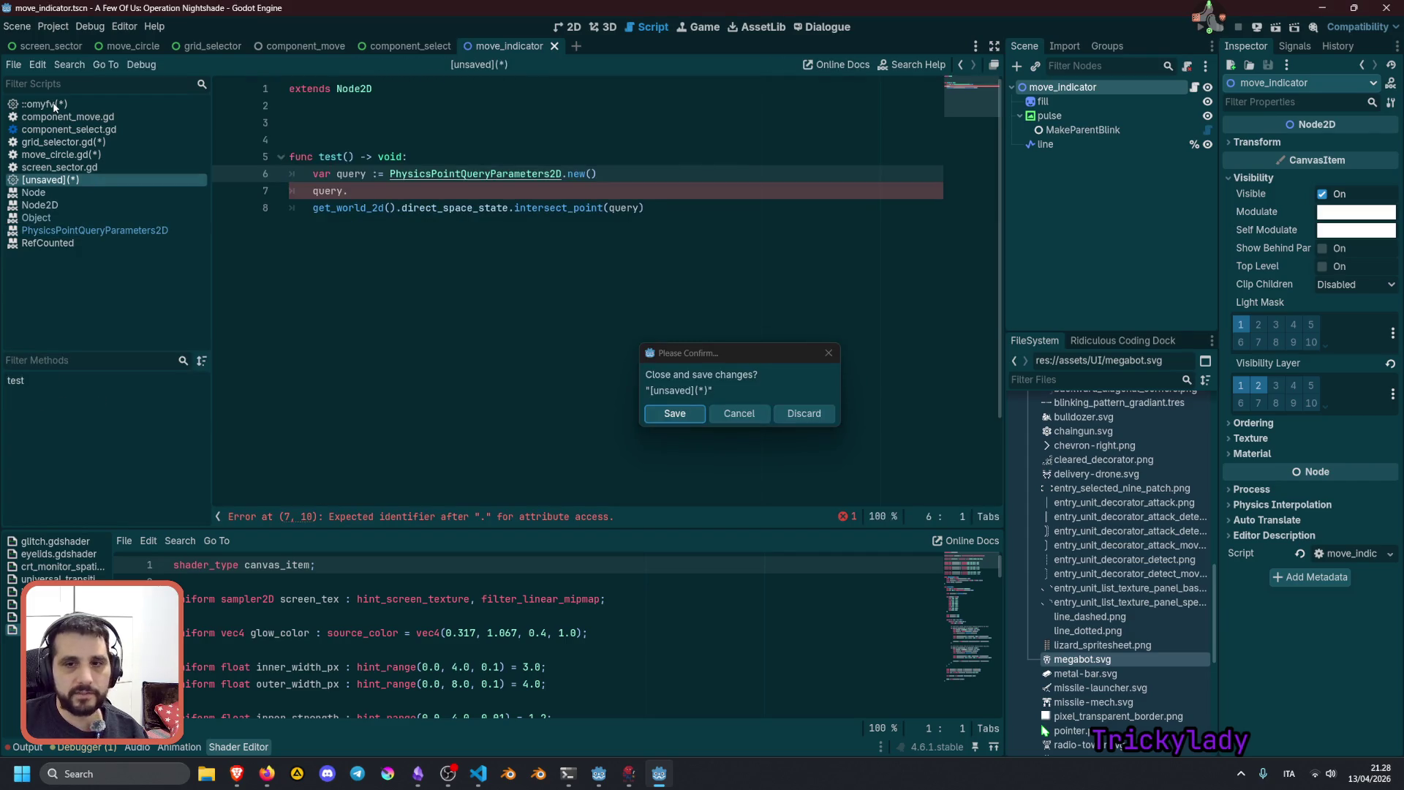
{"action": "left_click", "coordinate": [803, 413]}
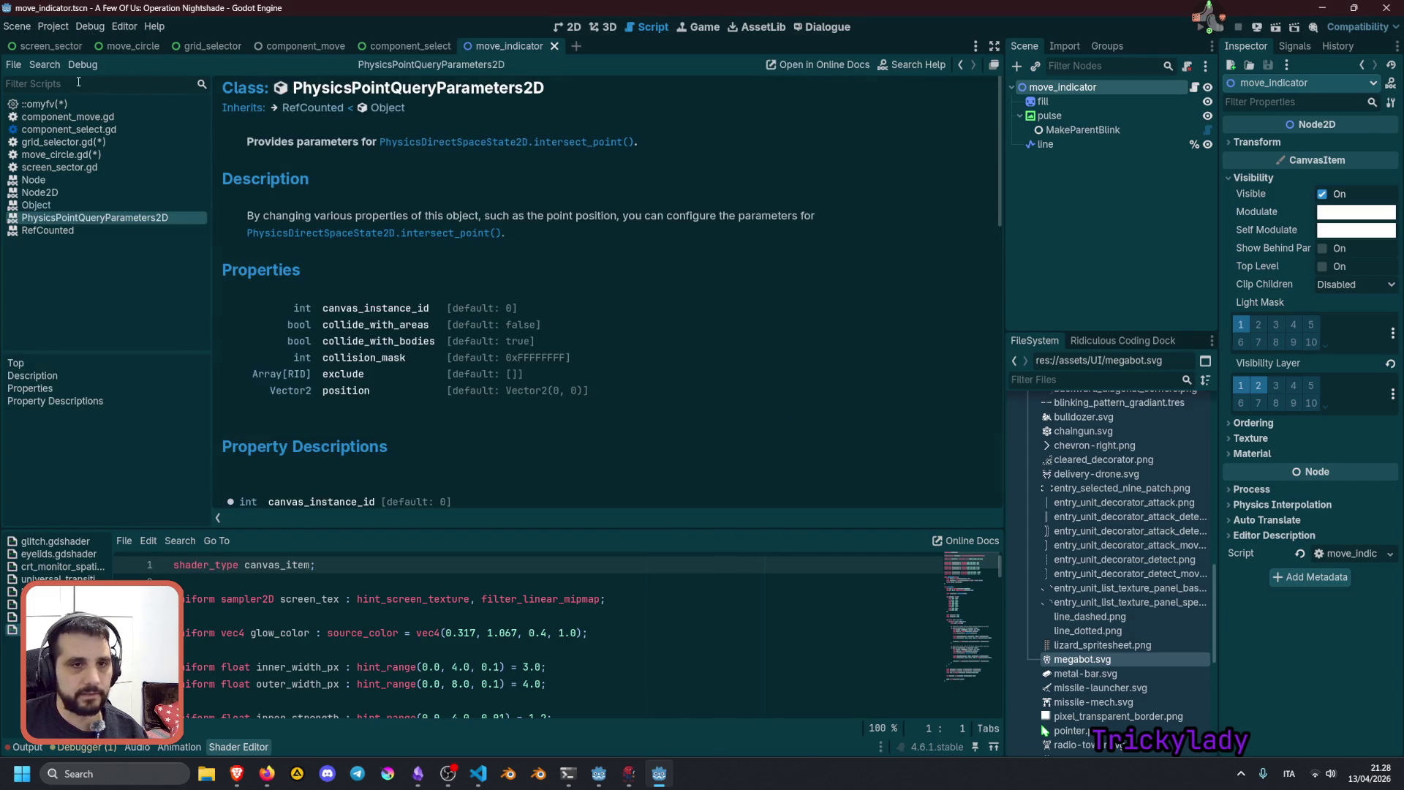
{"action": "left_click", "coordinate": [44, 104]}
{"action": "middle_click", "coordinate": [44, 104]}
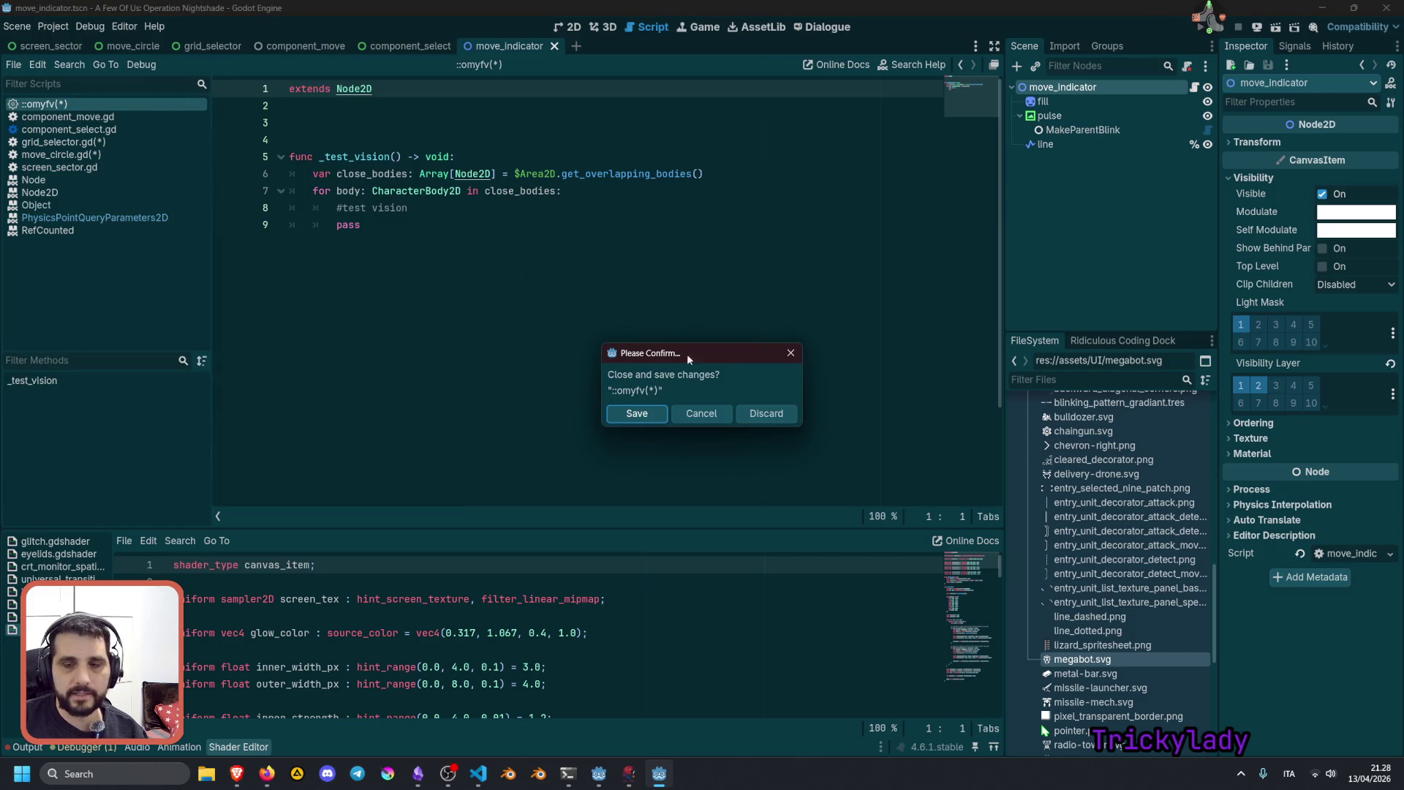
{"action": "left_click", "coordinate": [775, 412]}
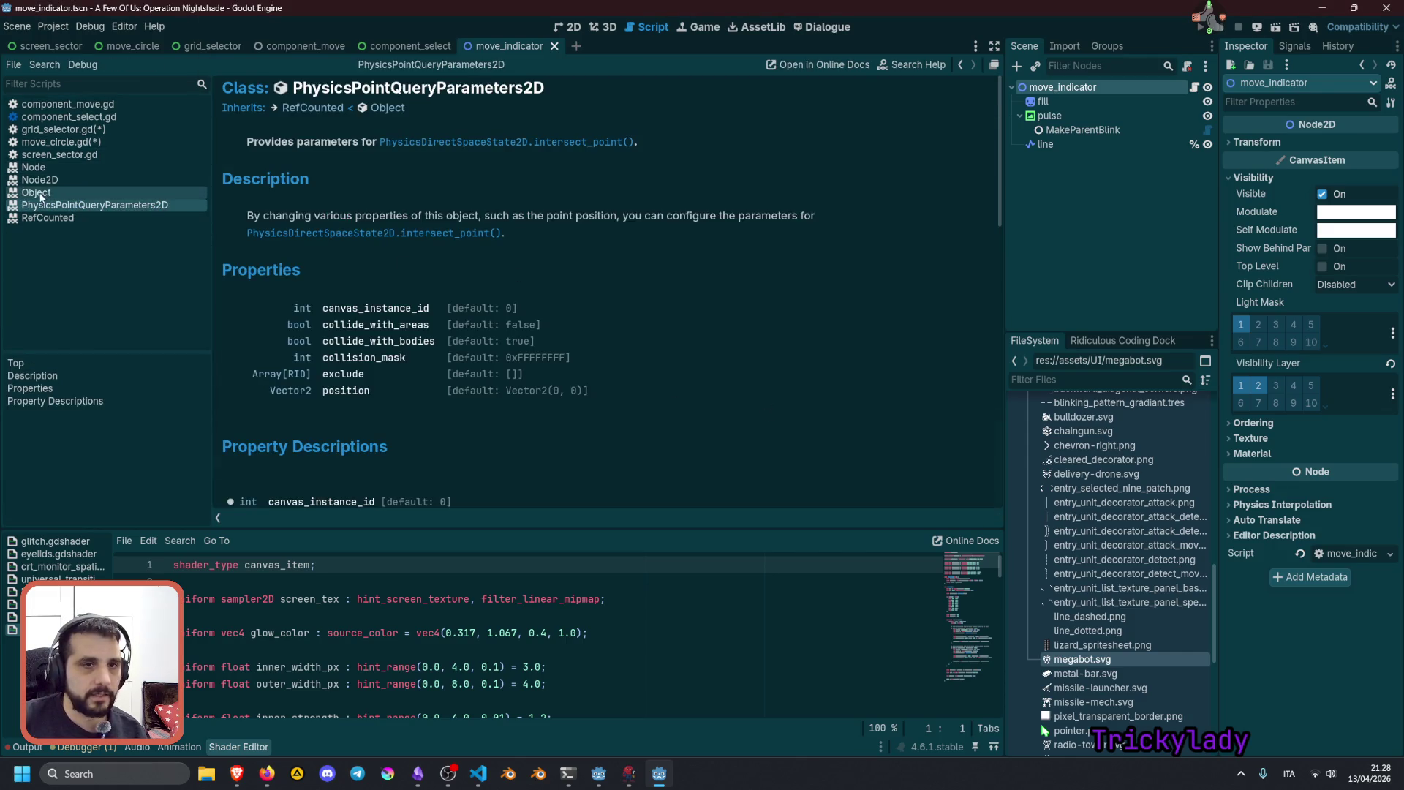
Close the open documentation pages in the script list.
{"action": "middle_click", "coordinate": [40, 193]}
{"action": "middle_click", "coordinate": [40, 192]}
{"action": "middle_click", "coordinate": [40, 192]}
{"action": "middle_click", "coordinate": [40, 179]}
{"action": "middle_click", "coordinate": [40, 167]}
Cut the whole world_to_screen function out of grid_selector.gd and switch to screen_sector.gd.
{"action": "left_click", "coordinate": [63, 129]}
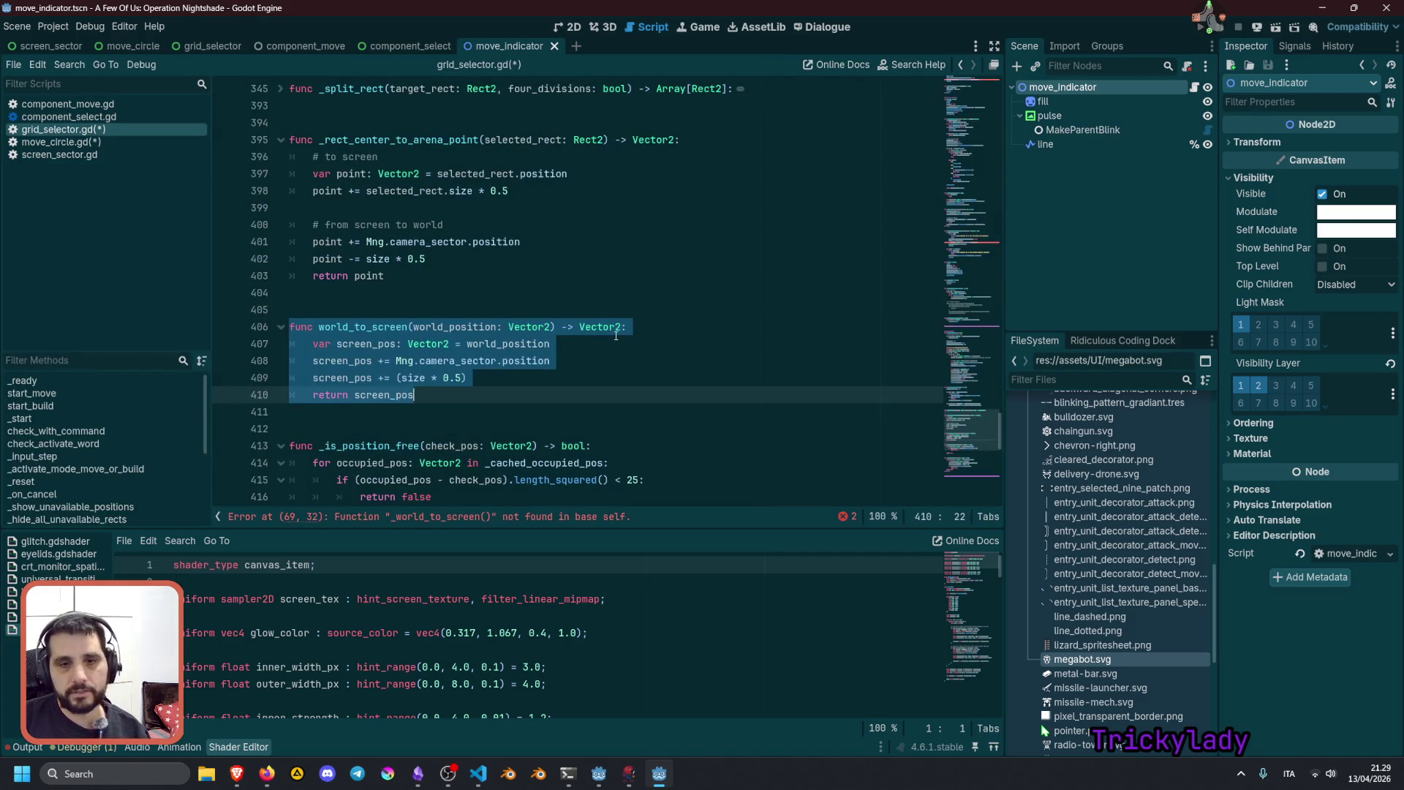
{"action": "left_click", "coordinate": [616, 334]}
{"action": "left_click", "coordinate": [373, 329]}
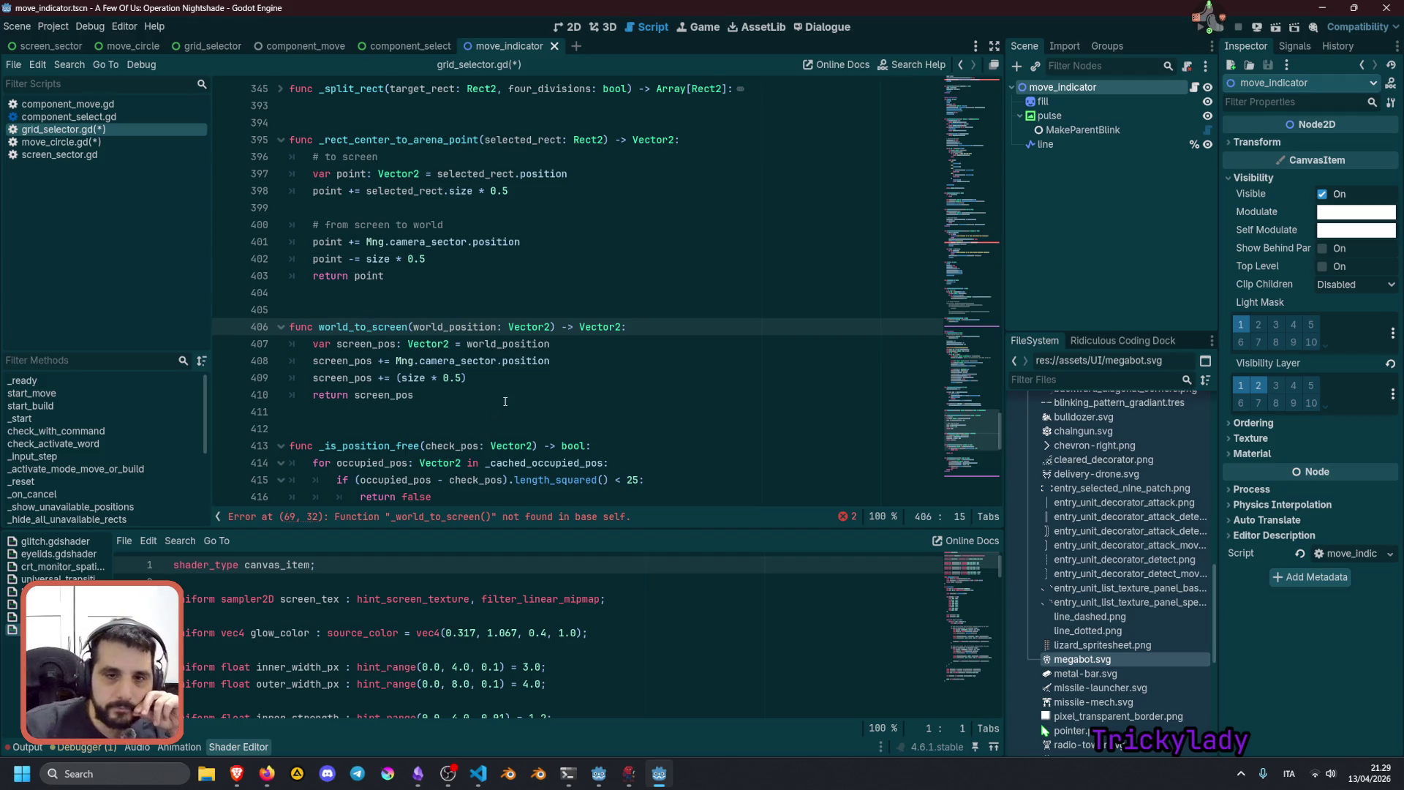
{"action": "left_click_drag", "start_coordinate": [443, 395], "coordinate": [273, 336]}
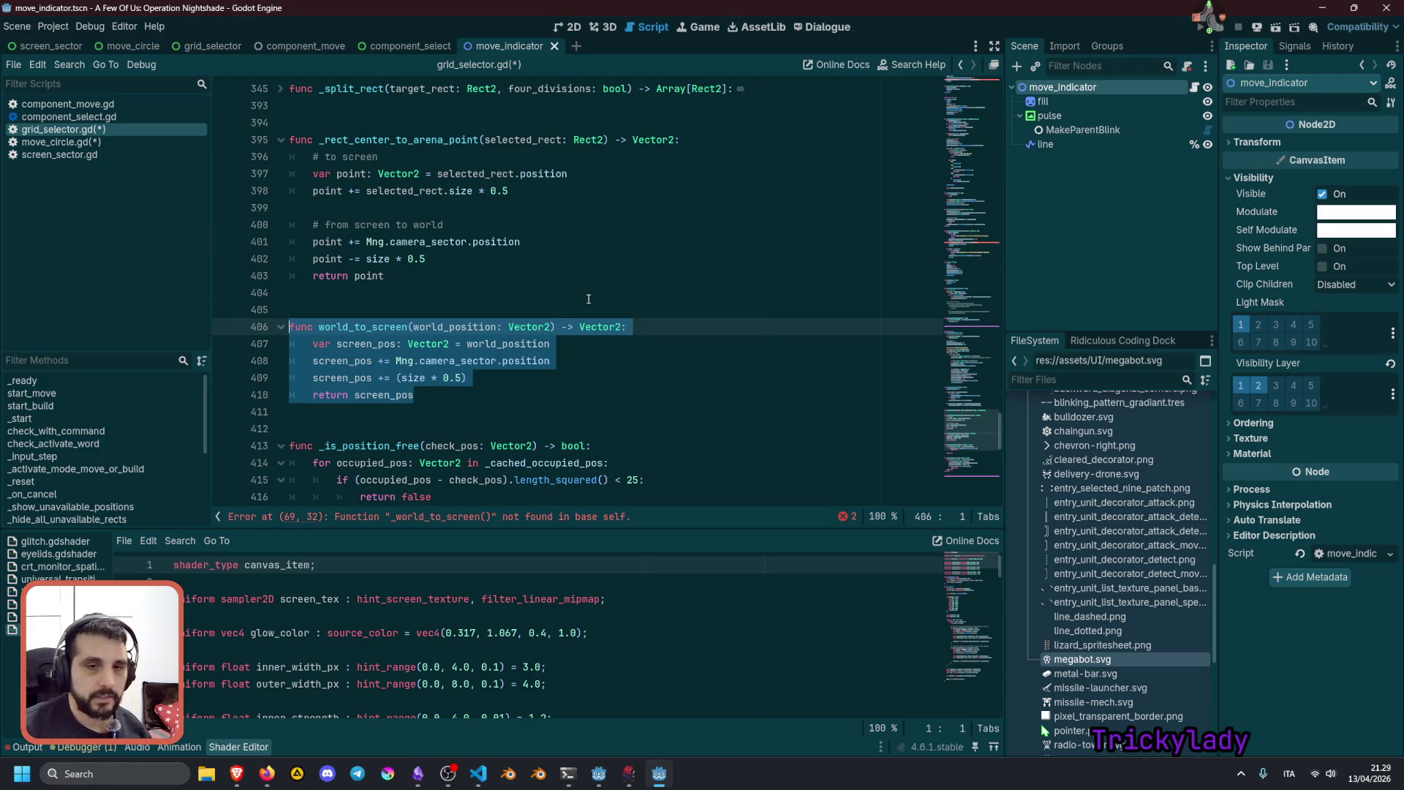
{"action": "key", "text": "ctrl+x"}
{"action": "key", "text": "BackSpace"}
{"action": "key", "text": "BackSpace"}
{"action": "key", "text": "BackSpace"}
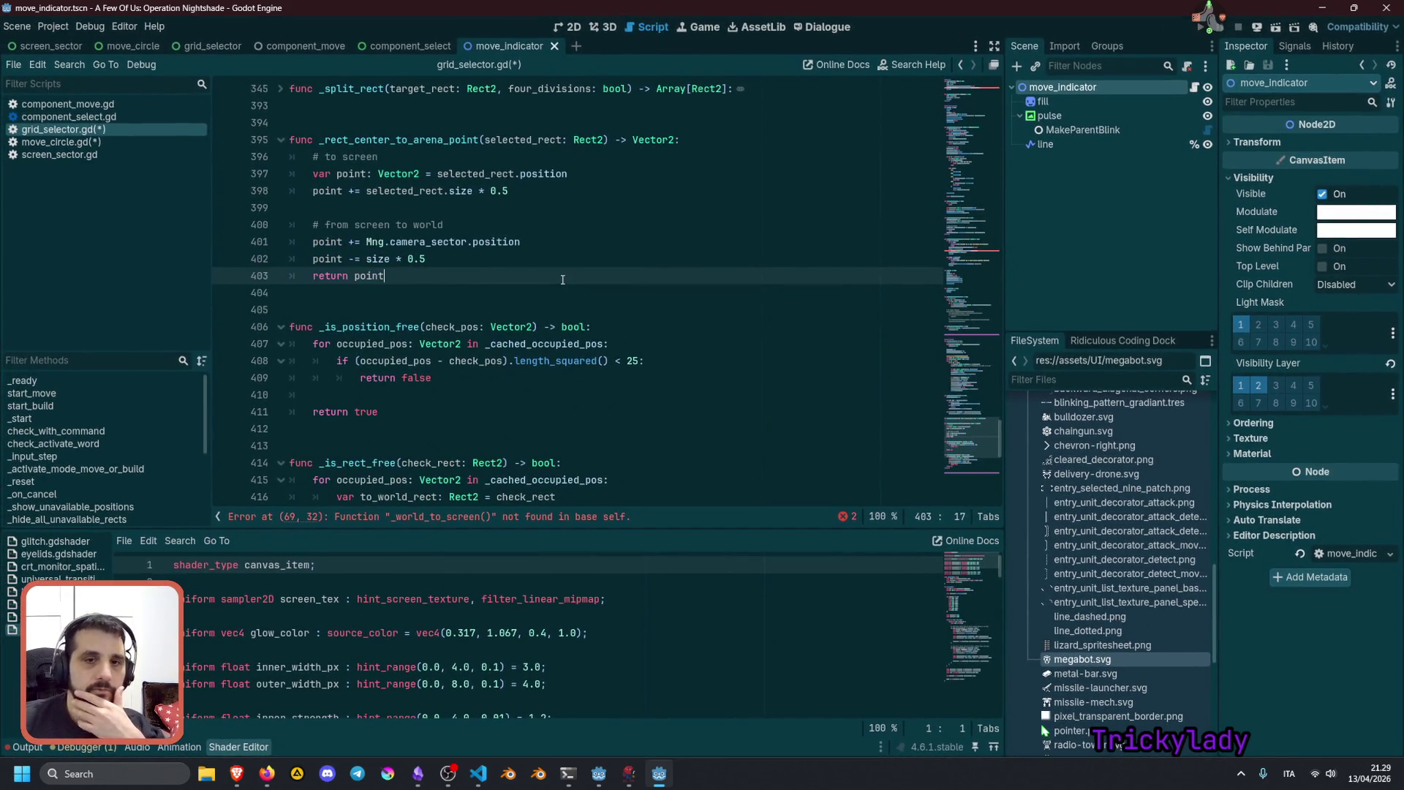
{"action": "left_click", "coordinate": [59, 154]}
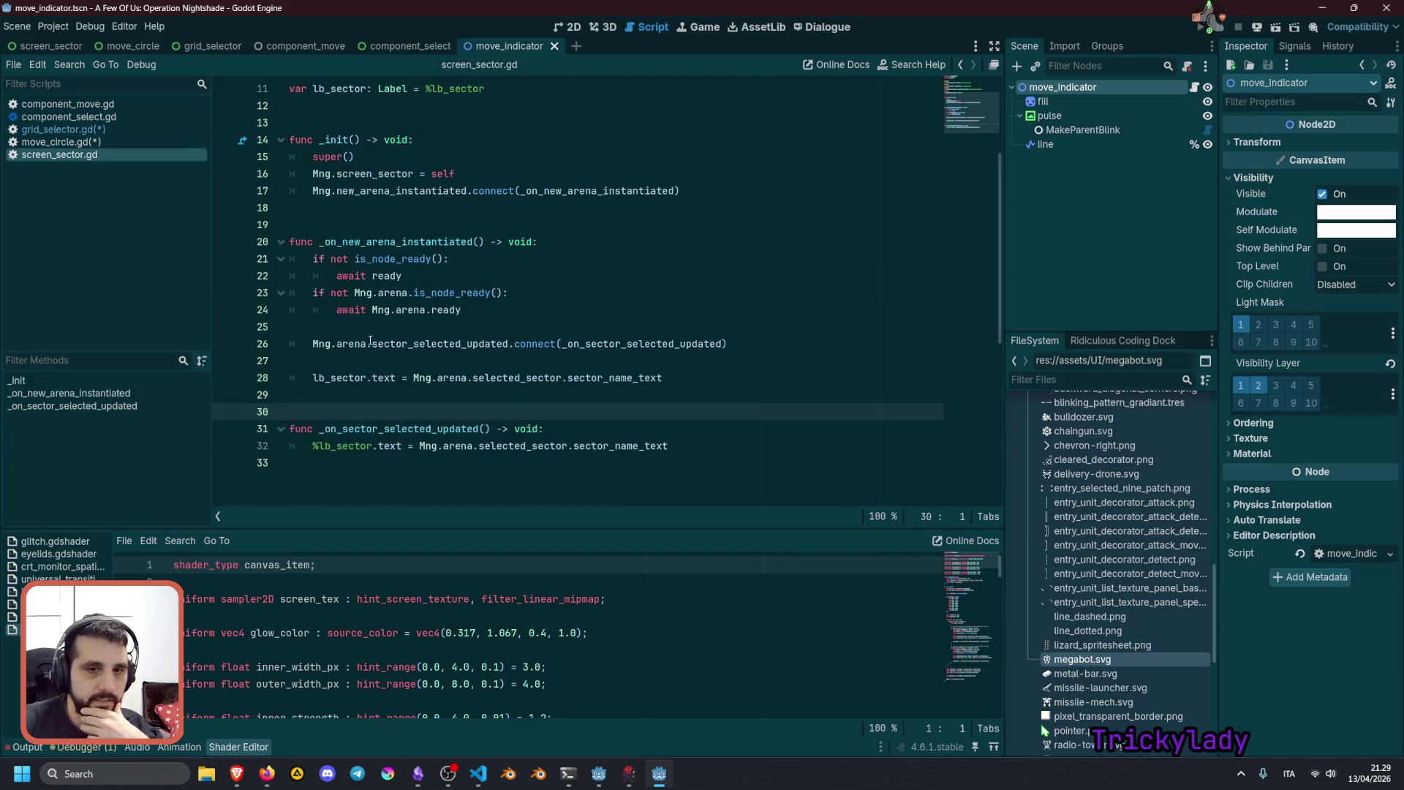
Paste the world_to_screen function at the end of screen_sector.gd.
{"action": "left_click", "coordinate": [370, 473]}
{"action": "key", "text": "Return"}
{"action": "key", "text": "Return"}
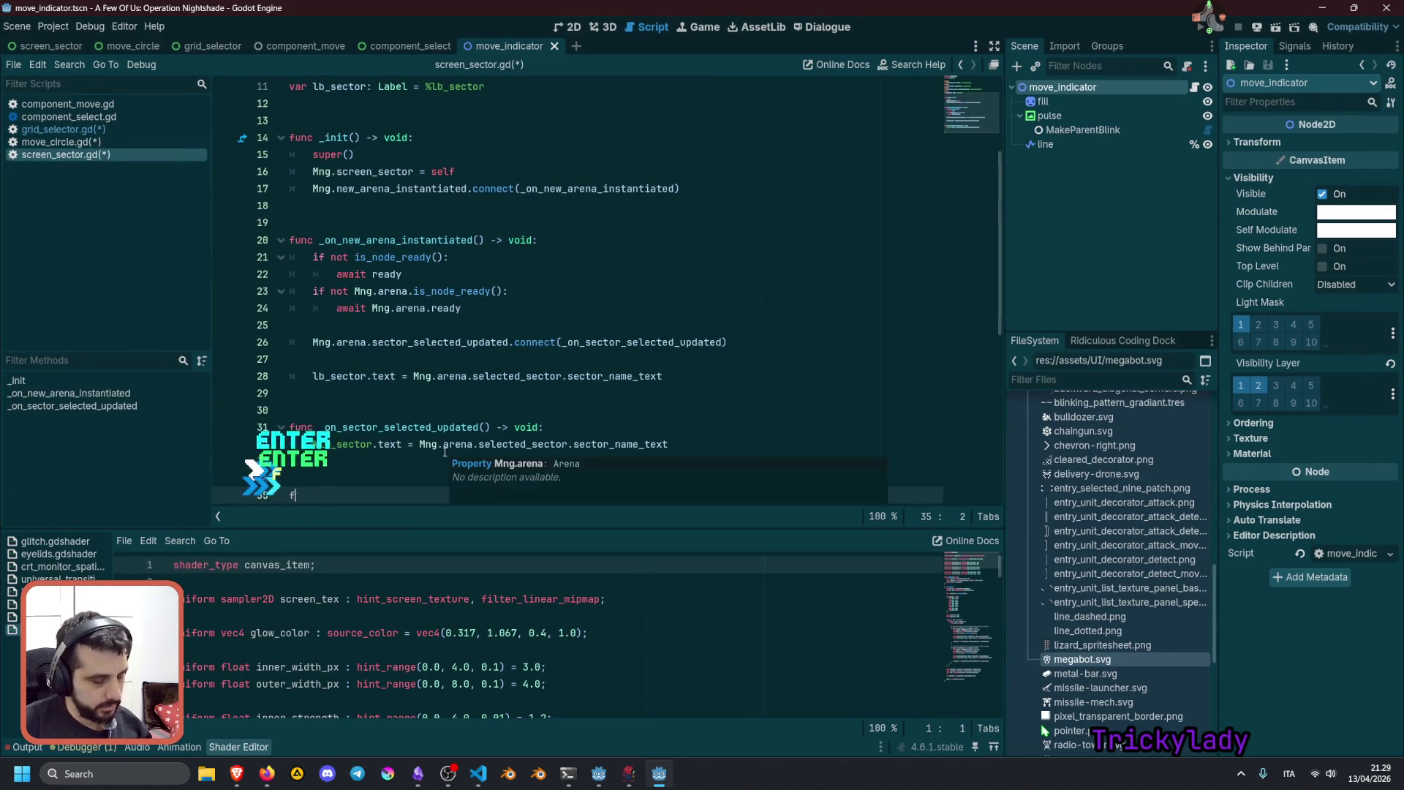
{"action": "key", "text": "BackSpace"}
{"action": "key", "text": "ctrl+v"}
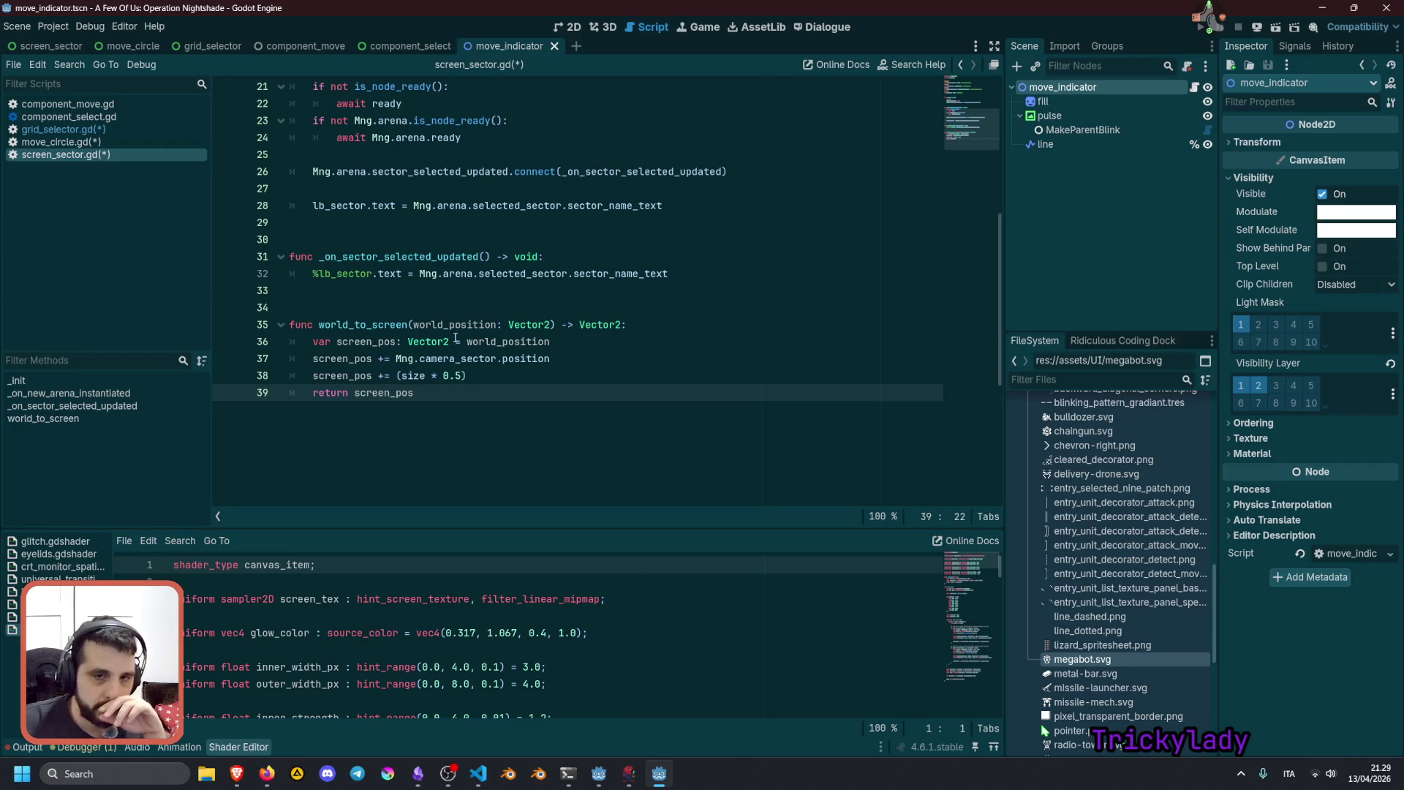
{"action": "scroll", "coordinate": [446, 439], "scroll_direction": "down", "scroll_amount": 2}
{"action": "double_click", "coordinate": [450, 325]}
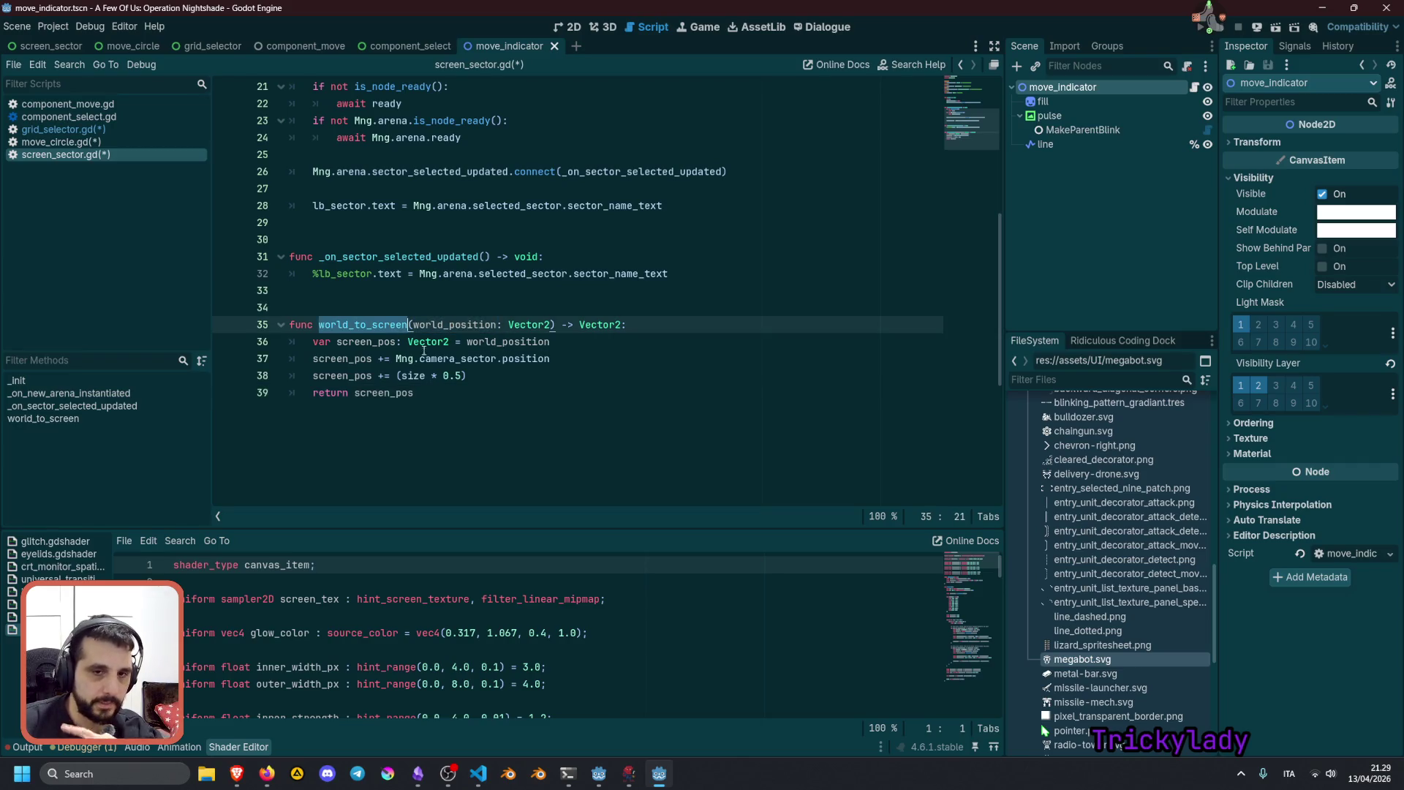
{"action": "left_click", "coordinate": [431, 391]}
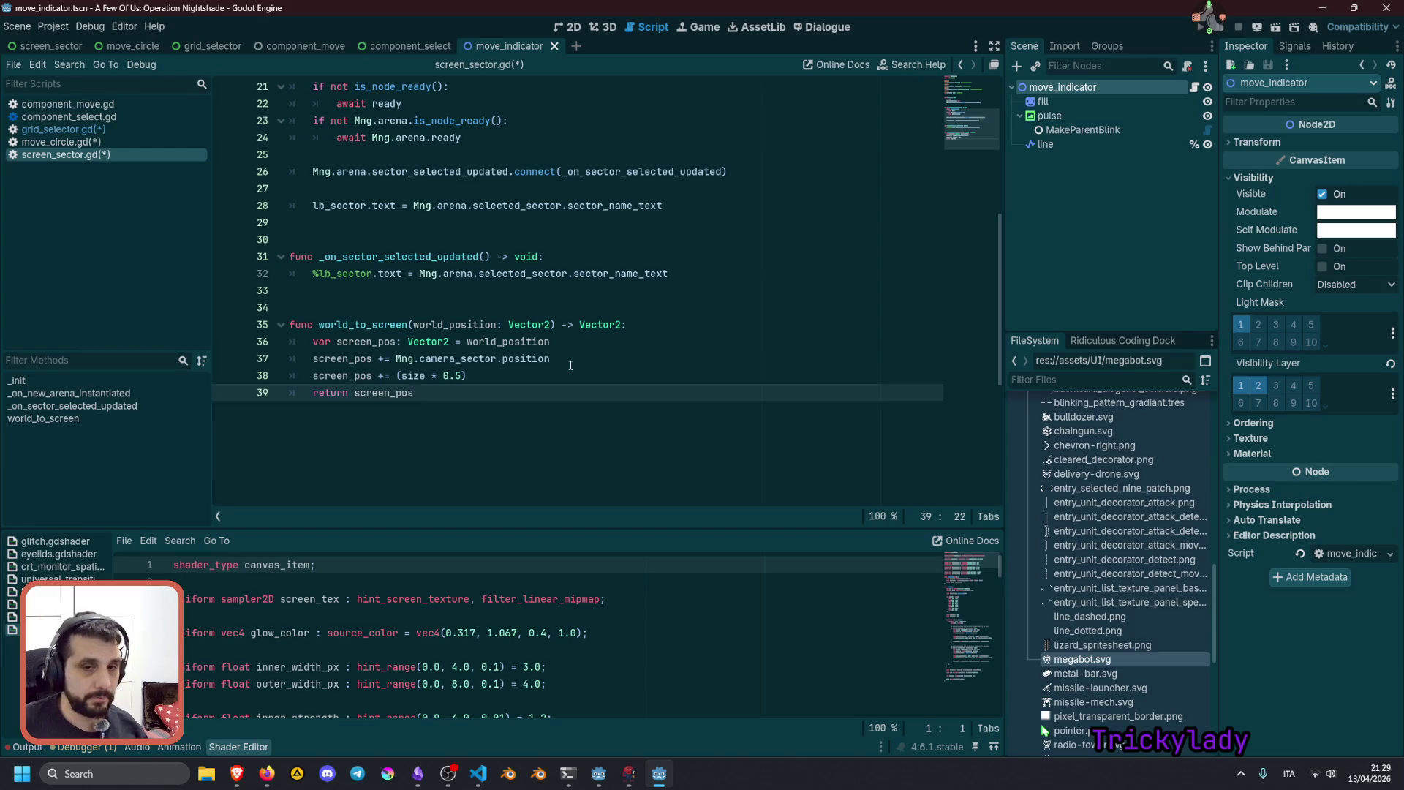
Declare 'func screen_to_world(screen_pos: Vector2) -> Vector2:' below world_to_screen.
{"action": "key", "text": "Return"}
{"action": "key", "text": "BackSpace"}
{"action": "key", "text": "Return"}
{"action": "key", "text": "Return"}
{"action": "type", "text": "func screen_"}
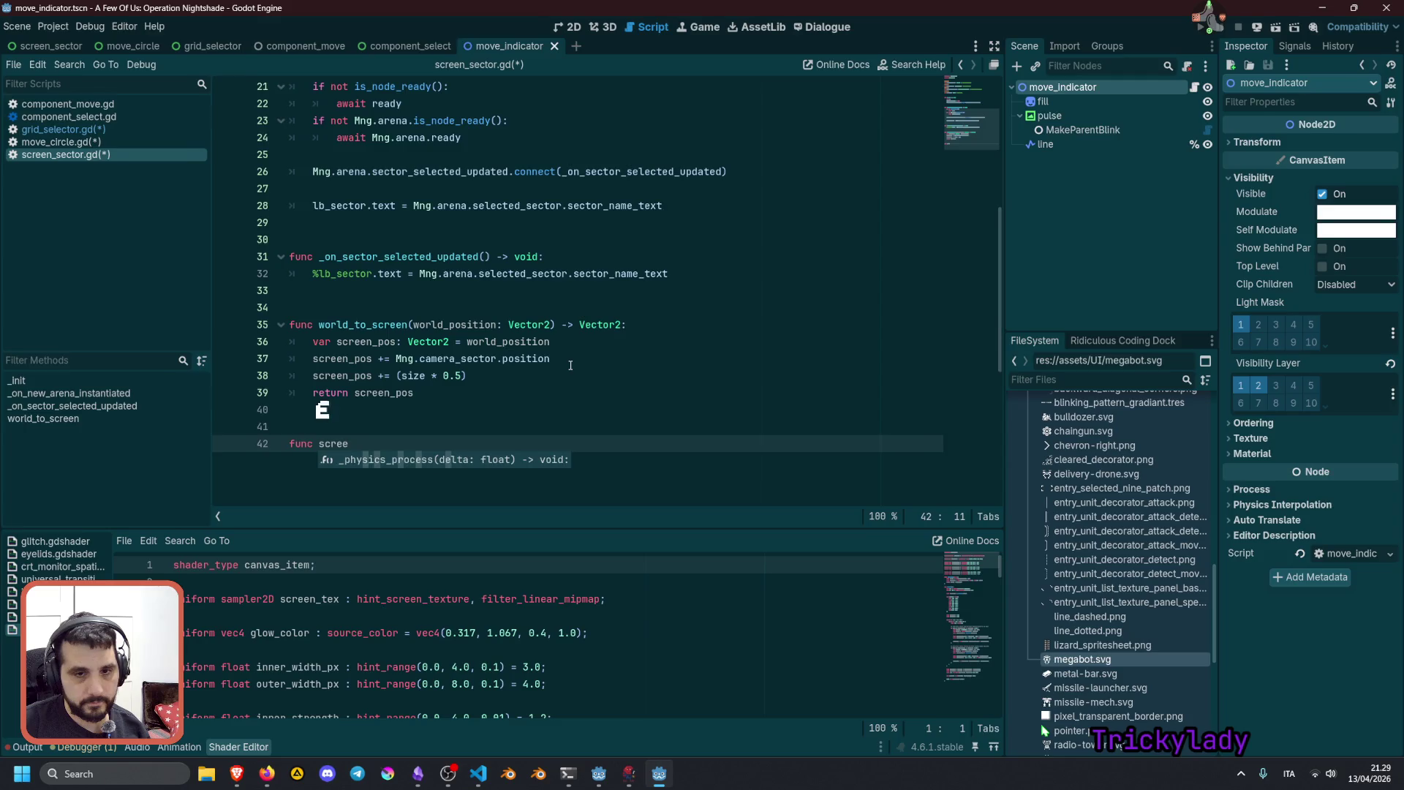
{"action": "type", "text": "to_wo"}
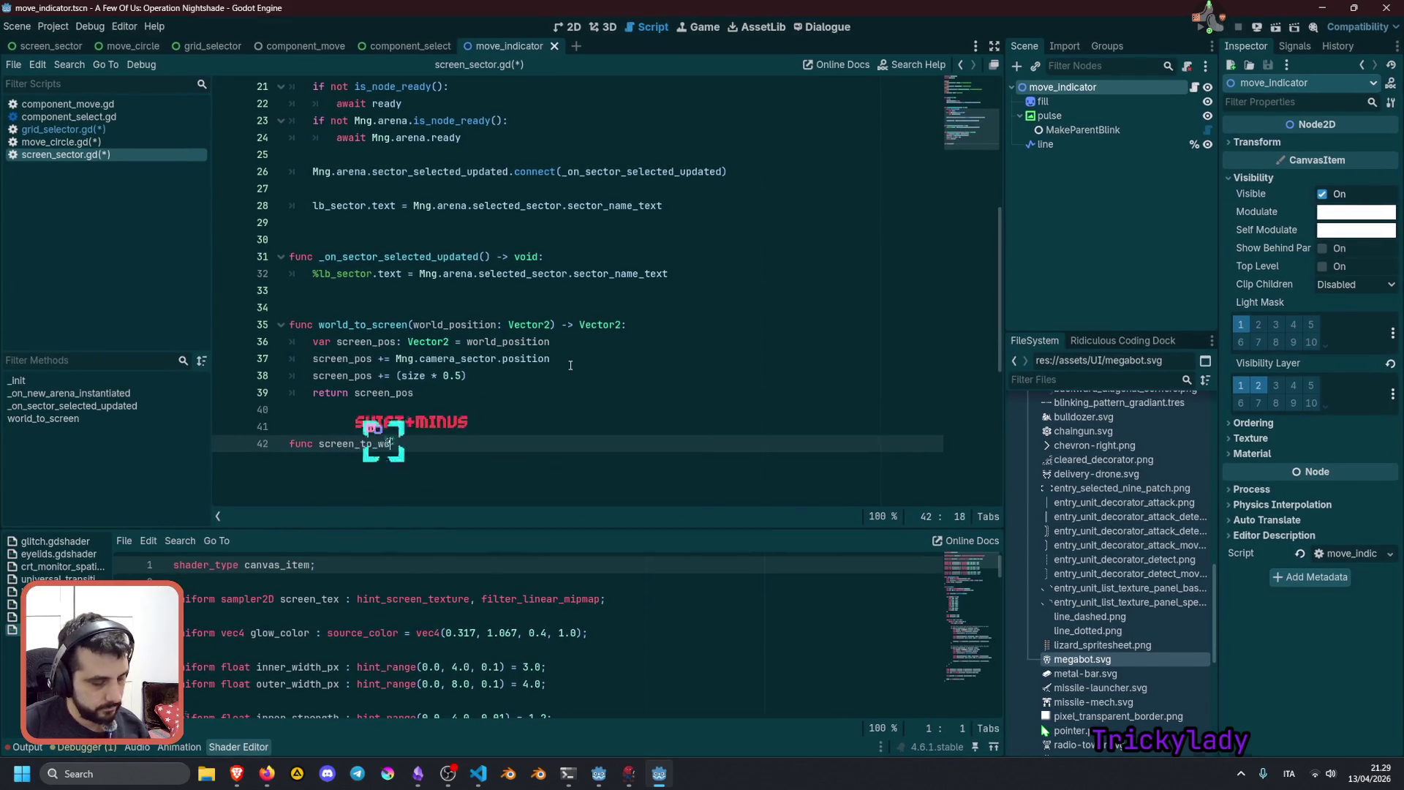
{"action": "type", "text": "rld("}
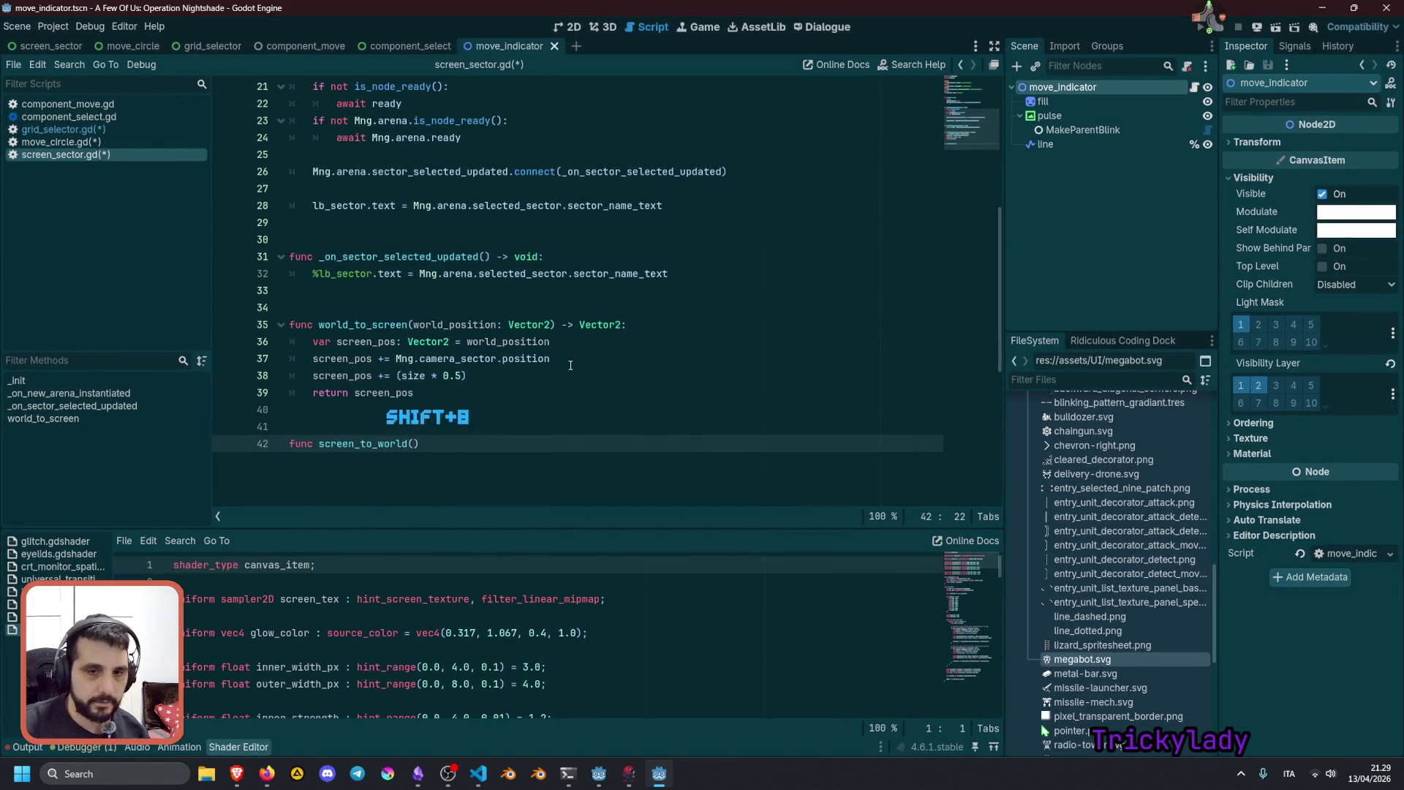
{"action": "type", "text": "screen_po"}
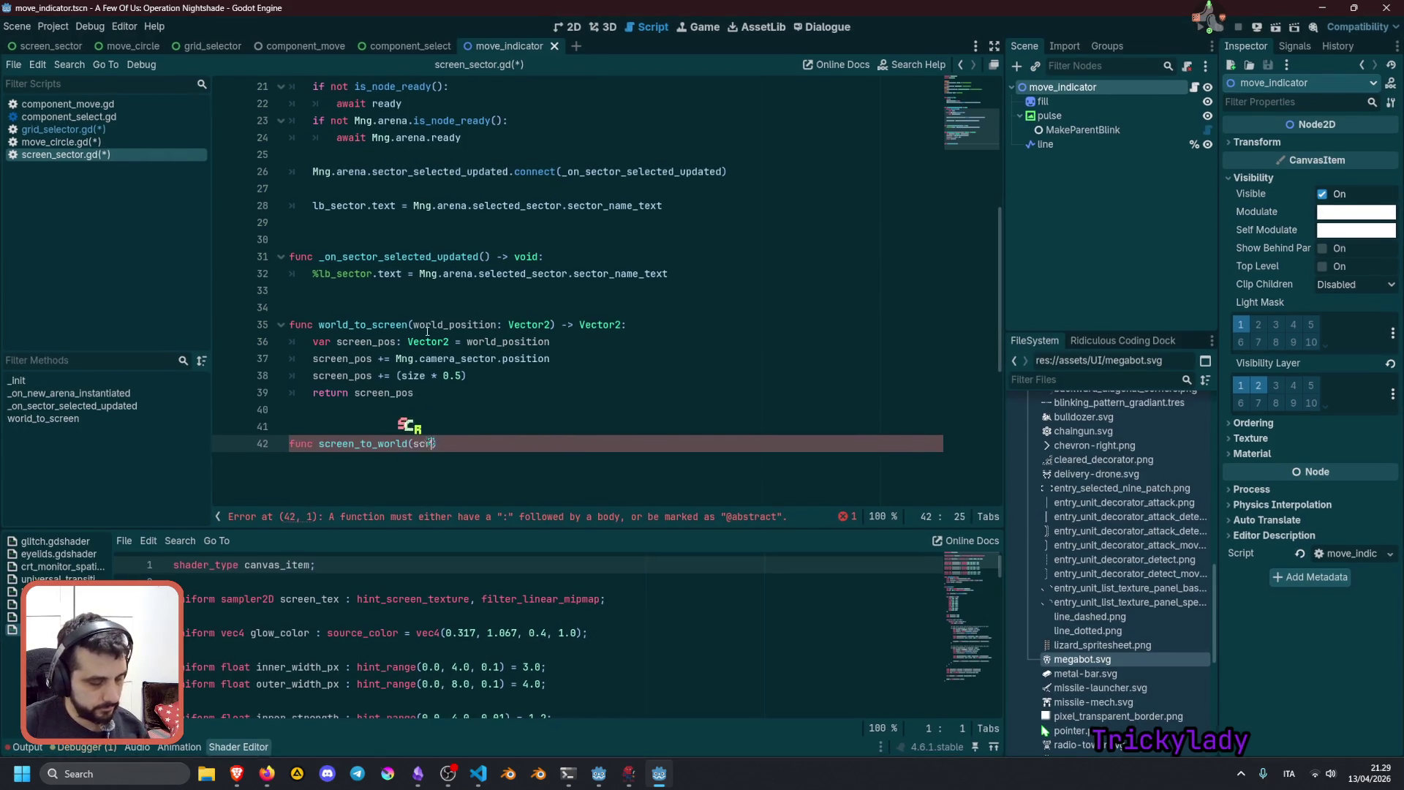
{"action": "type", "text": "s: Vecto"}
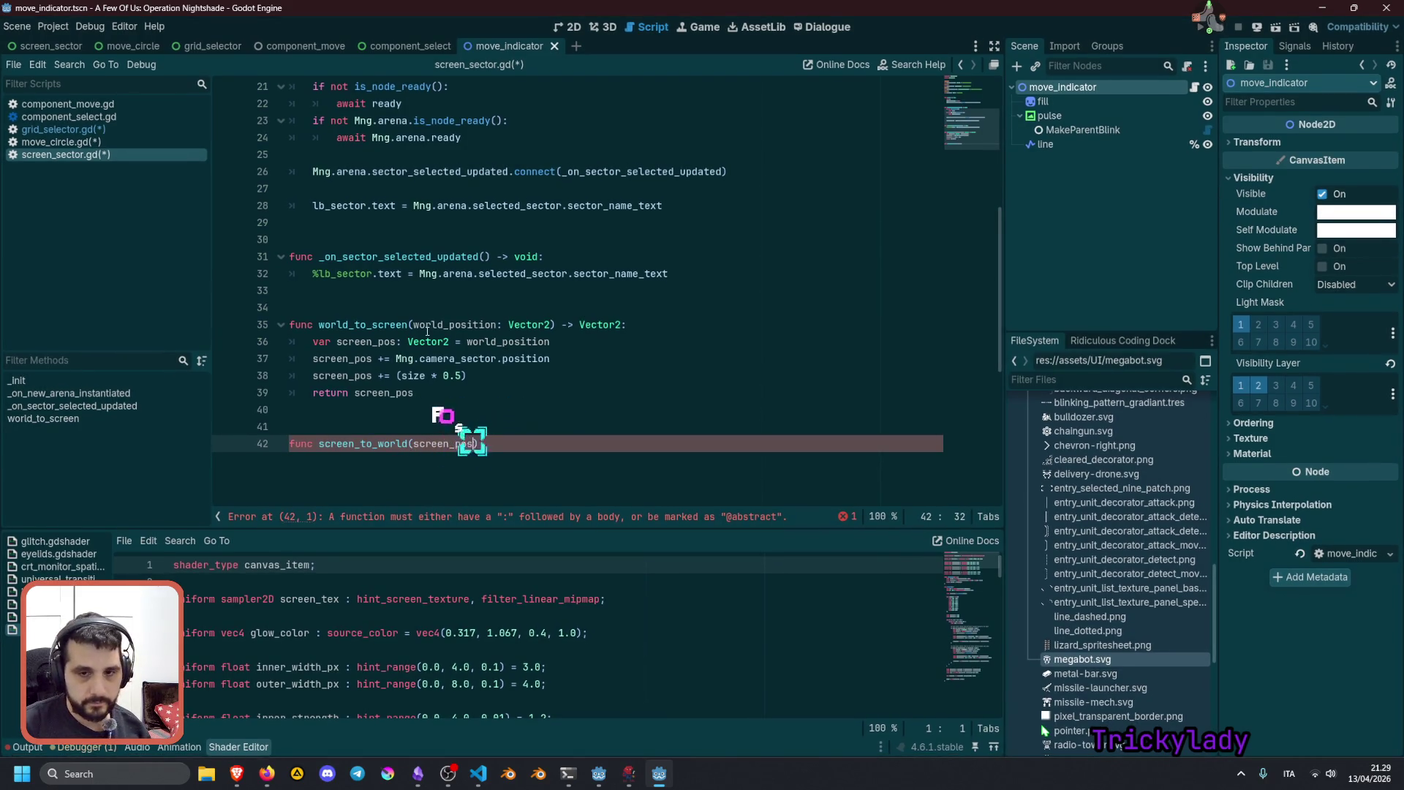
{"action": "type", "text": "r2) -> "}
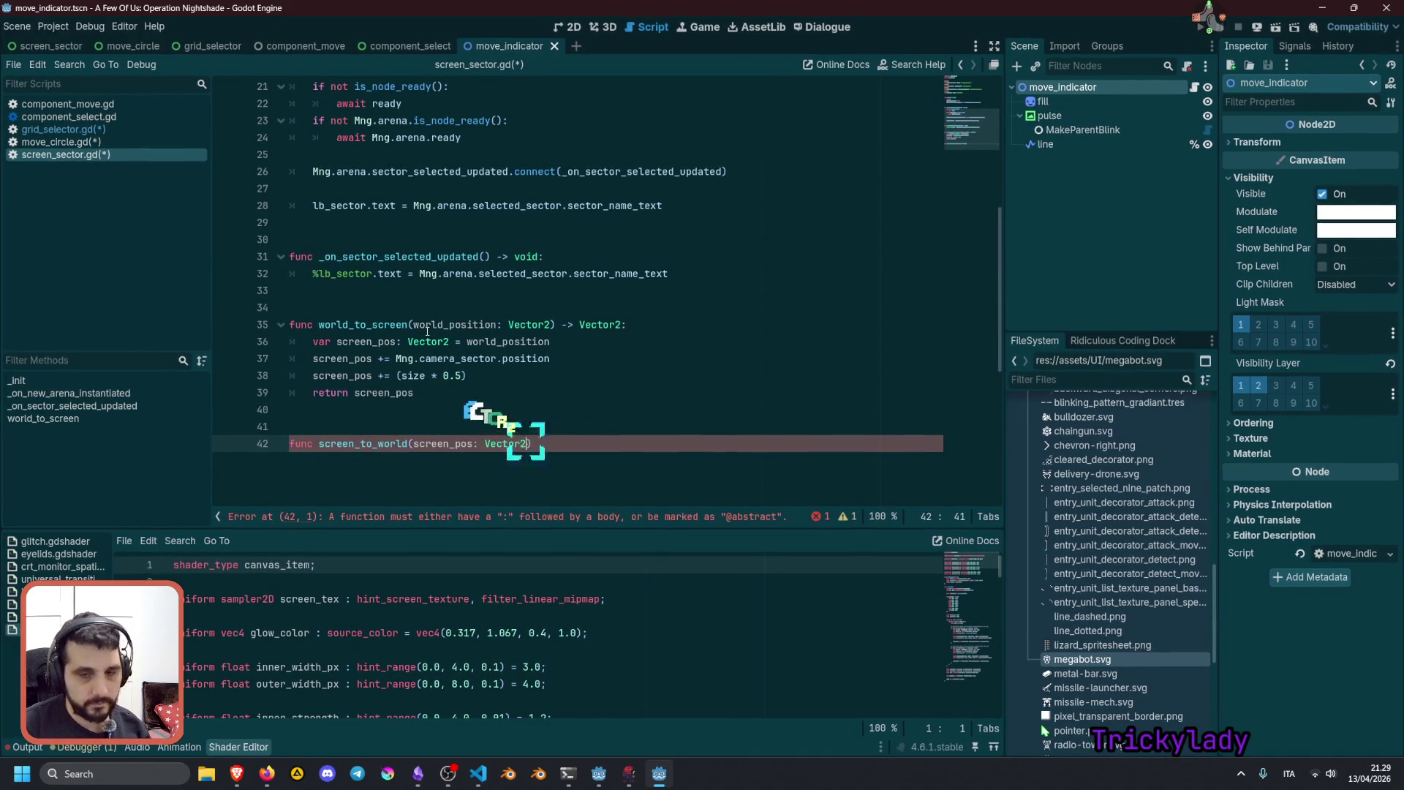
{"action": "type", "text": "Vector2:"}
{"action": "key", "text": "Return"}
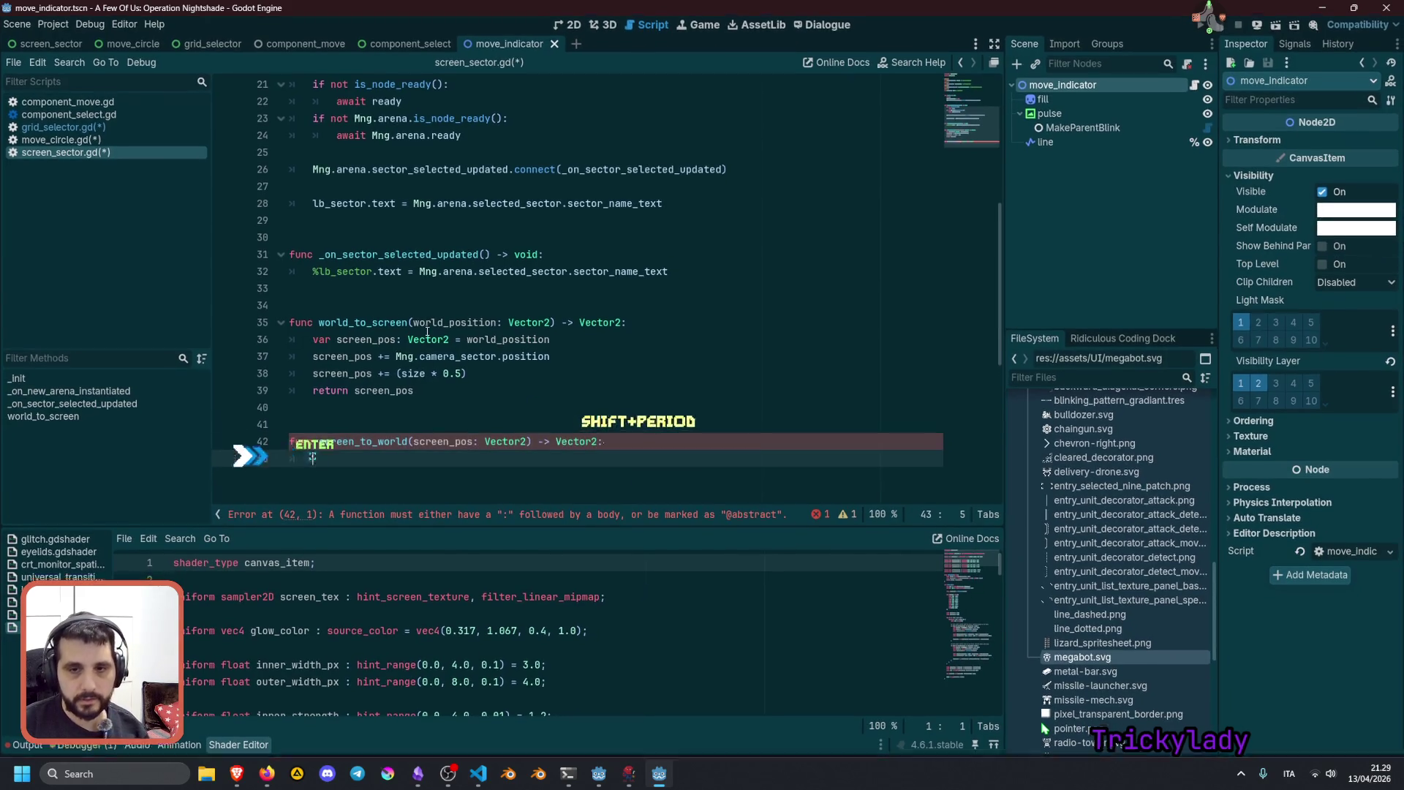
{"action": "left_click", "coordinate": [318, 342]}
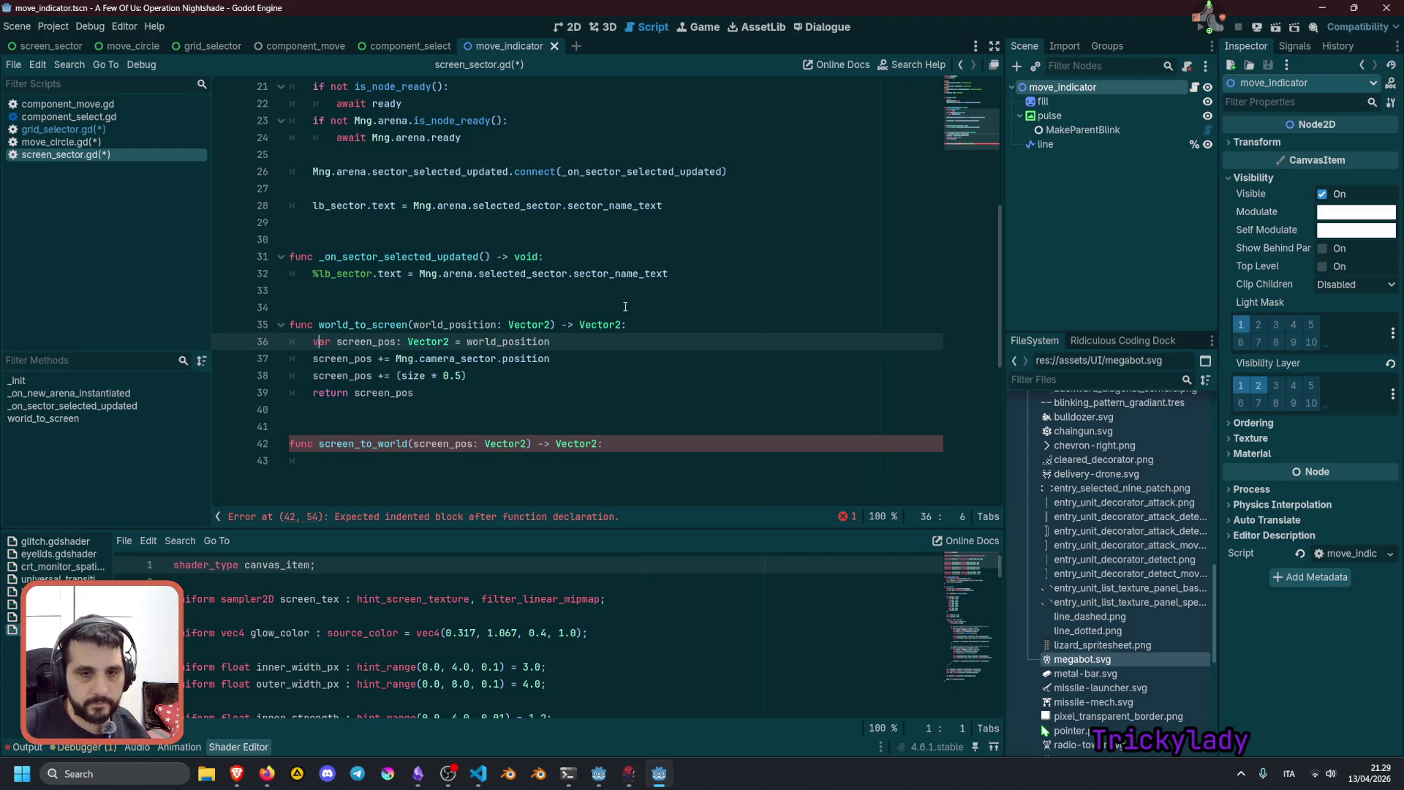
Copy world_to_screen's four body lines into screen_to_world, followed by a blank line.
{"action": "key", "text": "Home"}
{"action": "key", "text": "shift+End"}
{"action": "key", "text": "shift+Down"}
{"action": "key", "text": "shift+Down"}
{"action": "key", "text": "shift+Down"}
{"action": "key", "text": "ctrl+c"}
{"action": "key", "text": "Down"}
{"action": "key", "text": "Down"}
{"action": "key", "text": "Down"}
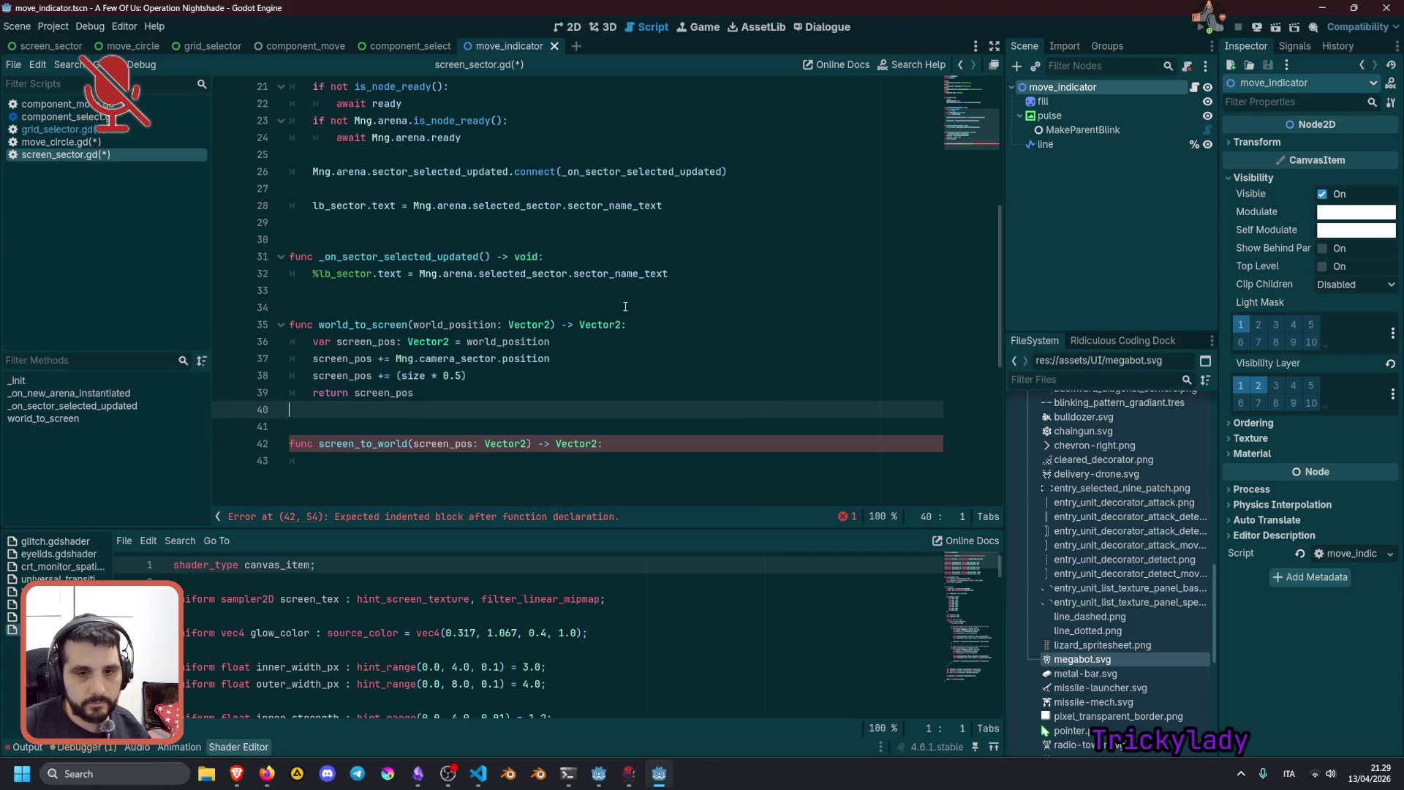
{"action": "key", "text": "ctrl+v"}
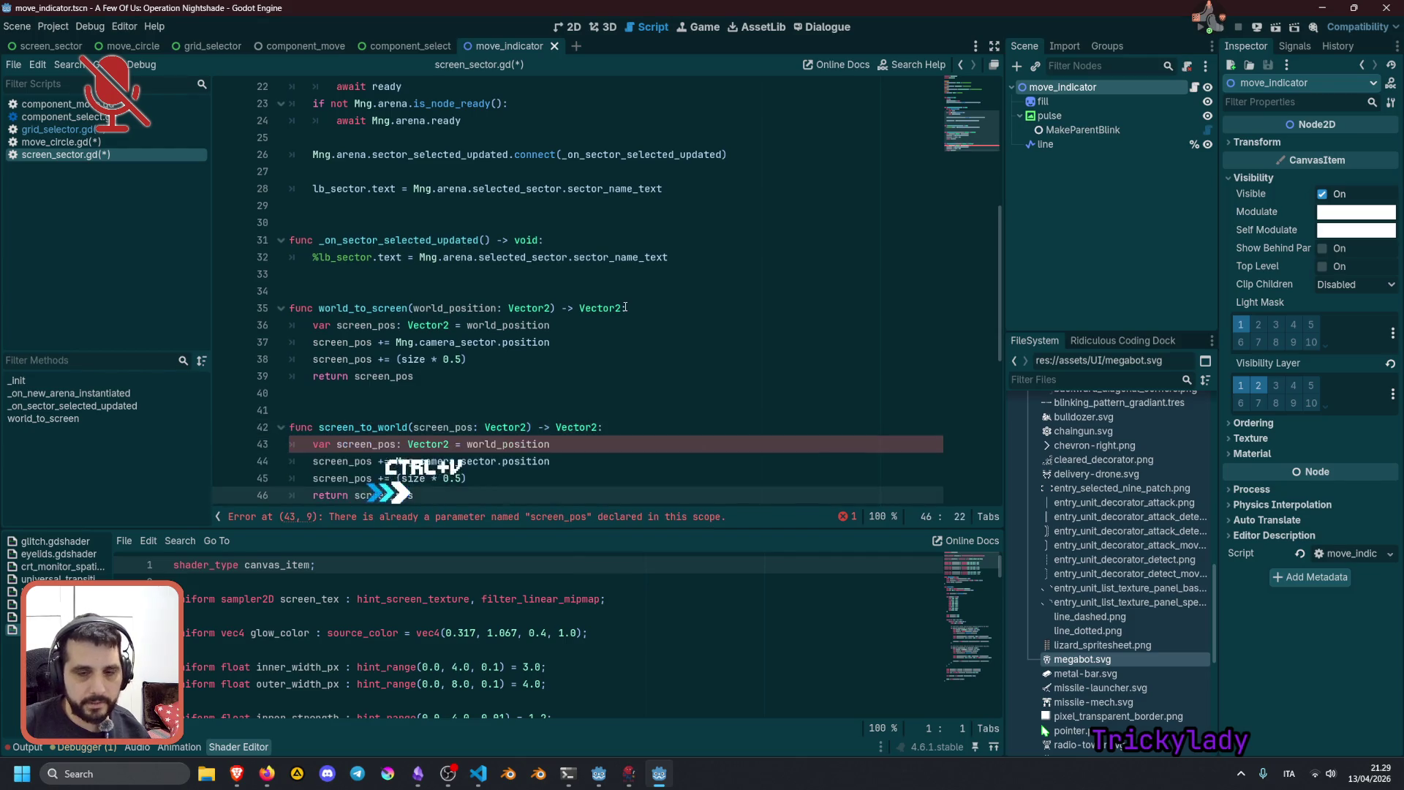
{"action": "scroll", "coordinate": [541, 332], "scroll_direction": "down", "scroll_amount": 3}
{"action": "key", "text": "Return"}
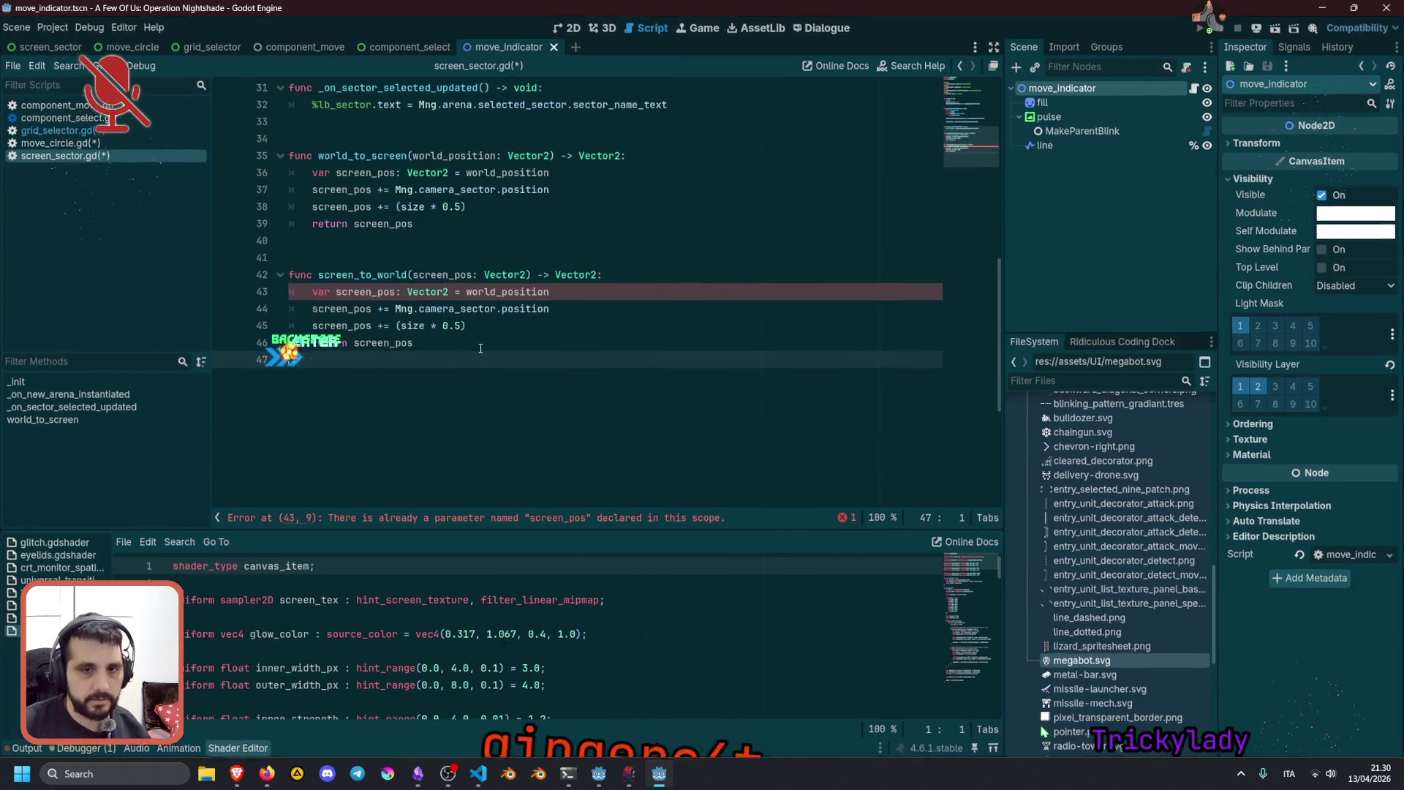
Rename every screen_pos in the pasted body to world_pos using multi-cursor selection.
{"action": "double_click", "coordinate": [365, 290]}
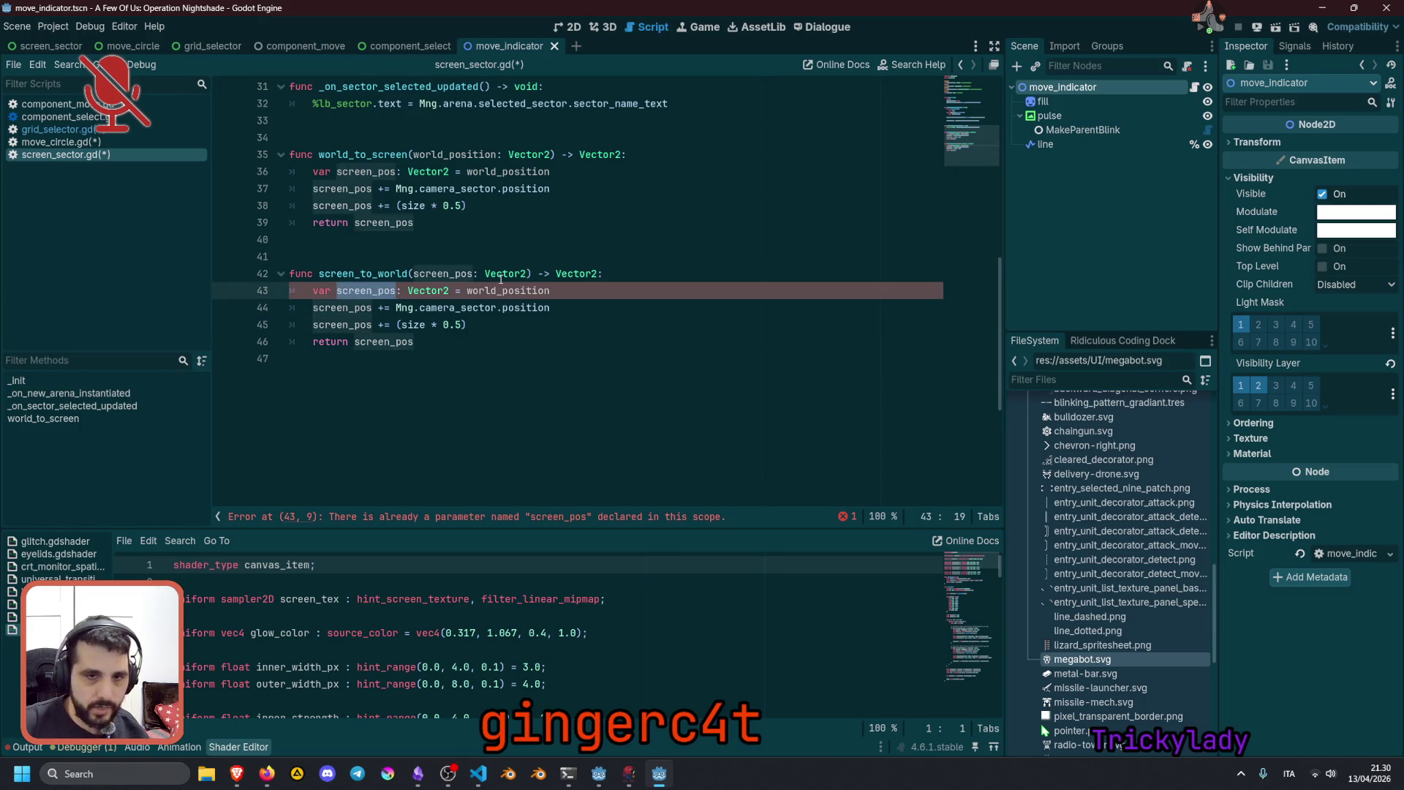
{"action": "key", "text": "ctrl+d"}
{"action": "key", "text": "ctrl+d"}
{"action": "key", "text": "ctrl+d"}
{"action": "key", "text": "Left"}
{"action": "key", "text": "shift+Right"}
{"action": "key", "text": "shift+Right"}
{"action": "key", "text": "shift+Right"}
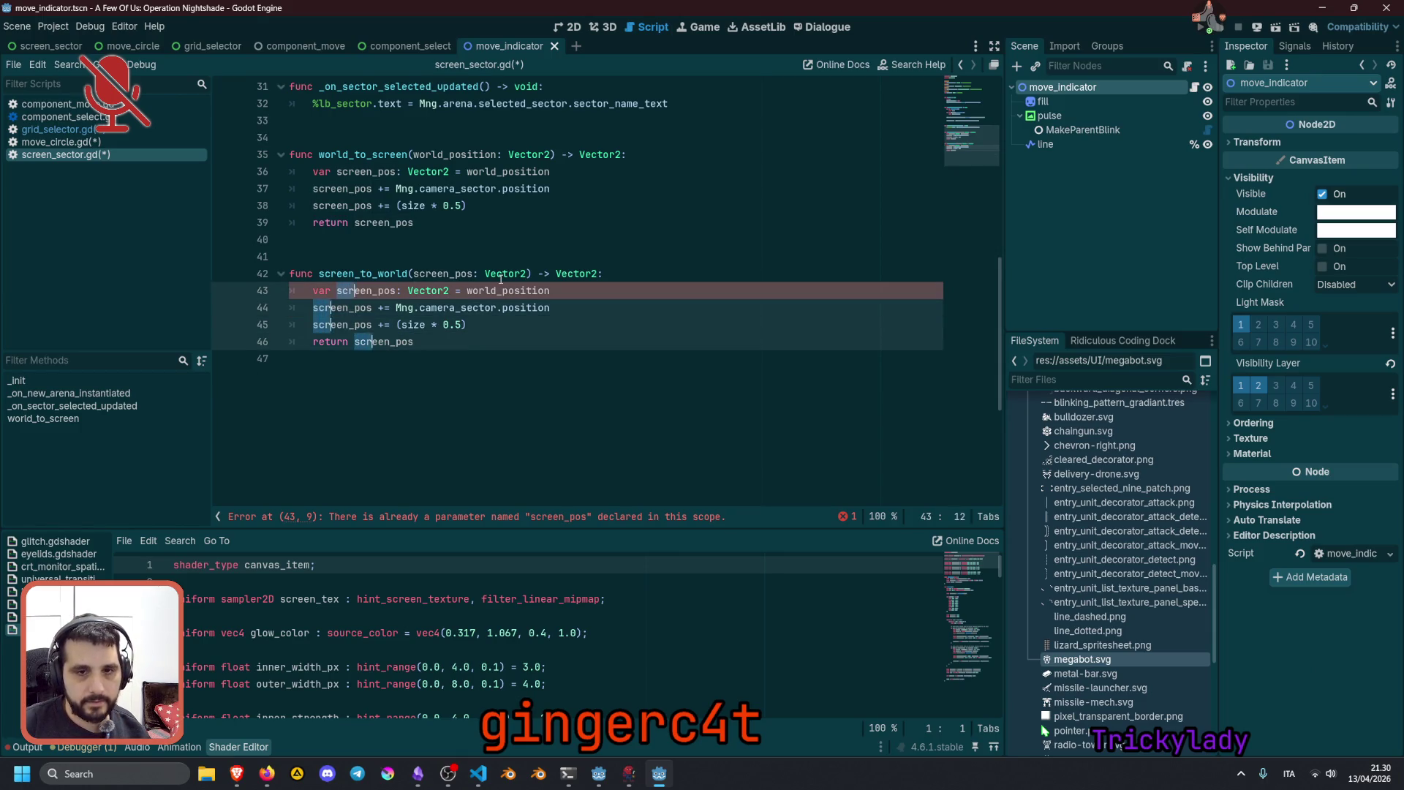
{"action": "type", "text": "world"}
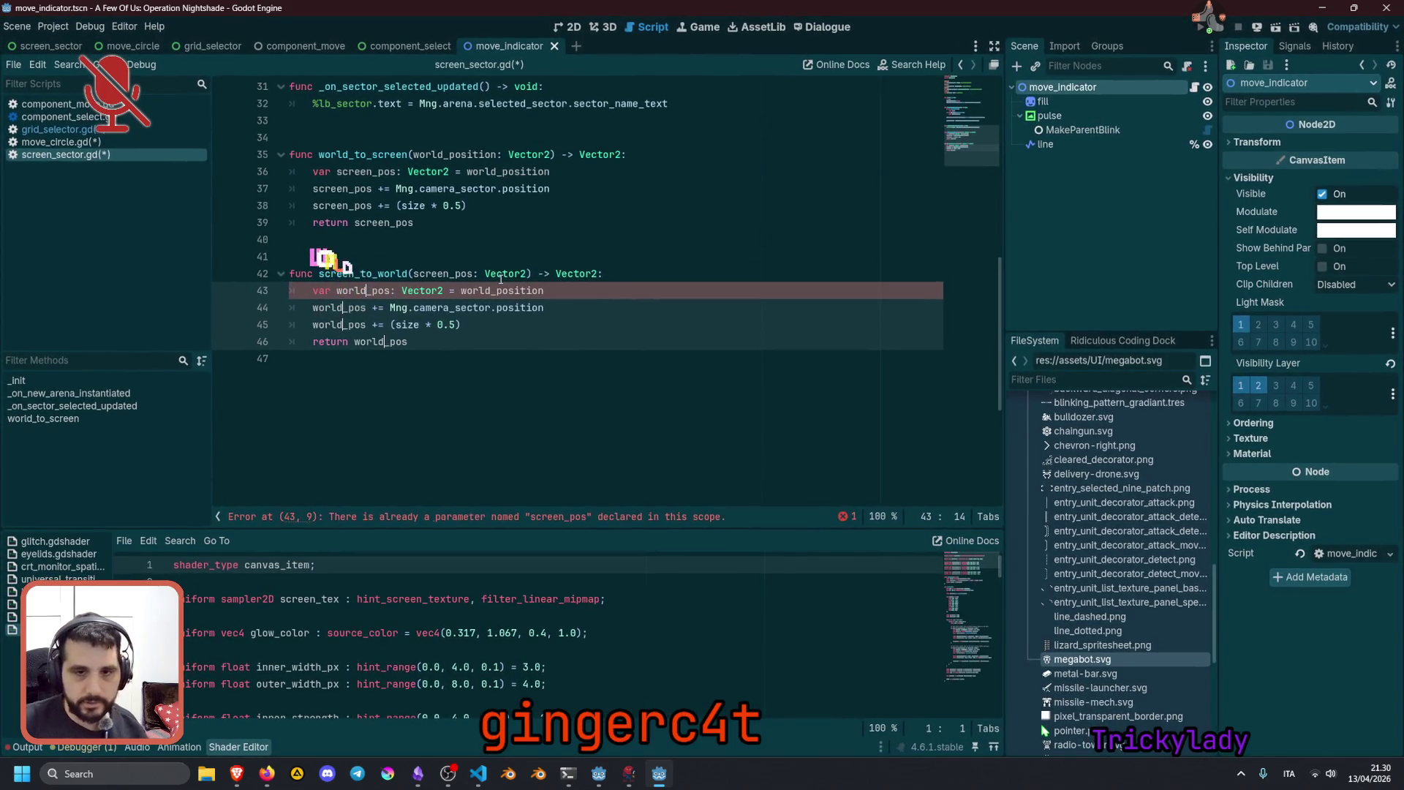
{"action": "left_click", "coordinate": [606, 329]}
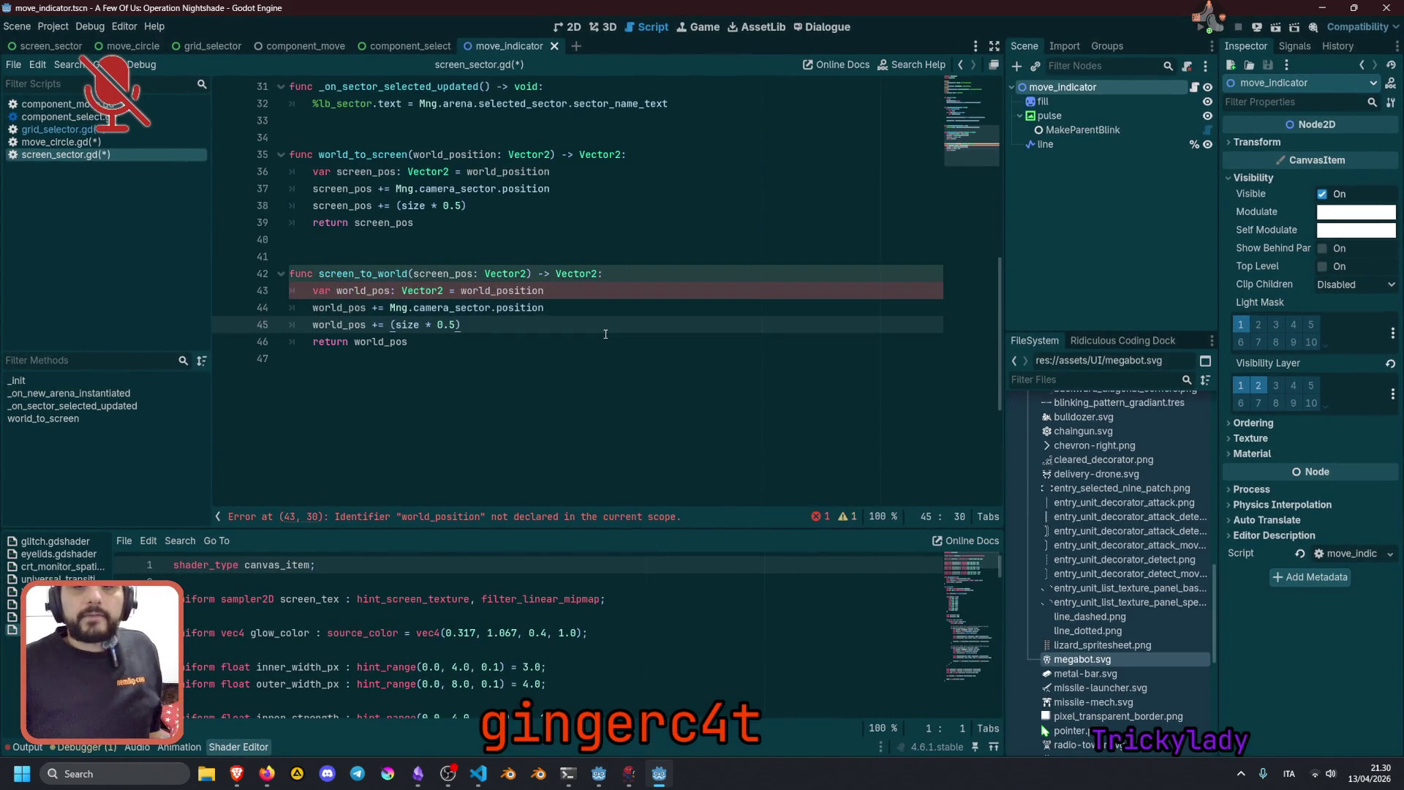
Make world_pos start from screen_pos, shortening screen_position to screen_pos on line 43.
{"action": "left_click_drag", "start_coordinate": [461, 293], "coordinate": [492, 293]}
{"action": "type", "text": "screen"}
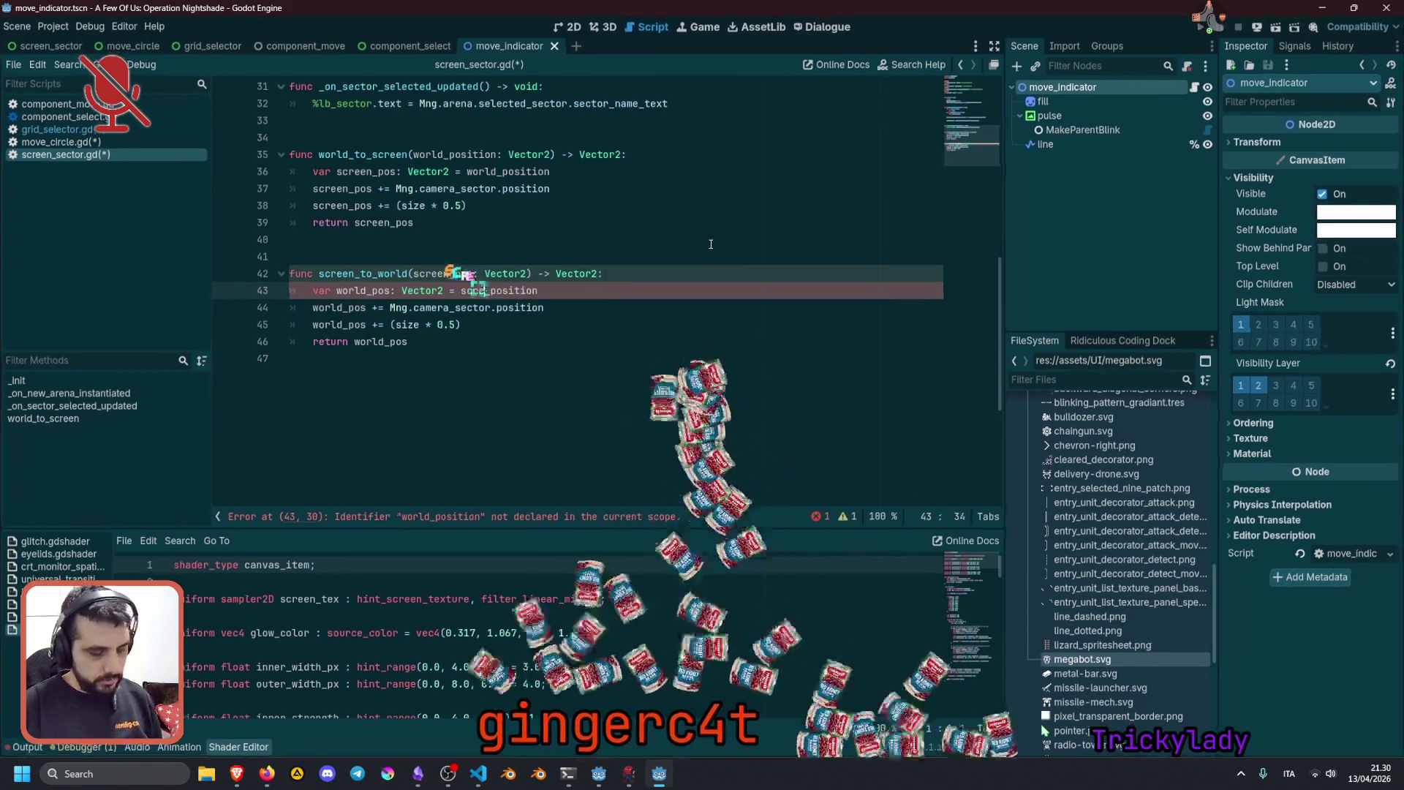
{"action": "left_click", "coordinate": [432, 256]}
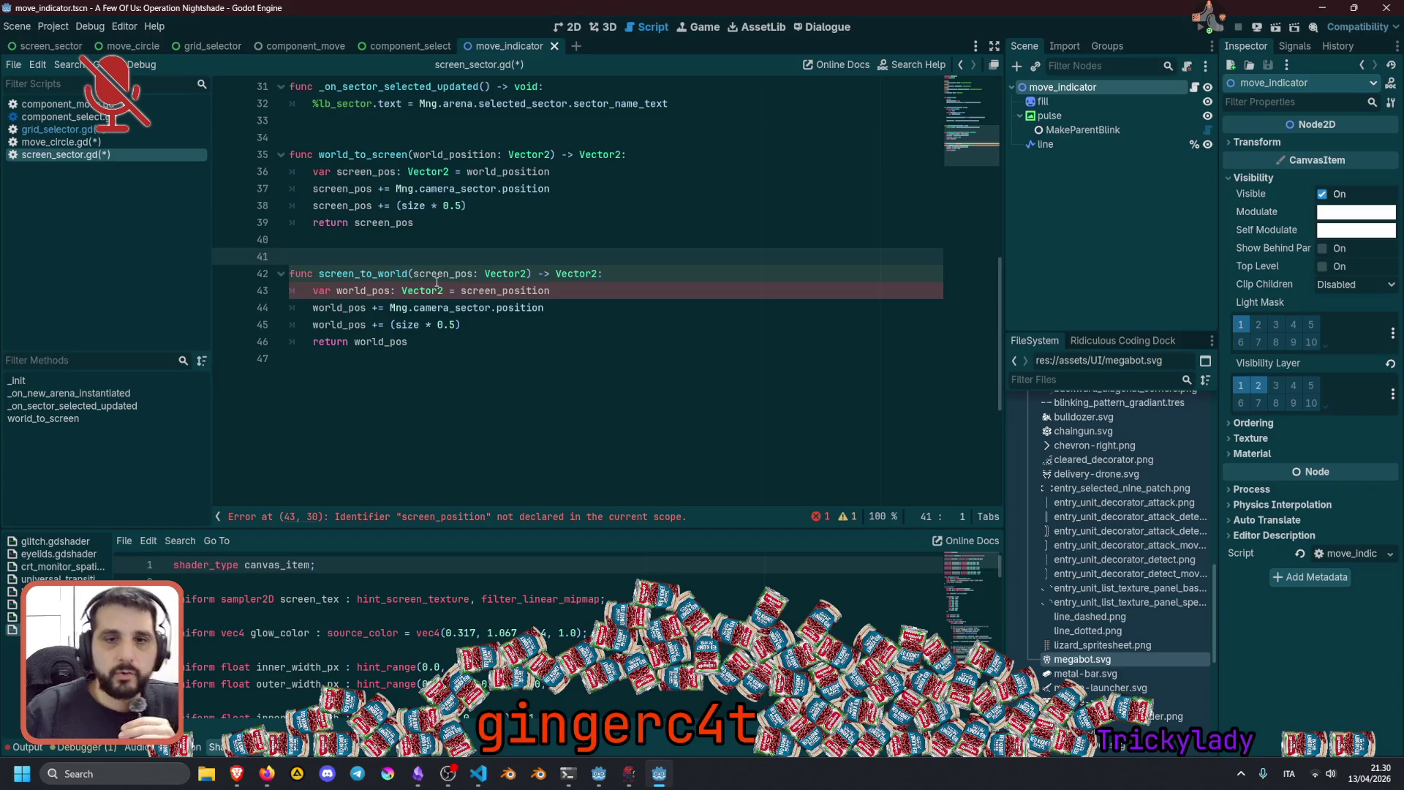
{"action": "double_click", "coordinate": [518, 291]}
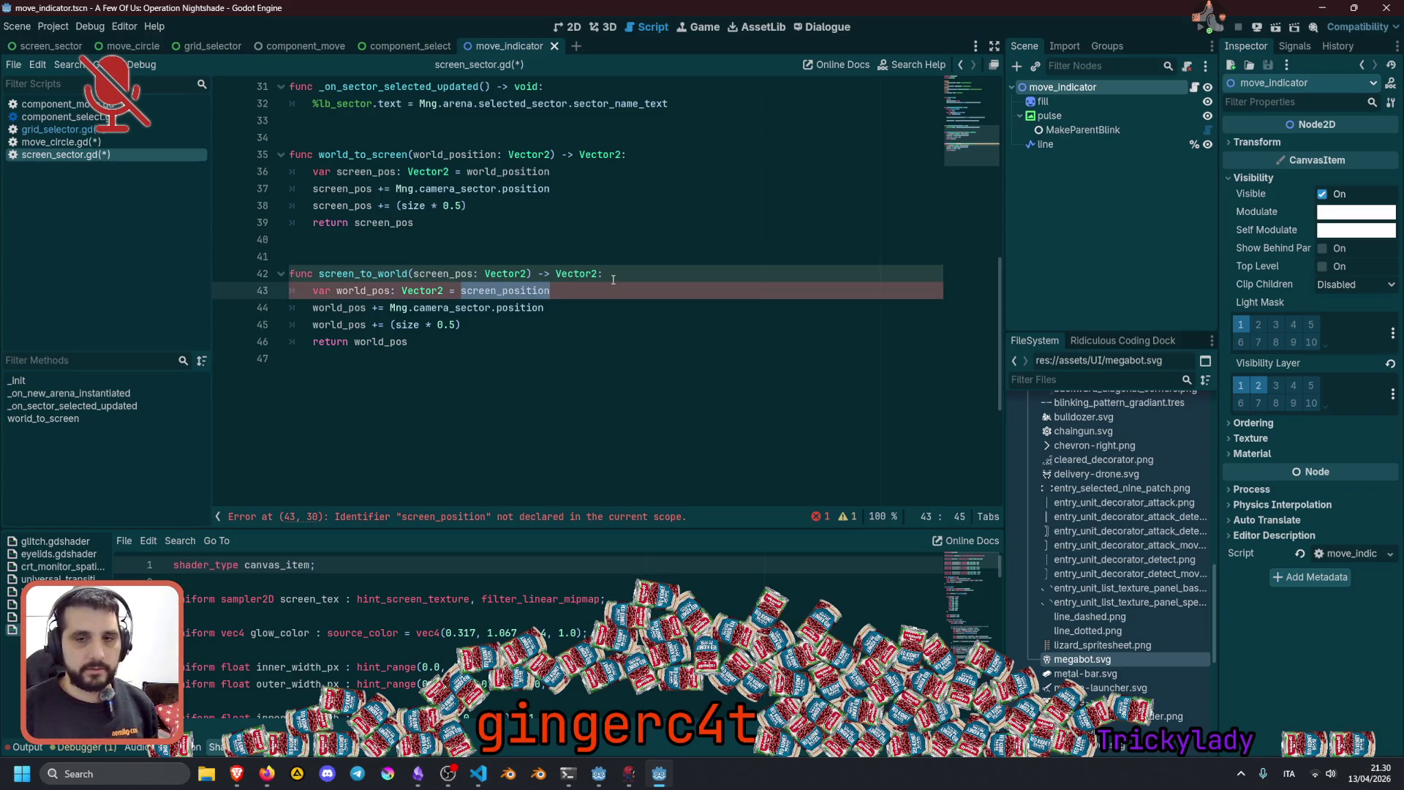
{"action": "key", "text": "Right"}
{"action": "key", "text": "BackSpace"}
{"action": "key", "text": "BackSpace"}
{"action": "key", "text": "BackSpace"}
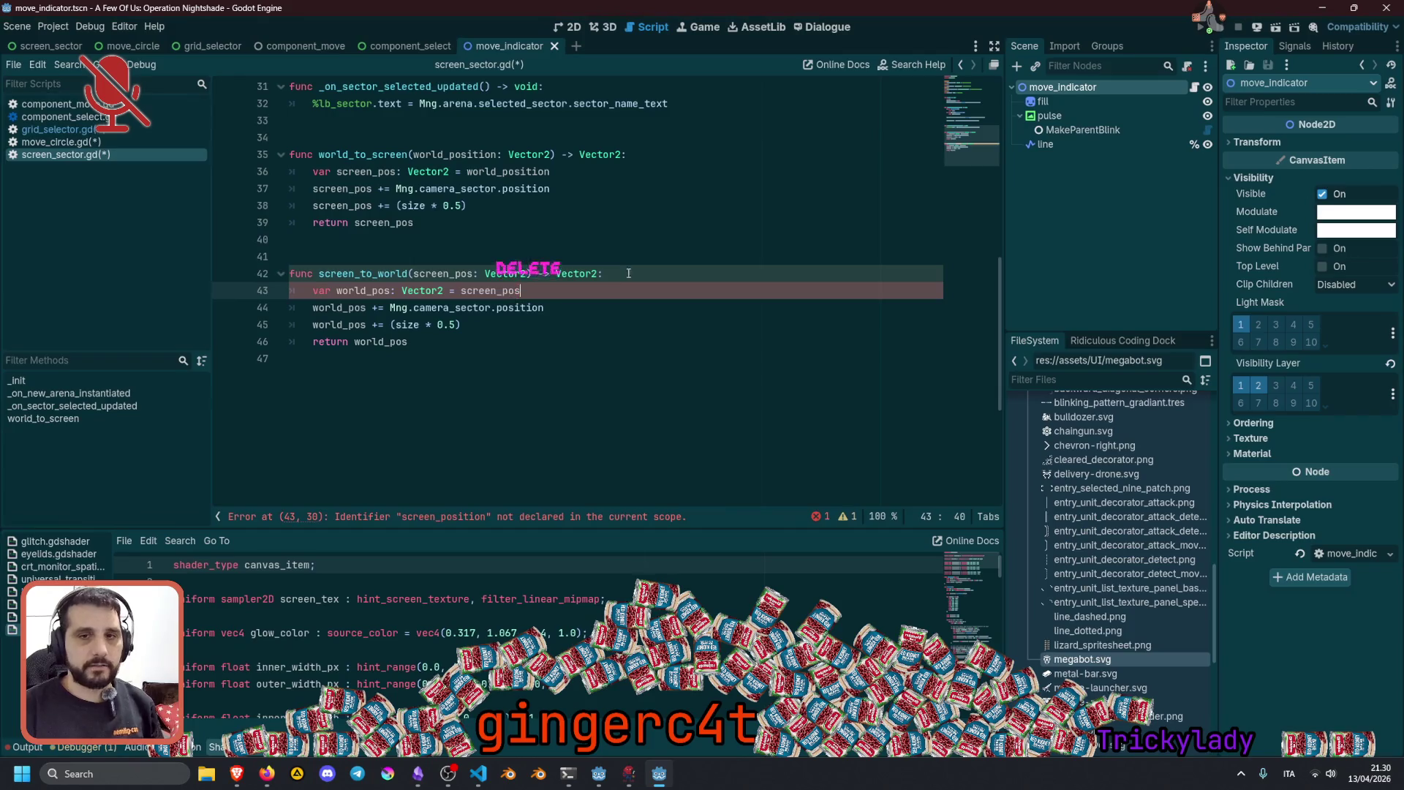
{"action": "left_click", "coordinate": [628, 273]}
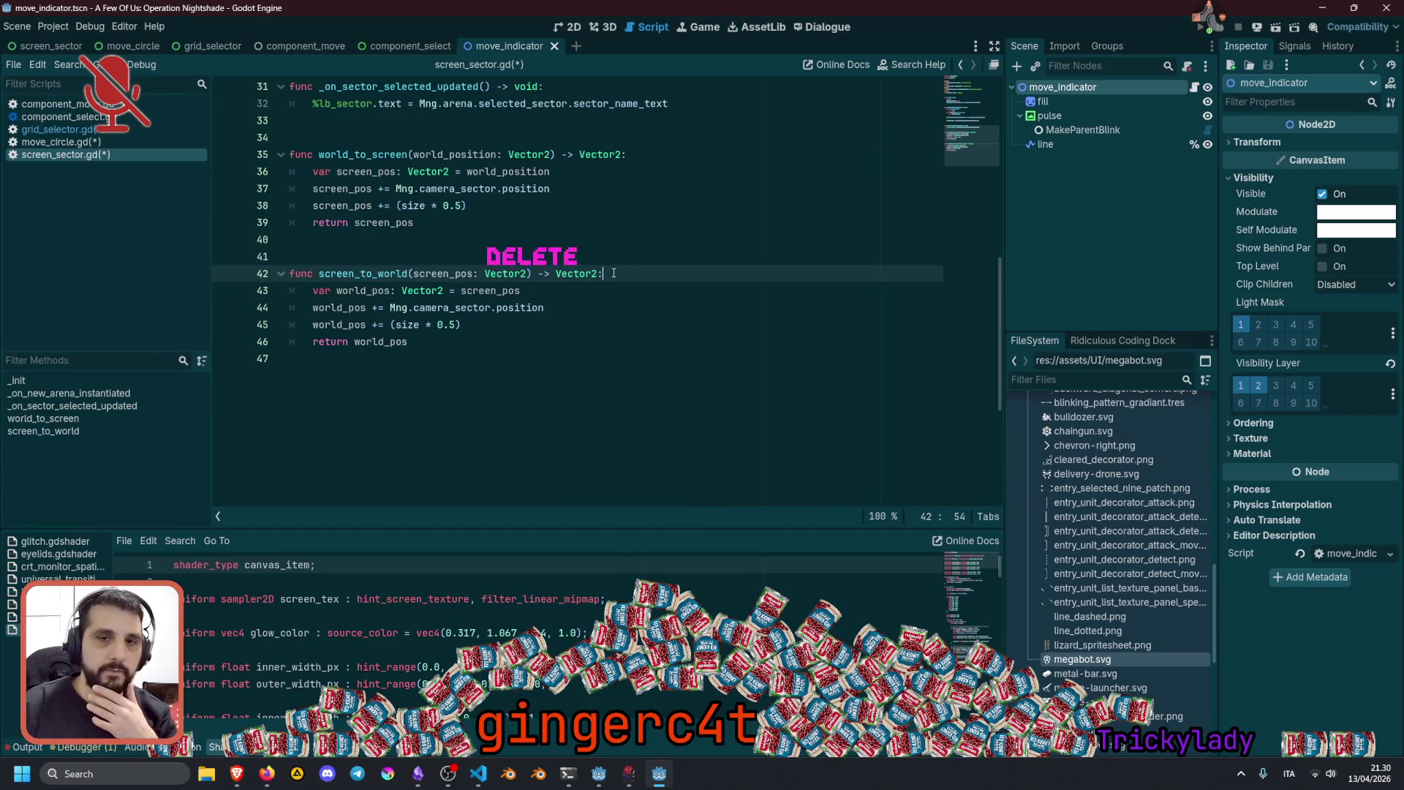
Shorten world_position to world_pos in world_to_screen's parameter and on line 36.
{"action": "double_click", "coordinate": [459, 154]}
{"action": "key", "text": "ctrl+d"}
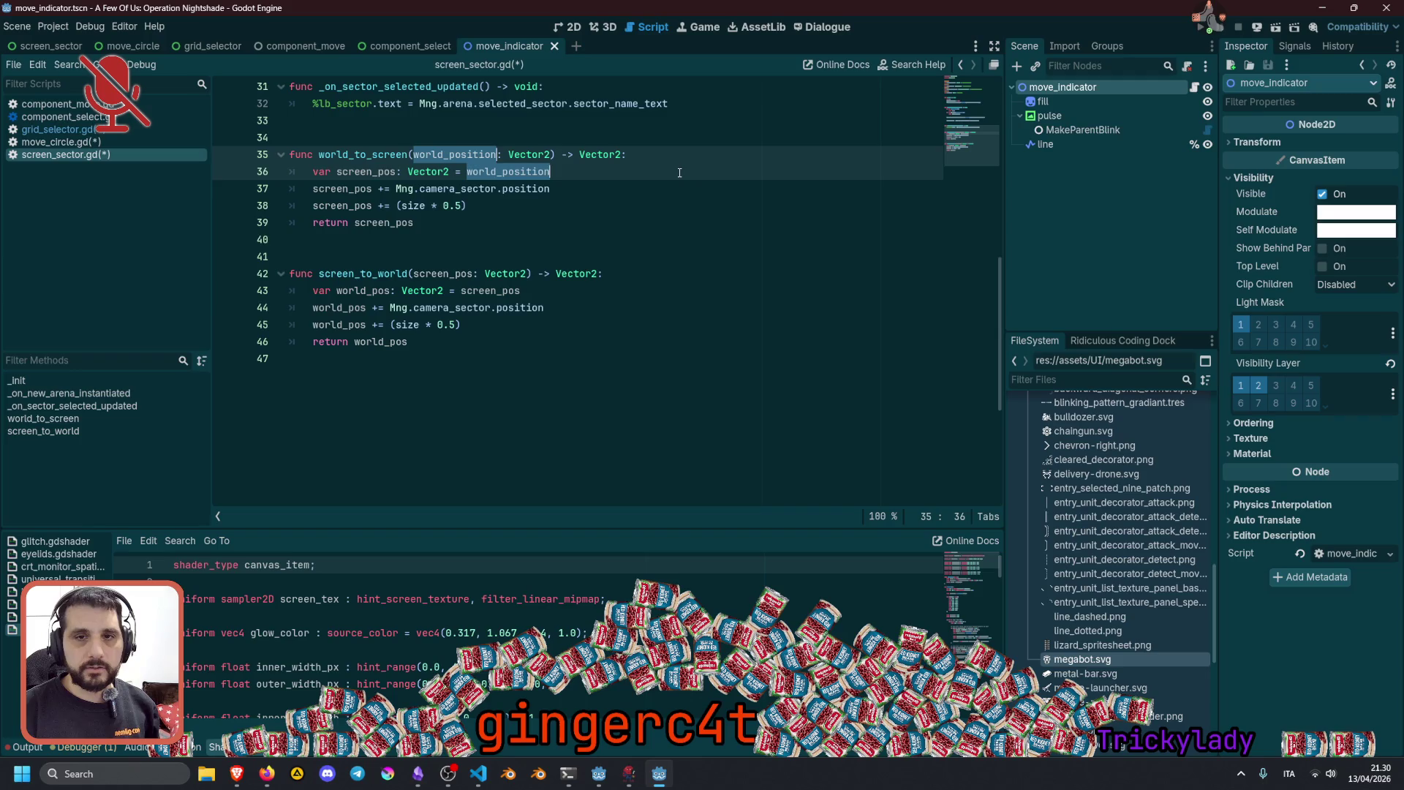
{"action": "key", "text": "Right"}
{"action": "key", "text": "BackSpace"}
{"action": "key", "text": "BackSpace"}
{"action": "key", "text": "BackSpace"}
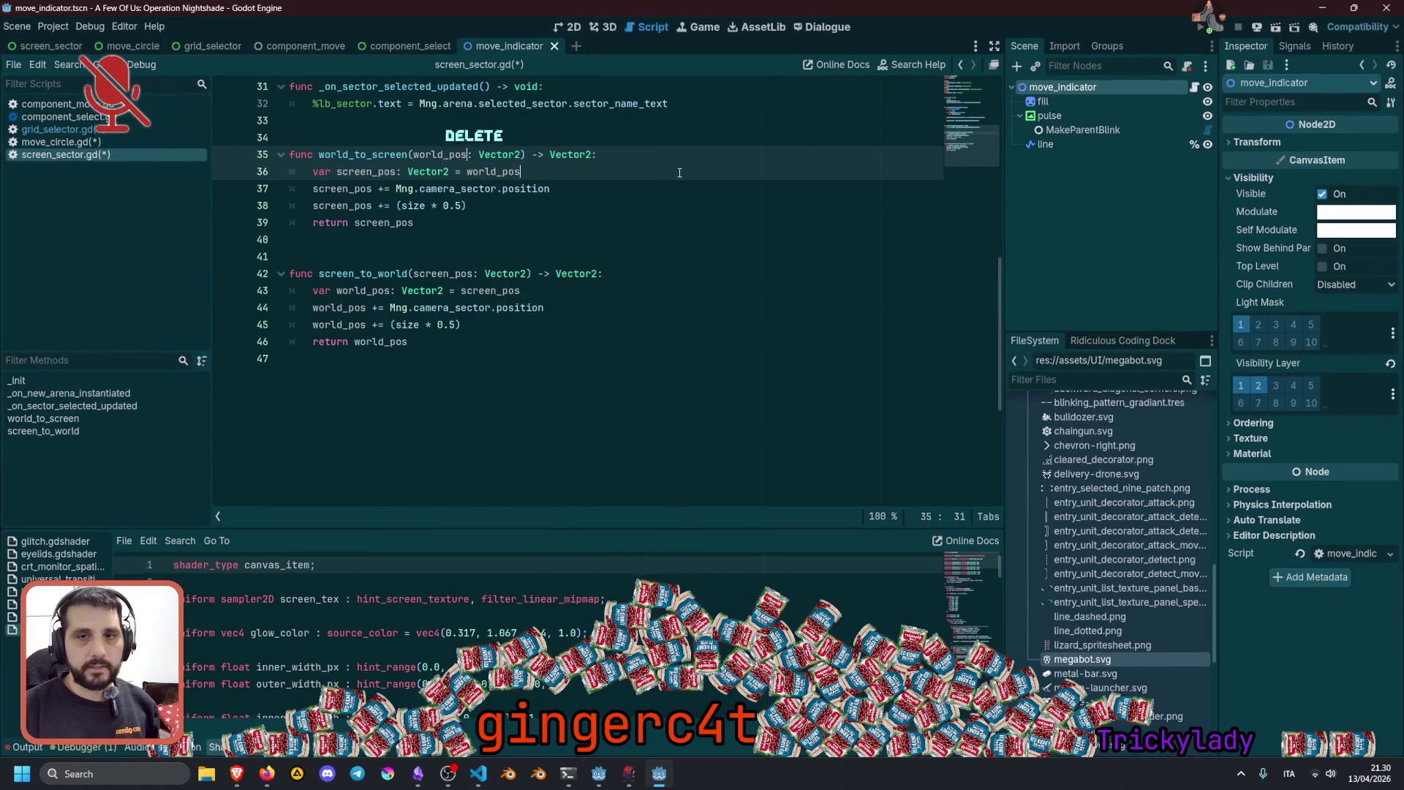
{"action": "left_click", "coordinate": [570, 205]}
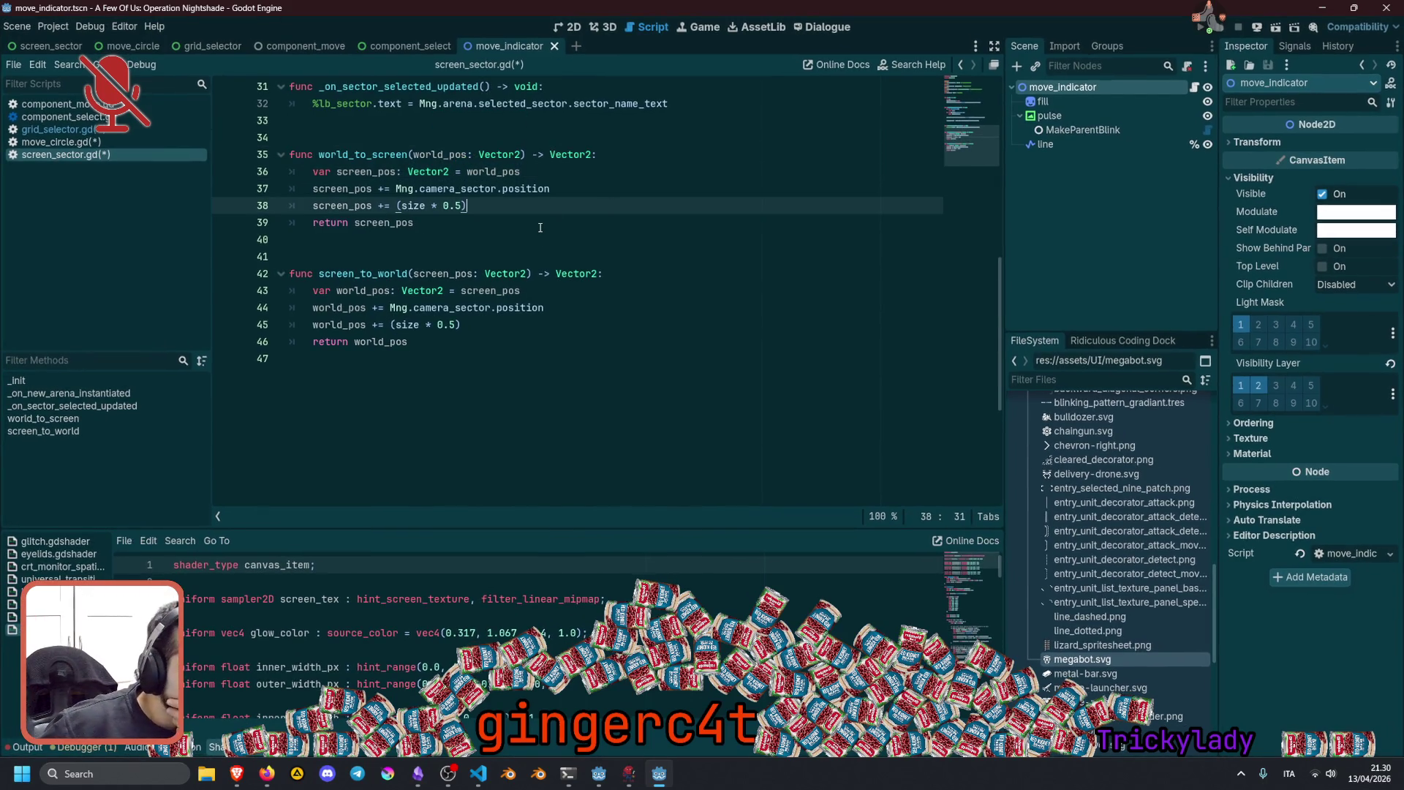
Switch from the script to the screen_sector scene.
{"action": "left_click", "coordinate": [1201, 22]}
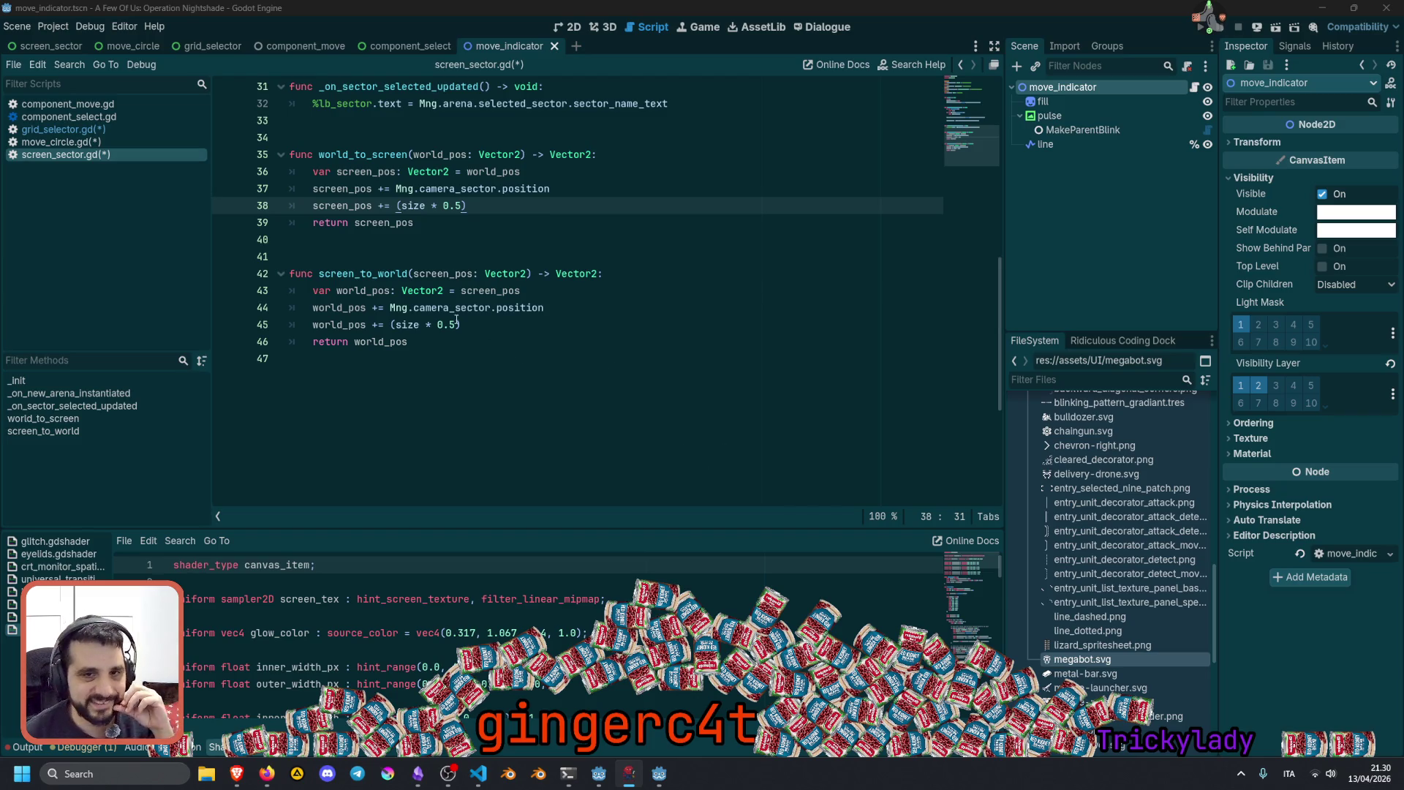
{"action": "left_click", "coordinate": [403, 205]}
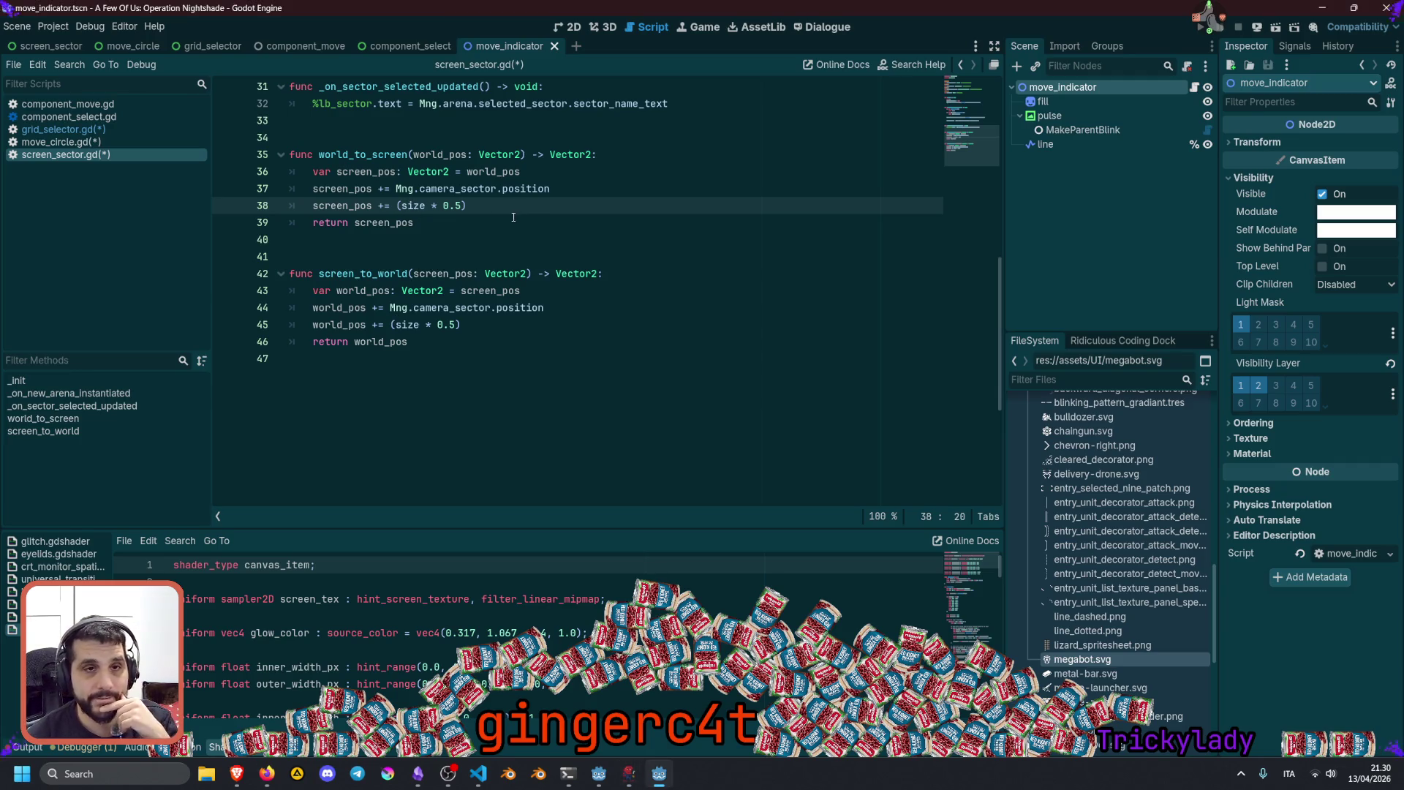
{"action": "left_click", "coordinate": [52, 45]}
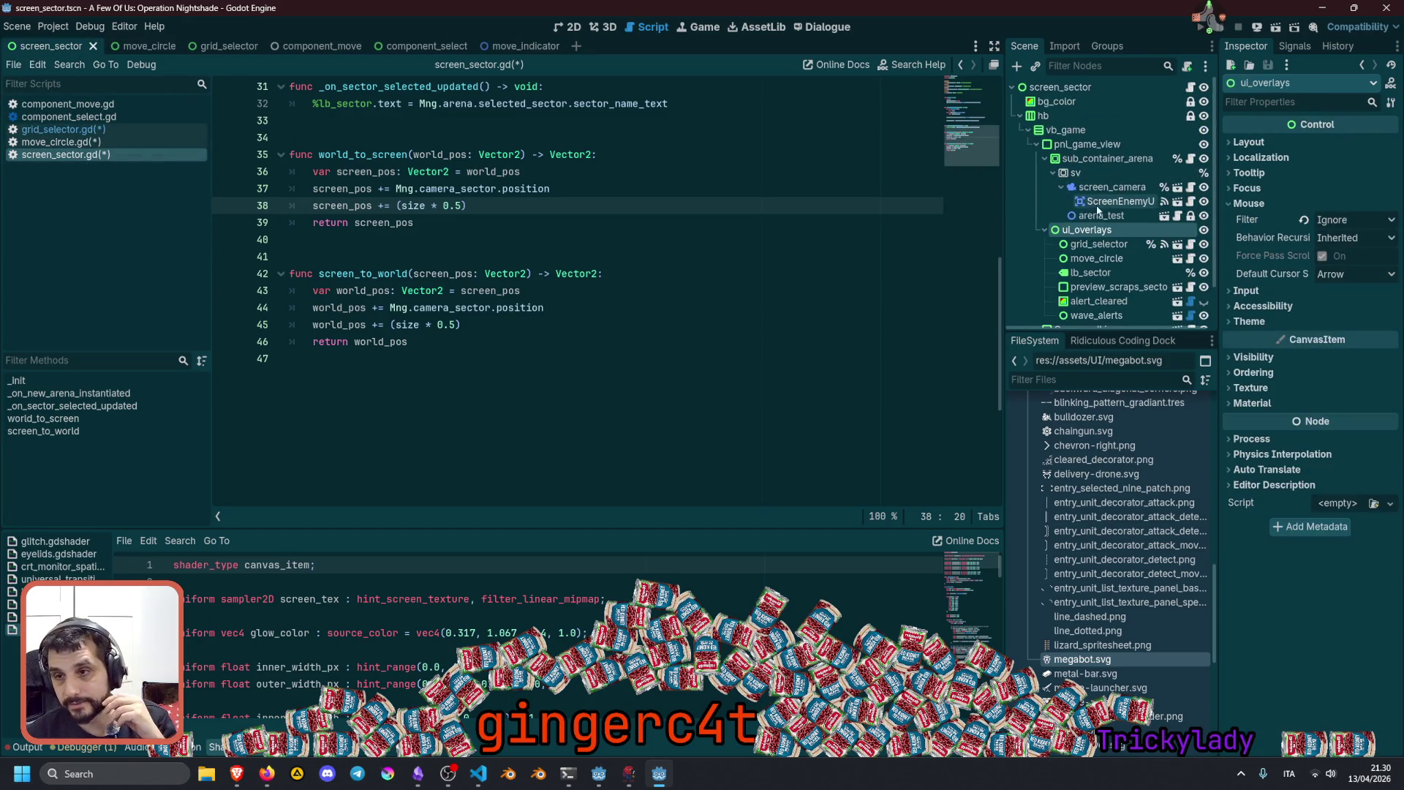
Collapse the sub_container_arena and ui_overlays branches and select pnl_game_view.
{"action": "left_click", "coordinate": [1044, 158]}
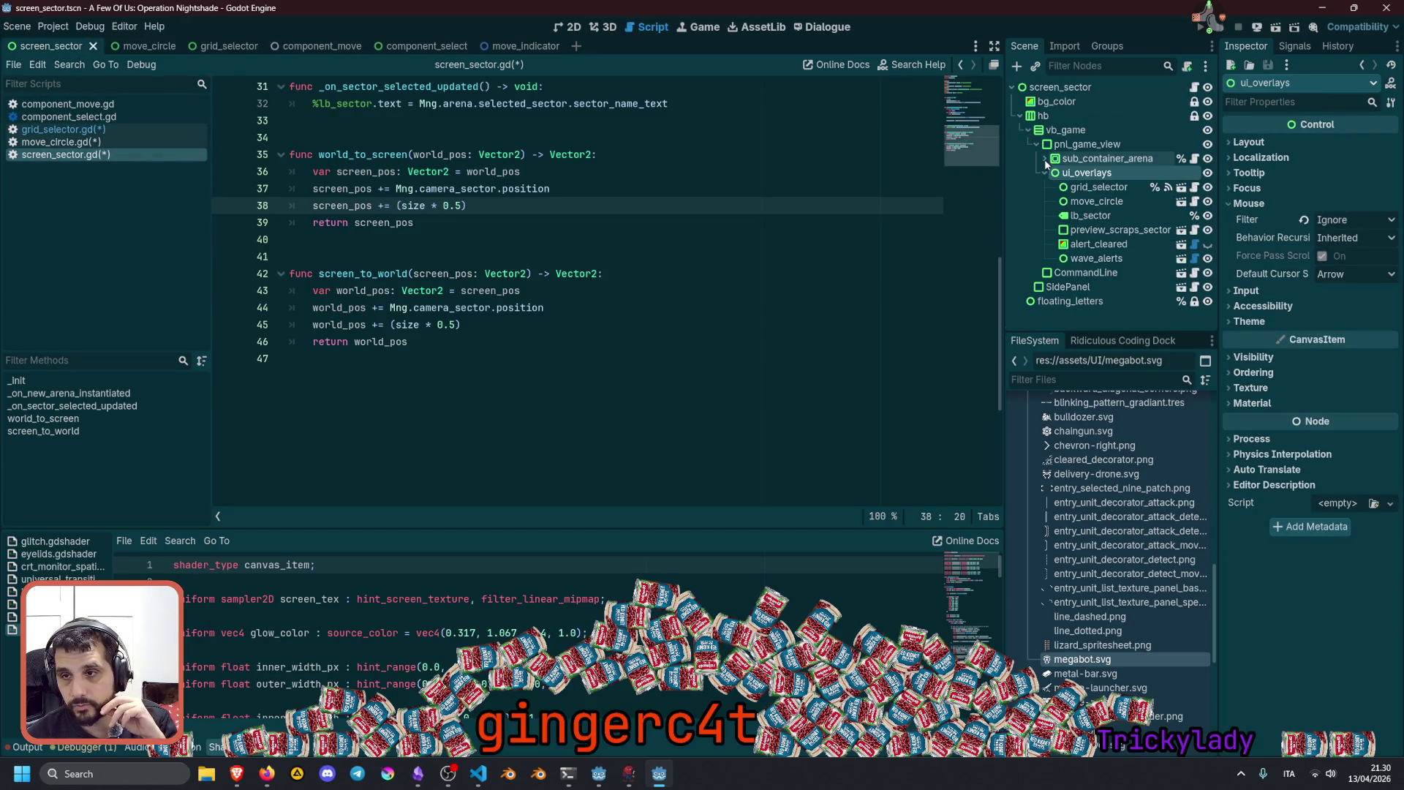
{"action": "left_click", "coordinate": [1044, 174]}
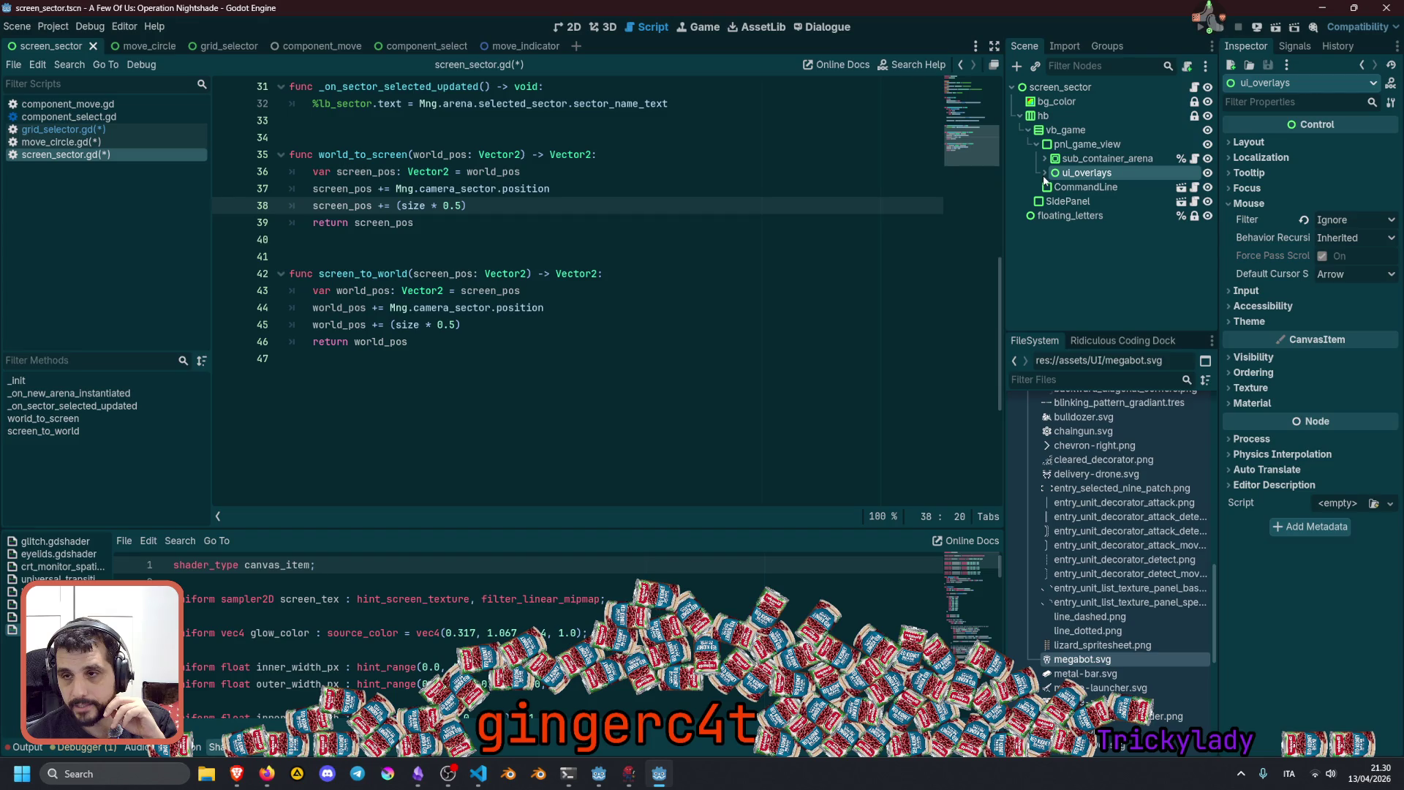
{"action": "left_click", "coordinate": [1092, 158]}
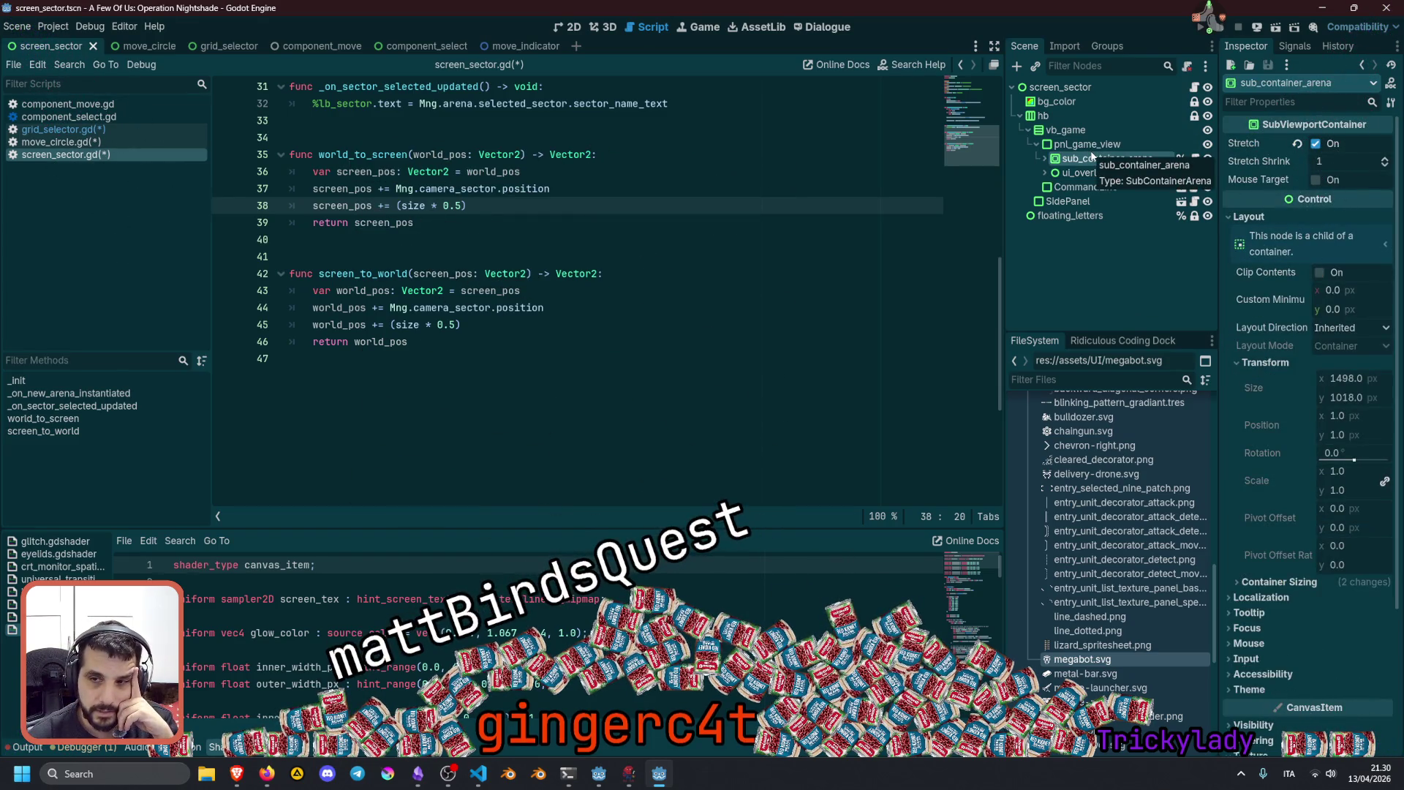
{"action": "left_click", "coordinate": [1085, 146]}
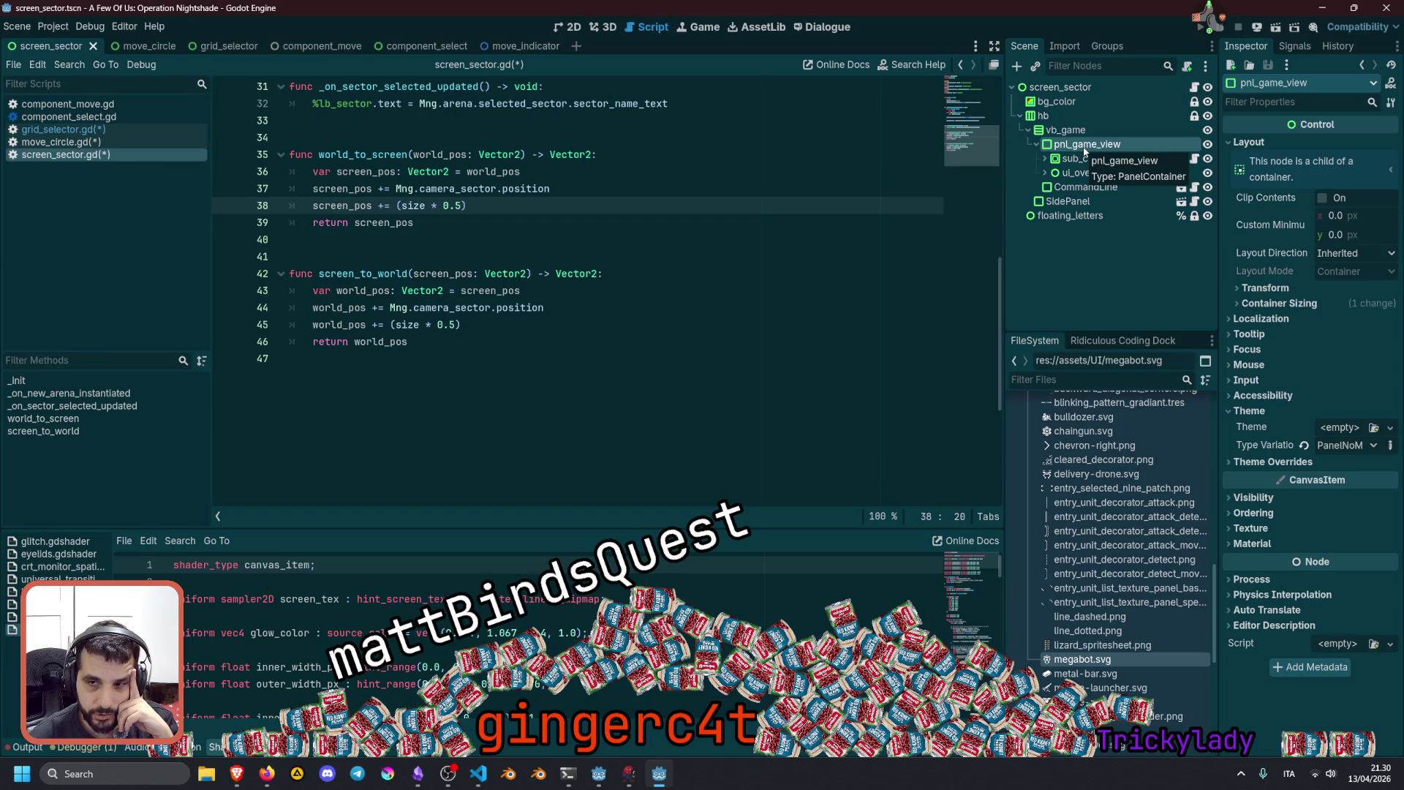
View the scene in the 2D editor and check sub_container_arena's size of 1498 × 1018.
{"action": "left_click", "coordinate": [569, 28]}
{"action": "scroll", "coordinate": [307, 252], "scroll_direction": "up", "scroll_amount": 10}
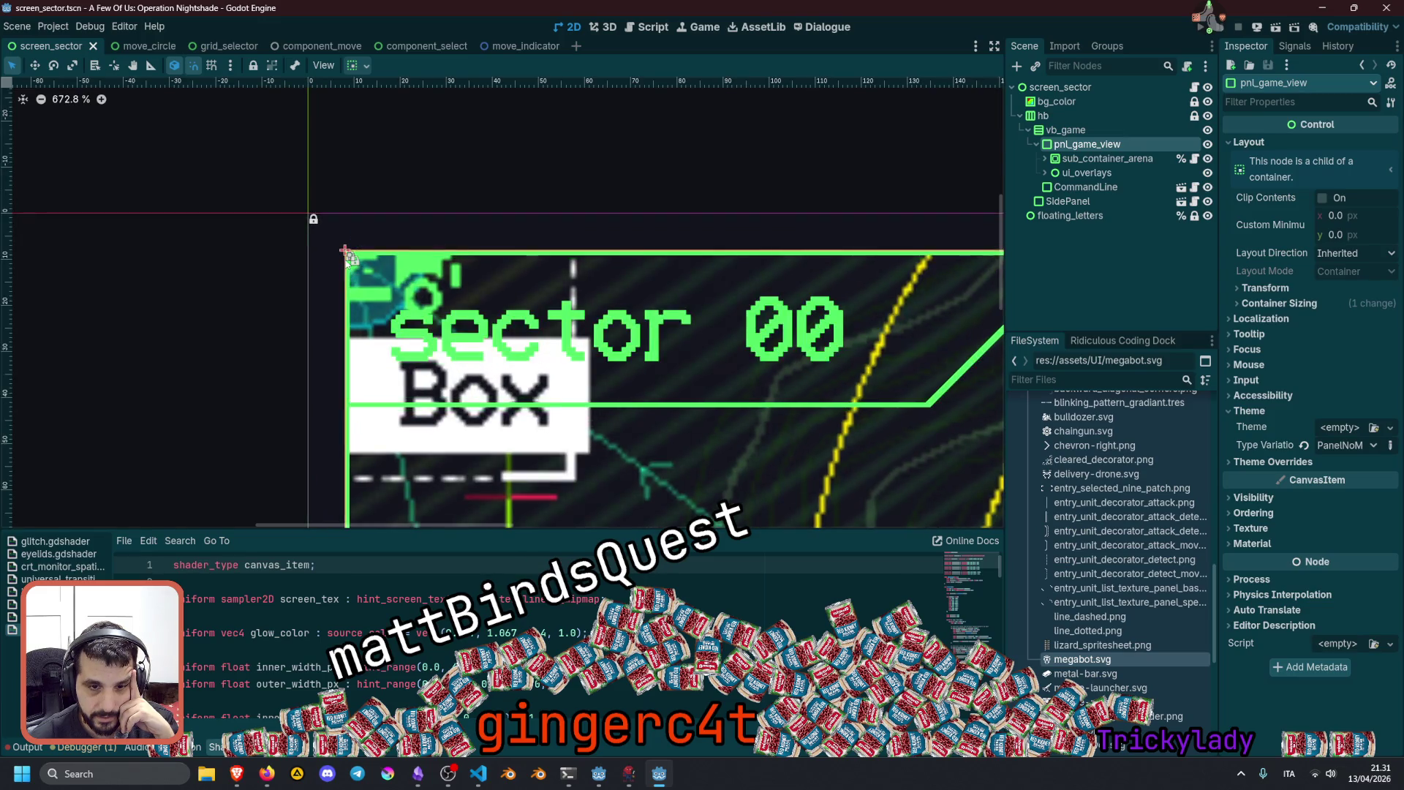
{"action": "left_click", "coordinate": [1107, 159]}
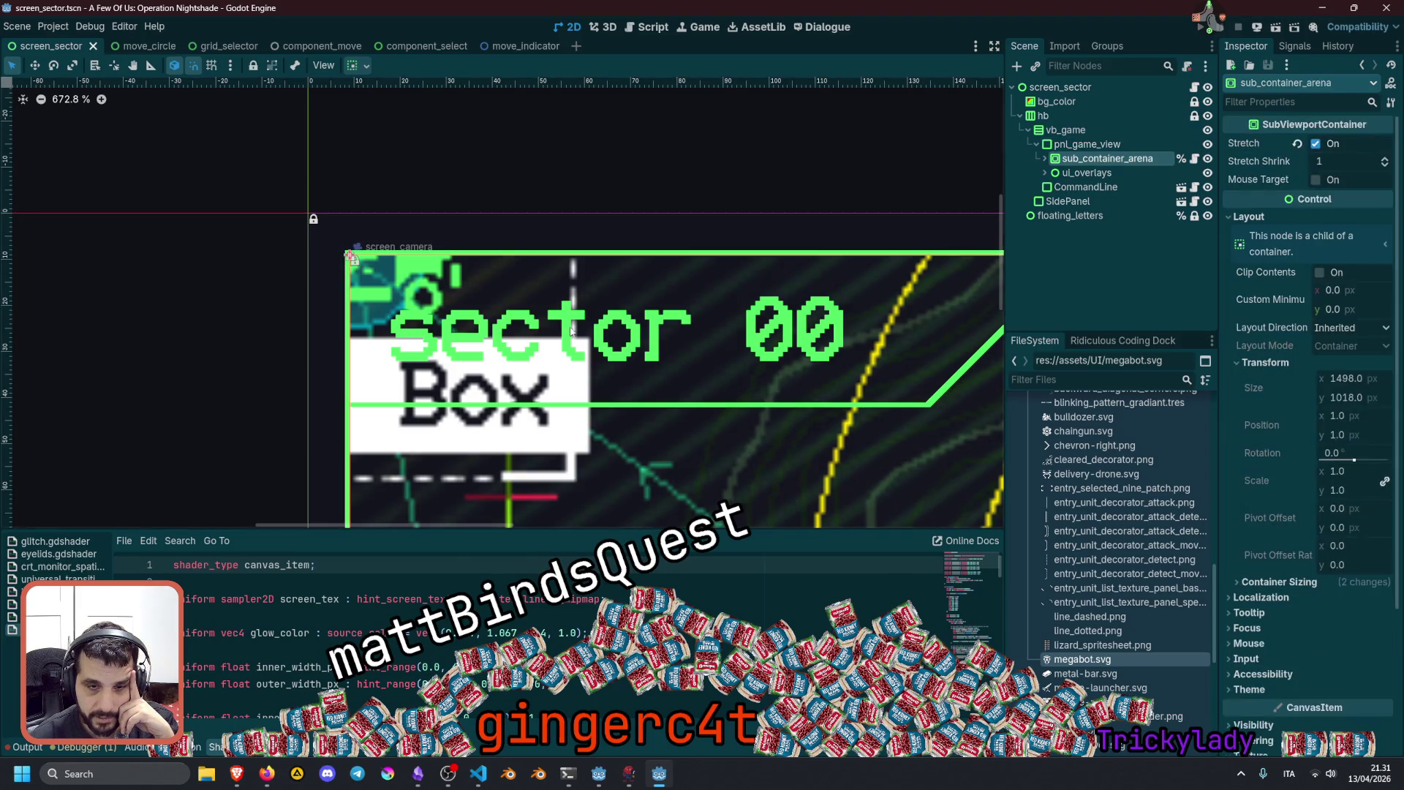
{"action": "scroll", "coordinate": [574, 329], "scroll_direction": "down", "scroll_amount": 7}
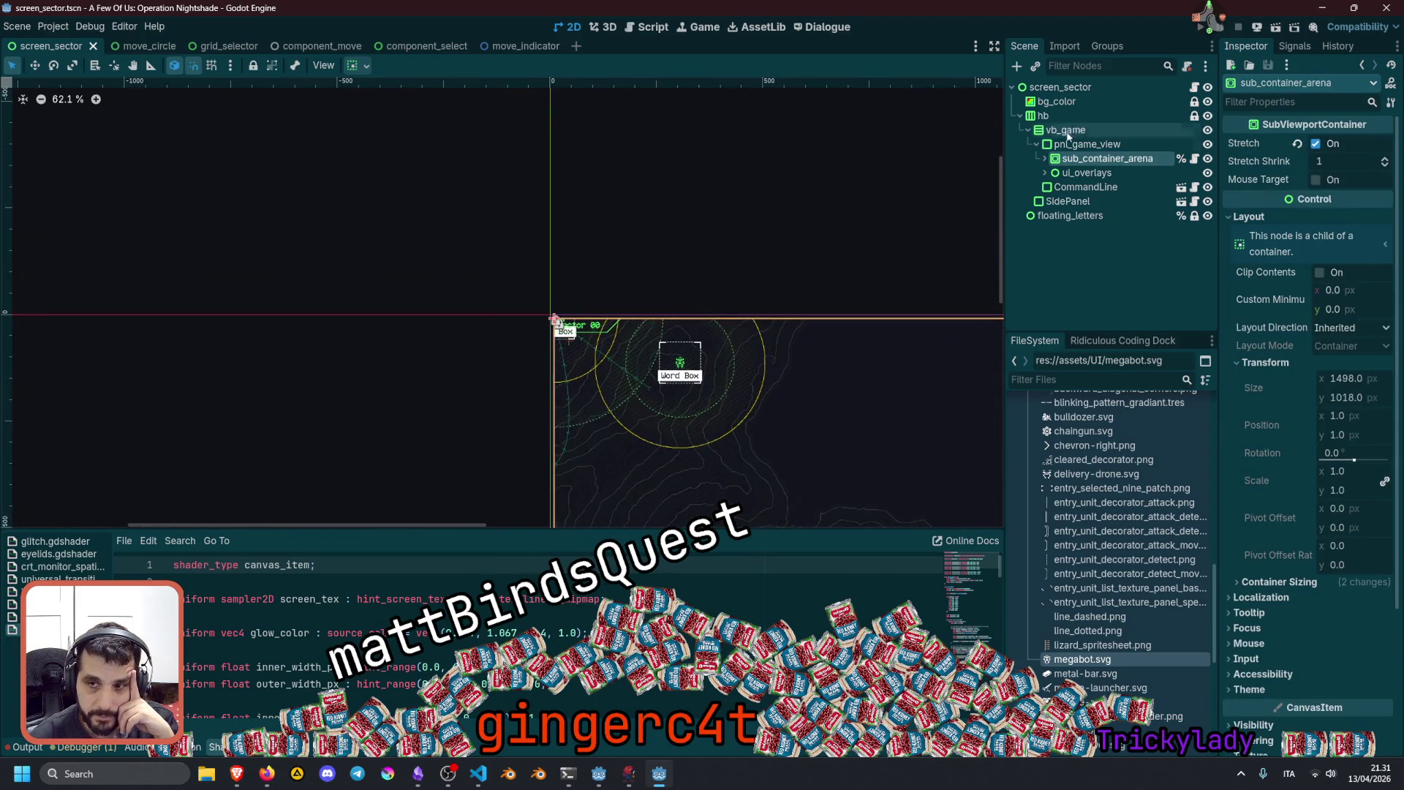
{"action": "left_click_drag", "start_coordinate": [827, 323], "coordinate": [617, 273]}
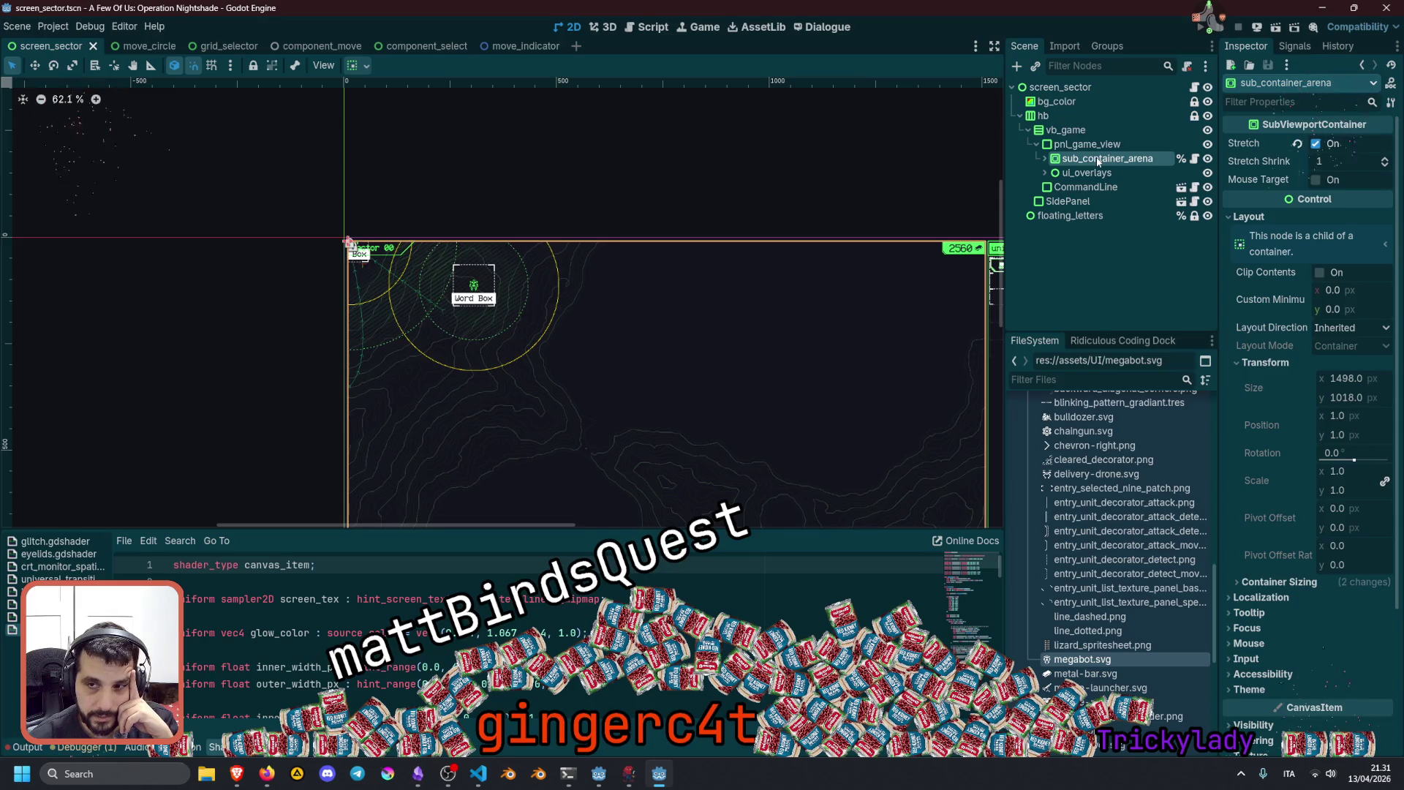
{"action": "key", "text": "ctrl+F3"}
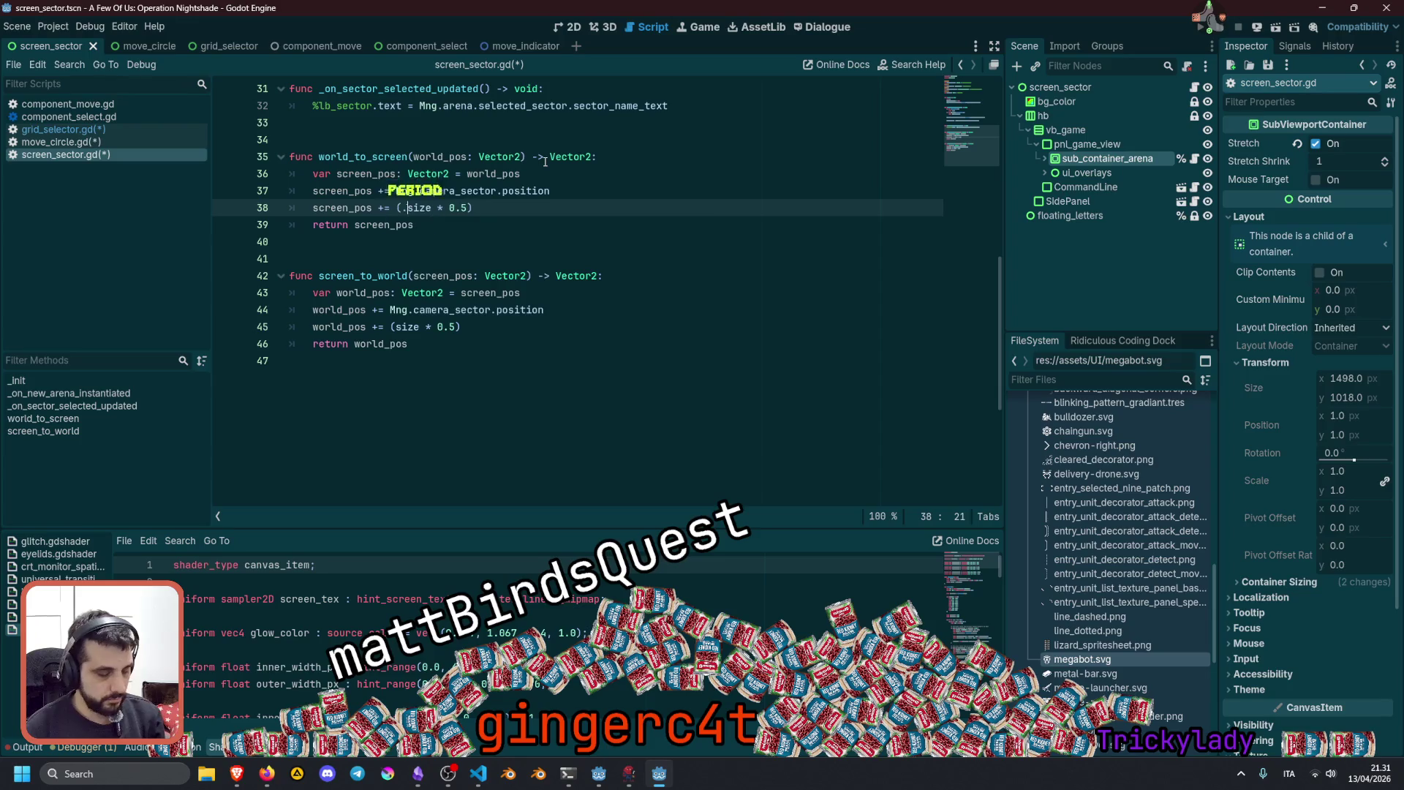
Autocomplete 'su' to sub_container_arena before .size on line 38, then review lines 36–37.
{"action": "type", "text": "su"}
{"action": "key", "text": "Return"}
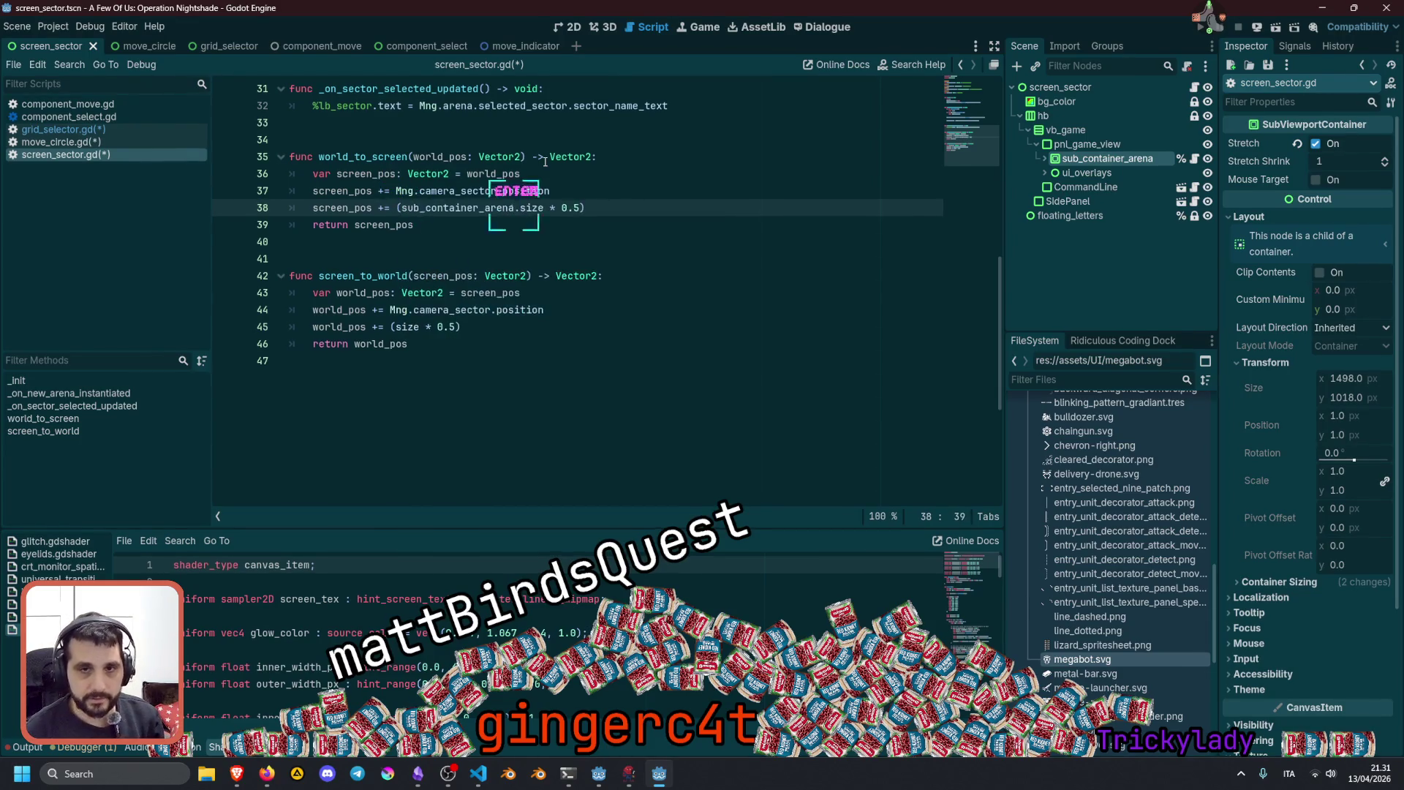
{"action": "double_click", "coordinate": [531, 209]}
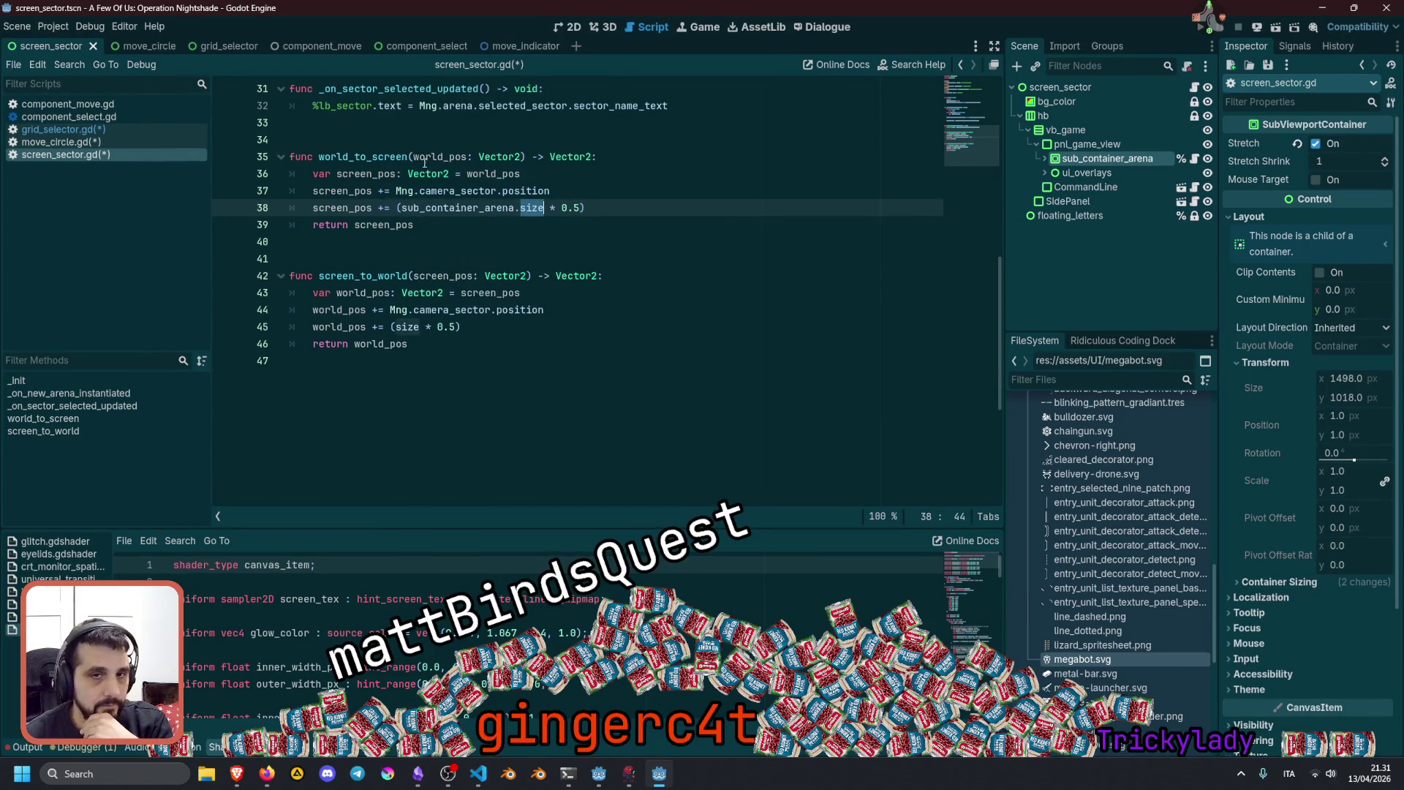
{"action": "left_click", "coordinate": [369, 174]}
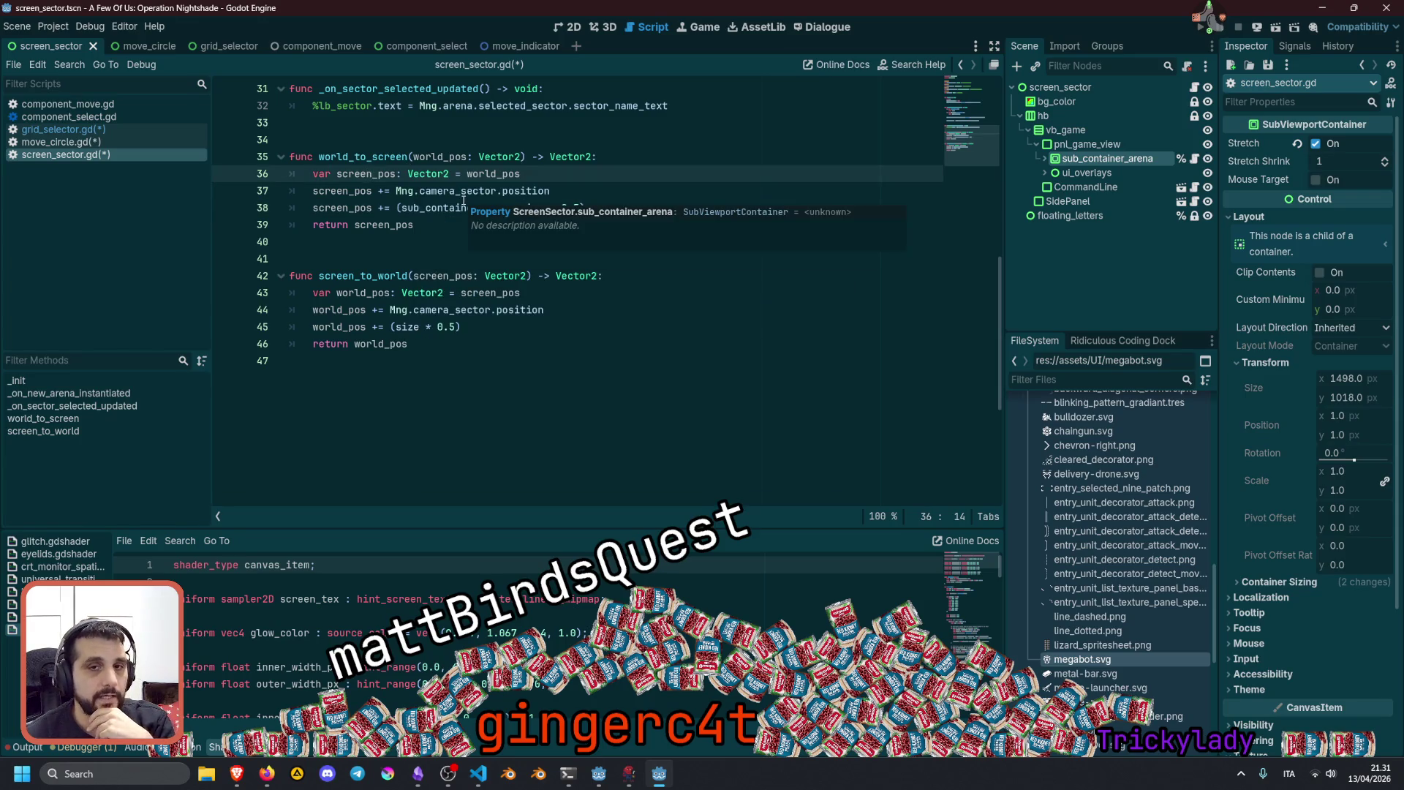
{"action": "left_click", "coordinate": [409, 208]}
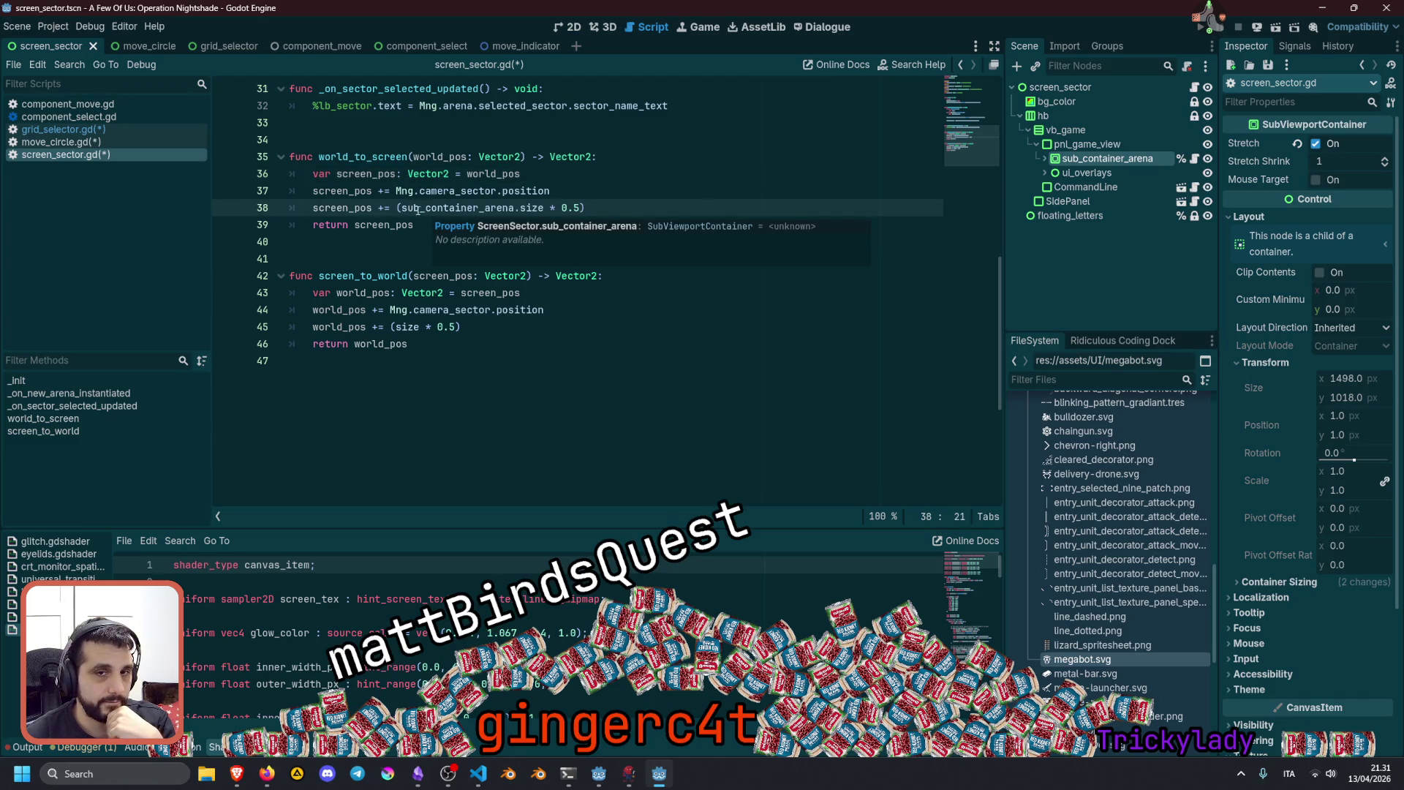
{"action": "double_click", "coordinate": [468, 190]}
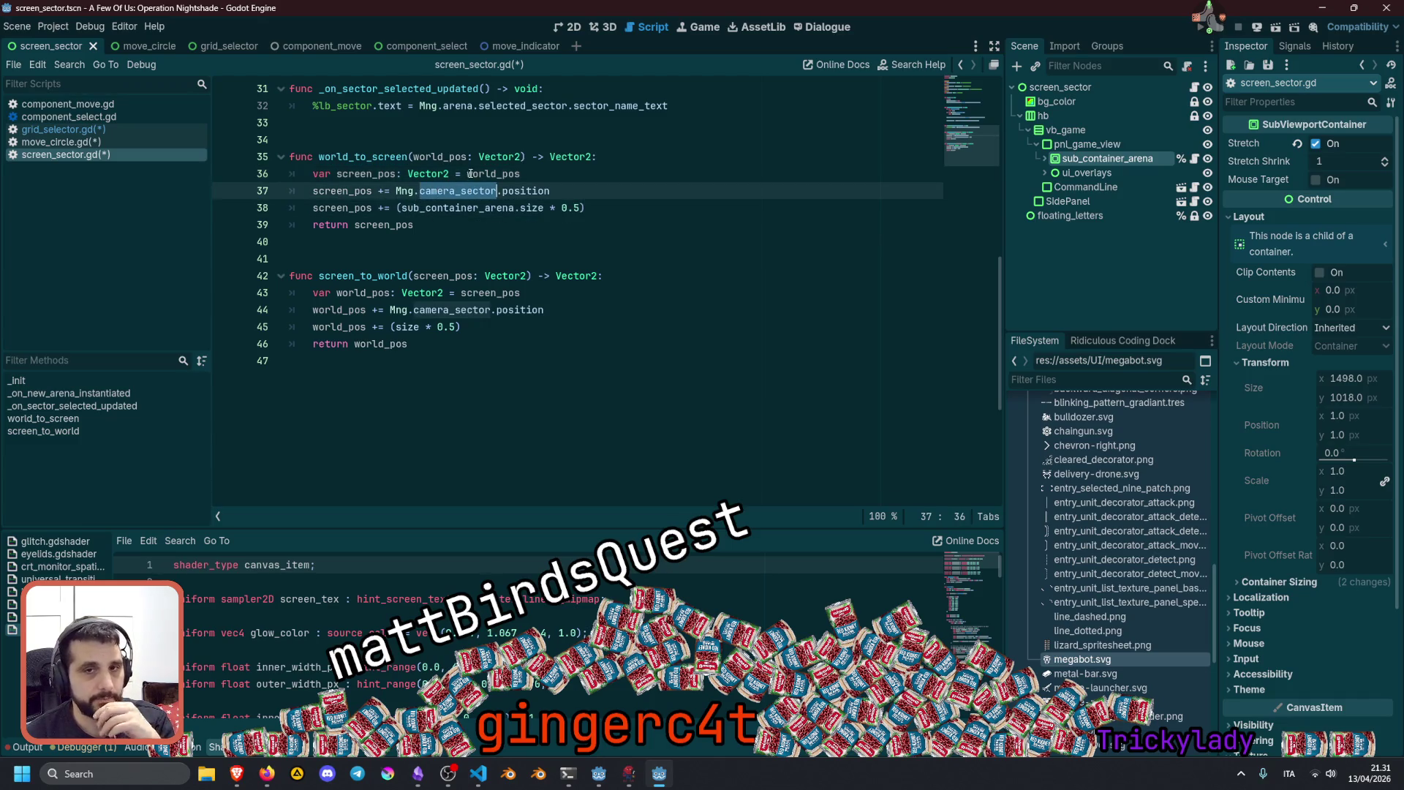
{"action": "double_click", "coordinate": [475, 174]}
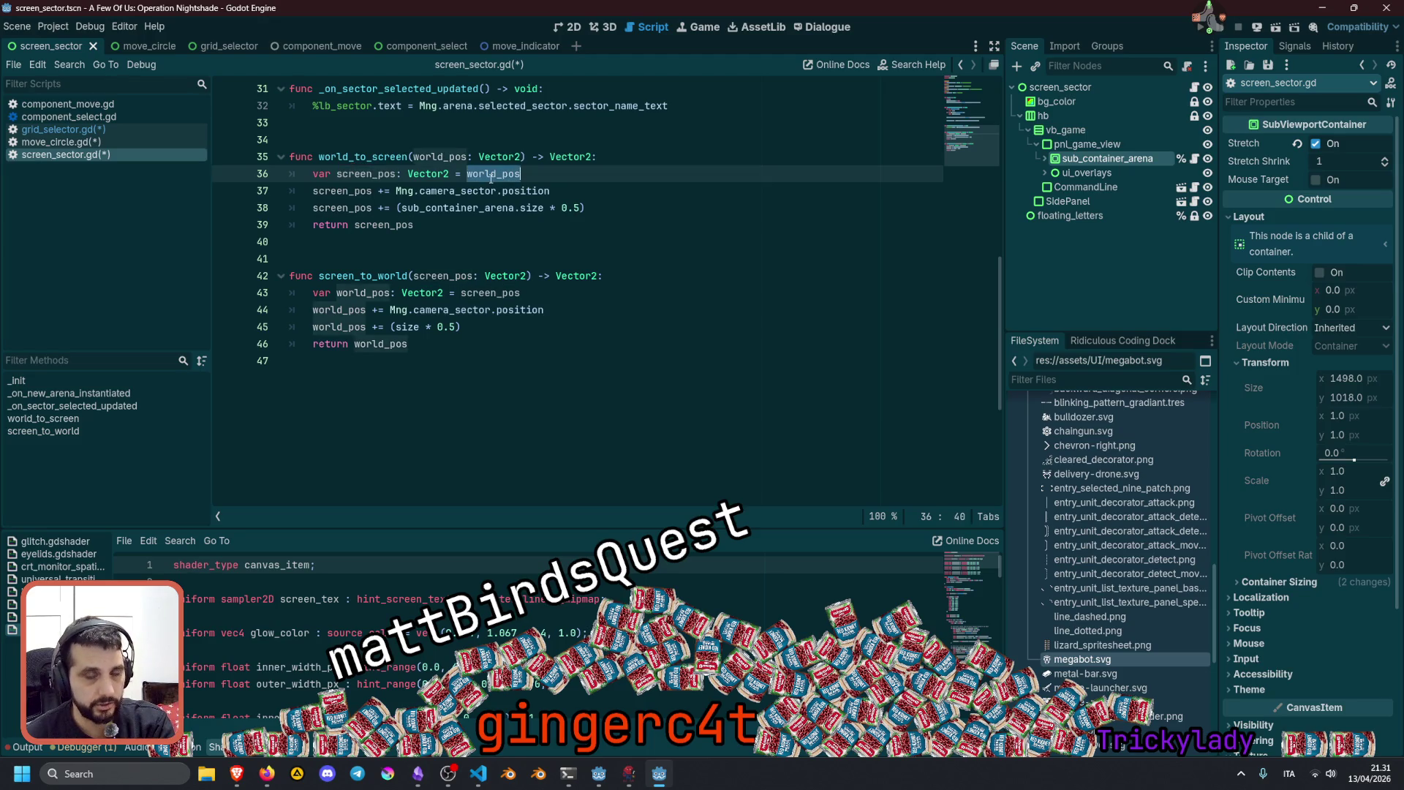
{"action": "left_click_drag", "start_coordinate": [396, 190], "coordinate": [550, 191]}
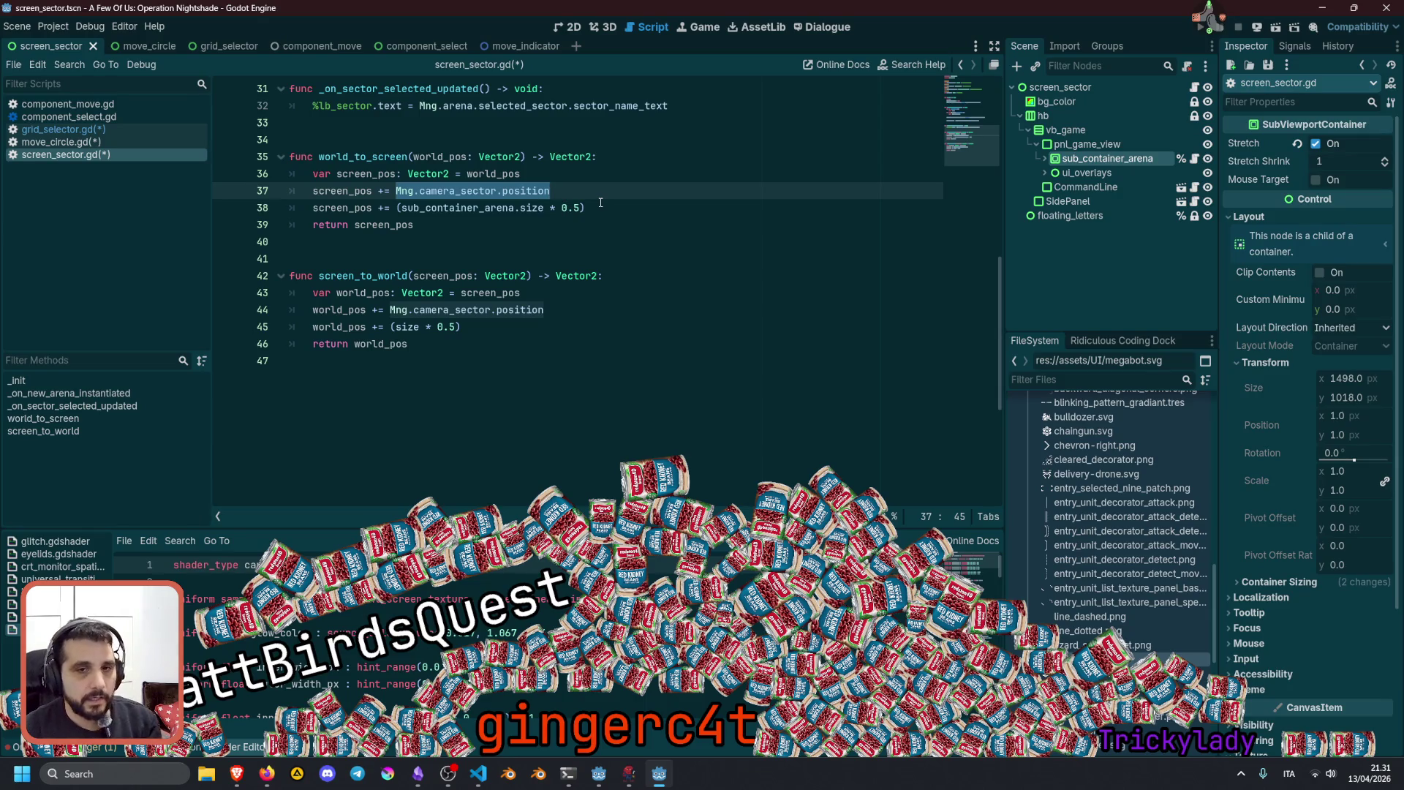
Change 'world_pos +=' to 'world_pos -=' on the size offset line 45.
{"action": "double_click", "coordinate": [448, 276]}
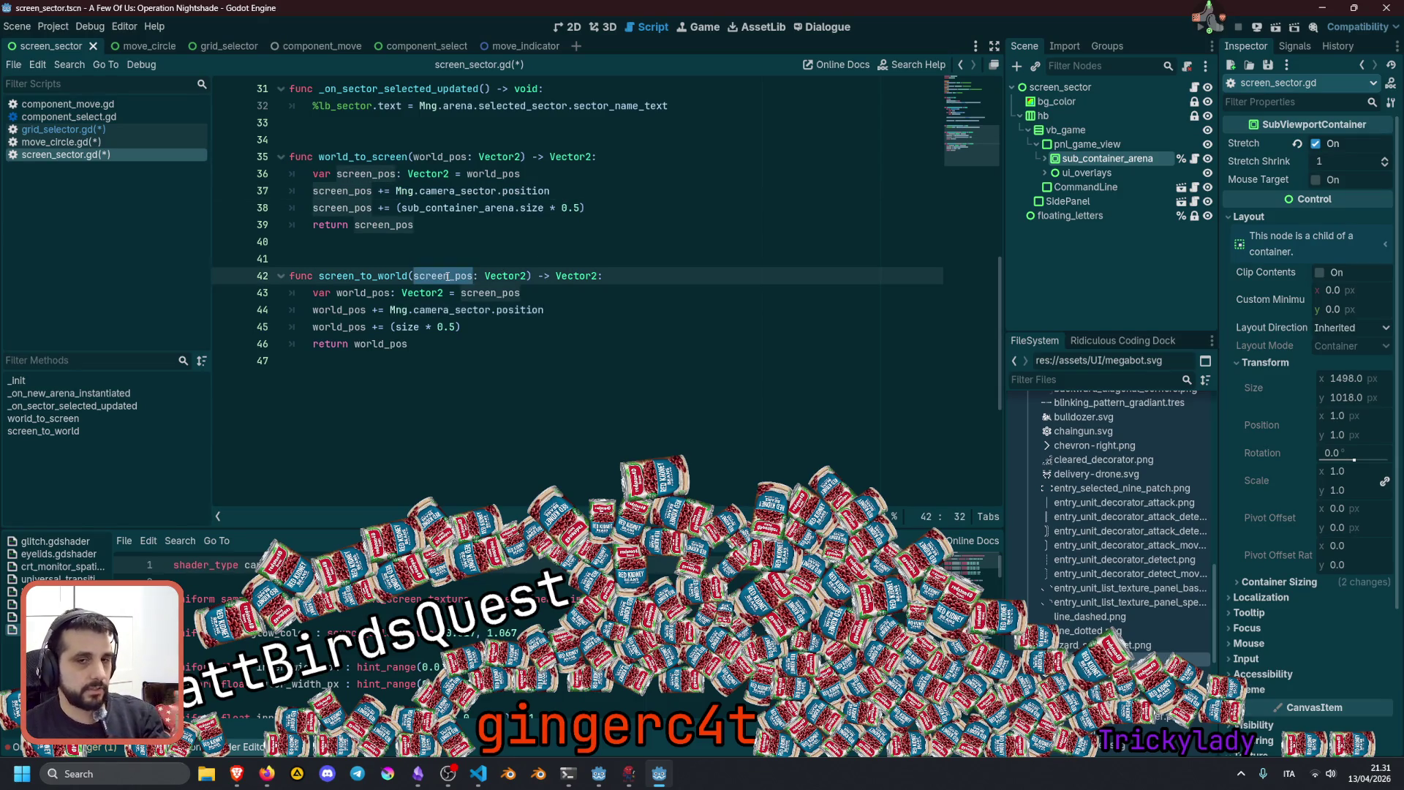
{"action": "double_click", "coordinate": [467, 296]}
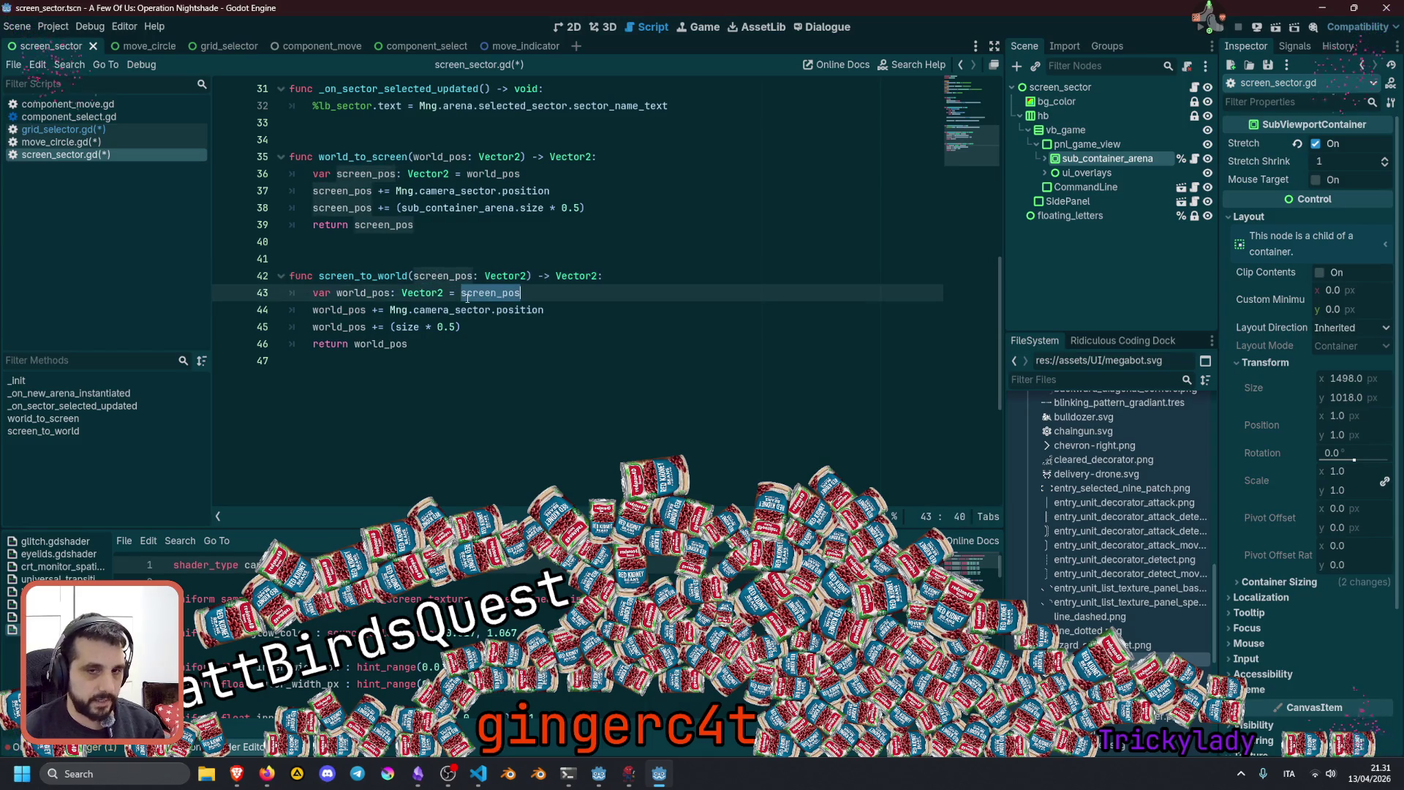
{"action": "double_click", "coordinate": [350, 294]}
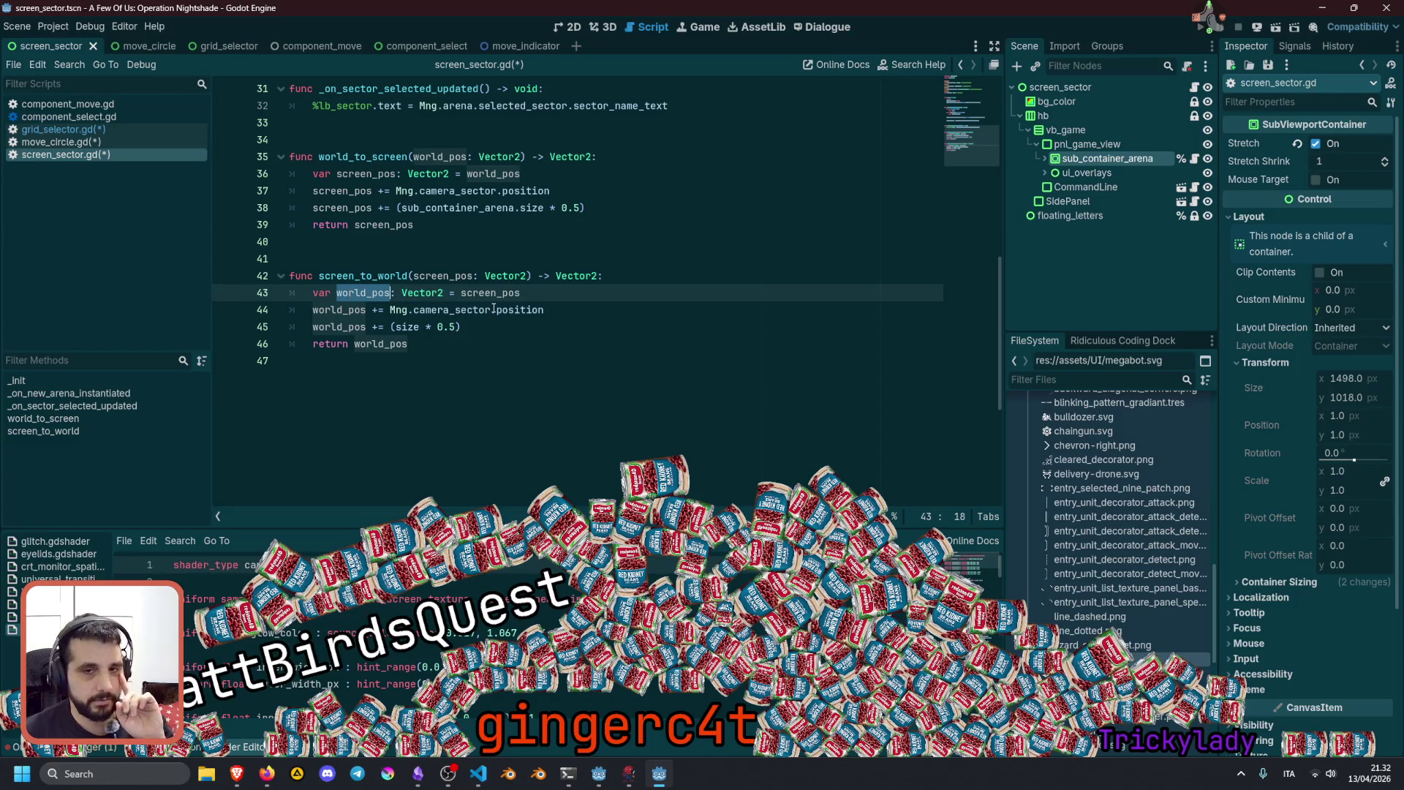
{"action": "mouse_move", "coordinate": [494, 308]}
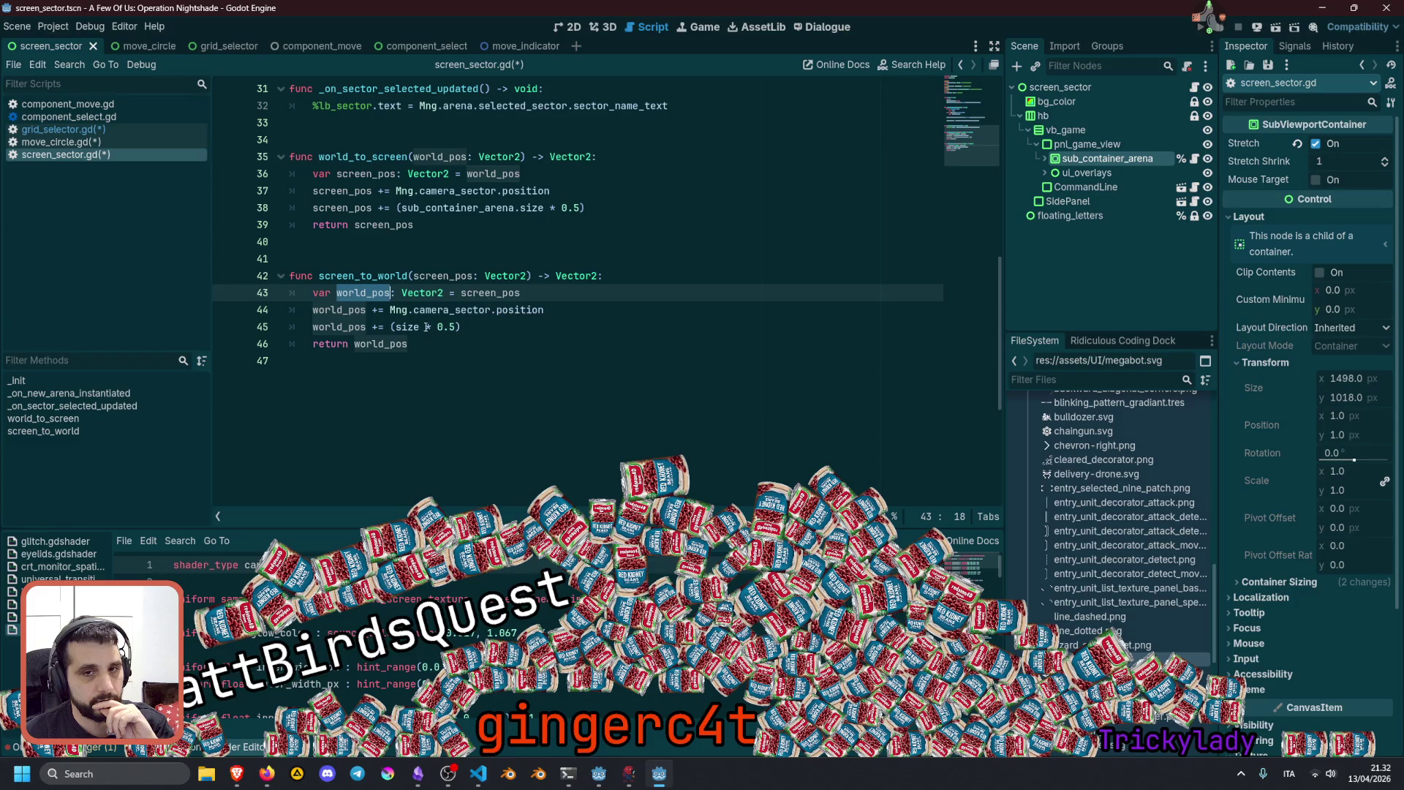
{"action": "key", "text": "Down"}
{"action": "key", "text": "Down"}
{"action": "key", "text": "Left"}
{"action": "key", "text": "Left"}
{"action": "key", "text": "Left"}
{"action": "key", "text": "Delete"}
{"action": "mouse_move", "coordinate": [434, 310]}
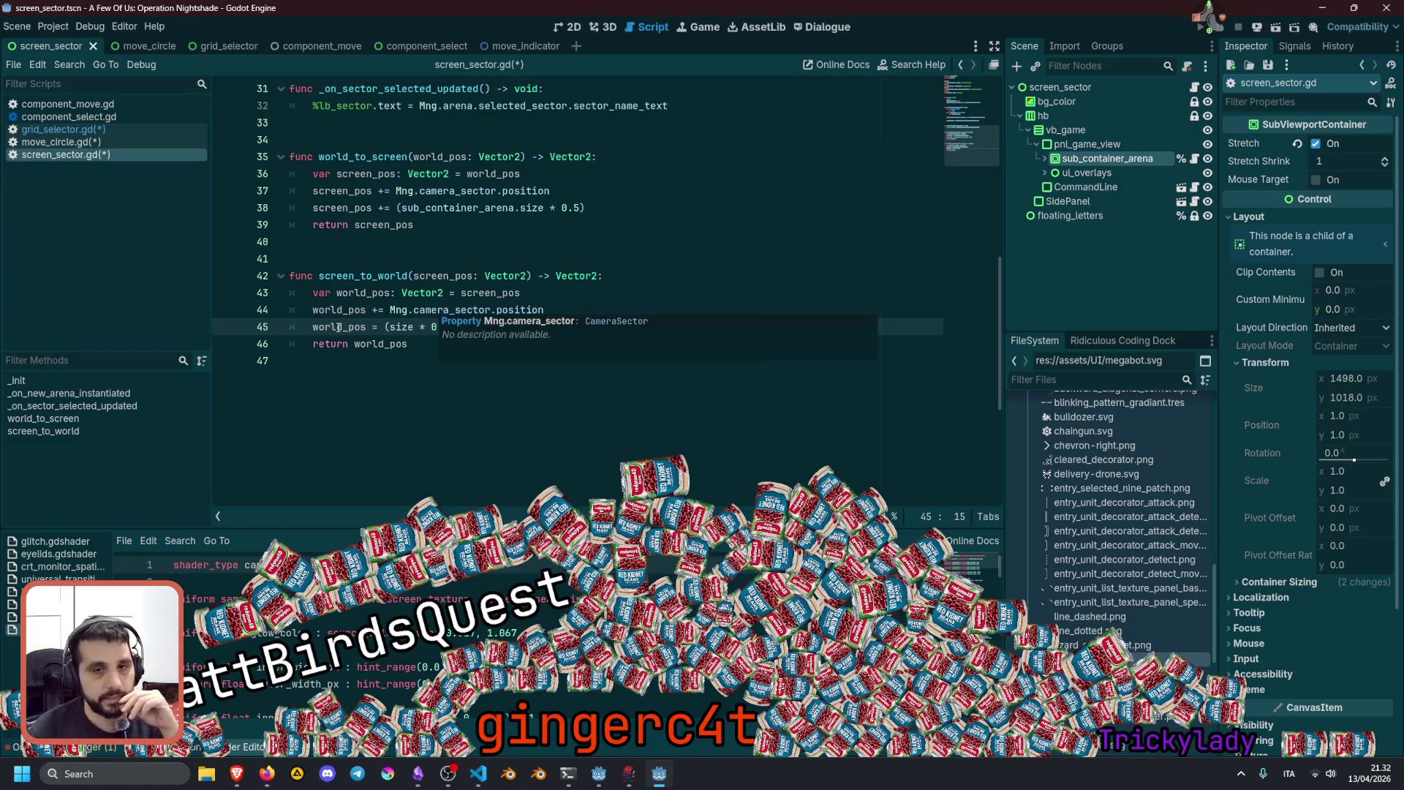
{"action": "type", "text": "-"}
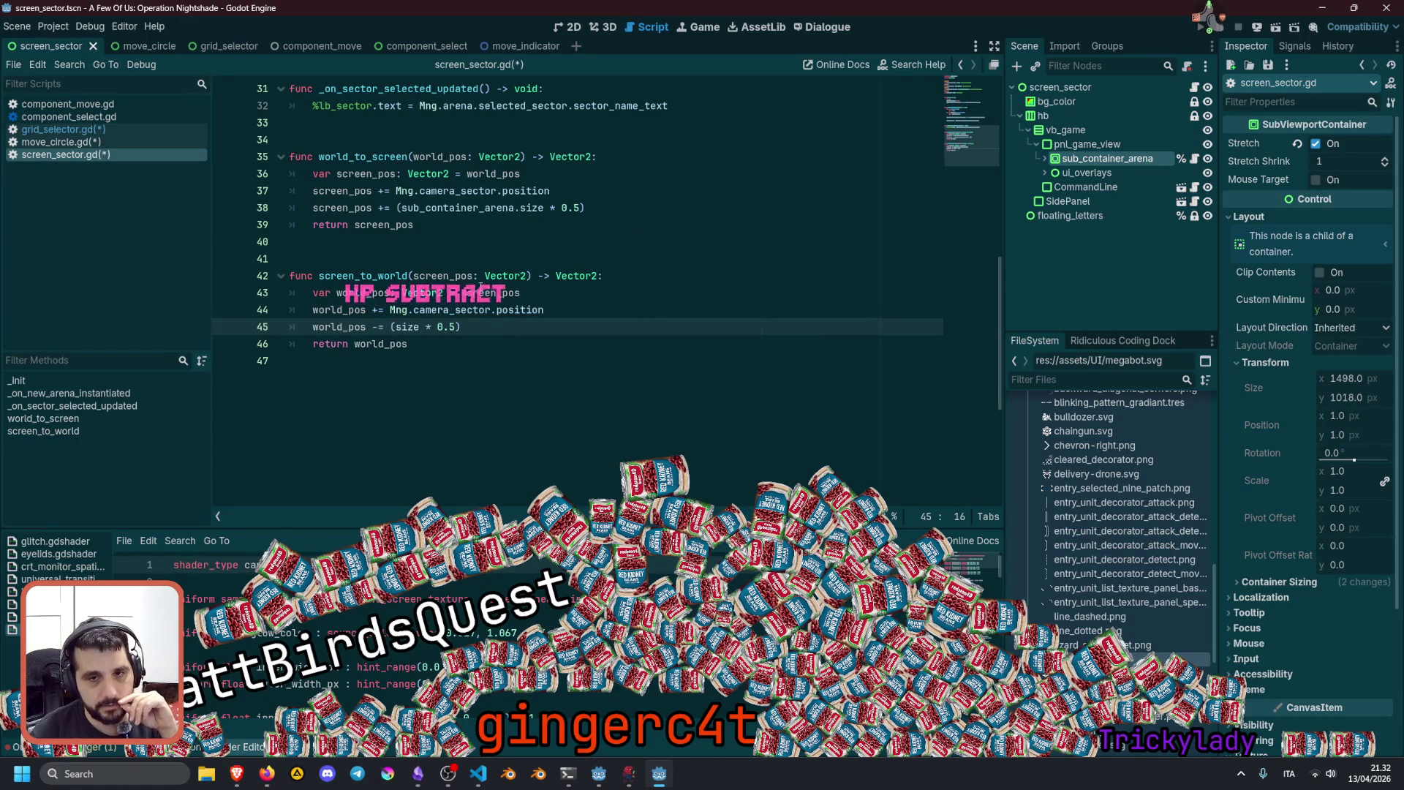
Insert 'sub_container_arena.' before size on line 45, copied from line 38.
{"action": "left_click", "coordinate": [401, 208]}
{"action": "key", "text": "ctrl+shift+Right"}
{"action": "key", "text": "ctrl+c"}
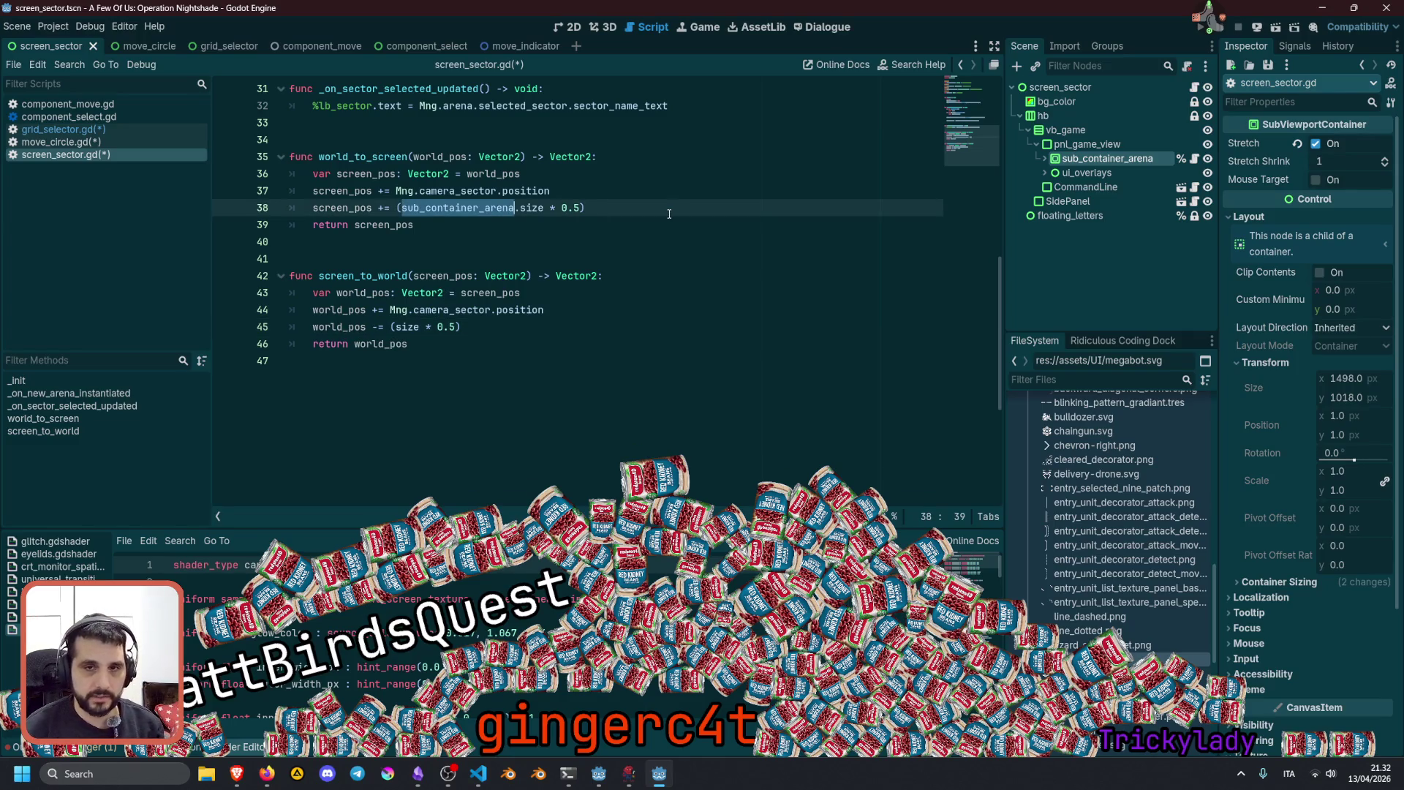
{"action": "left_click", "coordinate": [395, 326]}
{"action": "key", "text": "ctrl+v"}
{"action": "type", "text": "."}
{"action": "key", "text": "End"}
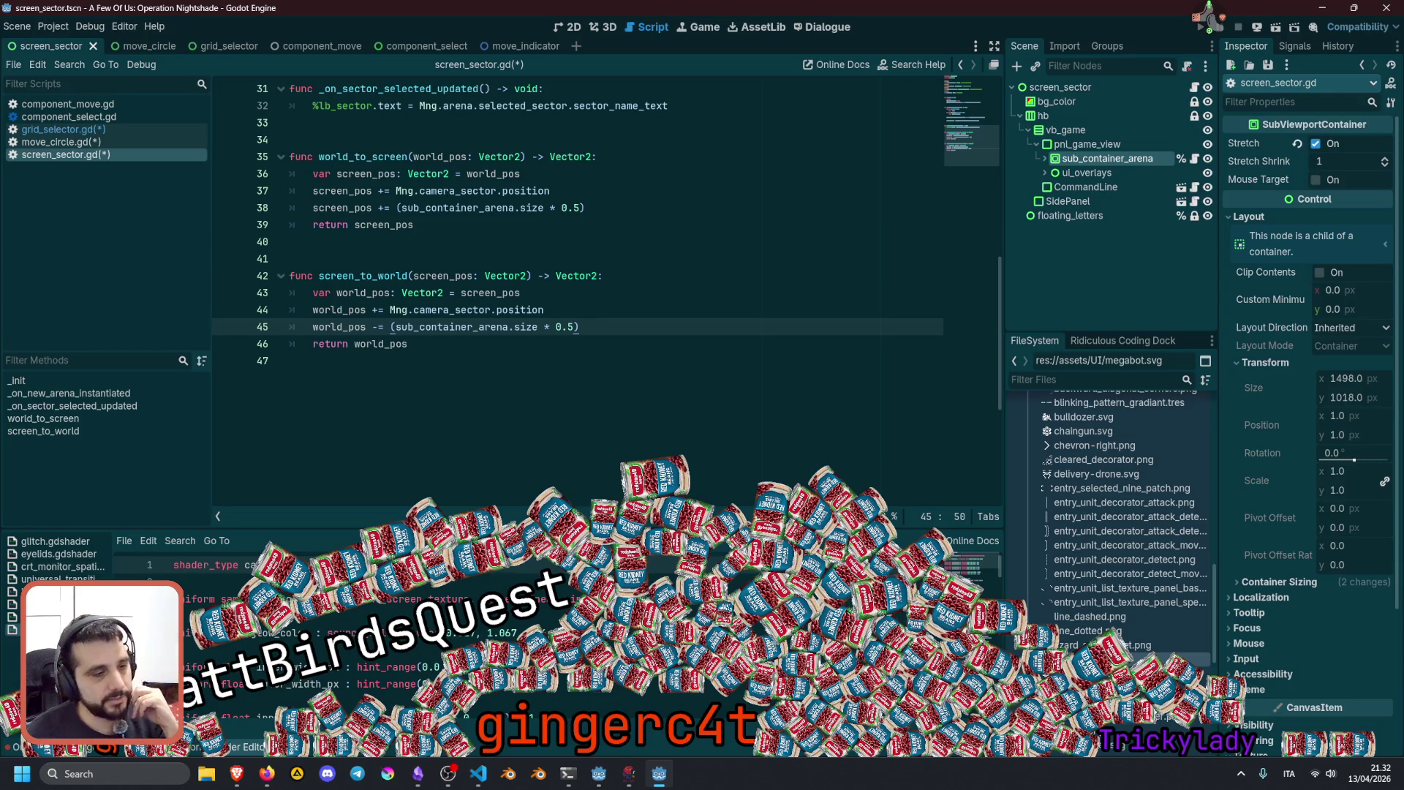
{"action": "key", "text": "alt+Tab"}
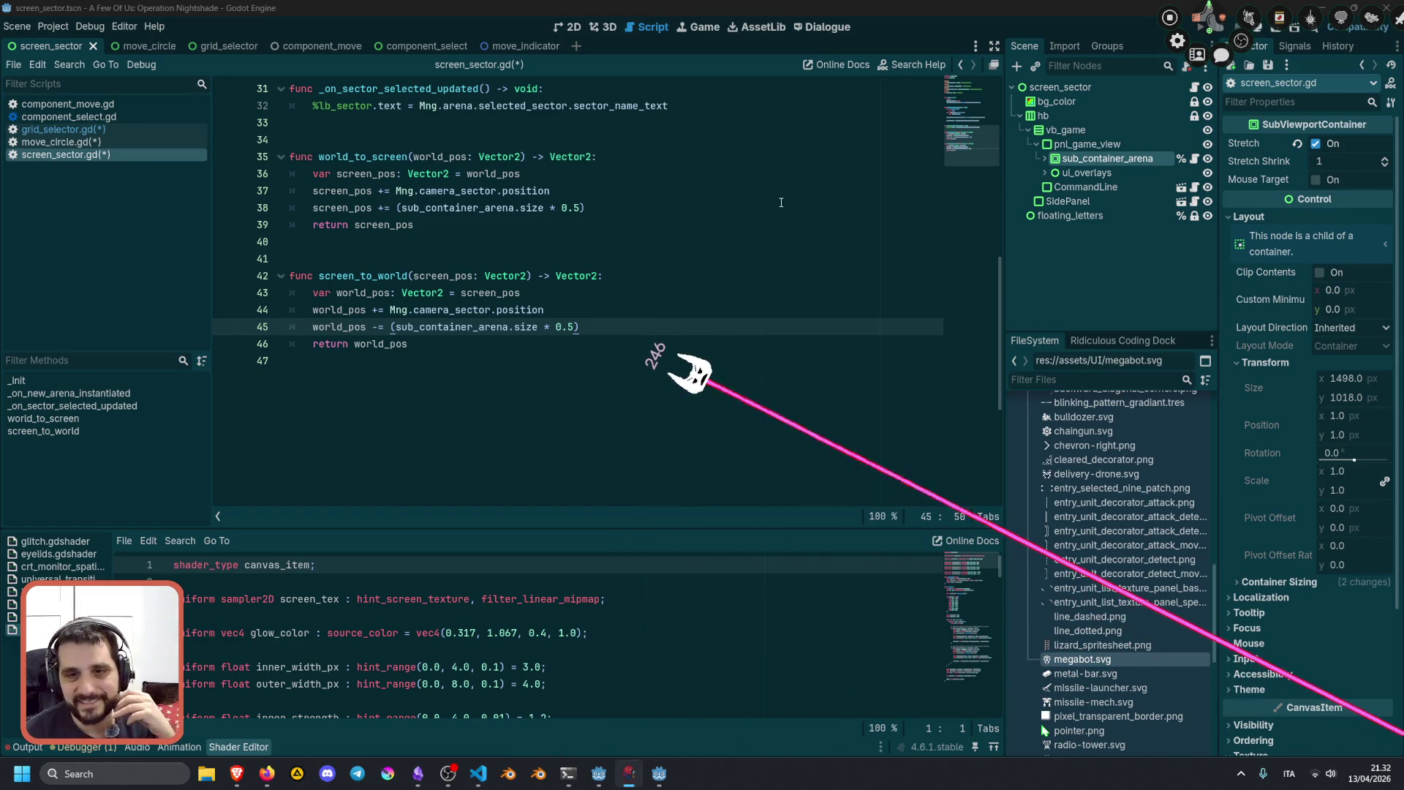
{"action": "left_click", "coordinate": [745, 241]}
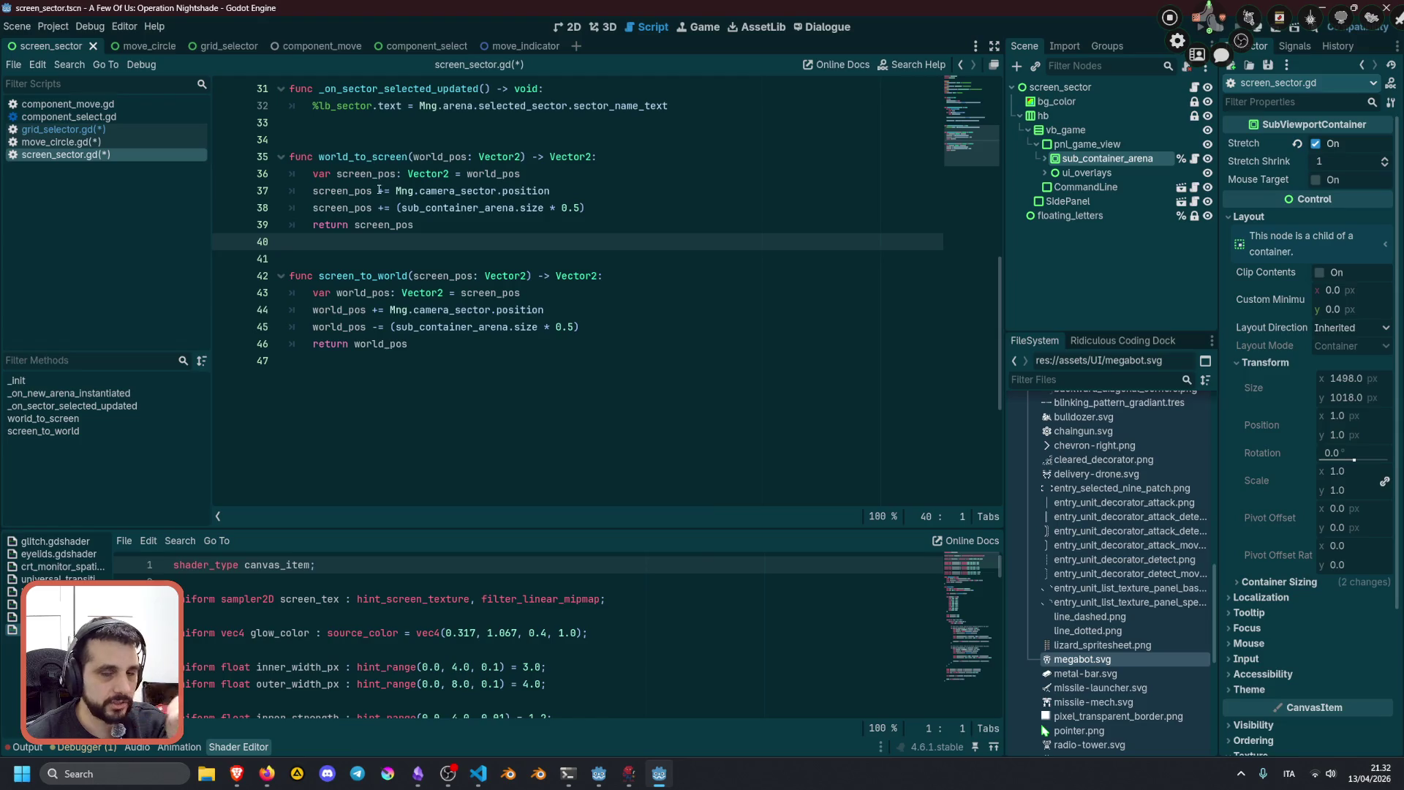
Change the Mng.camera_sector.position offset on line 44 from += to -=.
{"action": "left_click_drag", "start_coordinate": [379, 190], "coordinate": [630, 202]}
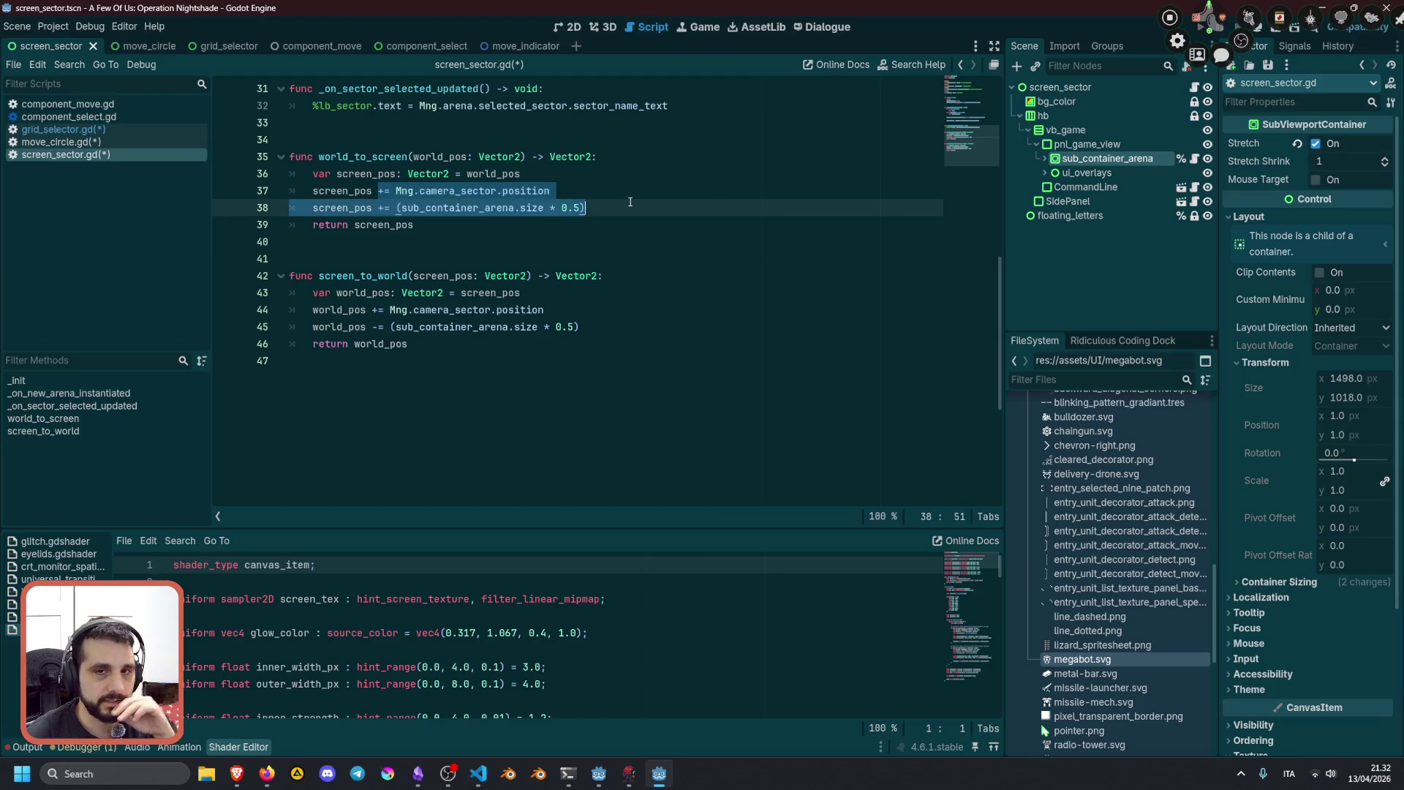
{"action": "left_click", "coordinate": [378, 310]}
{"action": "key", "text": "BackSpace"}
{"action": "type", "text": "-= Mng.ca"}
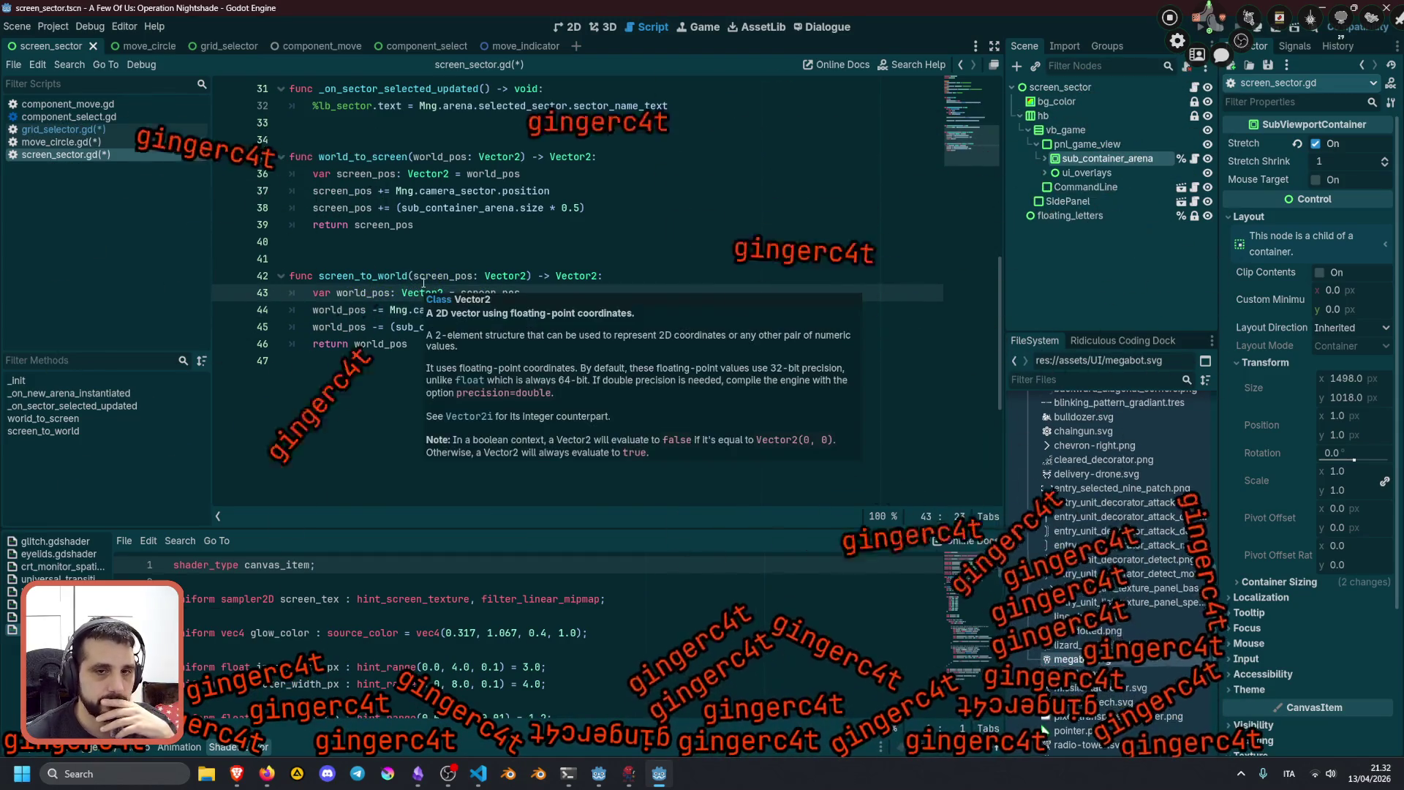
Add a '#TODO: test this' comment as the first line of screen_to_world.
{"action": "double_click", "coordinate": [363, 276]}
{"action": "left_click", "coordinate": [617, 276]}
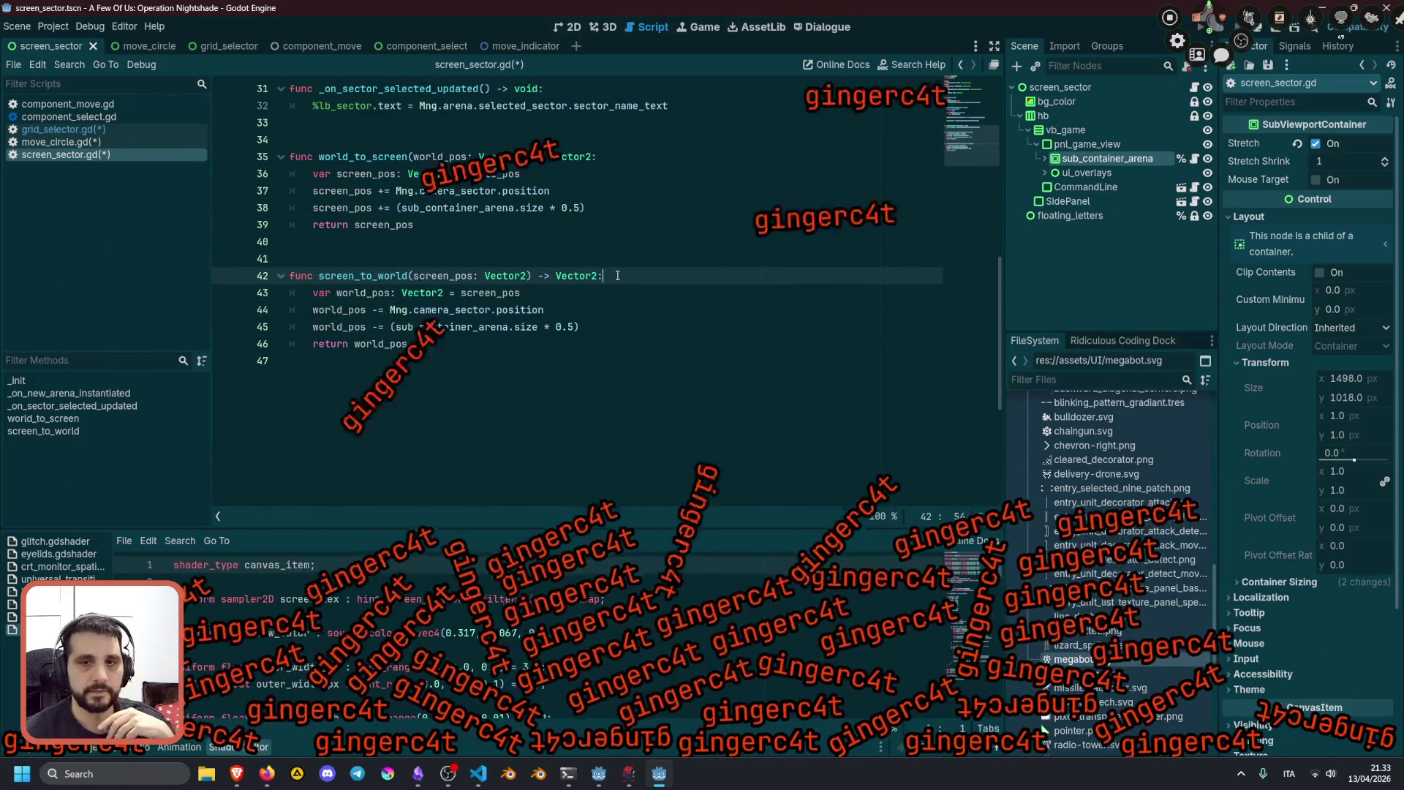
{"action": "key", "text": "Return"}
{"action": "type", "text": "#T"}
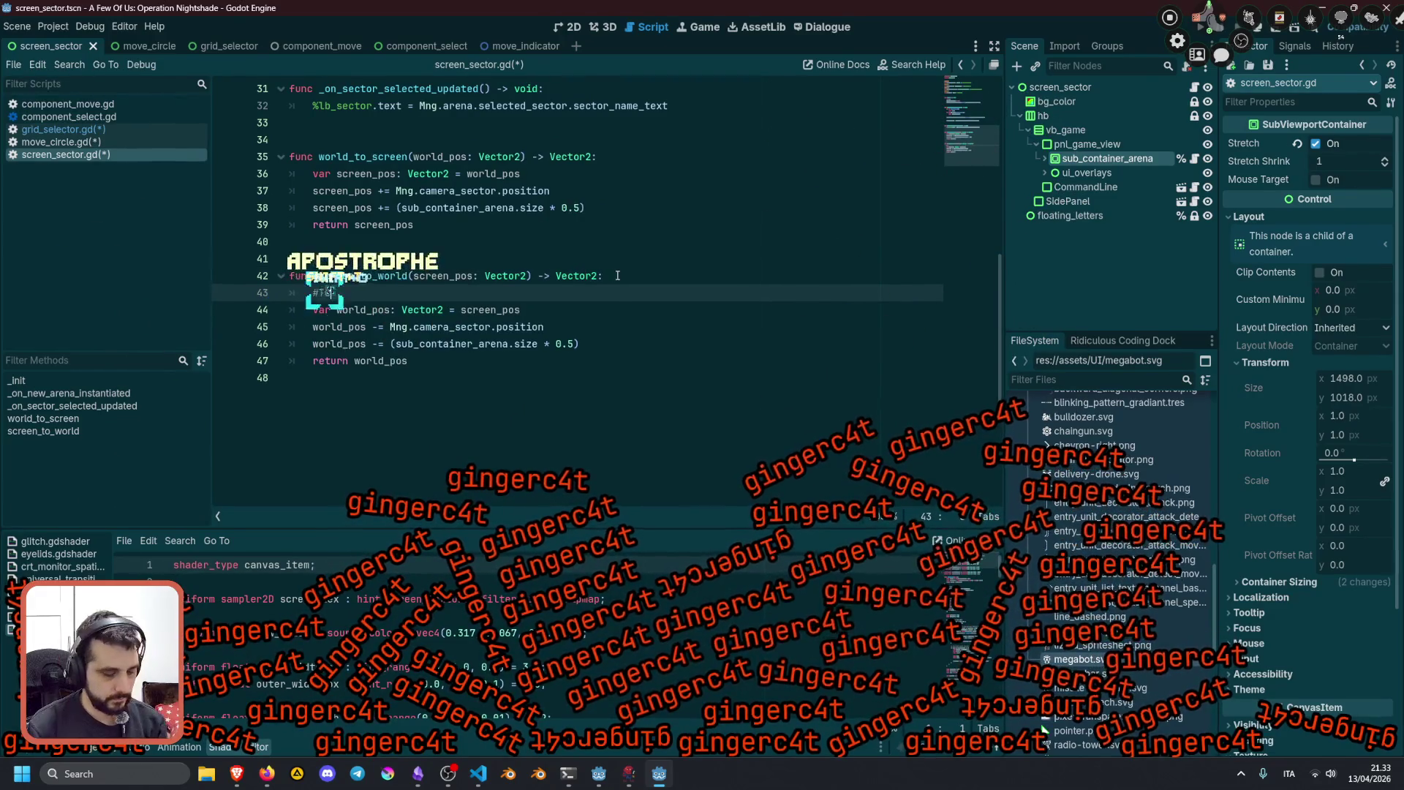
{"action": "type", "text": "ODO: test this"}
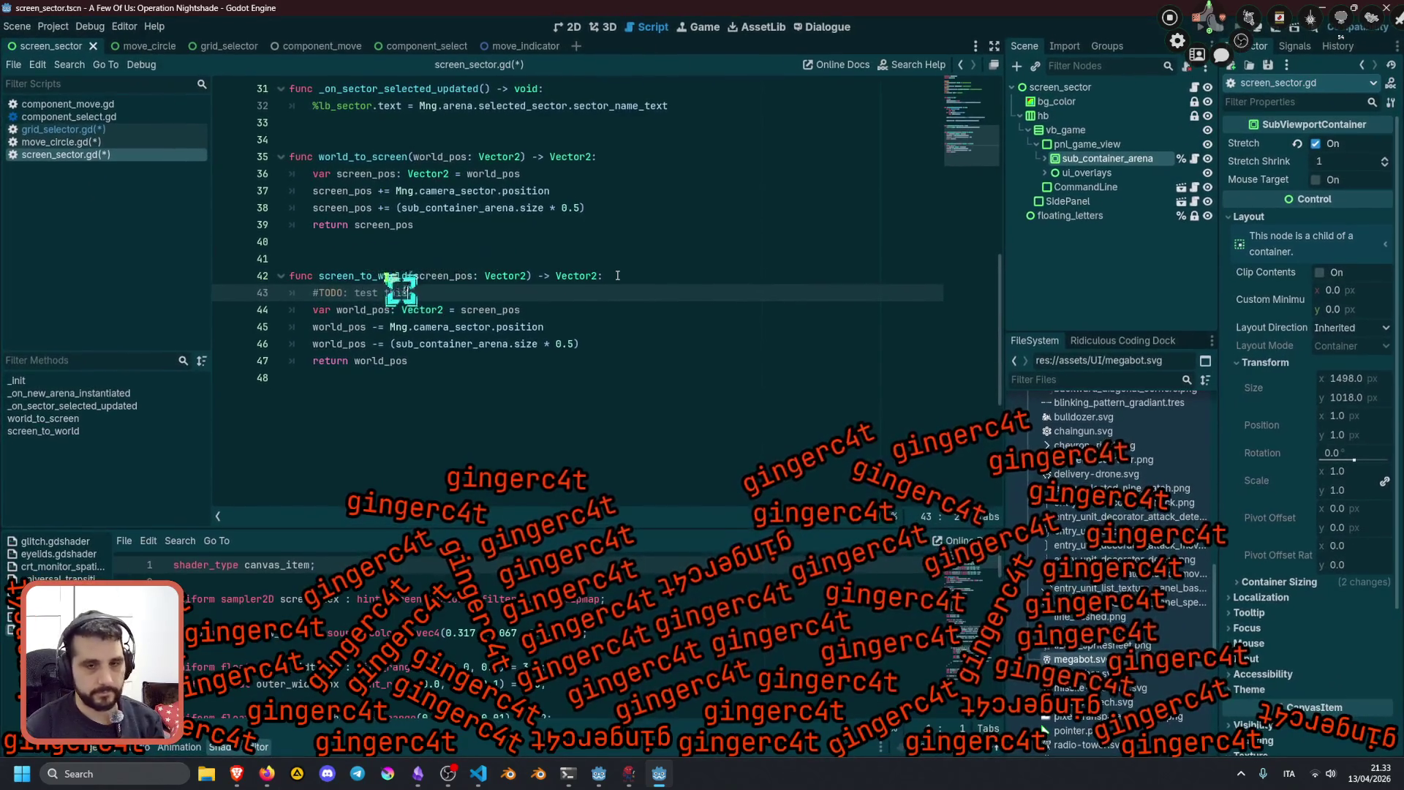
{"action": "left_click", "coordinate": [617, 275]}
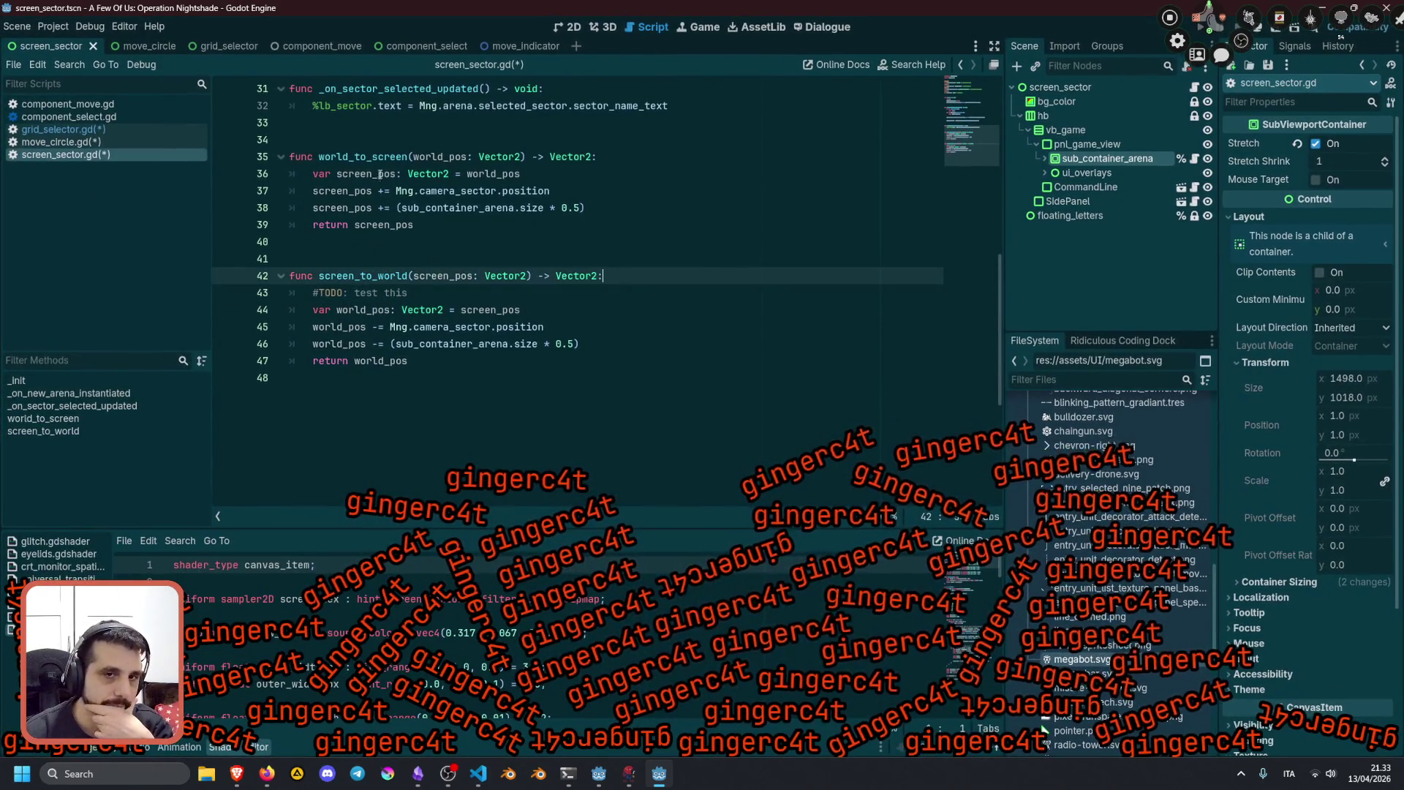
{"action": "double_click", "coordinate": [362, 157]}
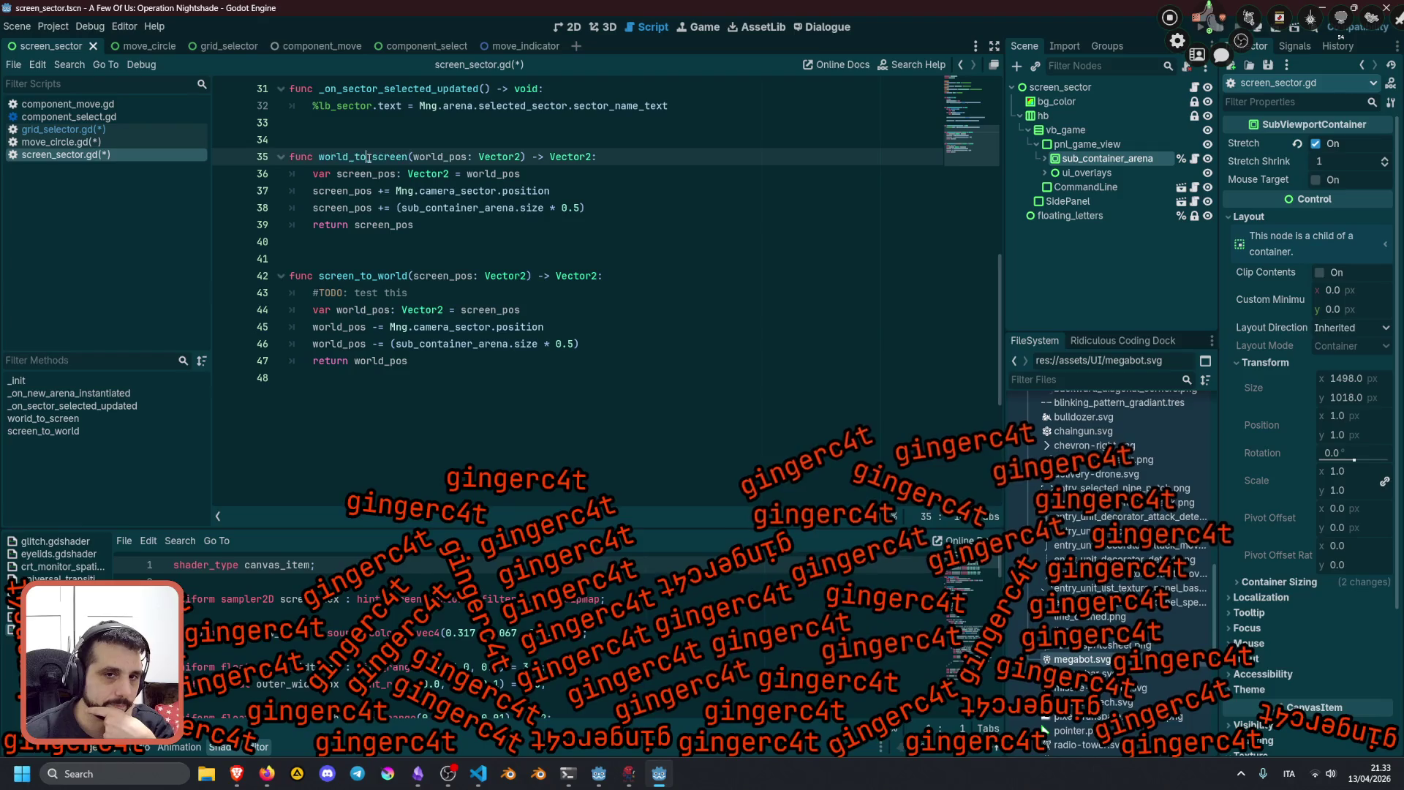
Add a '#region Utilities' line above world_to_screen.
{"action": "left_click", "coordinate": [383, 267]}
{"action": "left_click", "coordinate": [357, 141]}
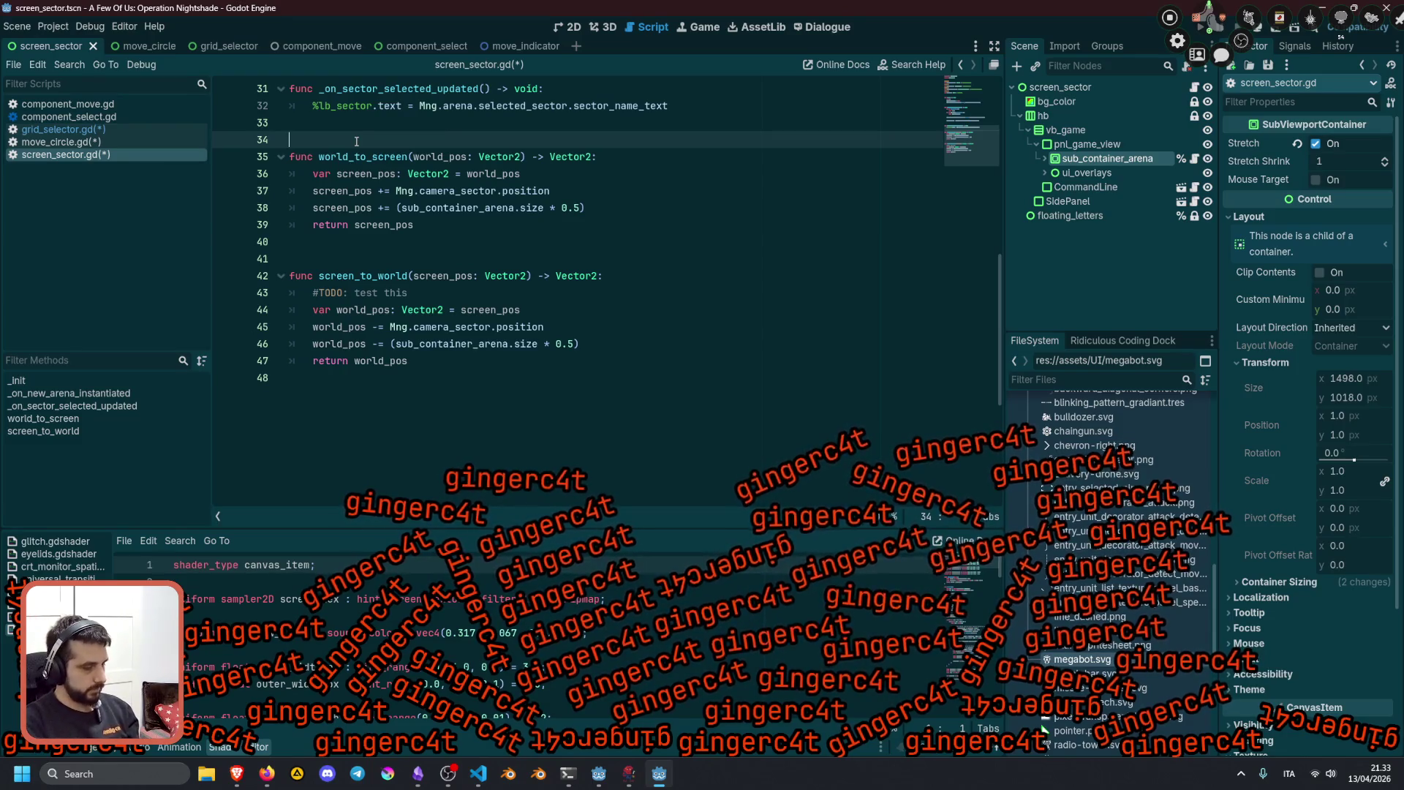
{"action": "key", "text": "Return"}
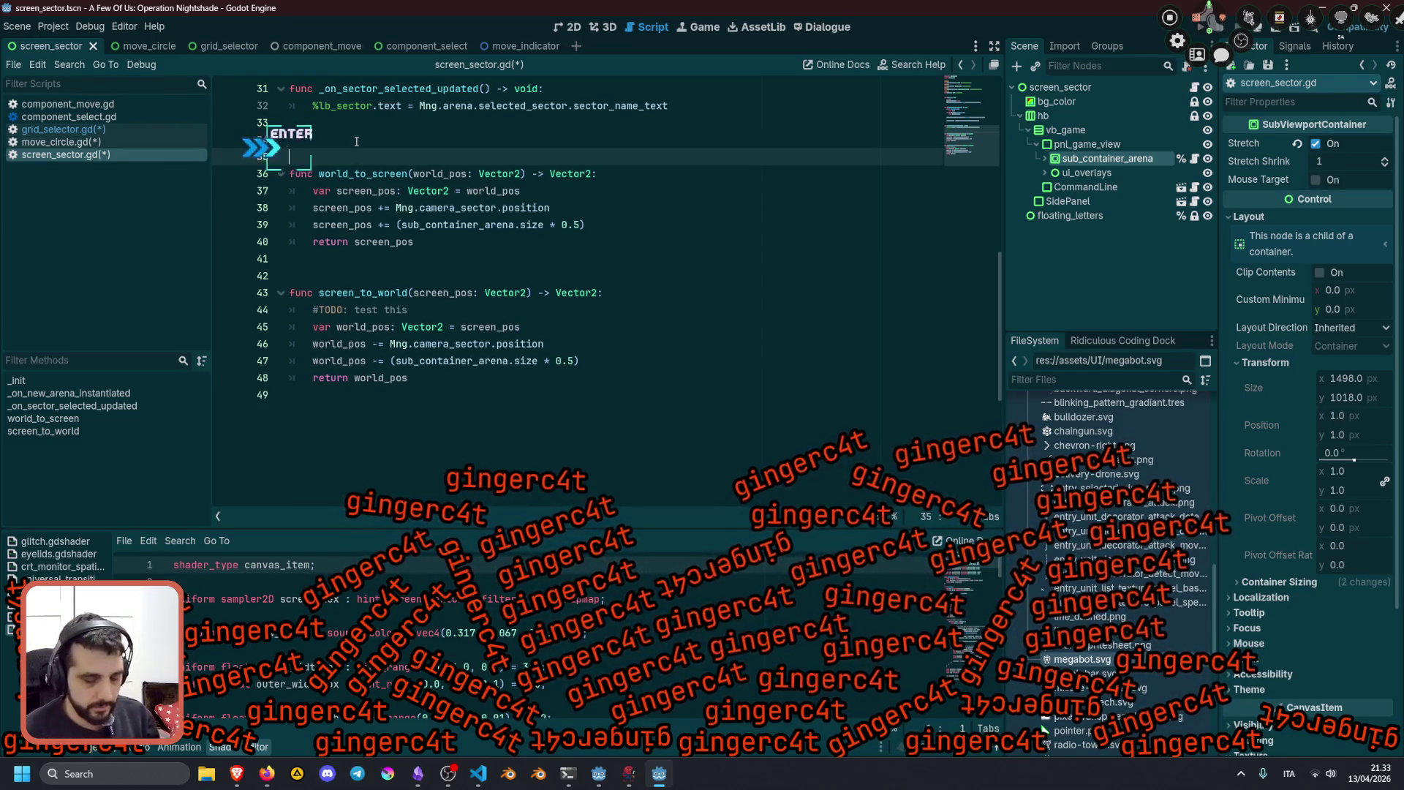
{"action": "type", "text": "#region Utilities"}
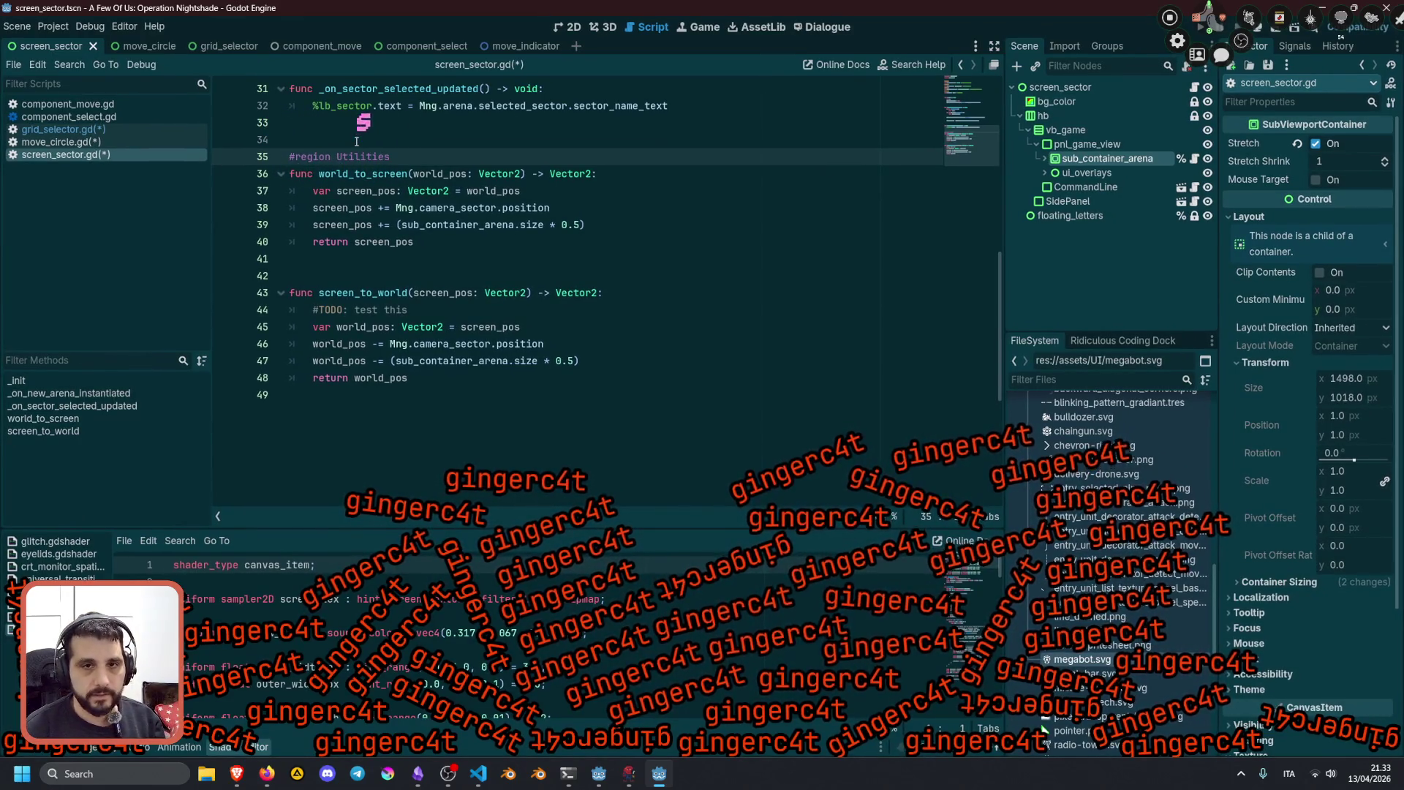
{"action": "key", "text": "ctrl+shift+Left"}
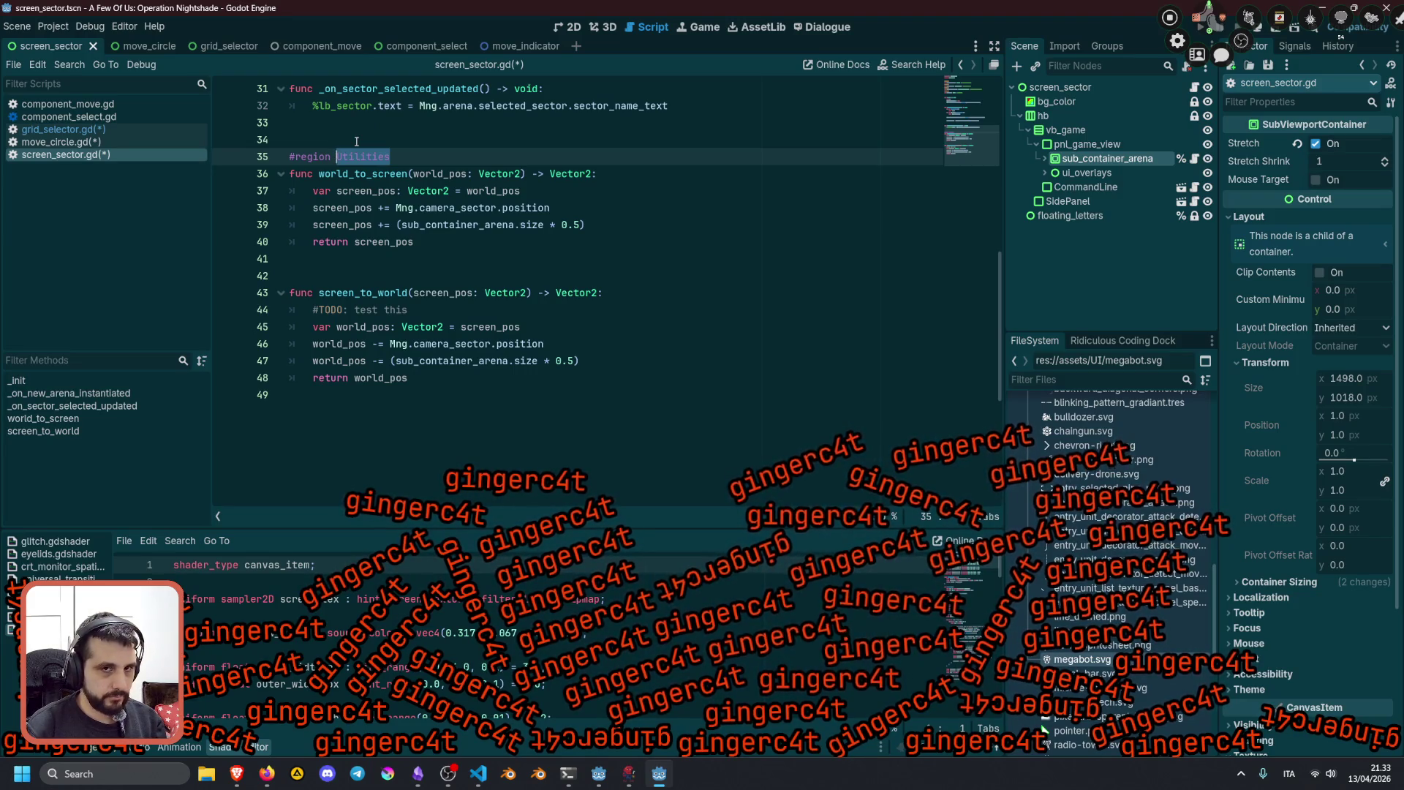
Add '#endregion' after screen_to_world's return line.
{"action": "key", "text": "Right"}
{"action": "key", "text": "Down"}
{"action": "key", "text": "Down"}
{"action": "key", "text": "Down"}
{"action": "key", "text": "Down"}
{"action": "key", "text": "Return"}
{"action": "type", "text": "#endregion"}
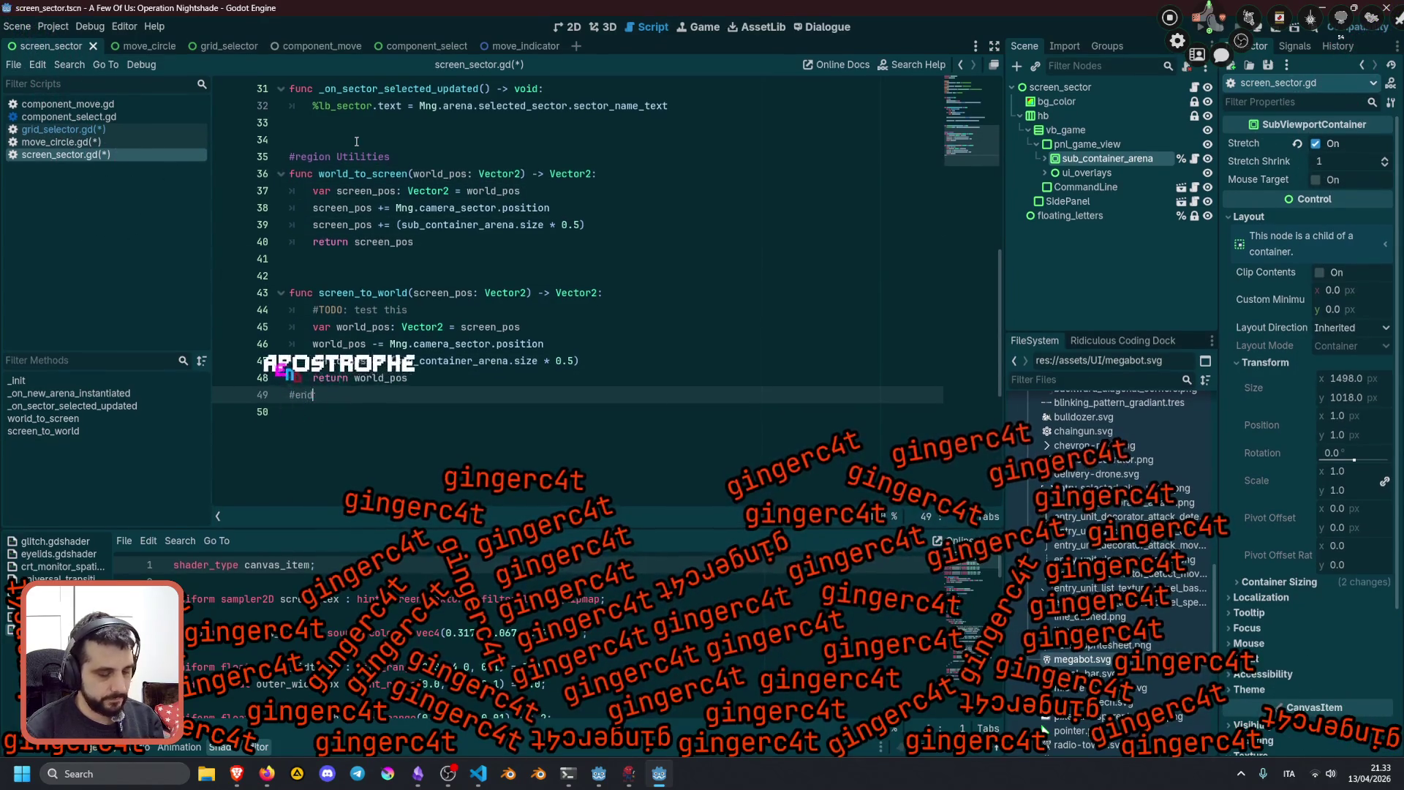
{"action": "left_click", "coordinate": [443, 219]}
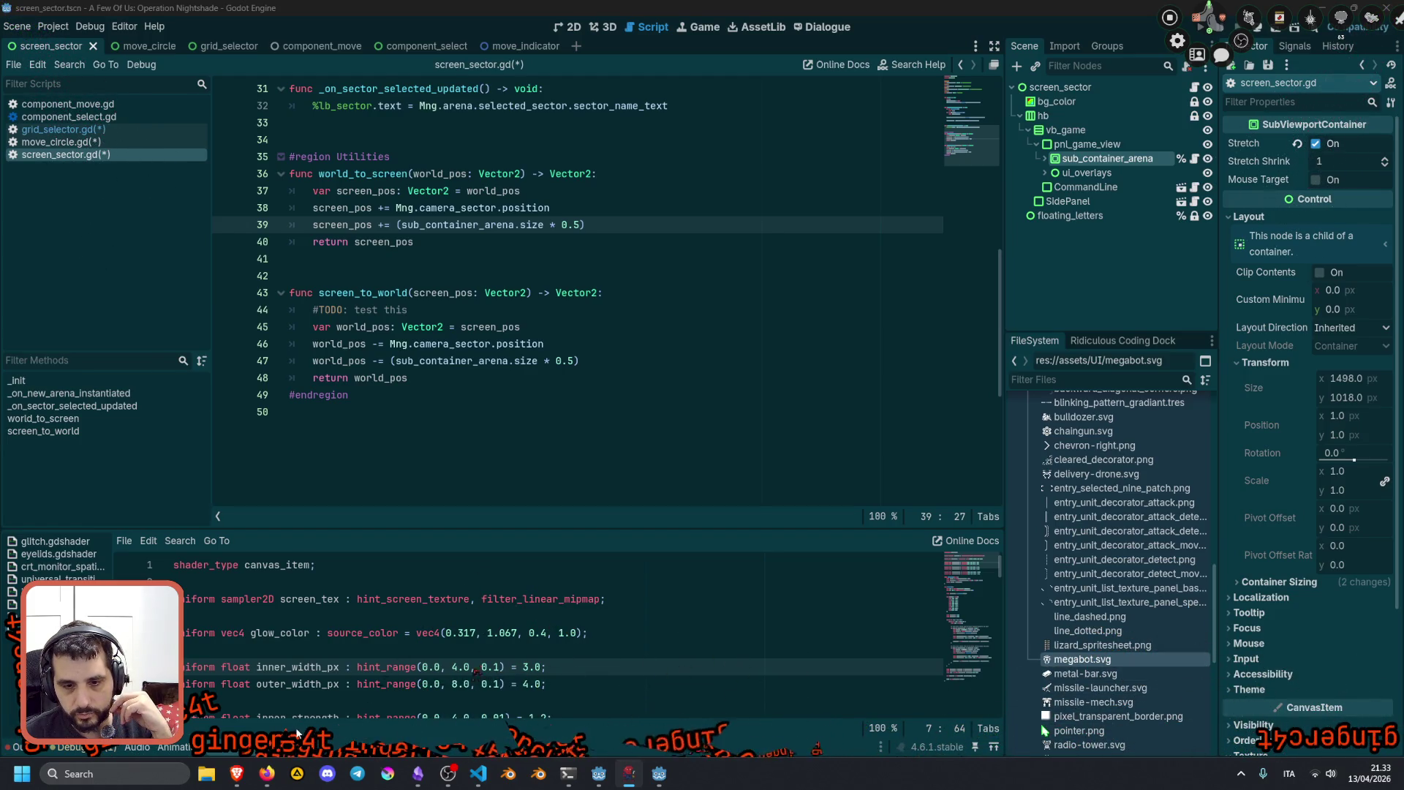
{"action": "left_click", "coordinate": [456, 393]}
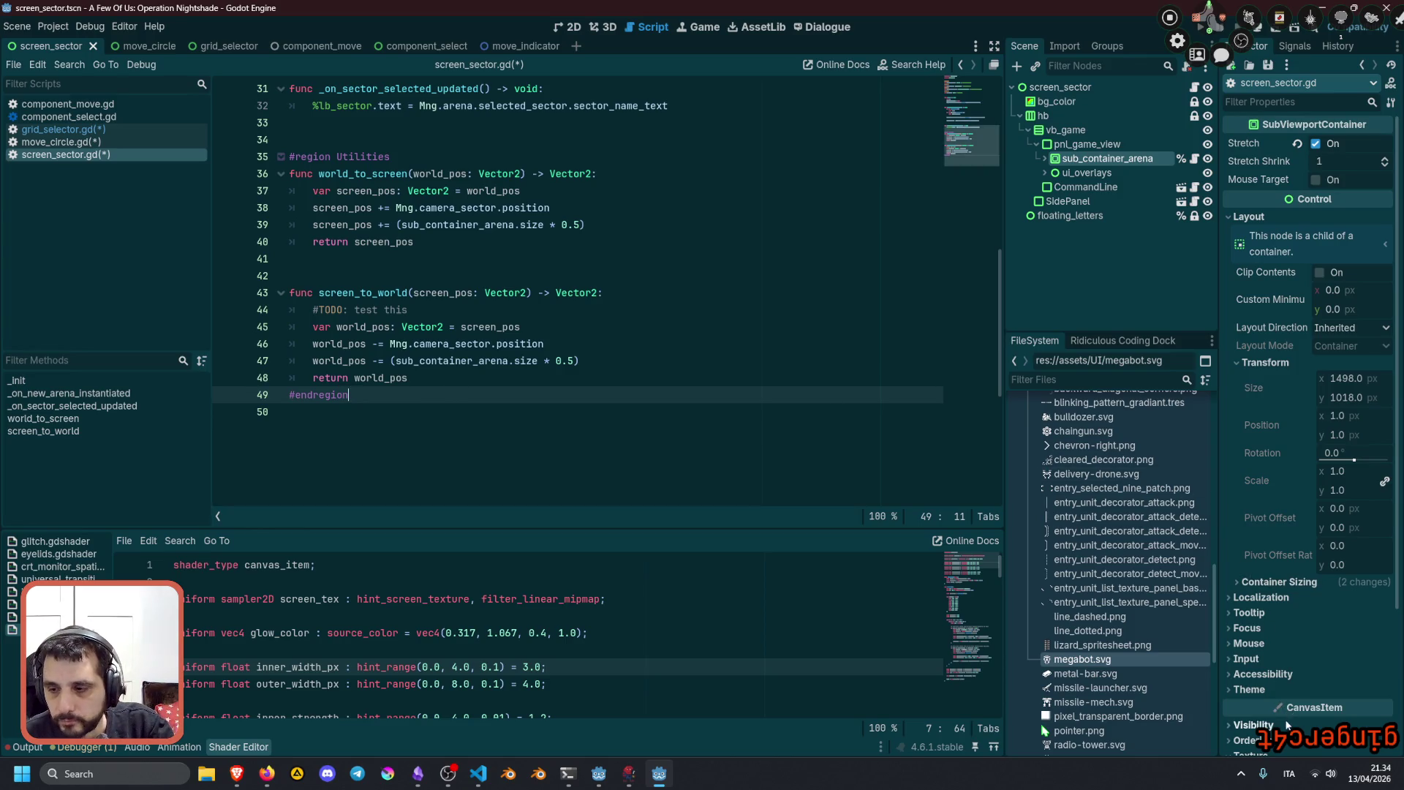
{"action": "left_click", "coordinate": [1314, 777]}
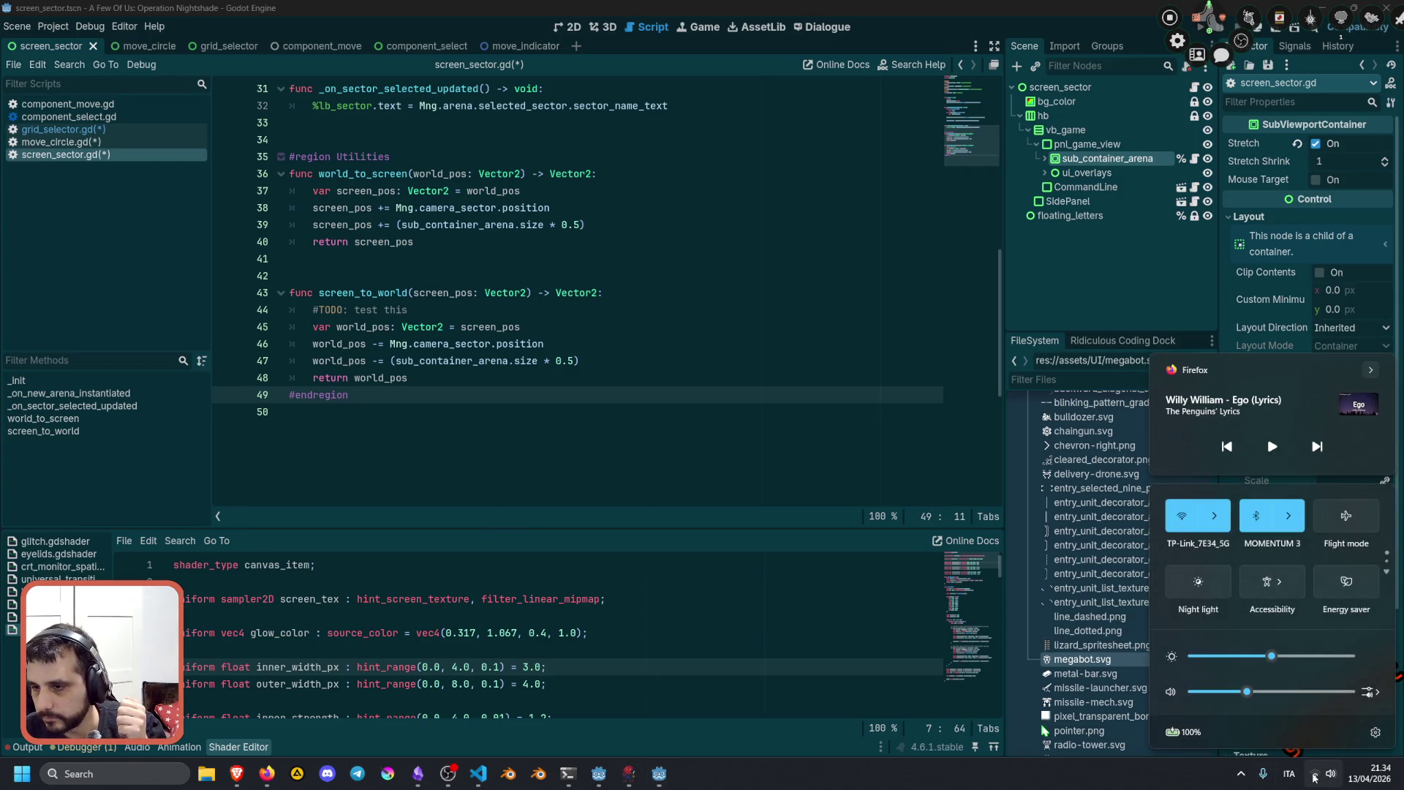
{"action": "left_click", "coordinate": [1315, 778]}
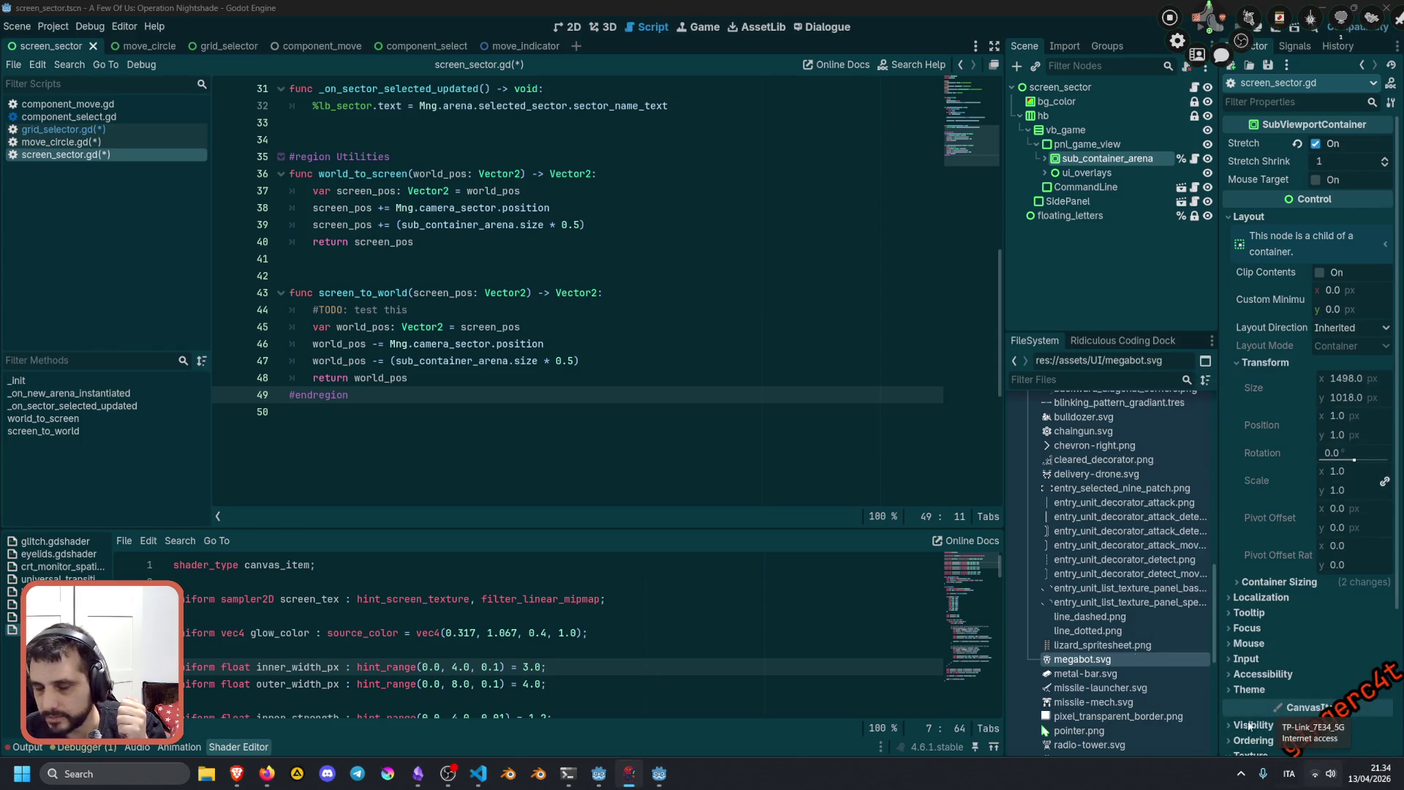
{"action": "left_click", "coordinate": [802, 411]}
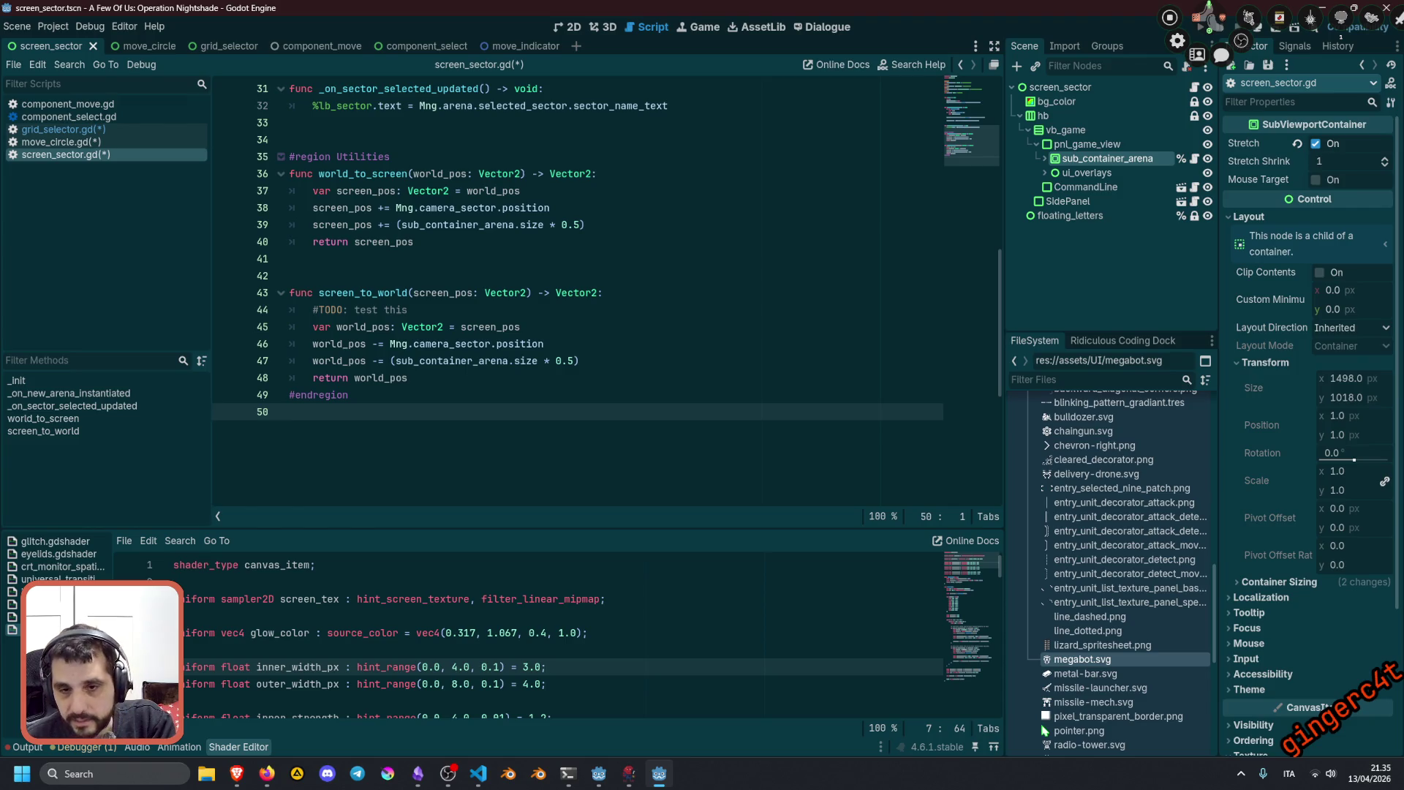
Select the world_to_screen function name in screen_sector.gd for reuse.
{"action": "double_click", "coordinate": [348, 174]}
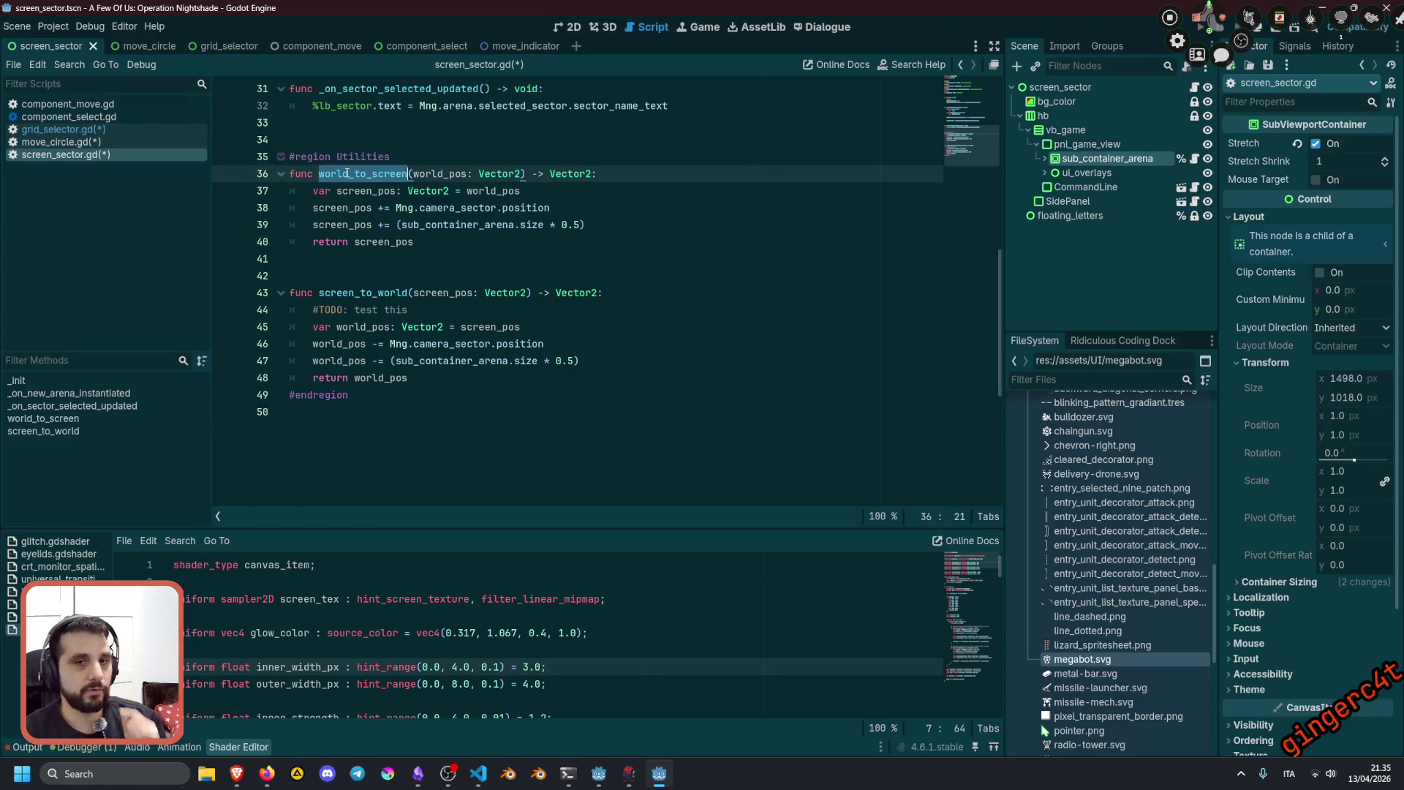
{"action": "left_click", "coordinate": [446, 207]}
{"action": "left_click", "coordinate": [449, 224]}
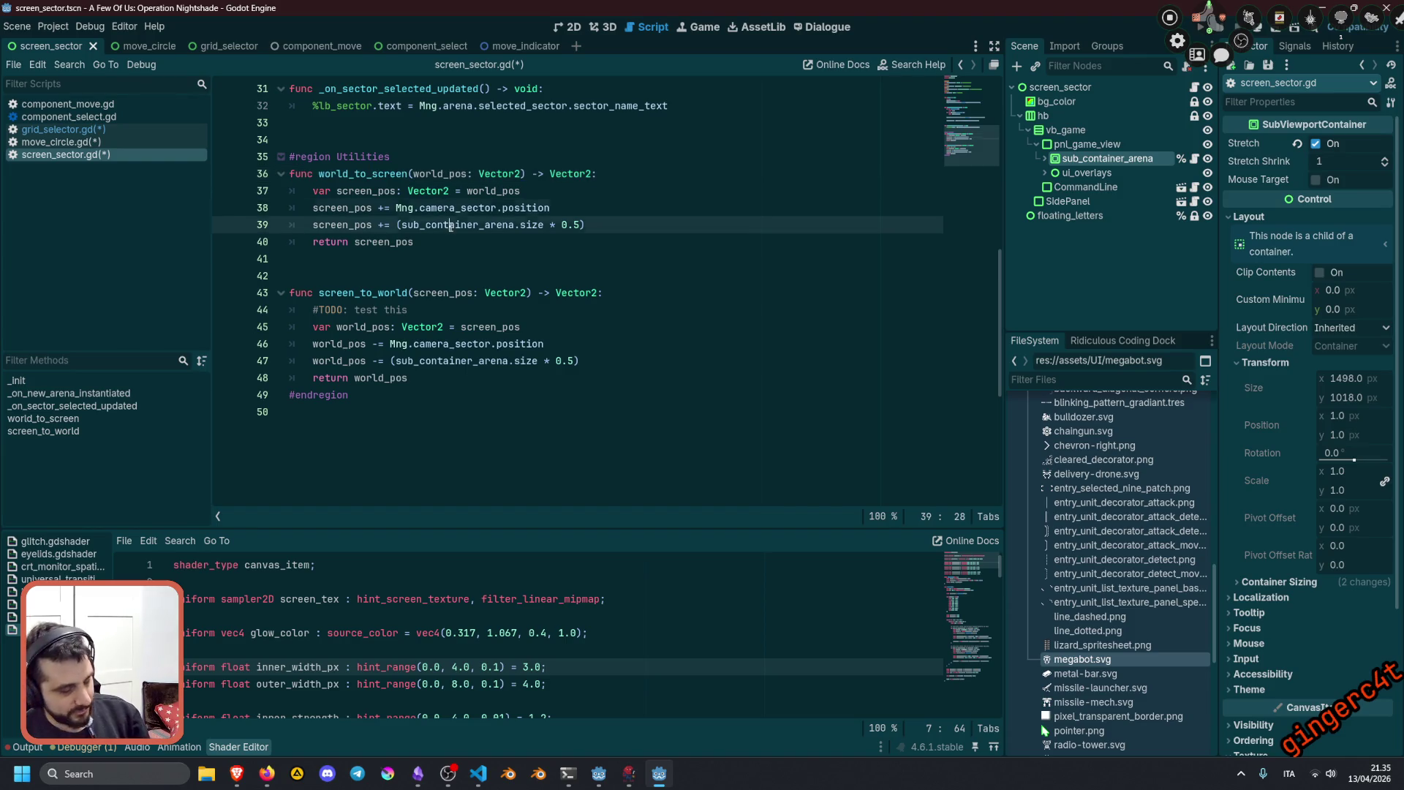
{"action": "double_click", "coordinate": [370, 174]}
{"action": "key", "text": "ctrl+c"}
{"action": "left_click", "coordinate": [485, 191]}
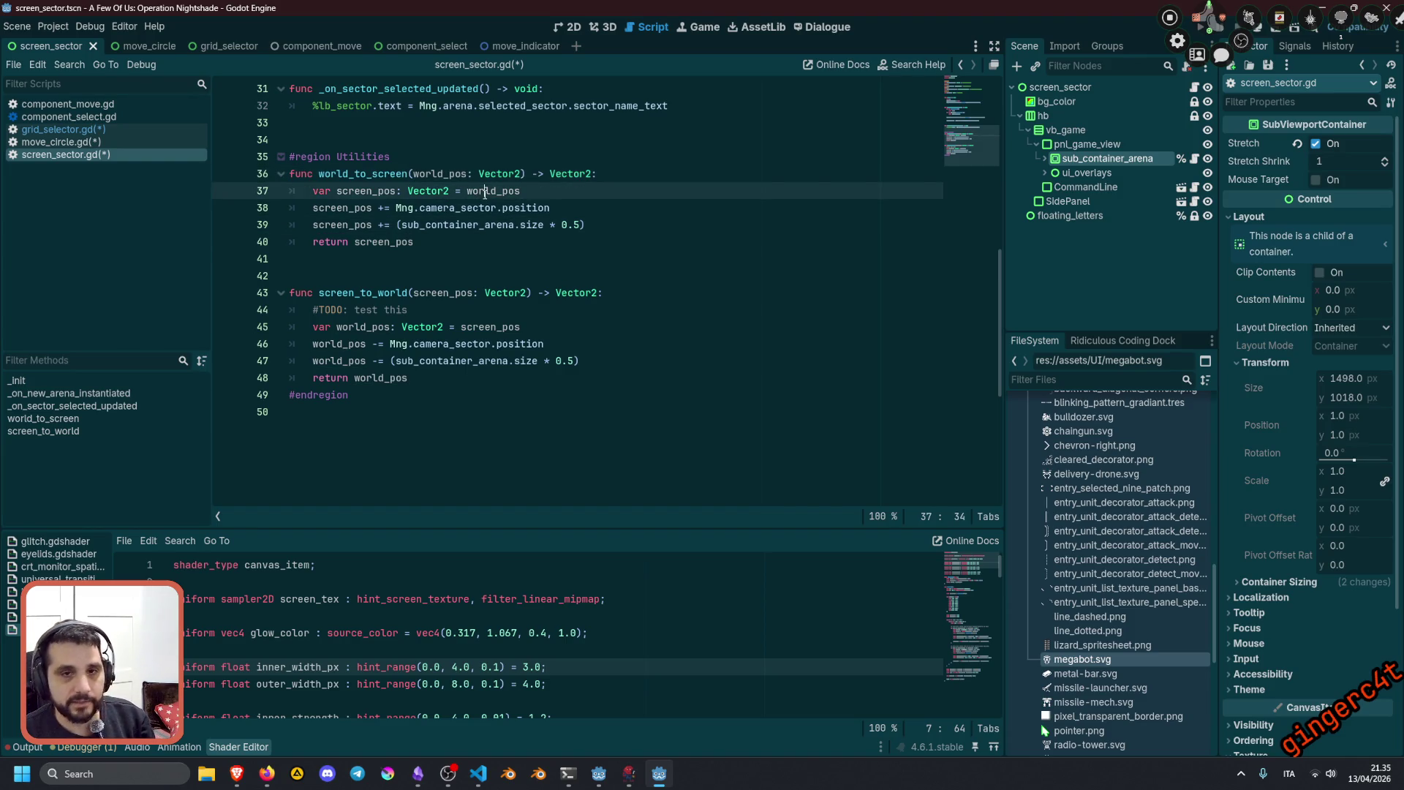
In grid_selector.gd, replace the broken _world_to_screen call on line 168 with Mng.screen_sector.world_to_screen.
{"action": "left_click", "coordinate": [110, 130]}
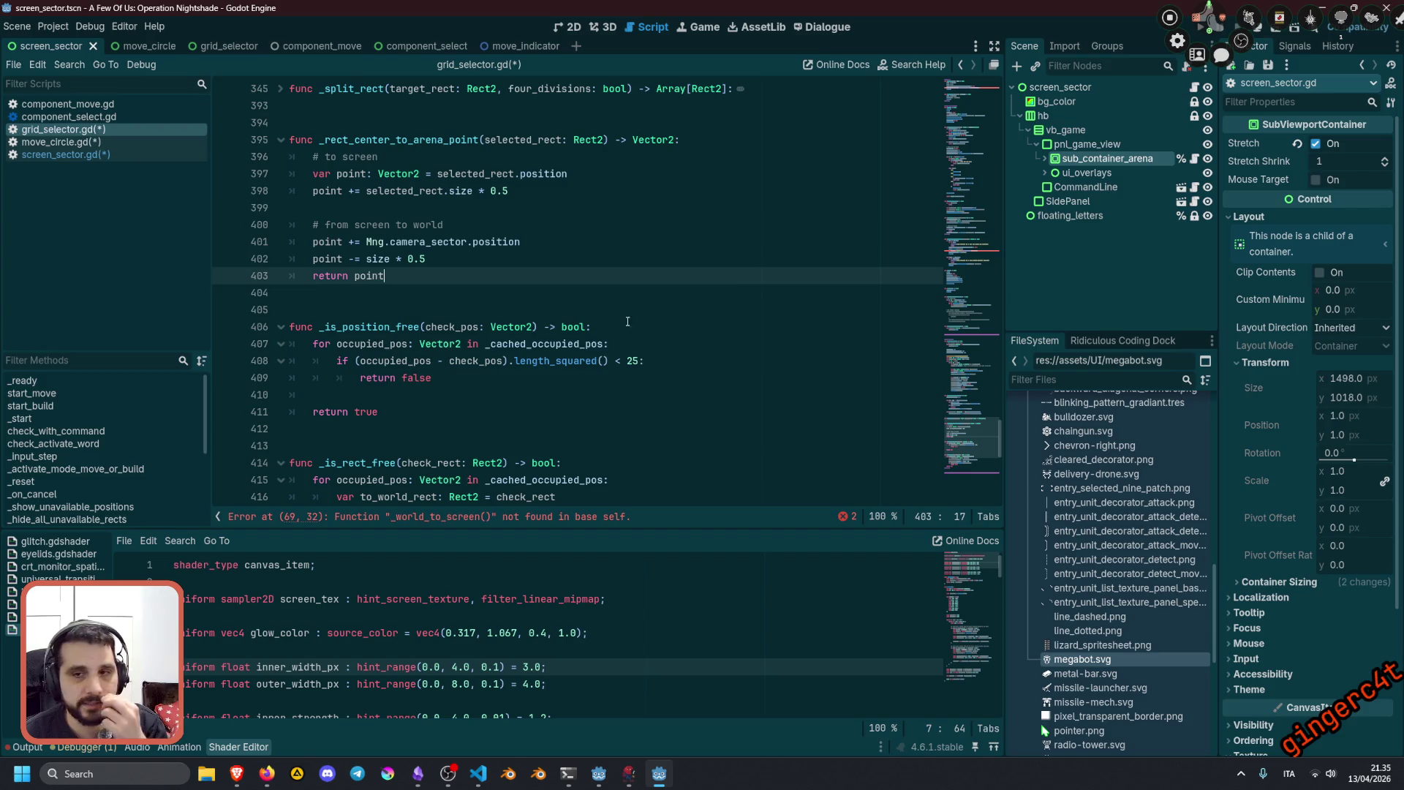
{"action": "left_click", "coordinate": [951, 253]}
{"action": "double_click", "coordinate": [555, 309]}
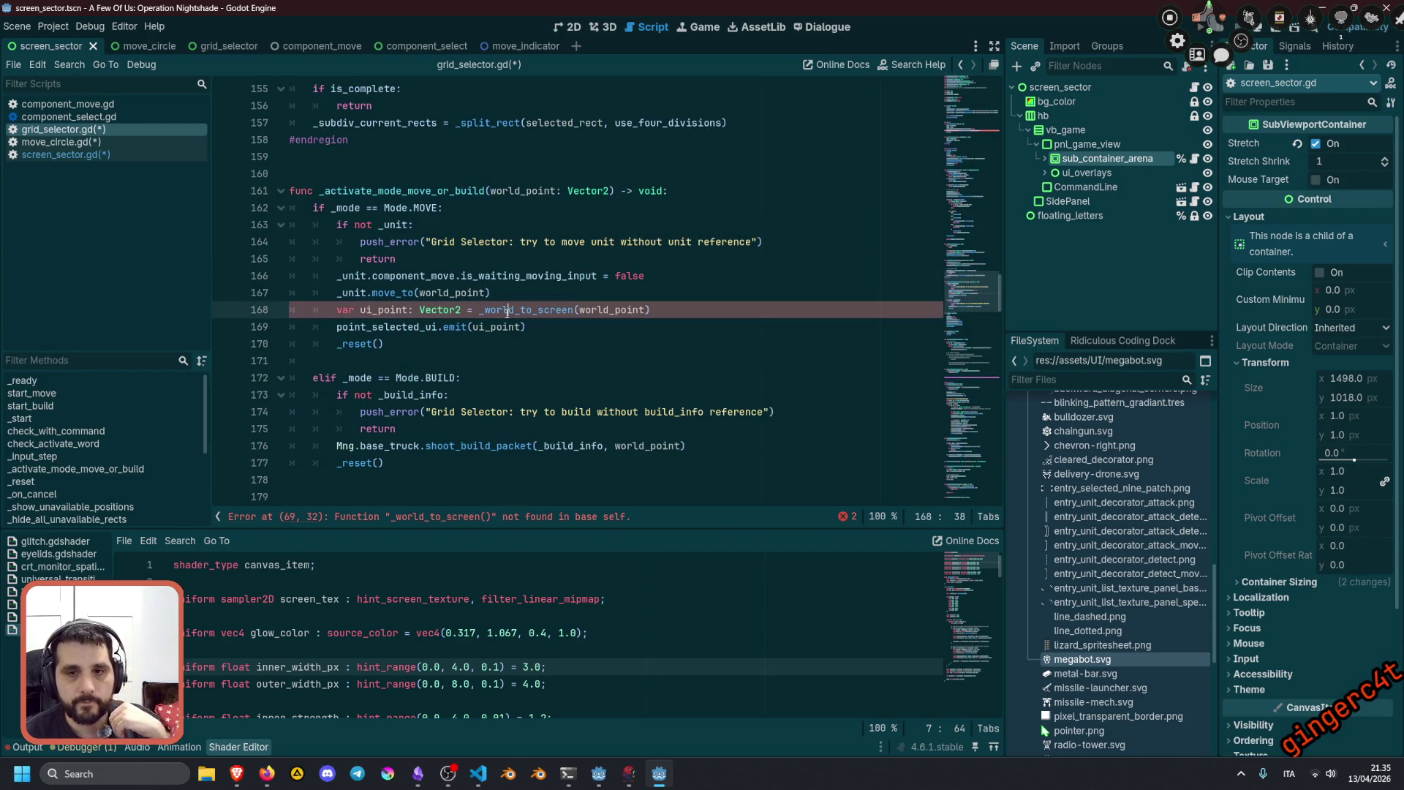
{"action": "key", "text": "ctrl+v"}
{"action": "key", "text": "ctrl+Left"}
{"action": "type", "text": "Mng.scree"}
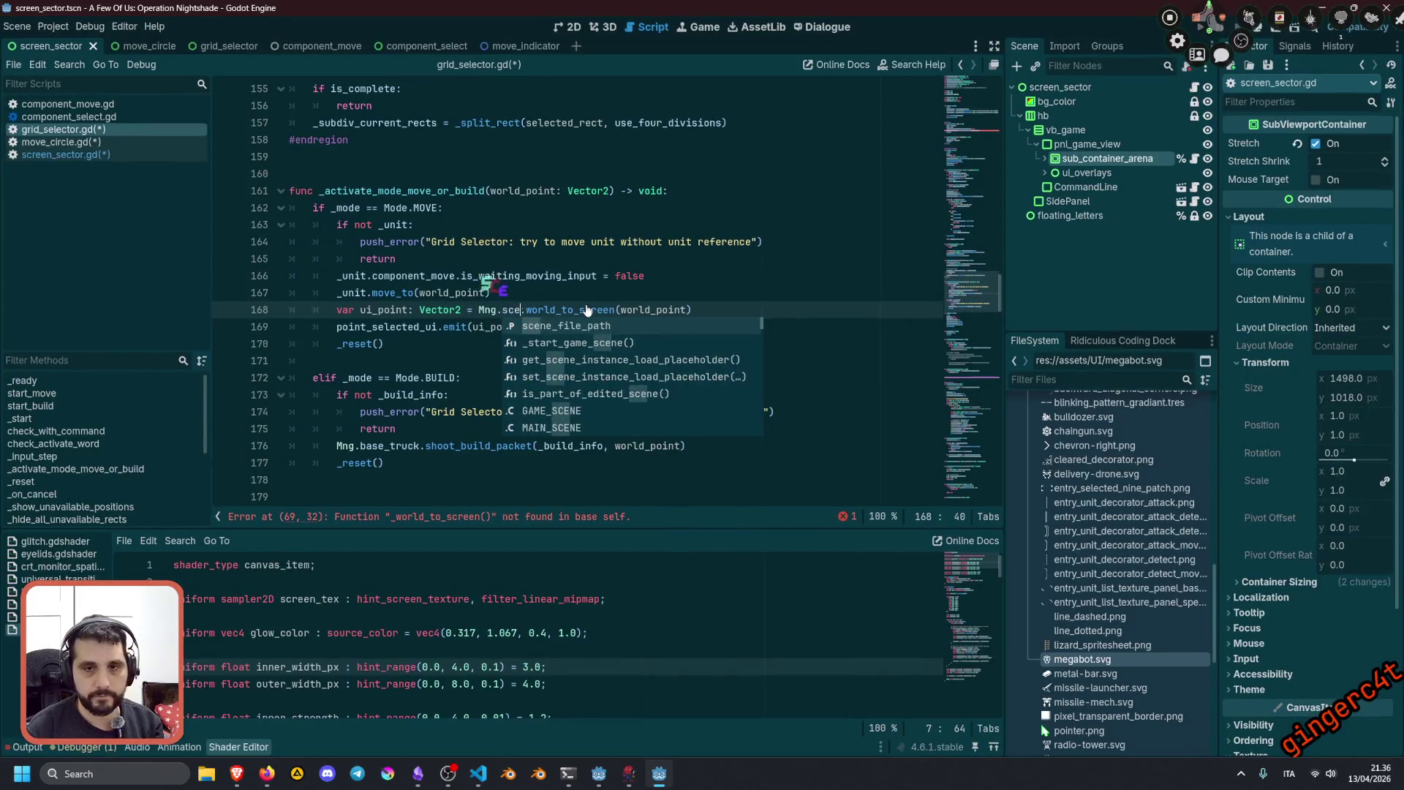
{"action": "key", "text": "BackSpace"}
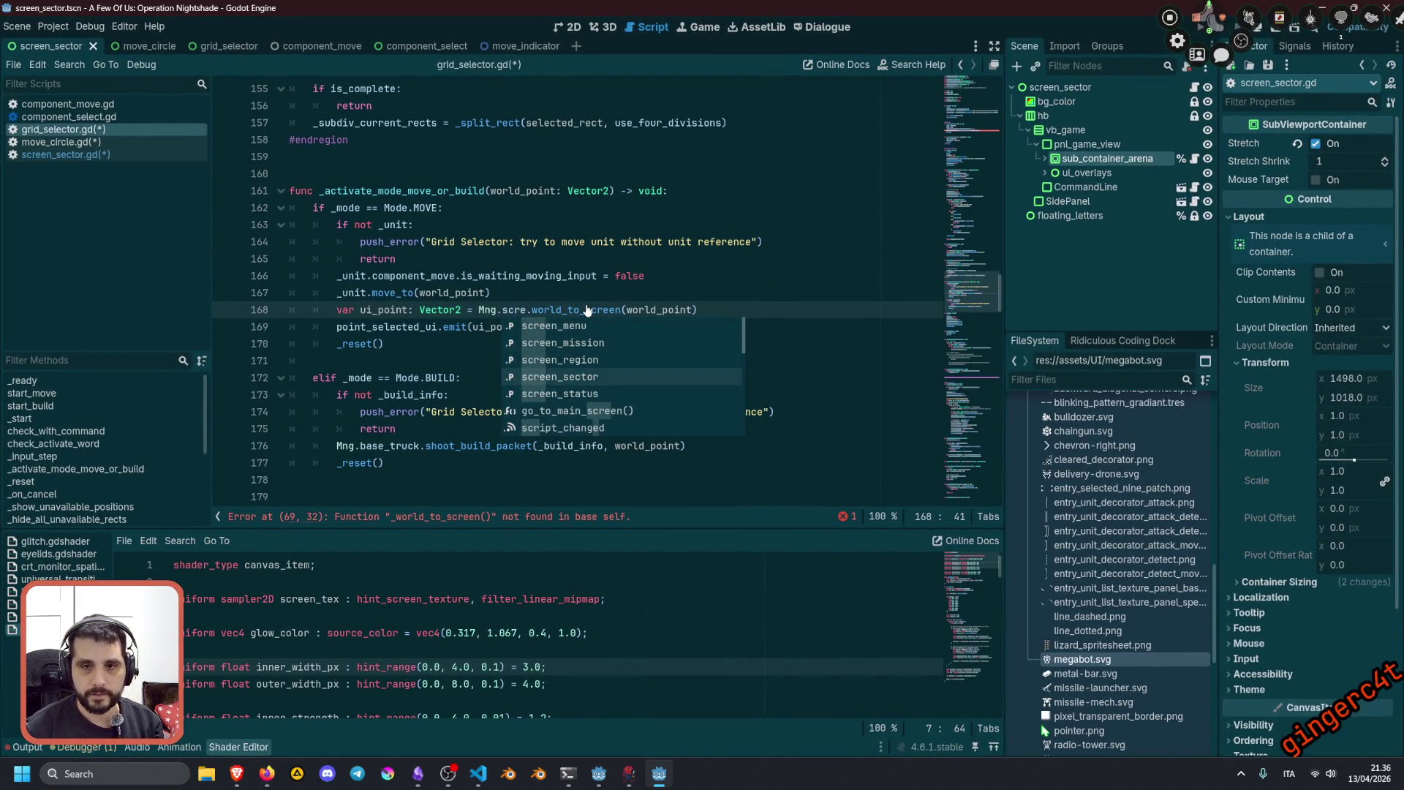
{"action": "key", "text": "Return"}
{"action": "key", "text": "ctrl+shift+Right"}
{"action": "key", "text": "ctrl+shift+Right"}
{"action": "key", "text": "ctrl+shift+Right"}
{"action": "key", "text": "ctrl+c"}
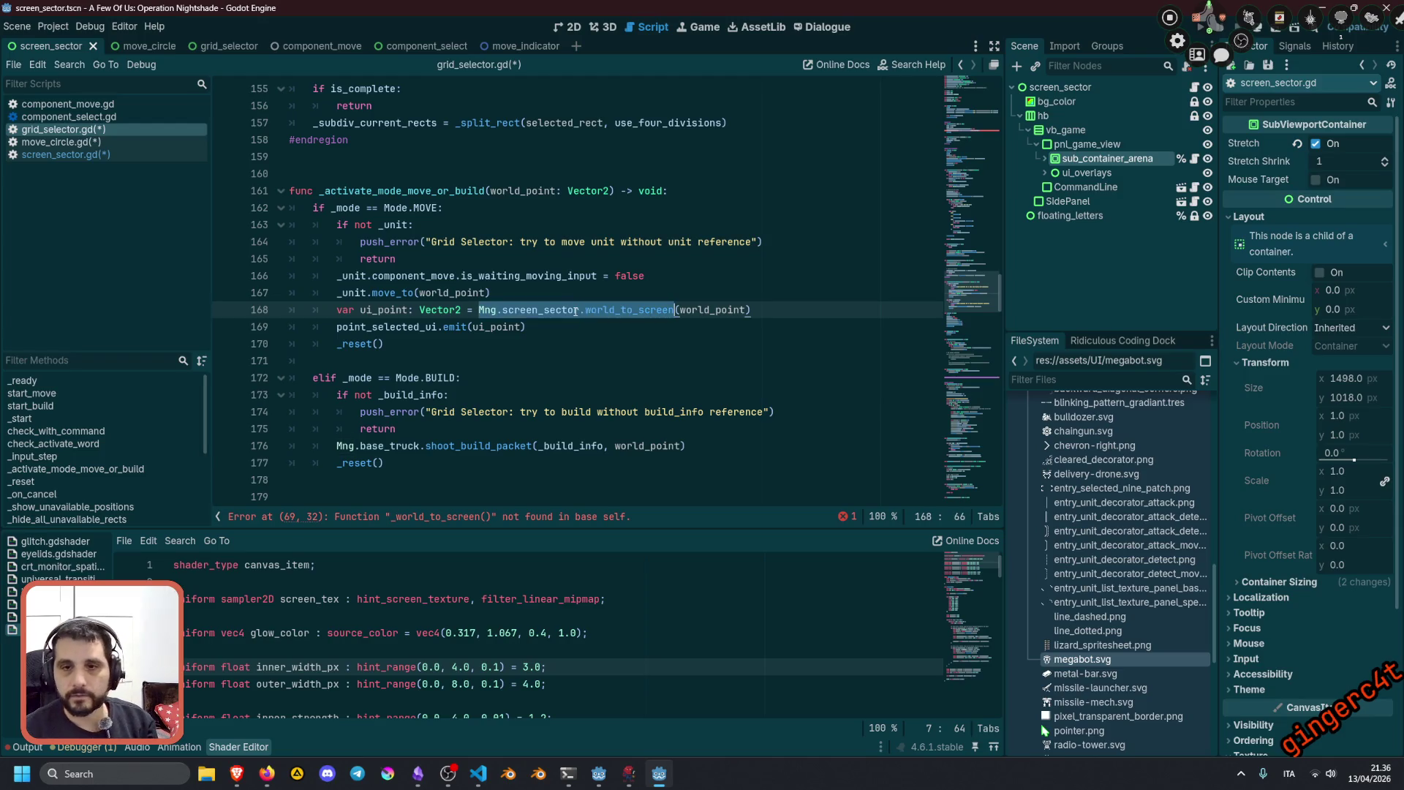
Replace the old _world_to_screen call on line 69 with Mng.screen_sector.world_to_screen.
{"action": "left_click", "coordinate": [574, 310]}
{"action": "left_click", "coordinate": [981, 139]}
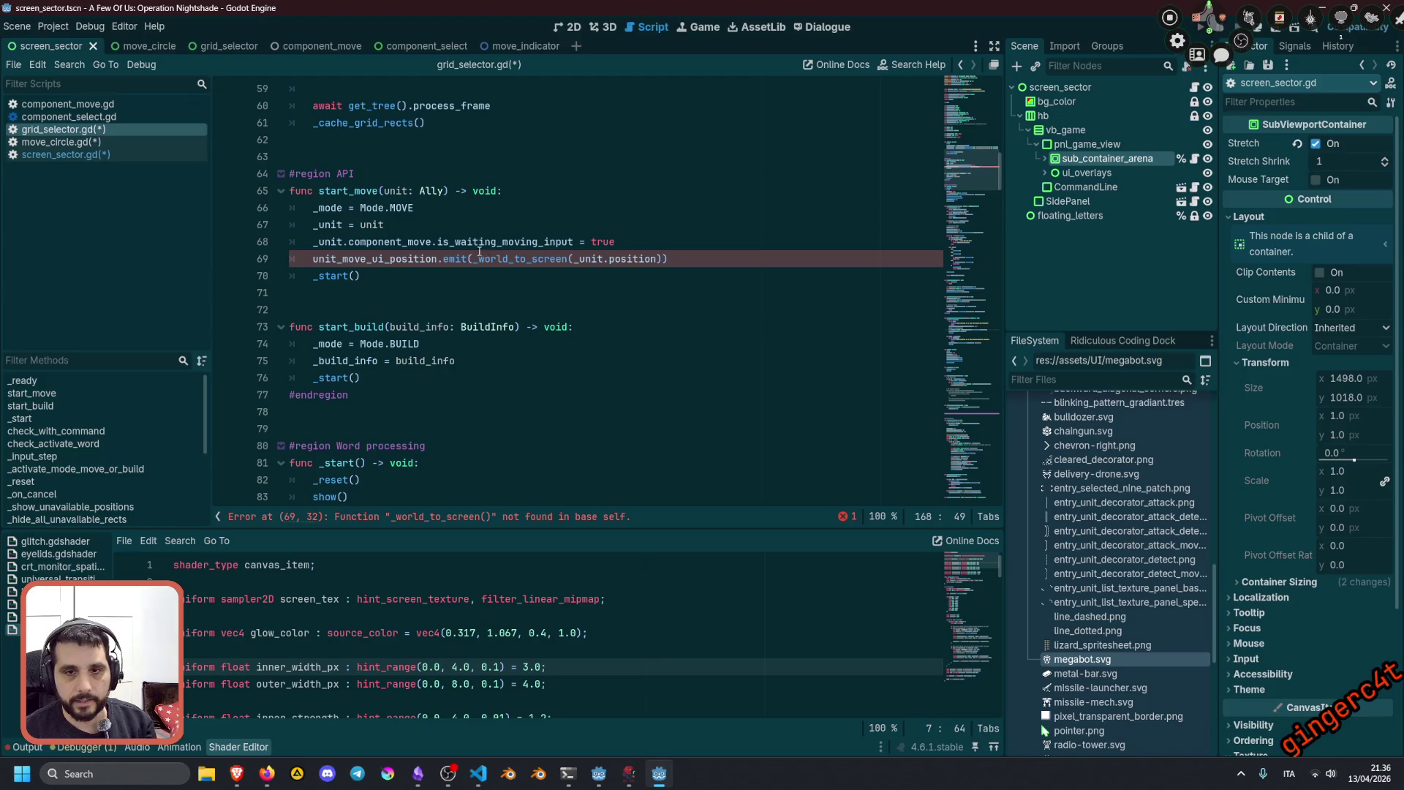
{"action": "double_click", "coordinate": [519, 258]}
{"action": "key", "text": "ctrl+v"}
{"action": "left_click", "coordinate": [739, 293]}
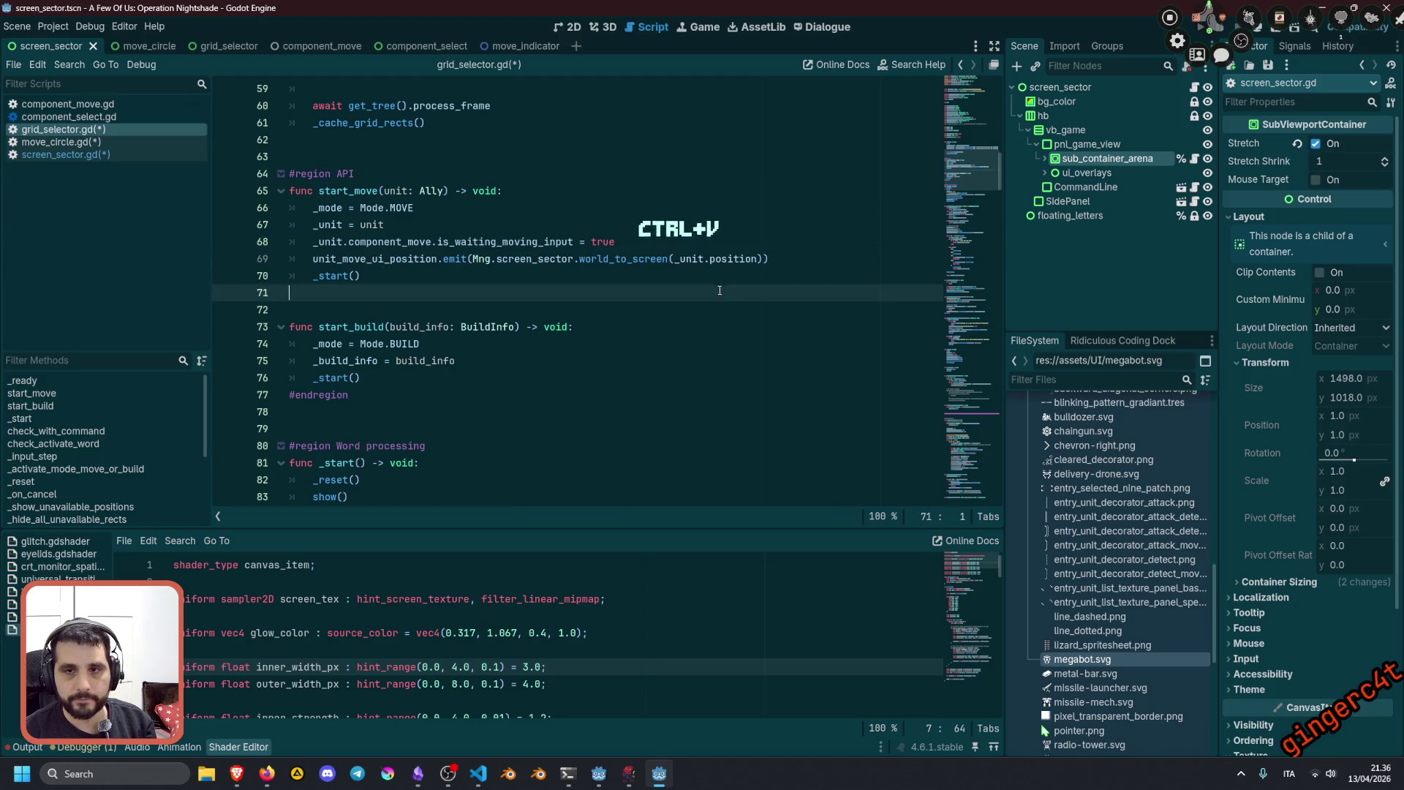
Save the scene and all edited scripts with Ctrl+S.
{"action": "left_click", "coordinate": [984, 503]}
{"action": "scroll", "coordinate": [780, 287], "scroll_direction": "up", "scroll_amount": 5}
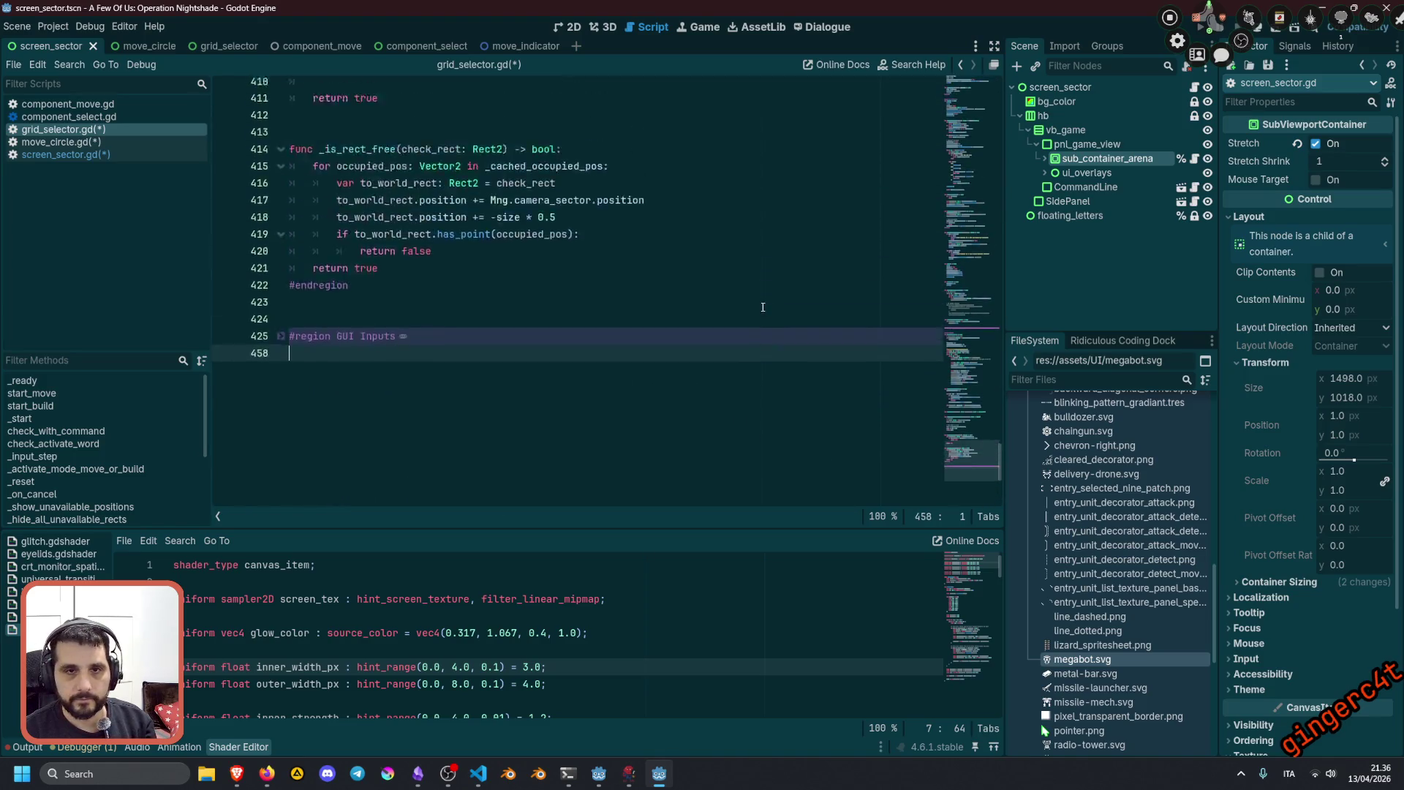
{"action": "left_click", "coordinate": [671, 247]}
{"action": "key", "text": "ctrl+s"}
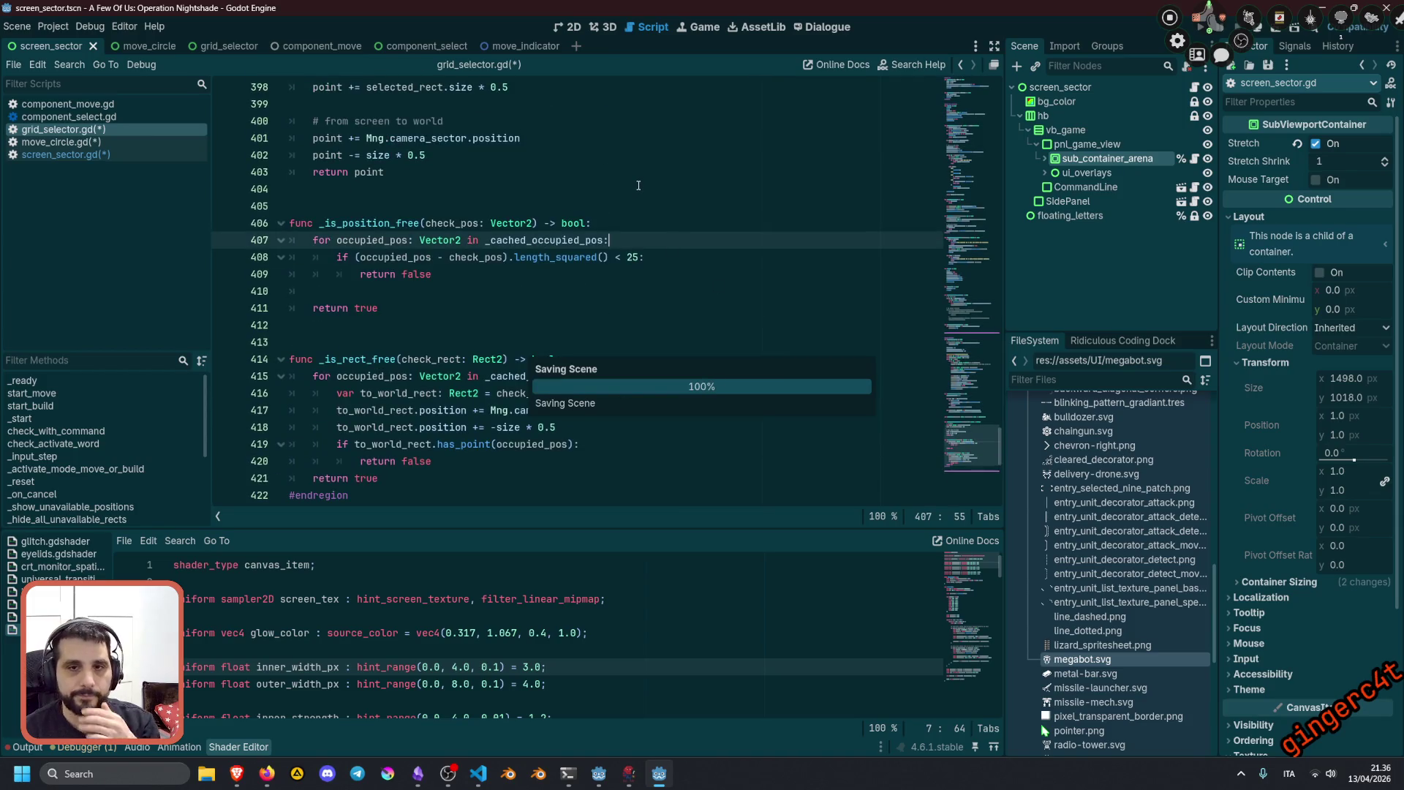
{"action": "left_click", "coordinate": [638, 185]}
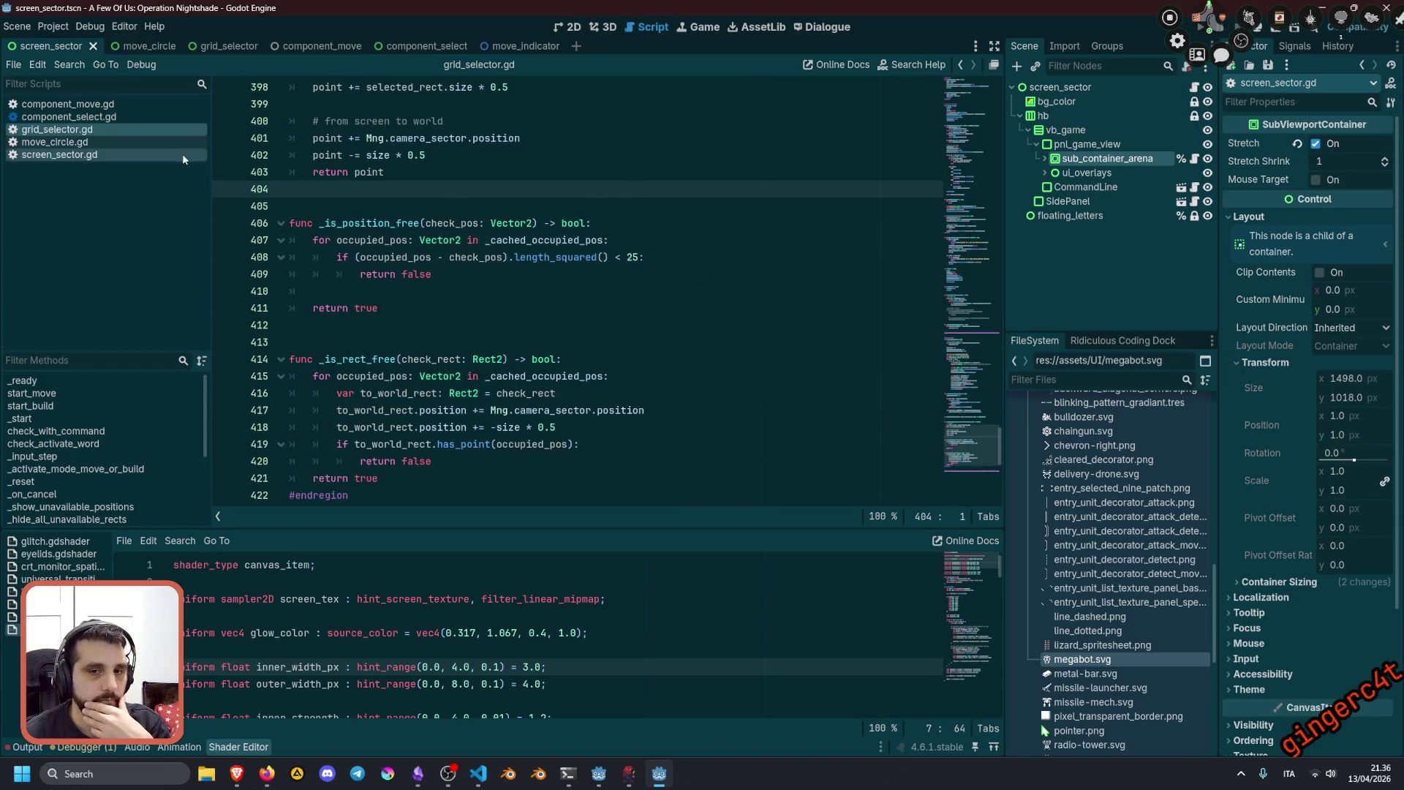
{"action": "left_click_drag", "start_coordinate": [993, 431], "coordinate": [984, 88]}
{"action": "left_click", "coordinate": [577, 157]}
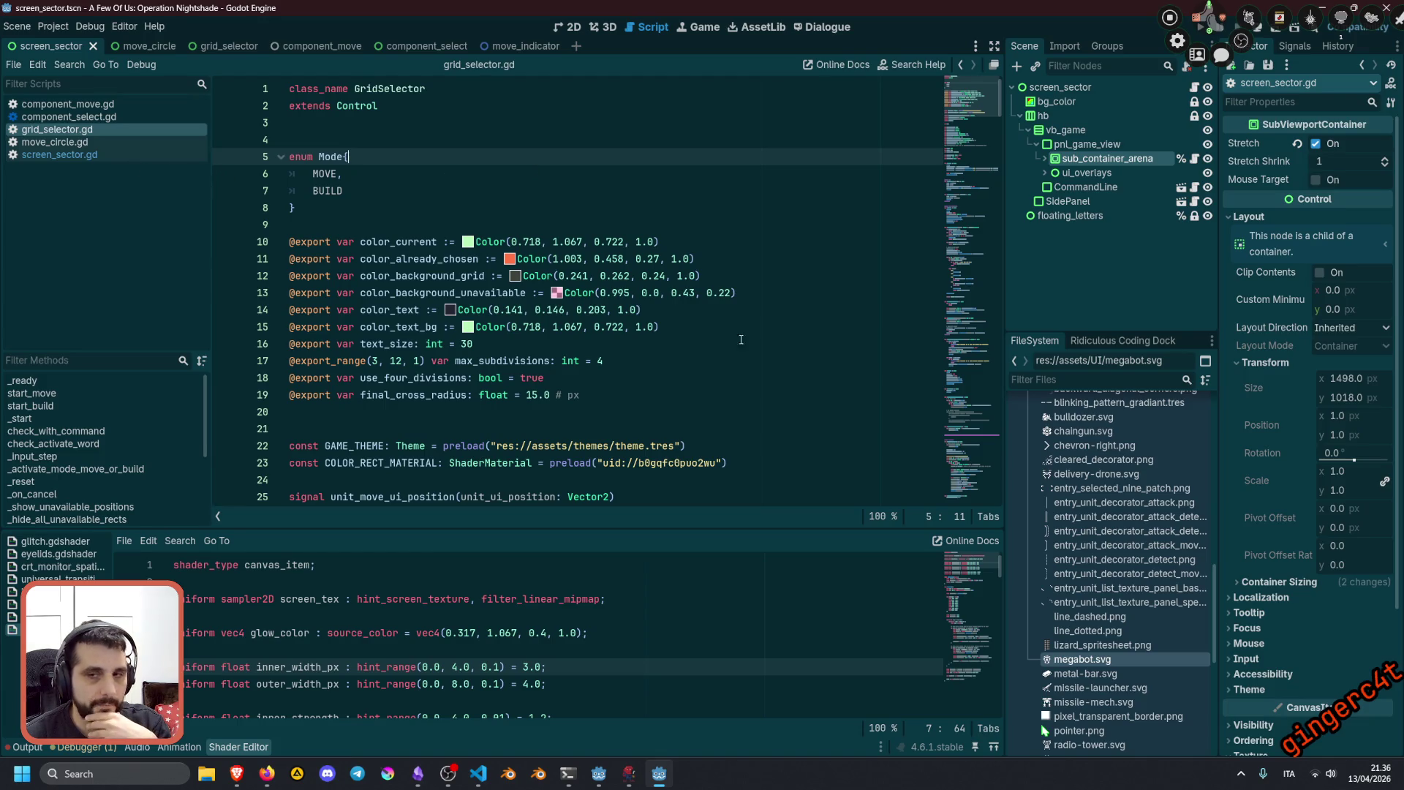
{"action": "scroll", "coordinate": [673, 335], "scroll_direction": "down", "scroll_amount": 5}
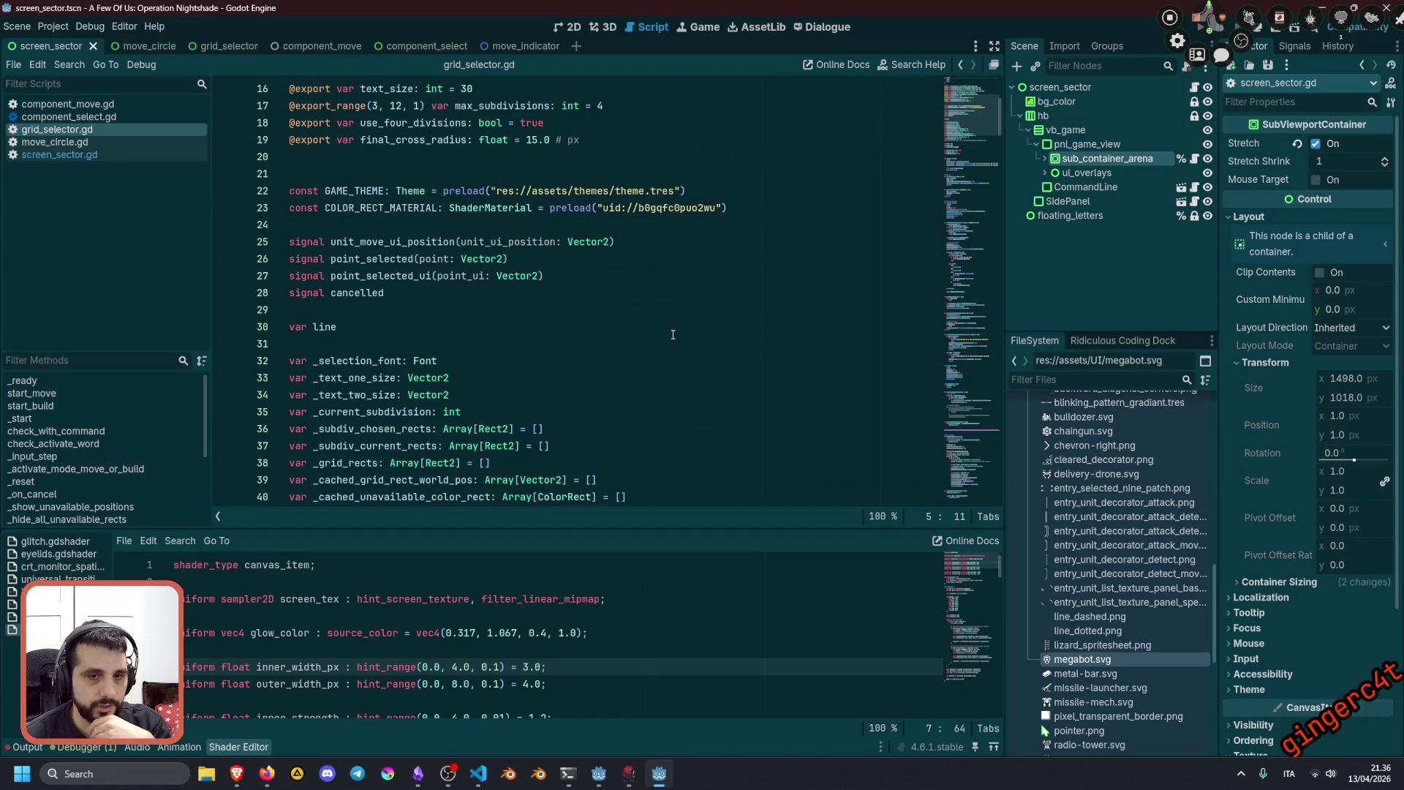
{"action": "double_click", "coordinate": [358, 258]}
{"action": "double_click", "coordinate": [371, 277]}
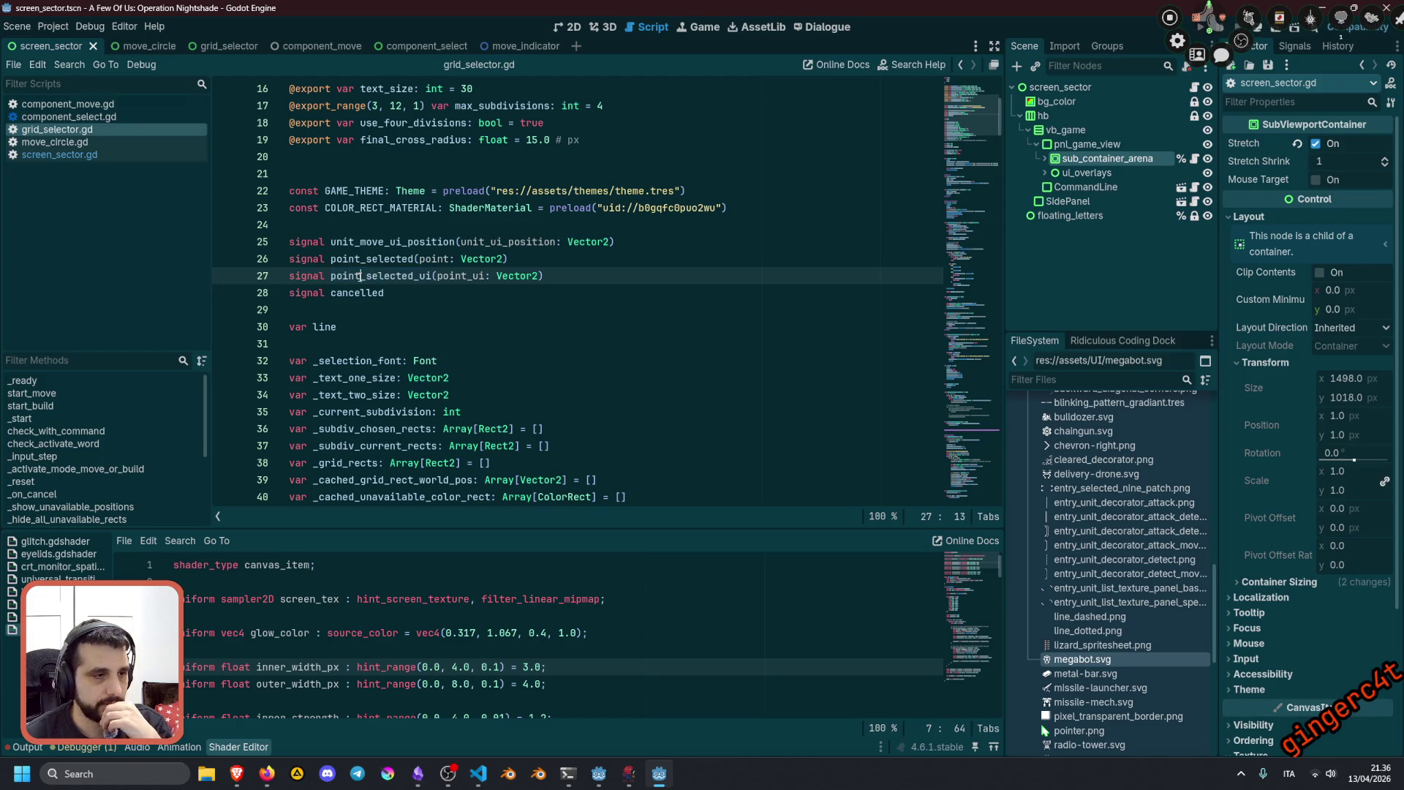
{"action": "triple_click", "coordinate": [359, 277]}
{"action": "double_click", "coordinate": [359, 277]}
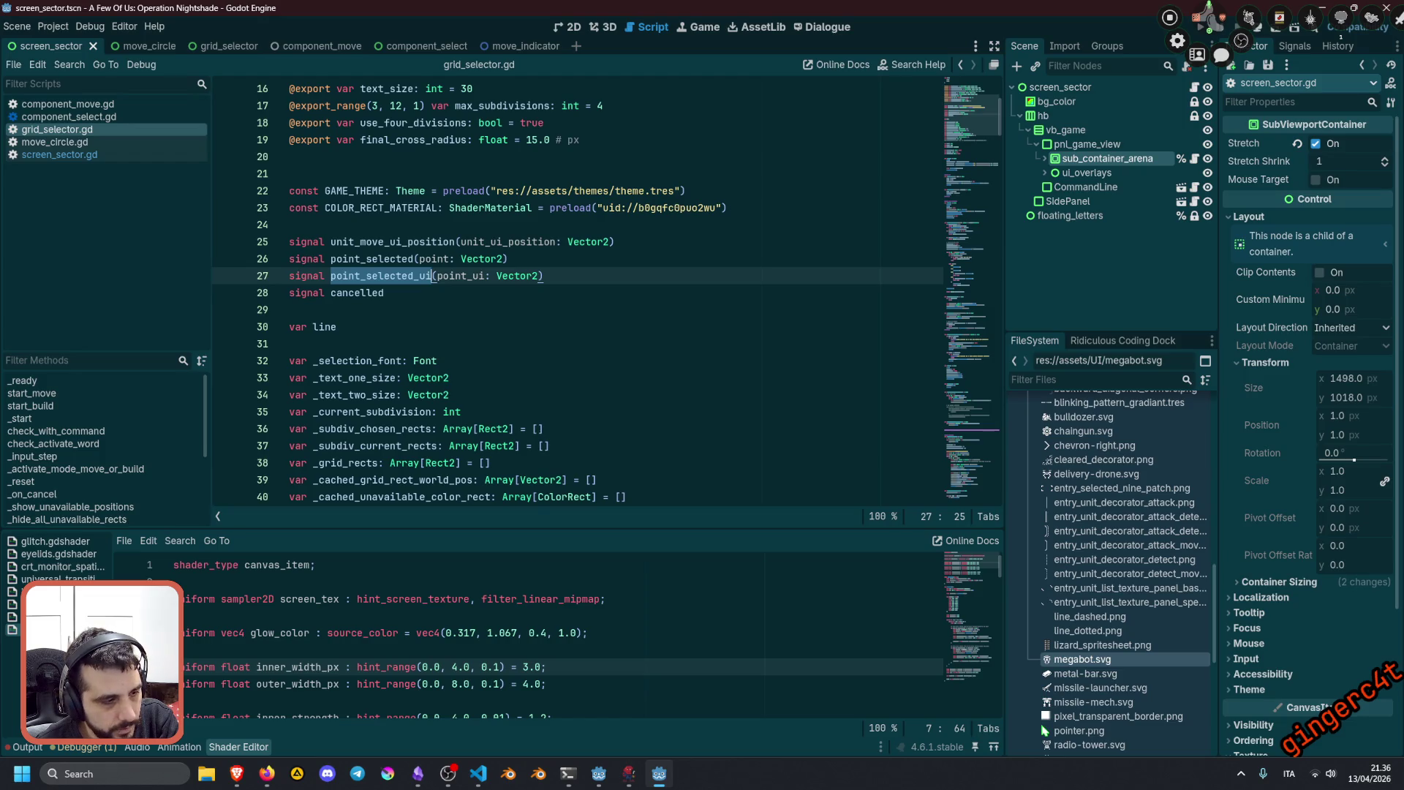
{"action": "key", "text": "alt+Tab"}
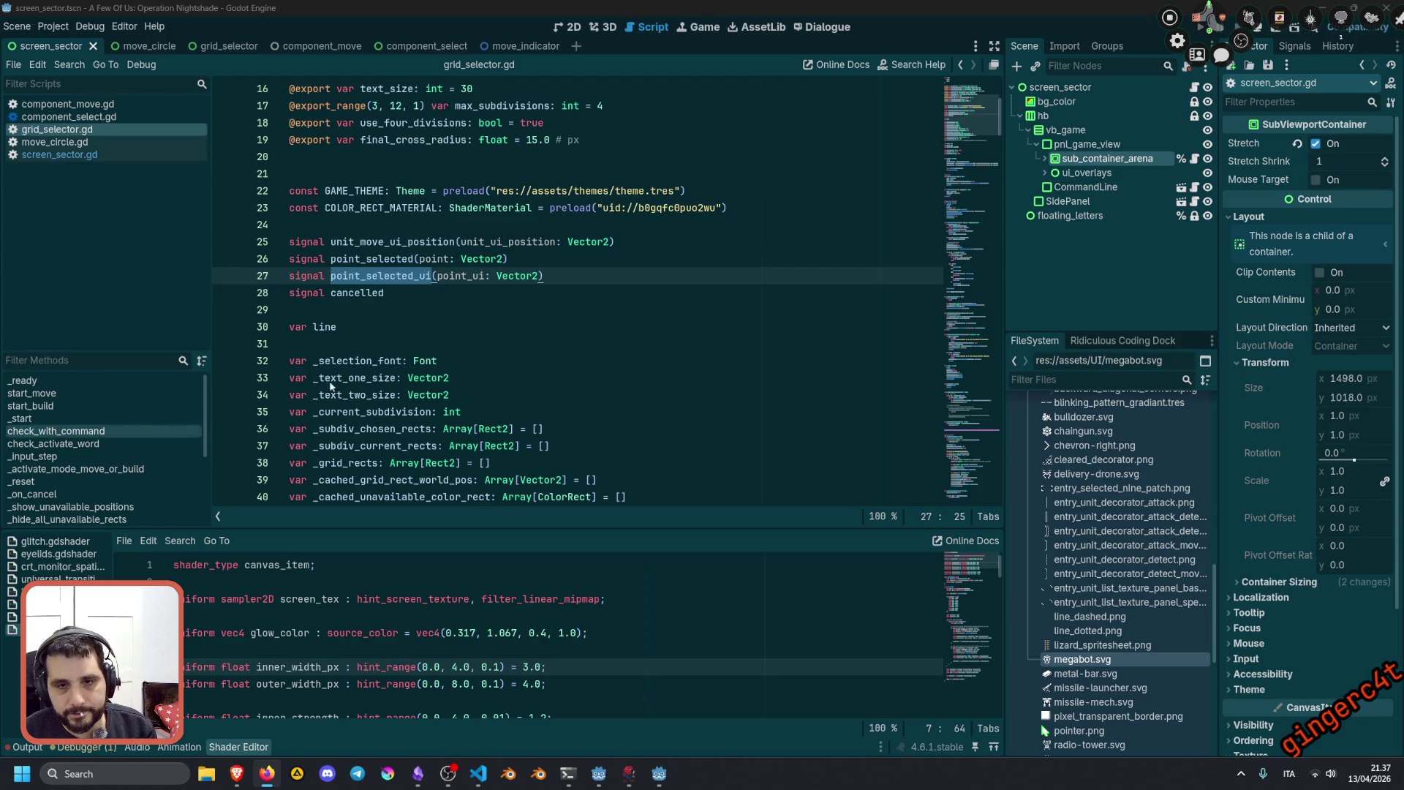
Comment out the point_selected_ui signal declaration on line 27 with Ctrl+K.
{"action": "left_click", "coordinate": [420, 276]}
{"action": "key", "text": "ctrl+k"}
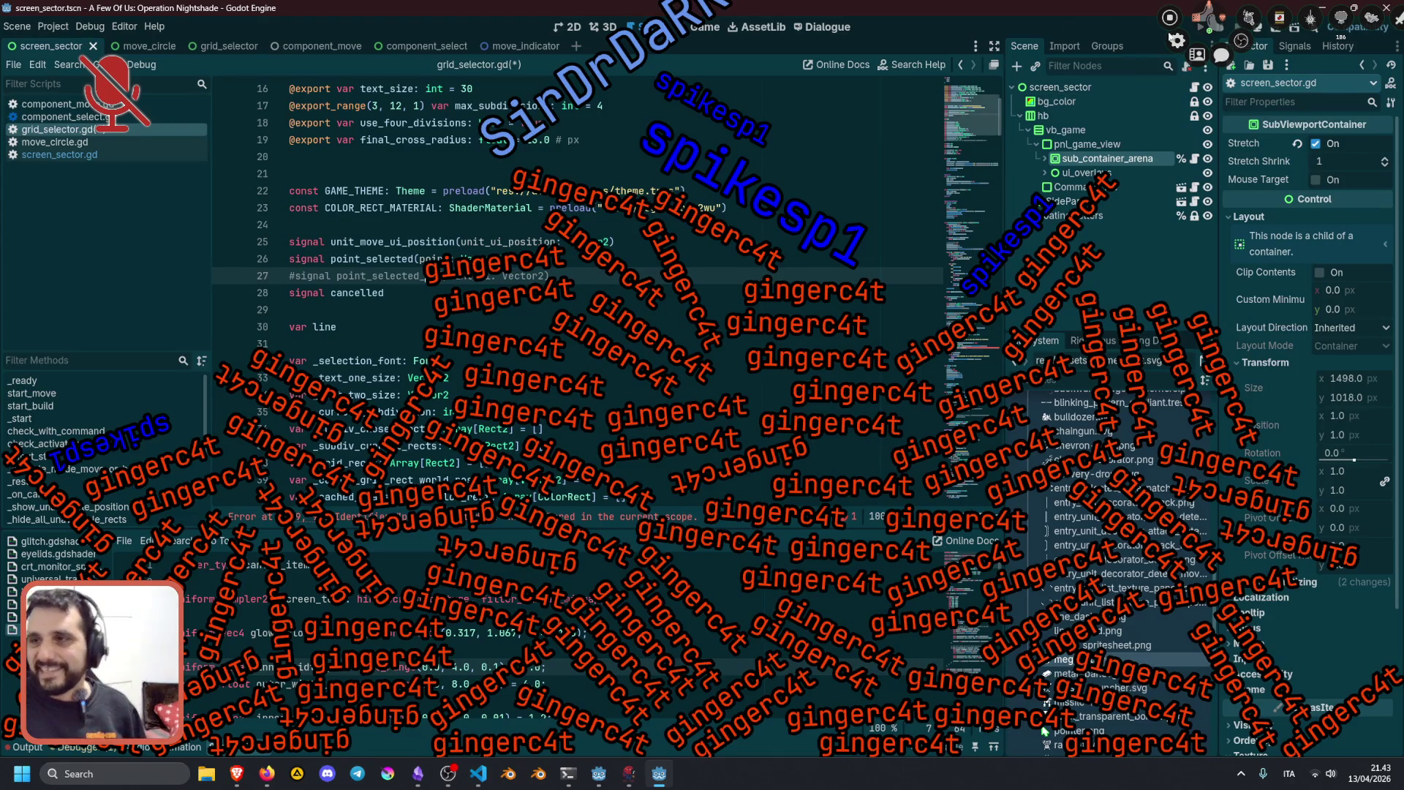
Unmute the microphone, read the stream chat and open a chat user's moderation options.
{"action": "left_click", "coordinate": [1225, 18]}
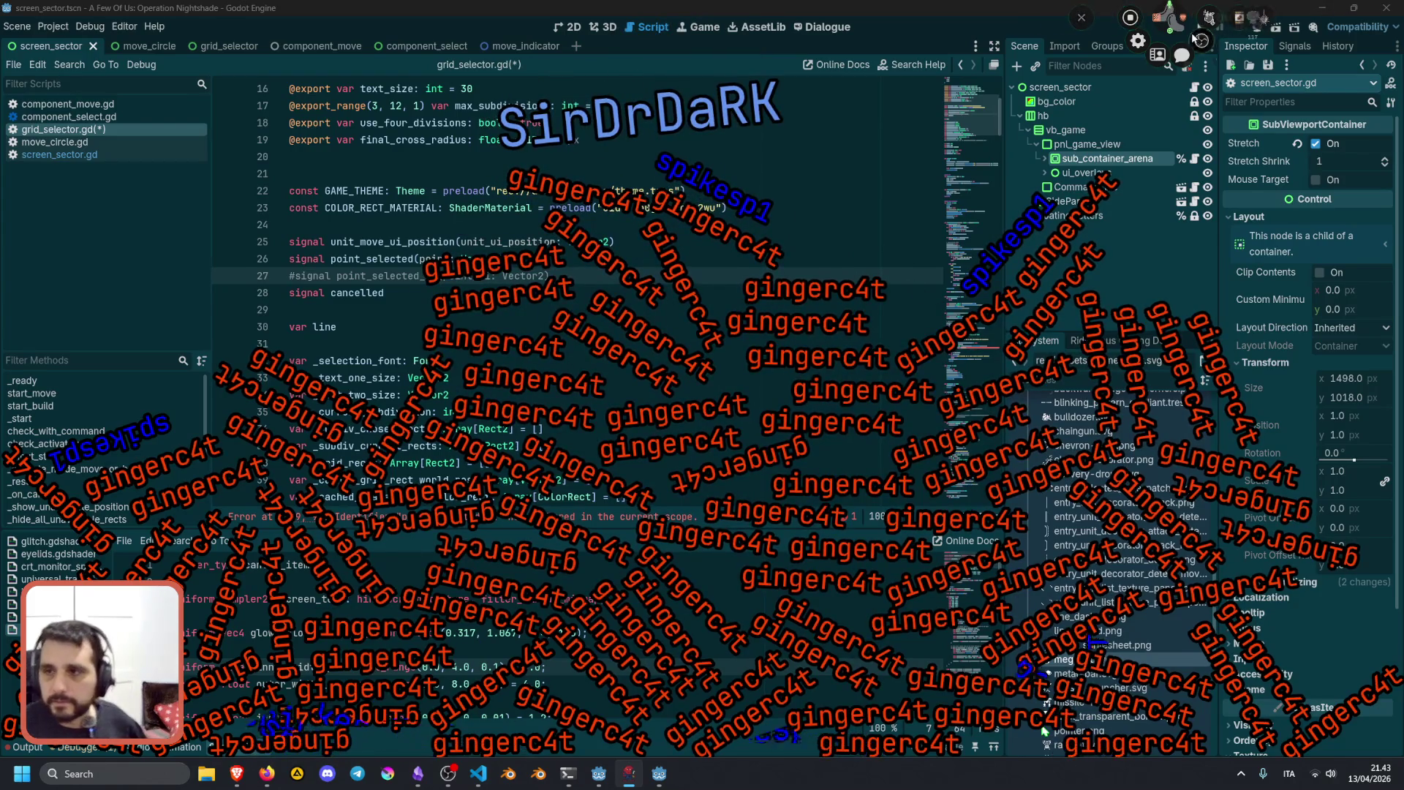
{"action": "left_click", "coordinate": [1181, 55]}
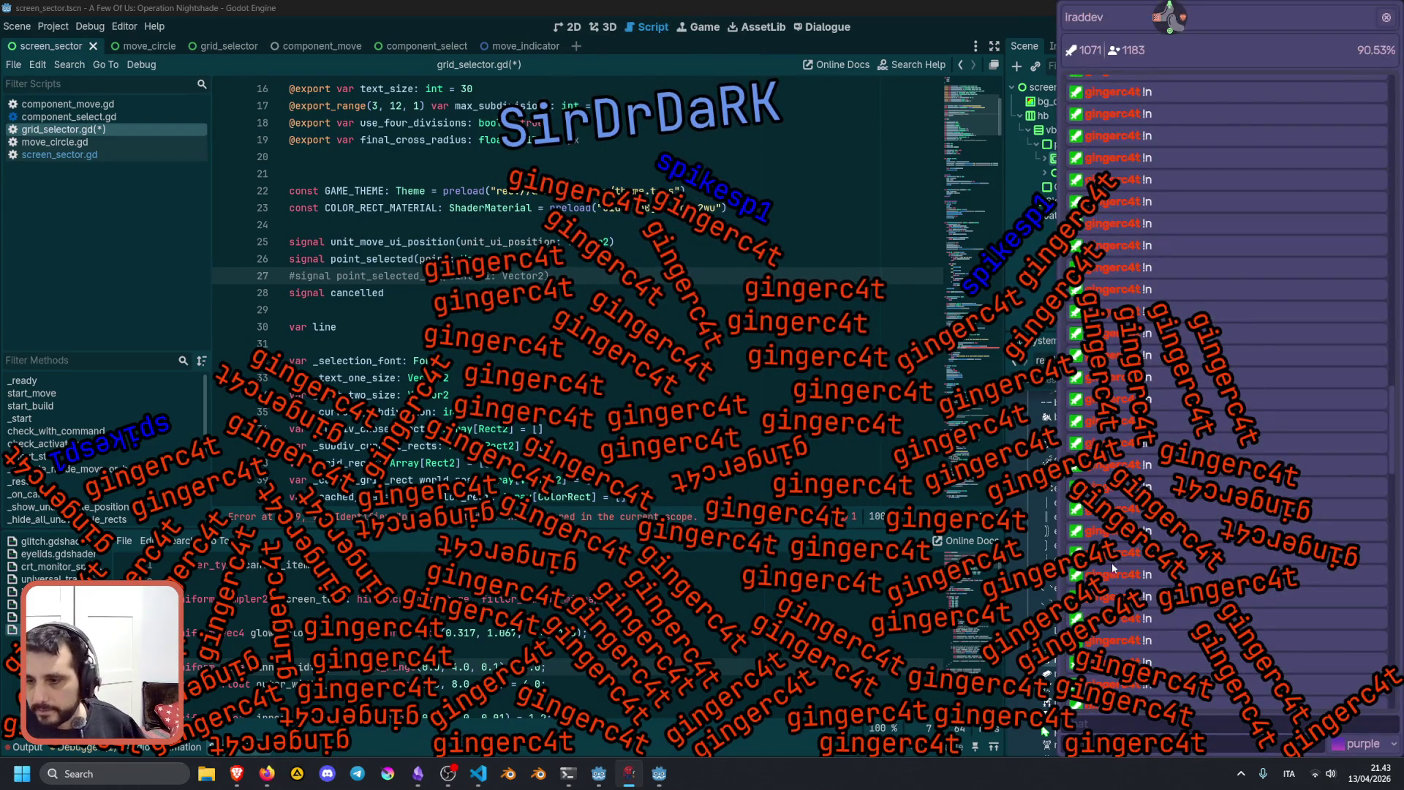
{"action": "scroll", "coordinate": [1208, 466], "scroll_direction": "up", "scroll_amount": 5}
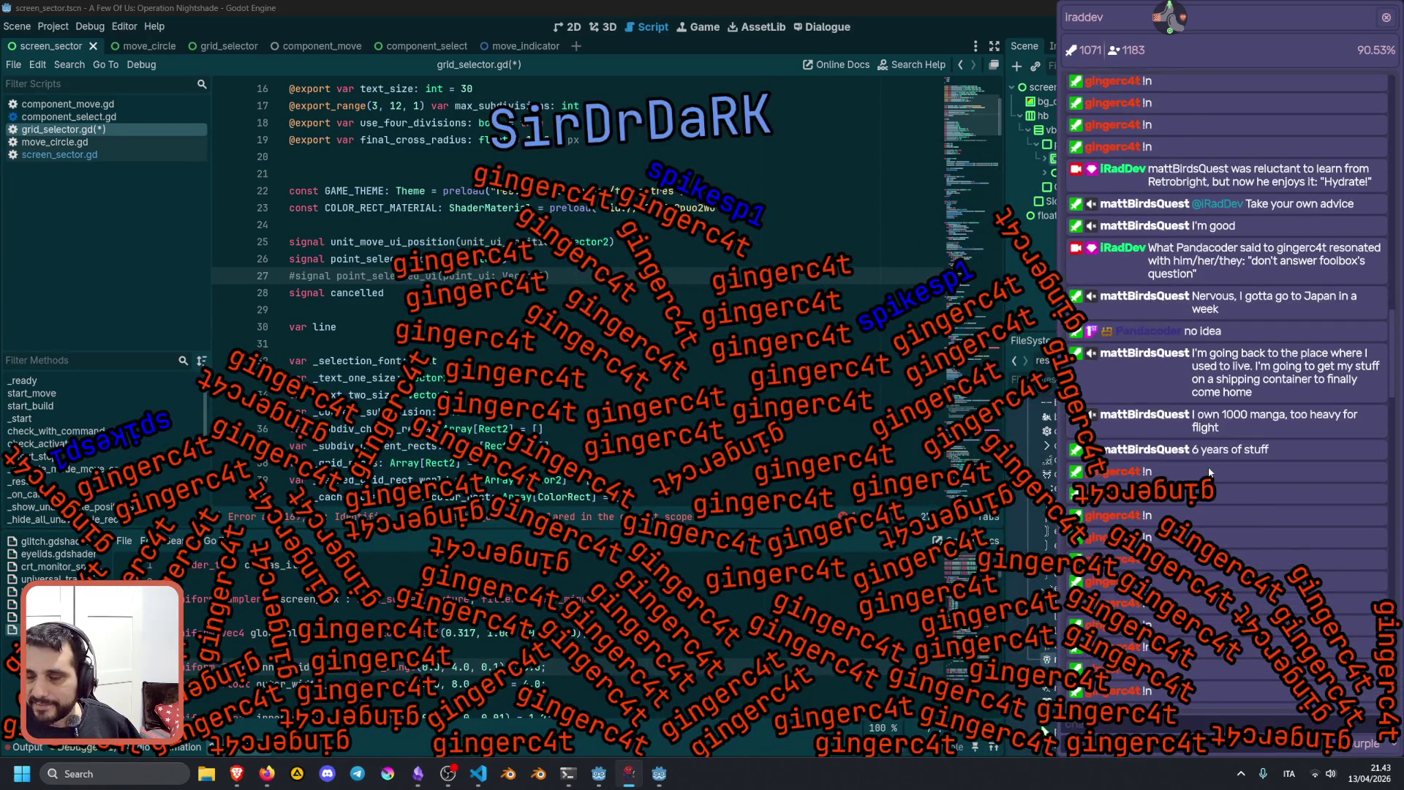
{"action": "scroll", "coordinate": [1208, 468], "scroll_direction": "down", "scroll_amount": 5}
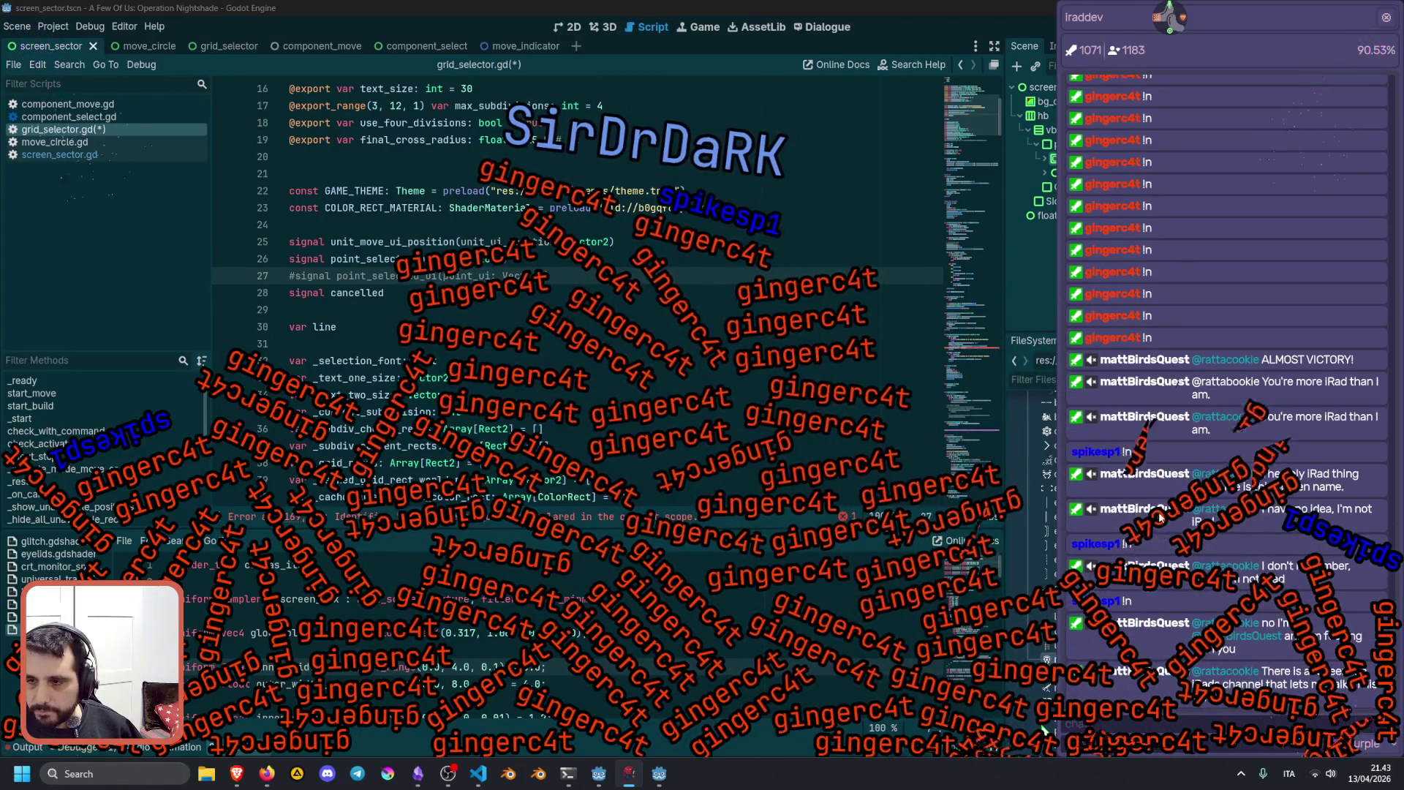
{"action": "left_click", "coordinate": [1091, 453]}
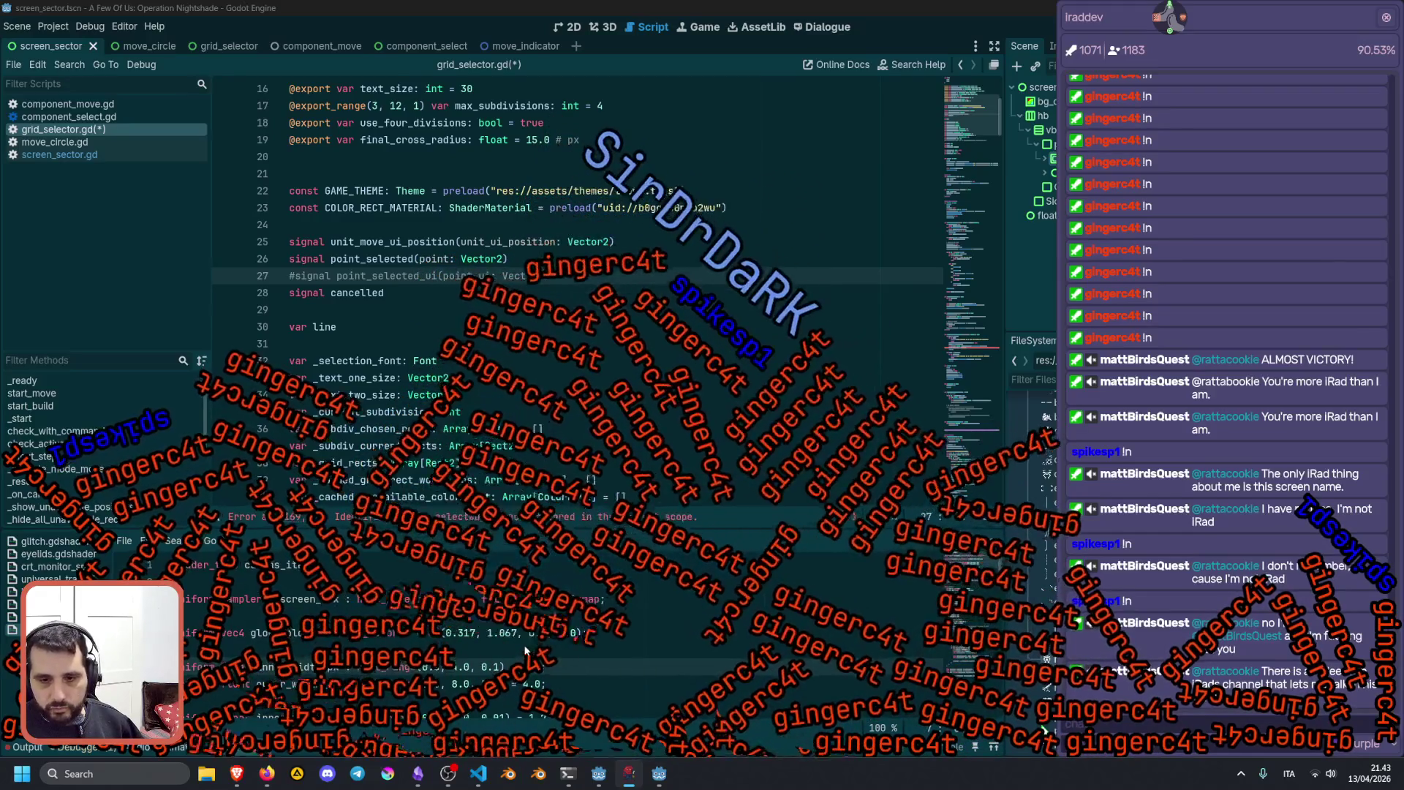
Dismiss the context menu and close the chat overlay to return to grid_selector.gd.
{"action": "right_click", "coordinate": [465, 608]}
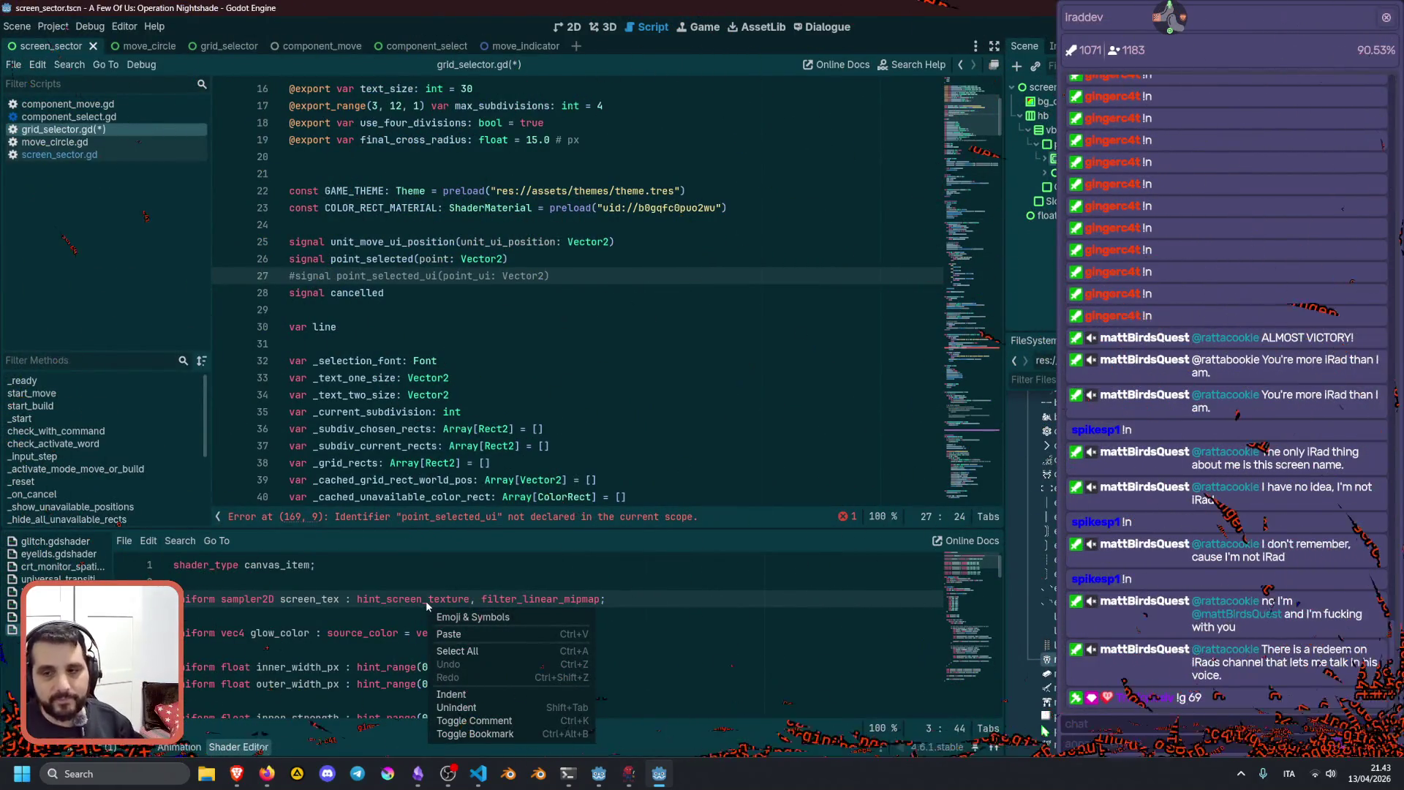
{"action": "left_click", "coordinate": [1386, 18]}
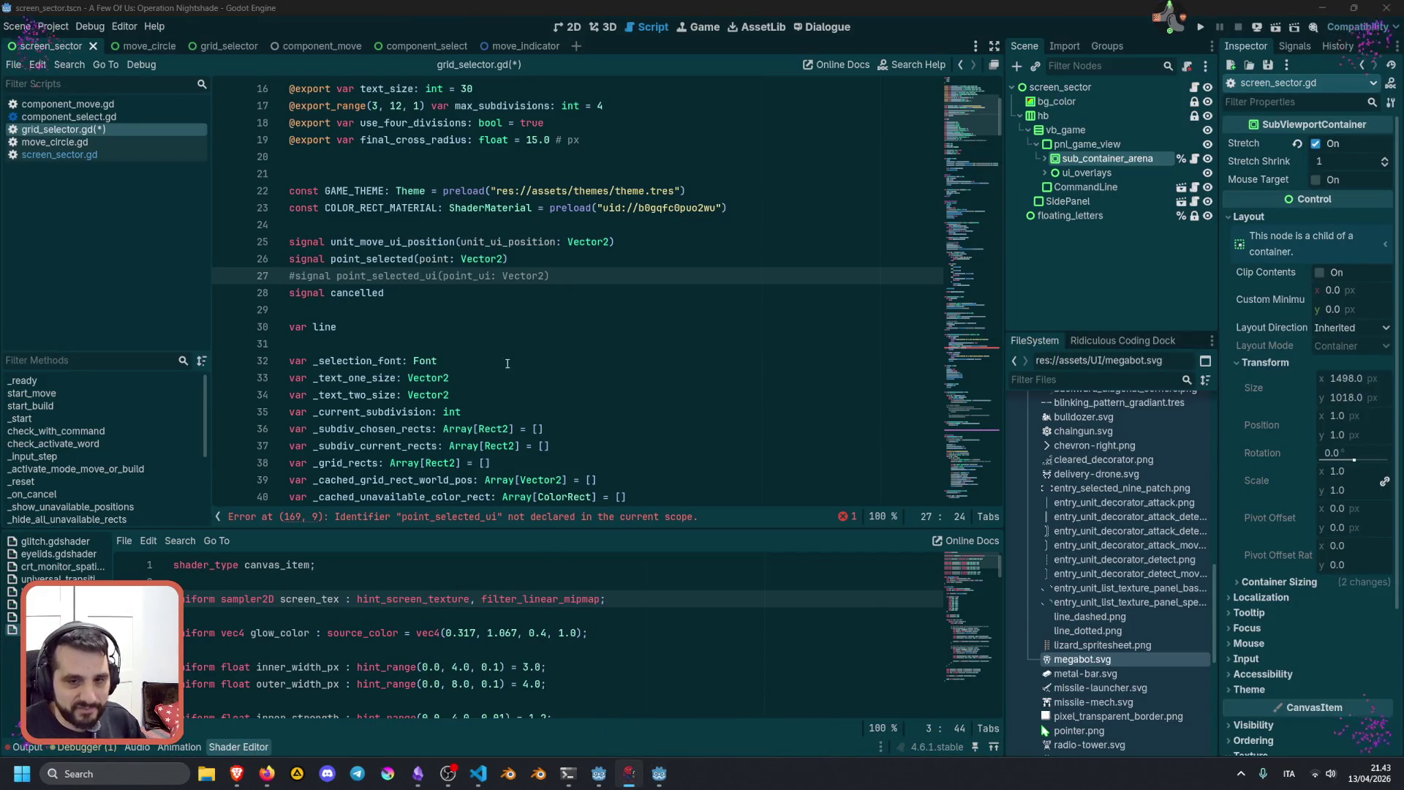
{"action": "left_click", "coordinate": [483, 360]}
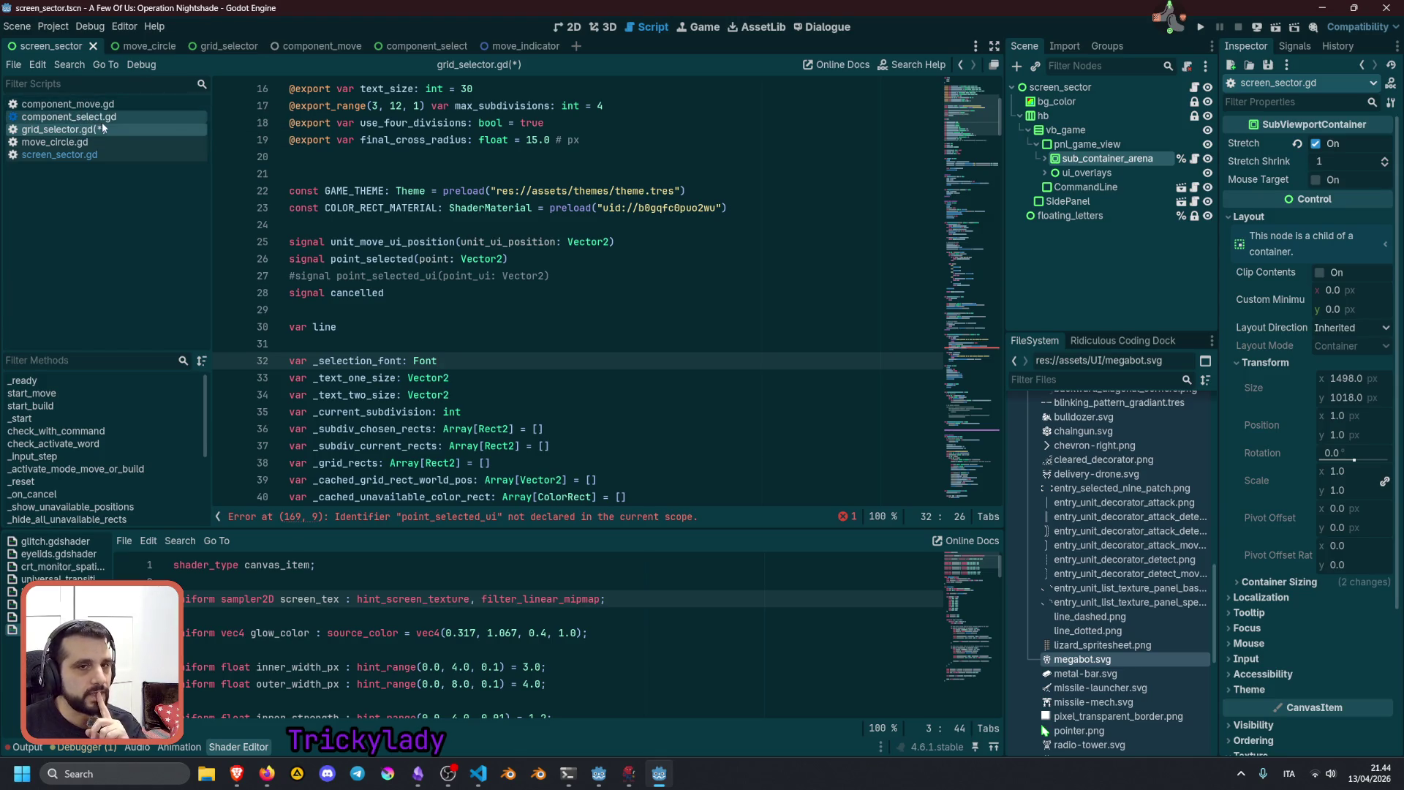
In move_circle.gd, change the line 108 call from _start_at_pos to _start_at_world_pos.
{"action": "left_click", "coordinate": [96, 143]}
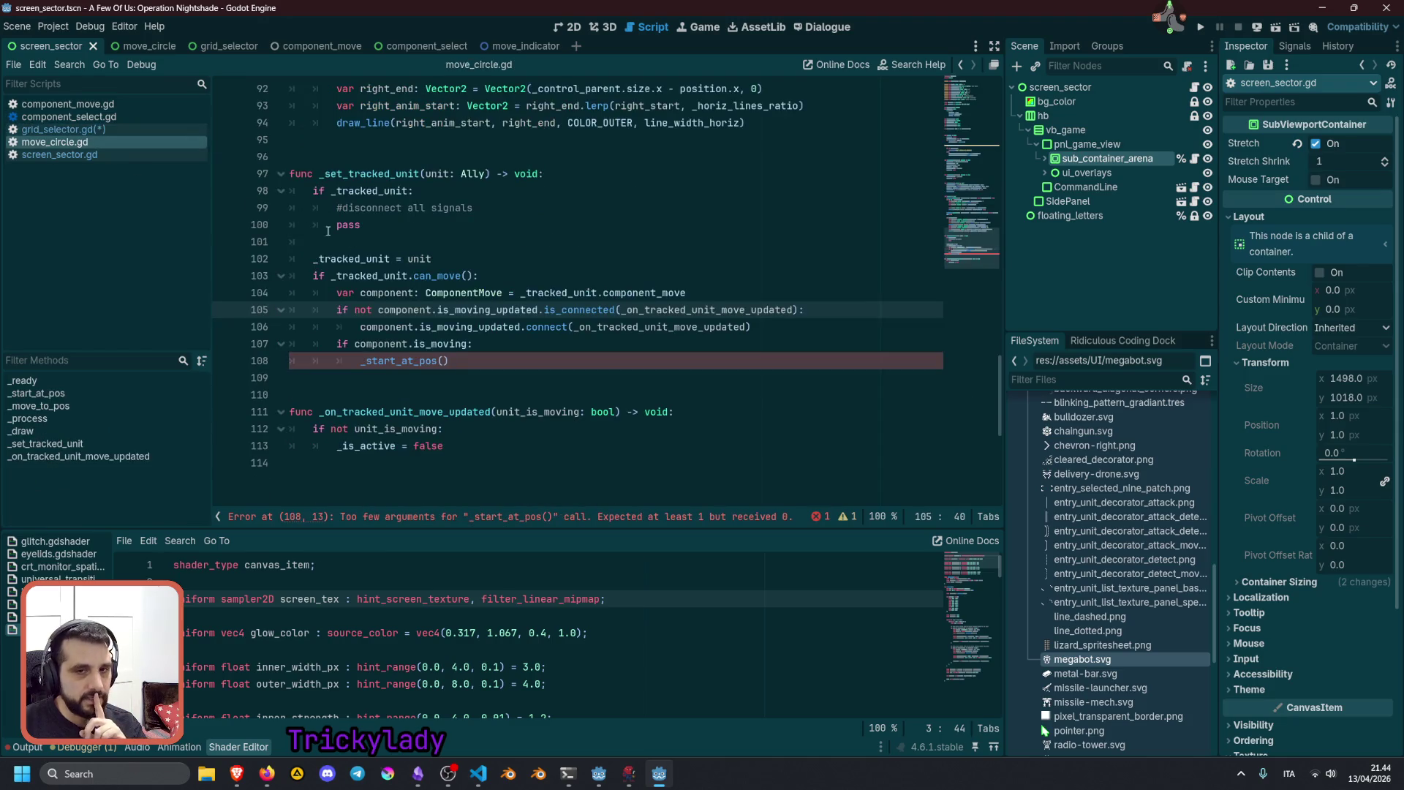
{"action": "double_click", "coordinate": [399, 358]}
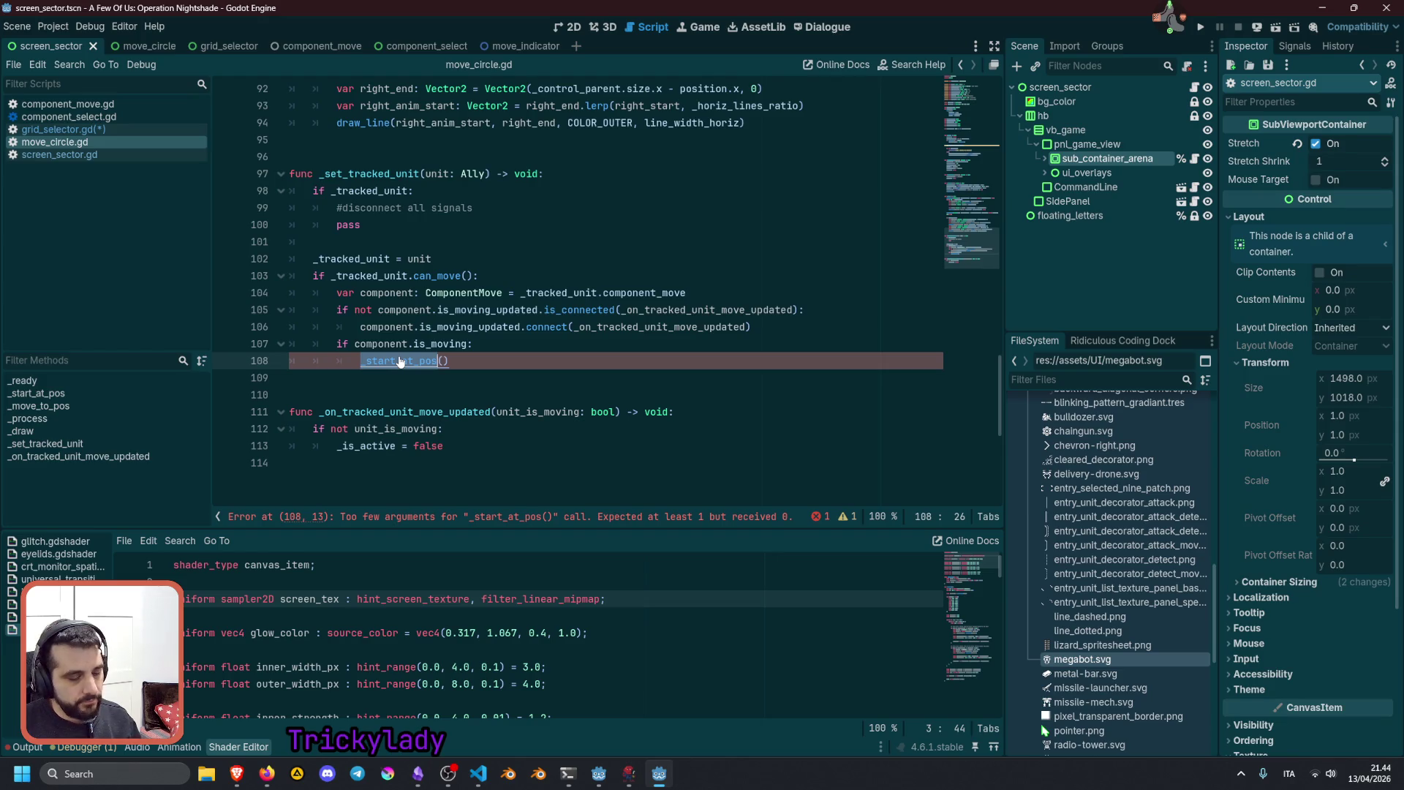
{"action": "left_click", "coordinate": [400, 362], "text": "ctrl"}
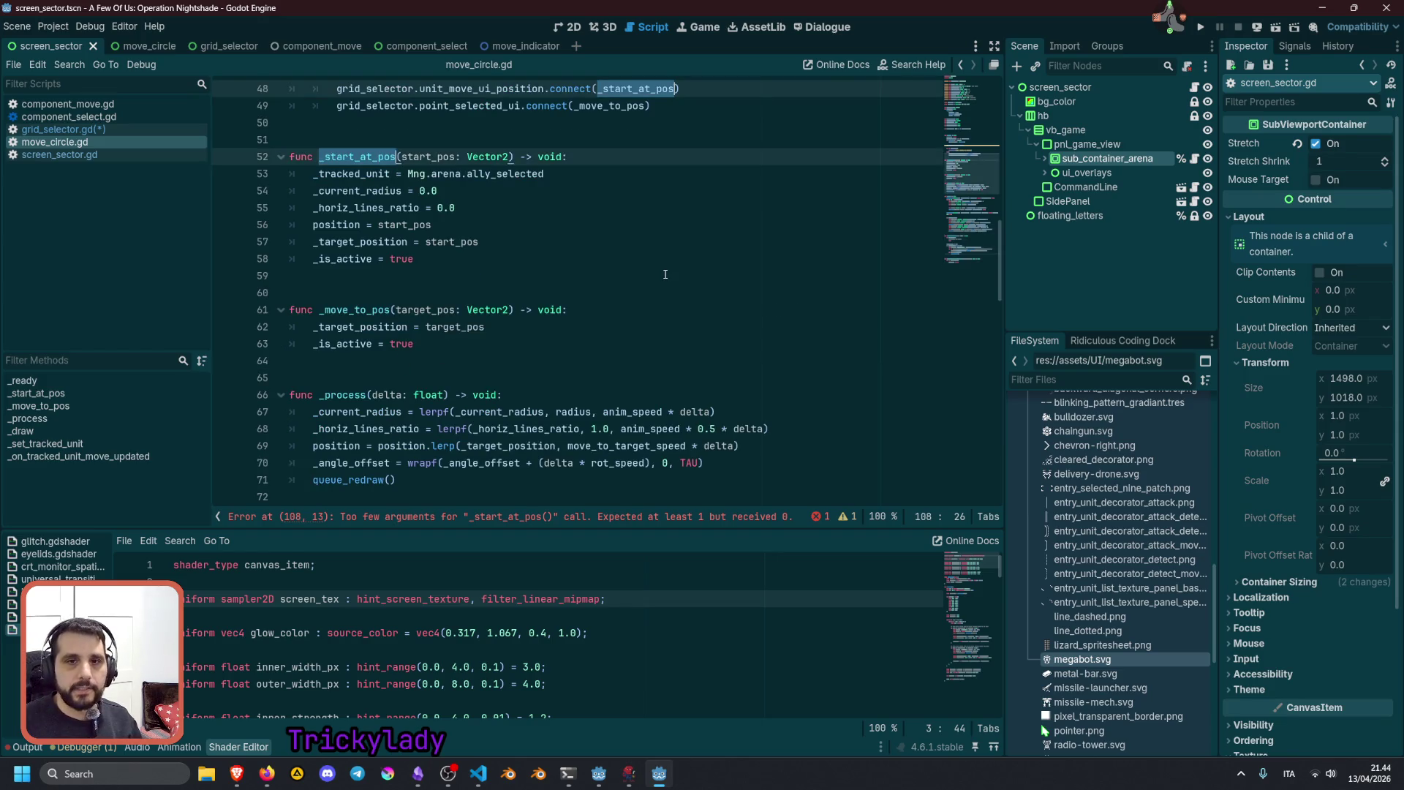
{"action": "key", "text": "alt+Left"}
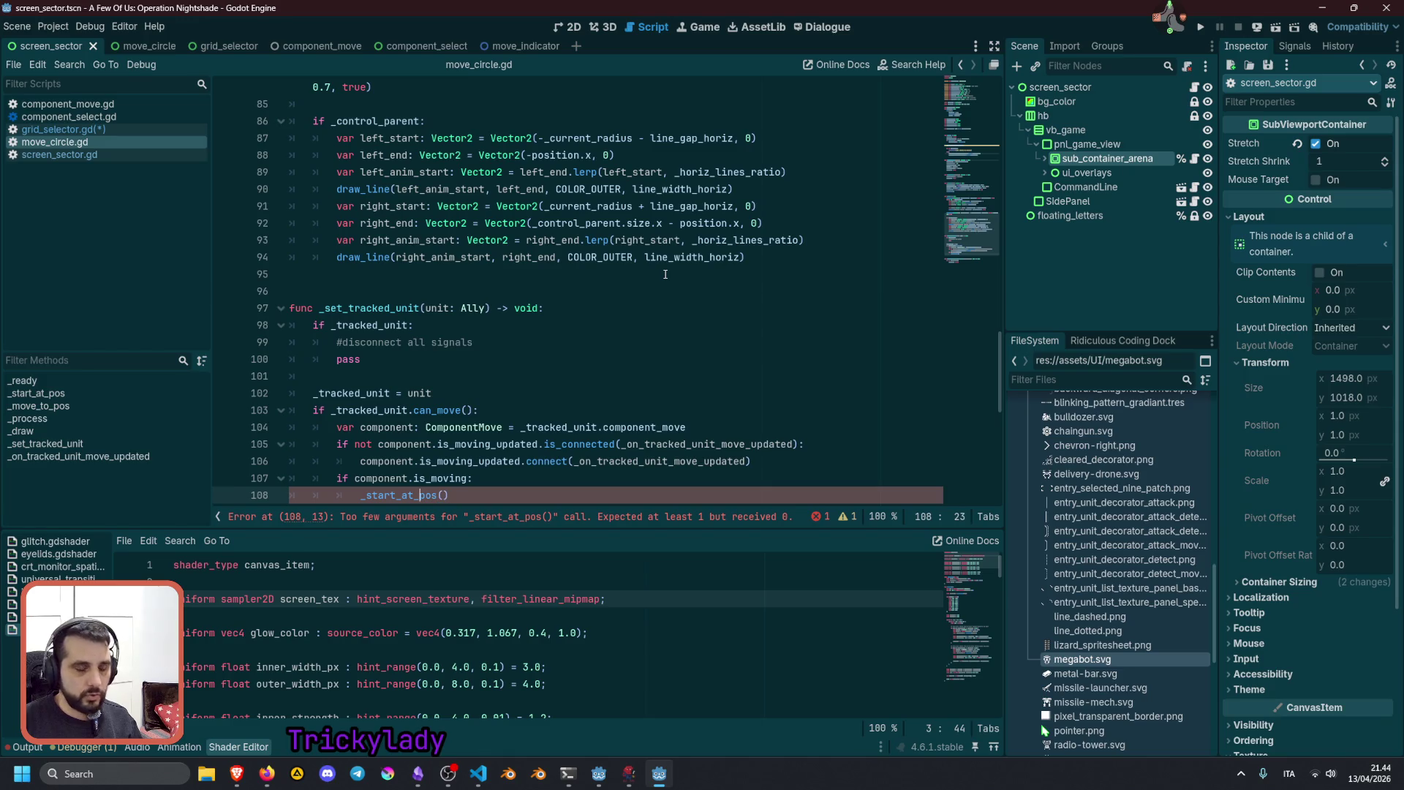
{"action": "type", "text": "world_"}
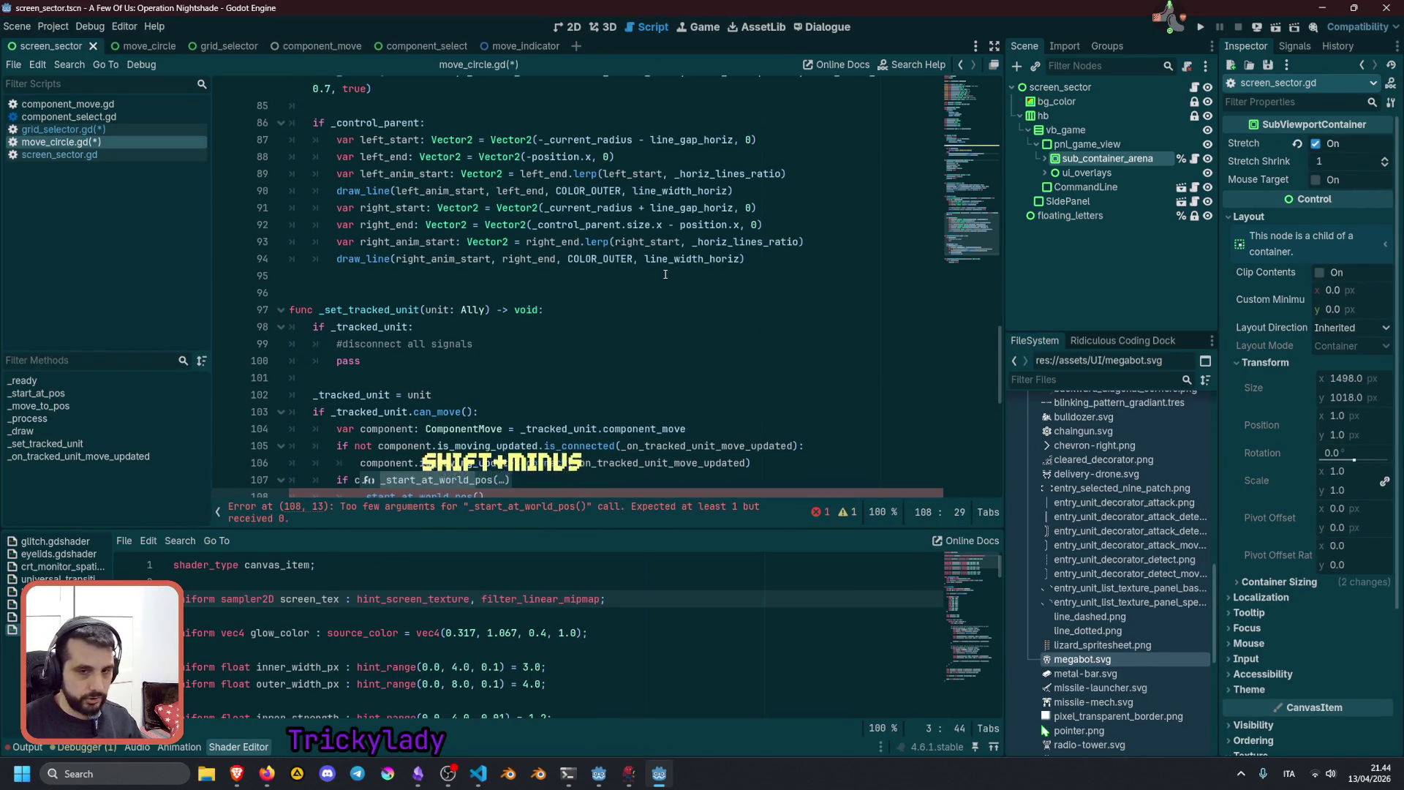
Pass _tracked_unit.position as the argument to _start_at_world_pos on line 108.
{"action": "scroll", "coordinate": [529, 354], "scroll_direction": "down", "scroll_amount": 1}
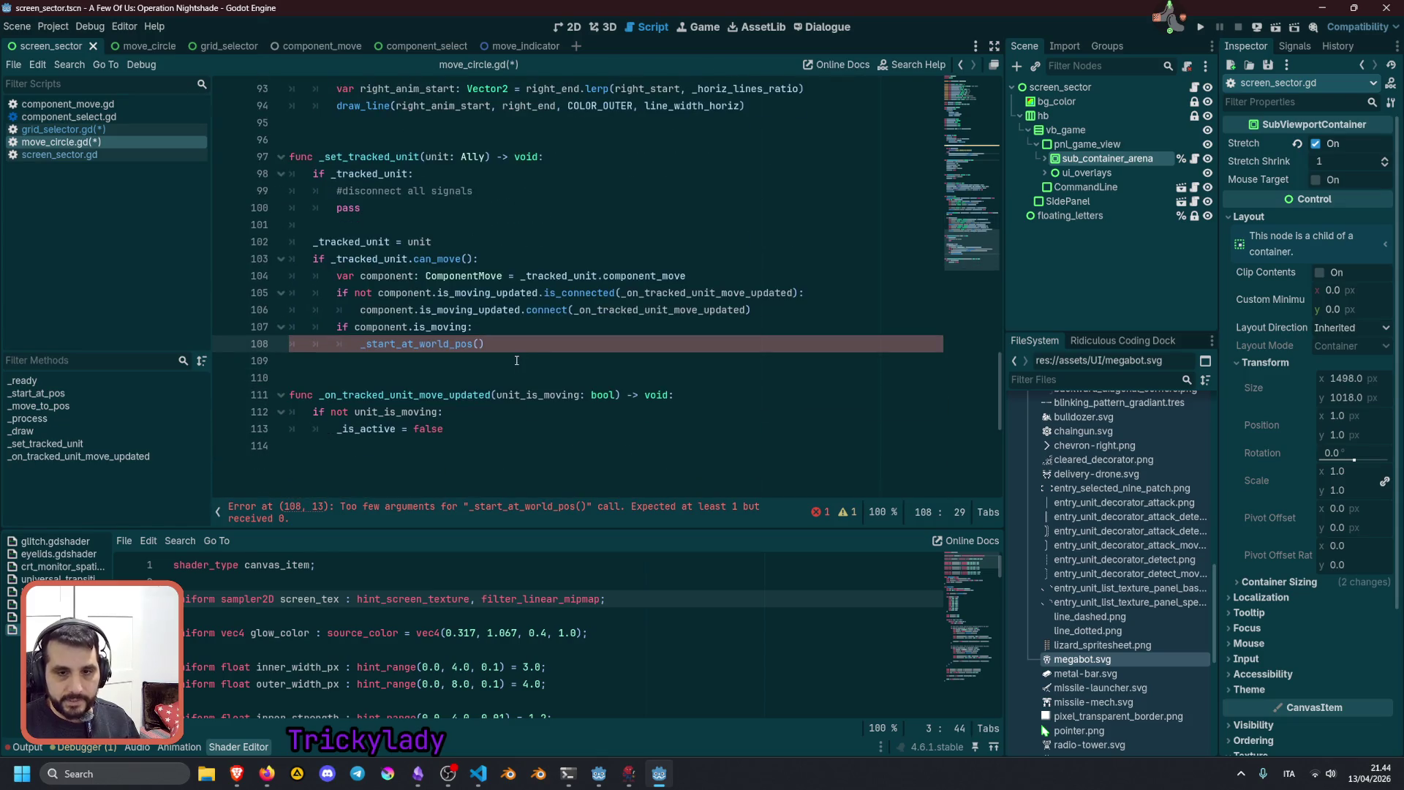
{"action": "left_click", "coordinate": [543, 511]}
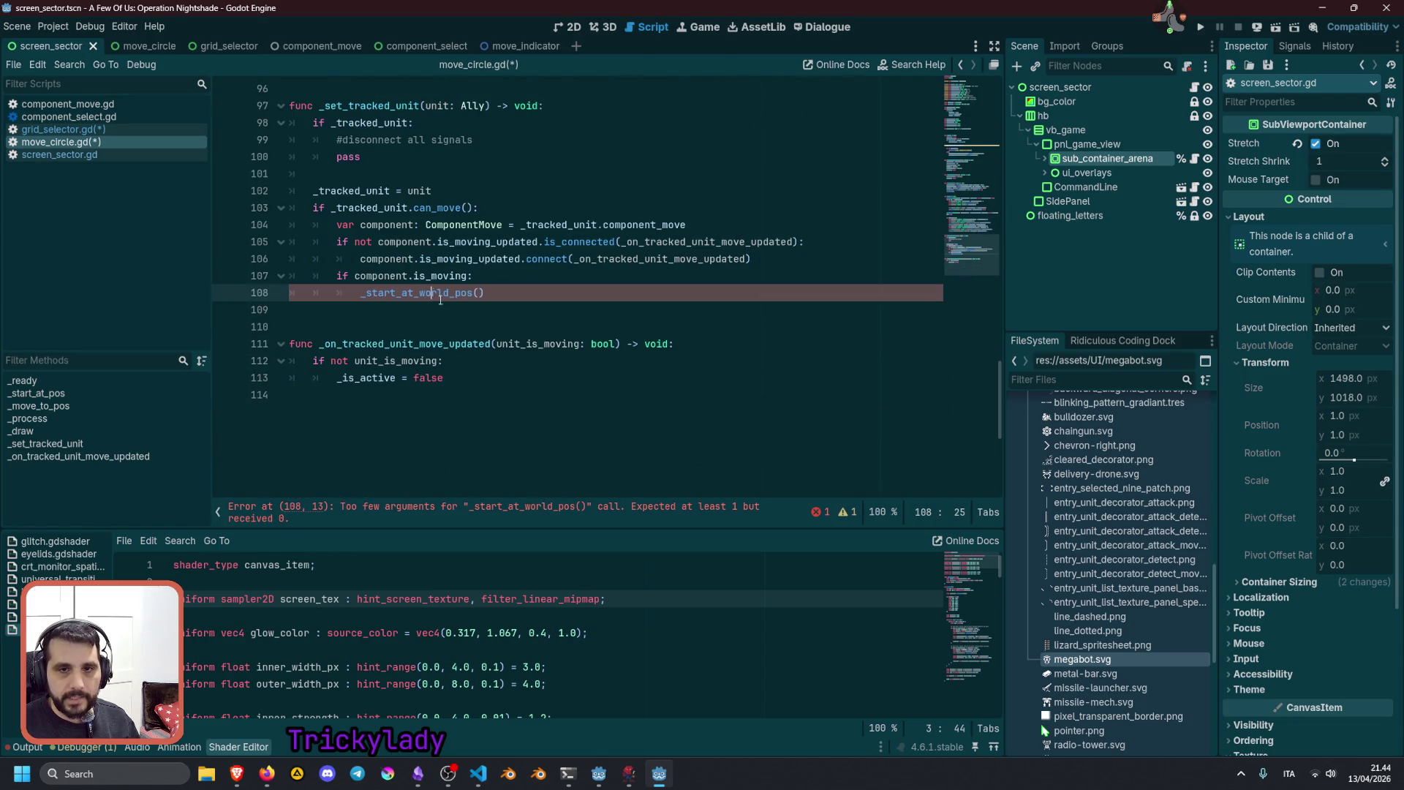
{"action": "key", "text": "End"}
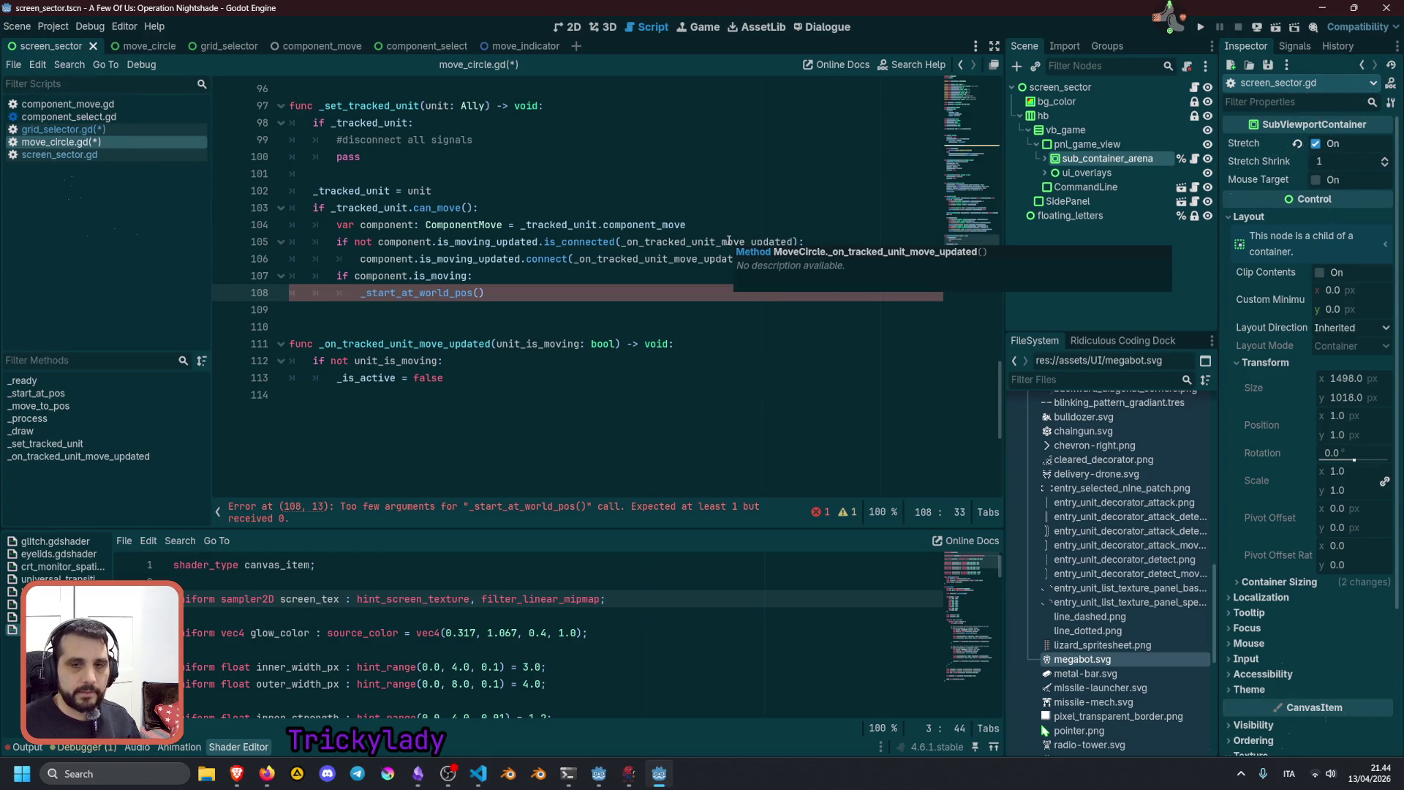
{"action": "type", "text": "_tr"}
{"action": "key", "text": "Return"}
{"action": "type", "text": ".pos"}
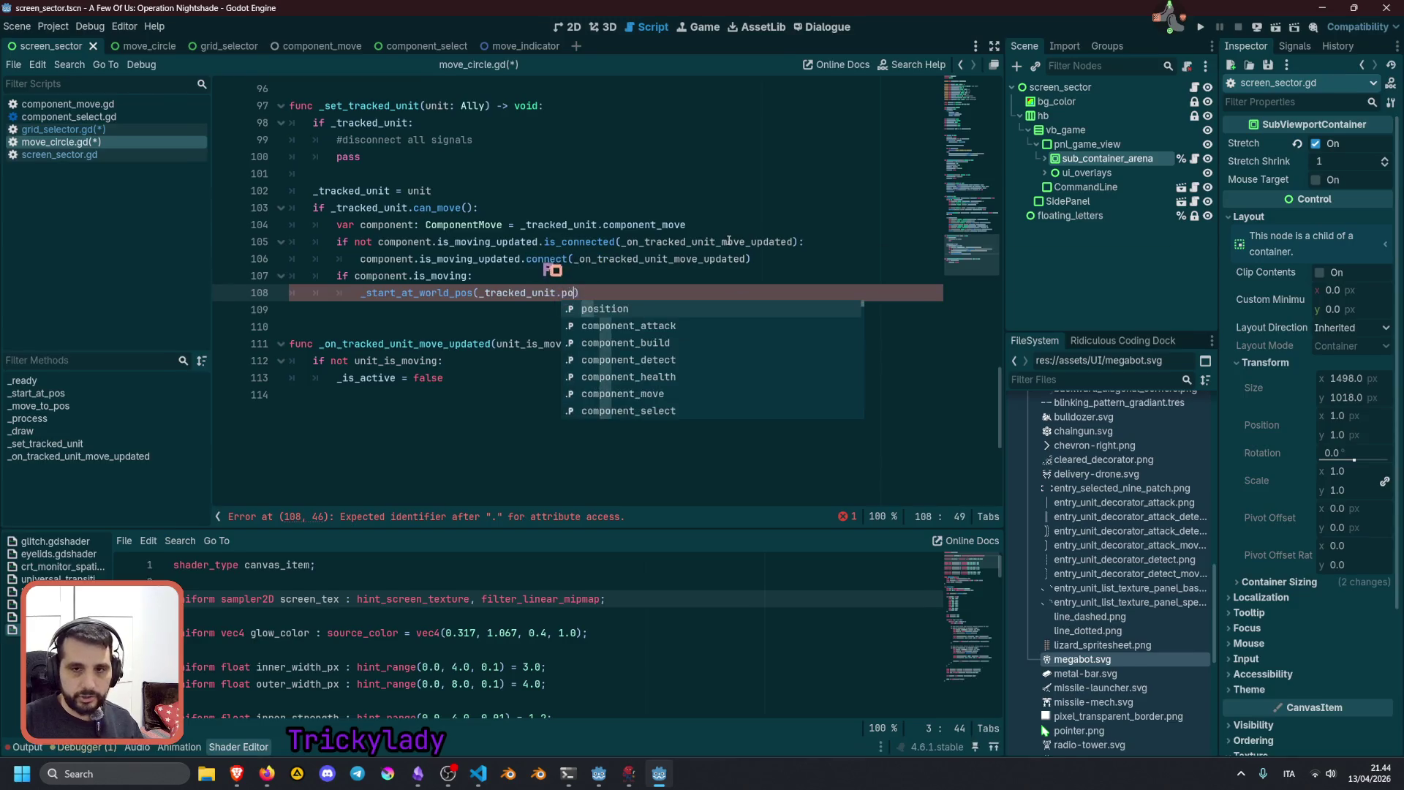
{"action": "key", "text": "Return"}
Begin a connect() call on Mng.arena.ally_selected_updated at line 43 in _ready.
{"action": "left_click", "coordinate": [729, 240]}
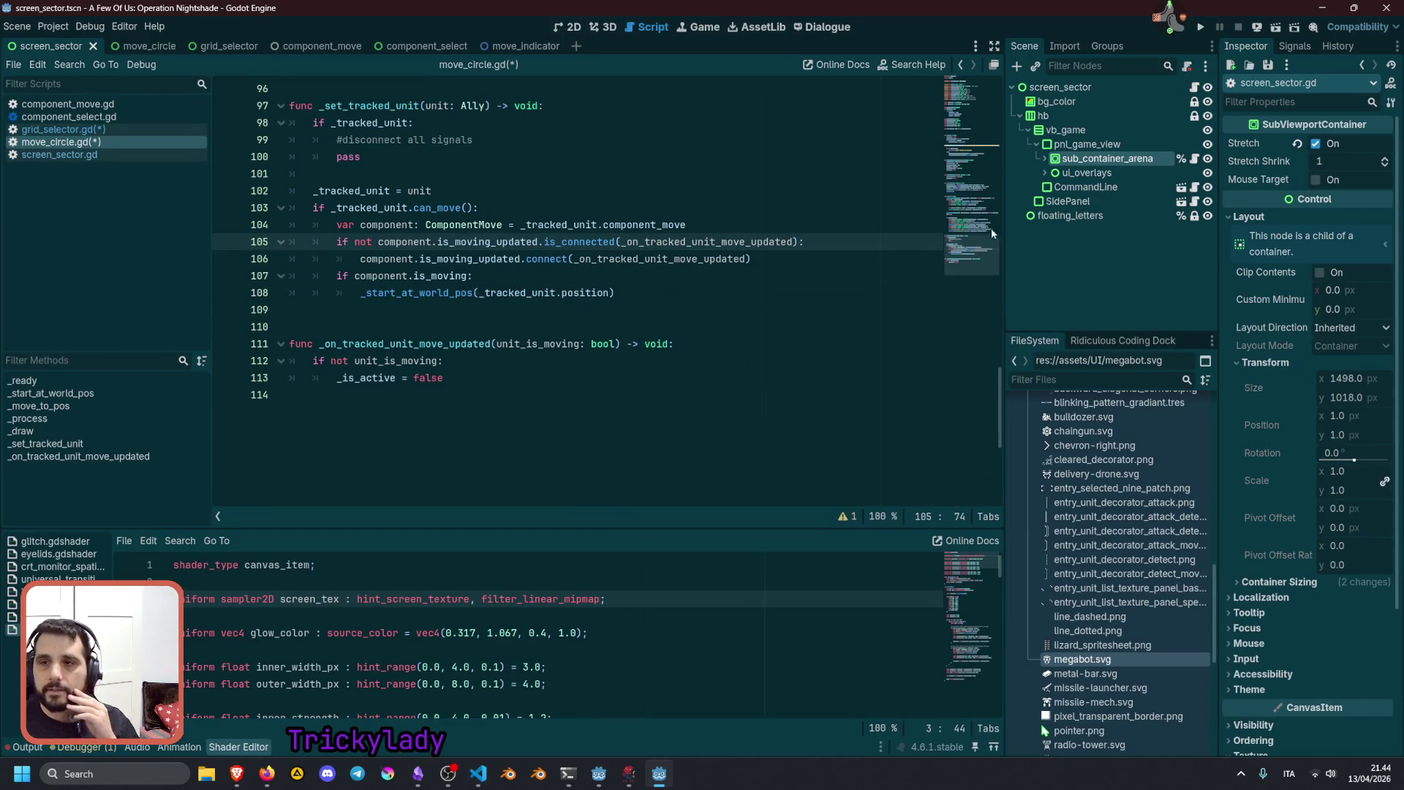
{"action": "left_click", "coordinate": [961, 145]}
{"action": "scroll", "coordinate": [618, 346], "scroll_direction": "up", "scroll_amount": 5}
{"action": "scroll", "coordinate": [541, 372], "scroll_direction": "down", "scroll_amount": 2}
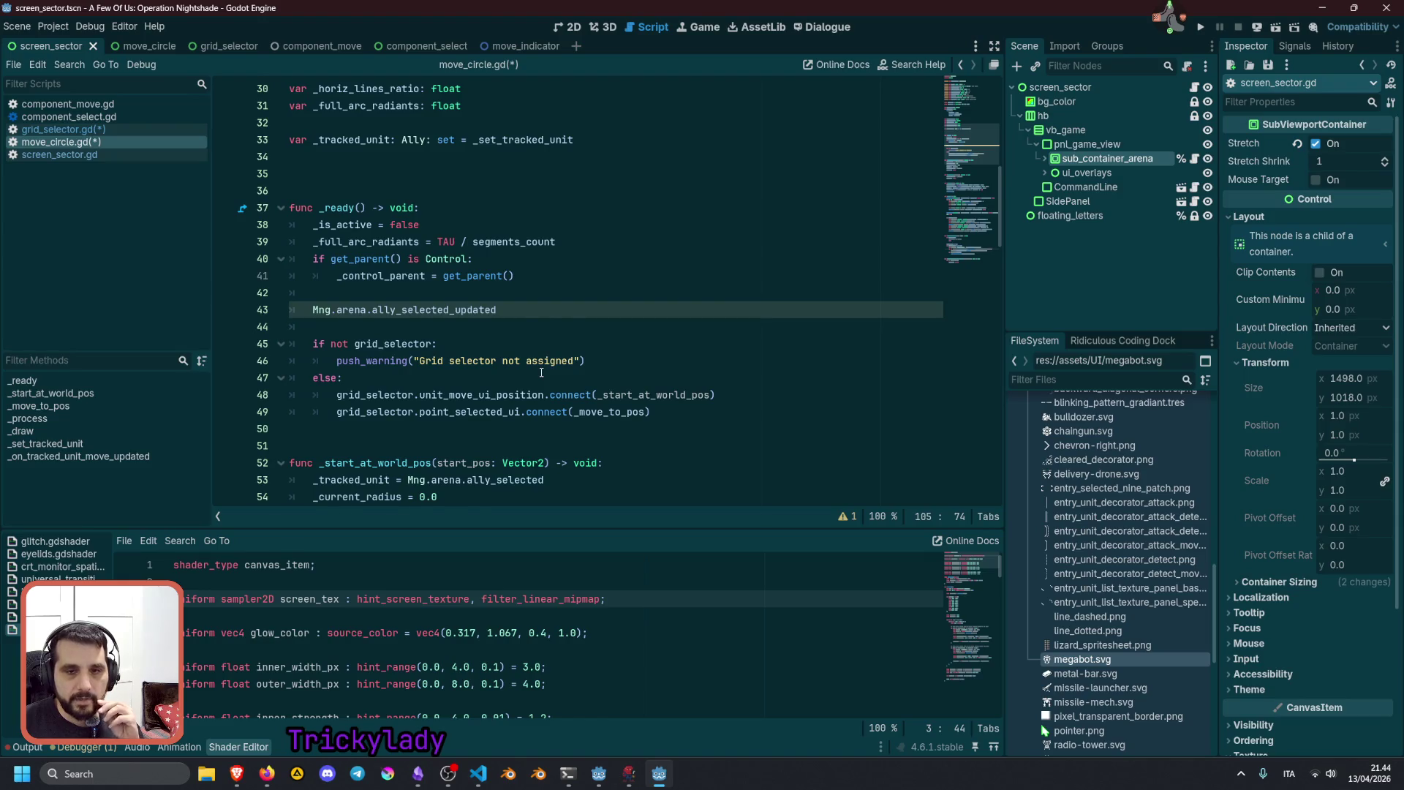
{"action": "left_click", "coordinate": [523, 266]}
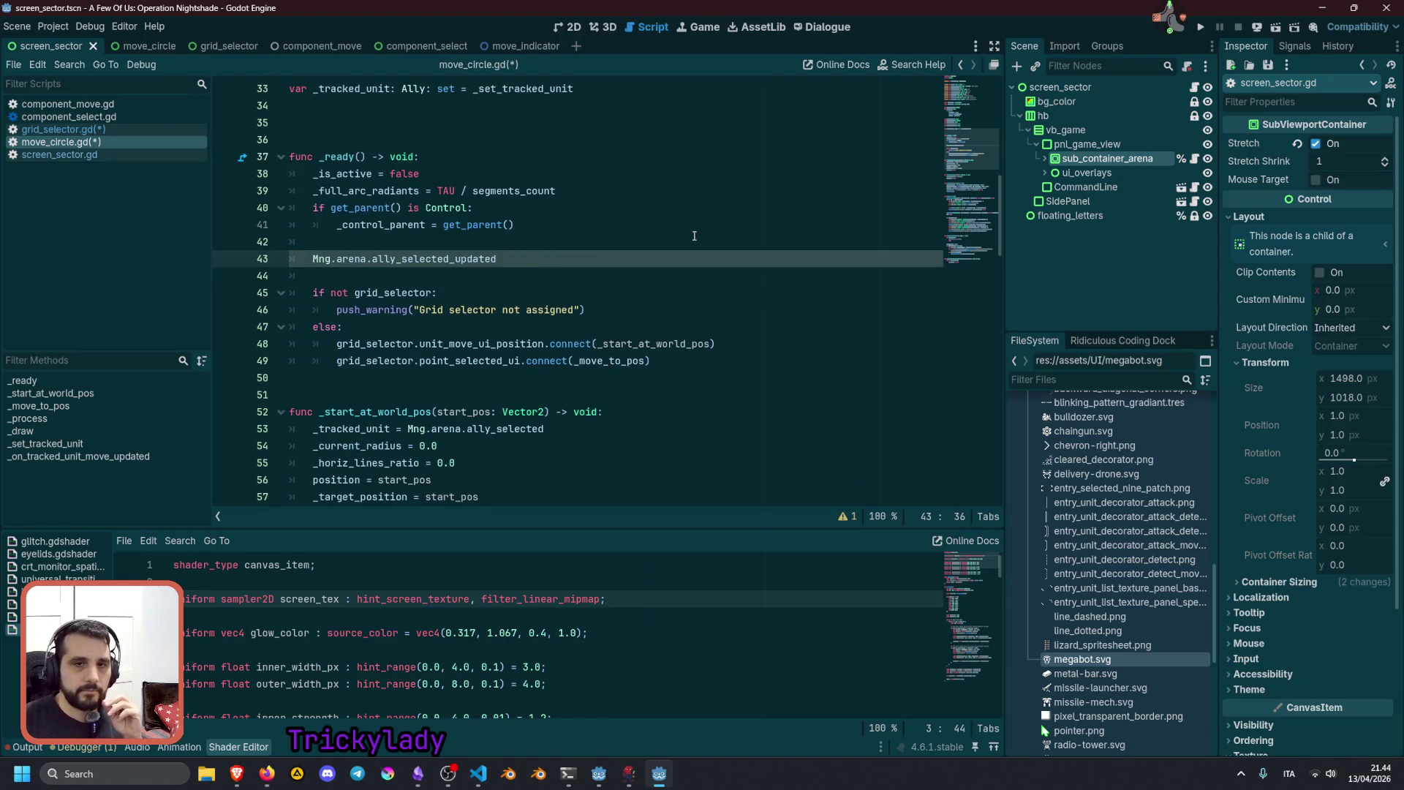
{"action": "type", "text": "."}
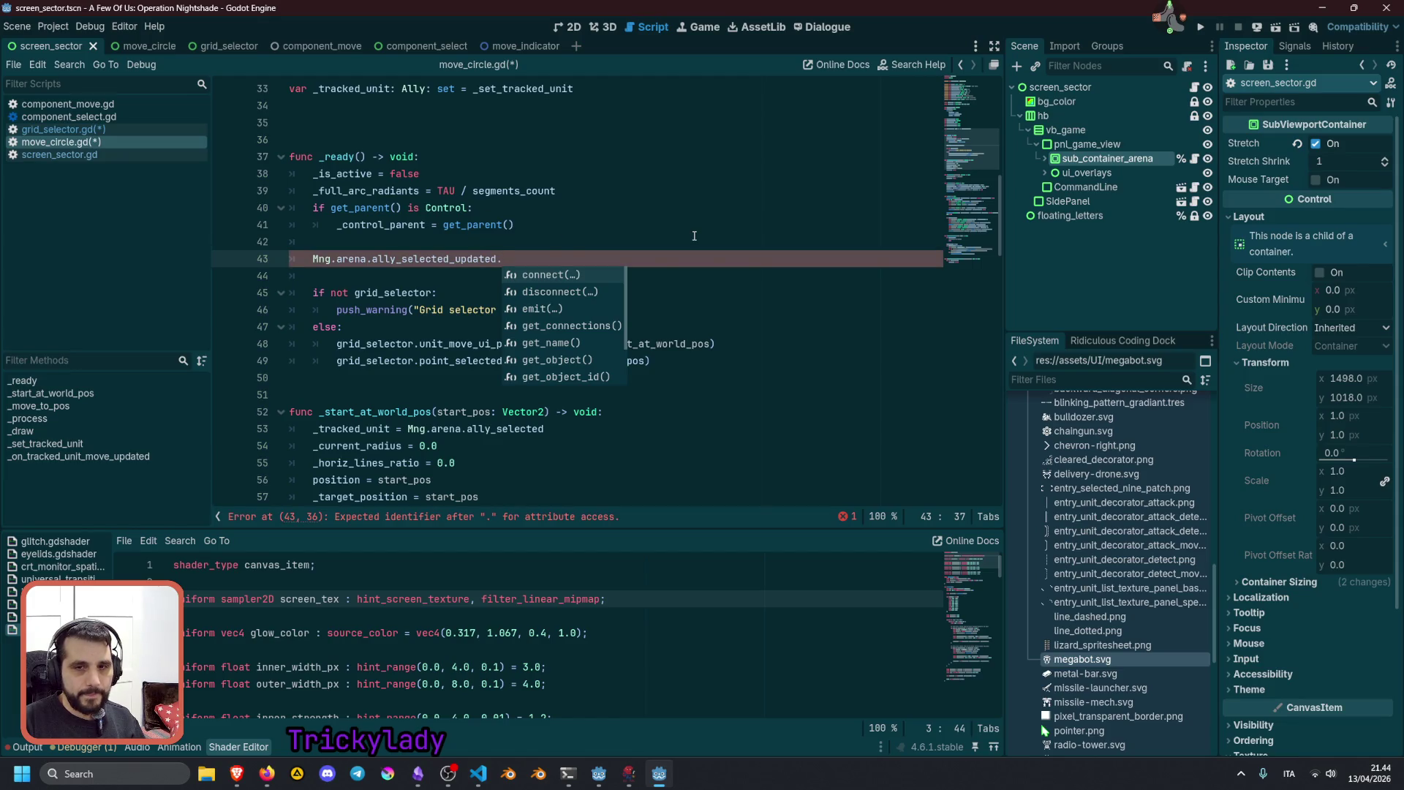
{"action": "key", "text": "Return"}
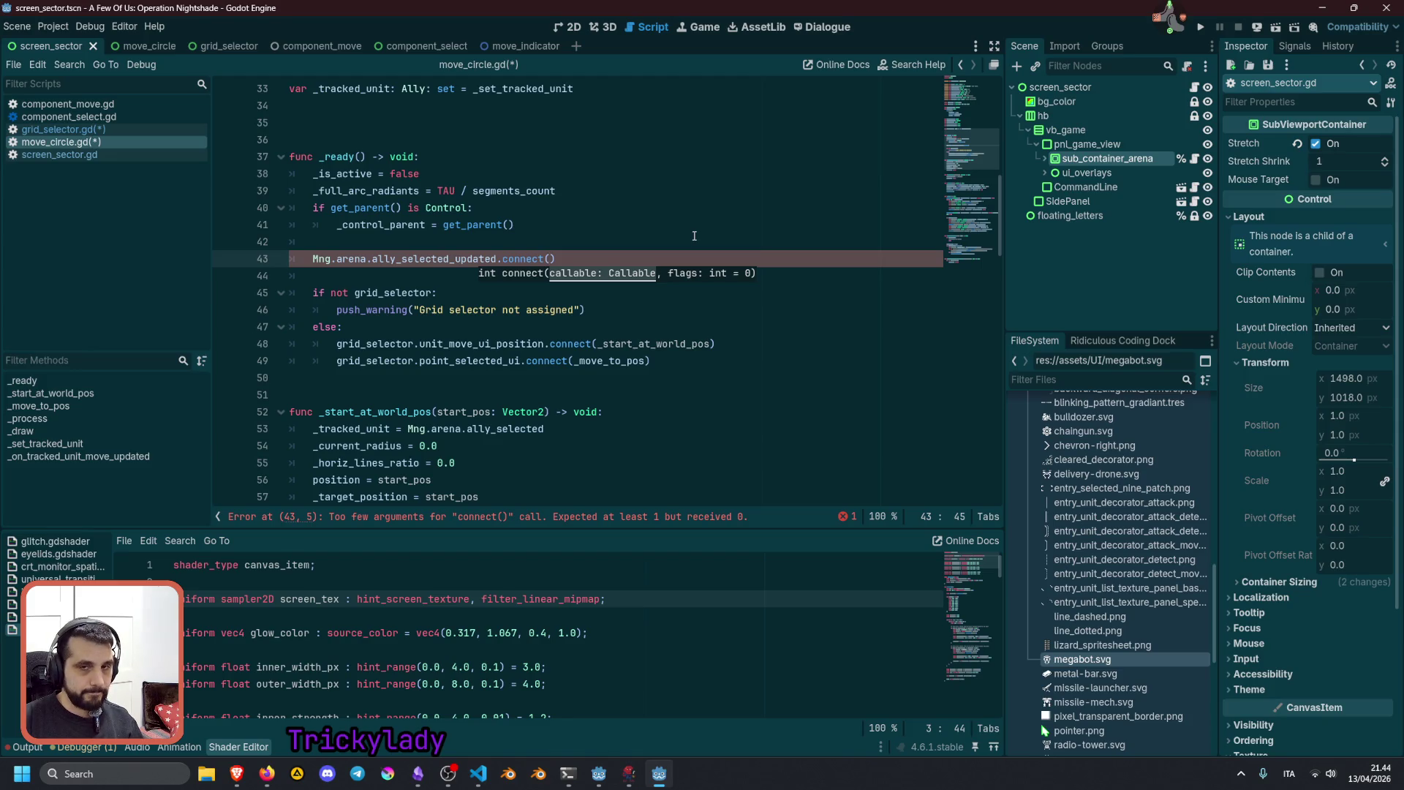
Complete line 43 as Mng.arena.ally_selected_updated.connect(_on_ally_selected_updated).
{"action": "type", "text": "_on_"}
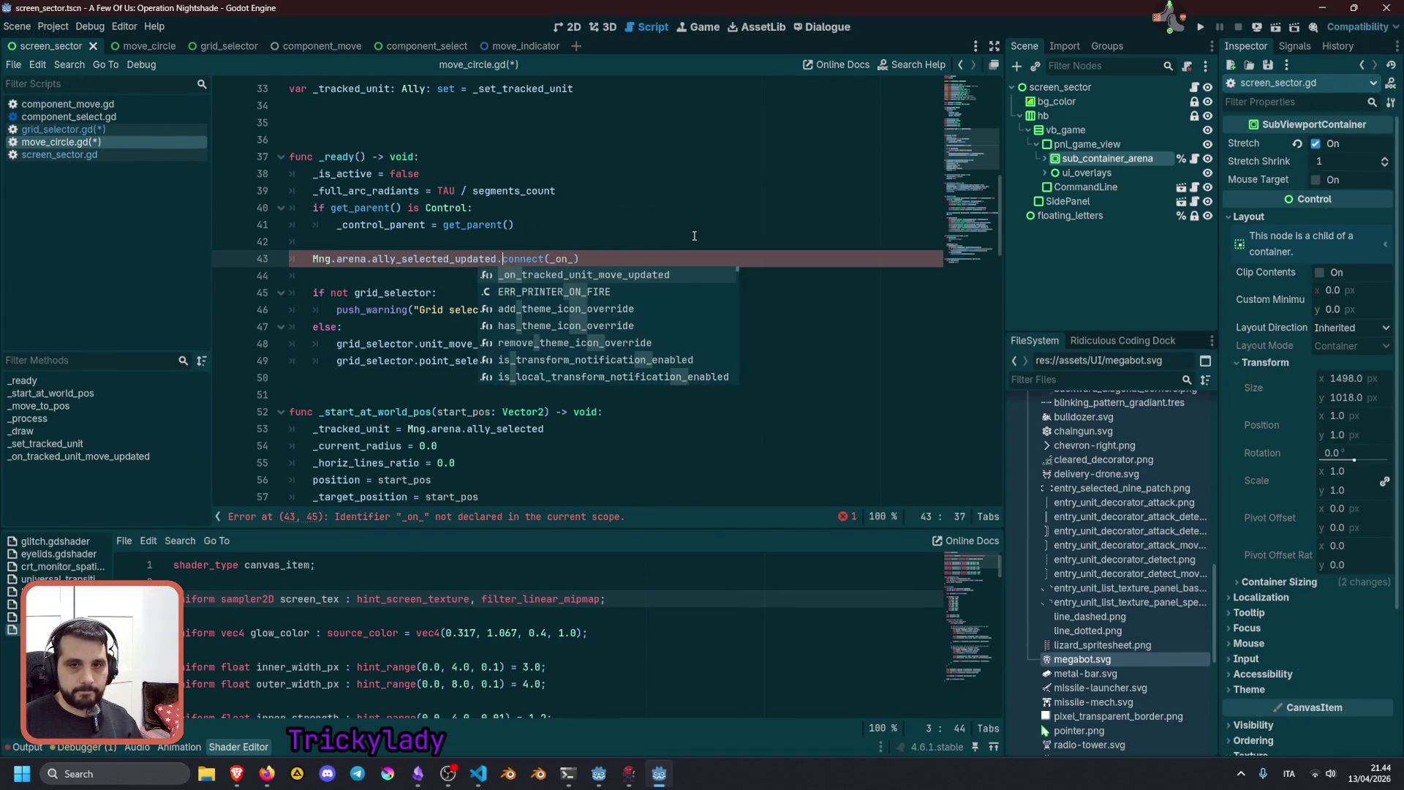
{"action": "key", "text": "ctrl+Left"}
{"action": "key", "text": "ctrl+Left"}
{"action": "key", "text": "ctrl+Left"}
{"action": "key", "text": "ctrl+shift+Left"}
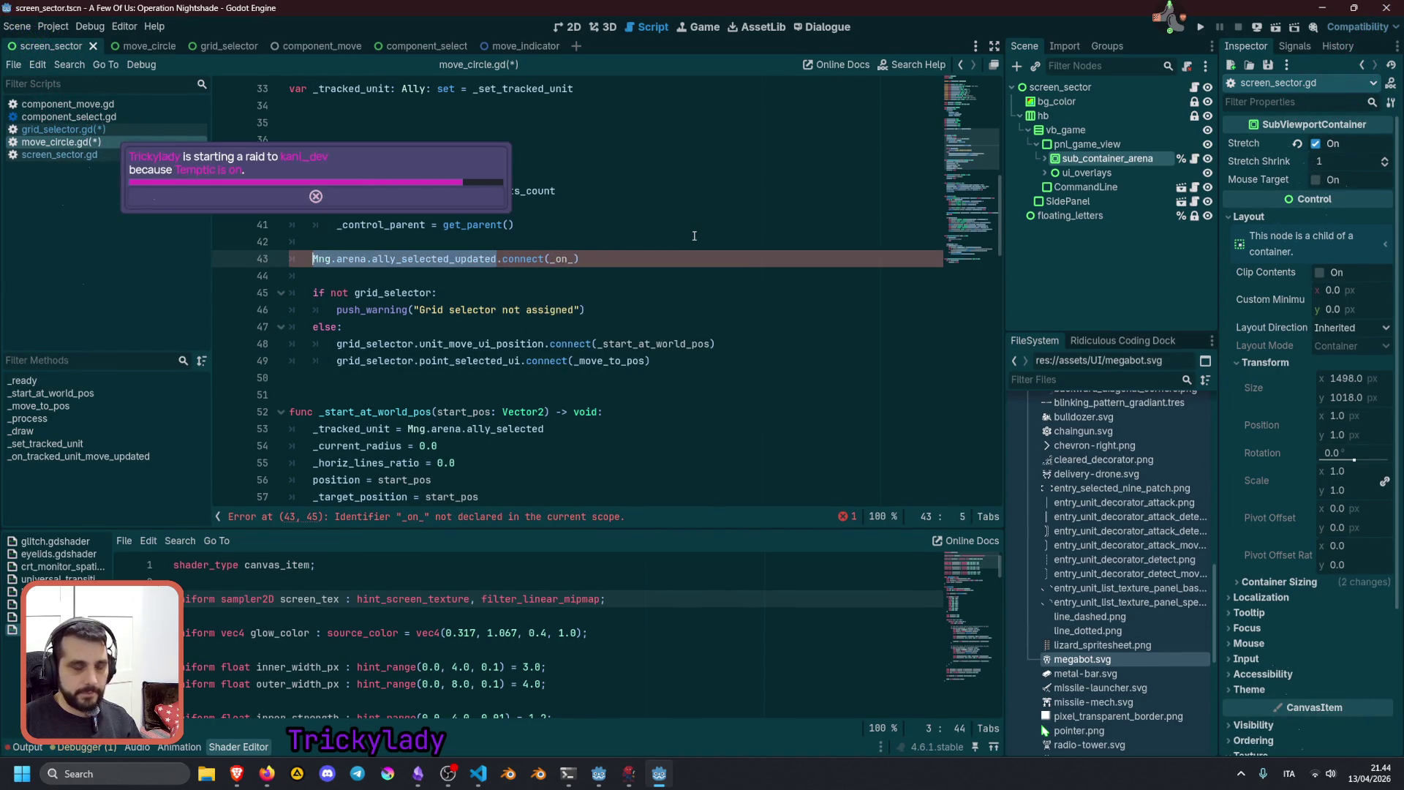
{"action": "key", "text": "shift+Left"}
{"action": "key", "text": "ctrl+c"}
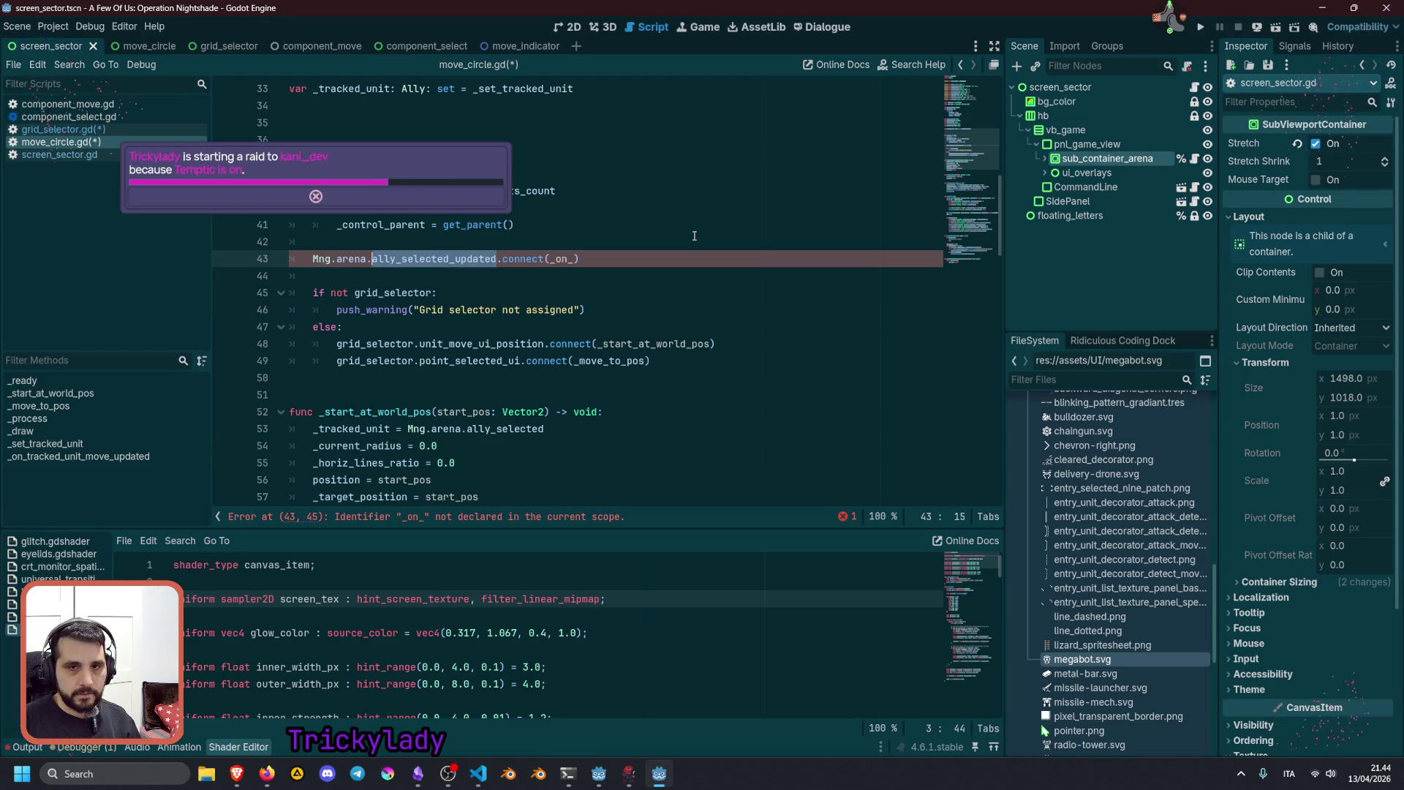
{"action": "key", "text": "End"}
{"action": "key", "text": "ctrl+v"}
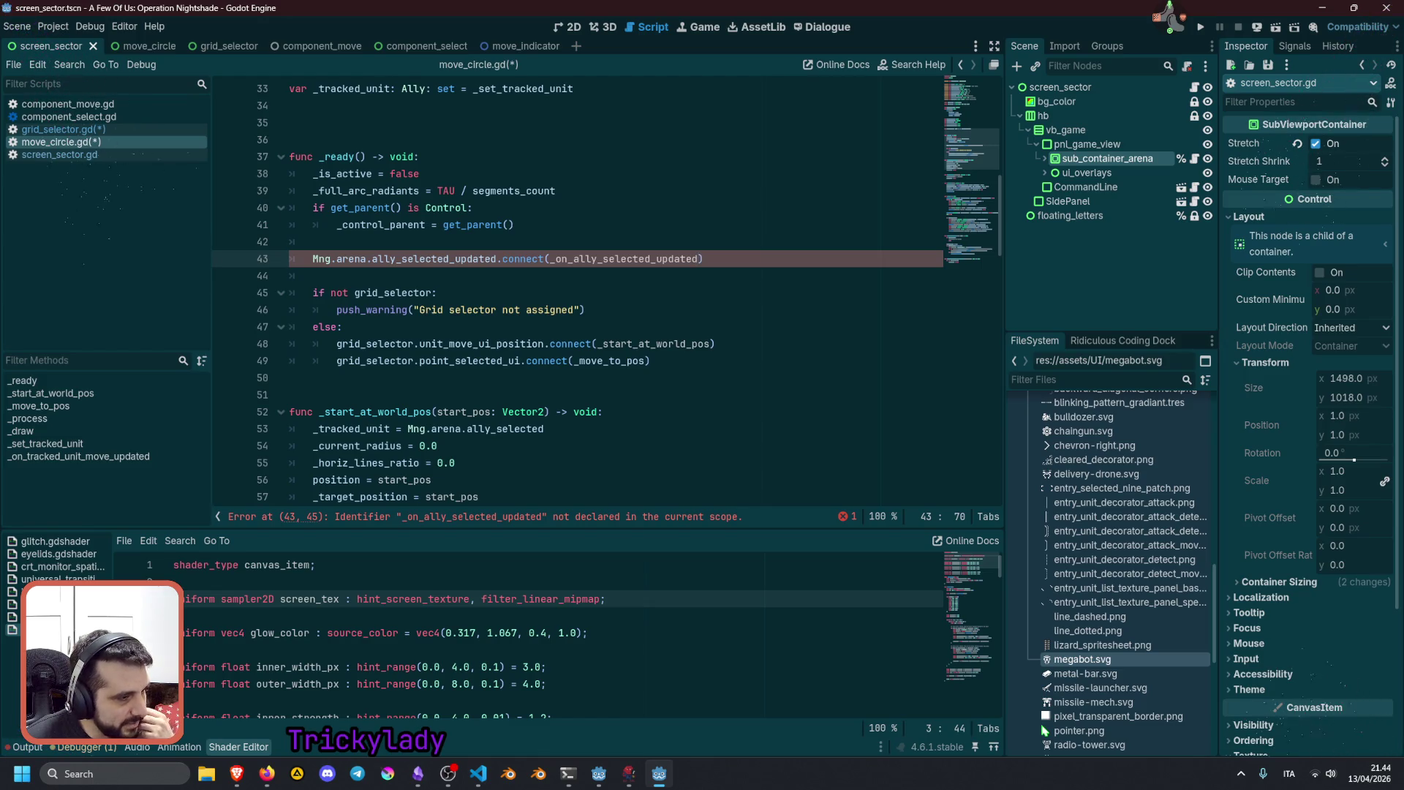
In the streamer user manager, find the matching user and open their Twitch channel page.
{"action": "key", "text": "alt+Tab"}
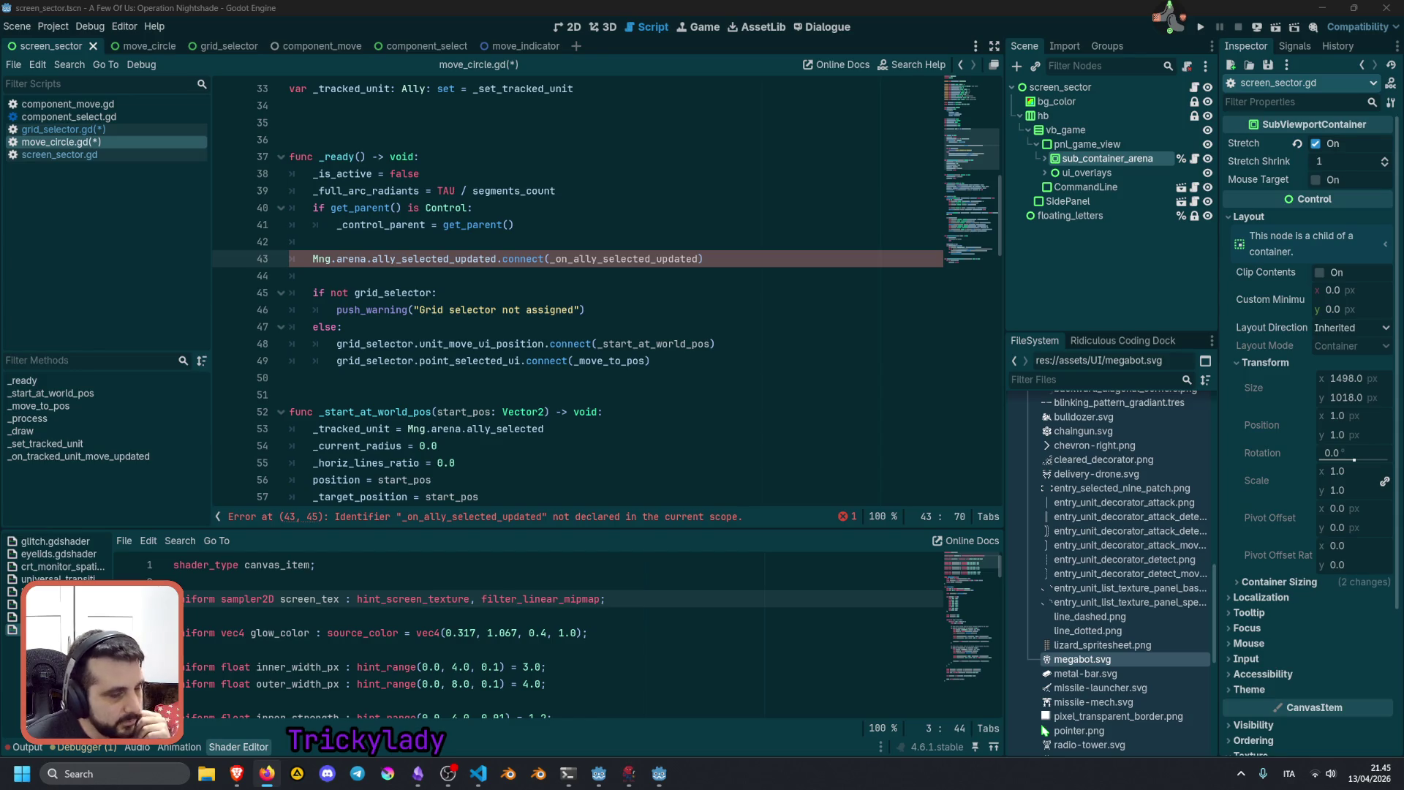
{"action": "key", "text": "alt+Tab"}
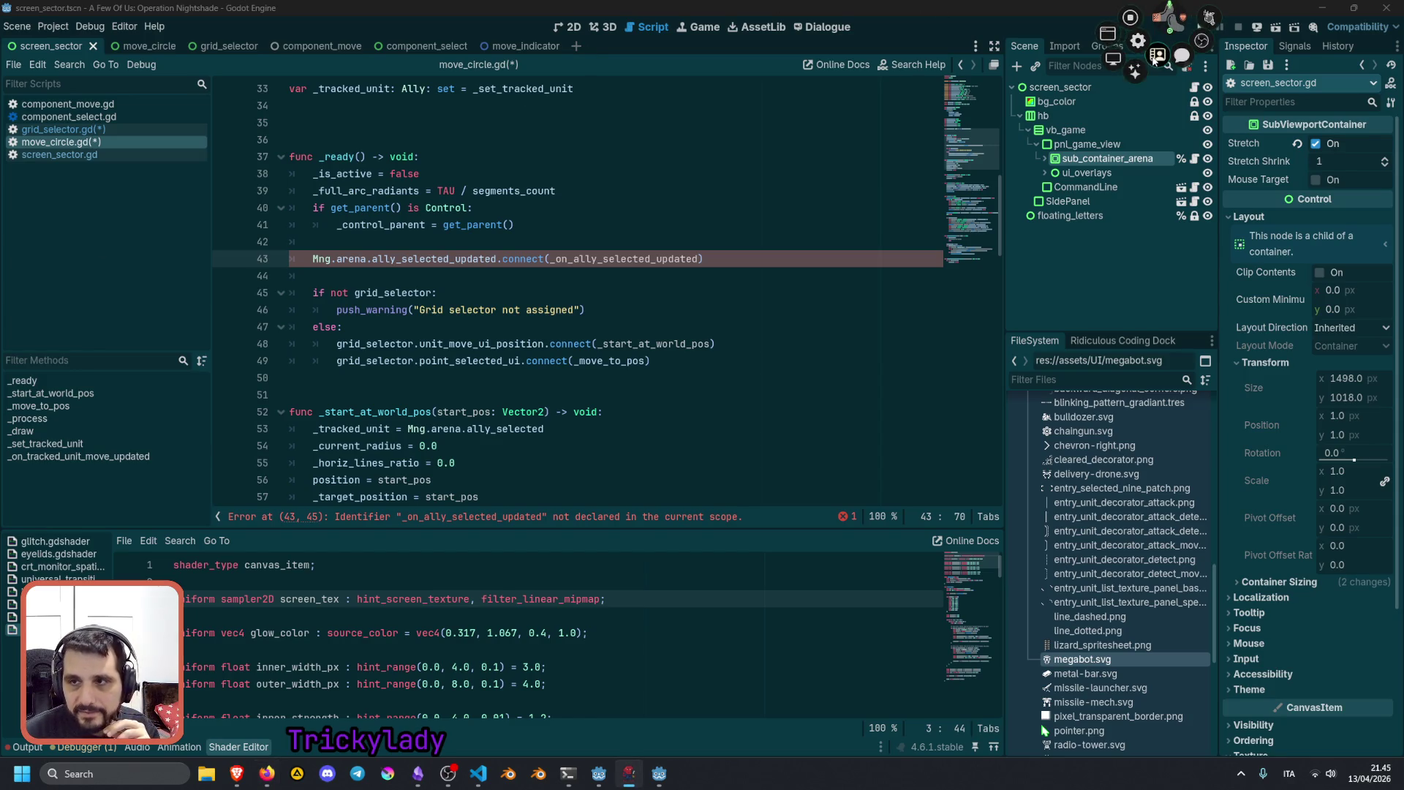
{"action": "key", "text": "BackSpace"}
{"action": "key", "text": "BackSpace"}
{"action": "key", "text": "BackSpace"}
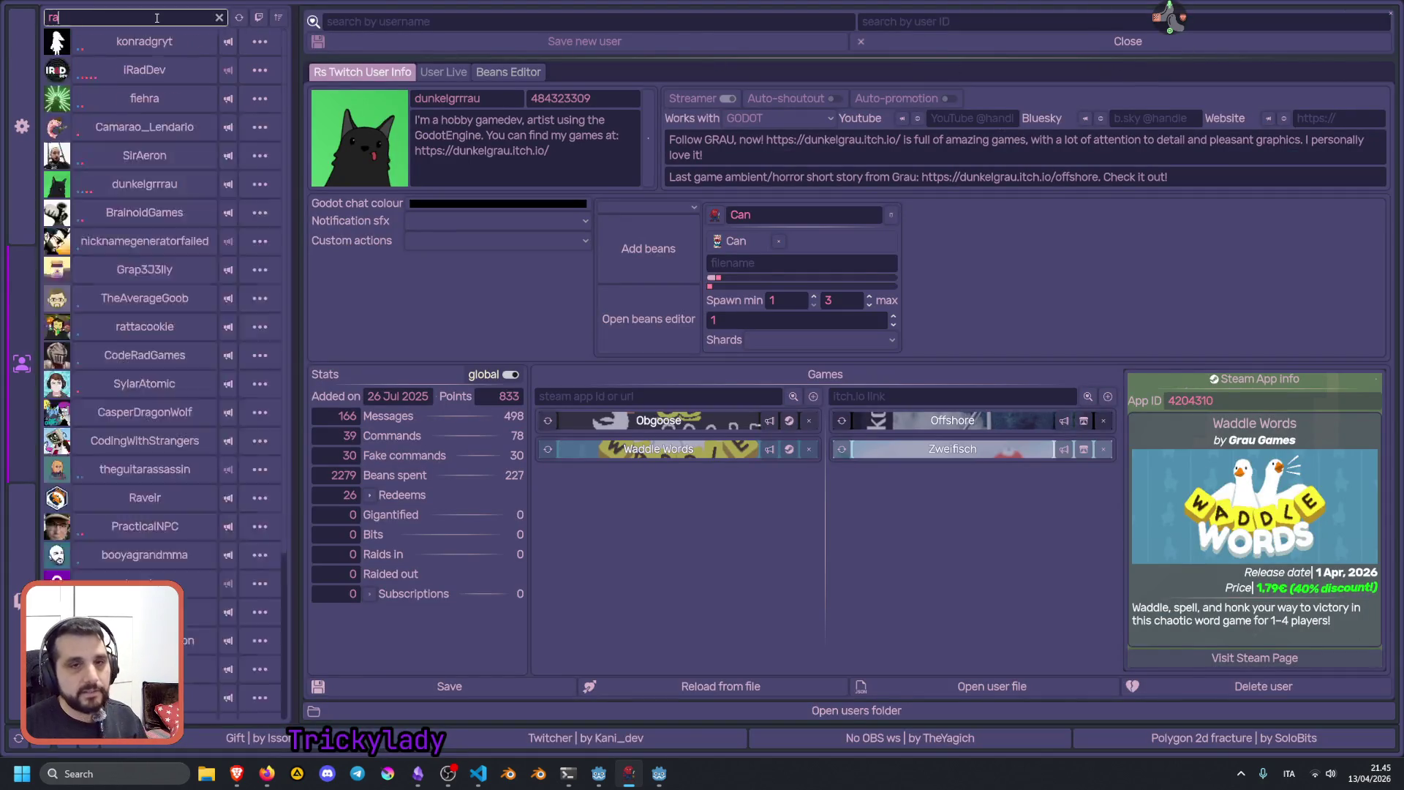
{"action": "type", "text": "rat"}
{"action": "left_click", "coordinate": [148, 70]}
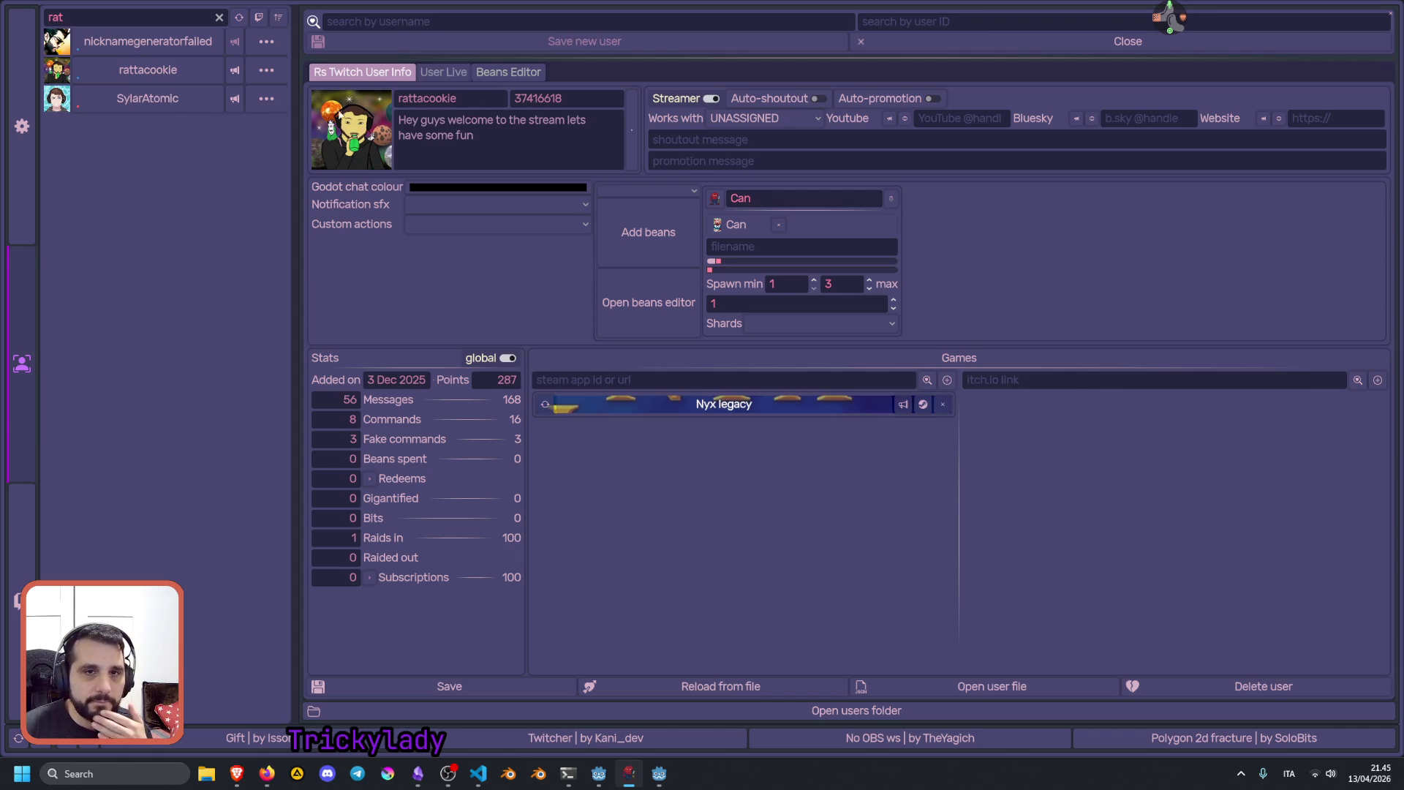
{"action": "left_click", "coordinate": [57, 70]}
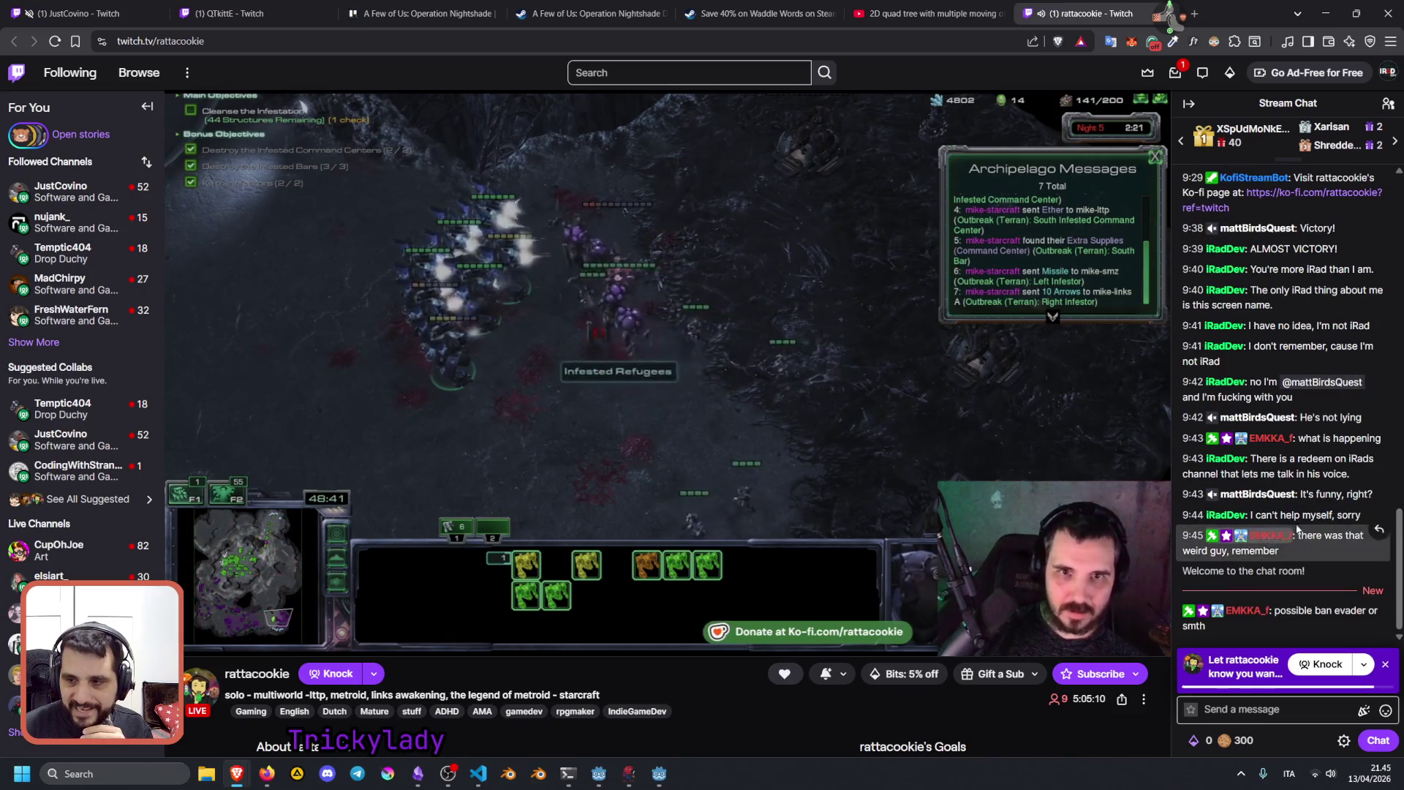
Read through the channel's chat and accept the Chat Rules to enable messaging.
{"action": "left_click_drag", "start_coordinate": [1291, 470], "coordinate": [1316, 473]}
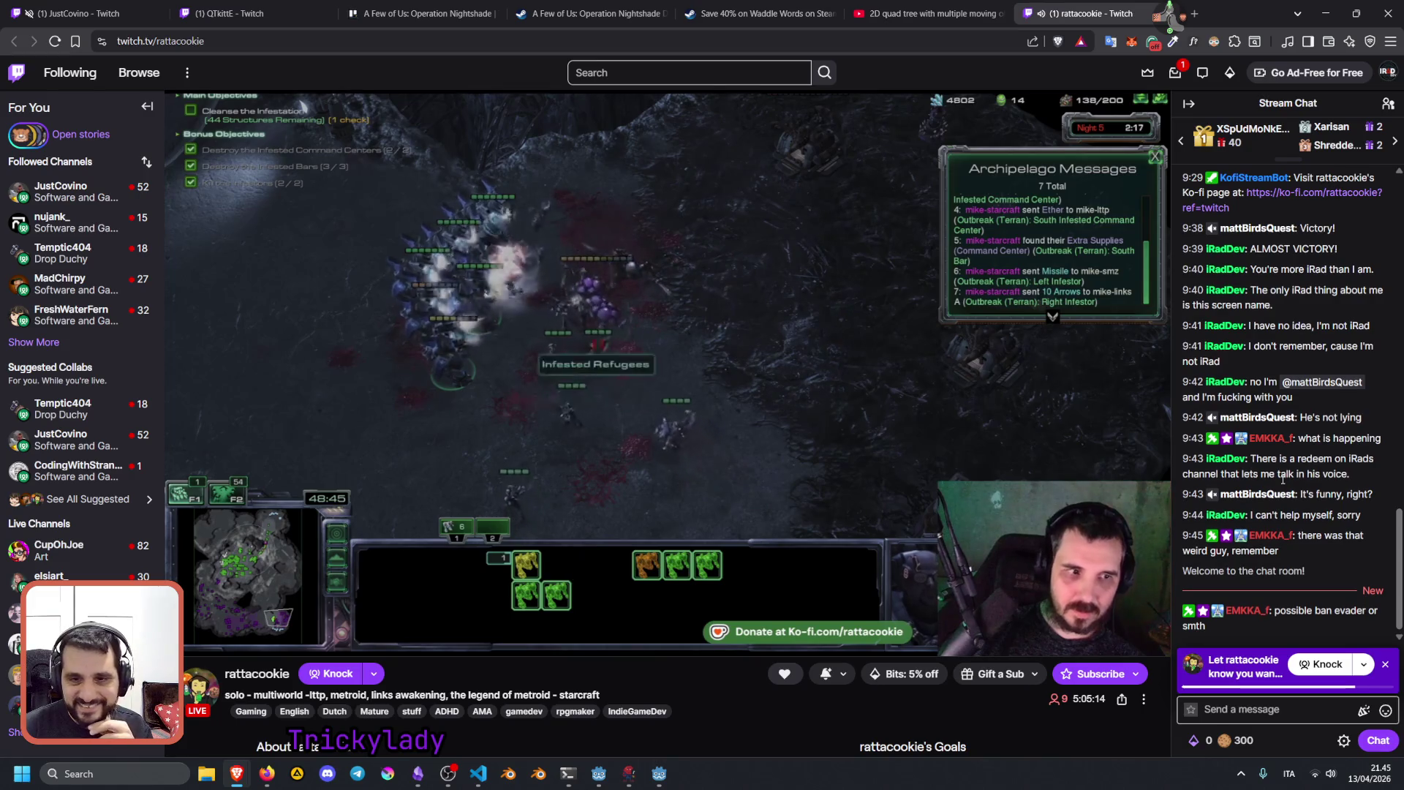
{"action": "scroll", "coordinate": [419, 653], "scroll_direction": "down", "scroll_amount": 2}
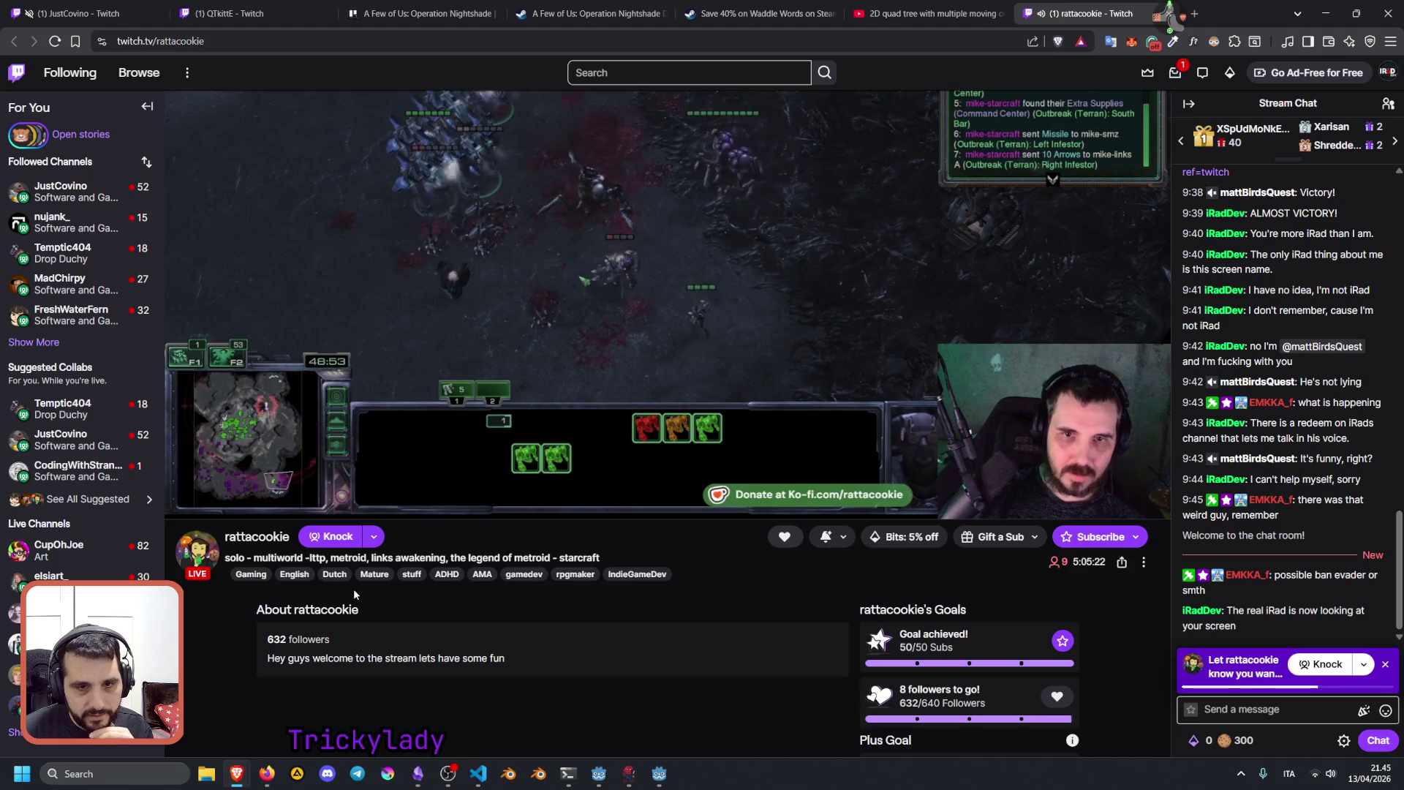
{"action": "scroll", "coordinate": [353, 589], "scroll_direction": "down", "scroll_amount": 1}
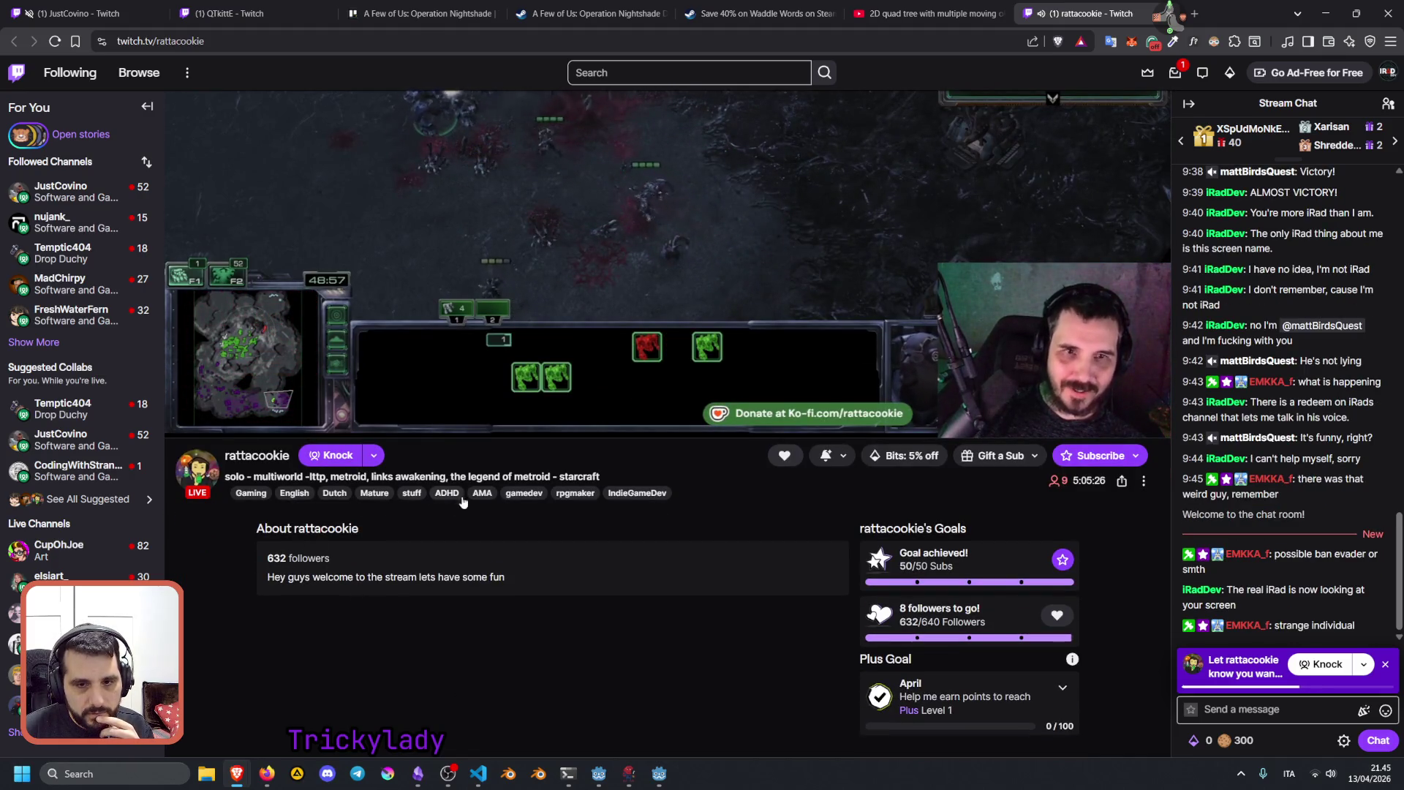
{"action": "scroll", "coordinate": [628, 502], "scroll_direction": "down", "scroll_amount": 4}
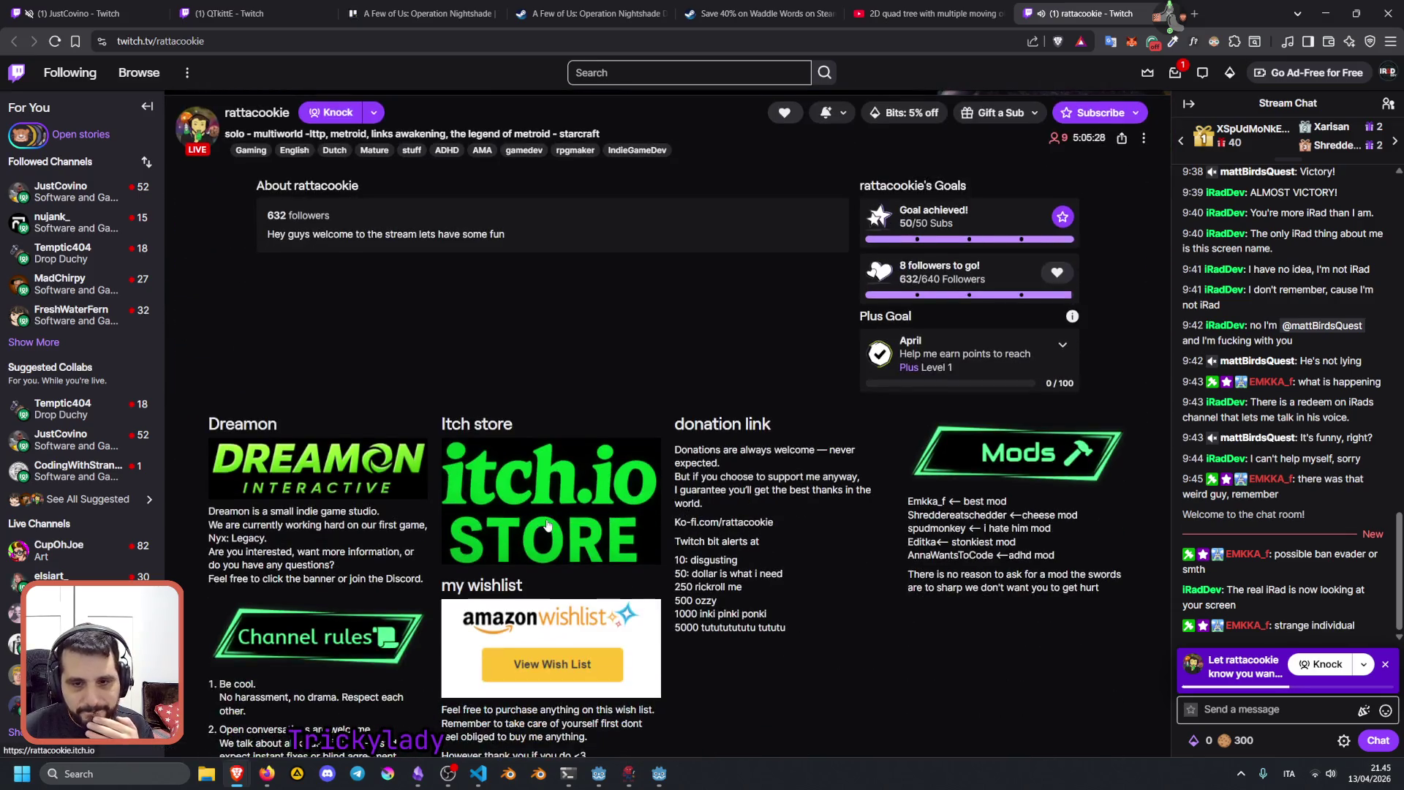
{"action": "scroll", "coordinate": [210, 526], "scroll_direction": "up", "scroll_amount": 7}
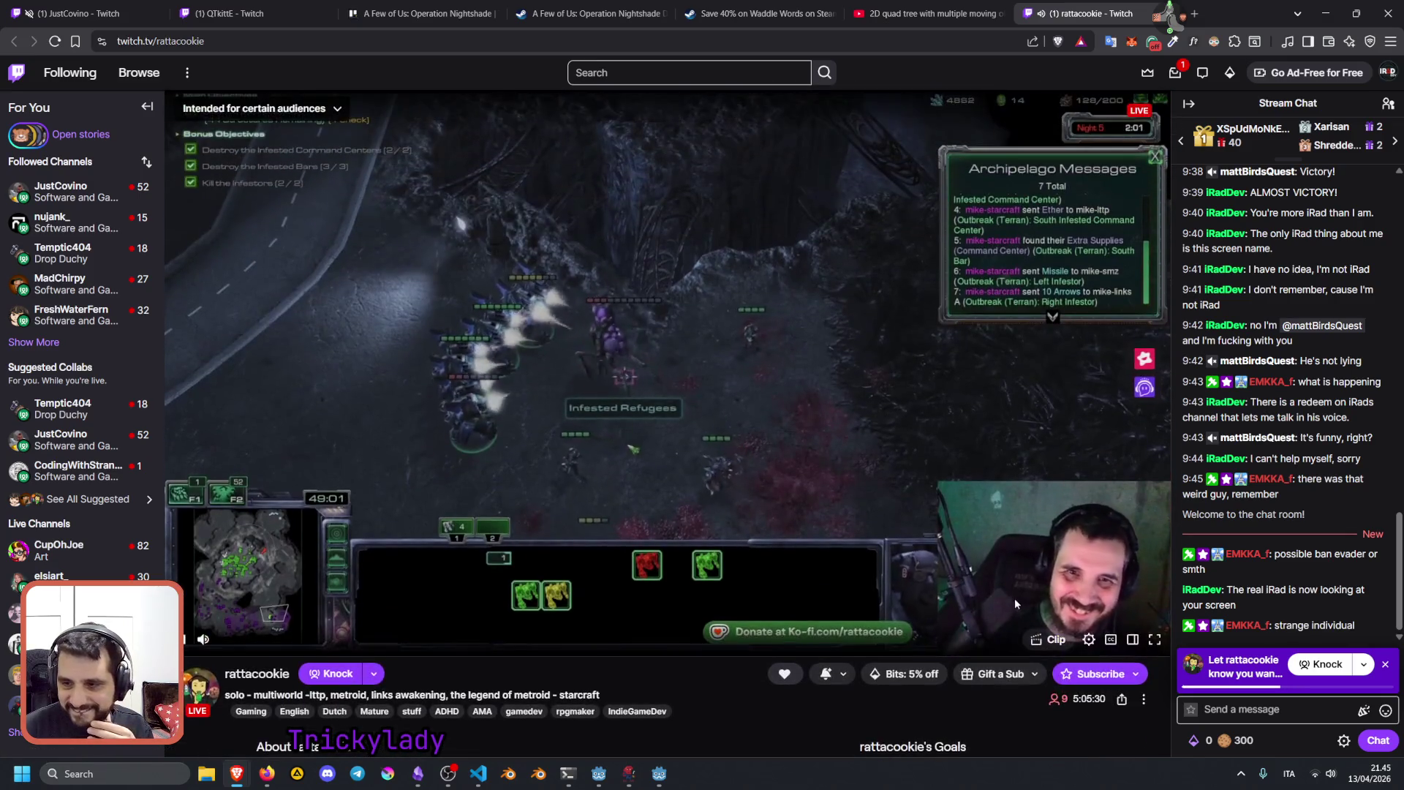
{"action": "left_click", "coordinate": [1237, 712]}
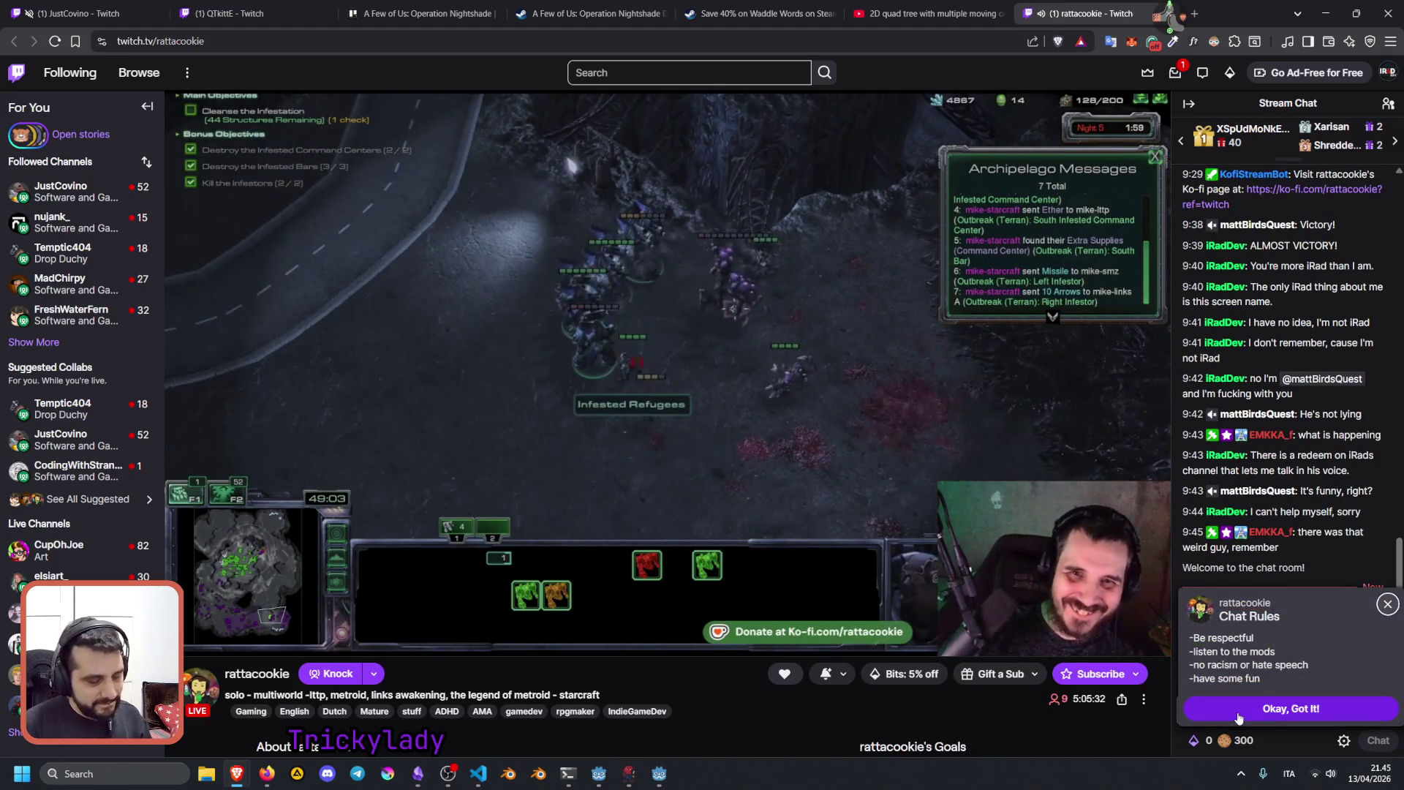
{"action": "left_click", "coordinate": [1237, 709]}
{"action": "left_click", "coordinate": [1237, 711]}
{"action": "left_click", "coordinate": [1237, 710]}
{"action": "type", "text": "iraddeCIAO"}
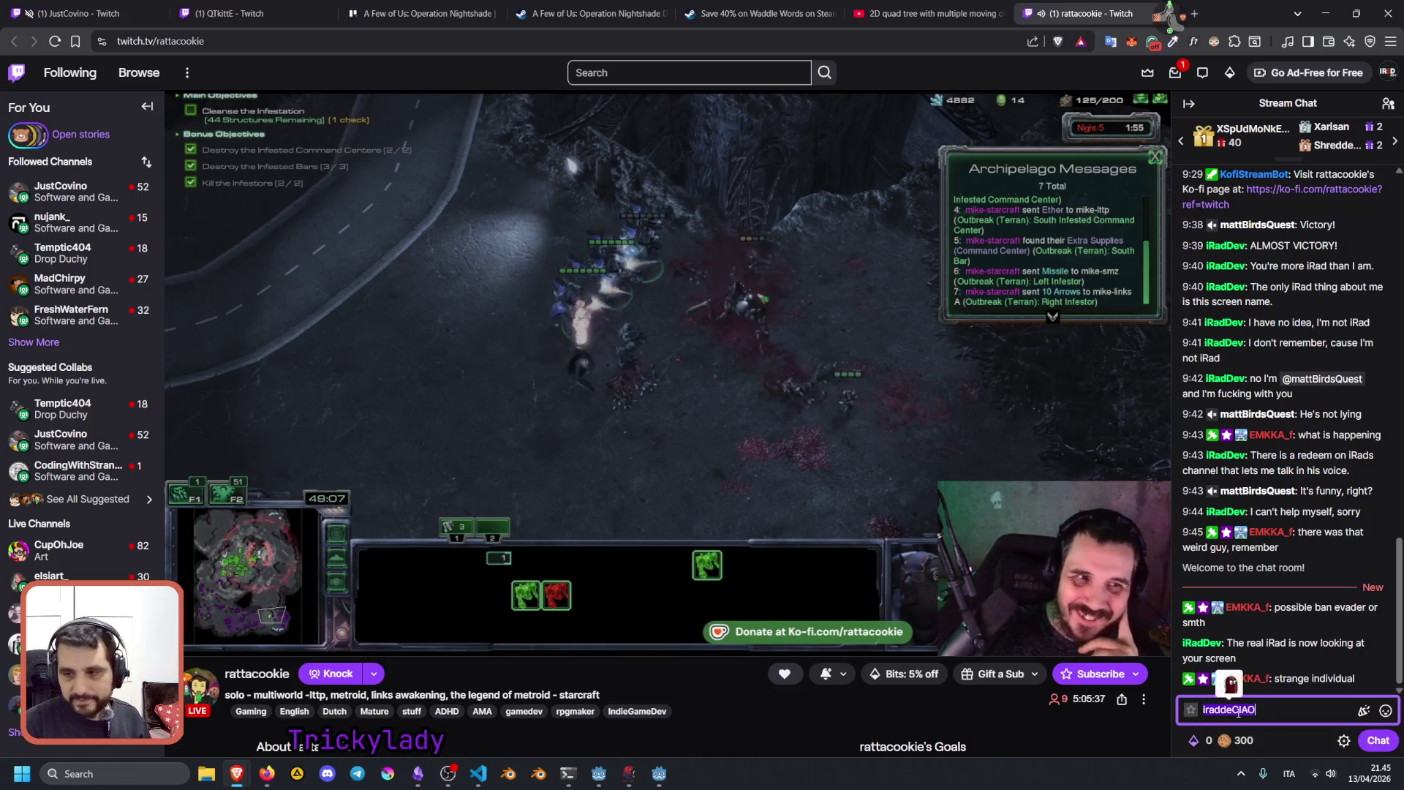
Post an emote, a greeting to the streamer and 'starcraft \o/' in chat, then return to the user manager.
{"action": "key", "text": "Return"}
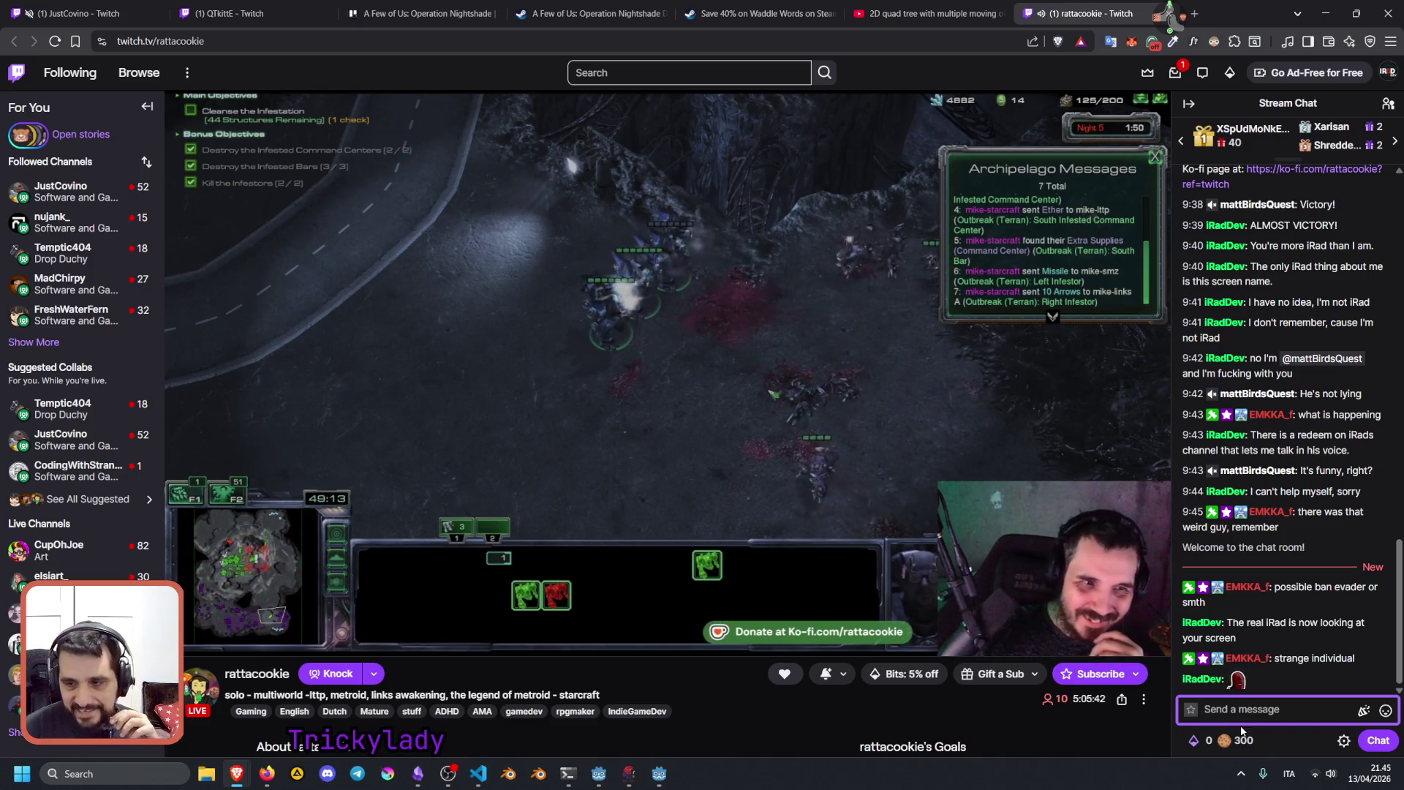
{"action": "type", "text": "tta"}
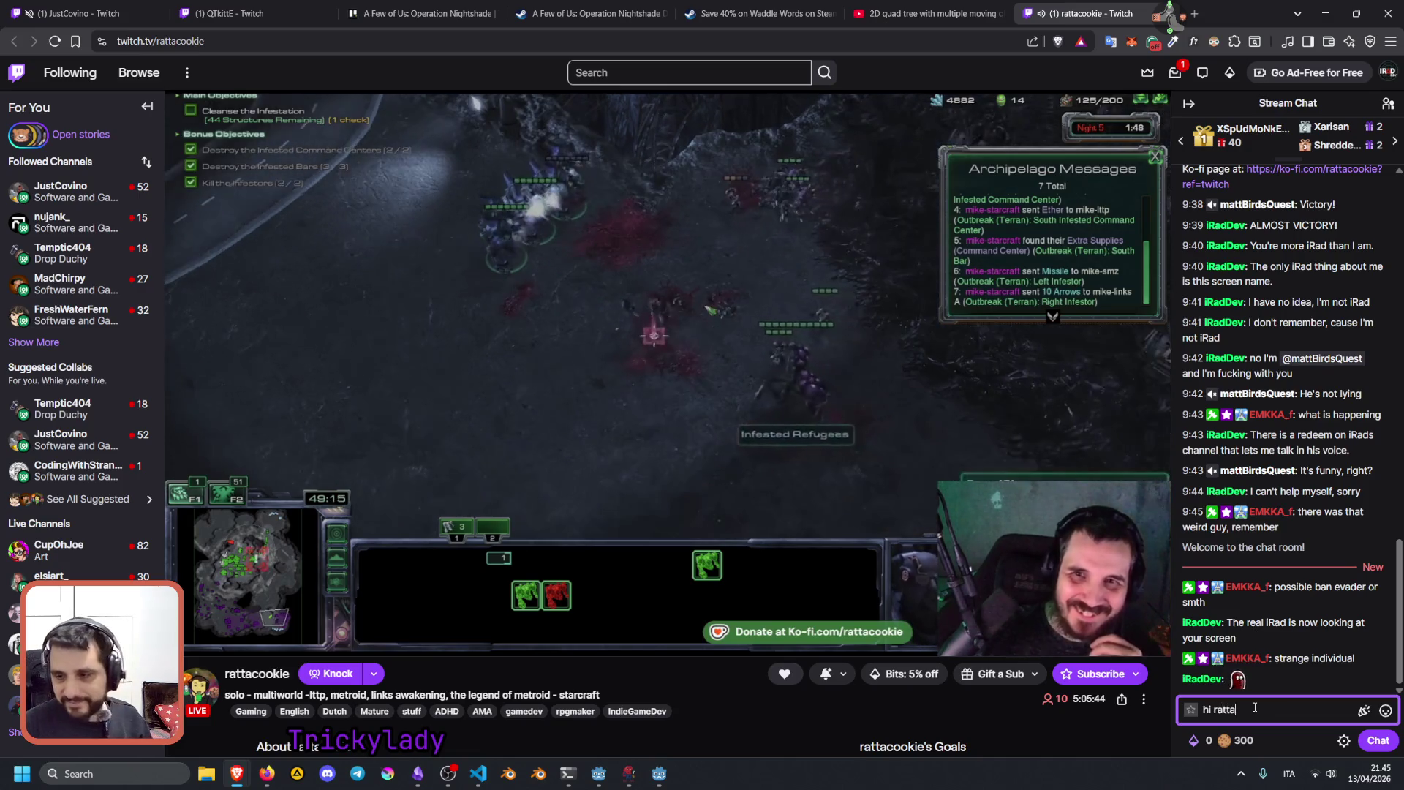
{"action": "type", "text": "cookie "}
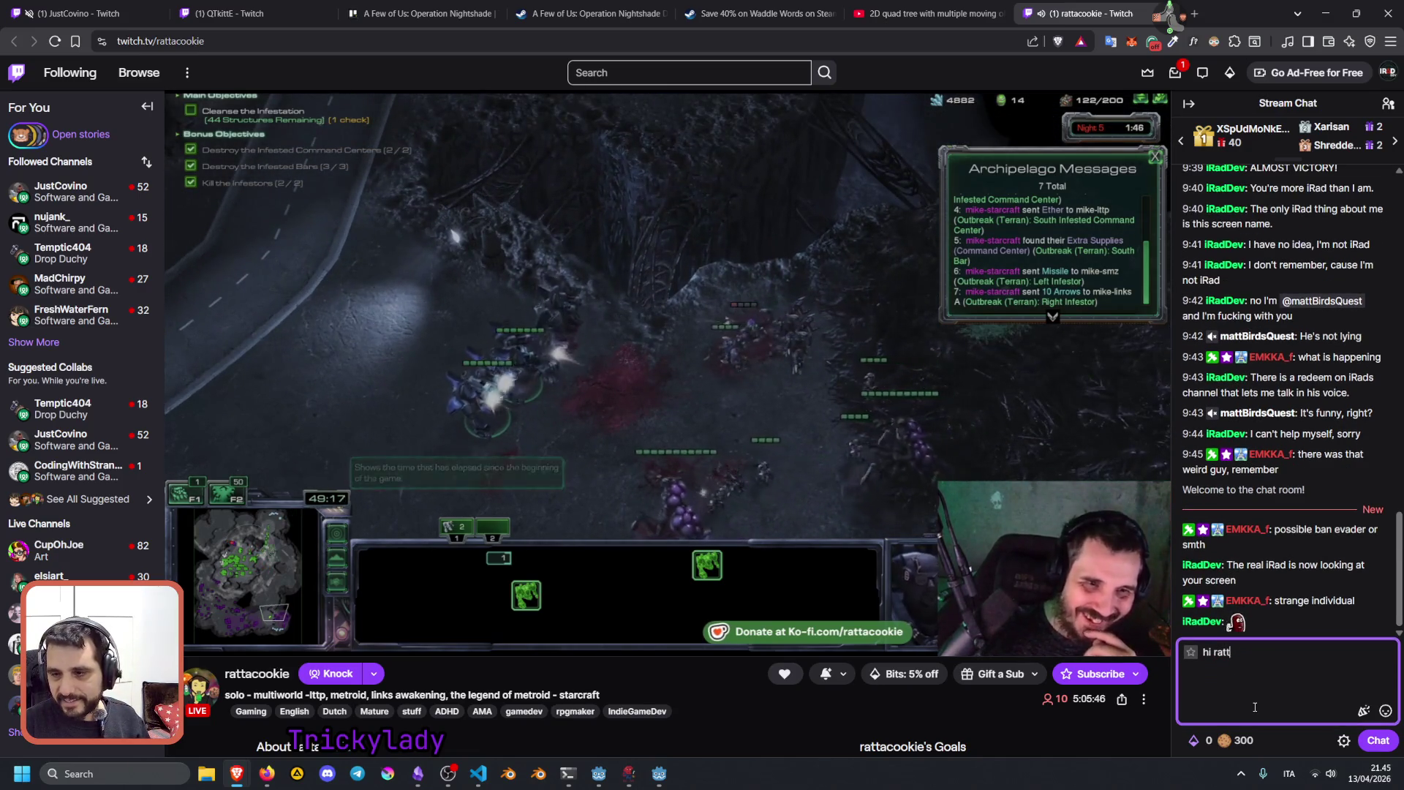
{"action": "type", "text": "iraddeP"}
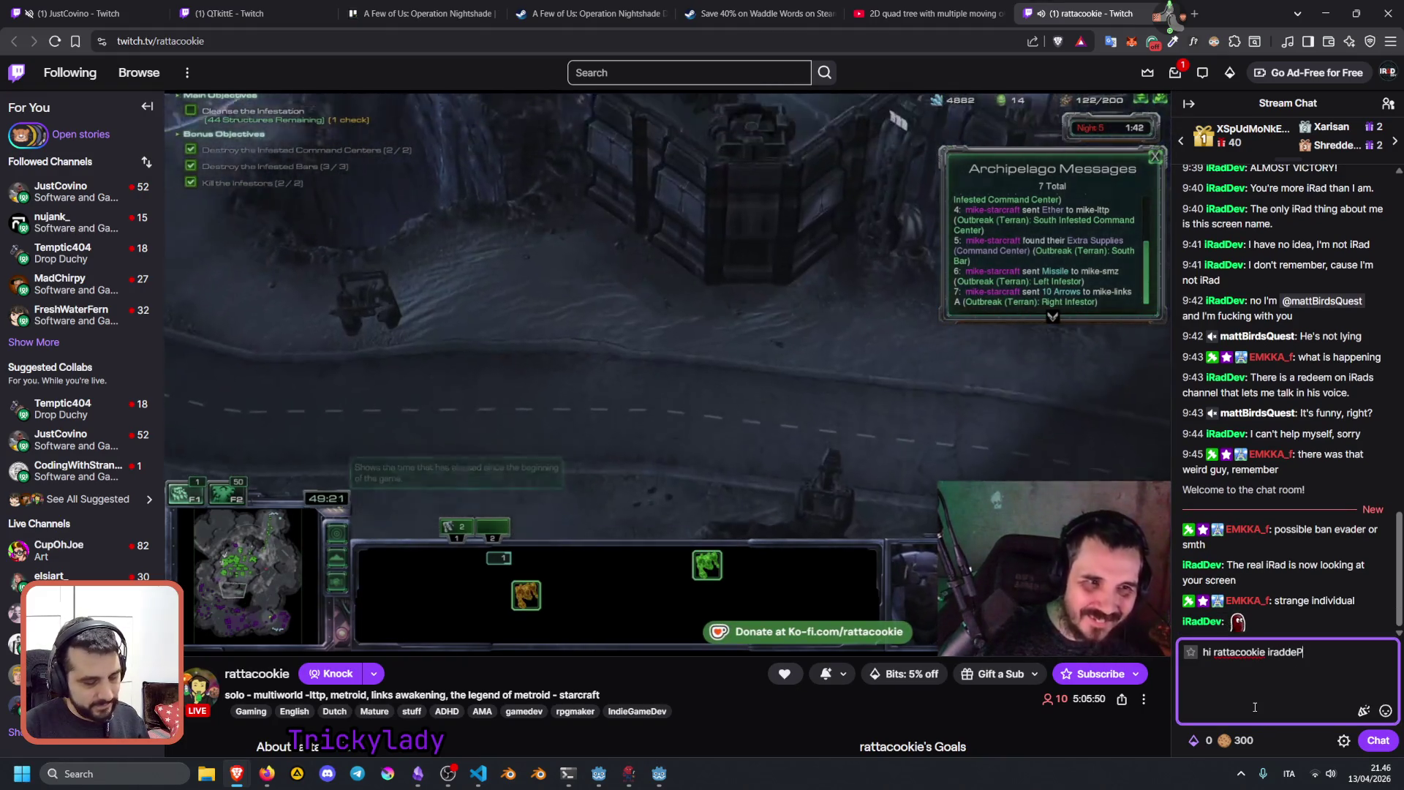
{"action": "key", "text": "Return"}
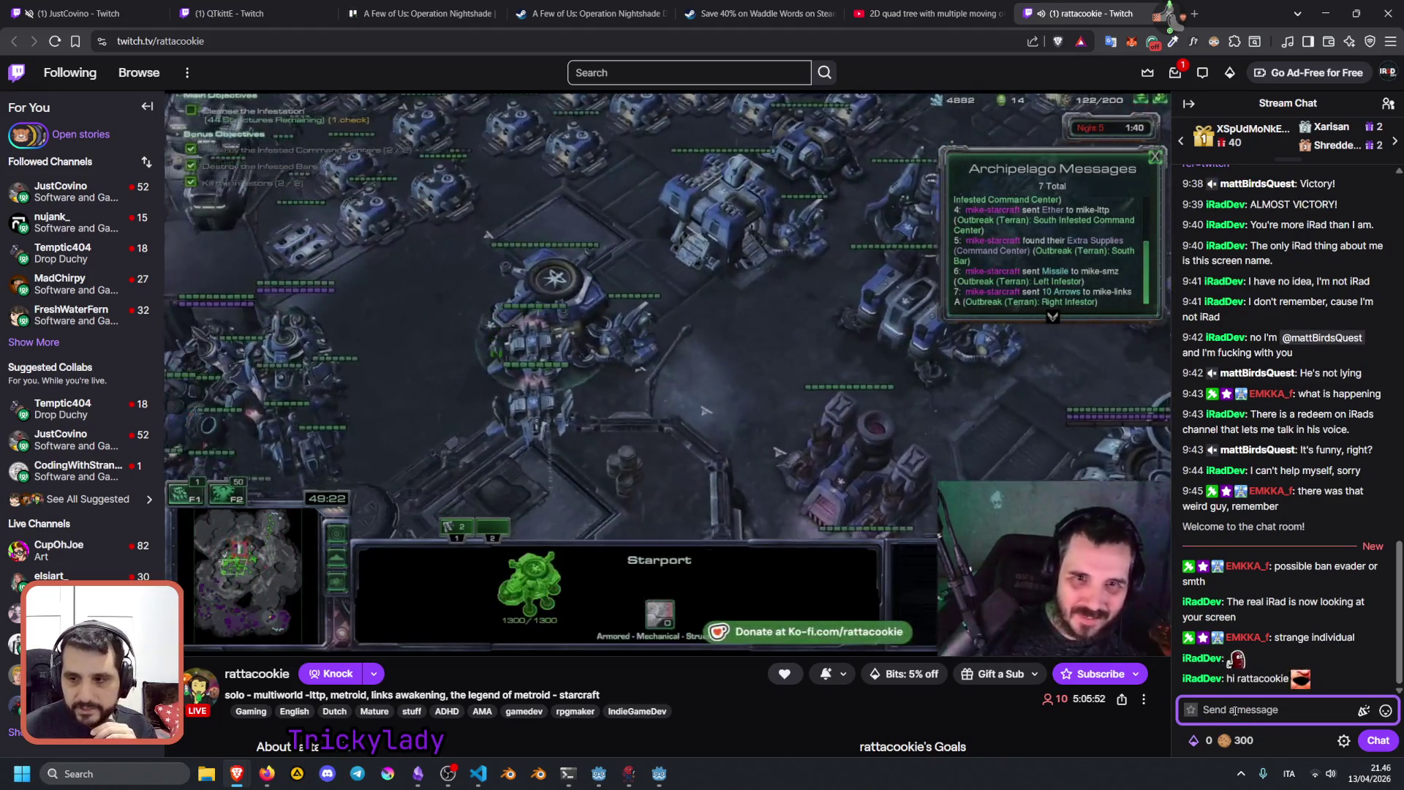
{"action": "type", "text": "starcraft \\o/"}
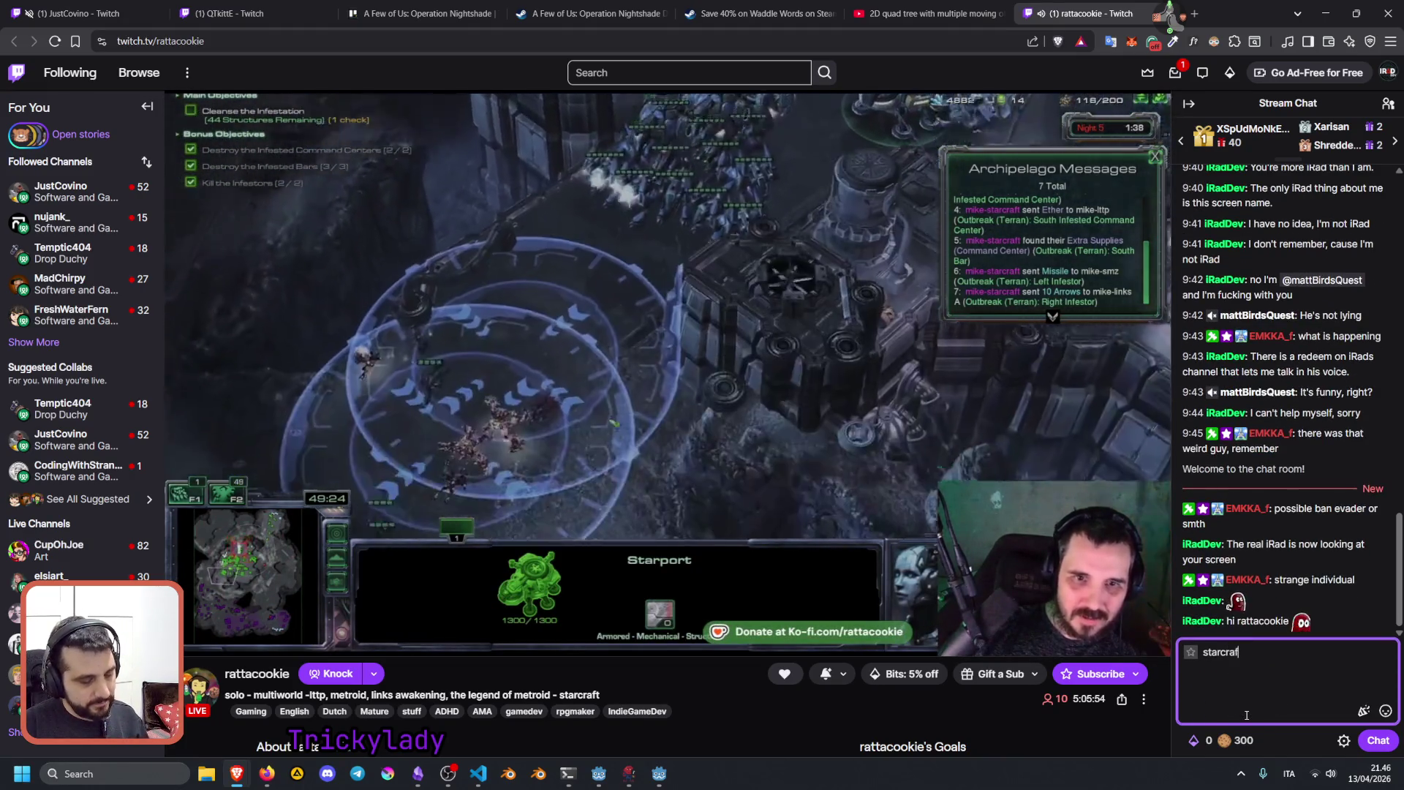
{"action": "key", "text": "Return"}
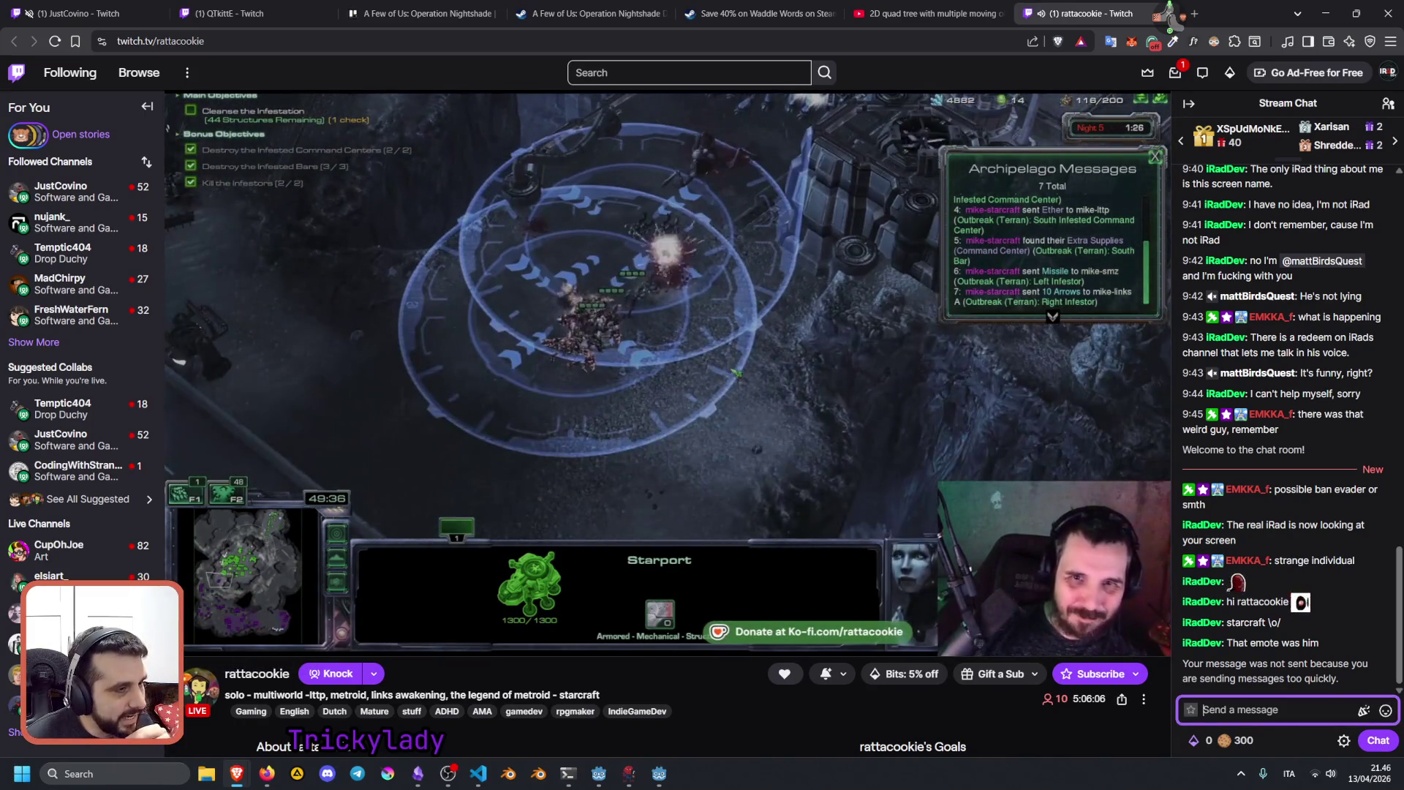
{"action": "key", "text": "alt+Tab"}
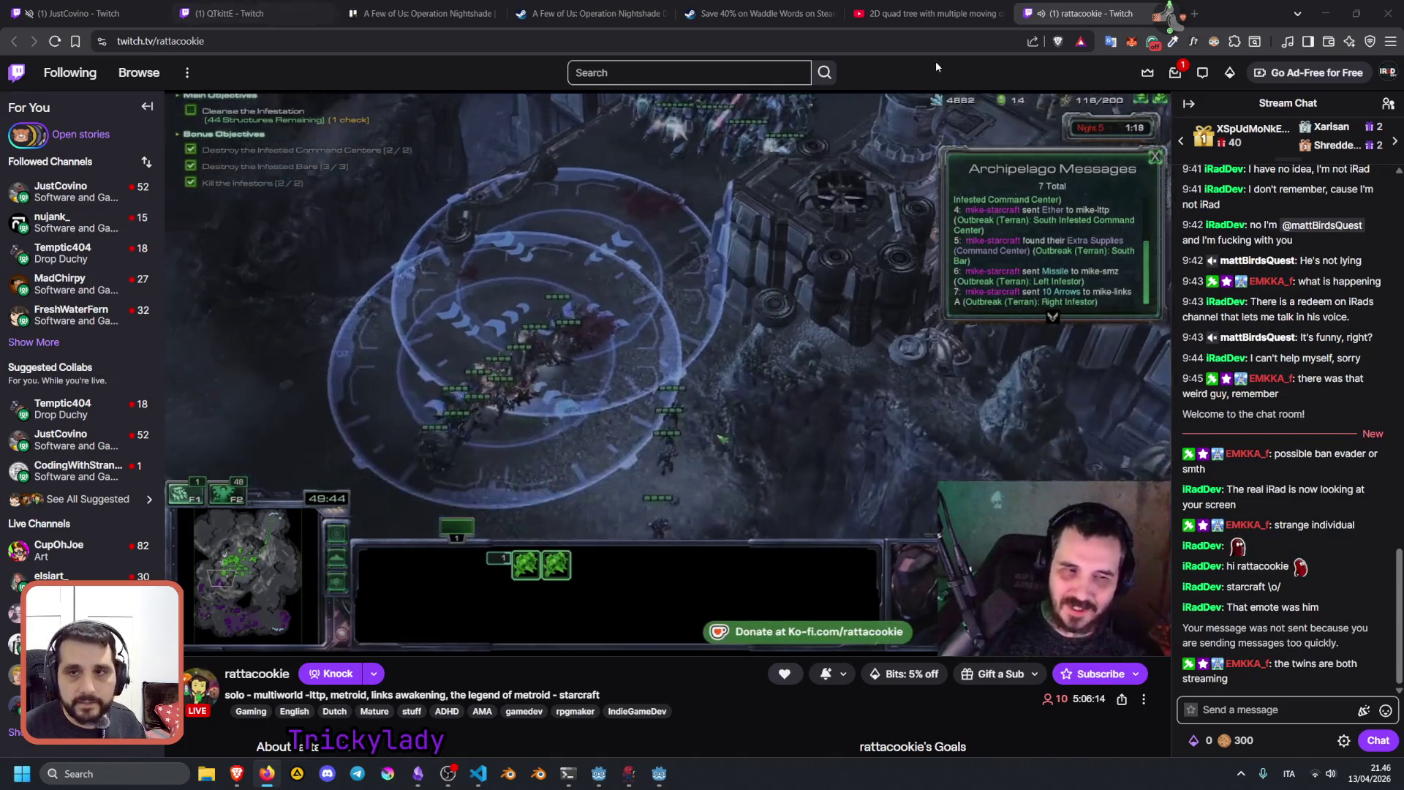
{"action": "mouse_move", "coordinate": [1159, 45]}
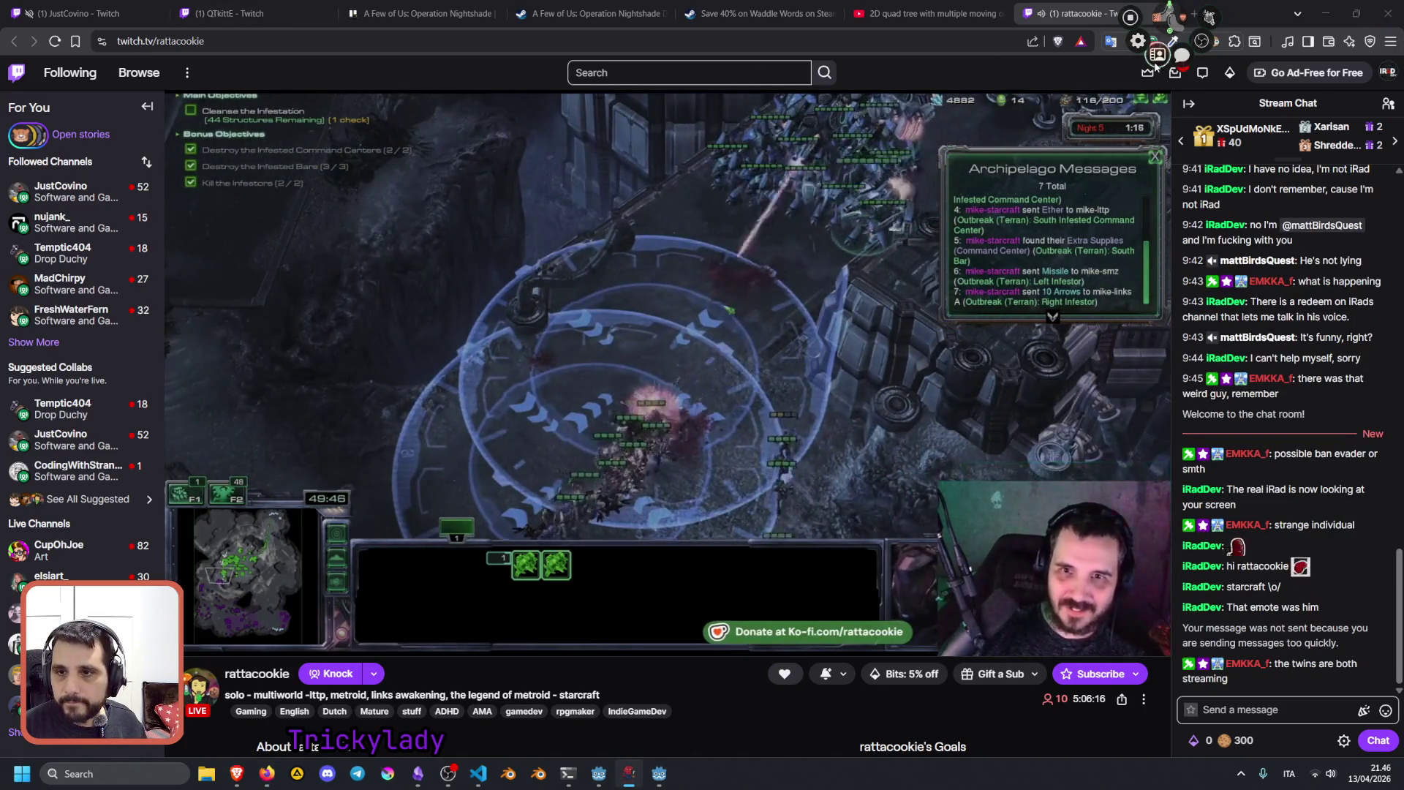
{"action": "key", "text": "alt+Tab"}
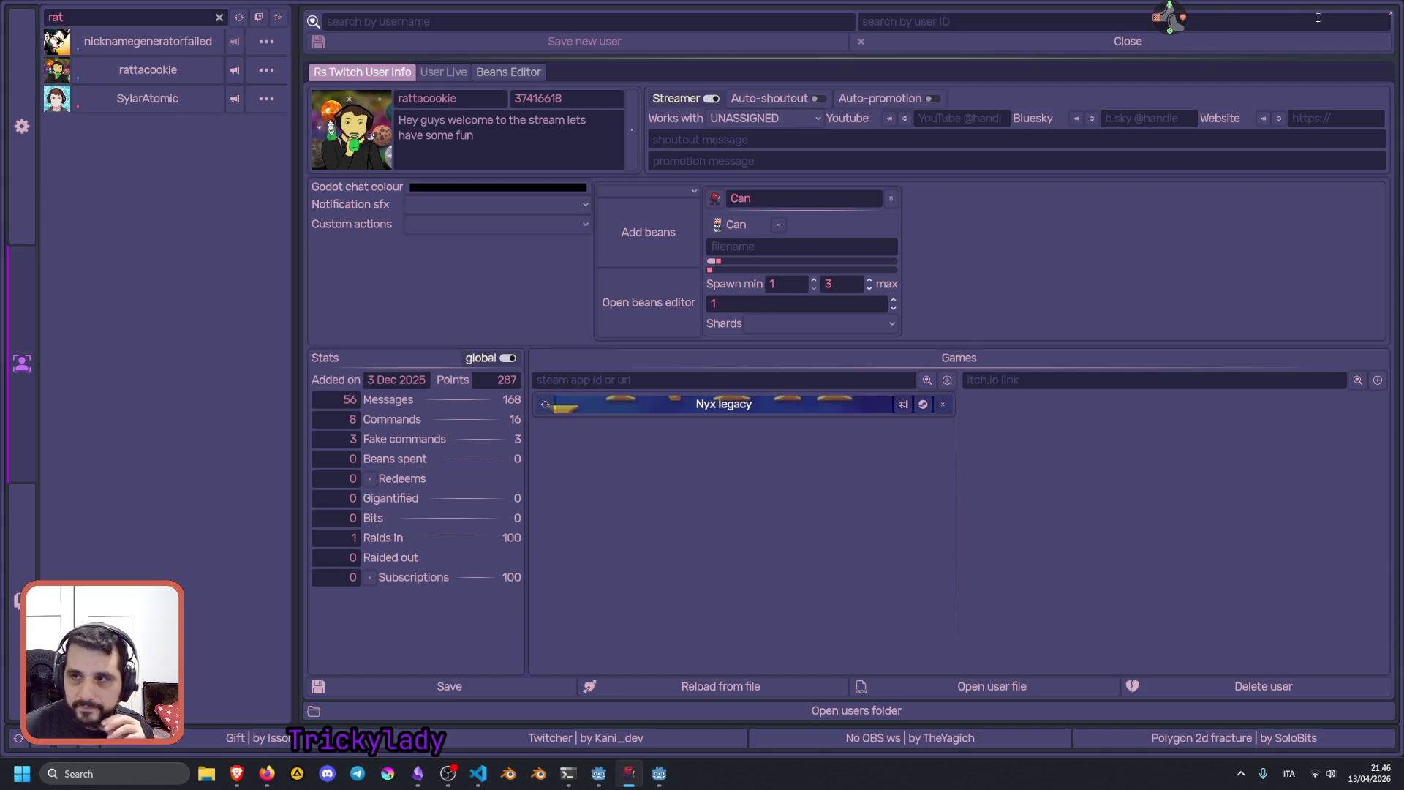
{"action": "left_click", "coordinate": [1384, 17]}
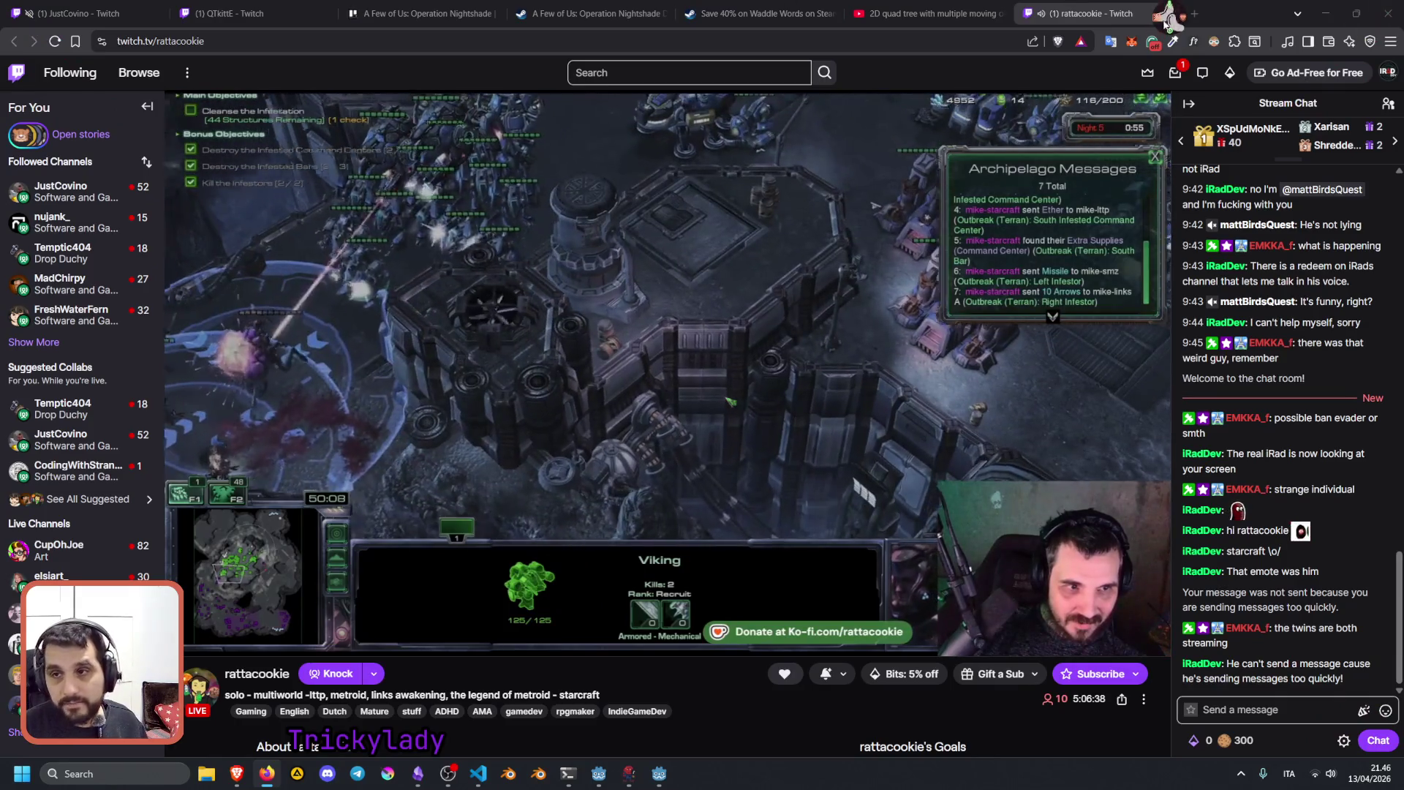
{"action": "left_click", "coordinate": [1325, 14]}
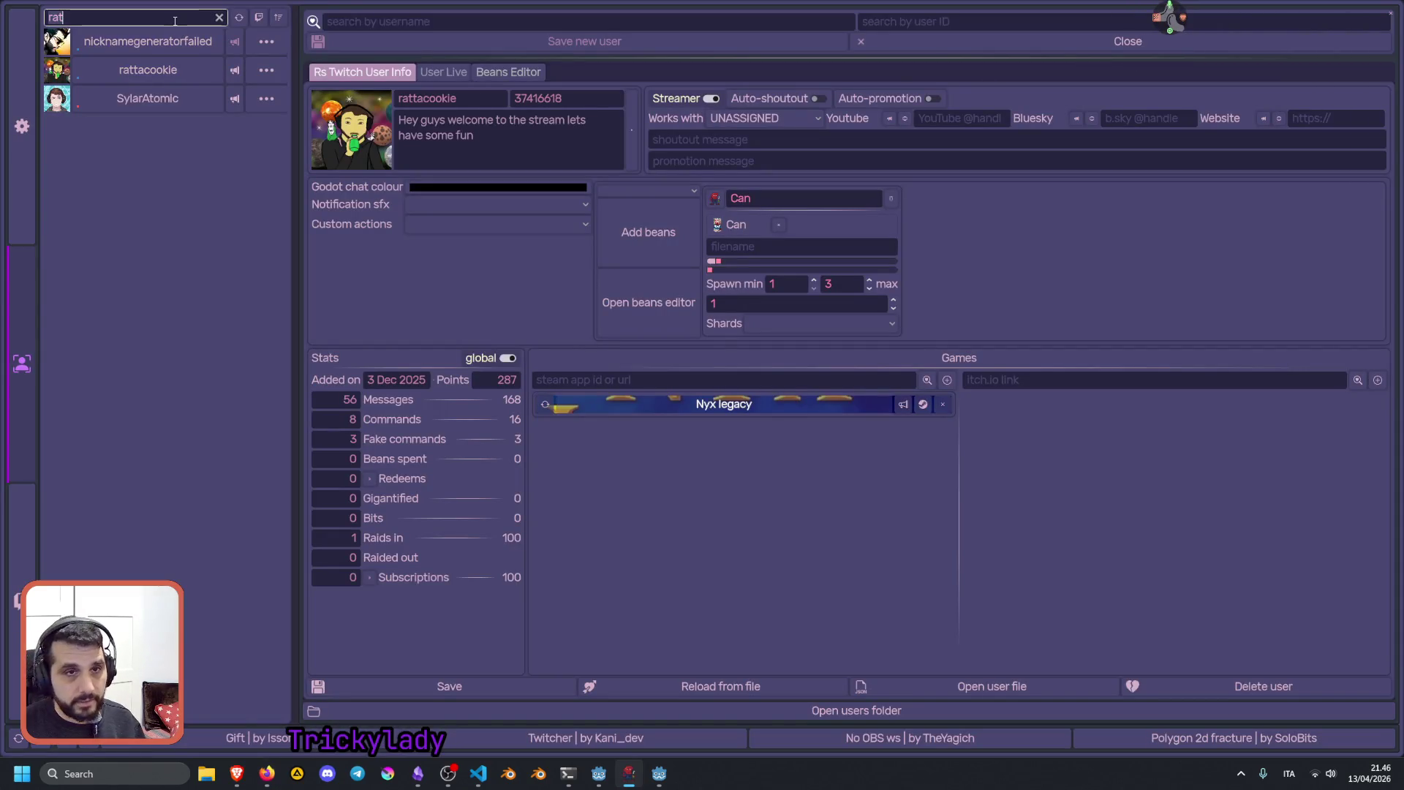
Search the user list for another viewer, copy the matching name, and close the user manager.
{"action": "key", "text": "BackSpace"}
{"action": "key", "text": "BackSpace"}
{"action": "key", "text": "BackSpace"}
{"action": "type", "text": "tempt"}
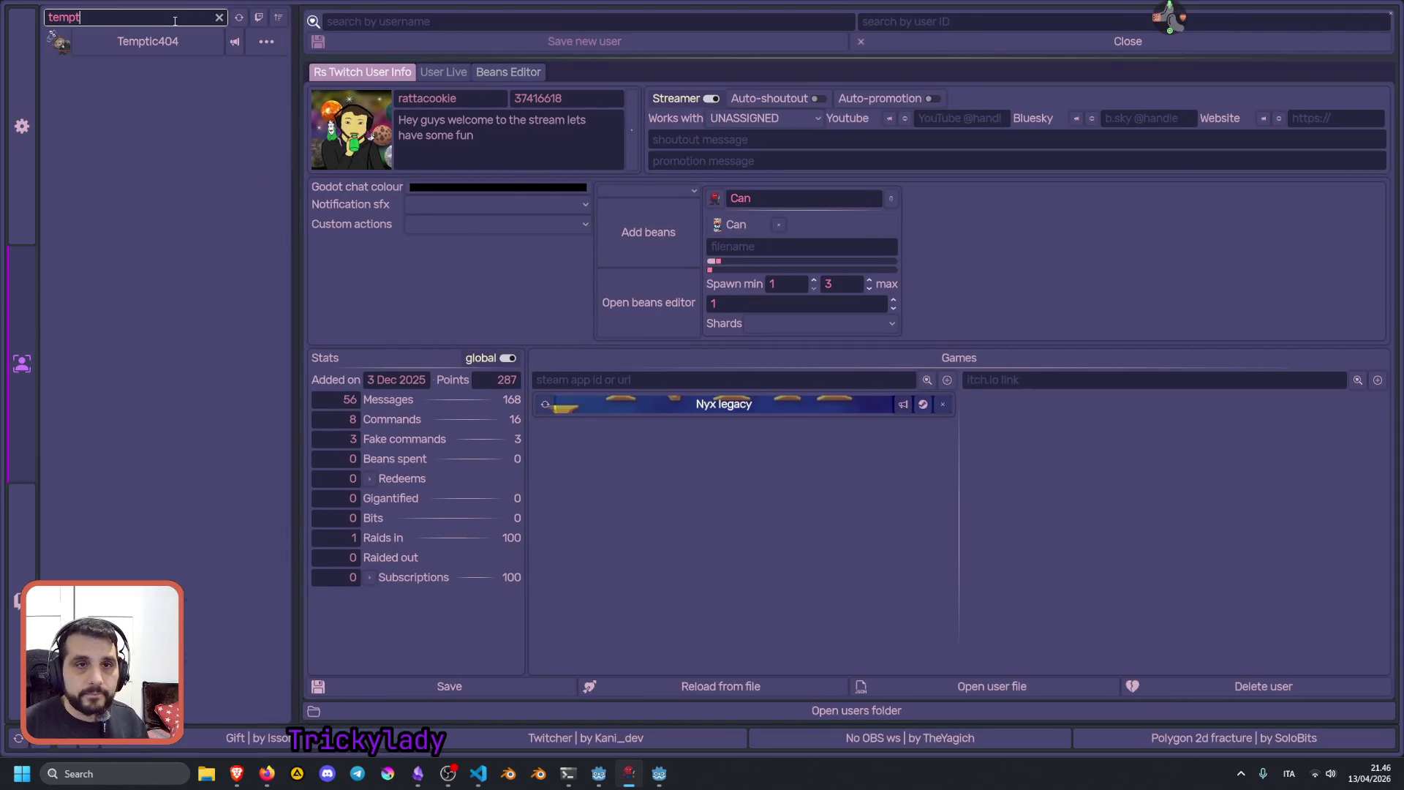
{"action": "left_click", "coordinate": [255, 41]}
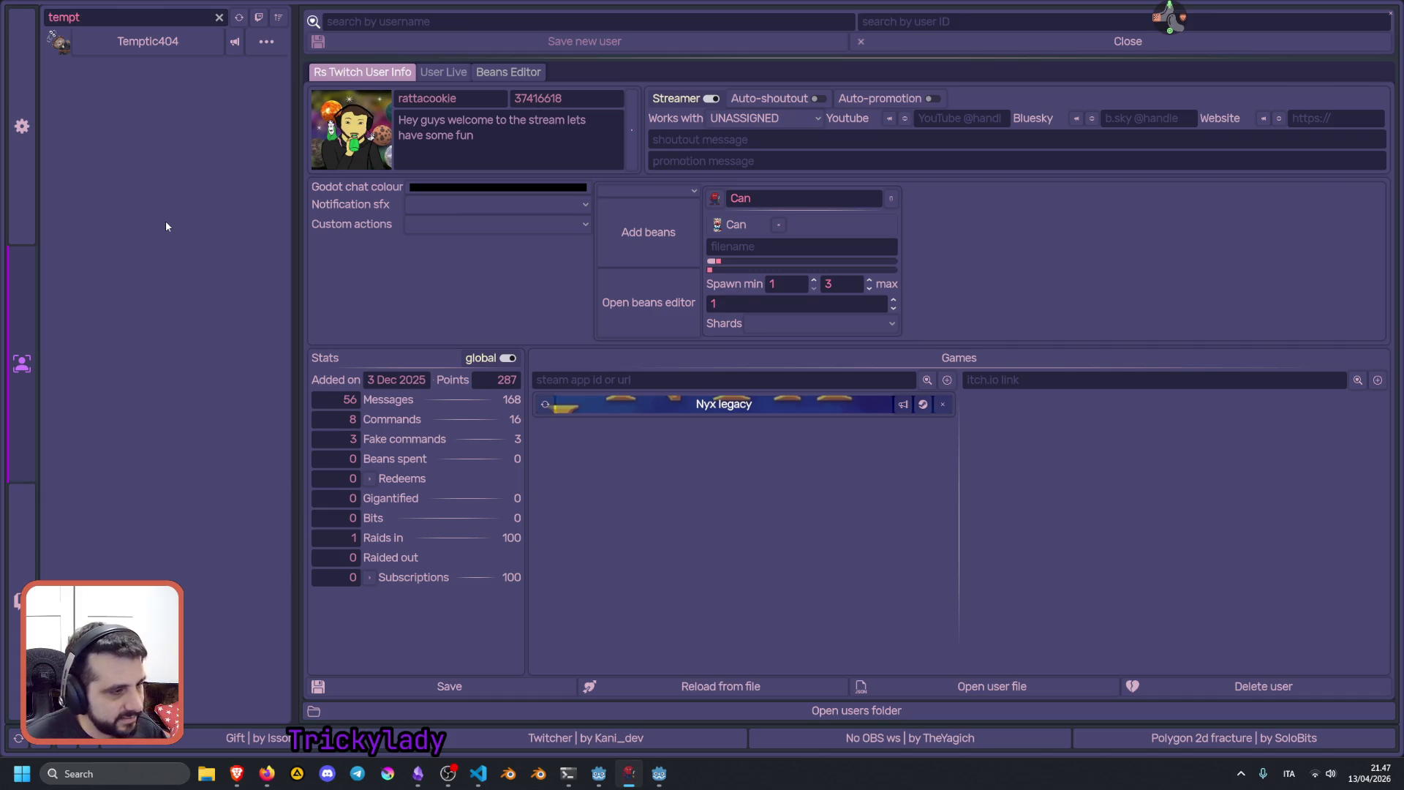
{"action": "left_click", "coordinate": [1388, 16]}
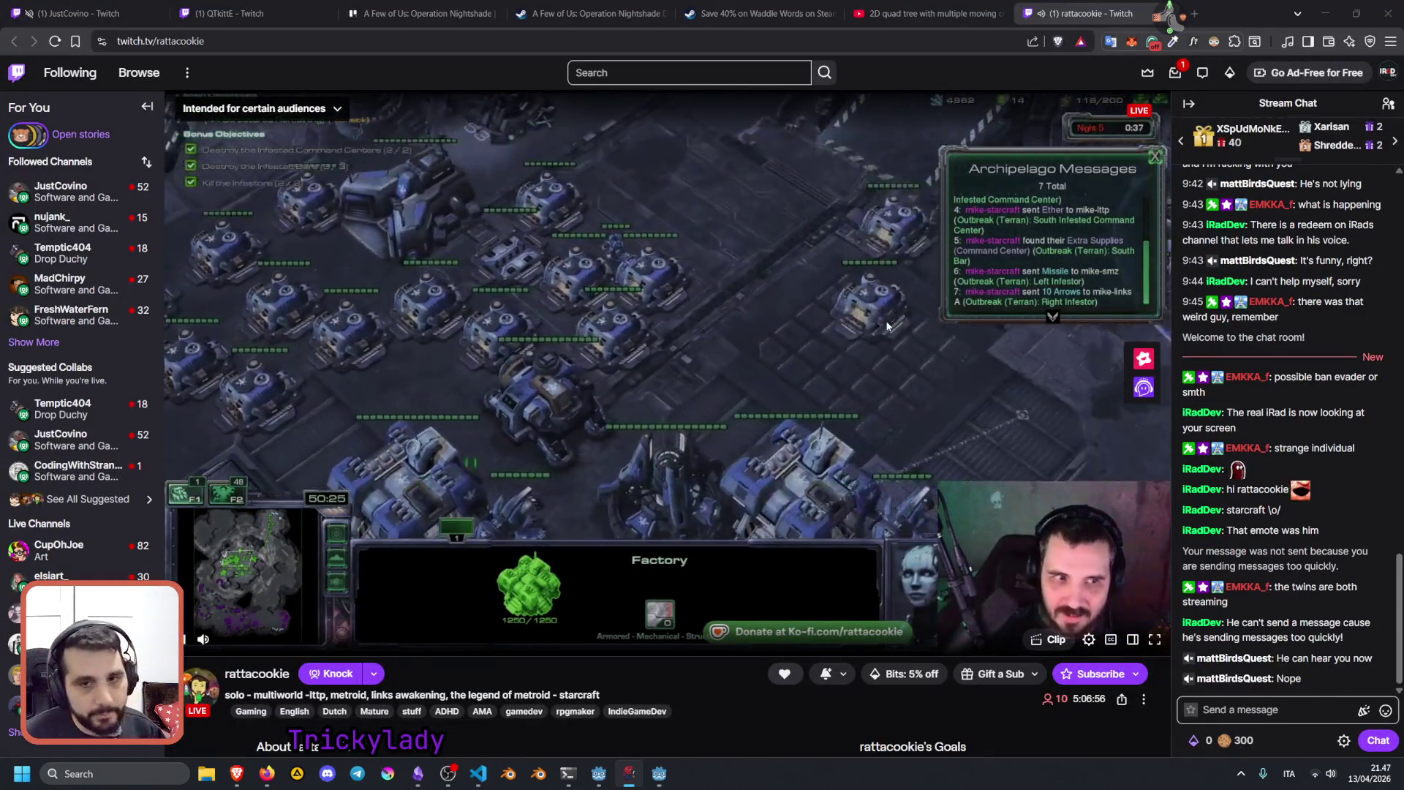
Mute the streamer's browser tab, then scroll the channel page down and back up.
{"action": "left_click", "coordinate": [1041, 14]}
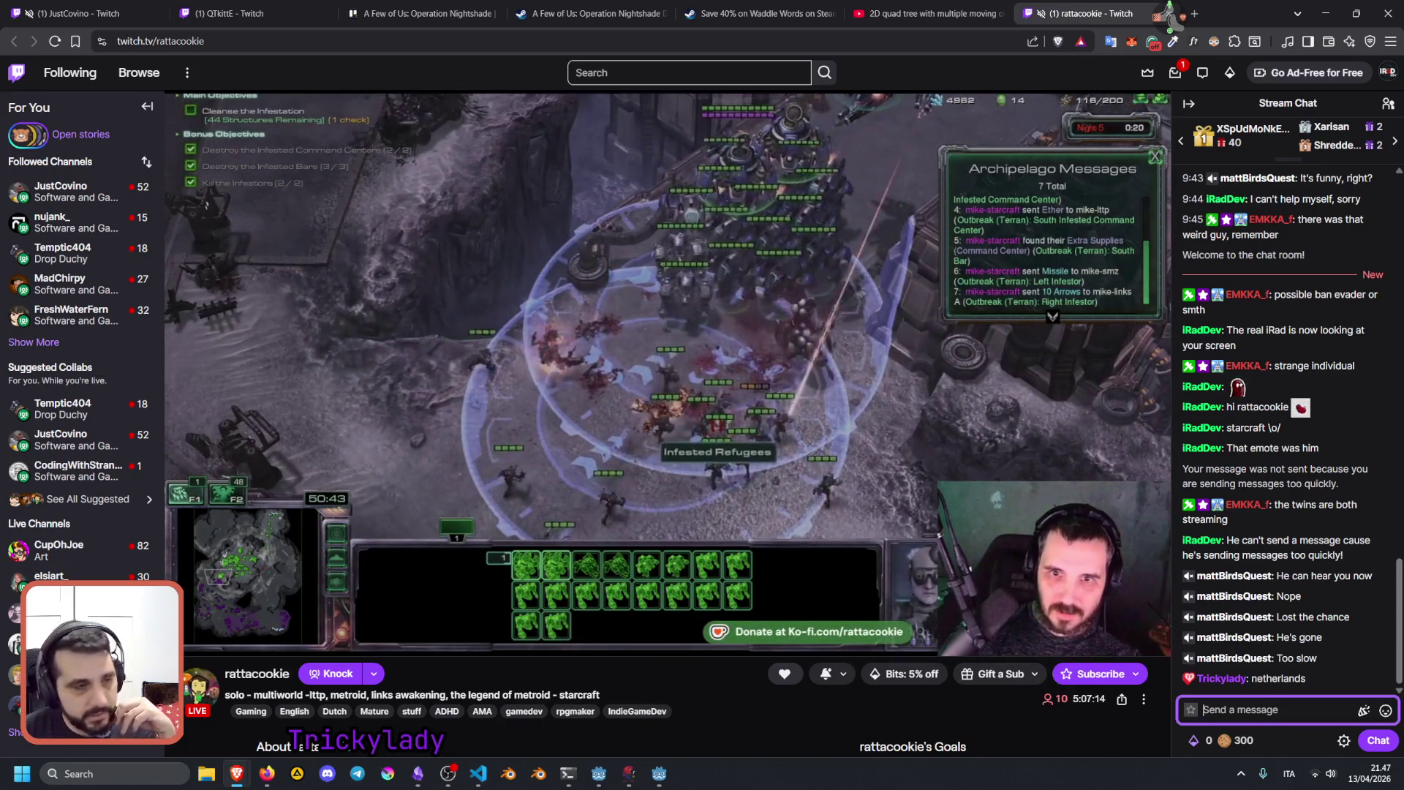
{"action": "mouse_move", "coordinate": [198, 526]}
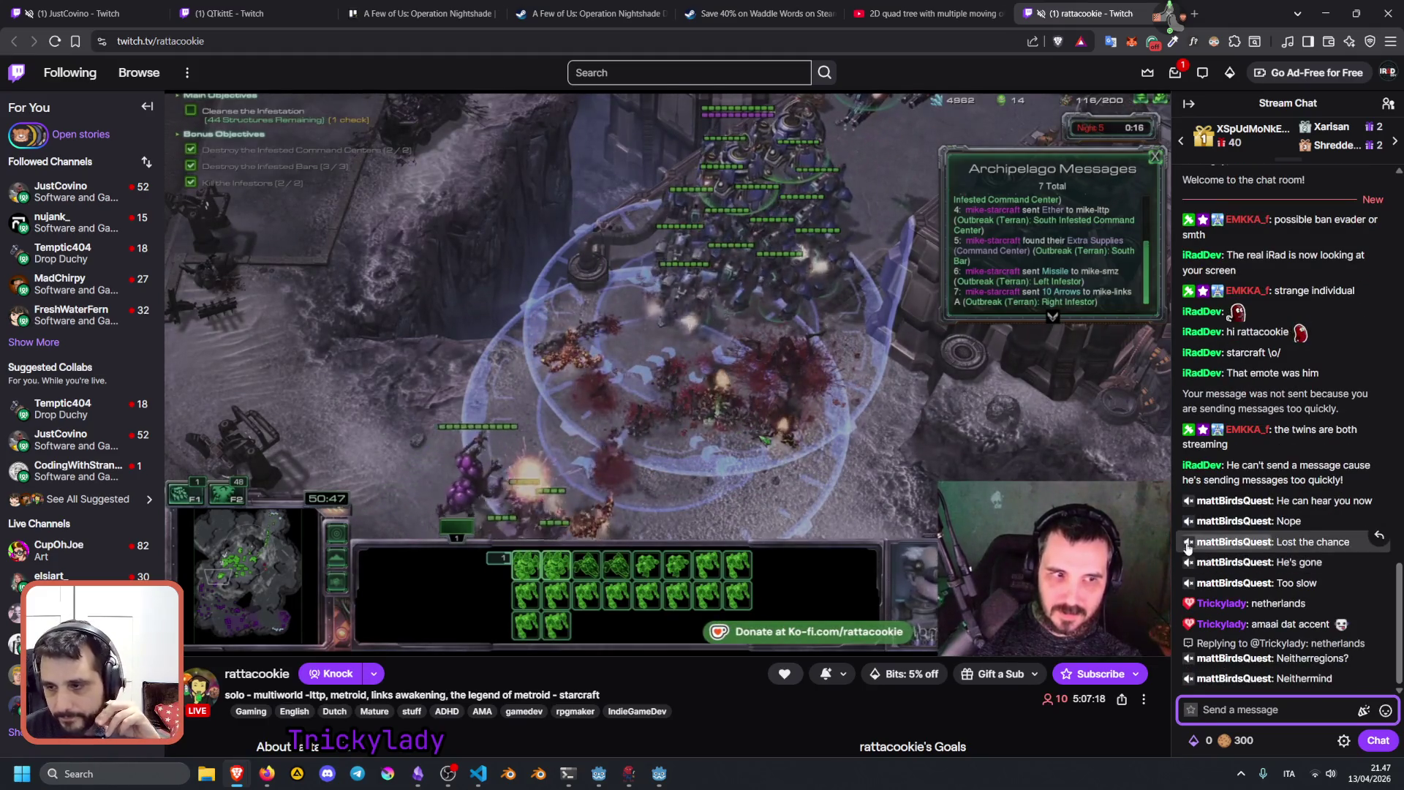
{"action": "scroll", "coordinate": [673, 633], "scroll_direction": "down", "scroll_amount": 1}
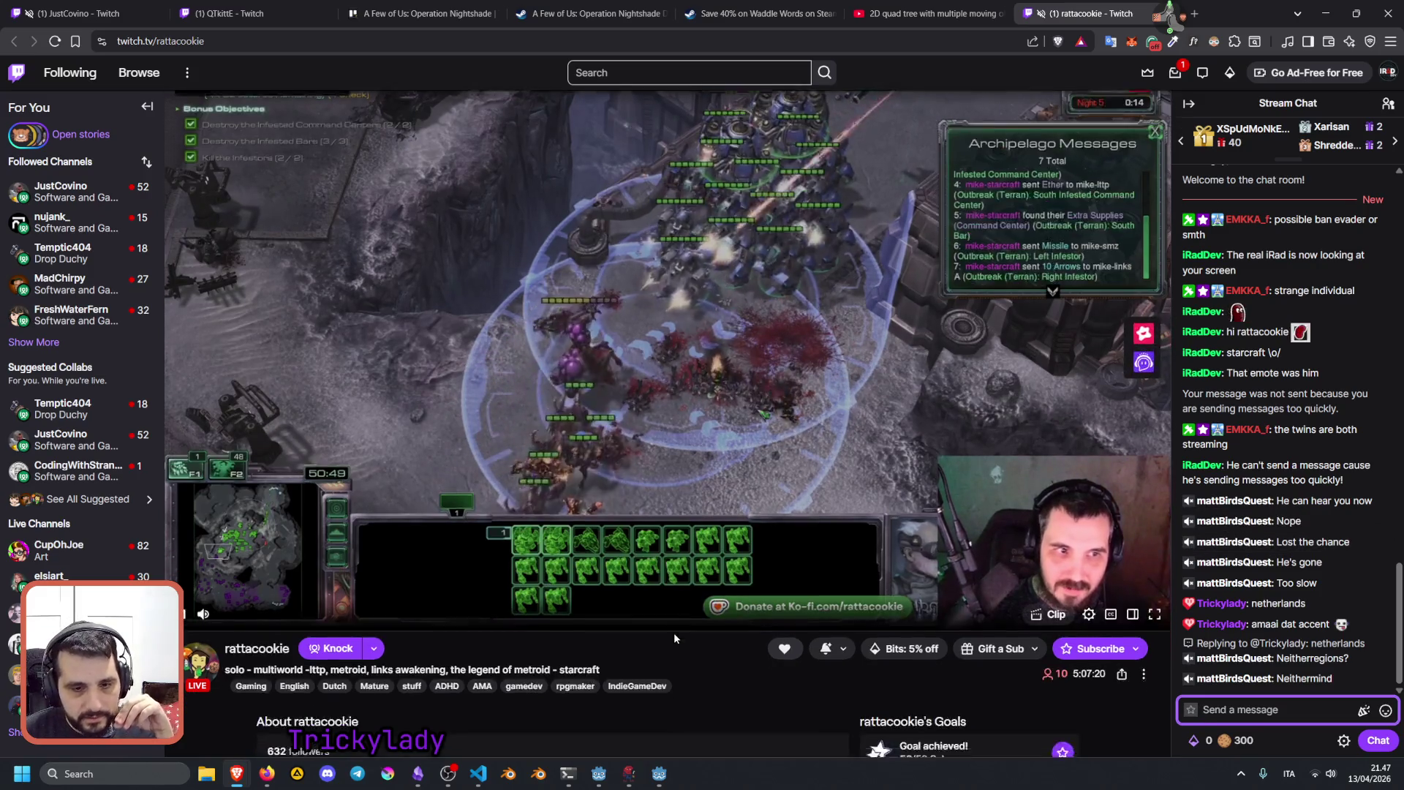
{"action": "scroll", "coordinate": [598, 506], "scroll_direction": "up", "scroll_amount": 1}
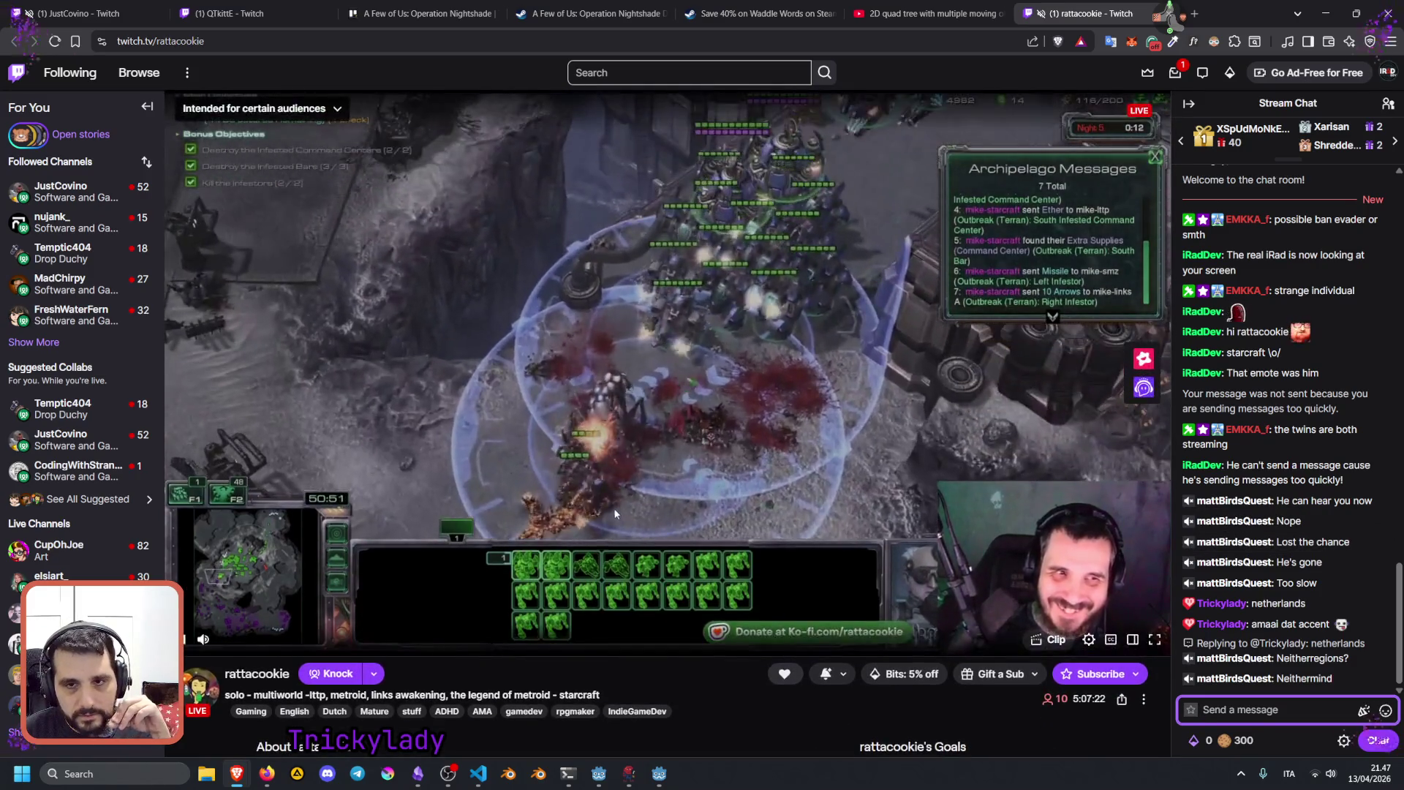
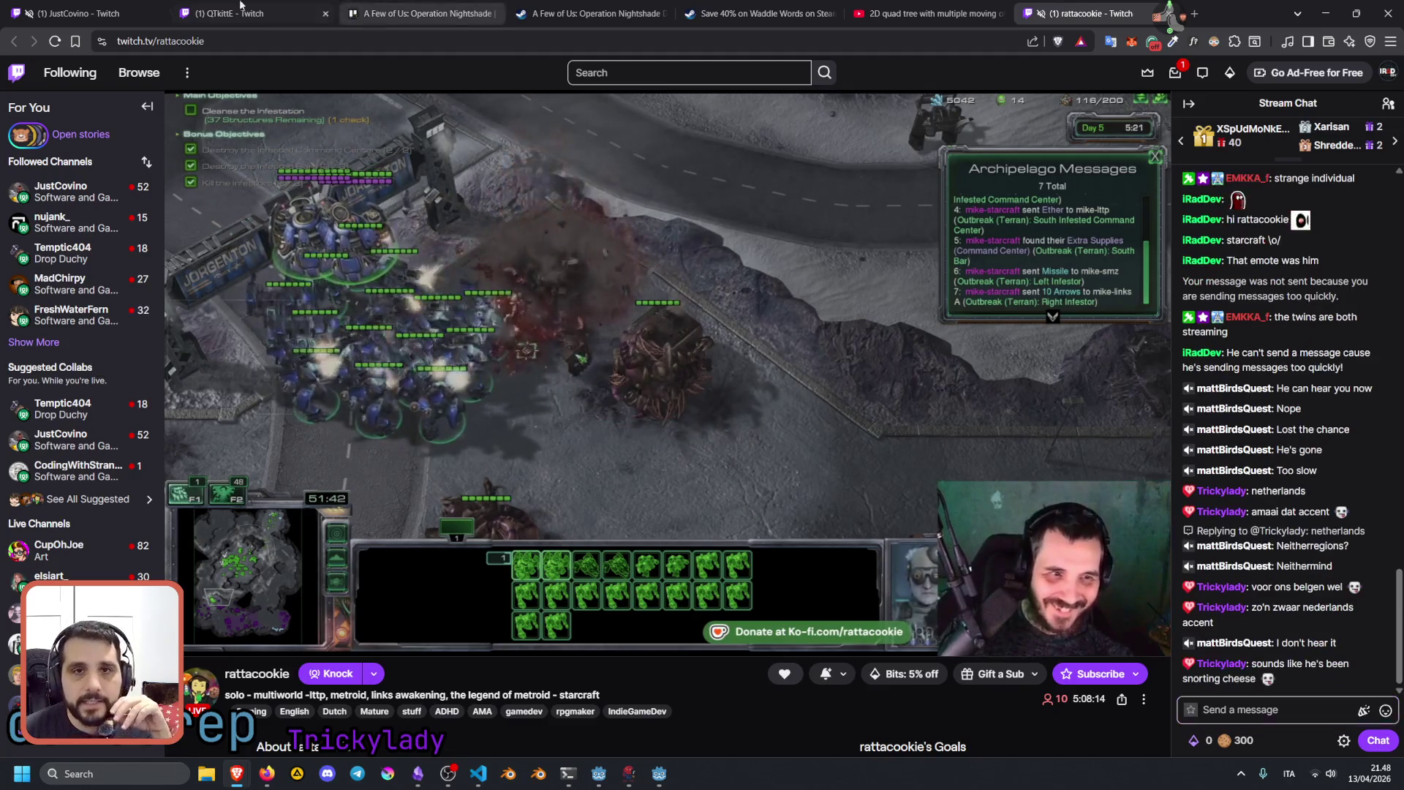
Switch stream tabs, then open a followed channel's board-game stream in a new tab and view it.
{"action": "left_click", "coordinate": [242, 13]}
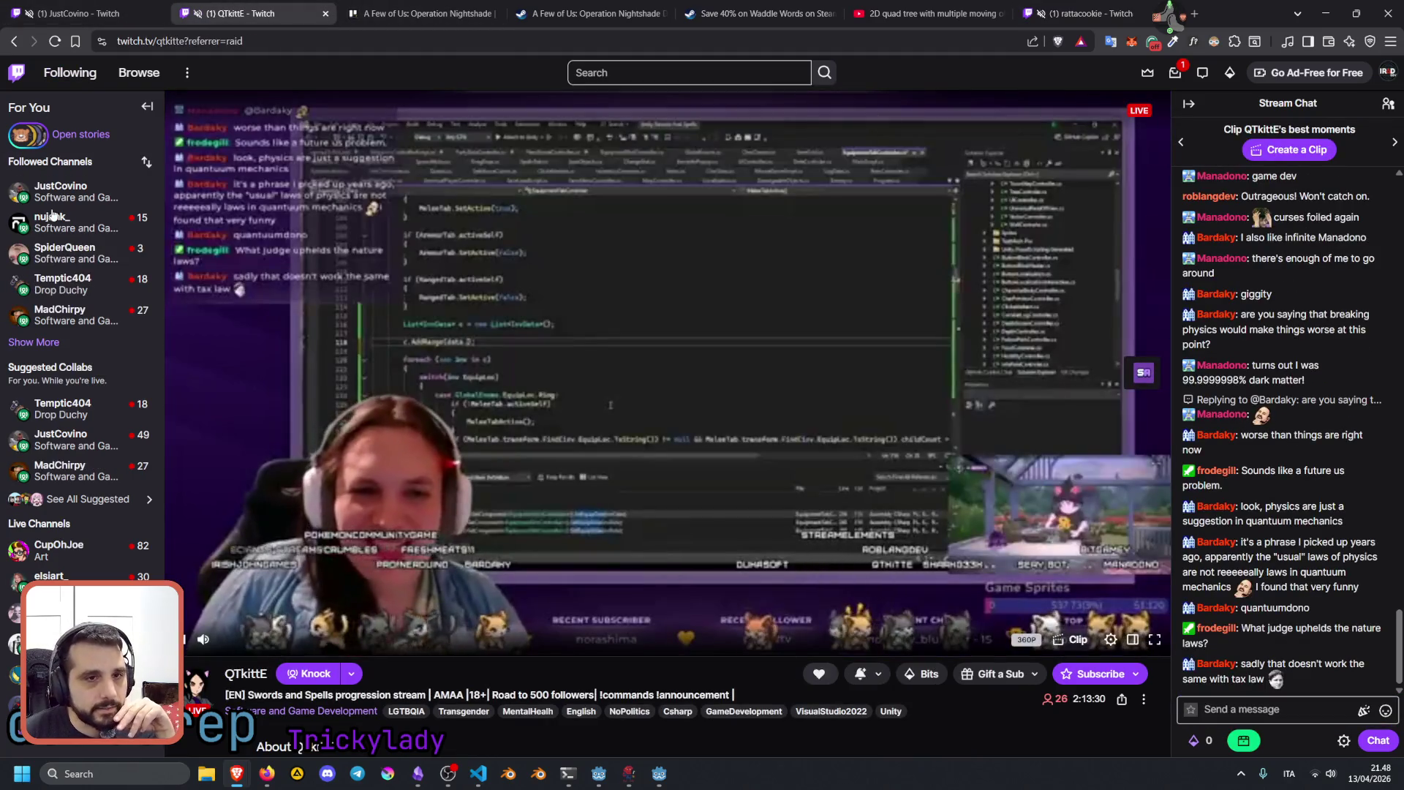
{"action": "middle_click", "coordinate": [64, 283]}
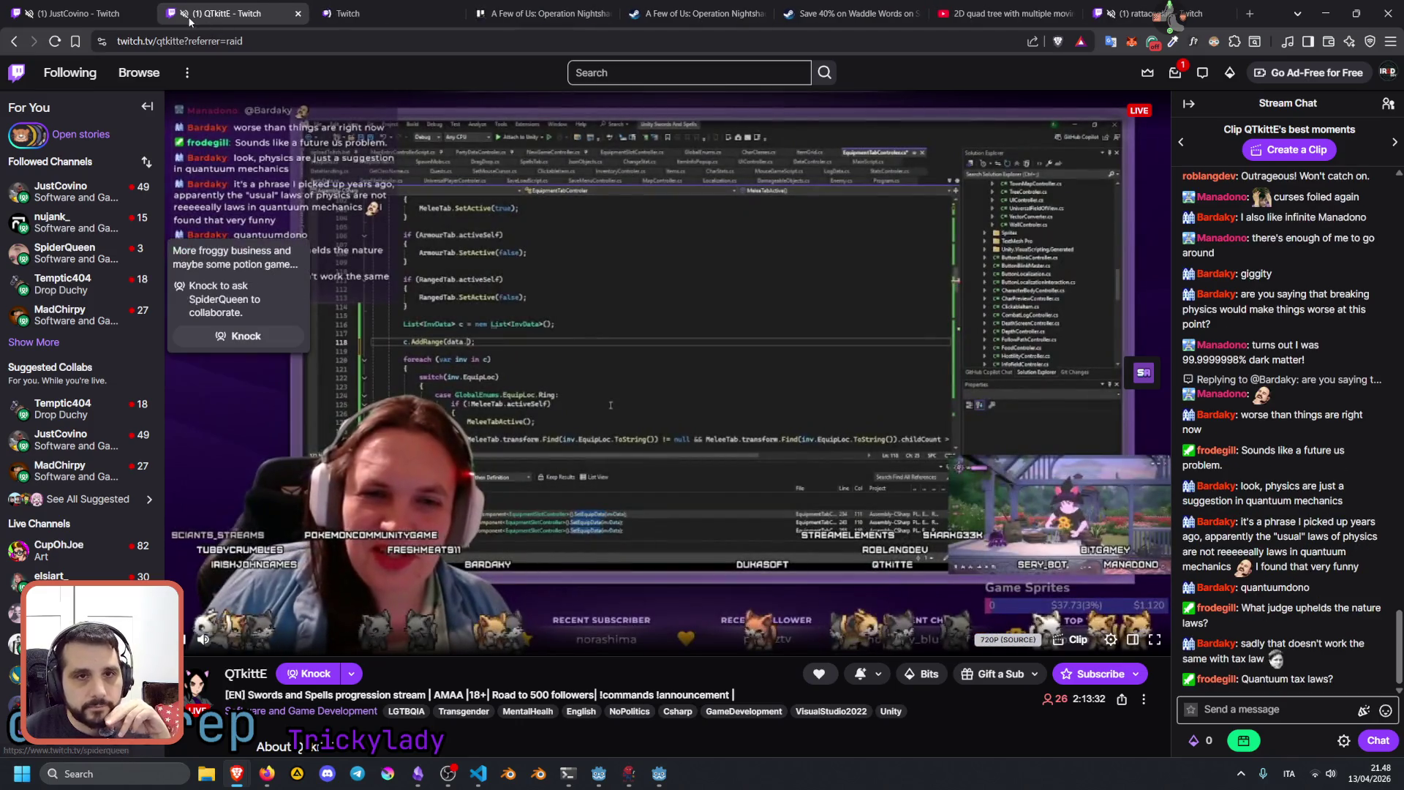
{"action": "left_click", "coordinate": [332, 14]}
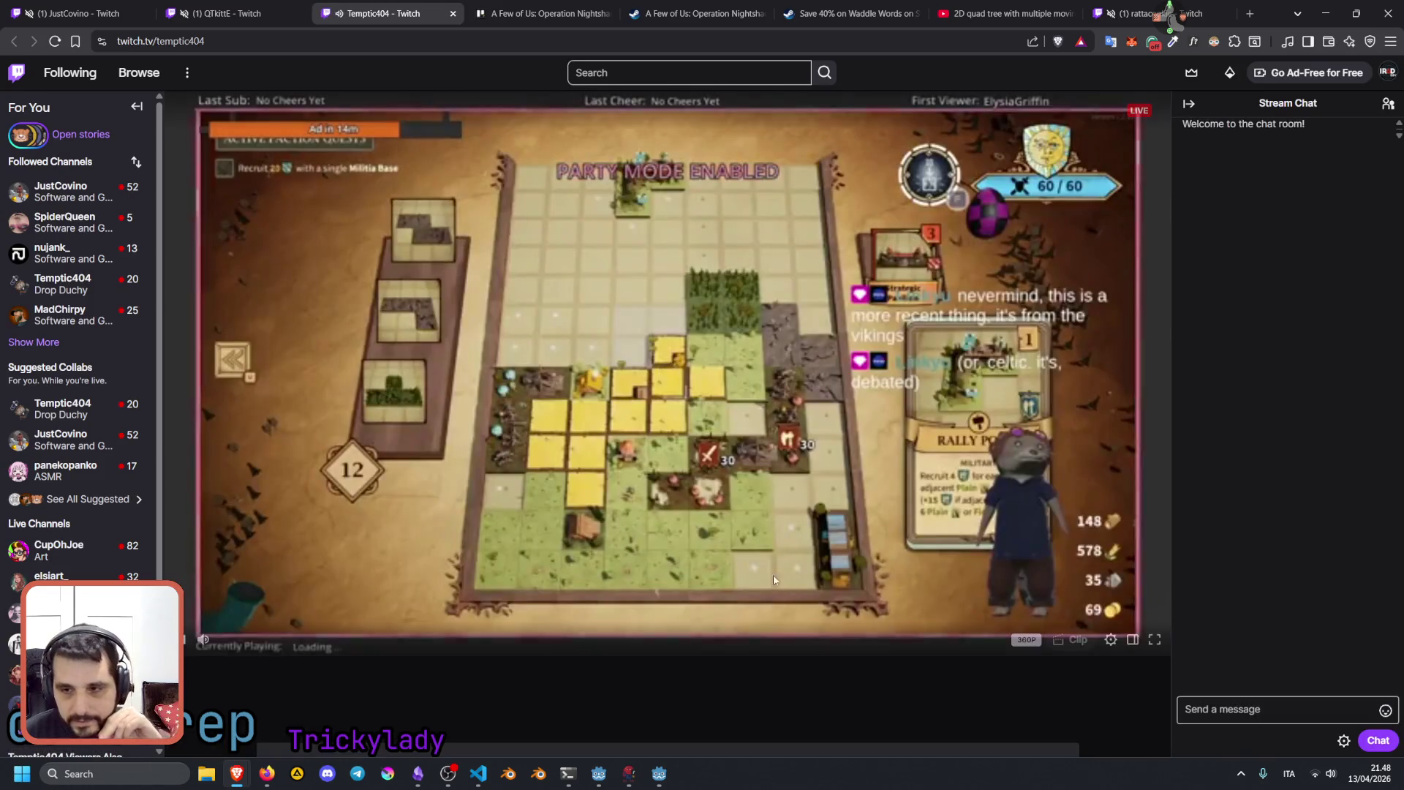
Send 'nice game \o/' and a 'still working' raid note in the stream chat.
{"action": "left_click", "coordinate": [1245, 709]}
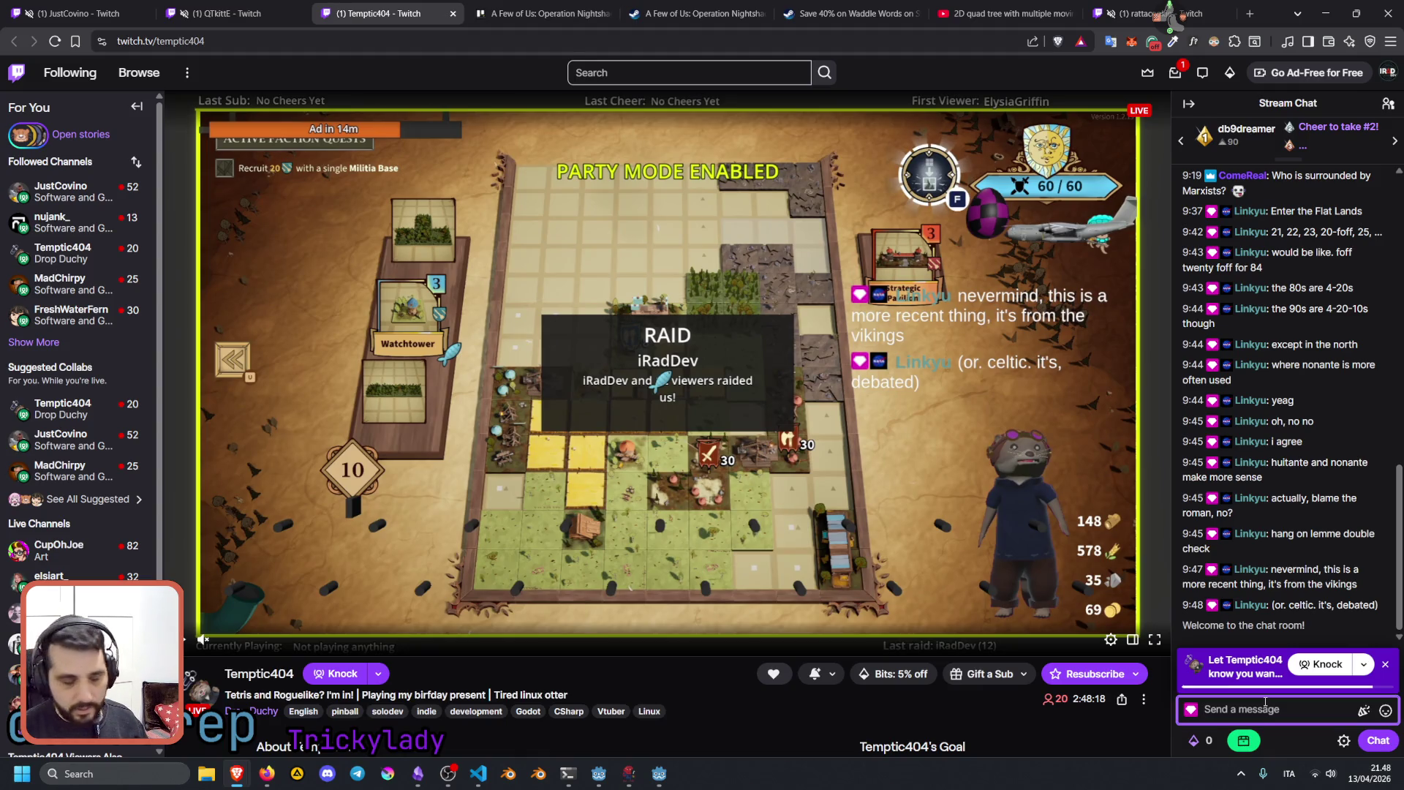
{"action": "type", "text": "nice game \\o/"}
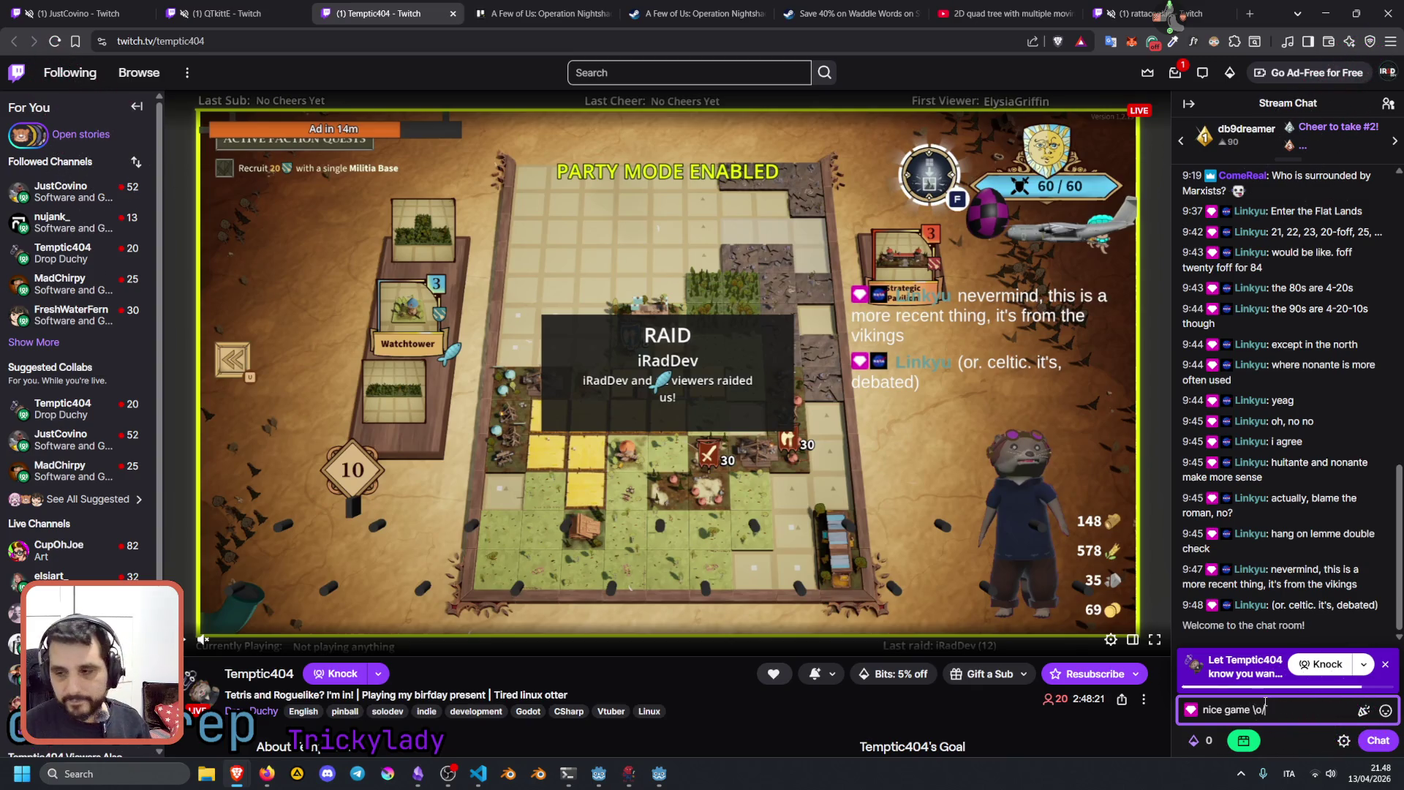
{"action": "key", "text": "Return"}
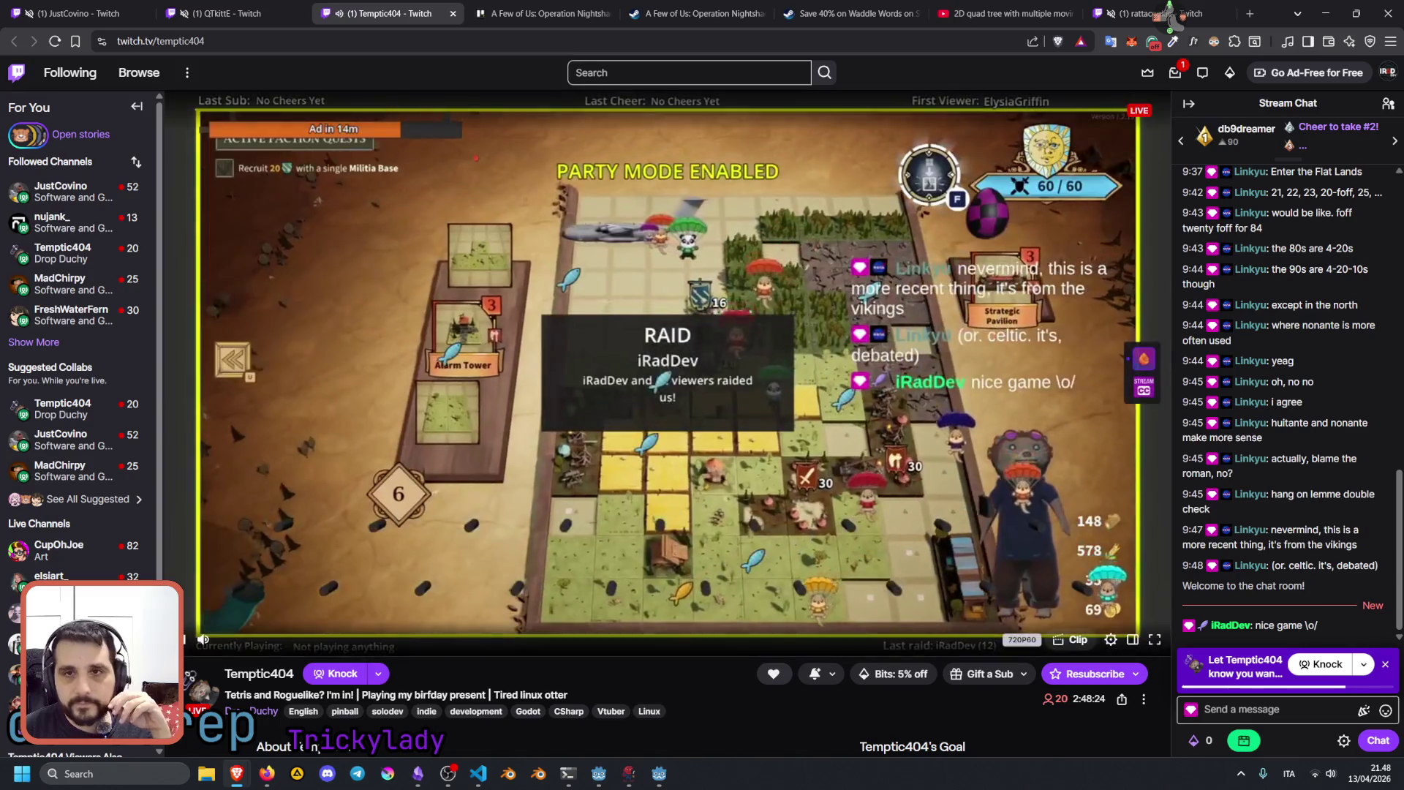
{"action": "left_click", "coordinate": [1296, 709]}
{"action": "type", "text": "stil"}
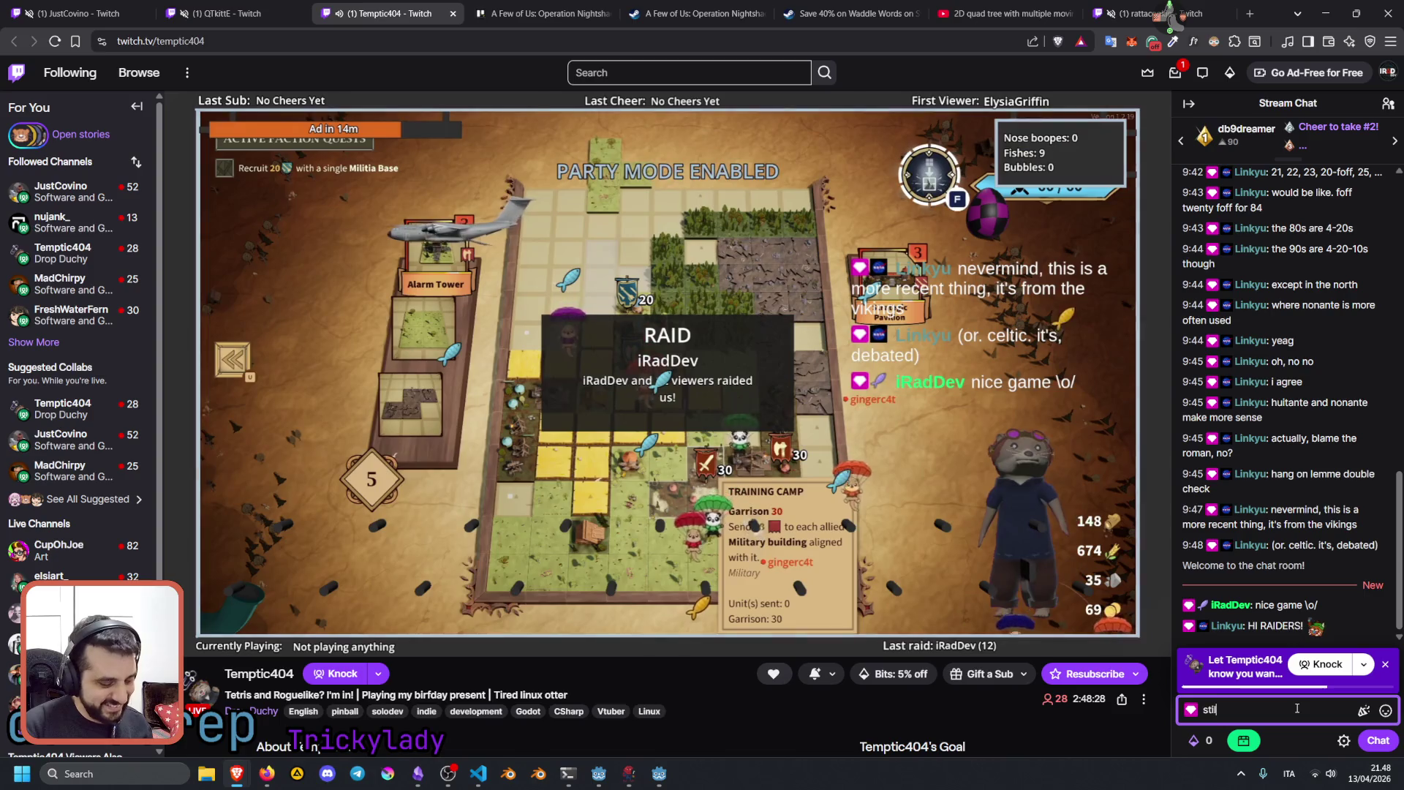
{"action": "type", "text": "l working, it"}
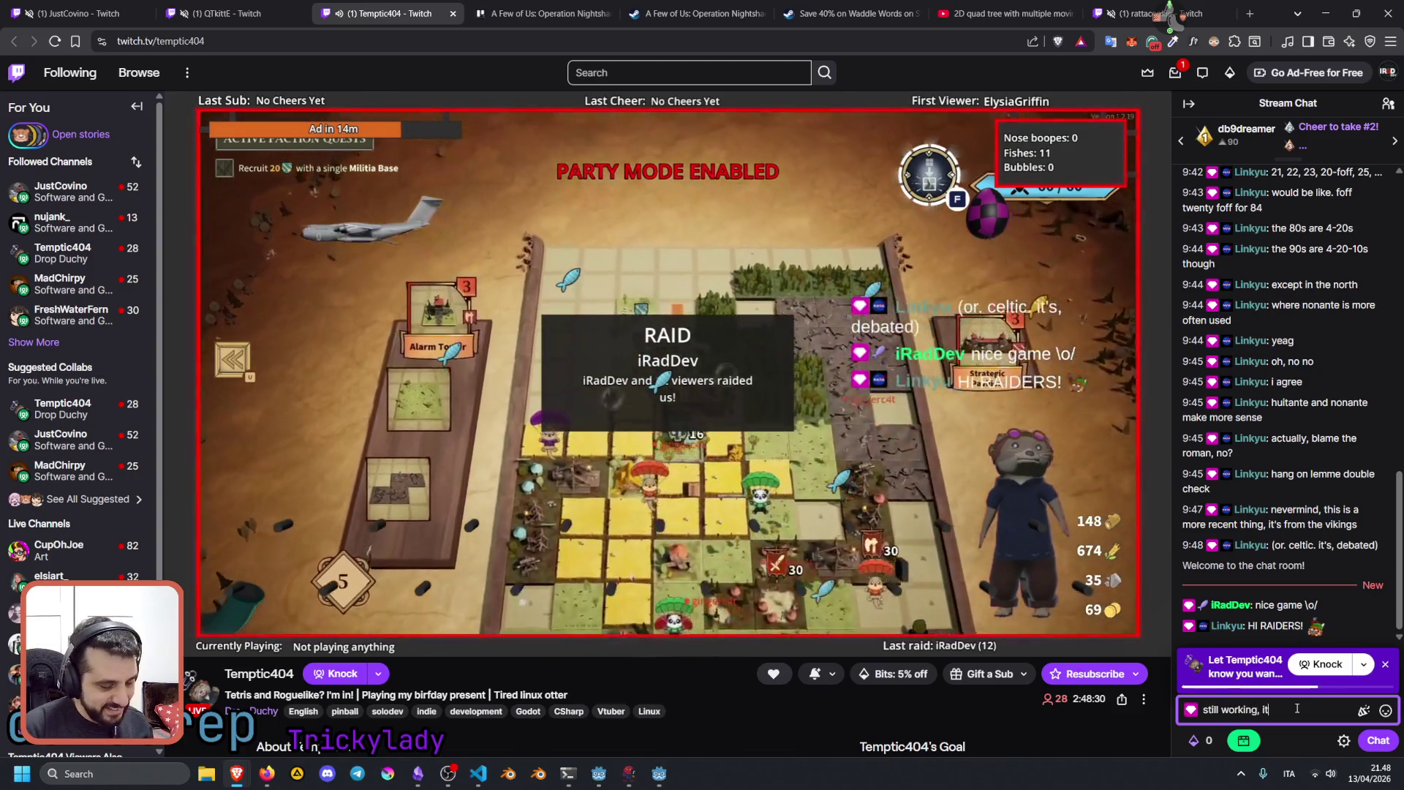
{"action": "type", "text": "'s trick"}
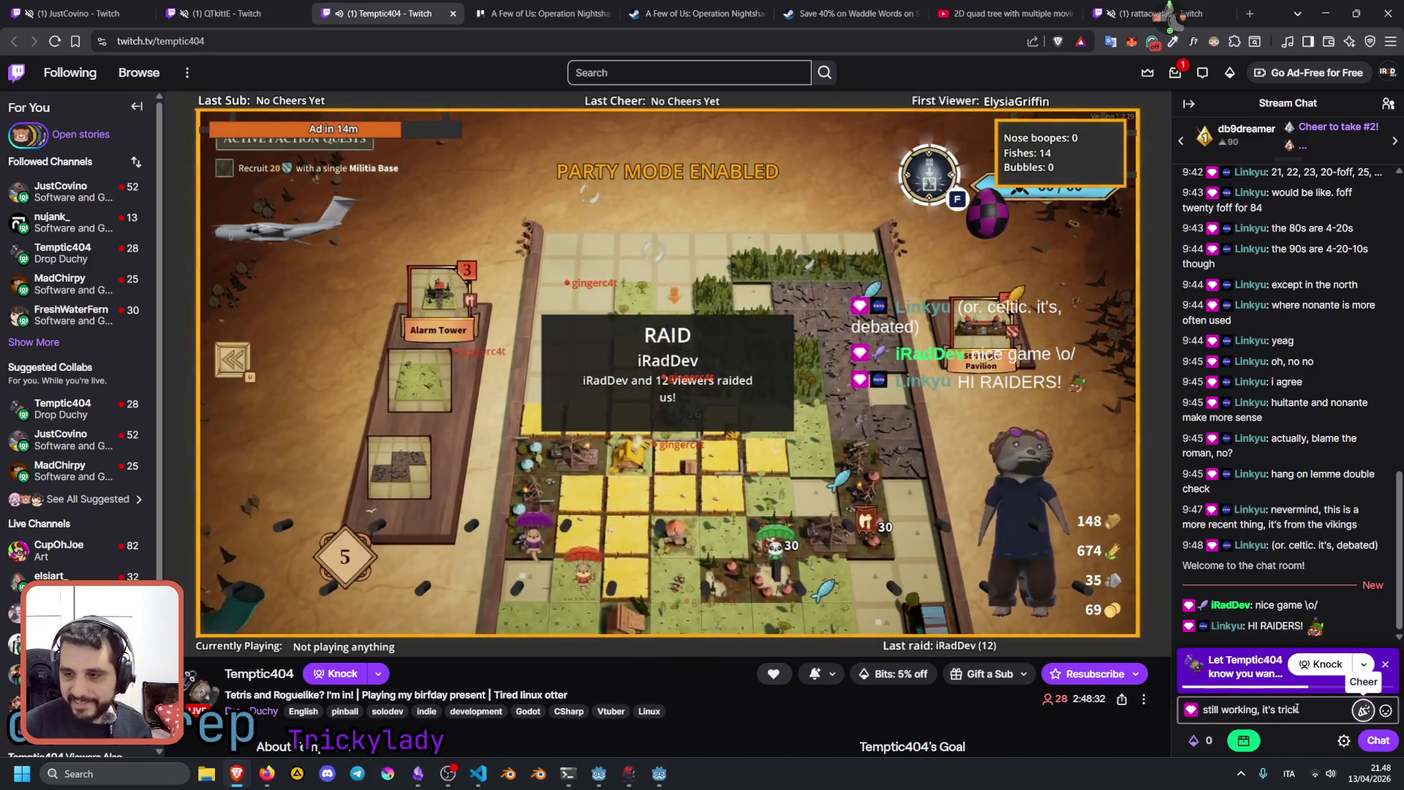
{"action": "type", "text": "y"}
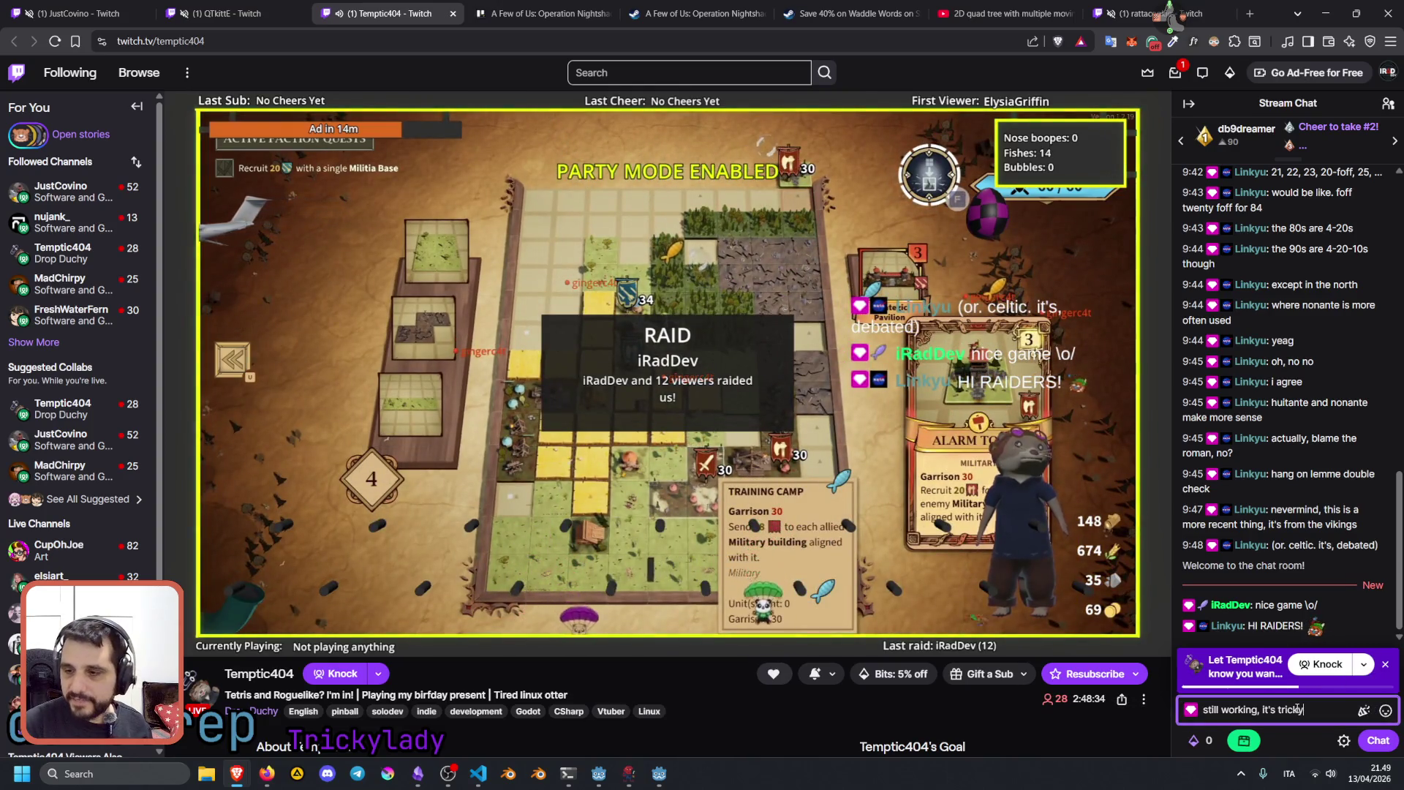
{"action": "type", "text": "lady raid "}
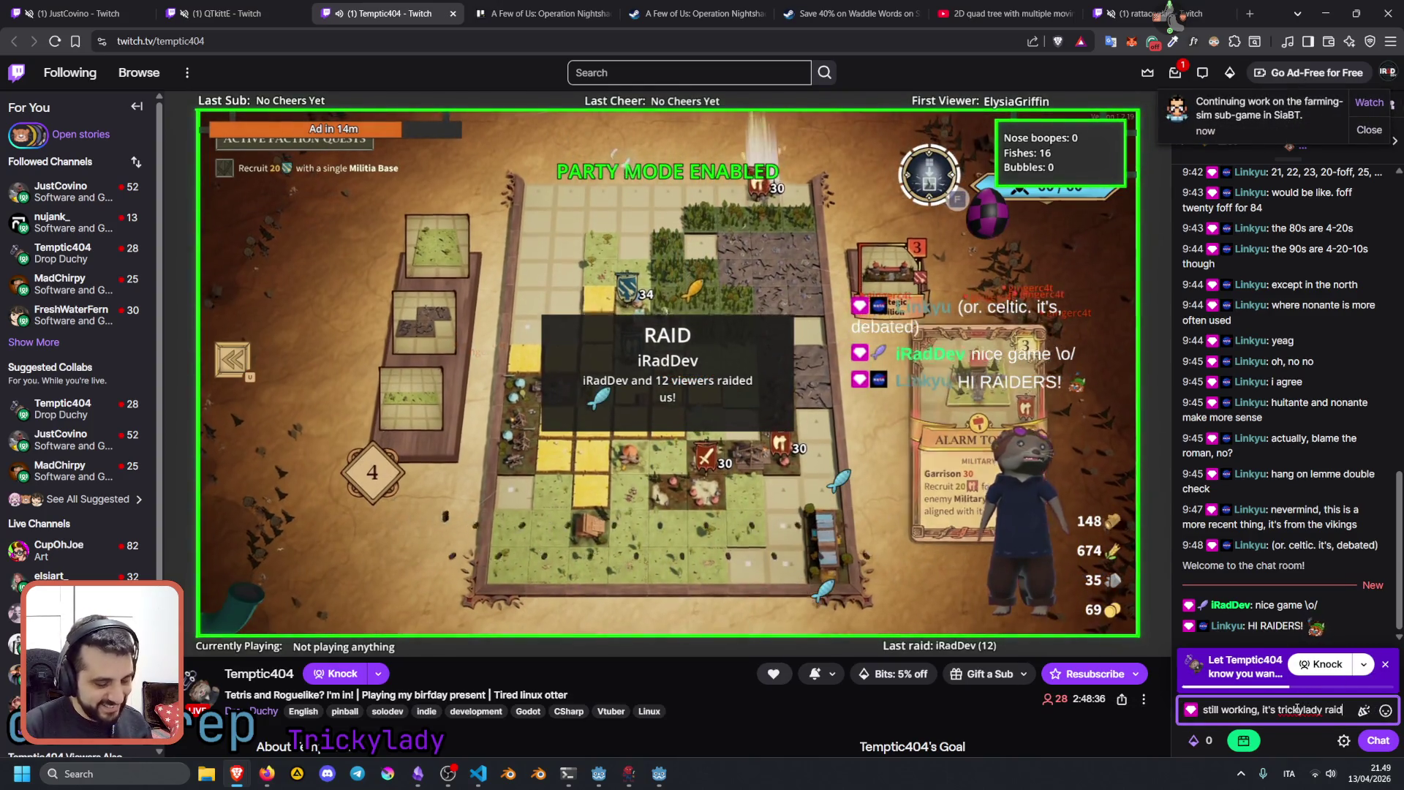
{"action": "type", "text": "\\o/"}
{"action": "key", "text": "Return"}
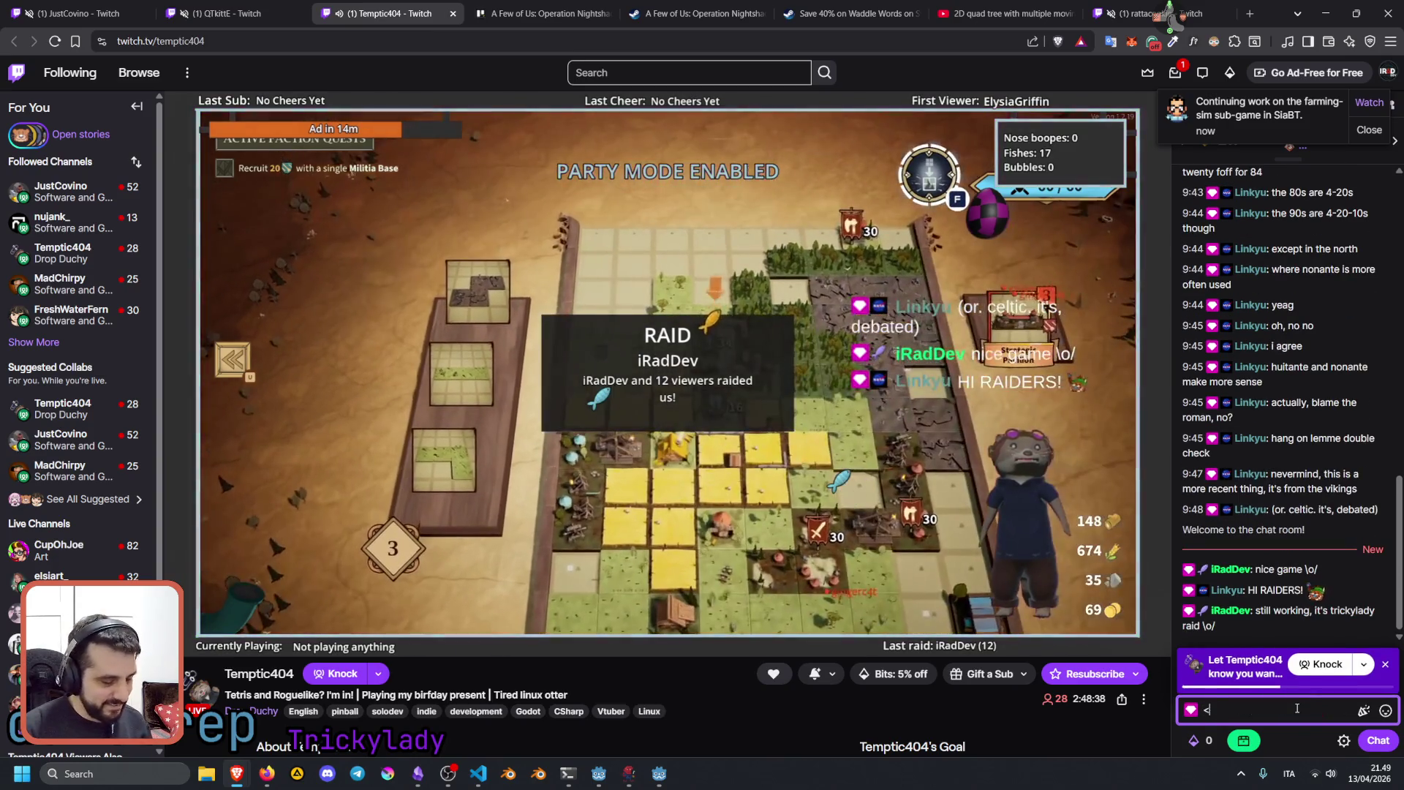
Send a '<3' heart and 'how are you liking the game?' to the chat.
{"action": "type", "text": "<3"}
{"action": "key", "text": "Return"}
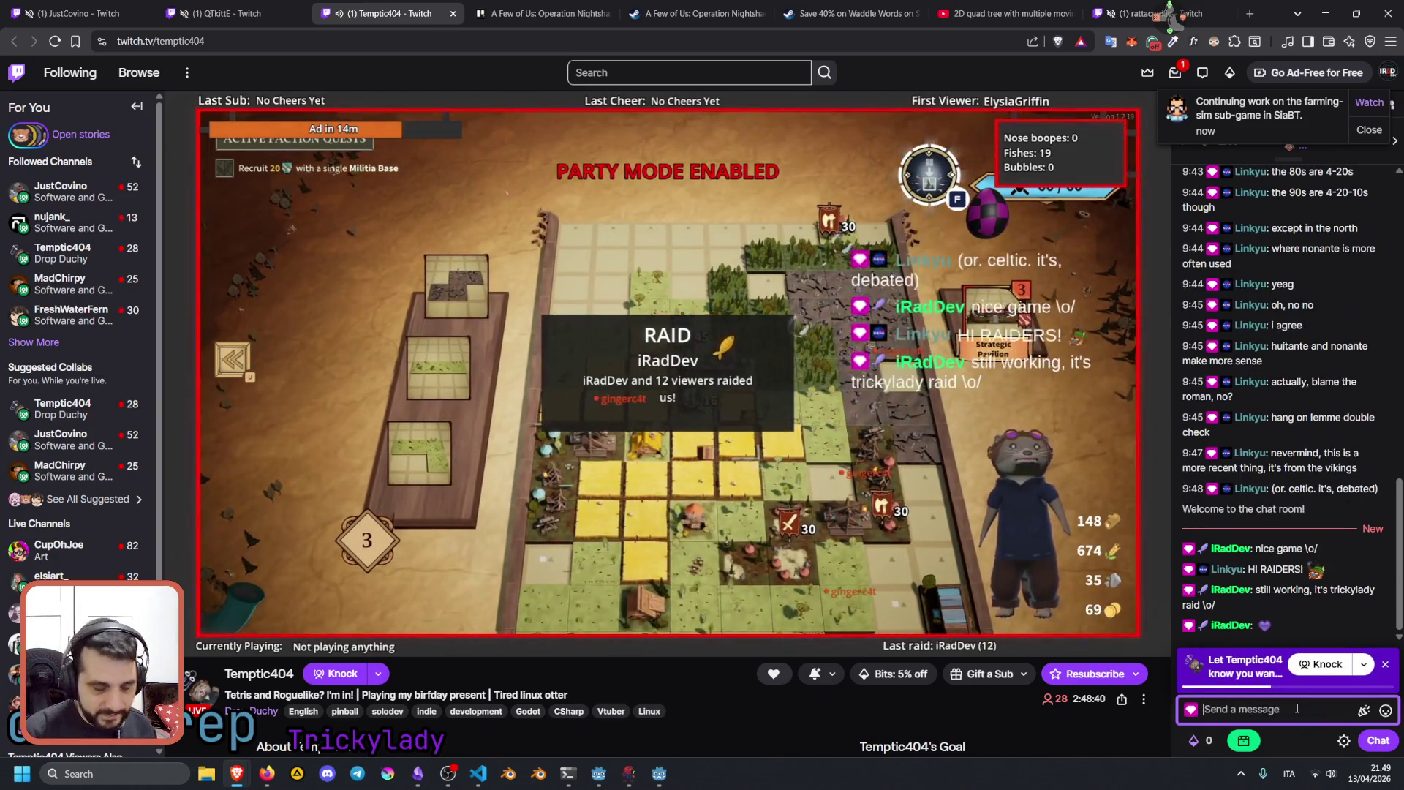
{"action": "type", "text": "how are"}
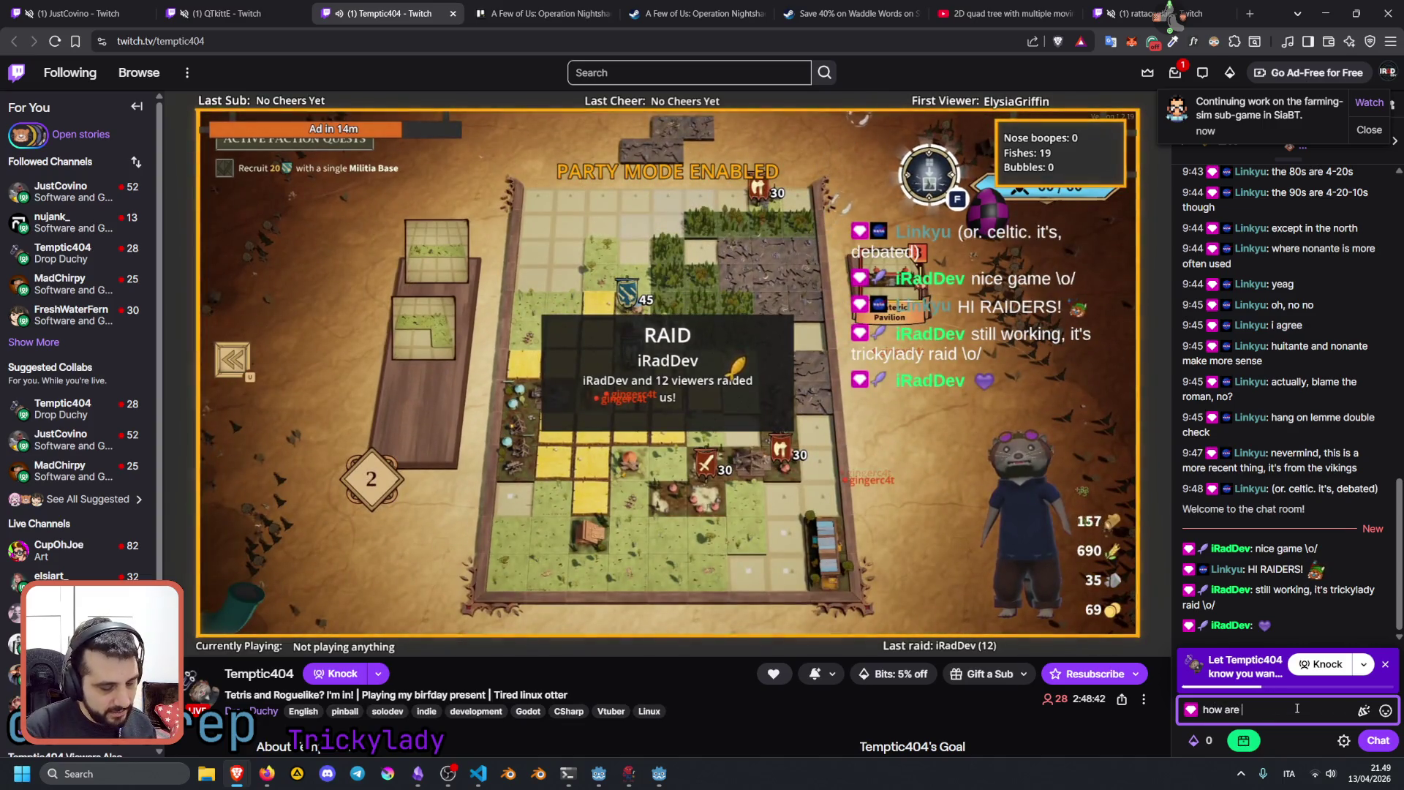
{"action": "type", "text": " you liking the game?"}
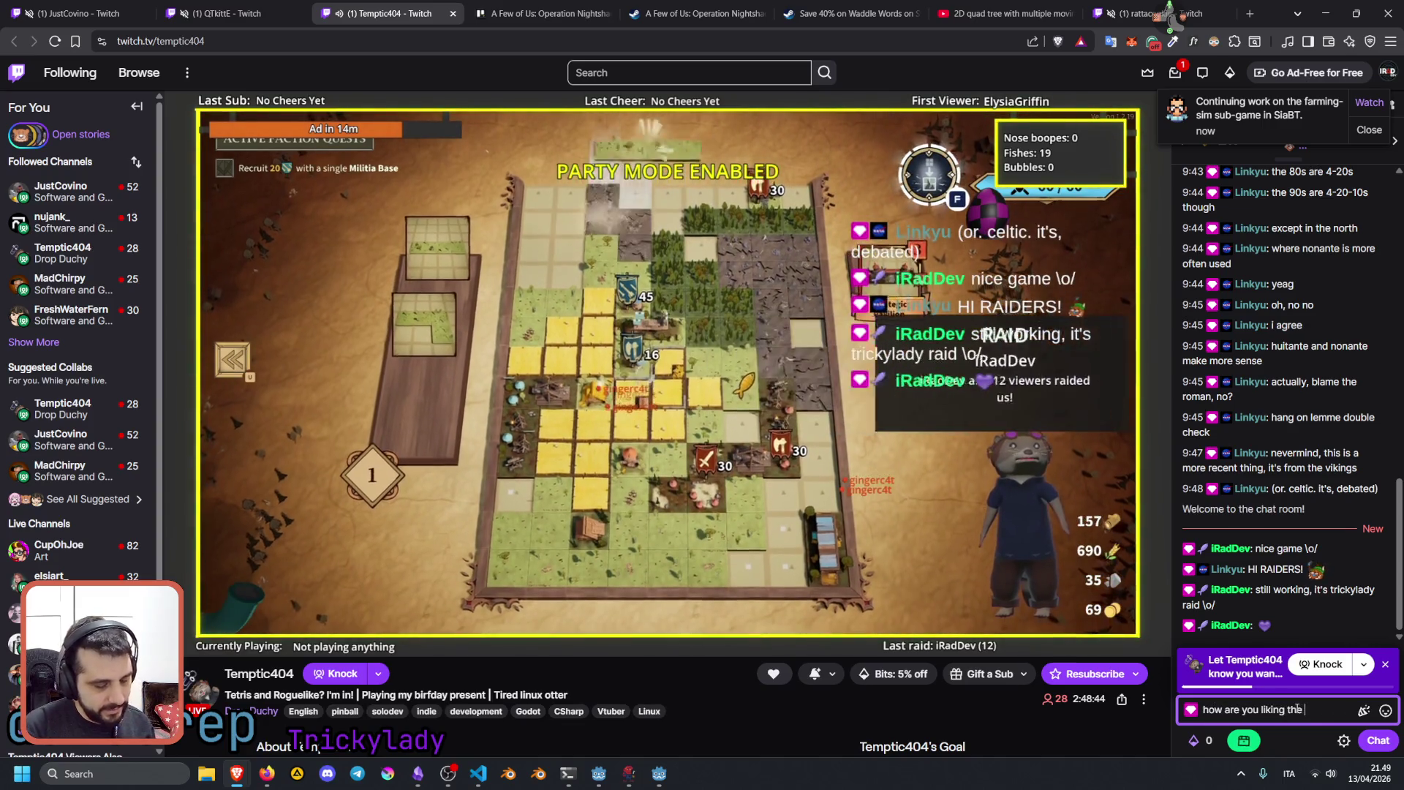
{"action": "key", "text": "Return"}
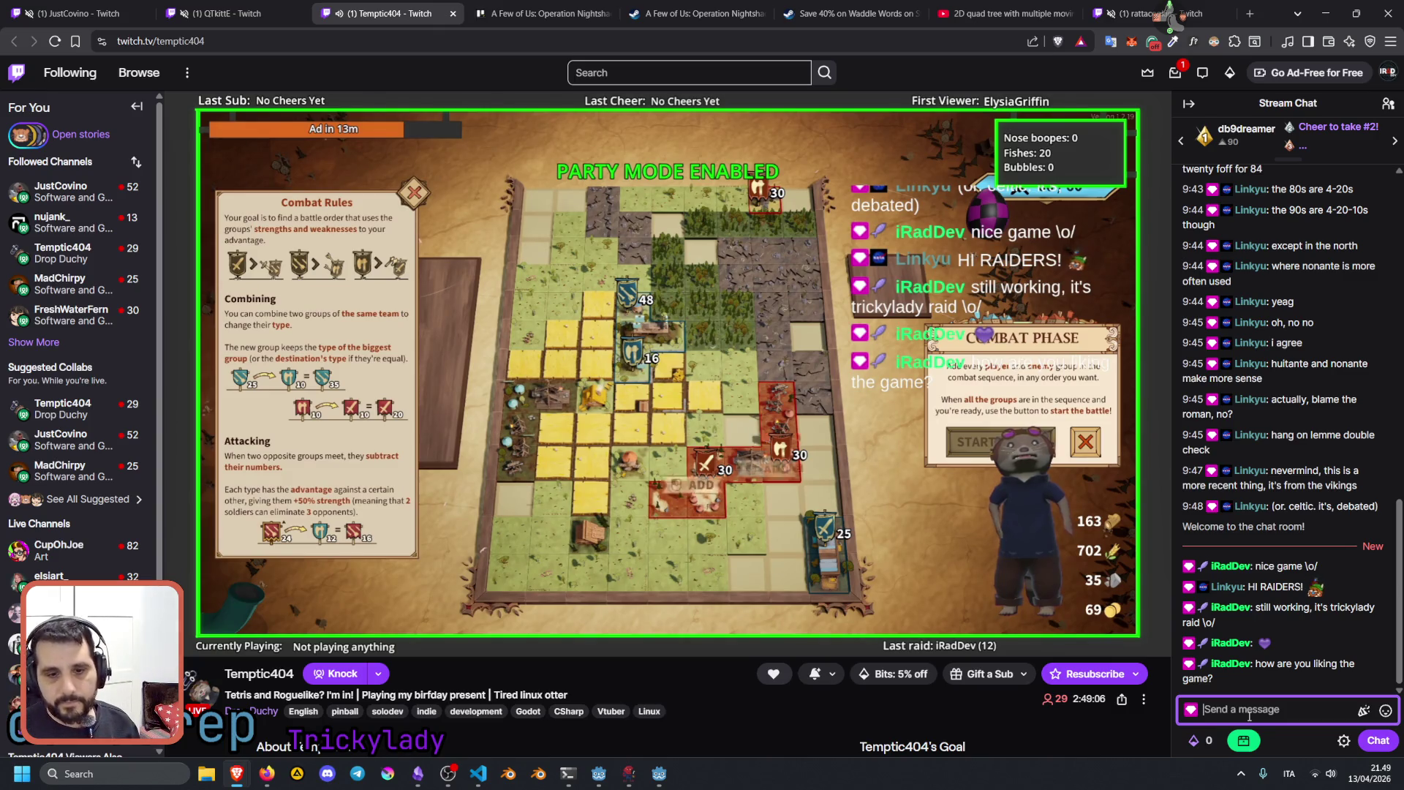
Post 'shall I get it?' and 'I've seen the gameplay on YT. who gifted you the game?' in chat.
{"action": "type", "text": "shall I get it"}
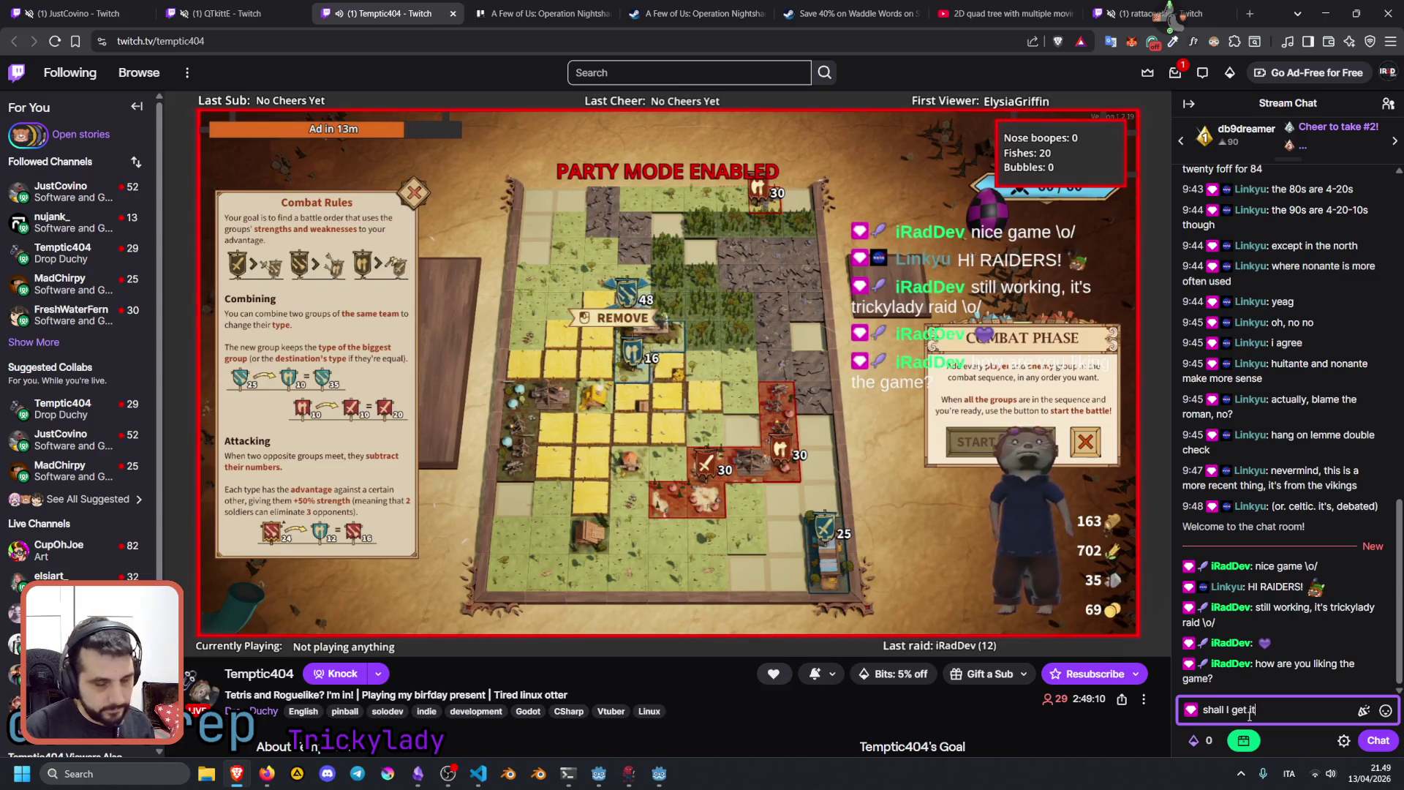
{"action": "type", "text": "?"}
{"action": "key", "text": "Return"}
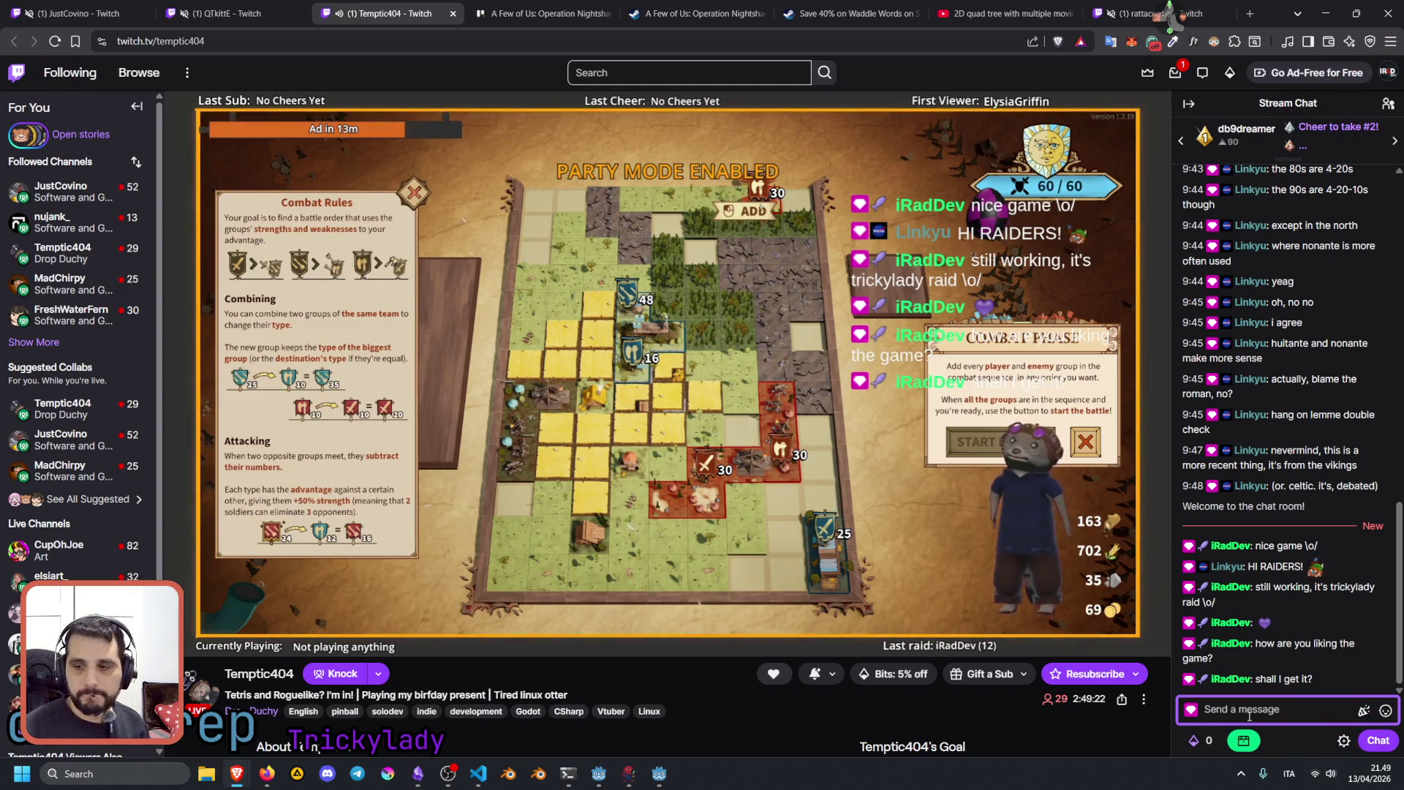
{"action": "type", "text": "ho gifted"}
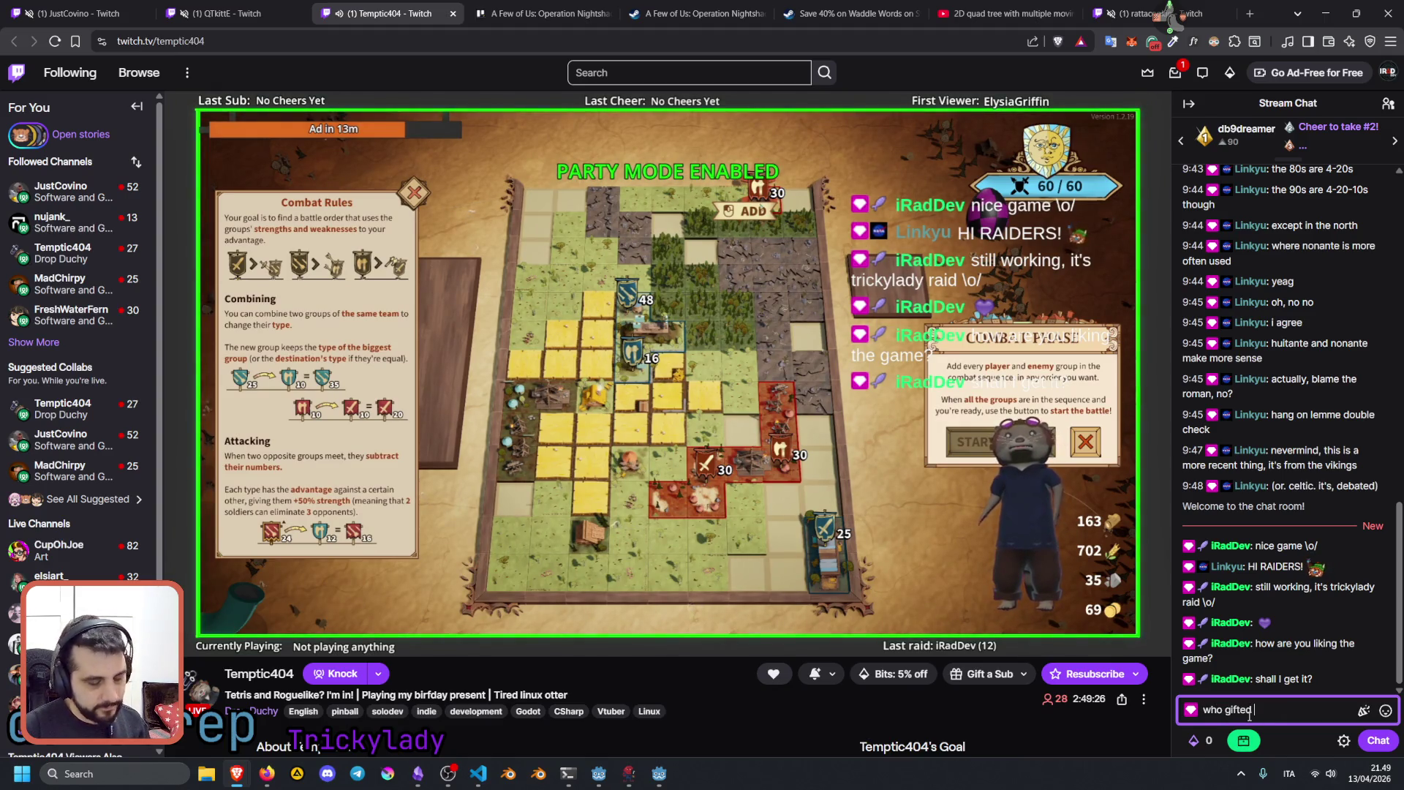
{"action": "type", "text": " game?"}
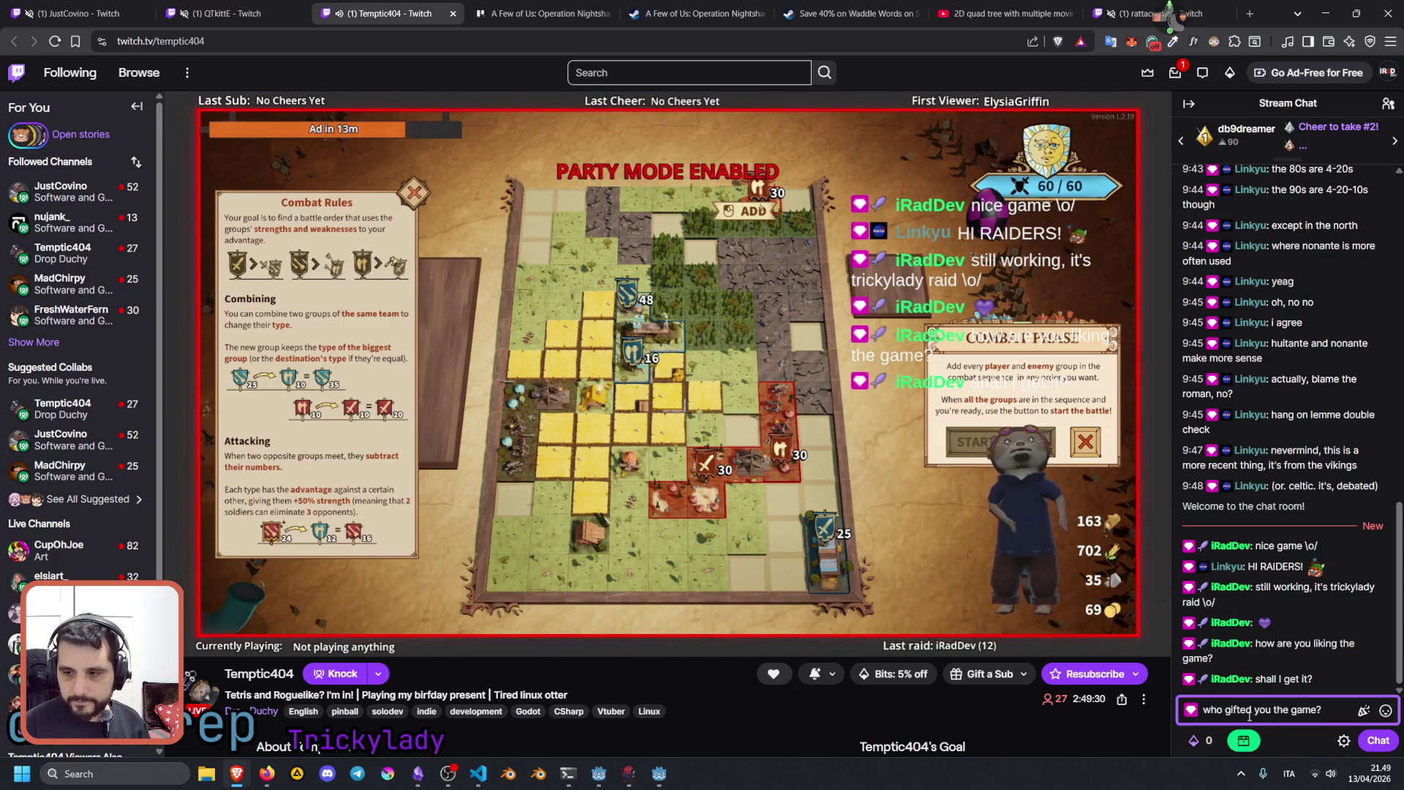
{"action": "type", "text": " seen the game"}
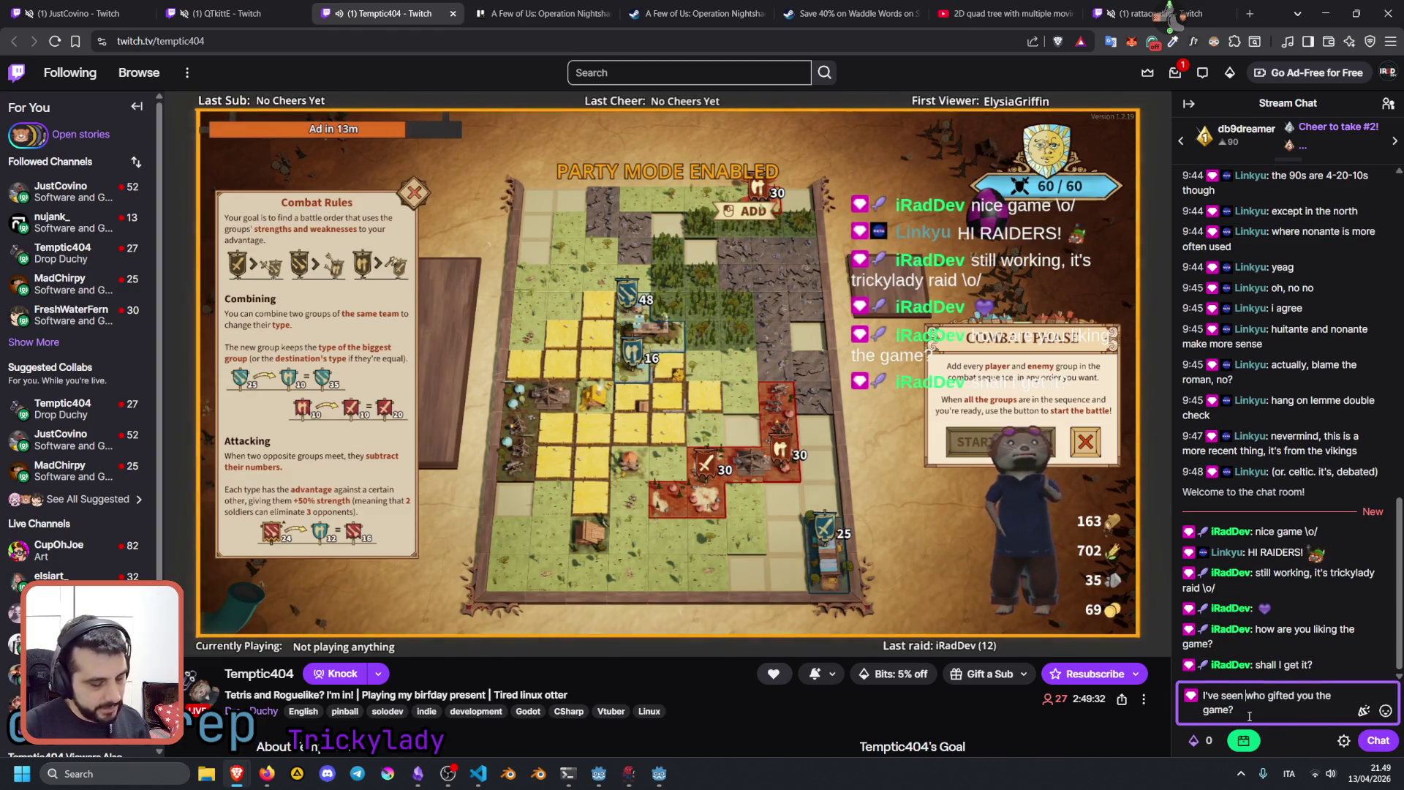
{"action": "type", "text": "n y"}
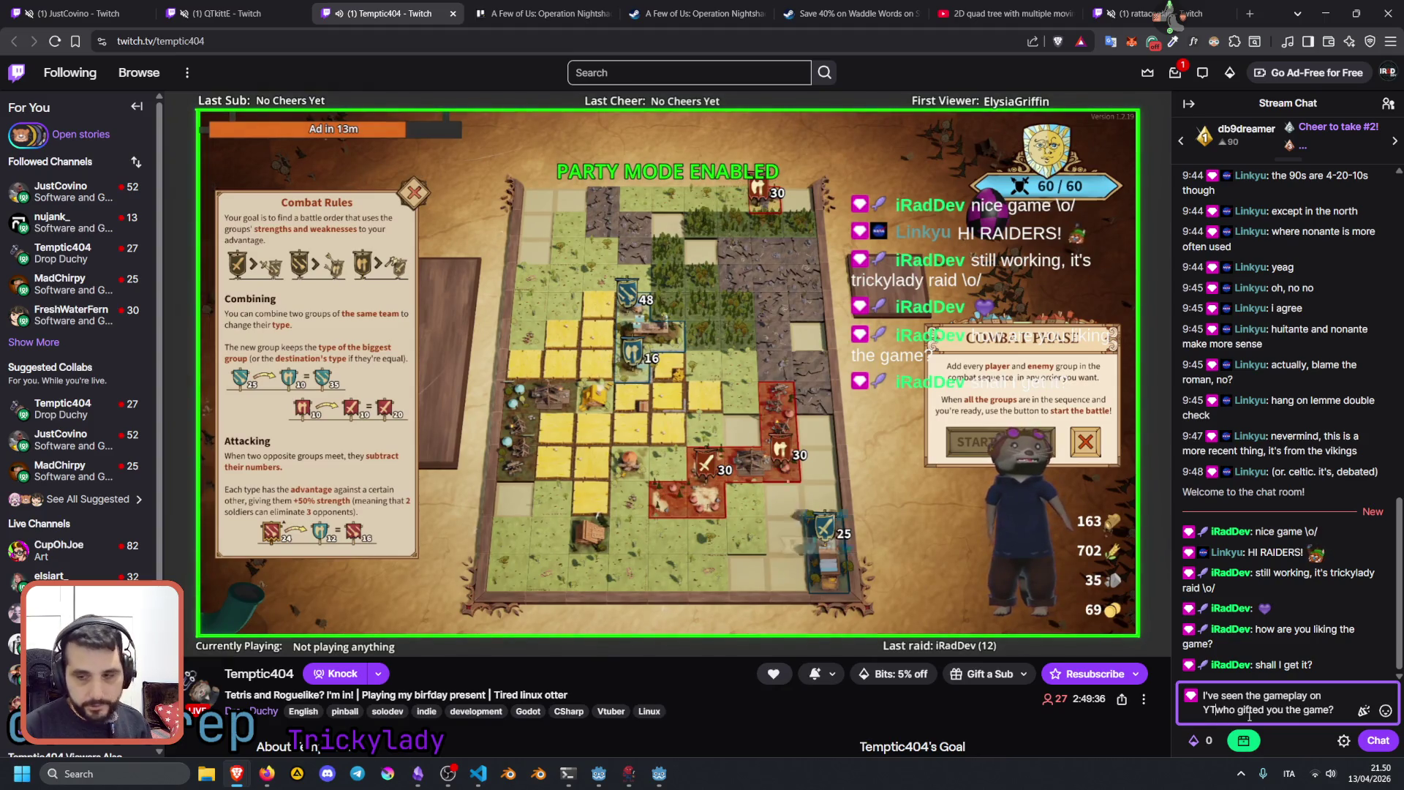
{"action": "key", "text": "Return"}
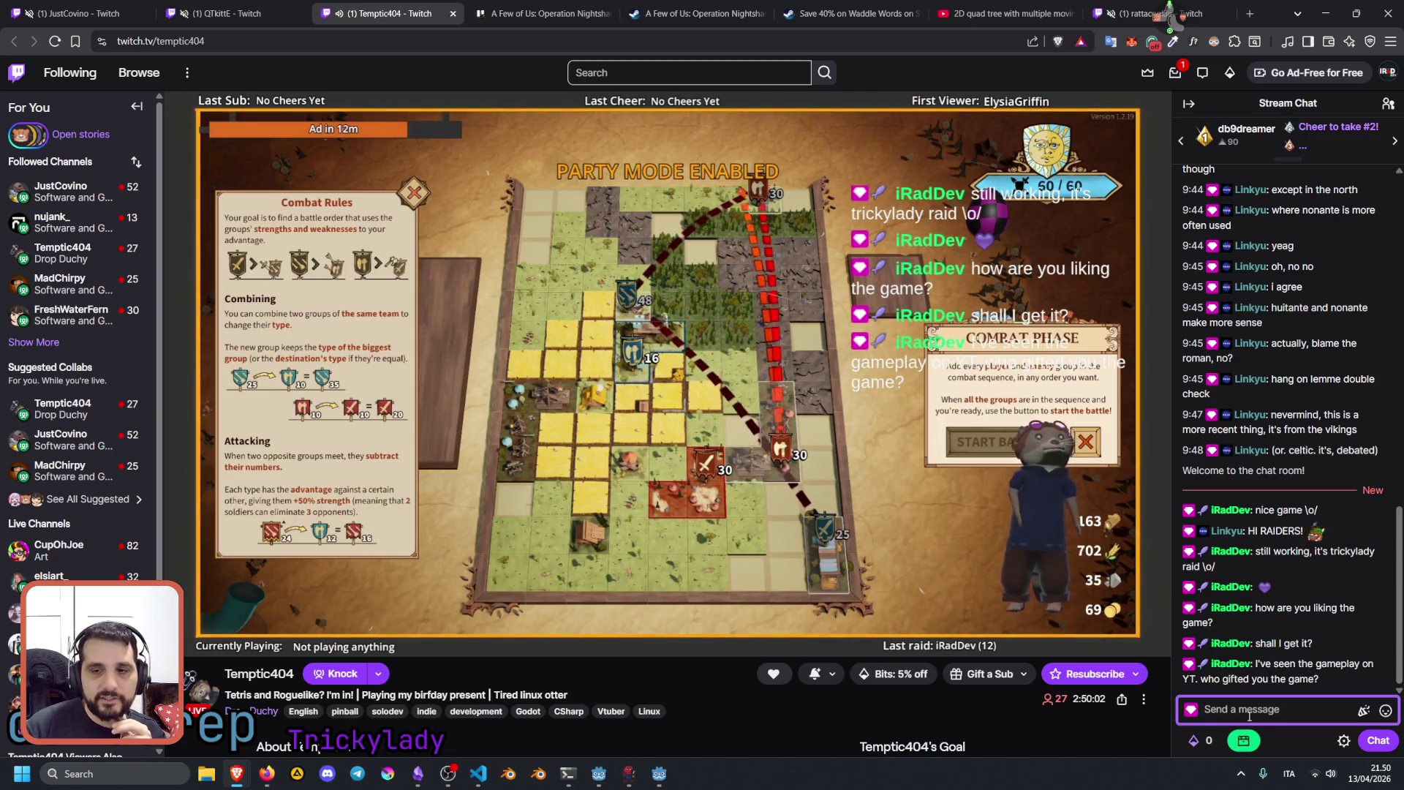
{"action": "mouse_move", "coordinate": [916, 594]}
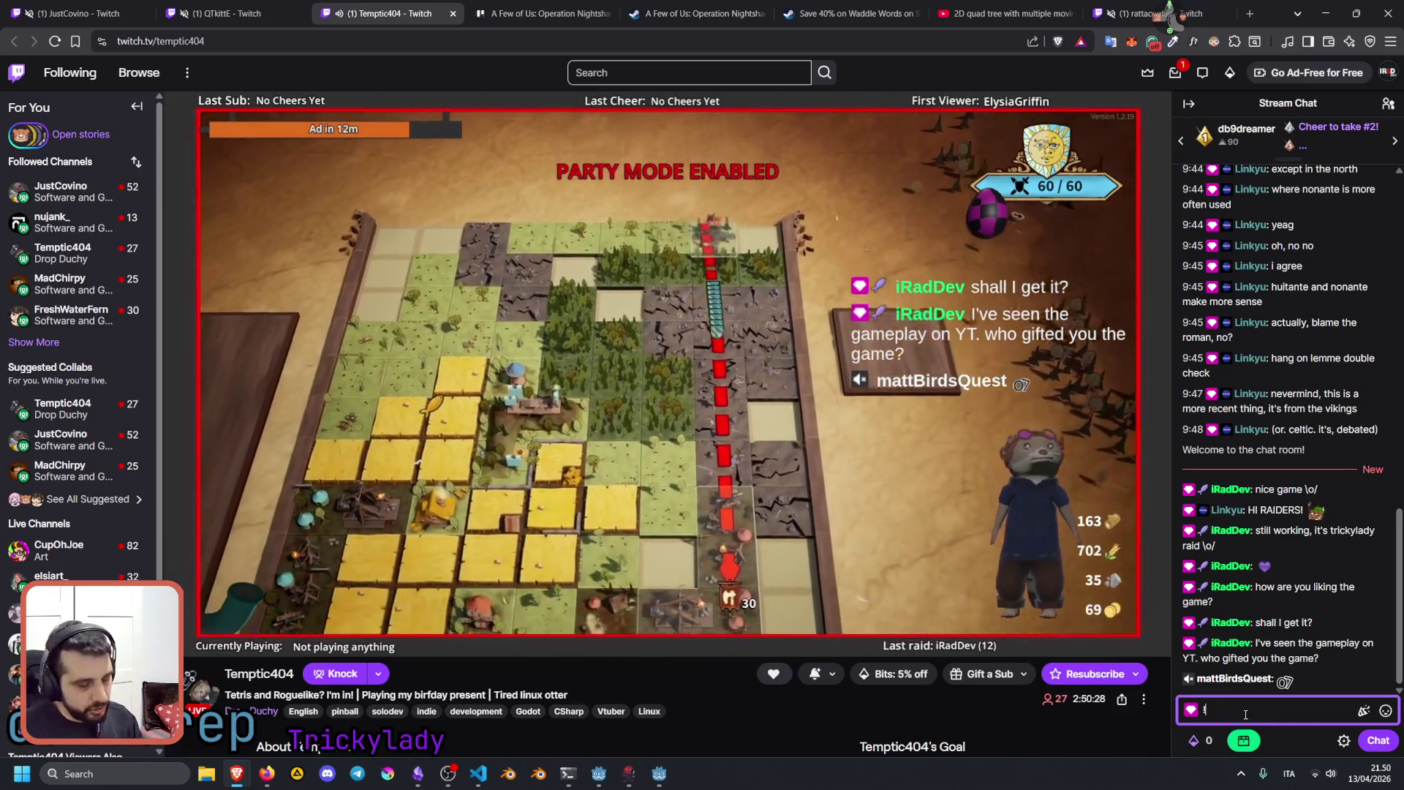
Post the !lurk command and a 'have fun, much lve' farewell in chat.
{"action": "type", "text": "!lurk"}
{"action": "key", "text": "Return"}
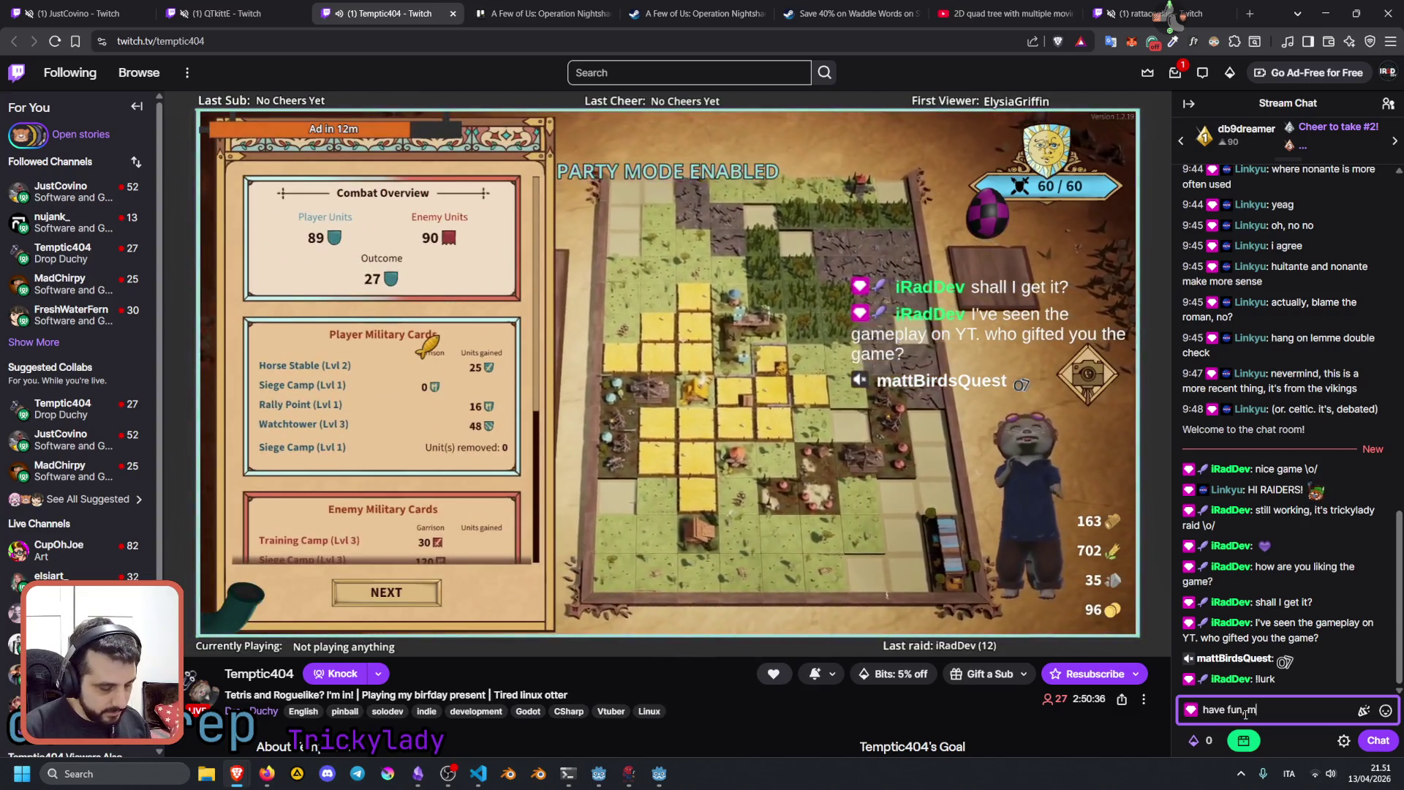
{"action": "type", "text": "lo"}
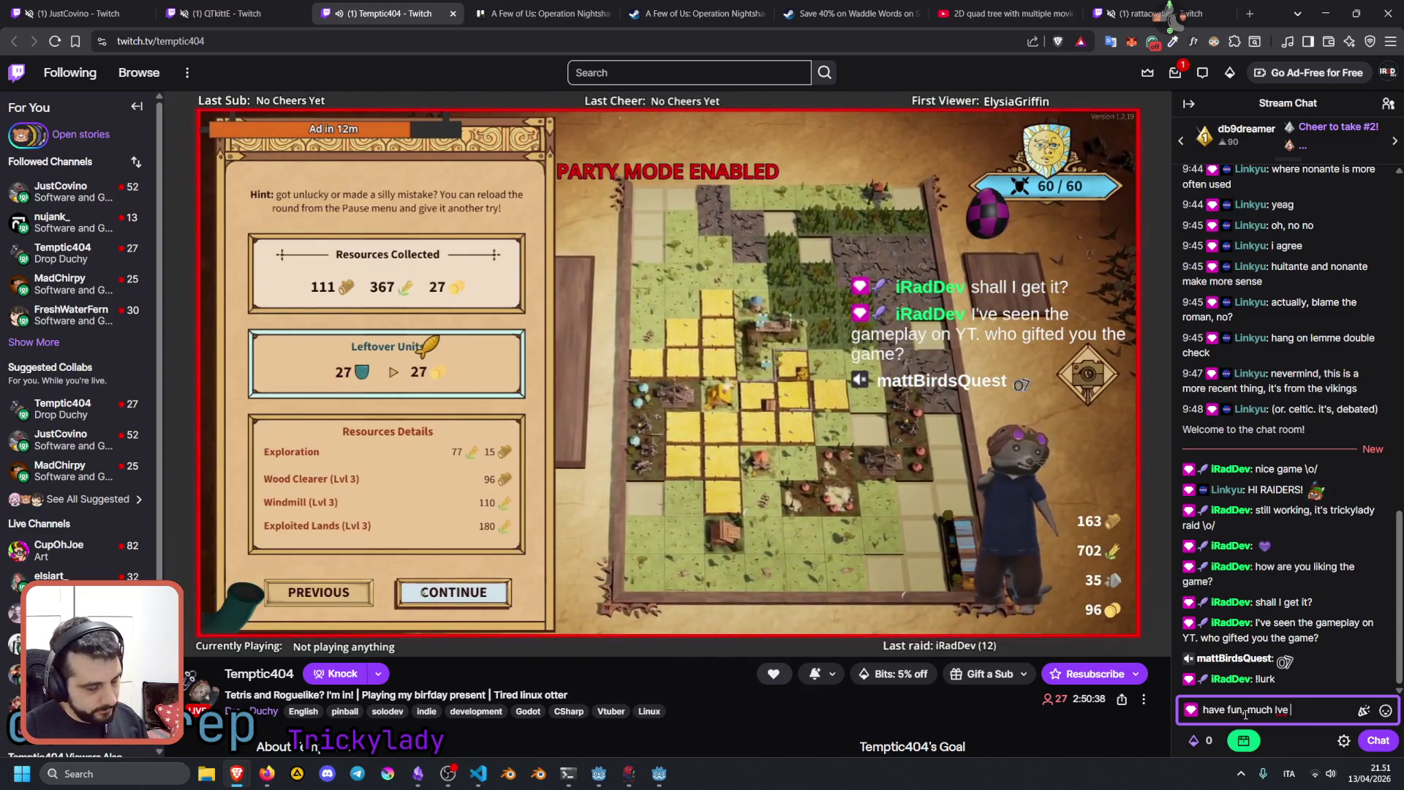
{"action": "key", "text": "Return"}
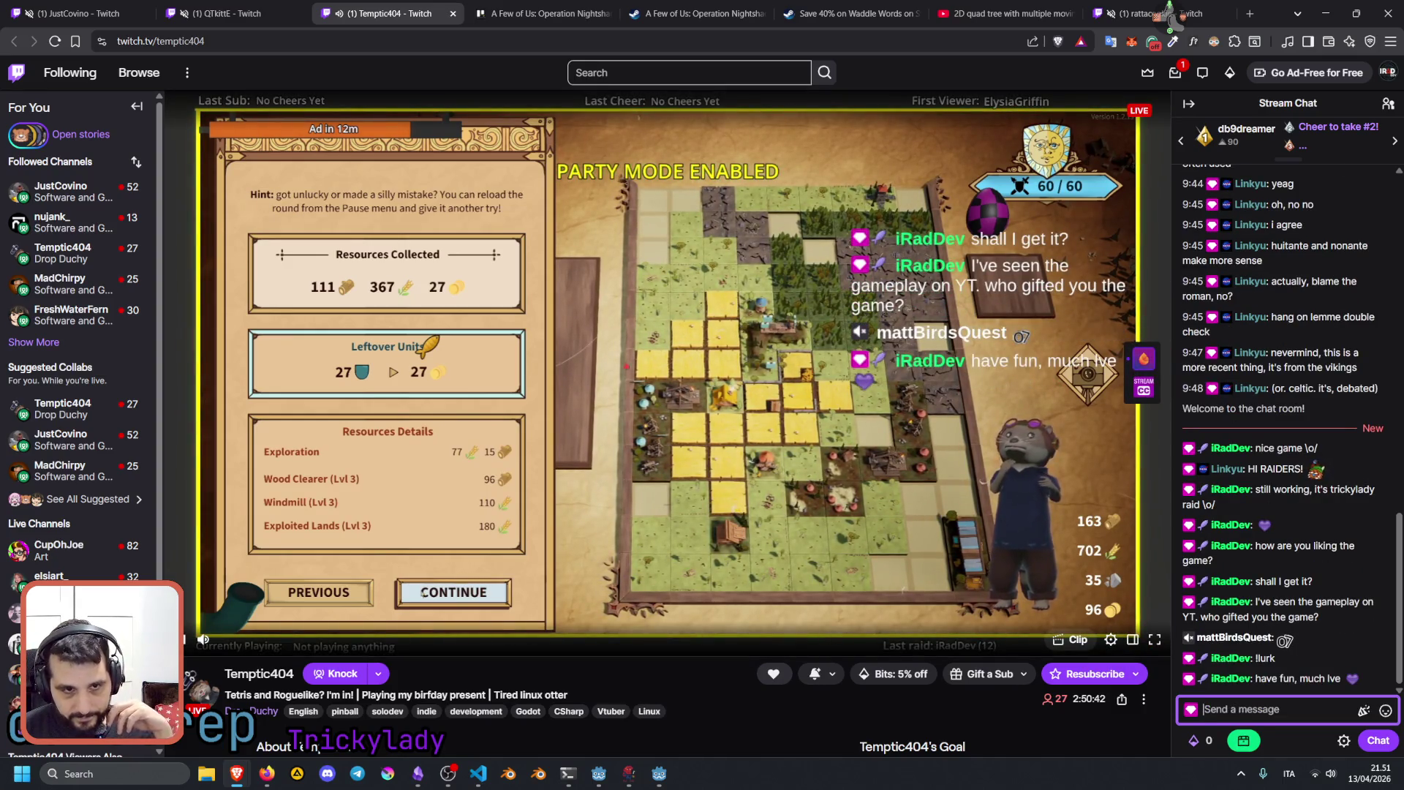
Expand the followed channels list, glance at another stream, and return to the board-game stream.
{"action": "left_click", "coordinate": [44, 341]}
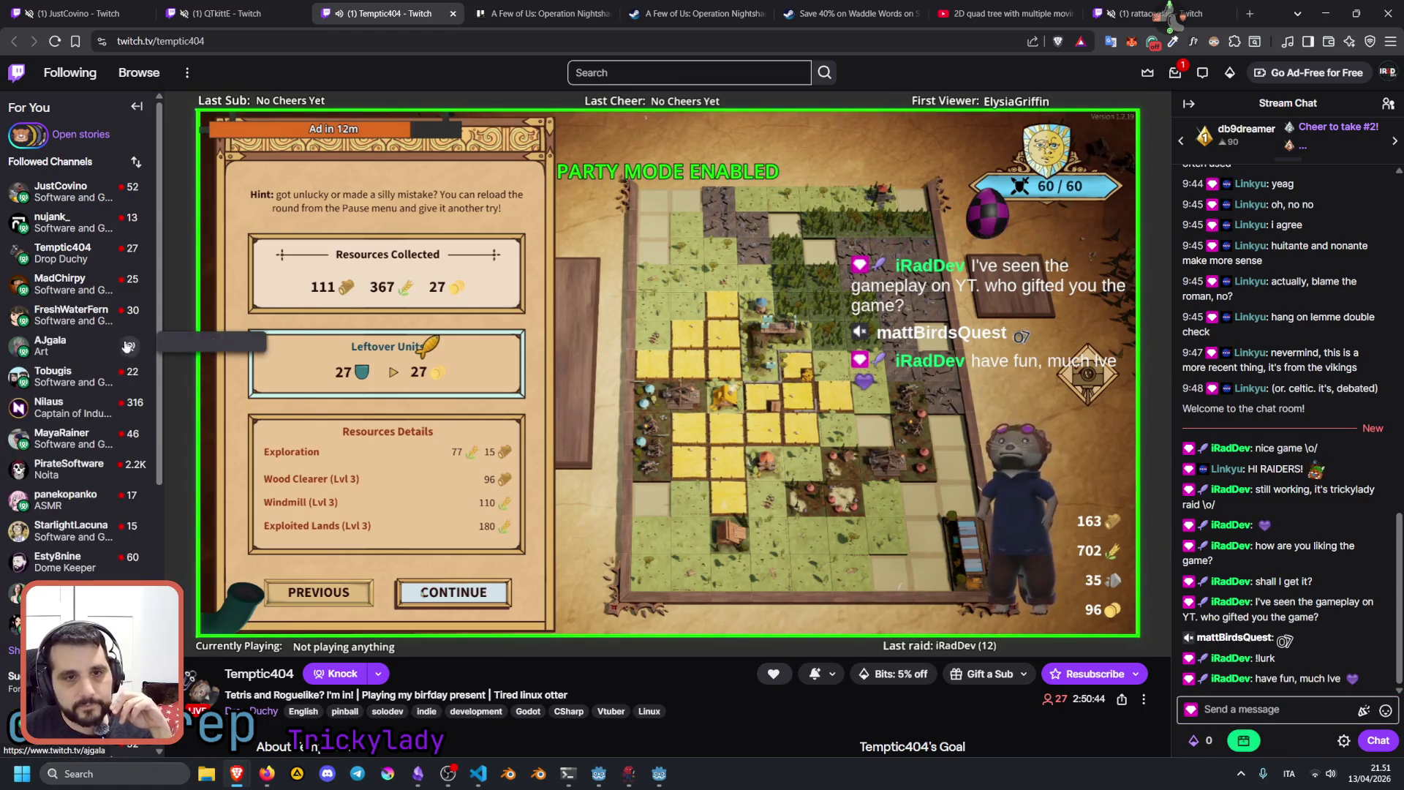
{"action": "mouse_move", "coordinate": [61, 290]}
{"action": "scroll", "coordinate": [62, 289], "scroll_direction": "down", "scroll_amount": 1}
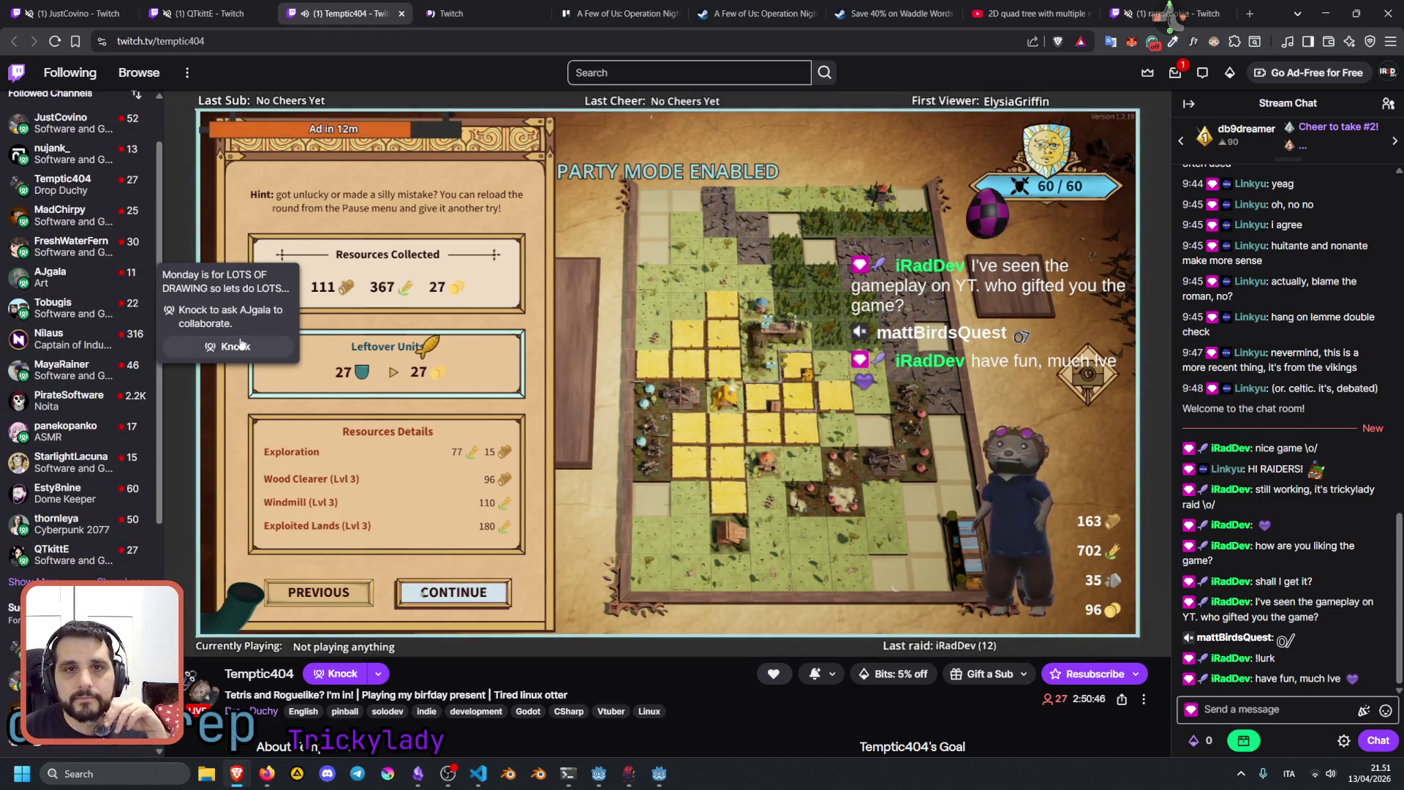
{"action": "left_click", "coordinate": [446, 13]}
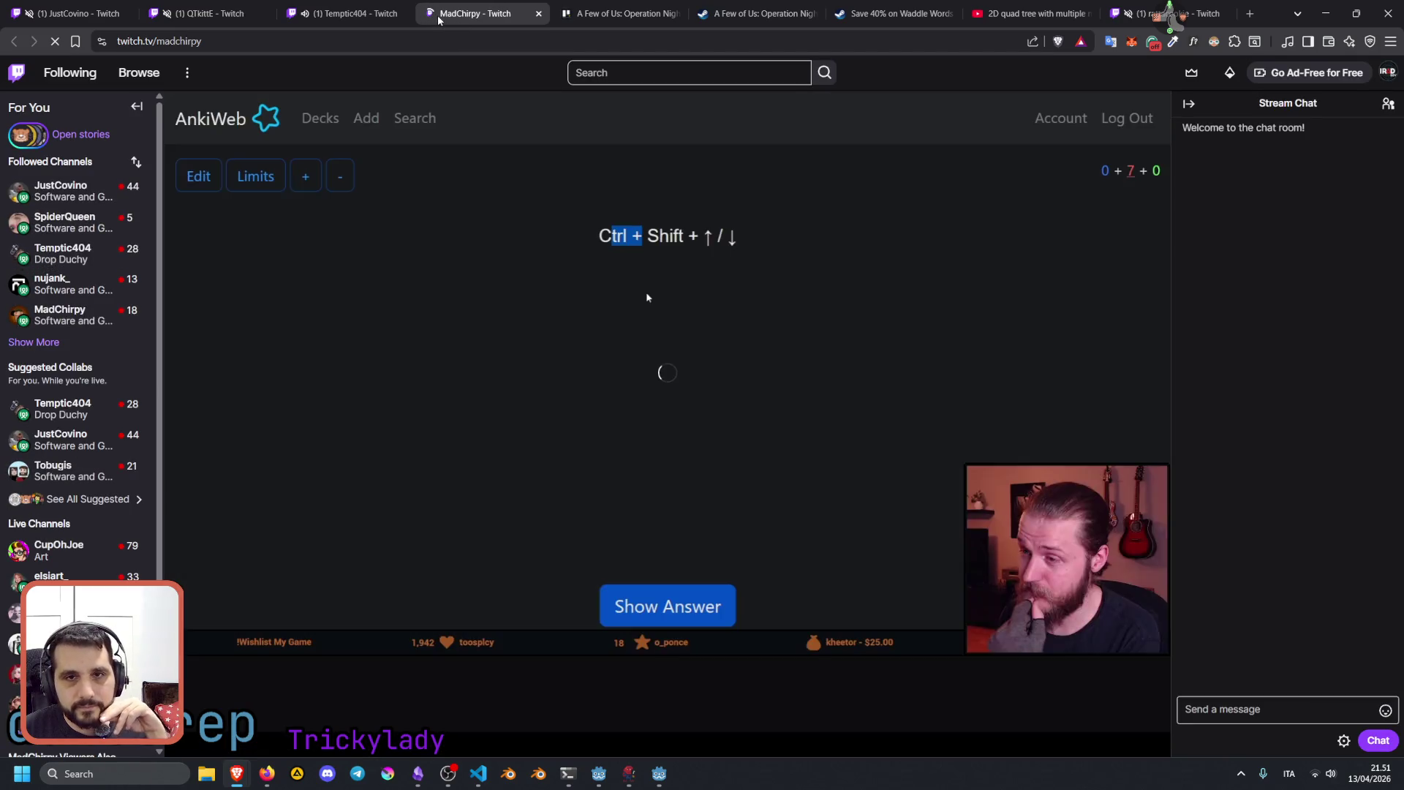
{"action": "left_click", "coordinate": [306, 16]}
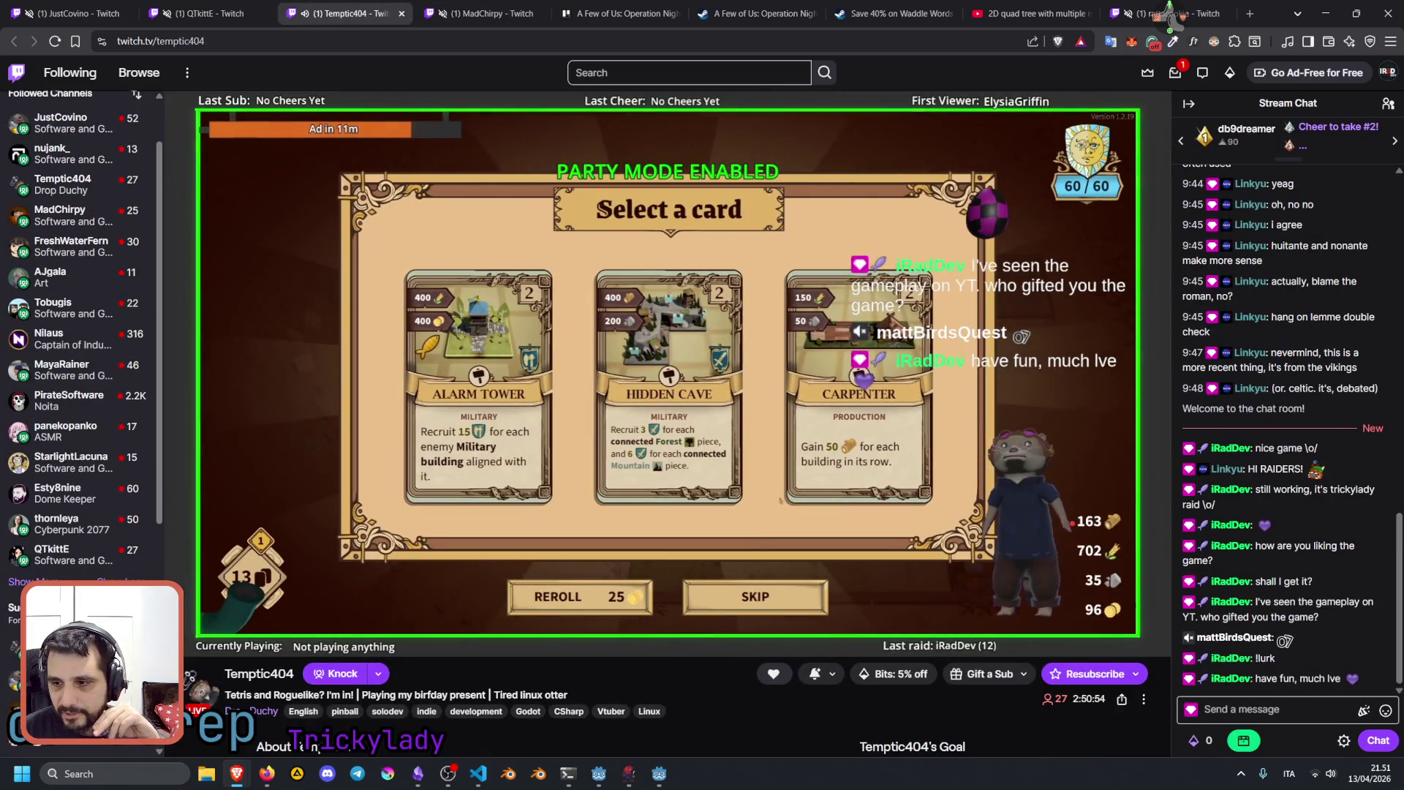
Send 'buona serata', a '^' message and two emote messages in the chat.
{"action": "left_click", "coordinate": [1303, 707]}
{"action": "type", "text": "buo"}
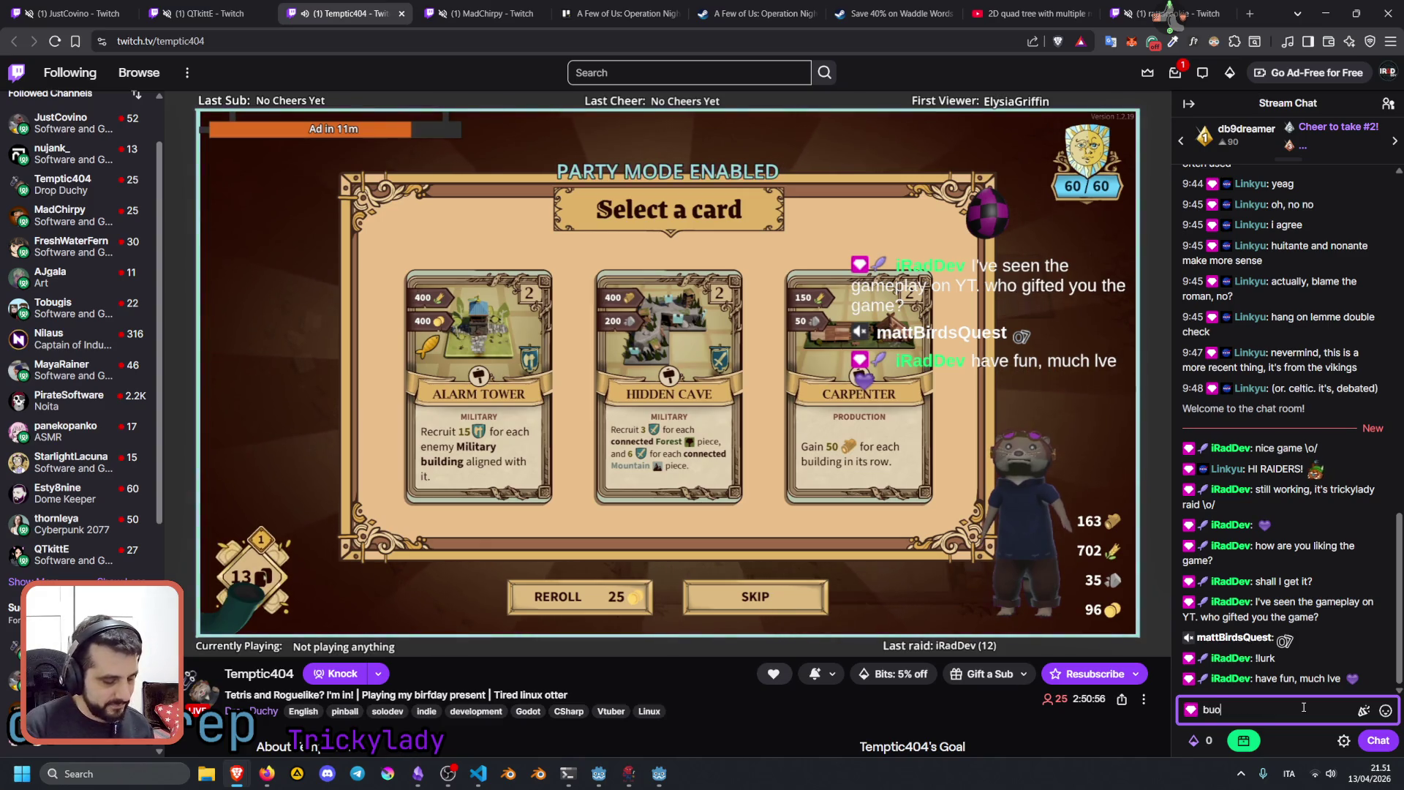
{"action": "type", "text": "na serata"}
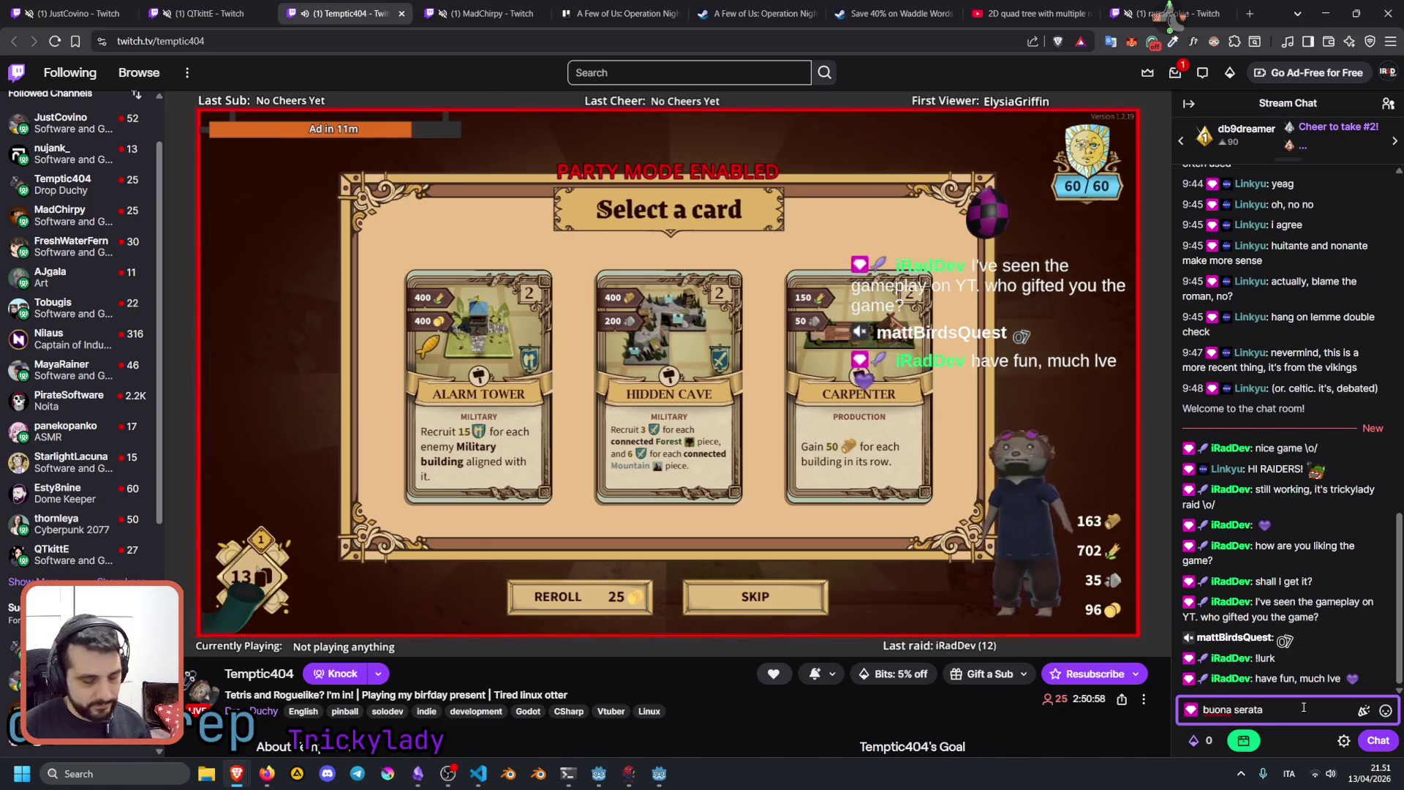
{"action": "key", "text": "Return"}
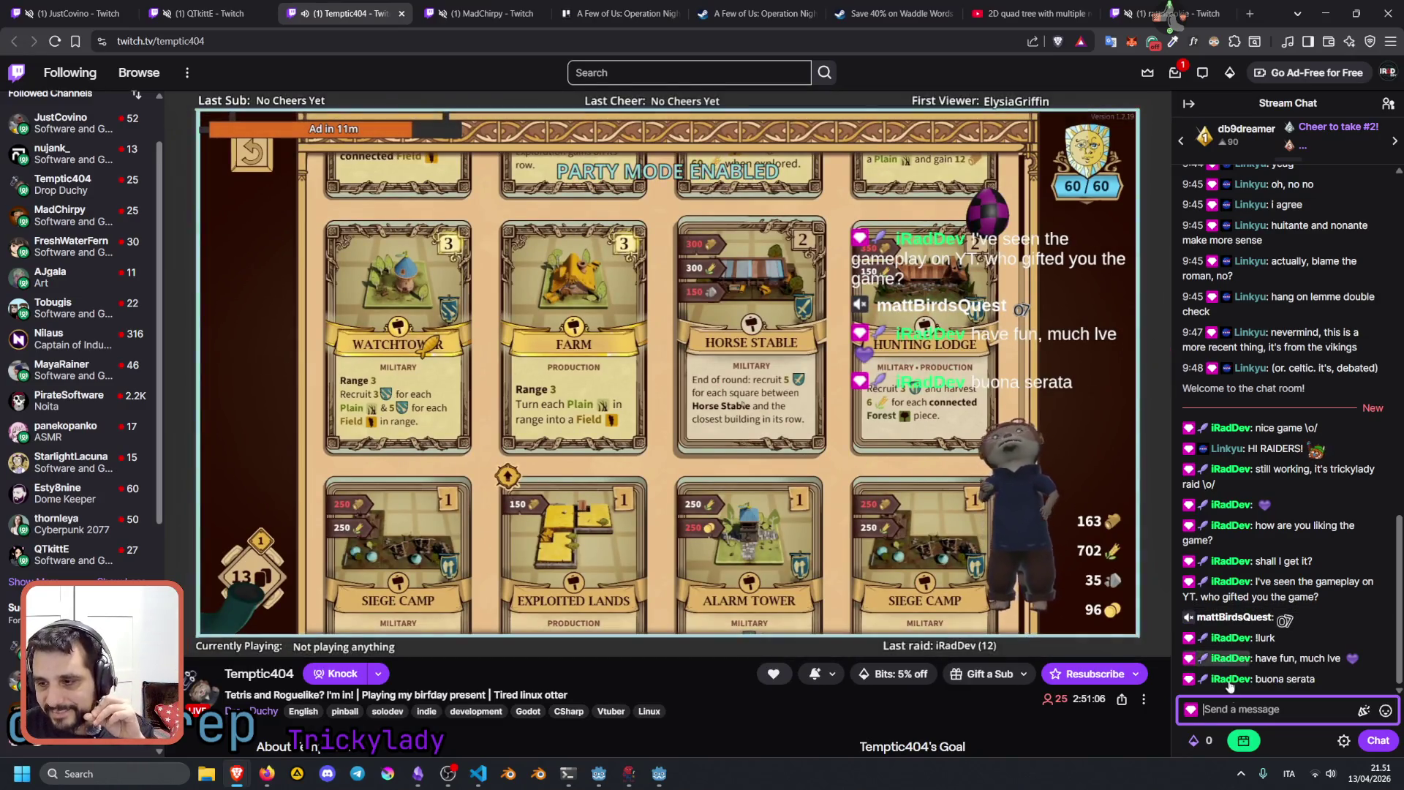
{"action": "type", "text": "'"}
{"action": "key", "text": "Return"}
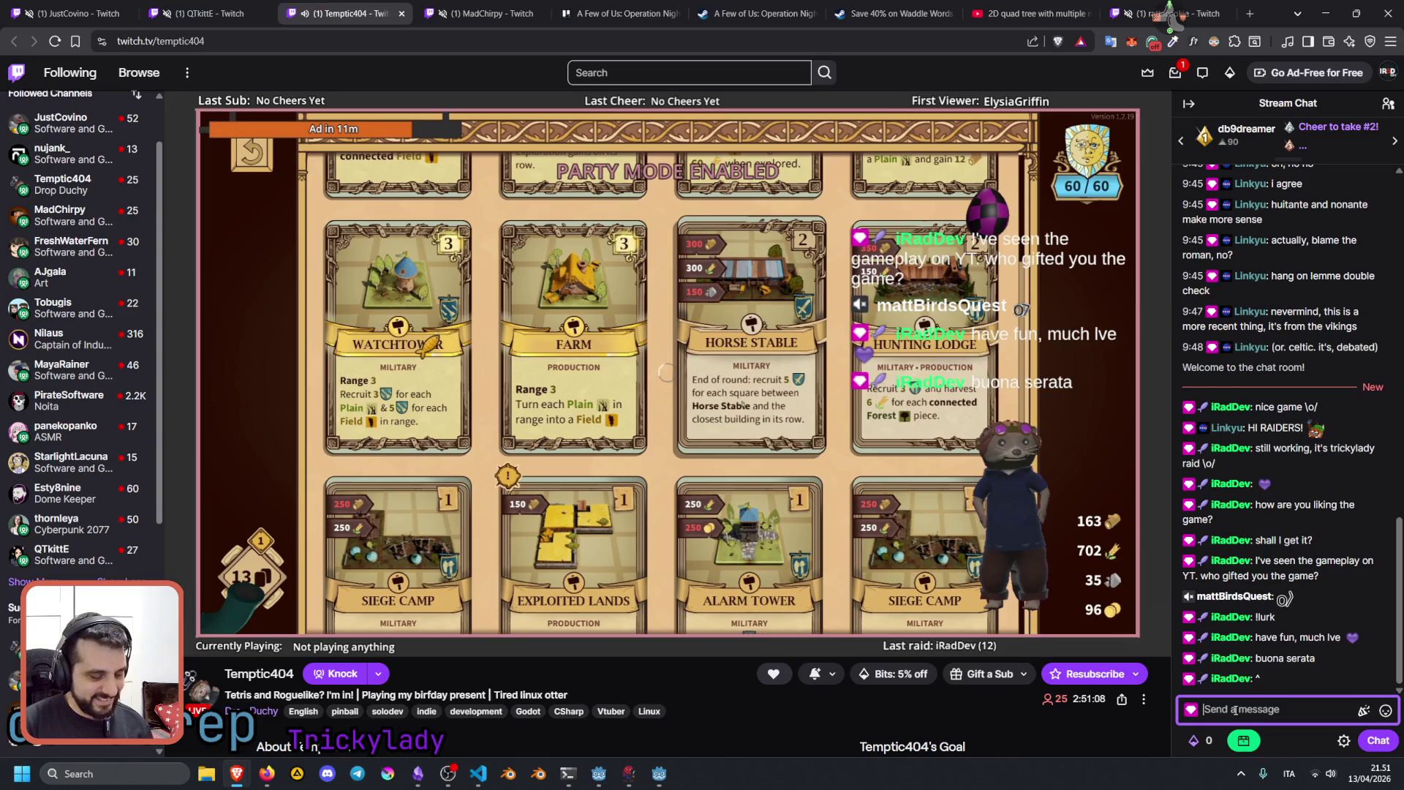
{"action": "type", "text": "ira"}
{"action": "key", "text": "Tab"}
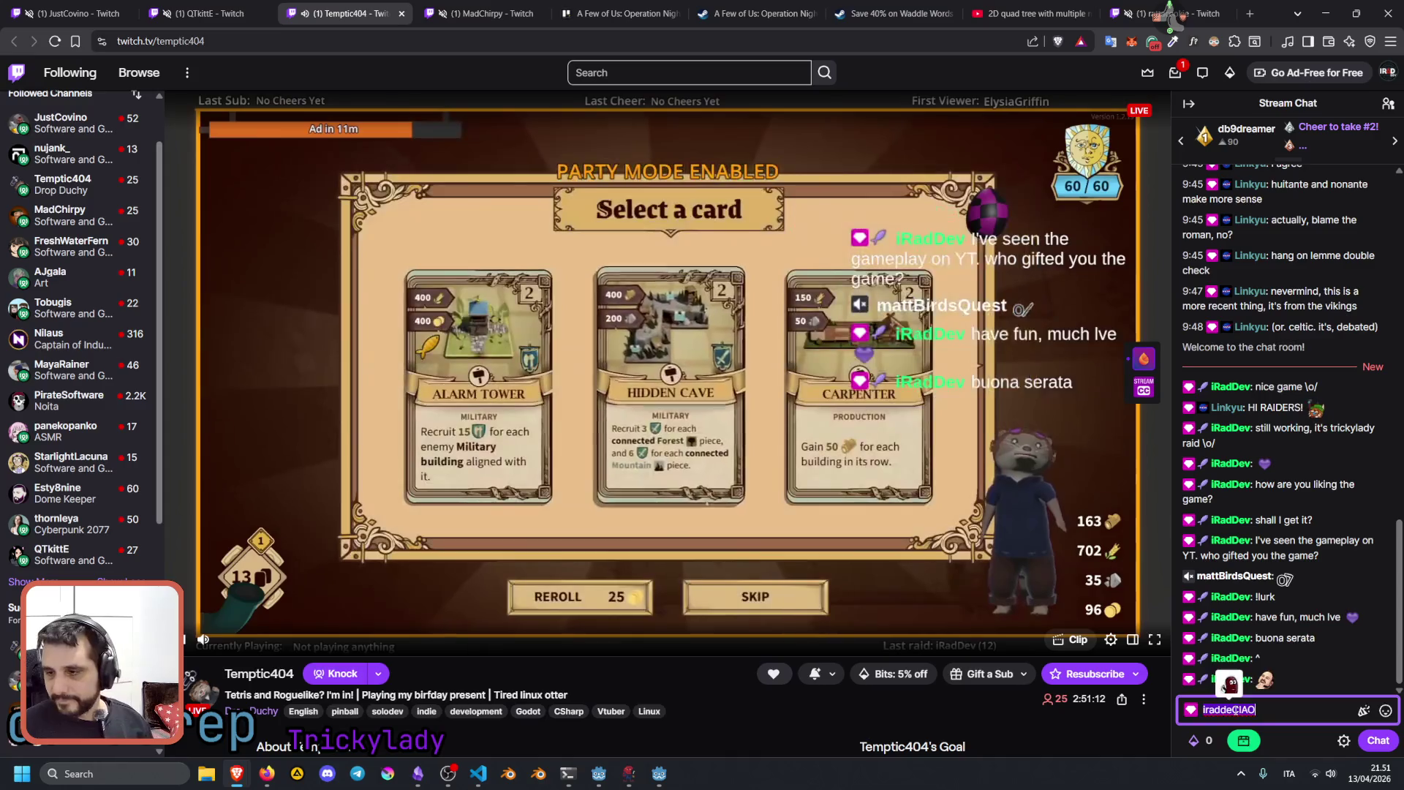
{"action": "key", "text": "Return"}
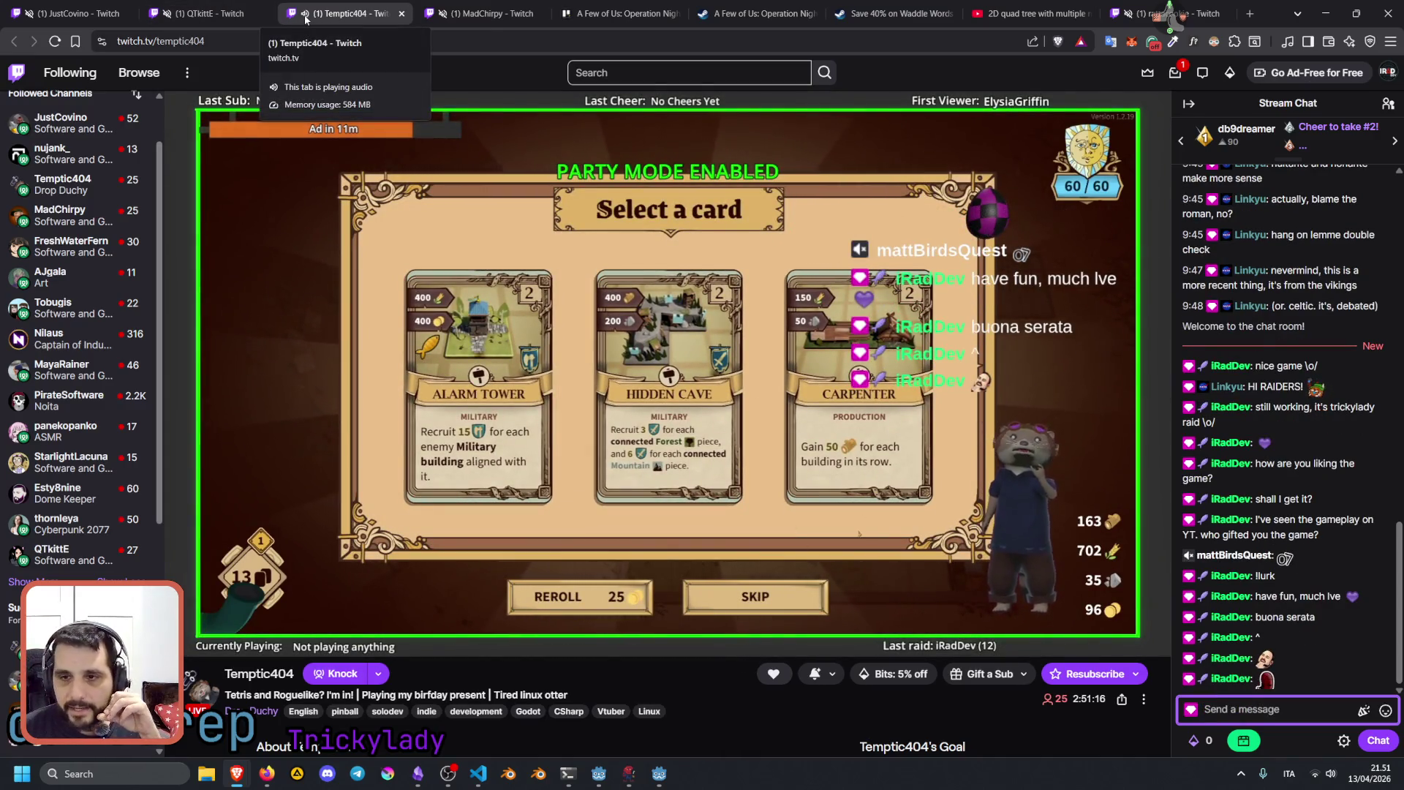
Bring Godot forward and place the caret on line 41 of move_circle.gd.
{"action": "left_click", "coordinate": [664, 776]}
{"action": "left_click", "coordinate": [544, 292]}
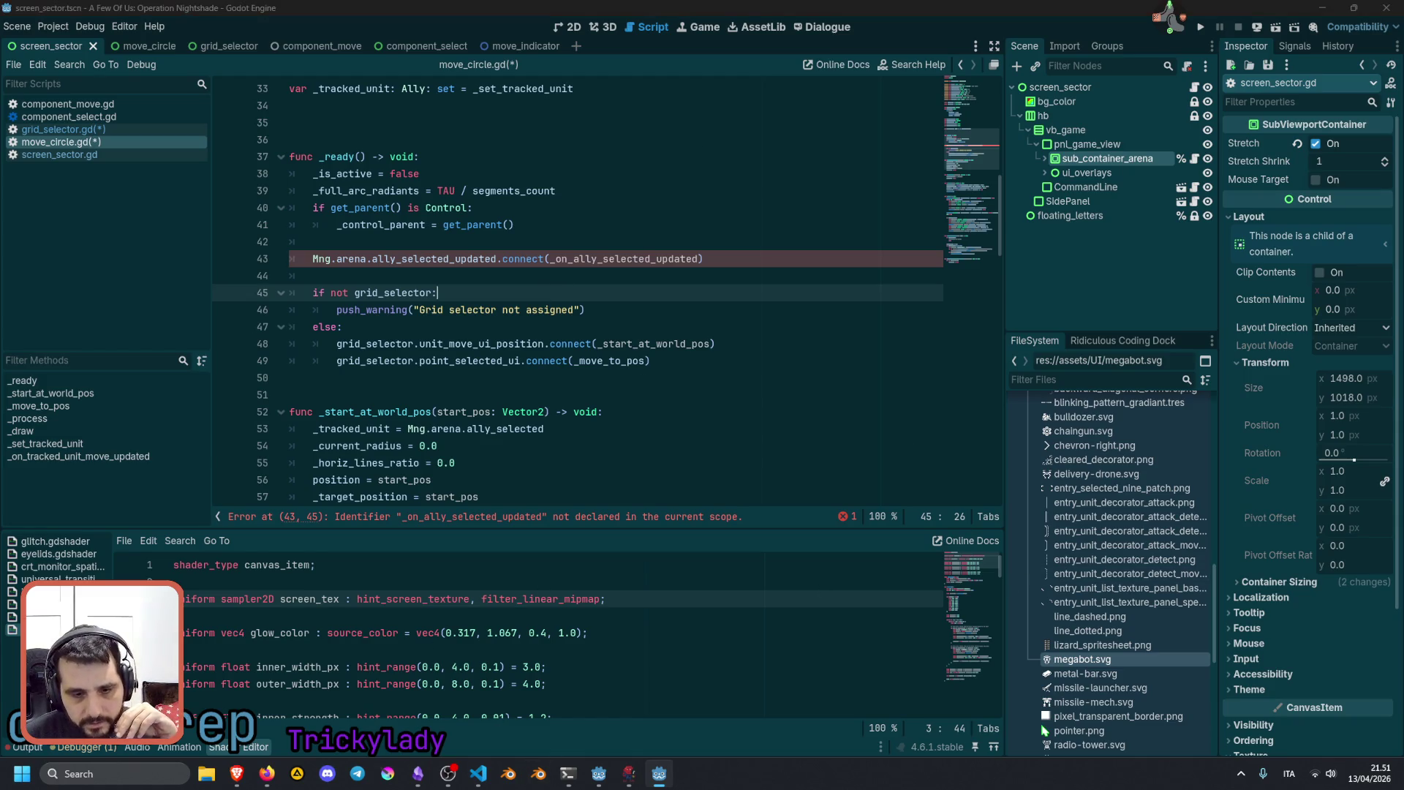
{"action": "left_click", "coordinate": [464, 231]}
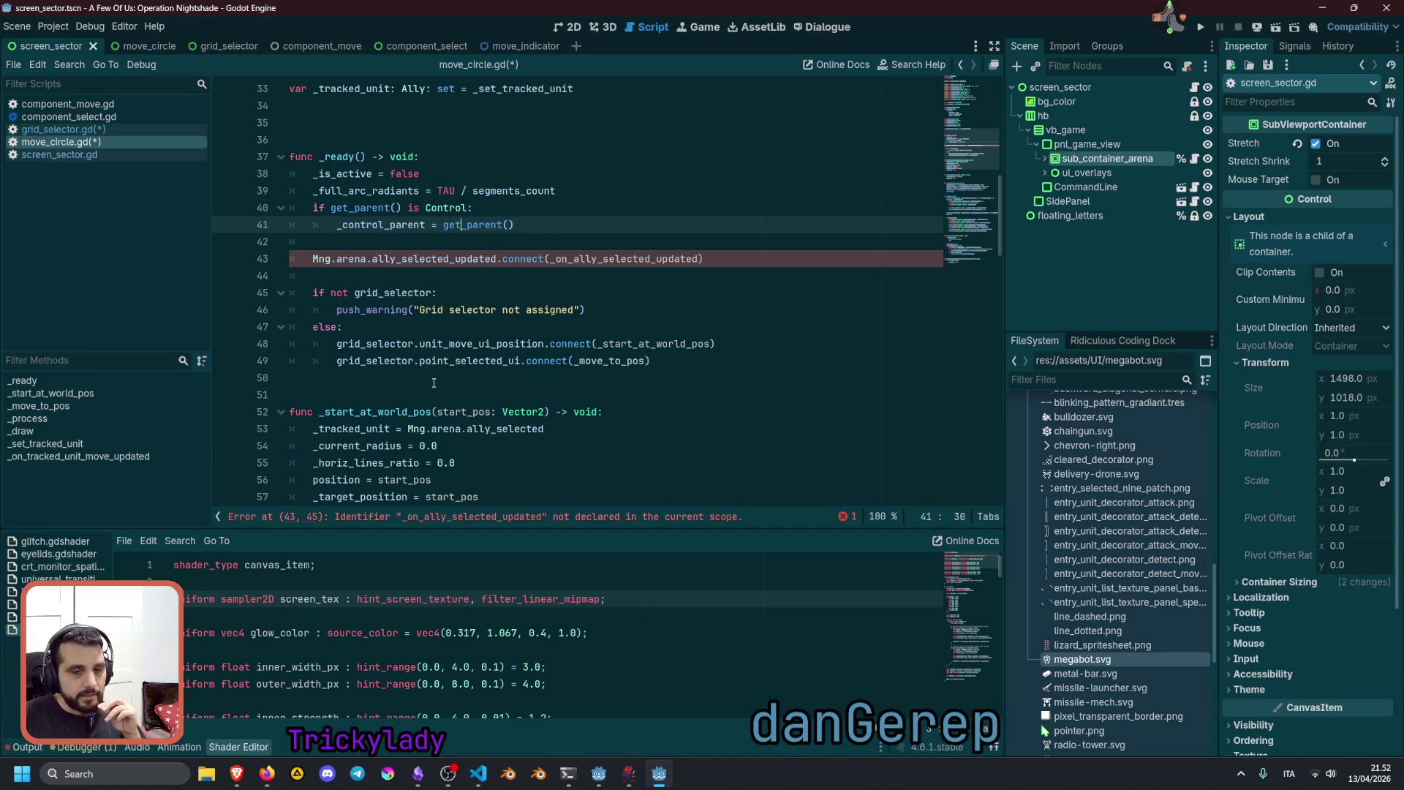
Back in the browser, drag the last Twitch tab into fourth position.
{"action": "mouse_move", "coordinate": [236, 774]}
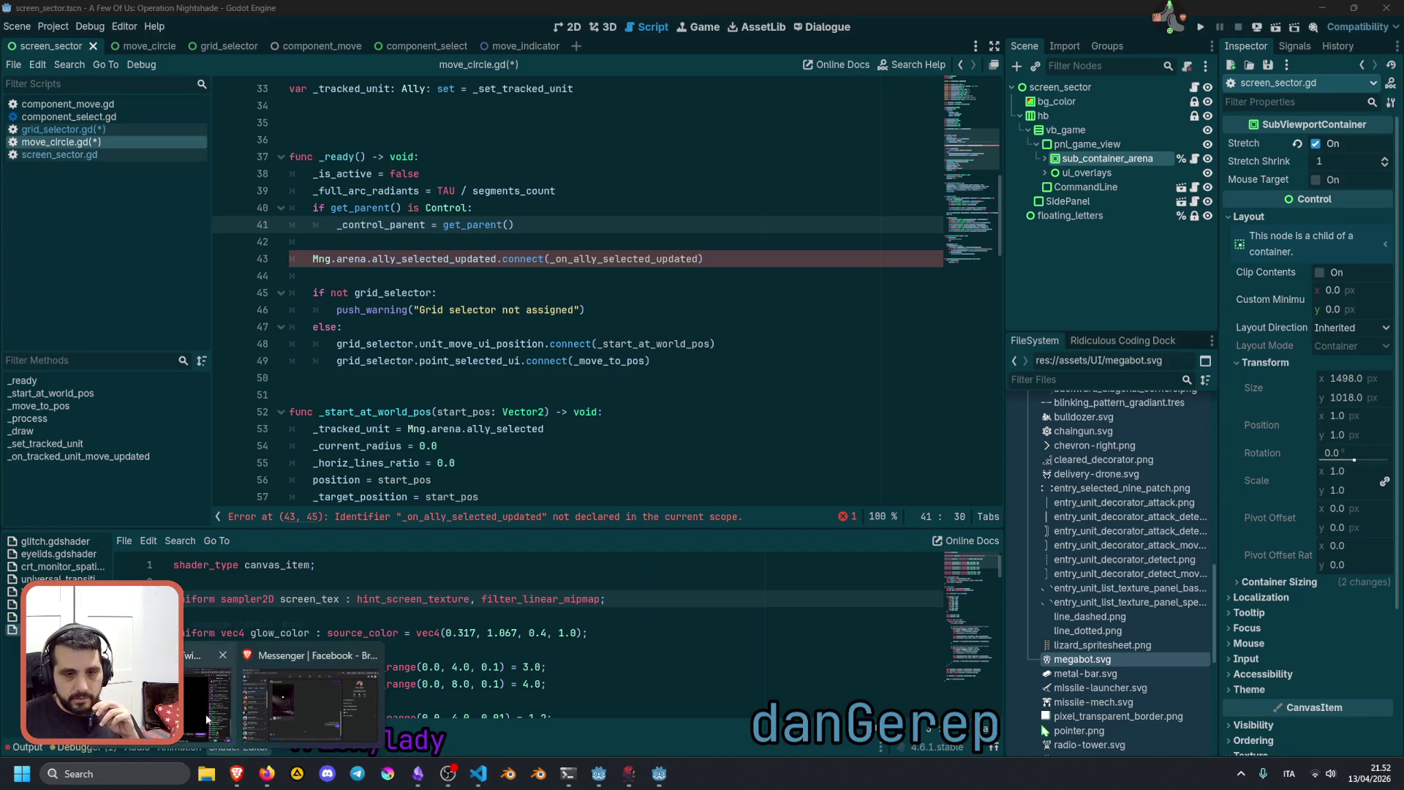
{"action": "left_click", "coordinate": [281, 695]}
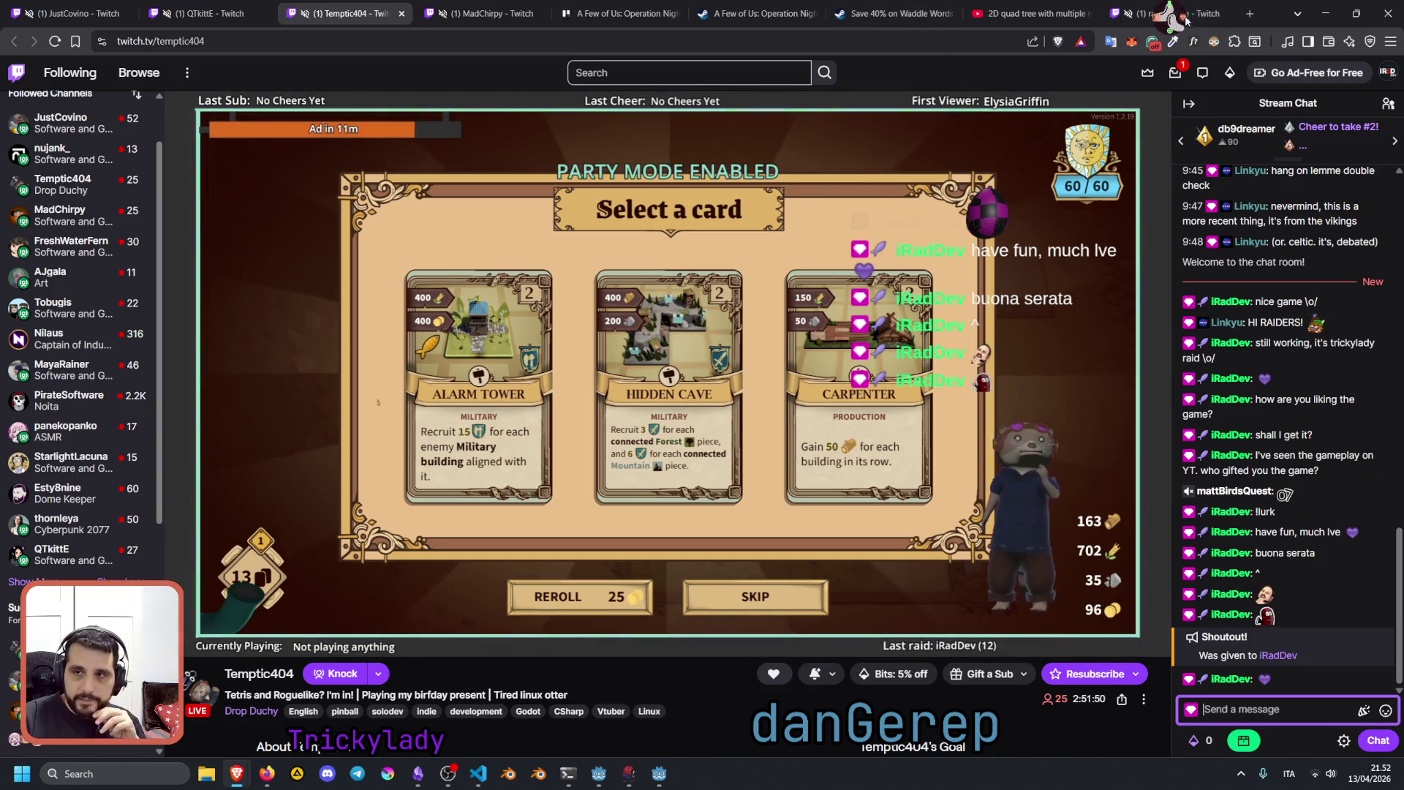
{"action": "mouse_move", "coordinate": [1199, 14]}
{"action": "left_mouse_down"}
{"action": "mouse_move", "coordinate": [484, 6]}
{"action": "mouse_move", "coordinate": [618, 12]}
{"action": "left_mouse_up"}
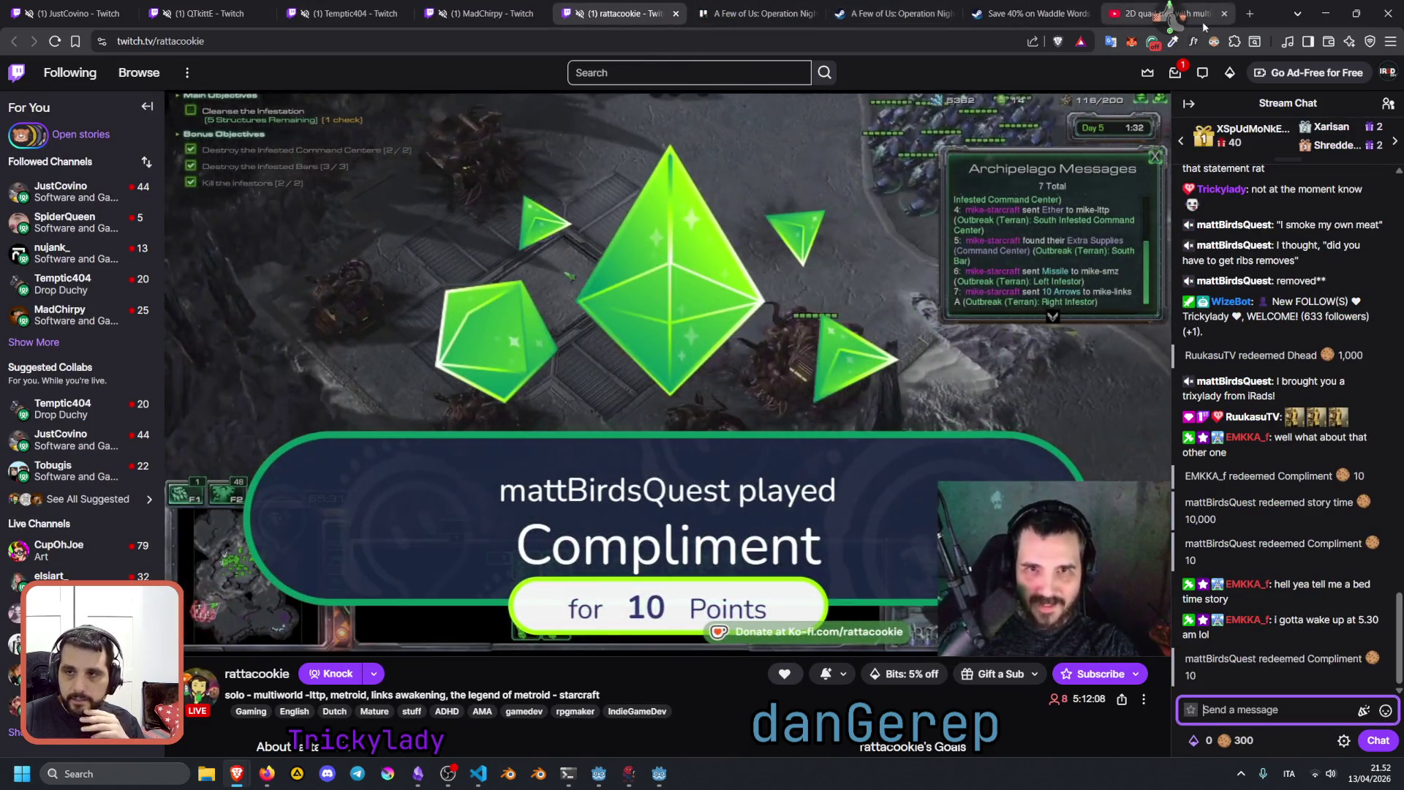
Close the YouTube quadtree short tab and return to the Godot editor.
{"action": "left_click", "coordinate": [1126, 14]}
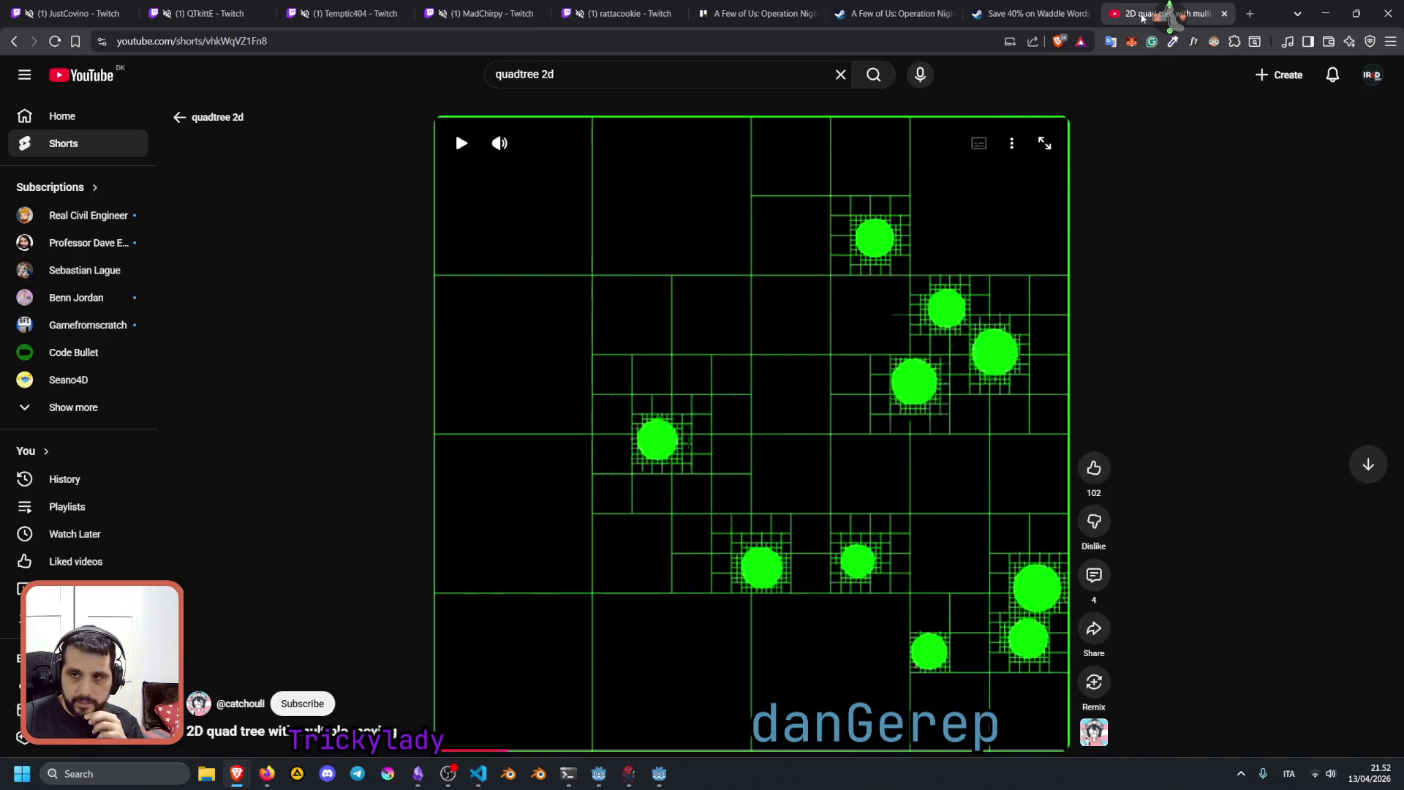
{"action": "middle_click", "coordinate": [1132, 9]}
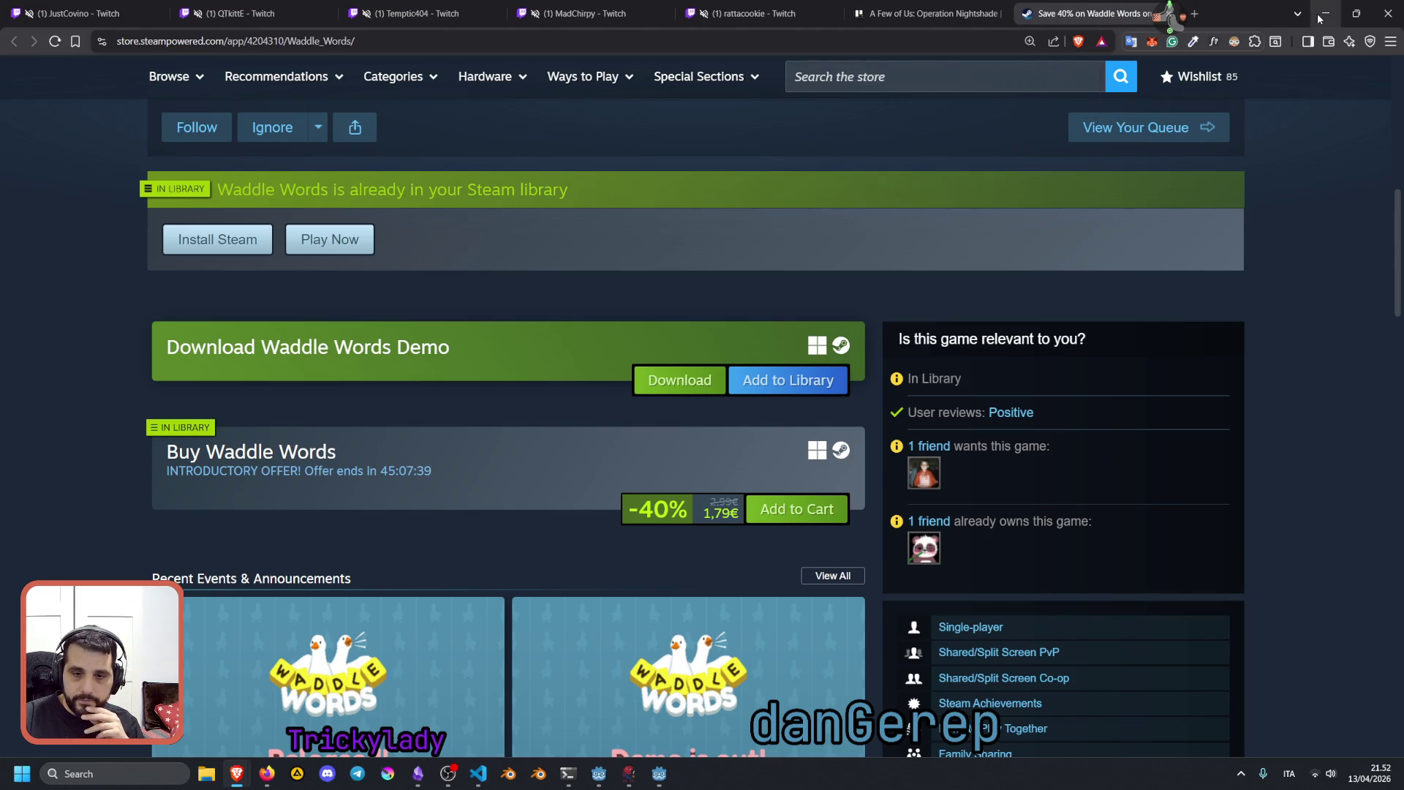
{"action": "left_click", "coordinate": [668, 774]}
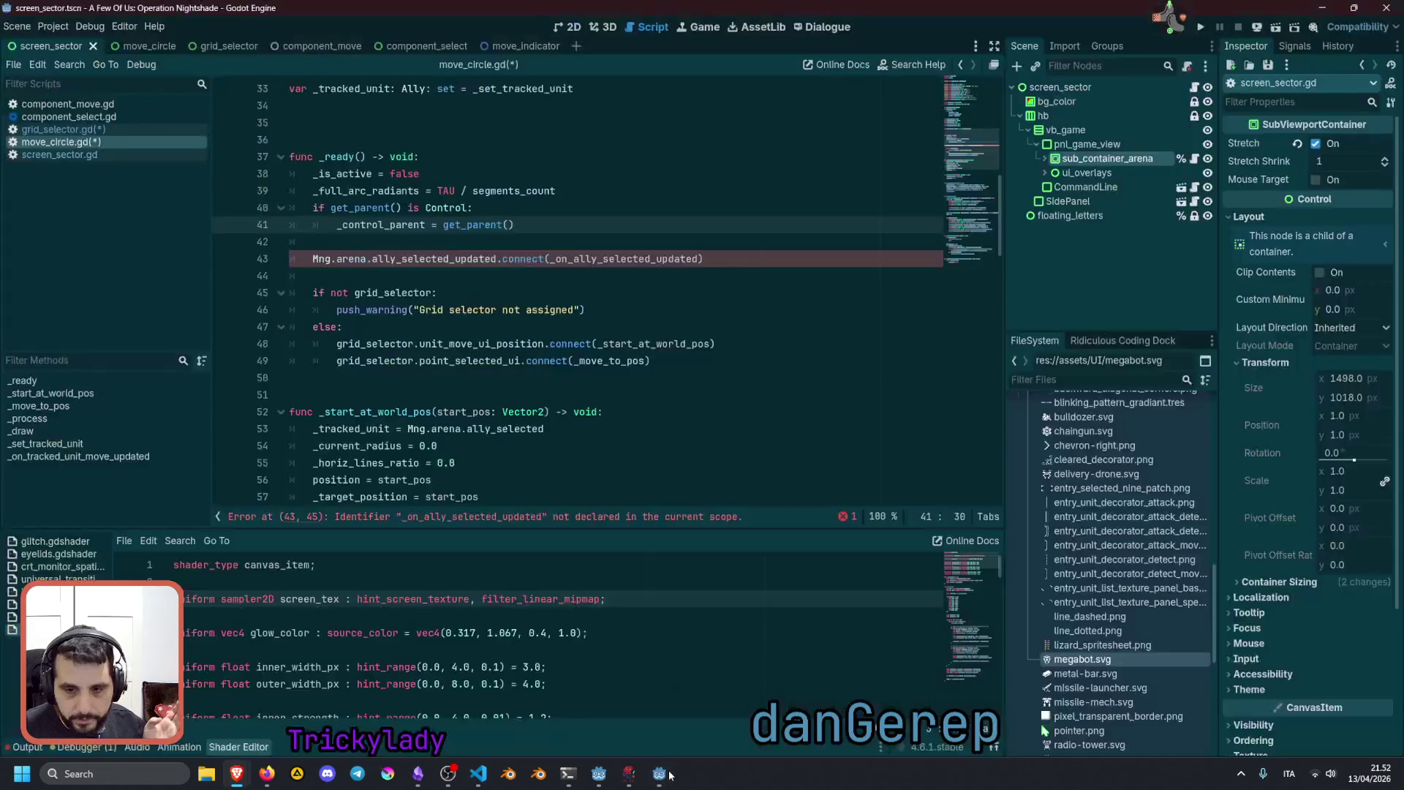
Declare 'func _on_ally_selected_updated() -> void:' at line 111 using the copied name.
{"action": "left_click", "coordinate": [560, 391]}
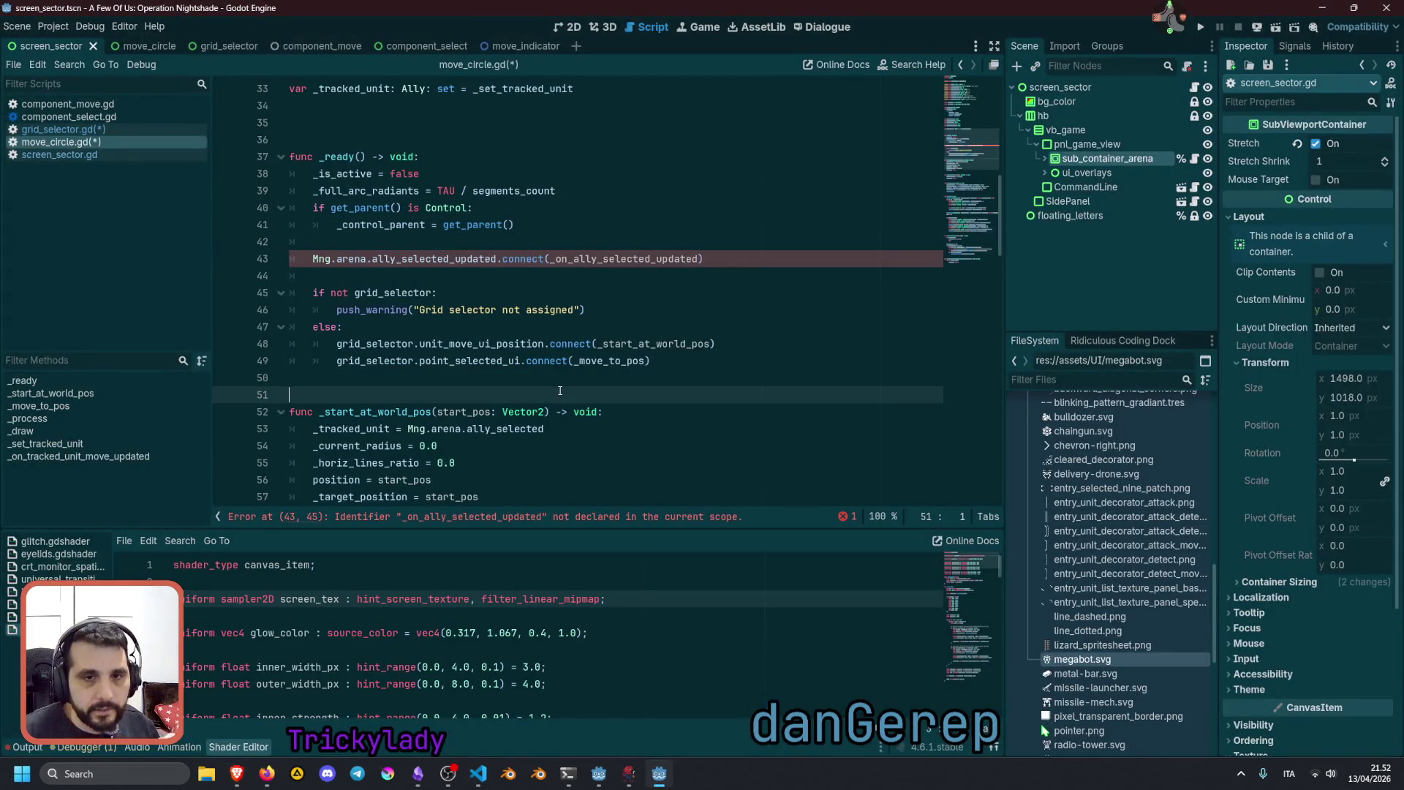
{"action": "double_click", "coordinate": [624, 257]}
{"action": "key", "text": "ctrl+c"}
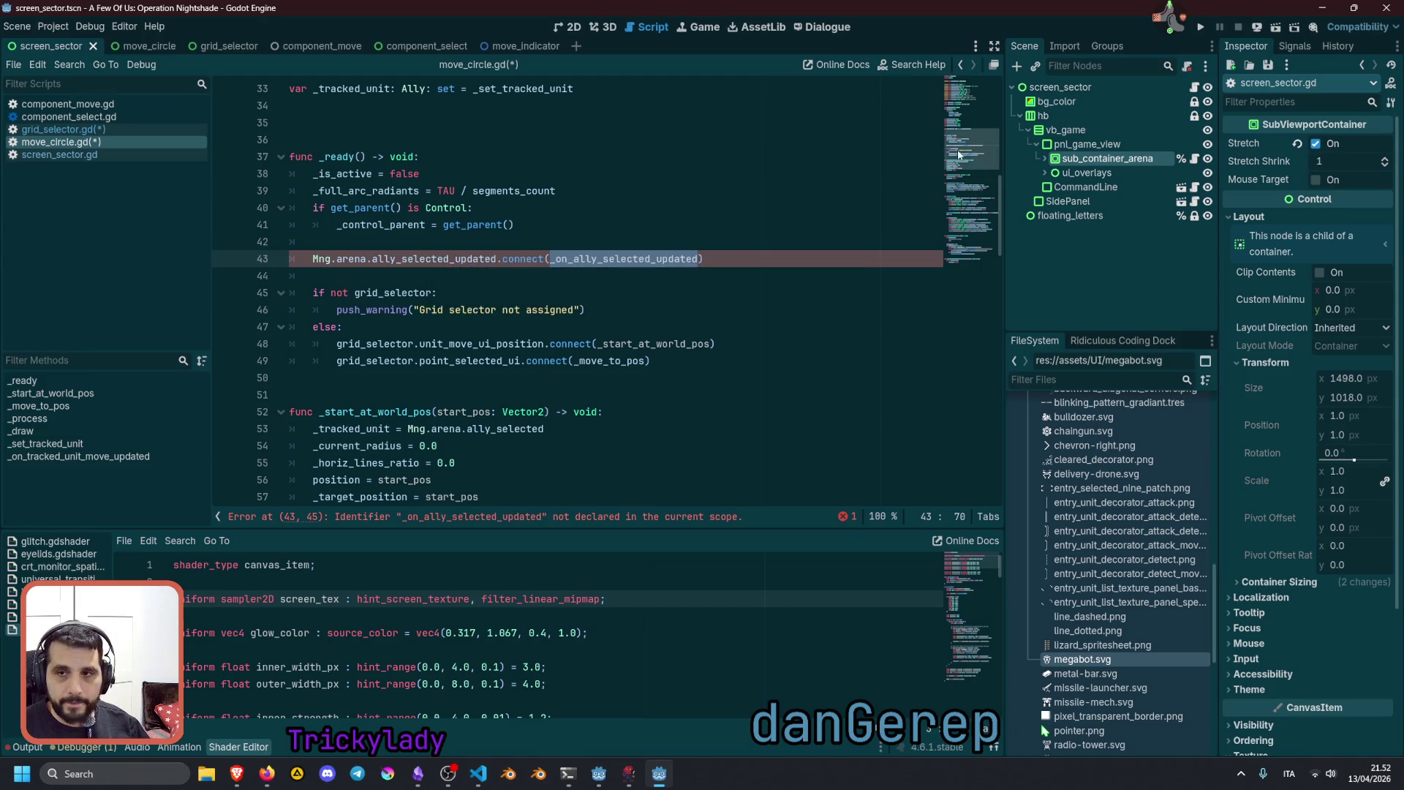
{"action": "scroll", "coordinate": [380, 307], "scroll_direction": "down", "scroll_amount": 15}
{"action": "left_click", "coordinate": [357, 348]}
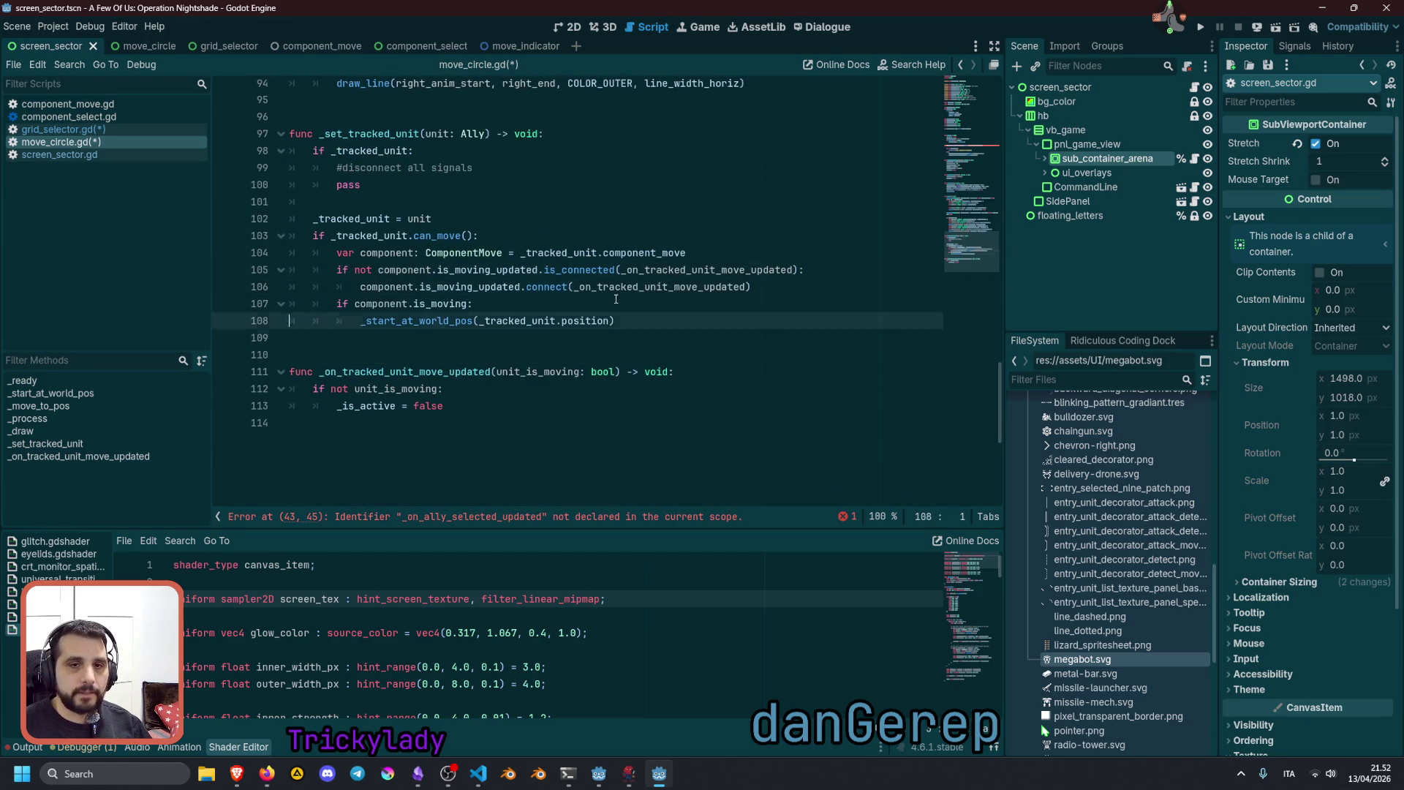
{"action": "key", "text": "Return"}
{"action": "key", "text": "Return"}
{"action": "key", "text": "Return"}
{"action": "type", "text": "func"}
{"action": "key", "text": "ctrl+v"}
{"action": "type", "text": "()"}
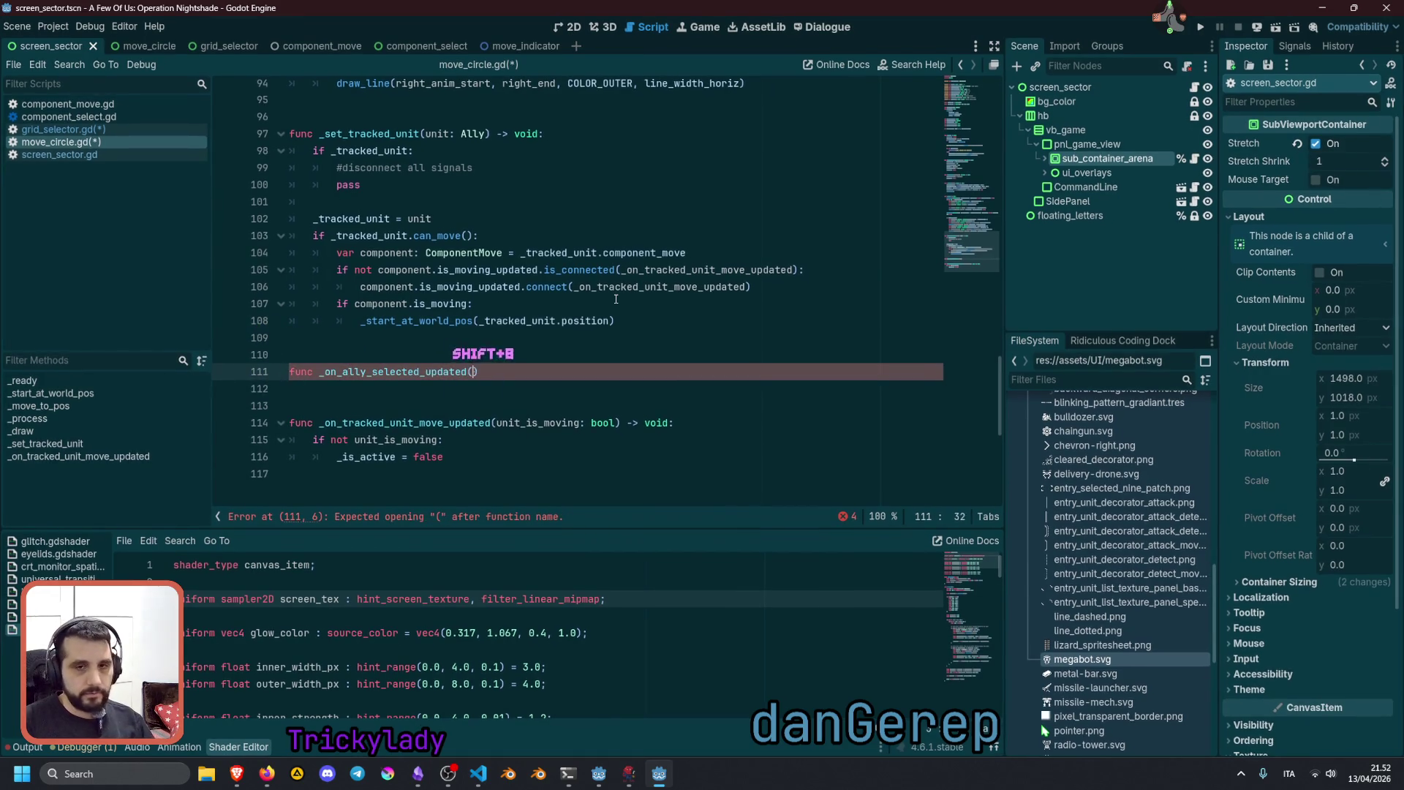
{"action": "type", "text": " -> void:"}
{"action": "key", "text": "Return"}
Write the body '_tracked_unit = Mng.arena.ally_selected' with autocomplete suggestions.
{"action": "left_click", "coordinate": [409, 217]}
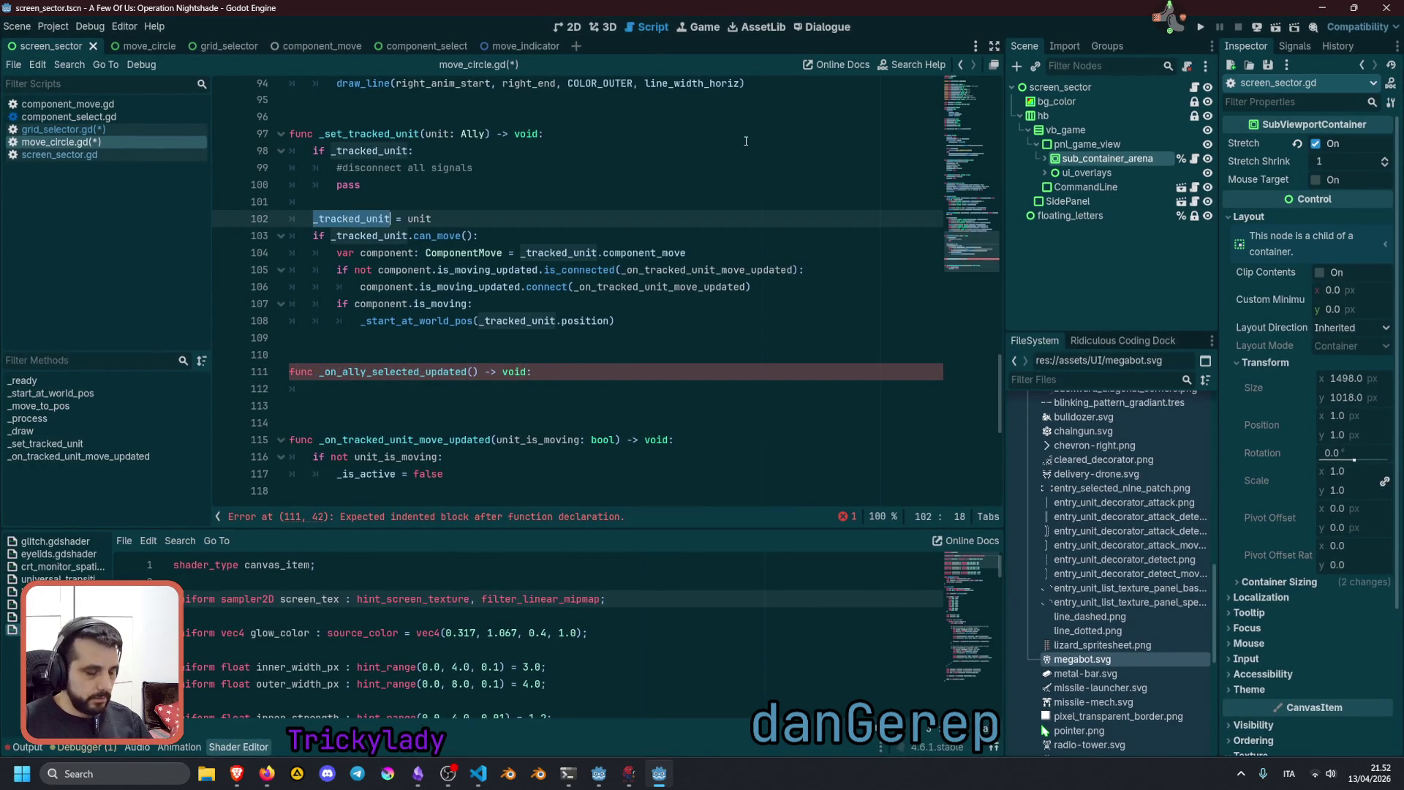
{"action": "key", "text": "Down"}
{"action": "key", "text": "Down"}
{"action": "key", "text": "Down"}
{"action": "key", "text": "Down"}
{"action": "key", "text": "ctrl+v"}
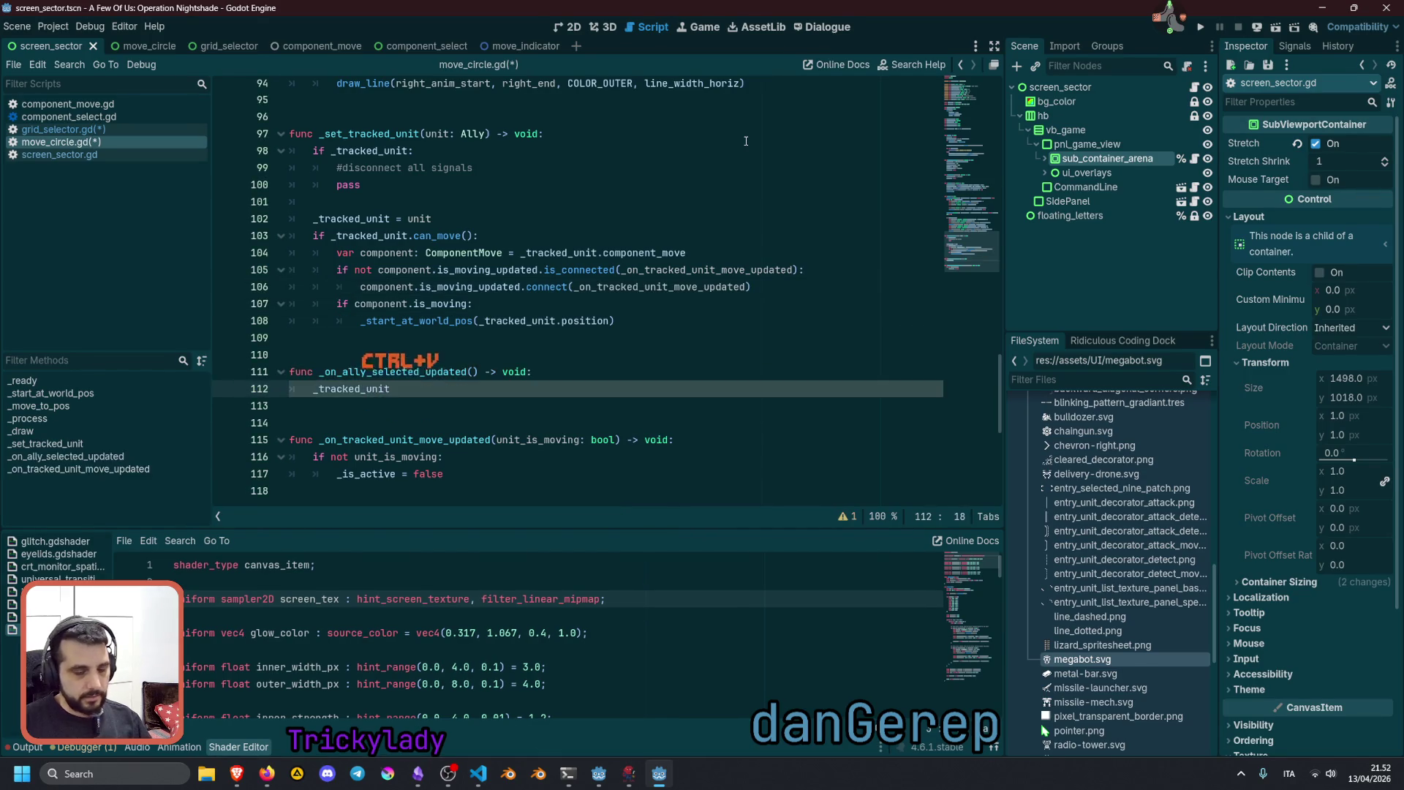
{"action": "type", "text": ".are"}
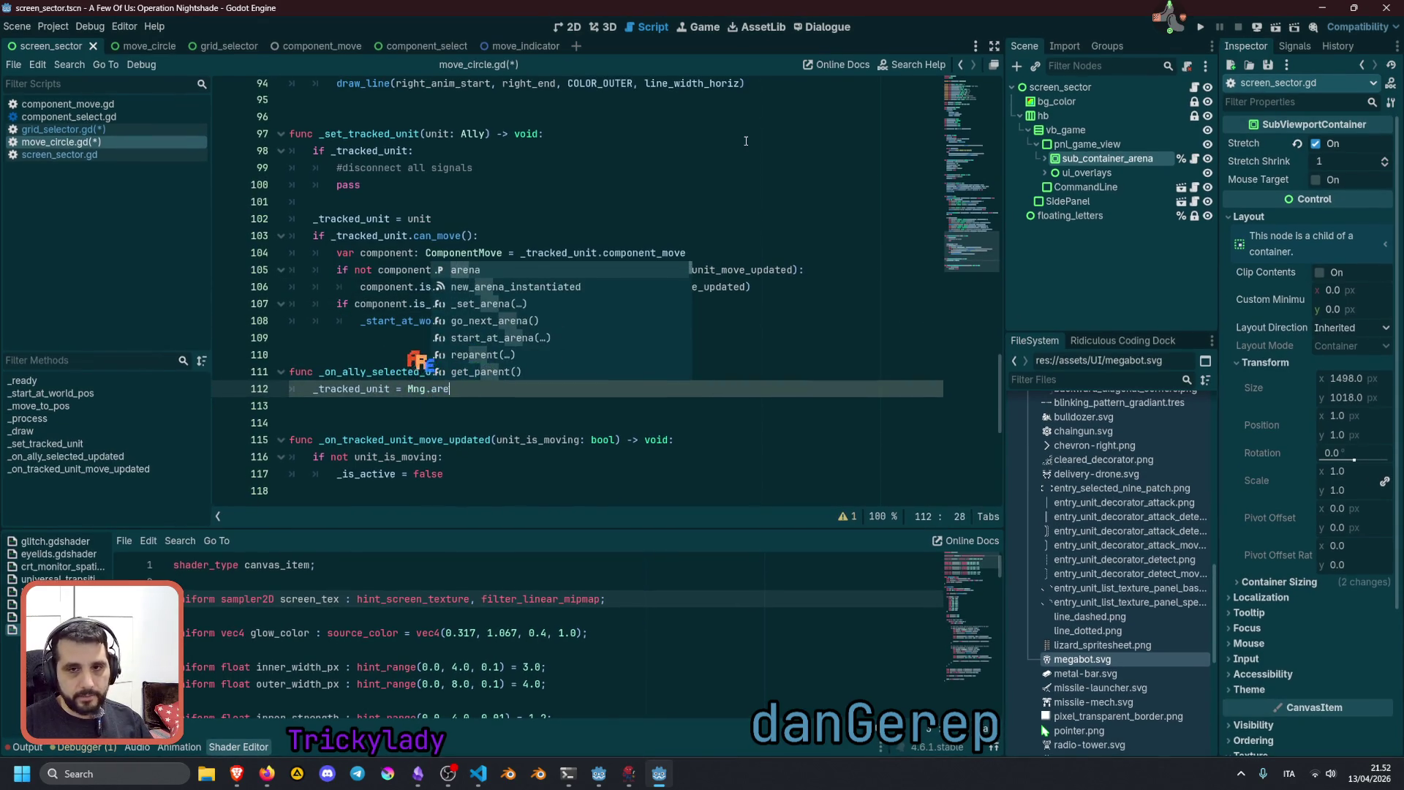
{"action": "key", "text": "Return"}
{"action": "type", "text": "."}
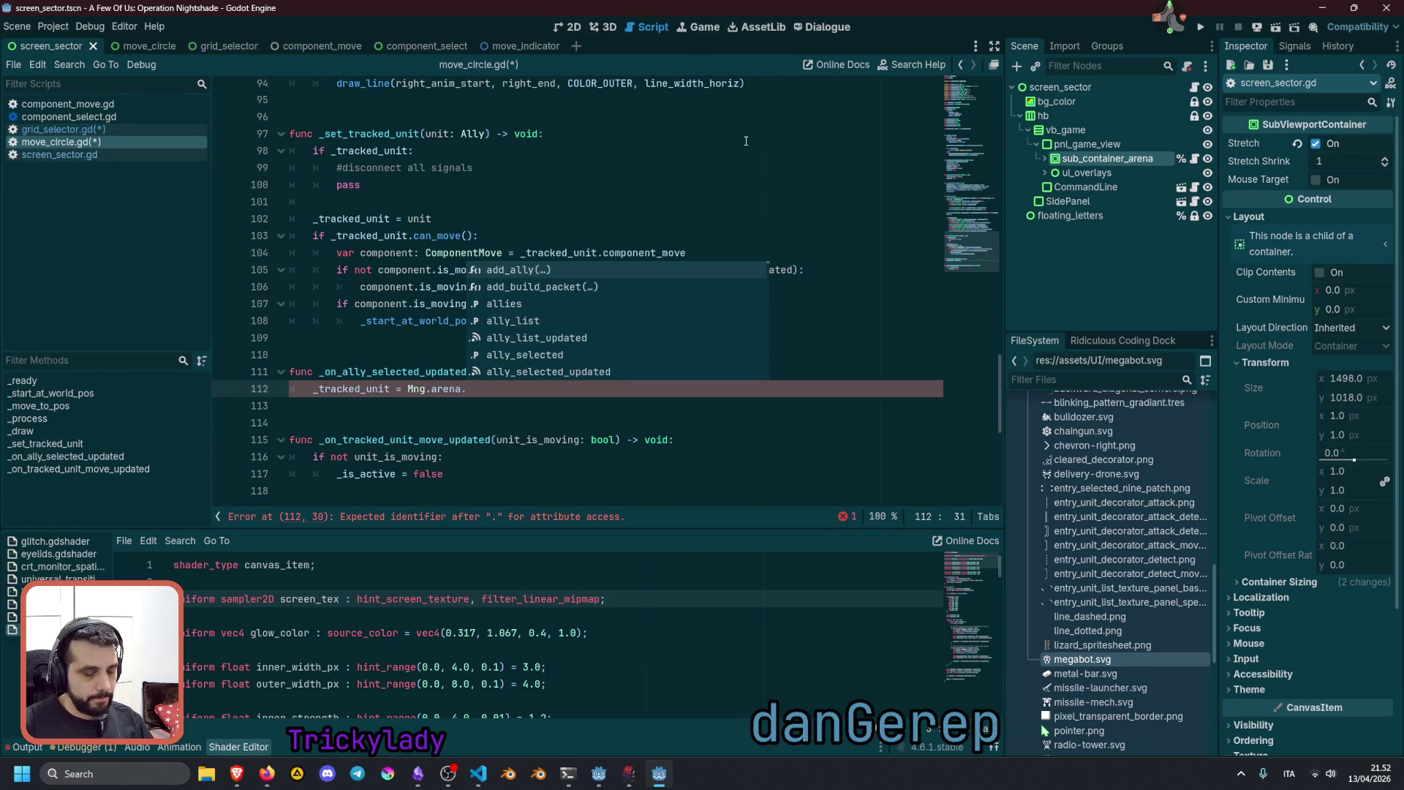
{"action": "type", "text": "ally"}
{"action": "key", "text": "Down"}
{"action": "key", "text": "Down"}
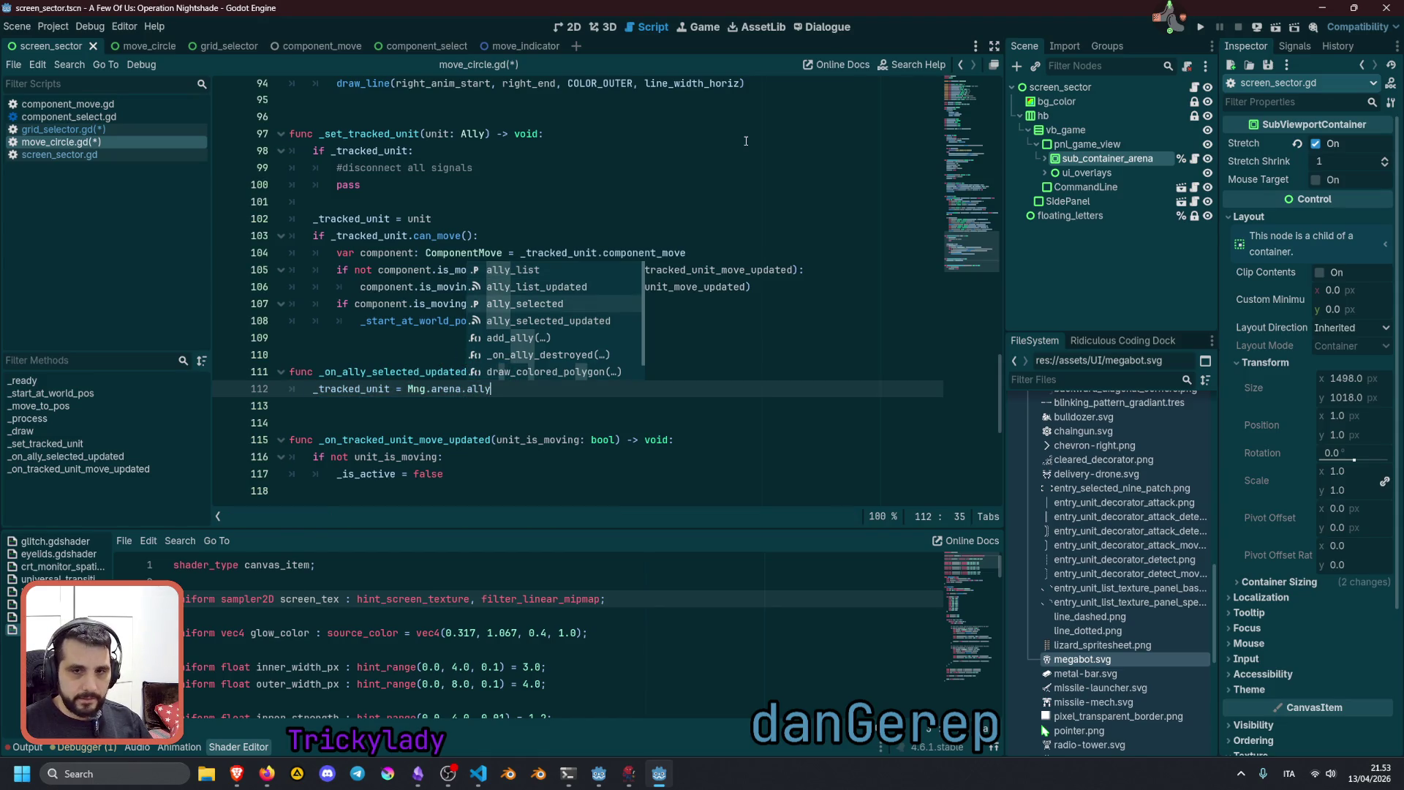
{"action": "key", "text": "Return"}
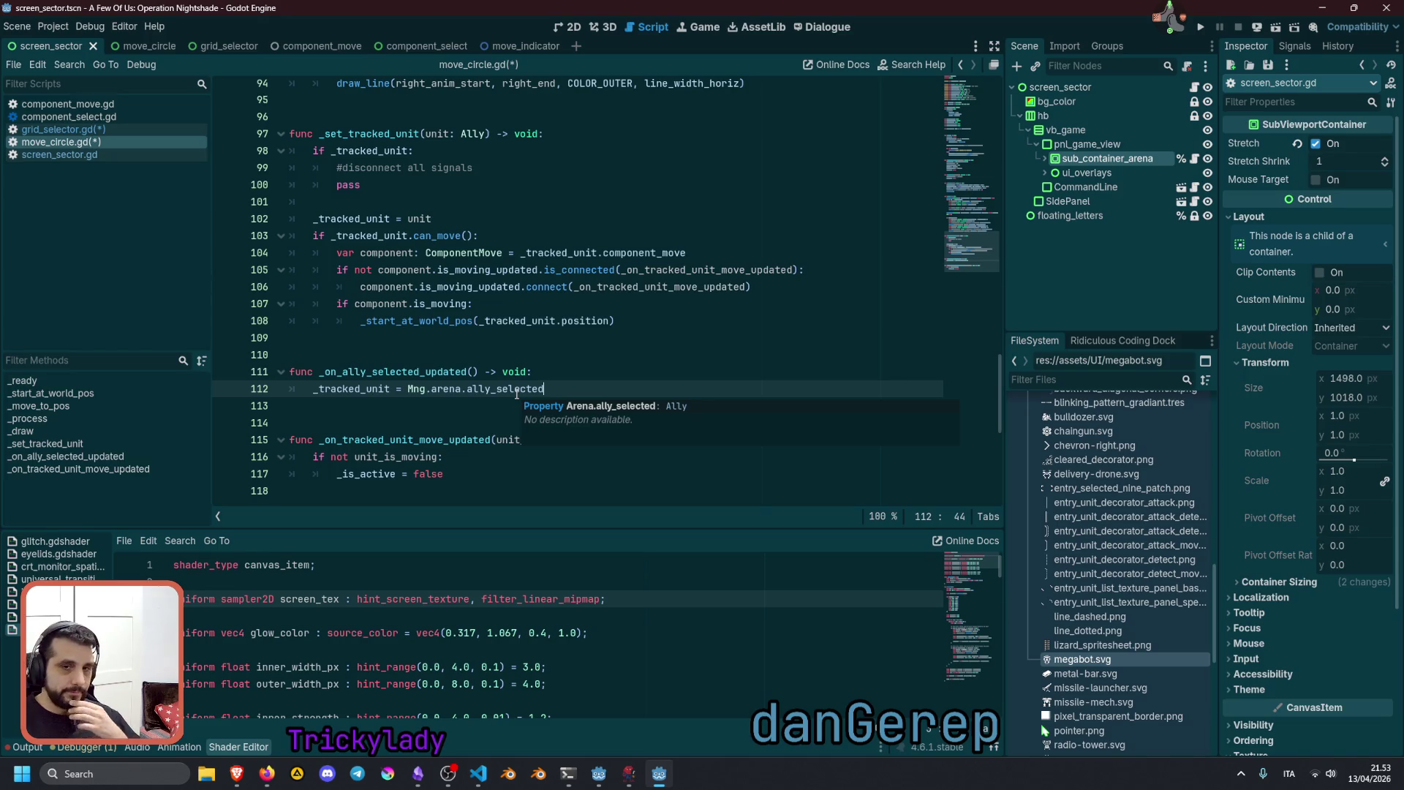
{"action": "double_click", "coordinate": [351, 388]}
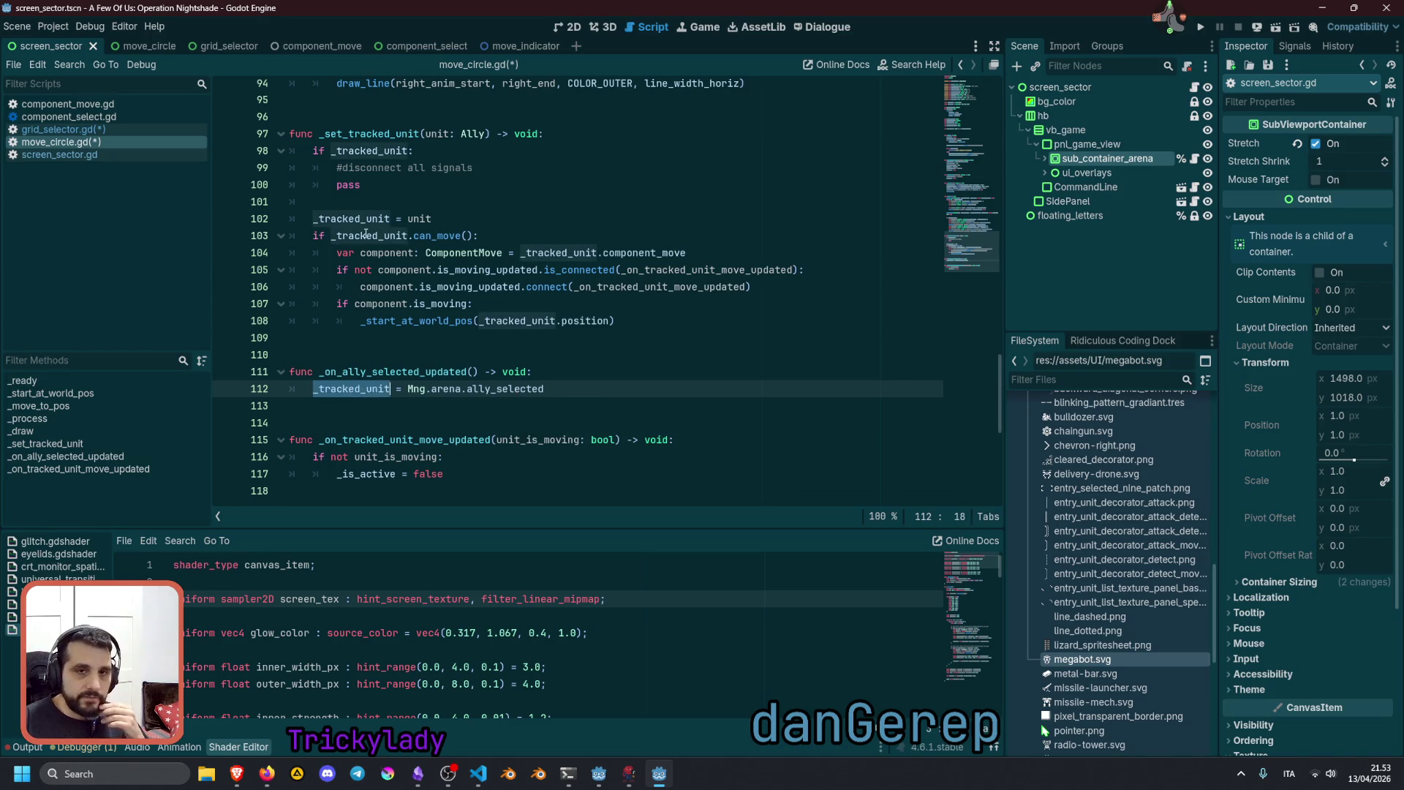
Rename _set_tracked_unit's parameter to new_tracked_unit and use it in place of unit on line 102.
{"action": "left_click", "coordinate": [427, 133]}
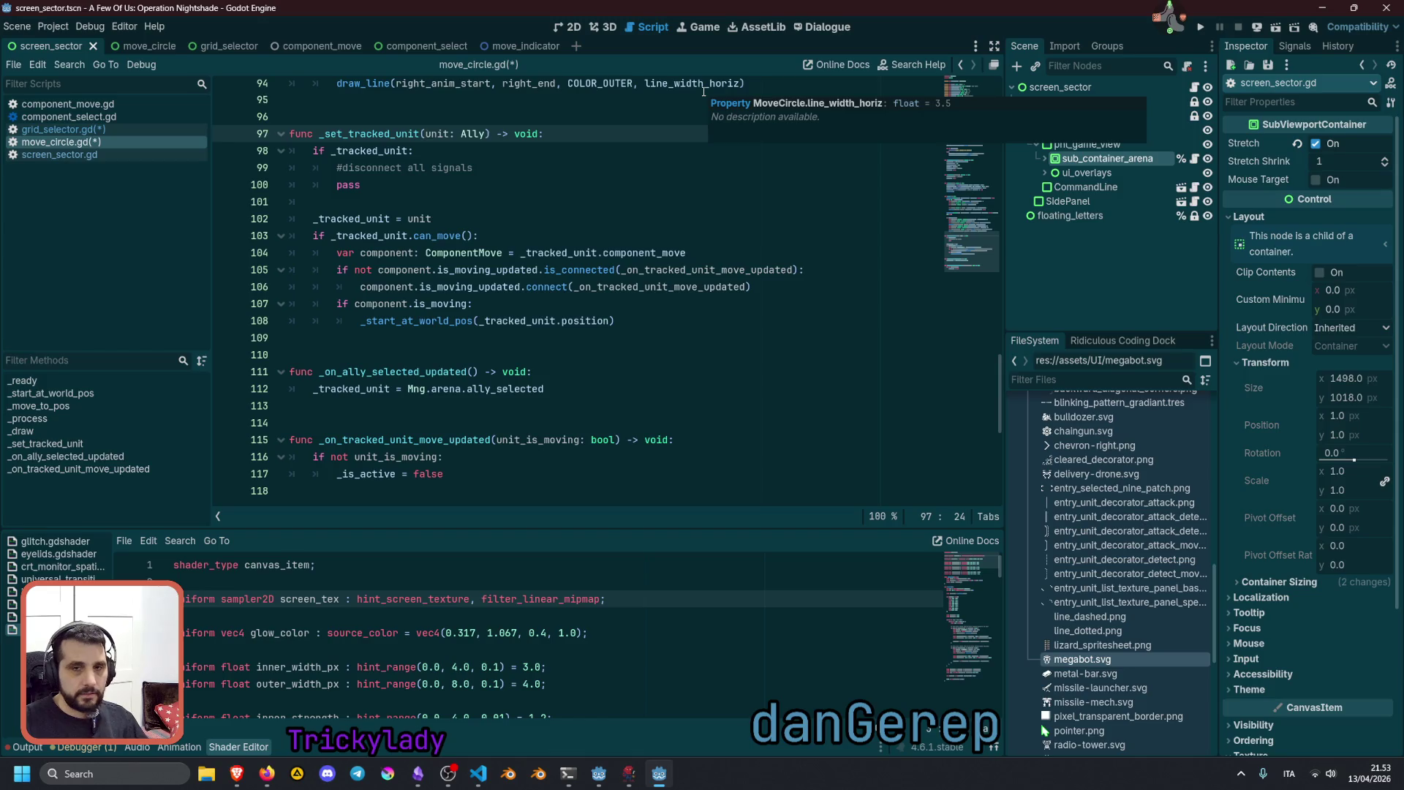
{"action": "type", "text": "_tracked_unit(n"}
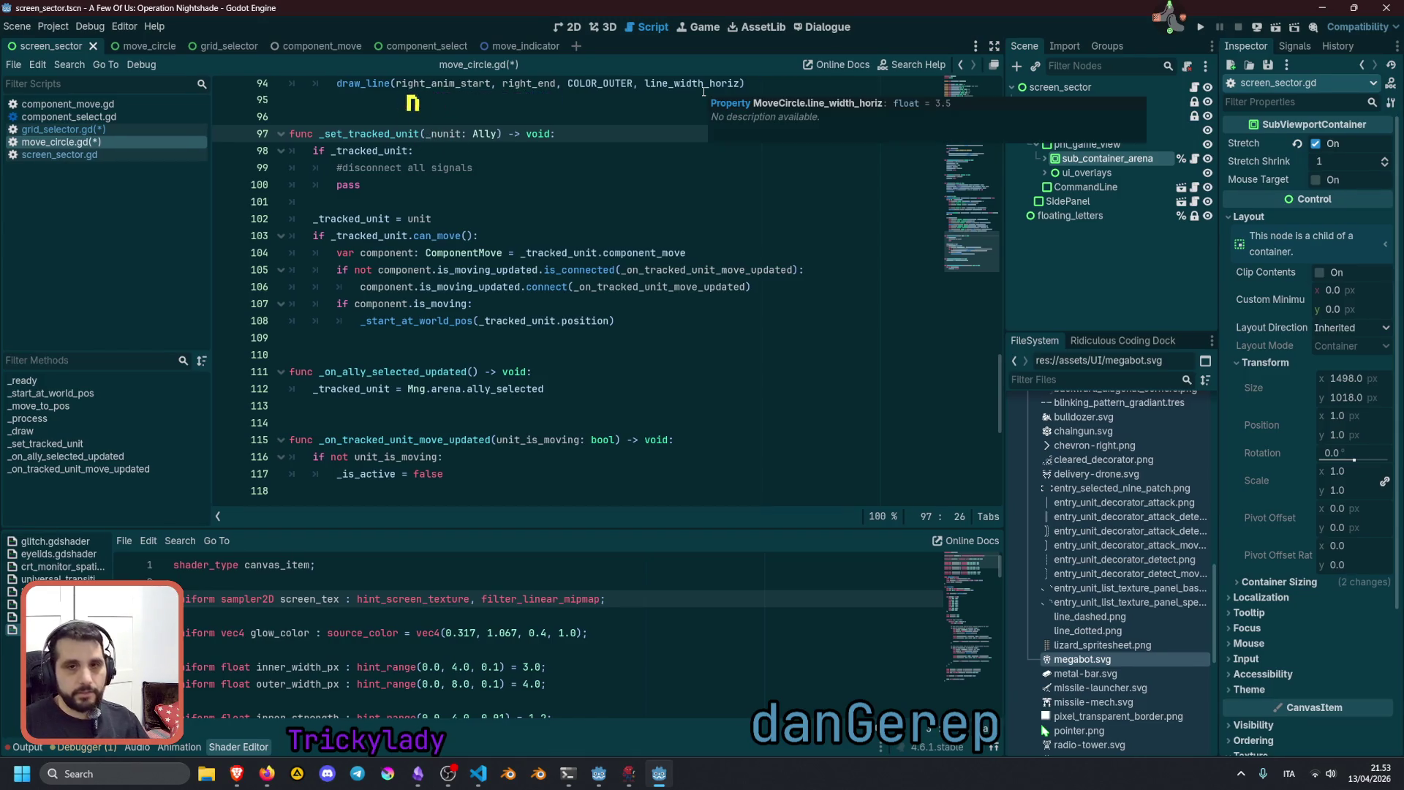
{"action": "type", "text": "ew_tracked"}
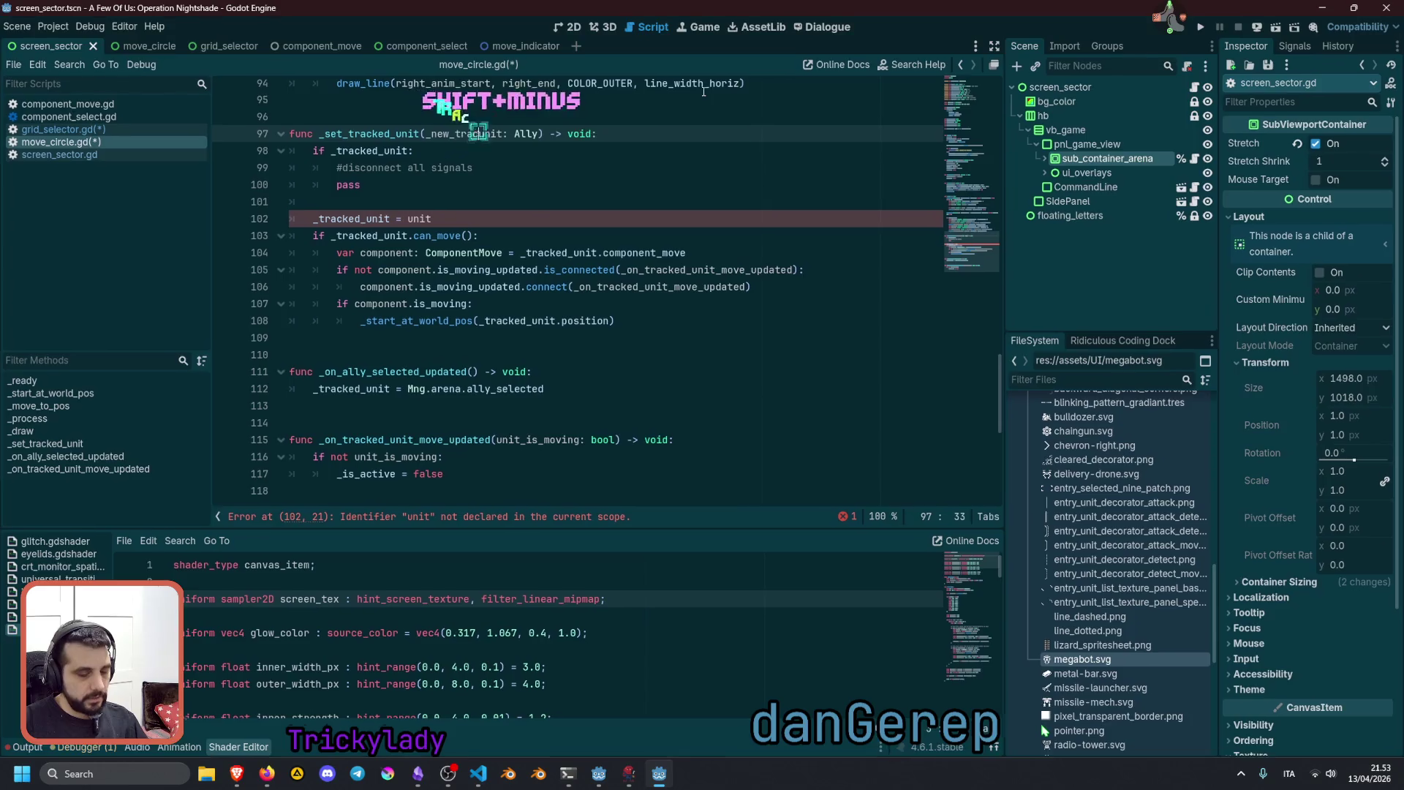
{"action": "type", "text": "_"}
{"action": "key", "text": "ctrl+Left"}
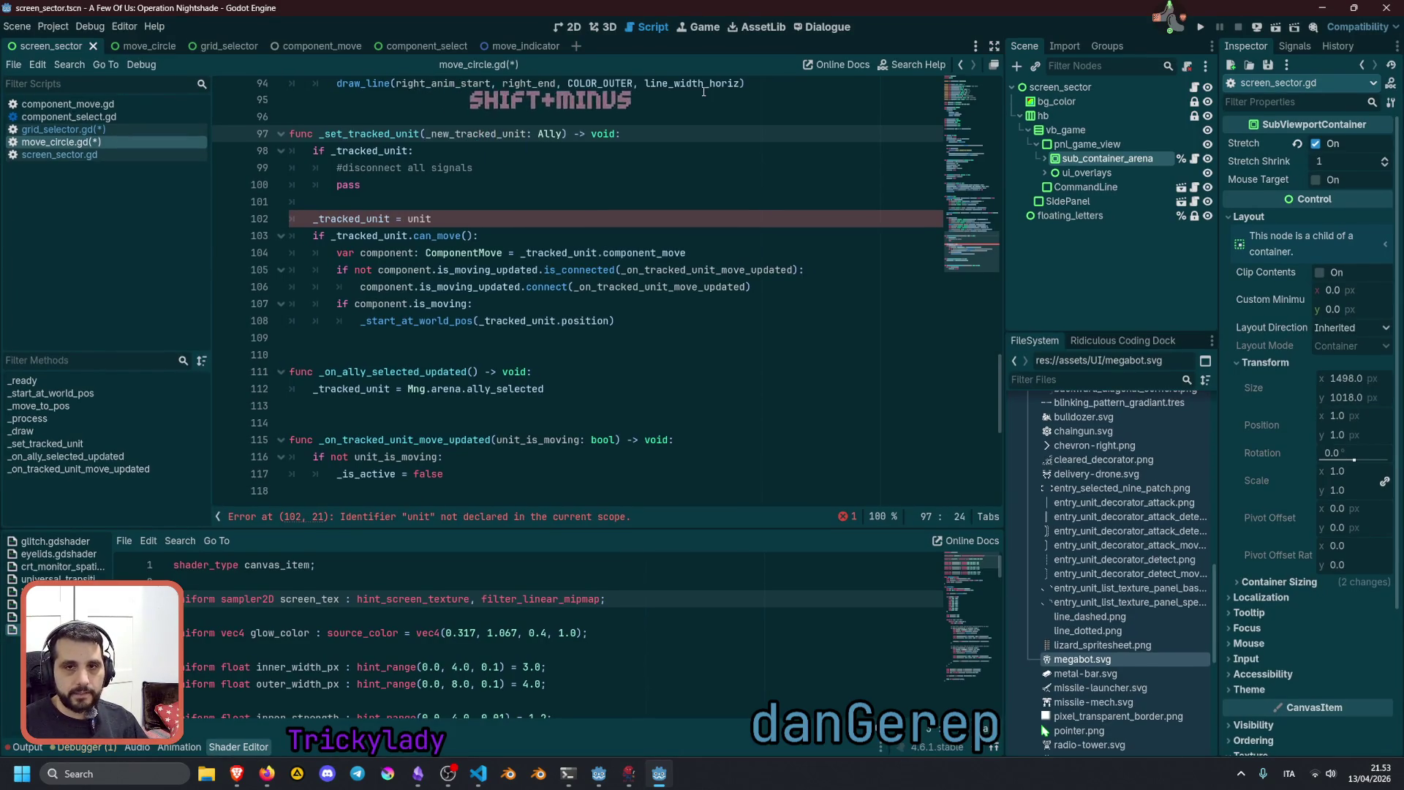
{"action": "key", "text": "Delete"}
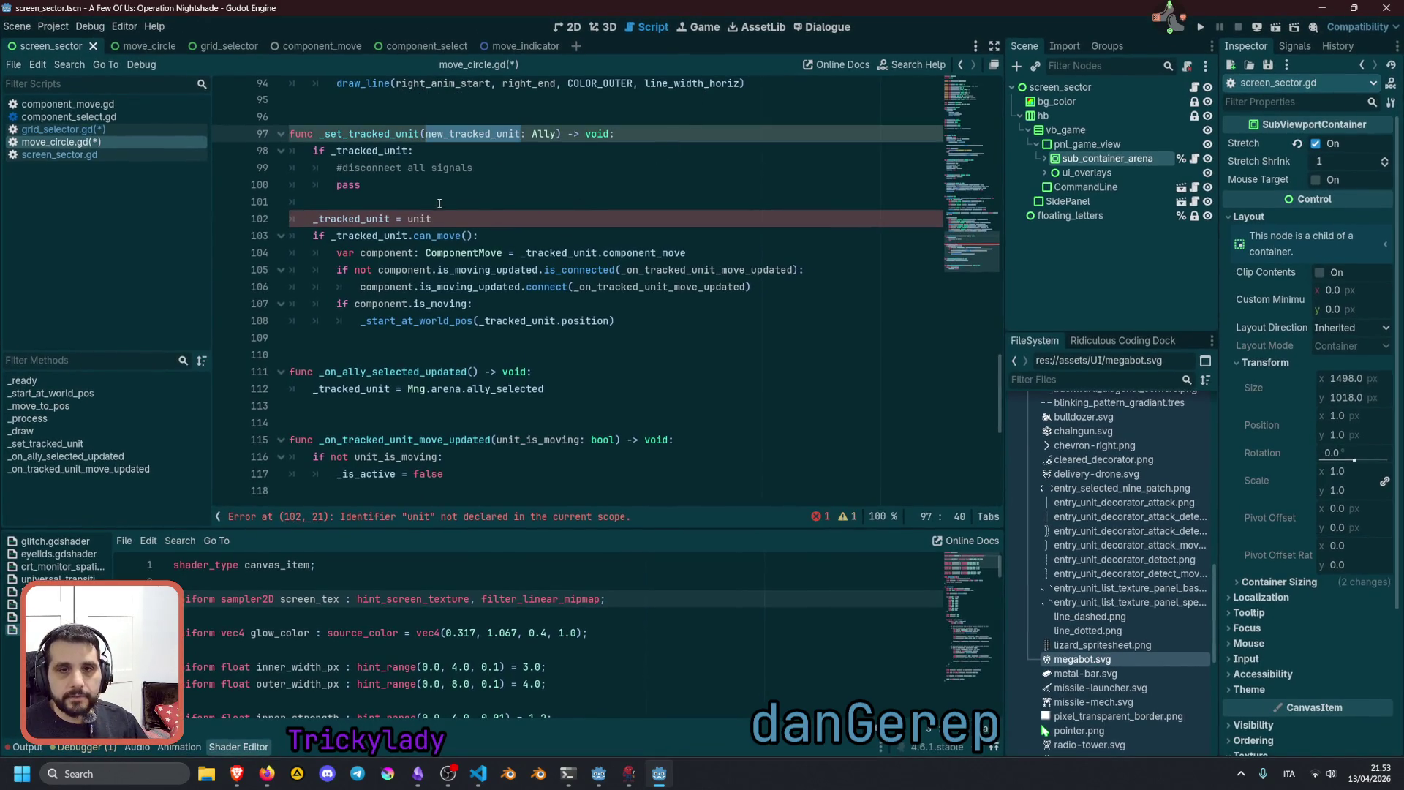
{"action": "double_click", "coordinate": [419, 218]}
{"action": "type", "text": "new_tracked_unit"}
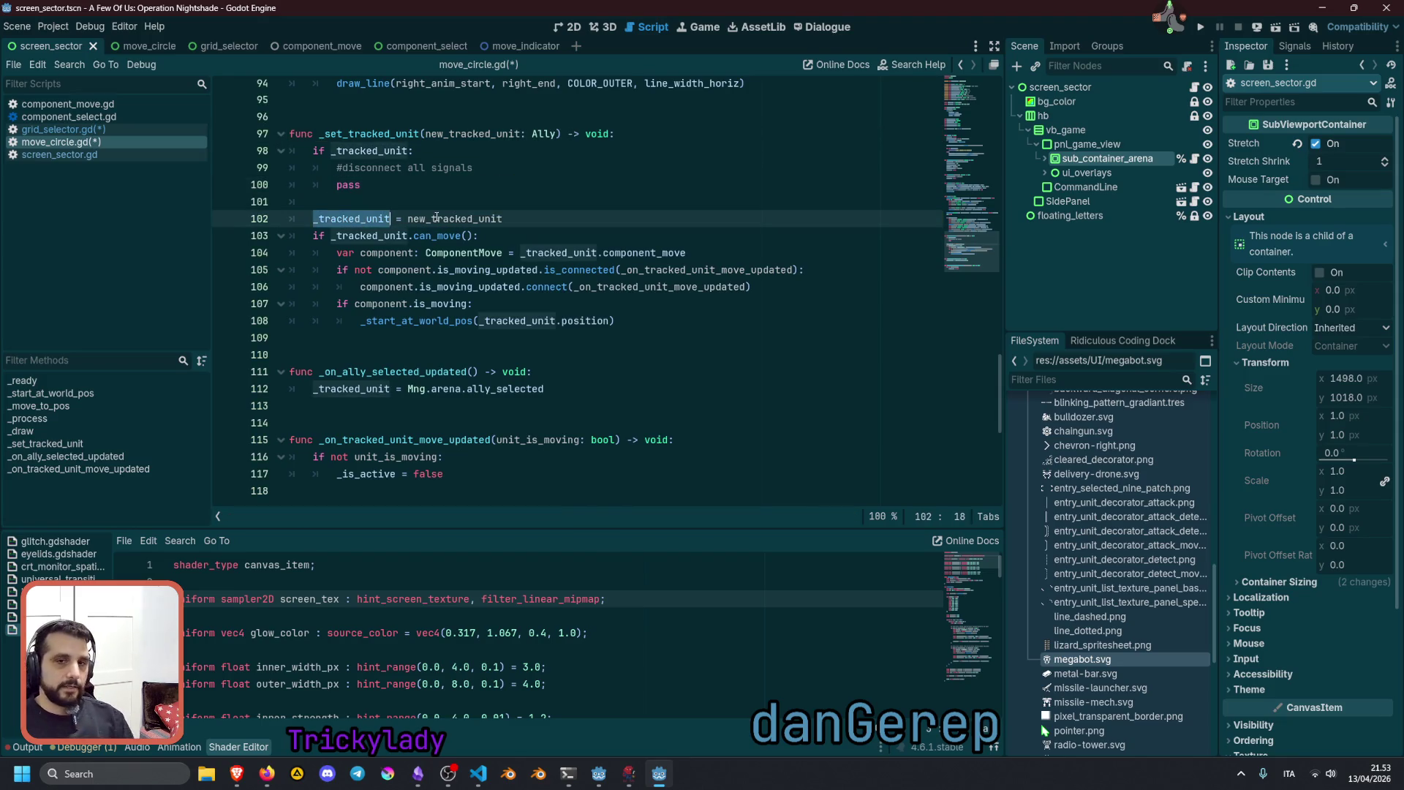
{"action": "triple_click", "coordinate": [437, 217]}
{"action": "left_click", "coordinate": [528, 234]}
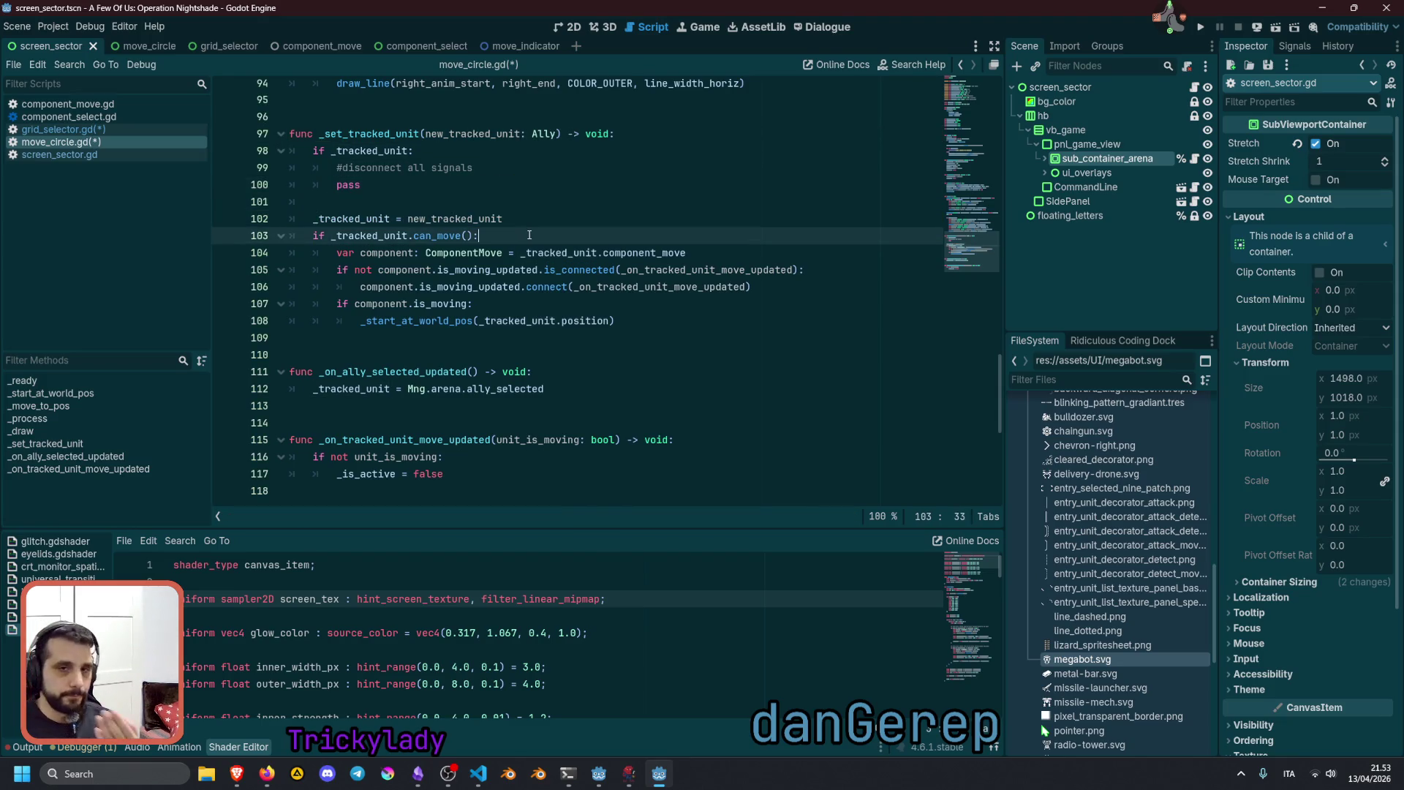
Change the line 99 comment to '# TODO: disconnect all signals from previous'.
{"action": "left_click", "coordinate": [457, 149]}
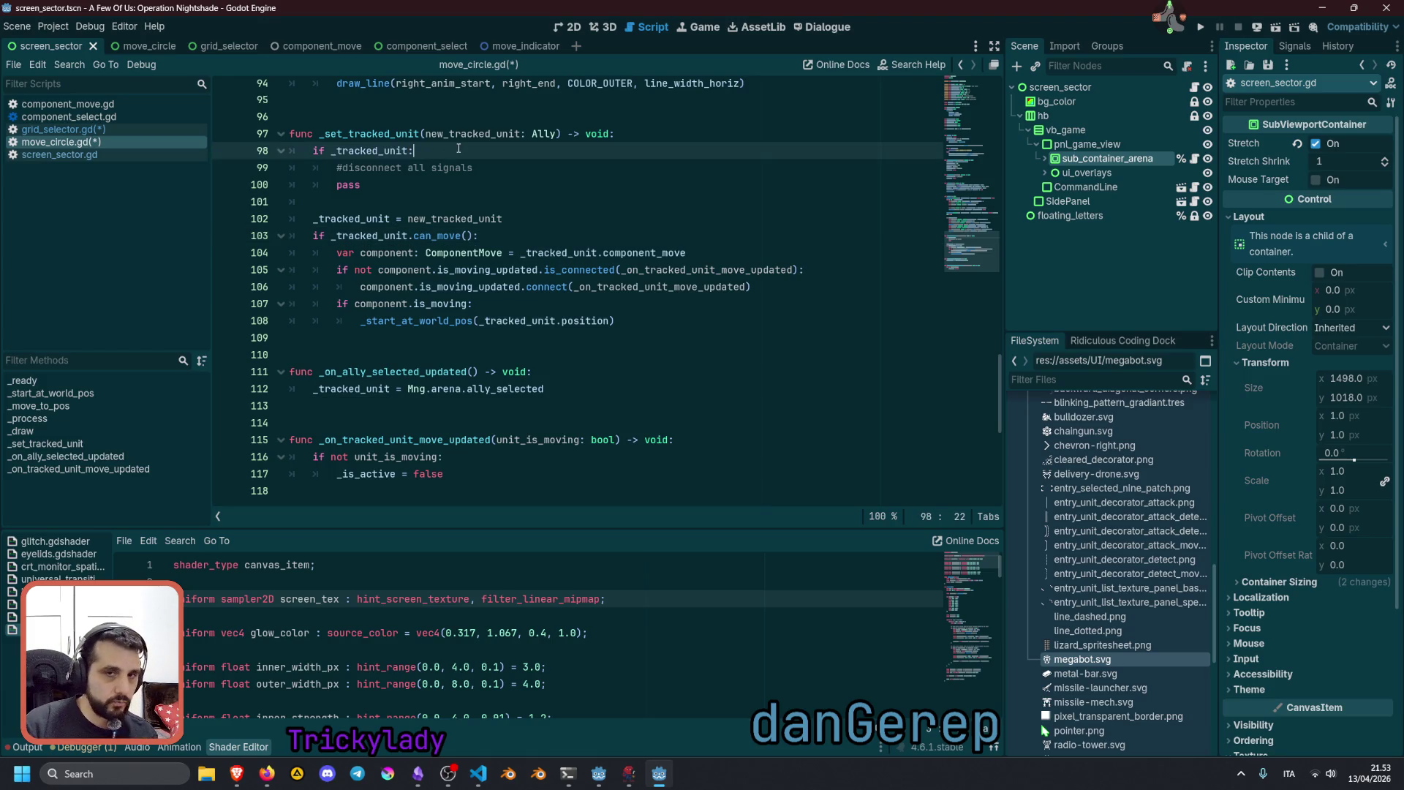
{"action": "left_click", "coordinate": [496, 162]}
{"action": "type", "text": "from prev"}
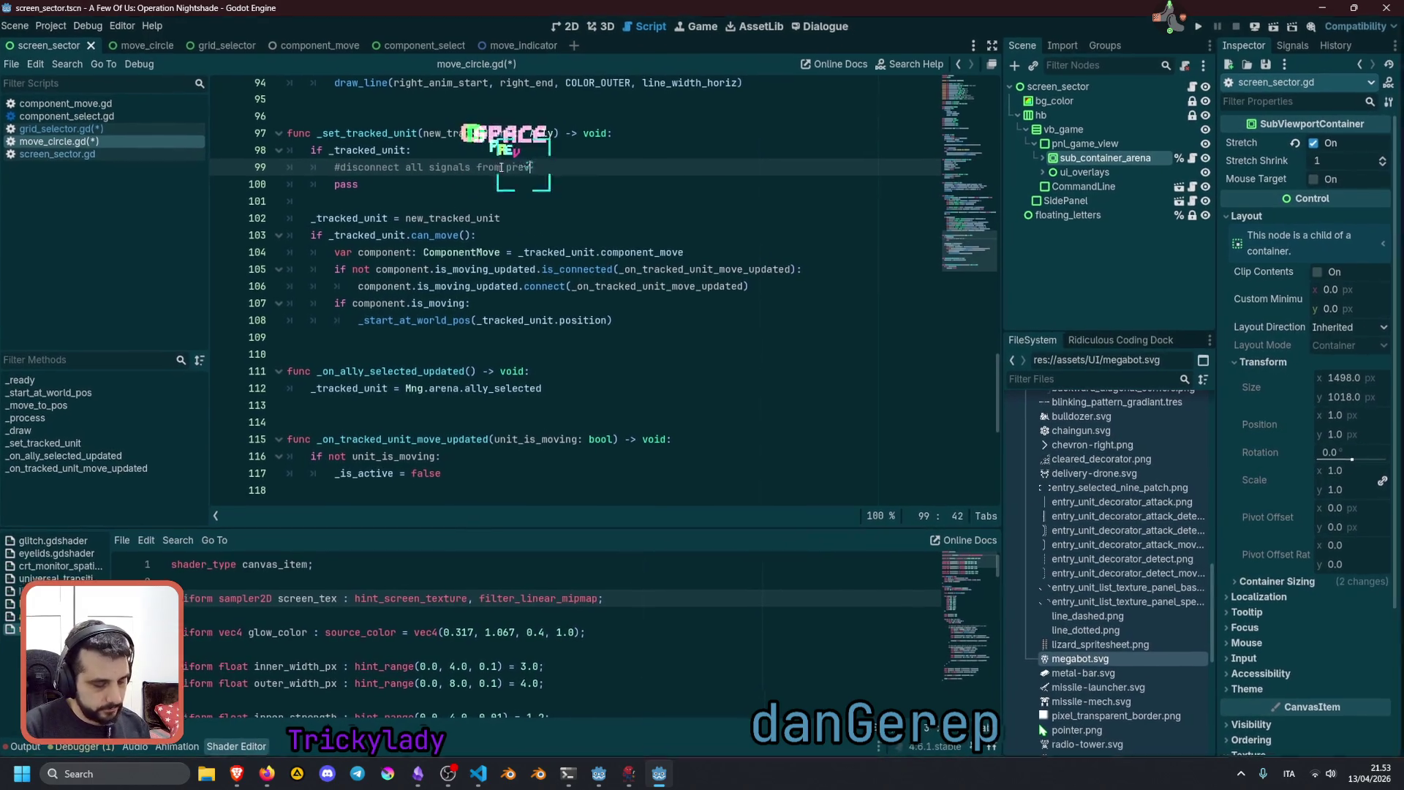
{"action": "type", "text": "iouse"}
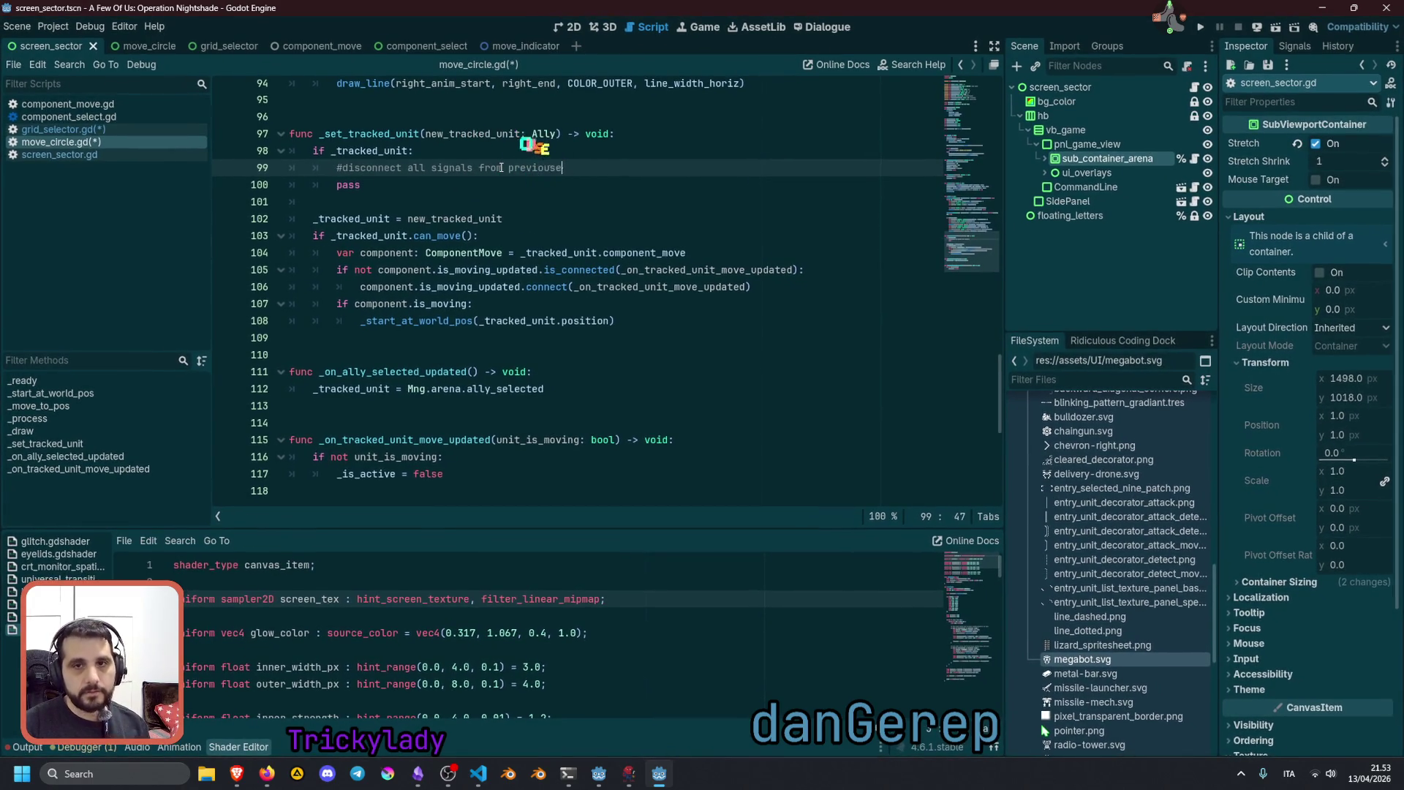
{"action": "key", "text": "BackSpace"}
{"action": "key", "text": "Home"}
{"action": "key", "text": "Right"}
{"action": "type", "text": "TODO:"}
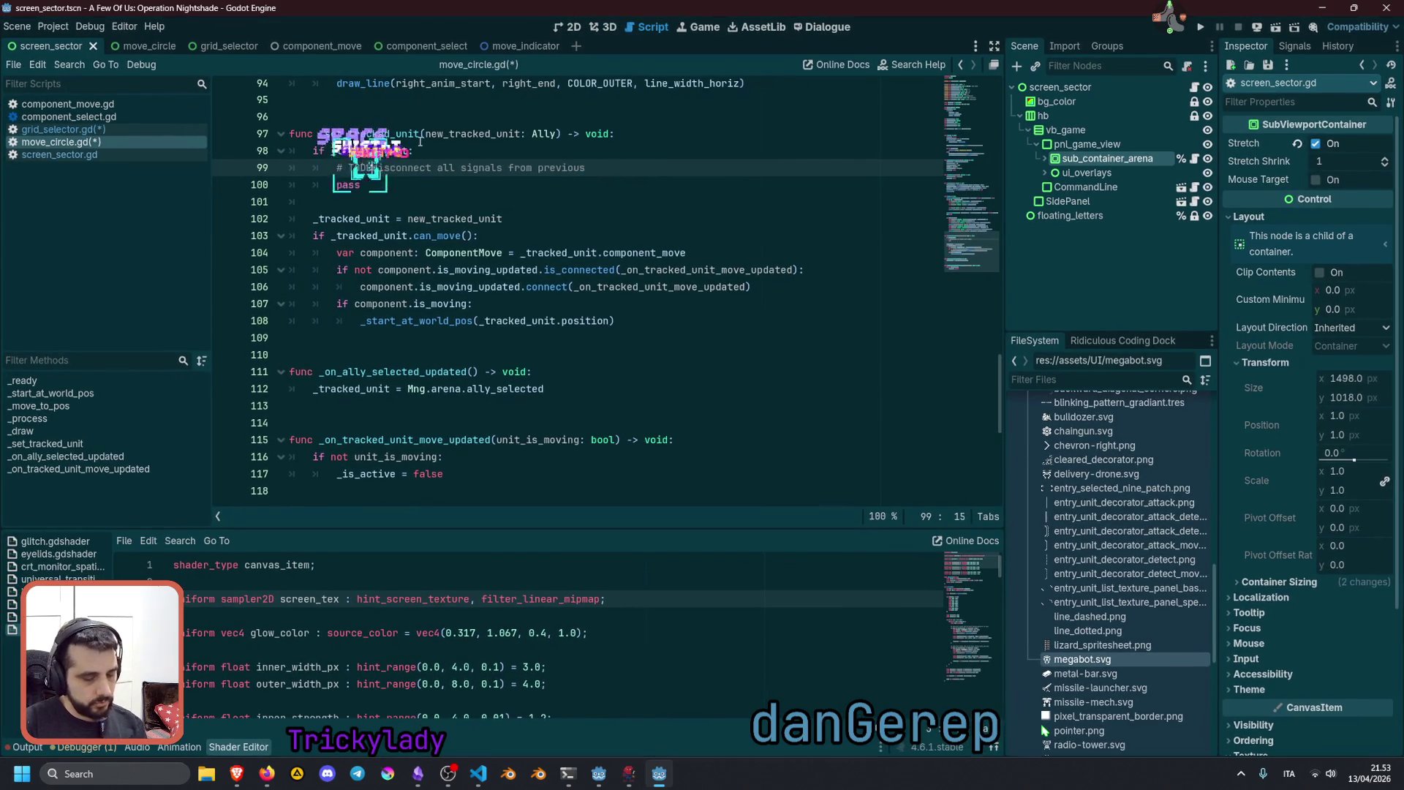
{"action": "left_click", "coordinate": [431, 287]}
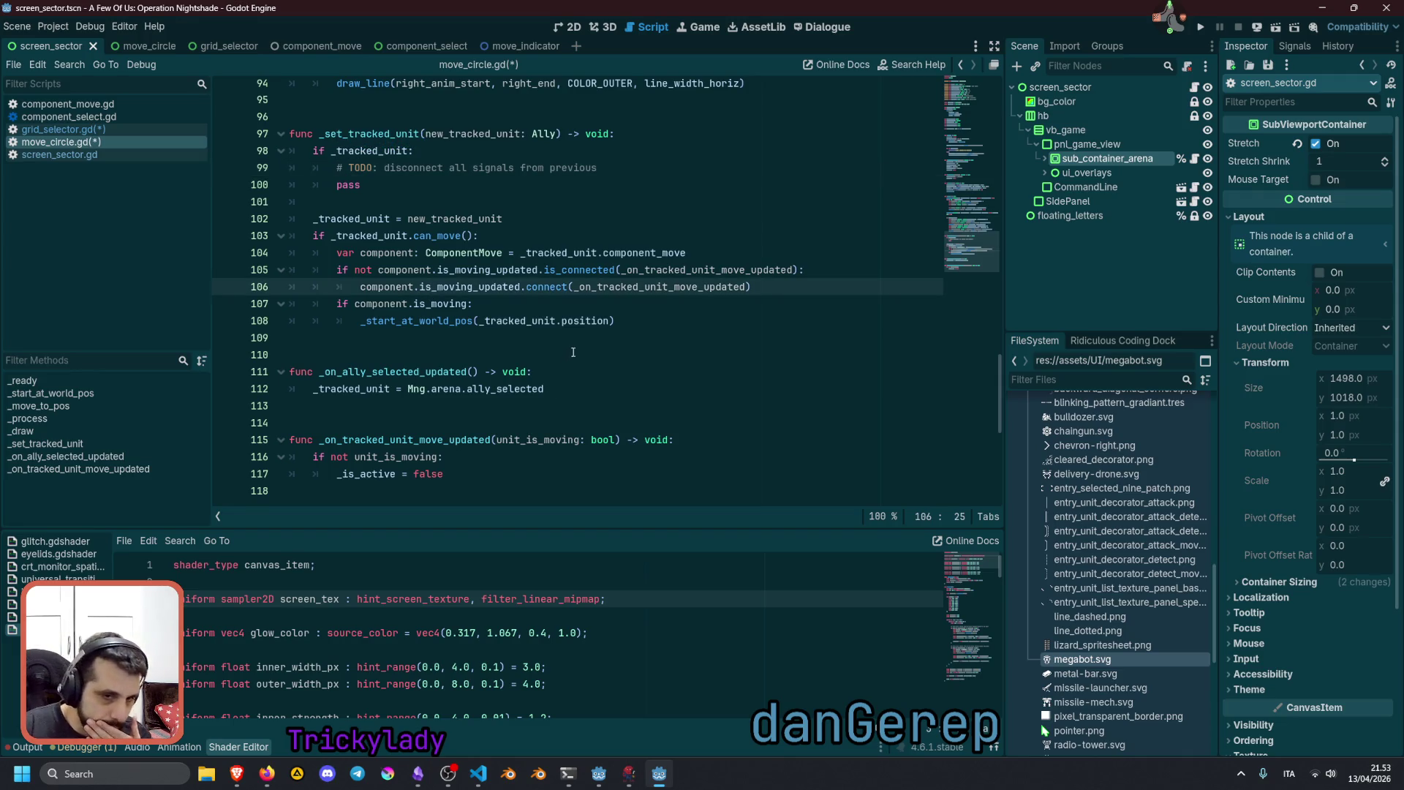
Review _set_tracked_unit and related identifiers by highlighting their uses.
{"action": "double_click", "coordinate": [361, 439]}
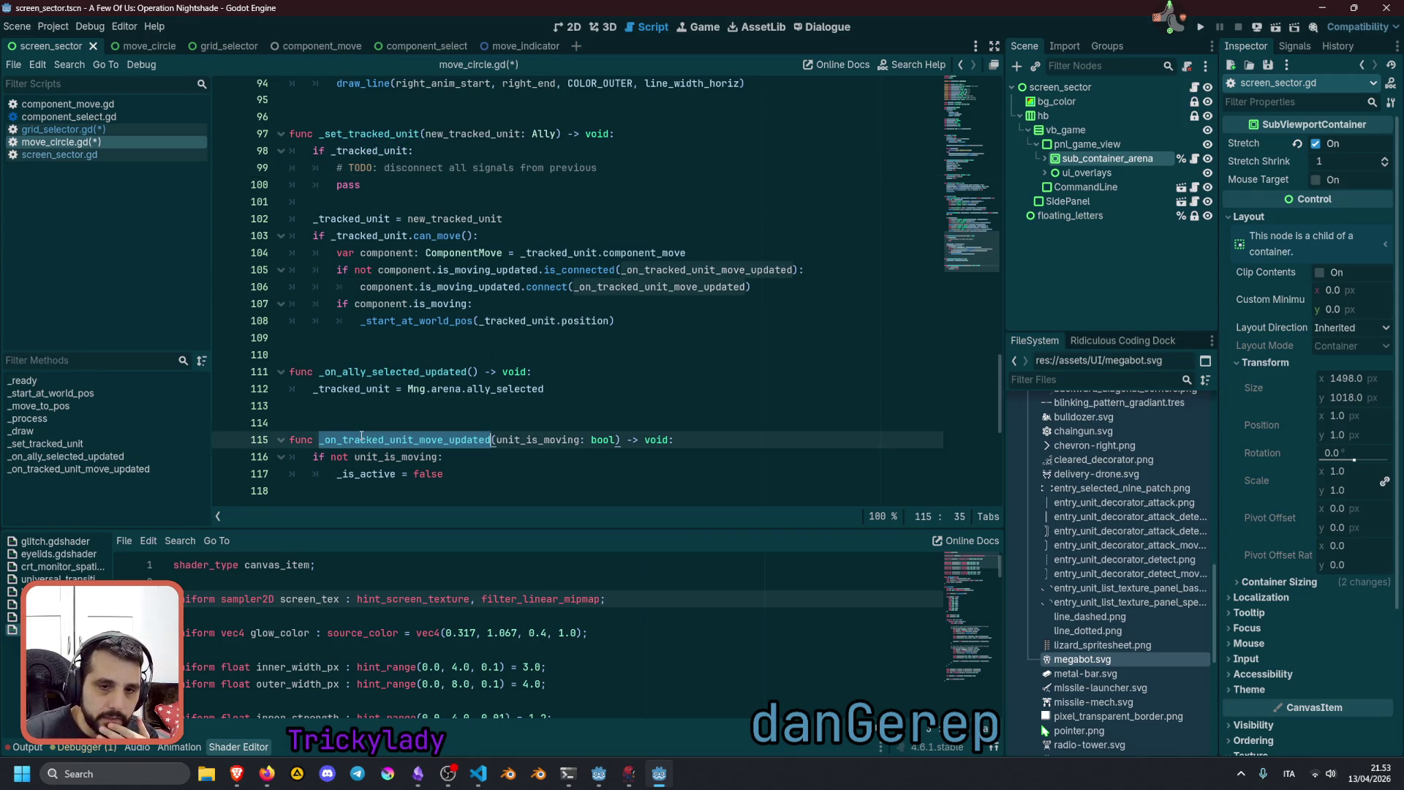
{"action": "left_click", "coordinate": [426, 474]}
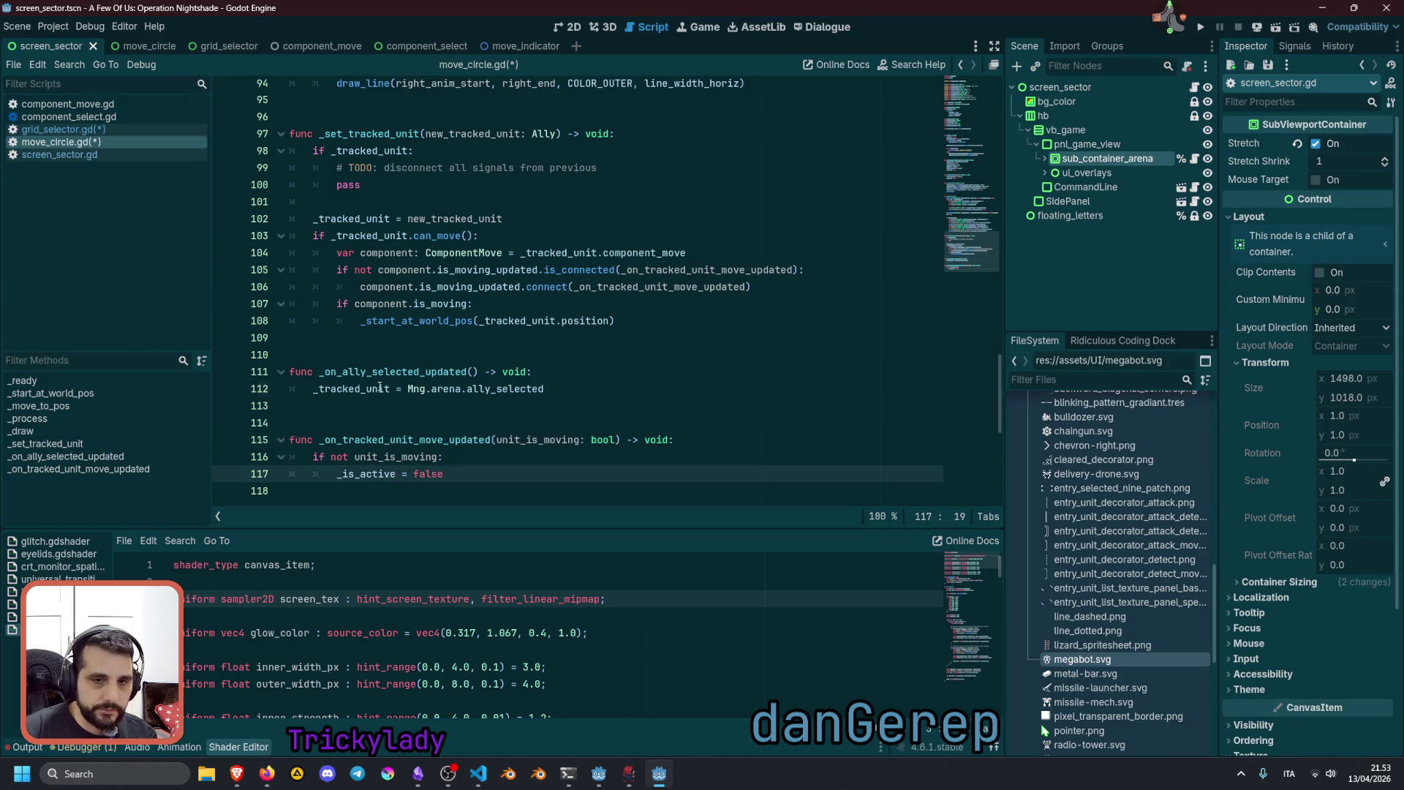
{"action": "double_click", "coordinate": [505, 388]}
{"action": "double_click", "coordinate": [342, 389]}
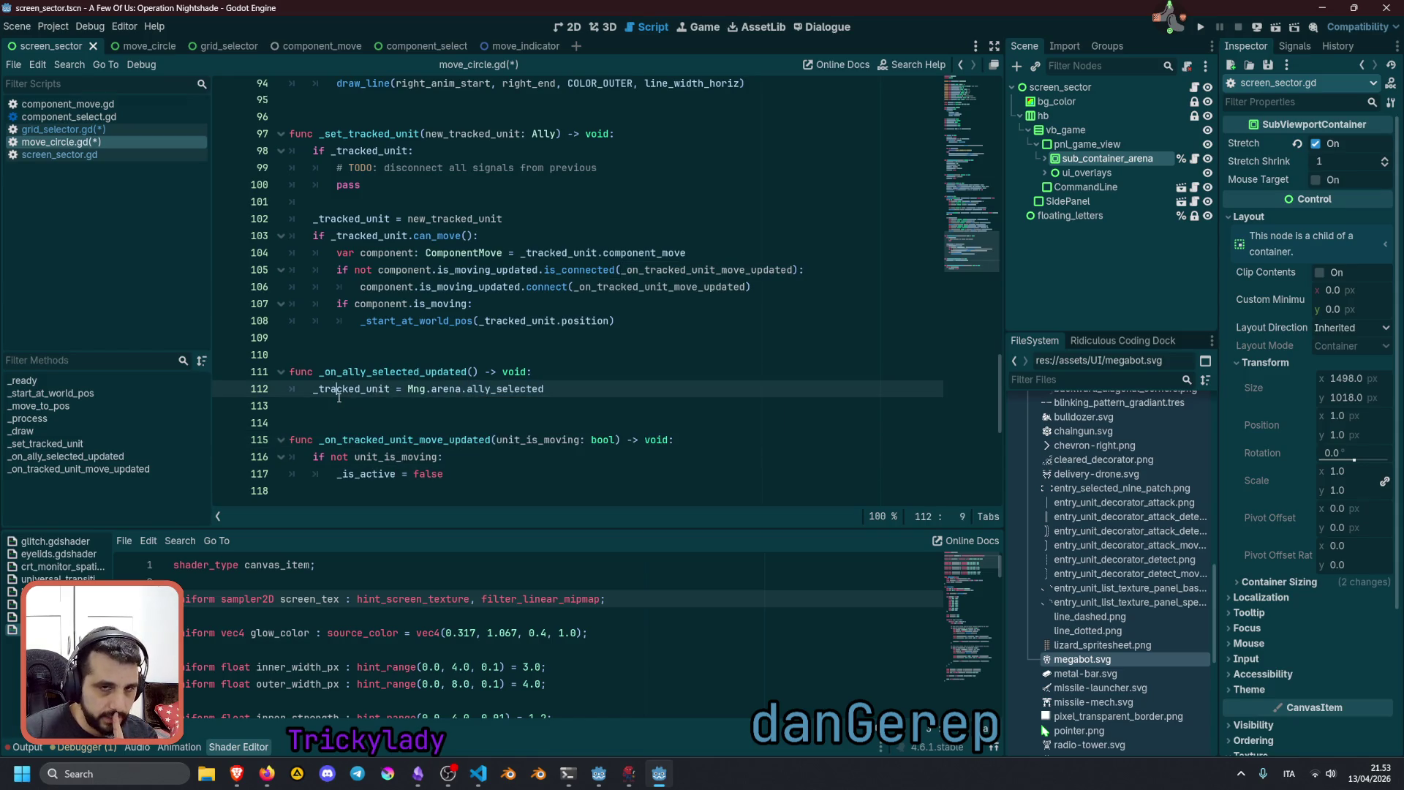
{"action": "scroll", "coordinate": [342, 197], "scroll_direction": "up", "scroll_amount": 1}
{"action": "double_click", "coordinate": [345, 185]}
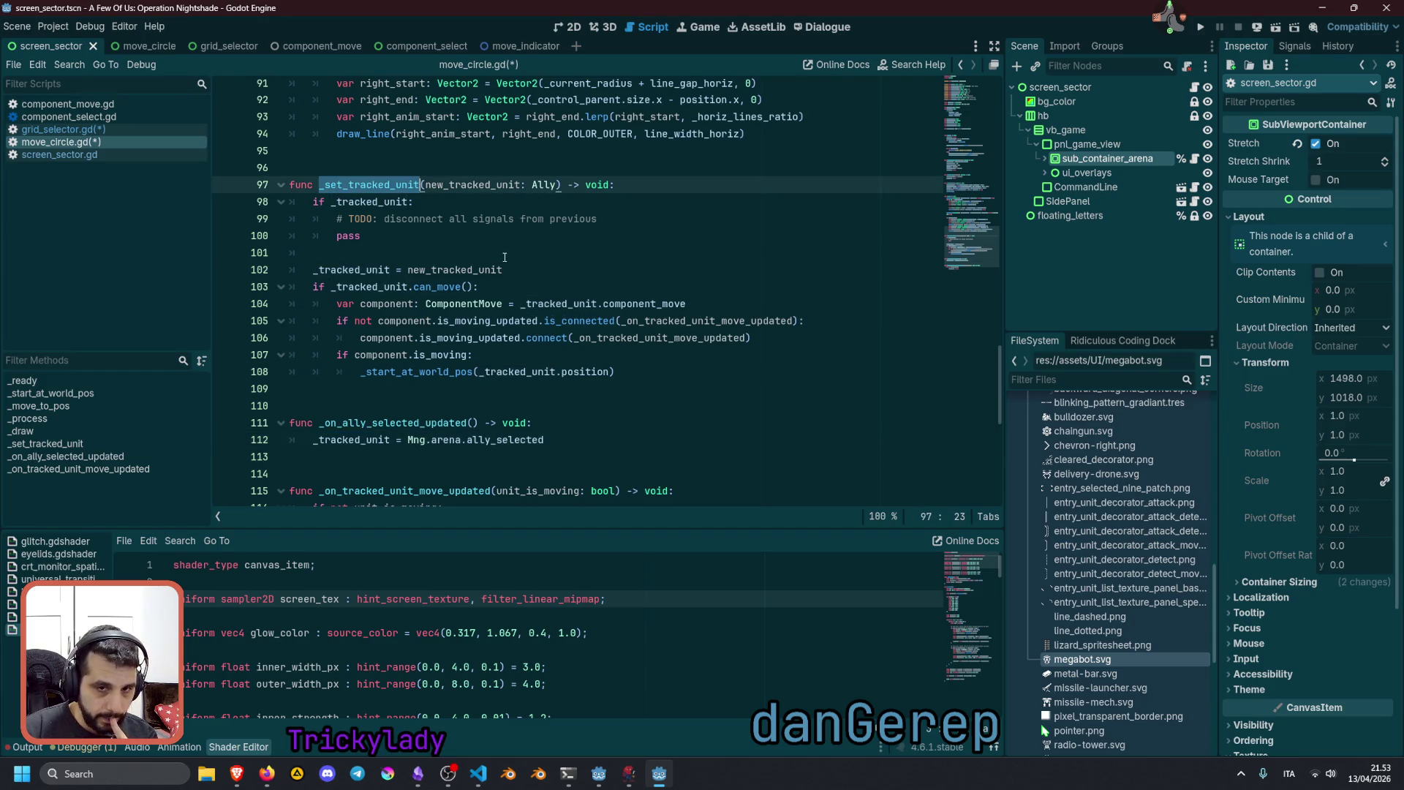
{"action": "double_click", "coordinate": [510, 321]}
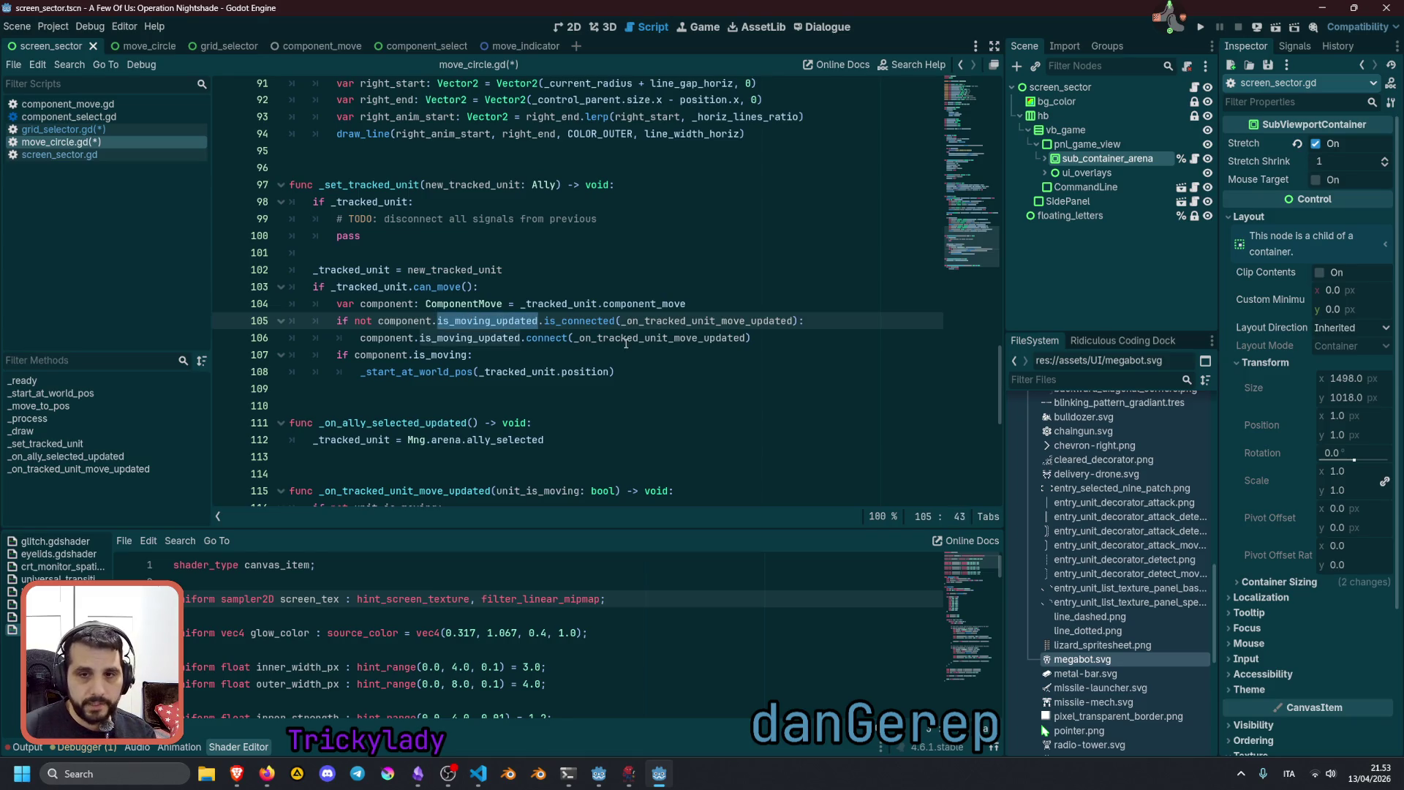
{"action": "double_click", "coordinate": [431, 355]}
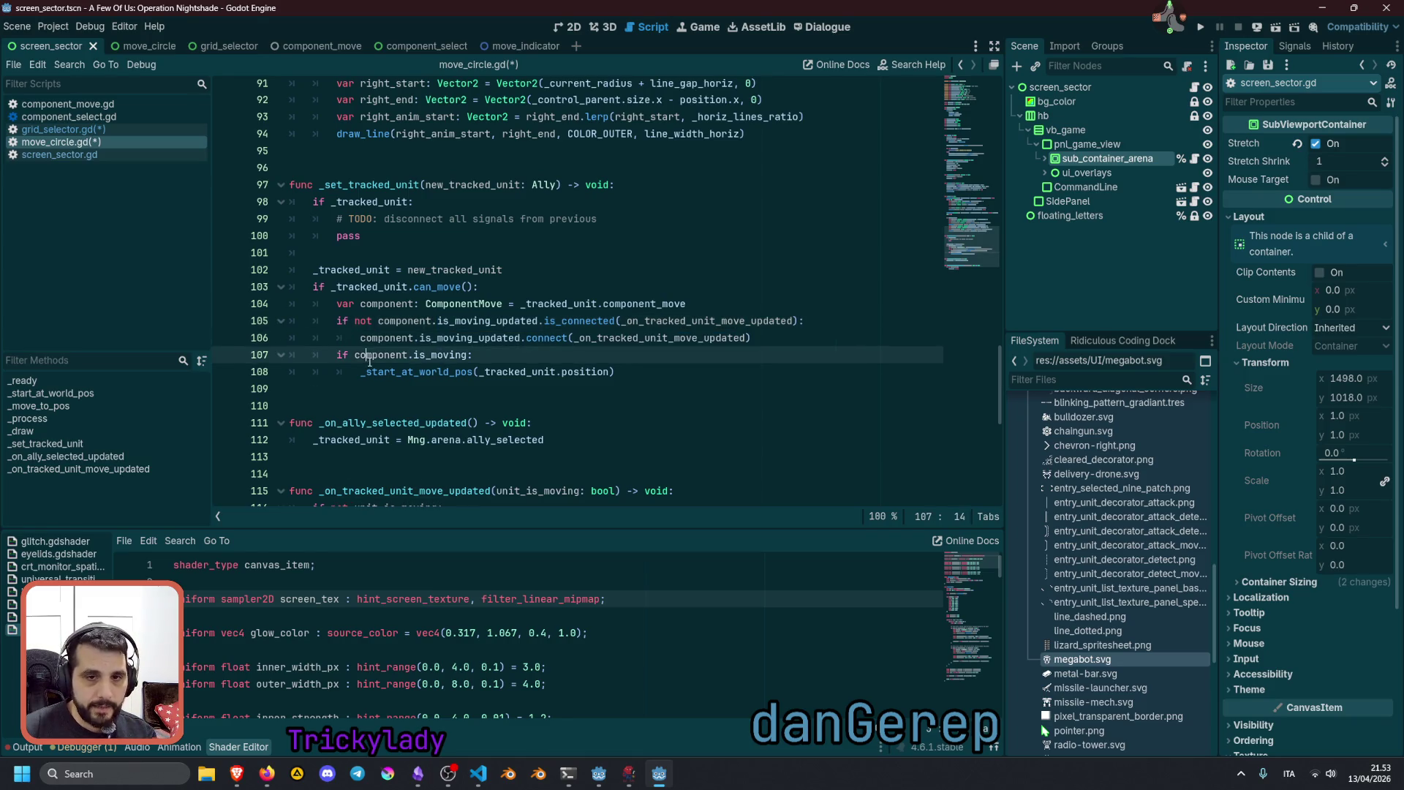
{"action": "double_click", "coordinate": [403, 373]}
{"action": "left_click", "coordinate": [495, 374]}
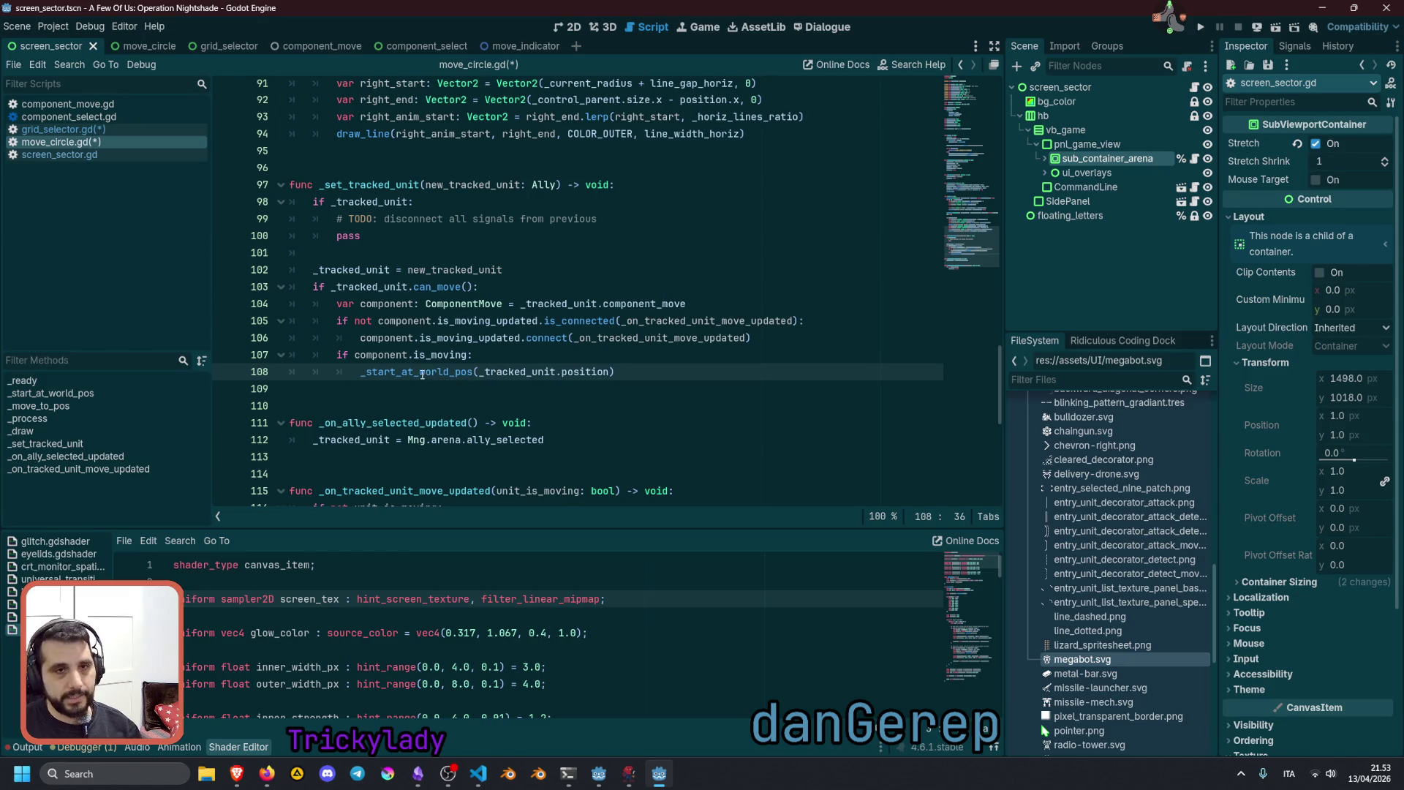
{"action": "scroll", "coordinate": [980, 252], "scroll_direction": "up", "scroll_amount": 20}
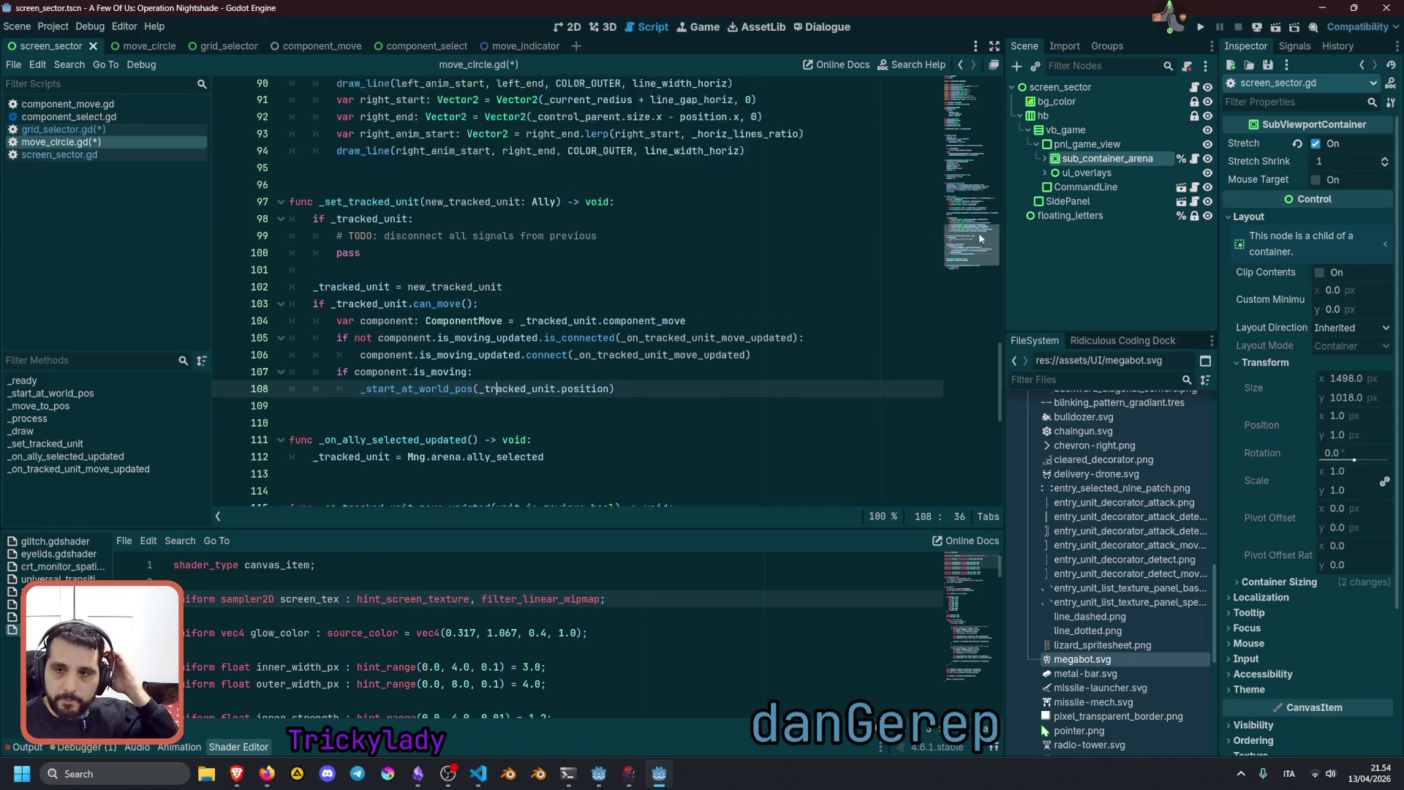
{"action": "scroll", "coordinate": [498, 388], "scroll_direction": "down", "scroll_amount": 8}
{"action": "scroll", "coordinate": [498, 387], "scroll_direction": "down", "scroll_amount": 2}
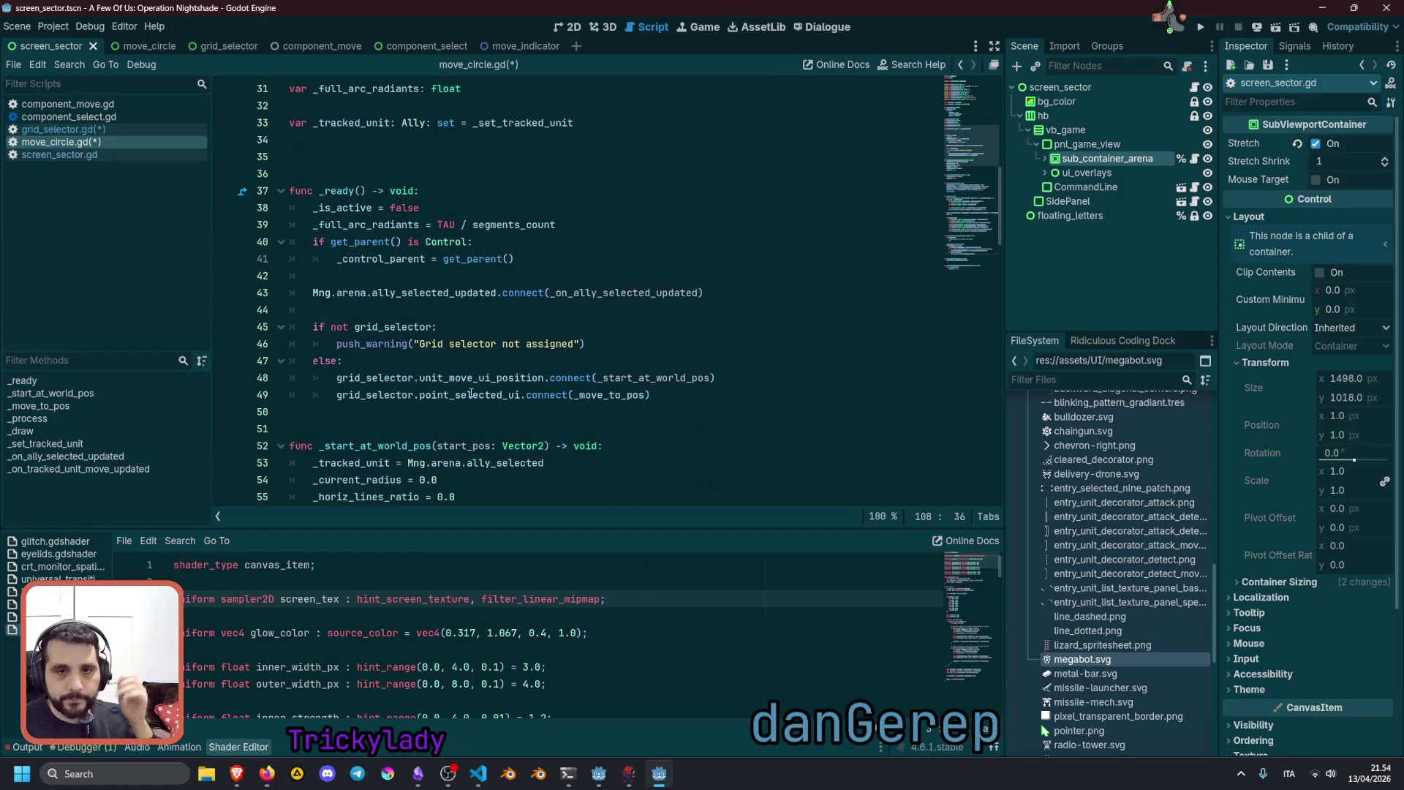
Change point_selected_ui to point_selected in _ready's connect call on line 49.
{"action": "double_click", "coordinate": [432, 395]}
{"action": "left_click", "coordinate": [498, 395]}
{"action": "mouse_move", "coordinate": [594, 377]}
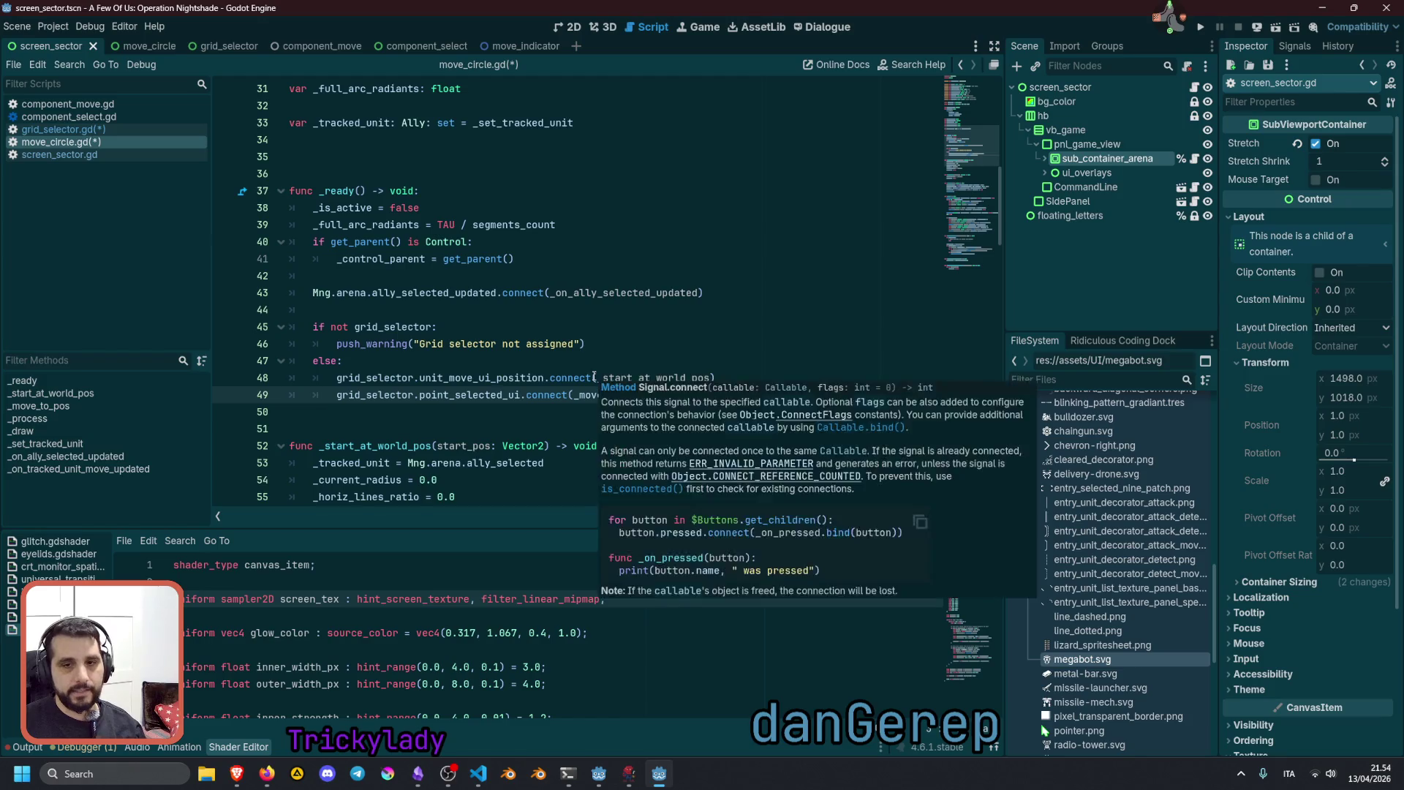
{"action": "key", "text": "Delete"}
{"action": "key", "text": "Delete"}
{"action": "key", "text": "Delete"}
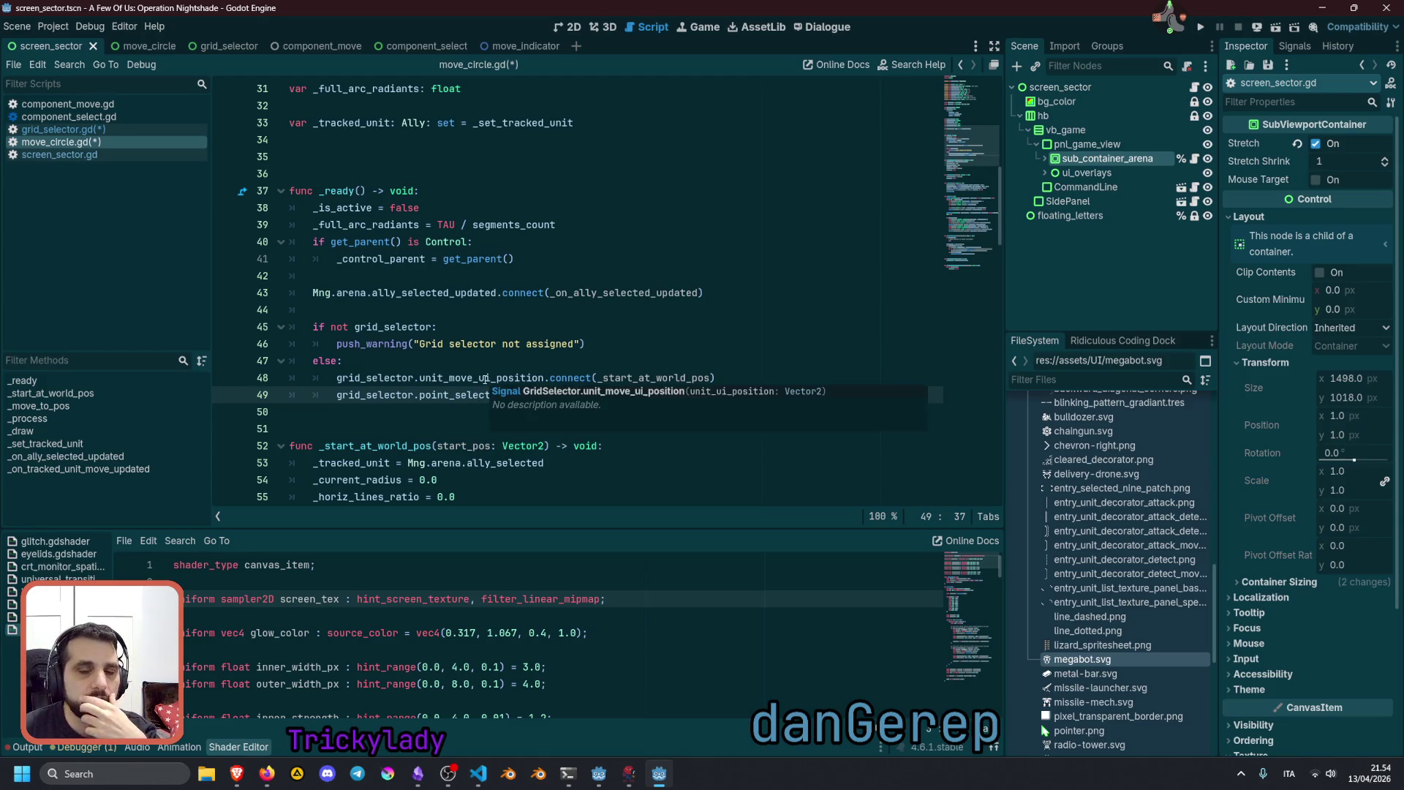
{"action": "double_click", "coordinate": [487, 379]}
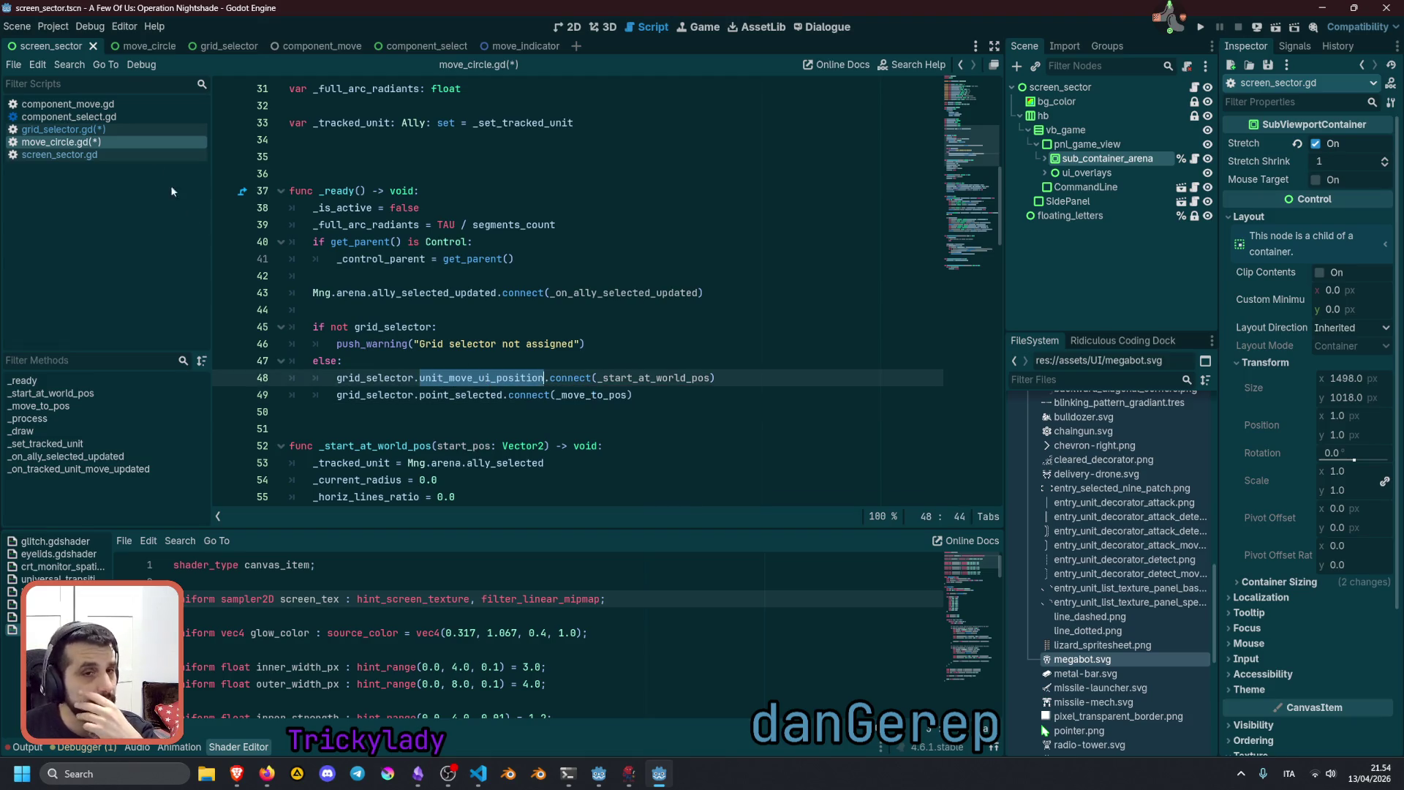
{"action": "left_click", "coordinate": [112, 129]}
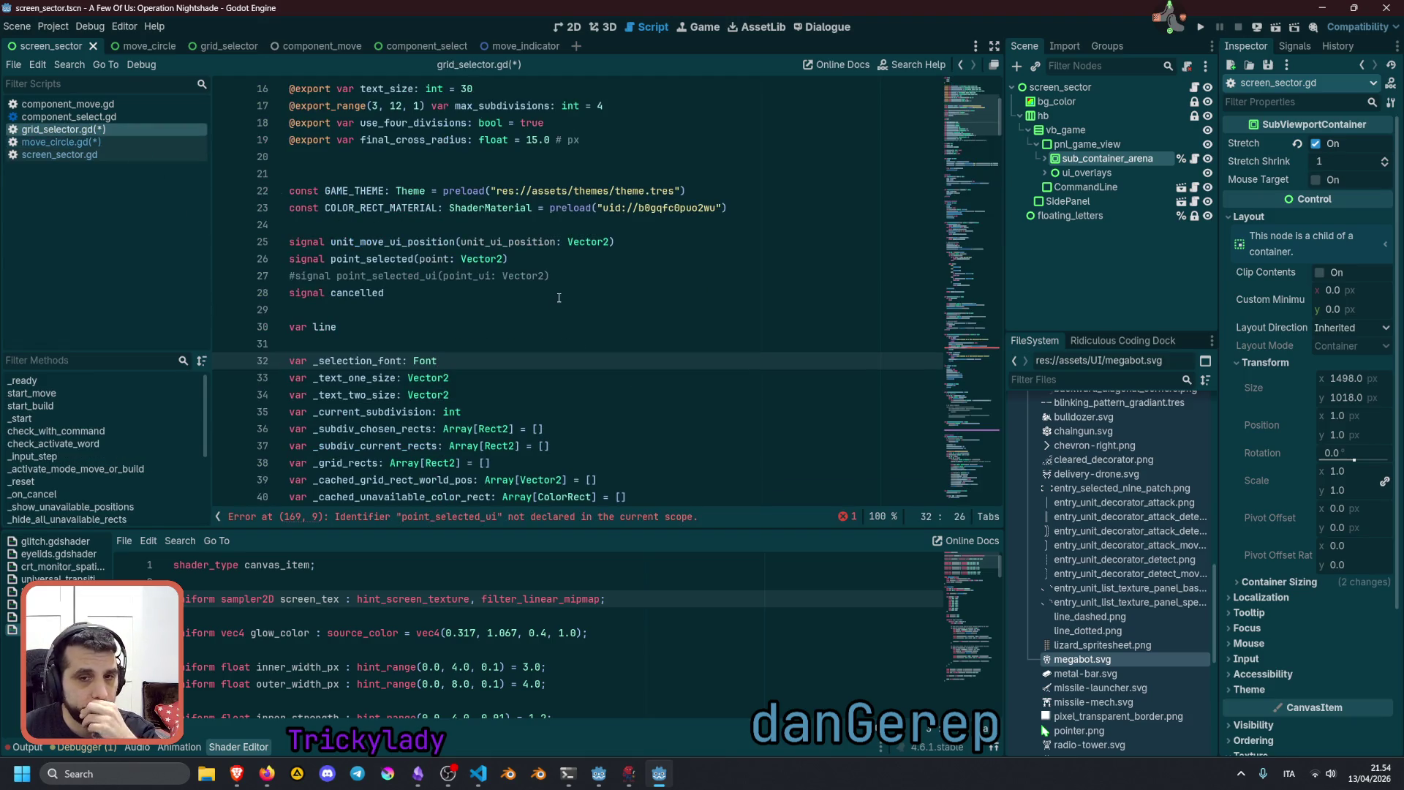
Move the signal declarations block below the variables, with blank lines around it.
{"action": "scroll", "coordinate": [559, 298], "scroll_direction": "down", "scroll_amount": 3}
{"action": "scroll", "coordinate": [559, 298], "scroll_direction": "down", "scroll_amount": 8}
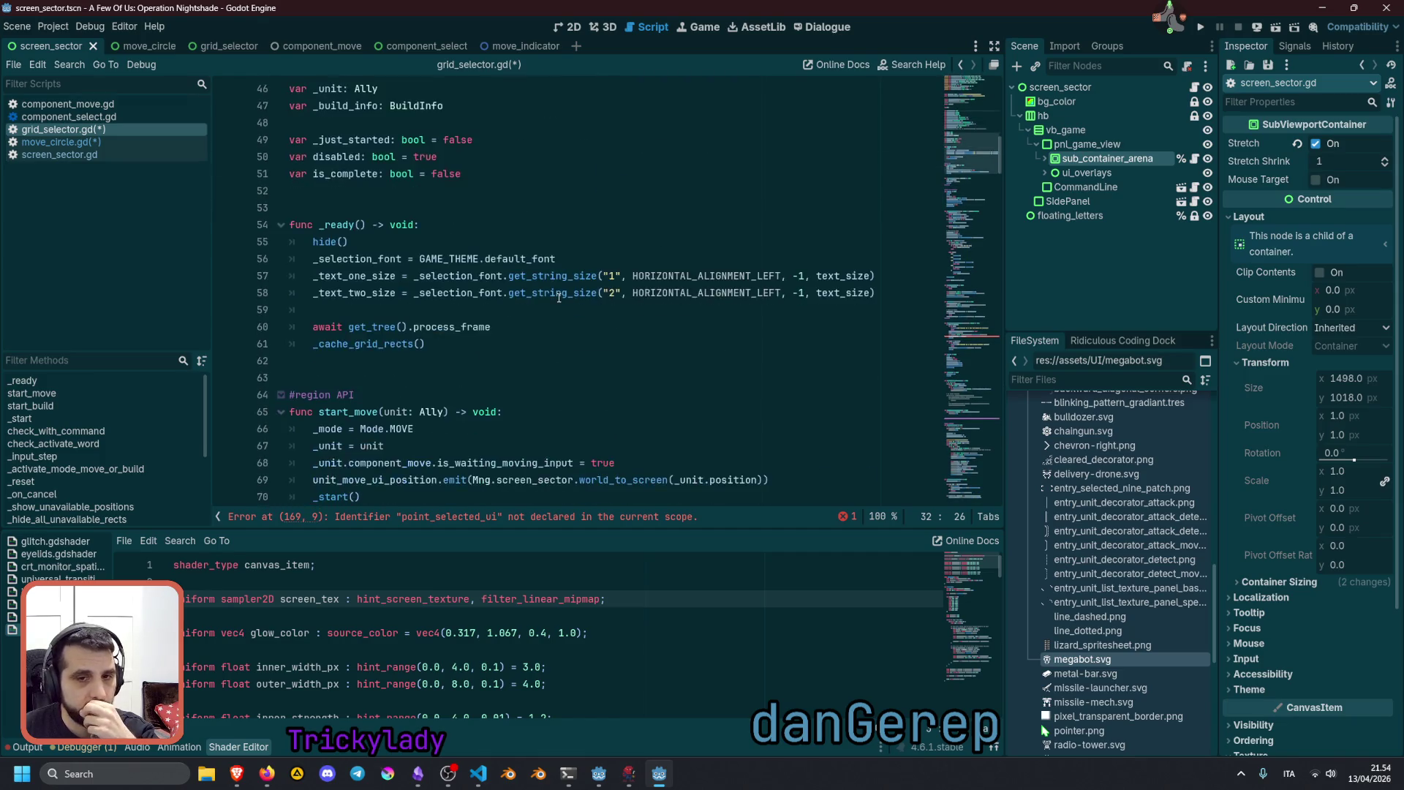
{"action": "scroll", "coordinate": [558, 298], "scroll_direction": "up", "scroll_amount": 7}
{"action": "scroll", "coordinate": [531, 316], "scroll_direction": "down", "scroll_amount": 5}
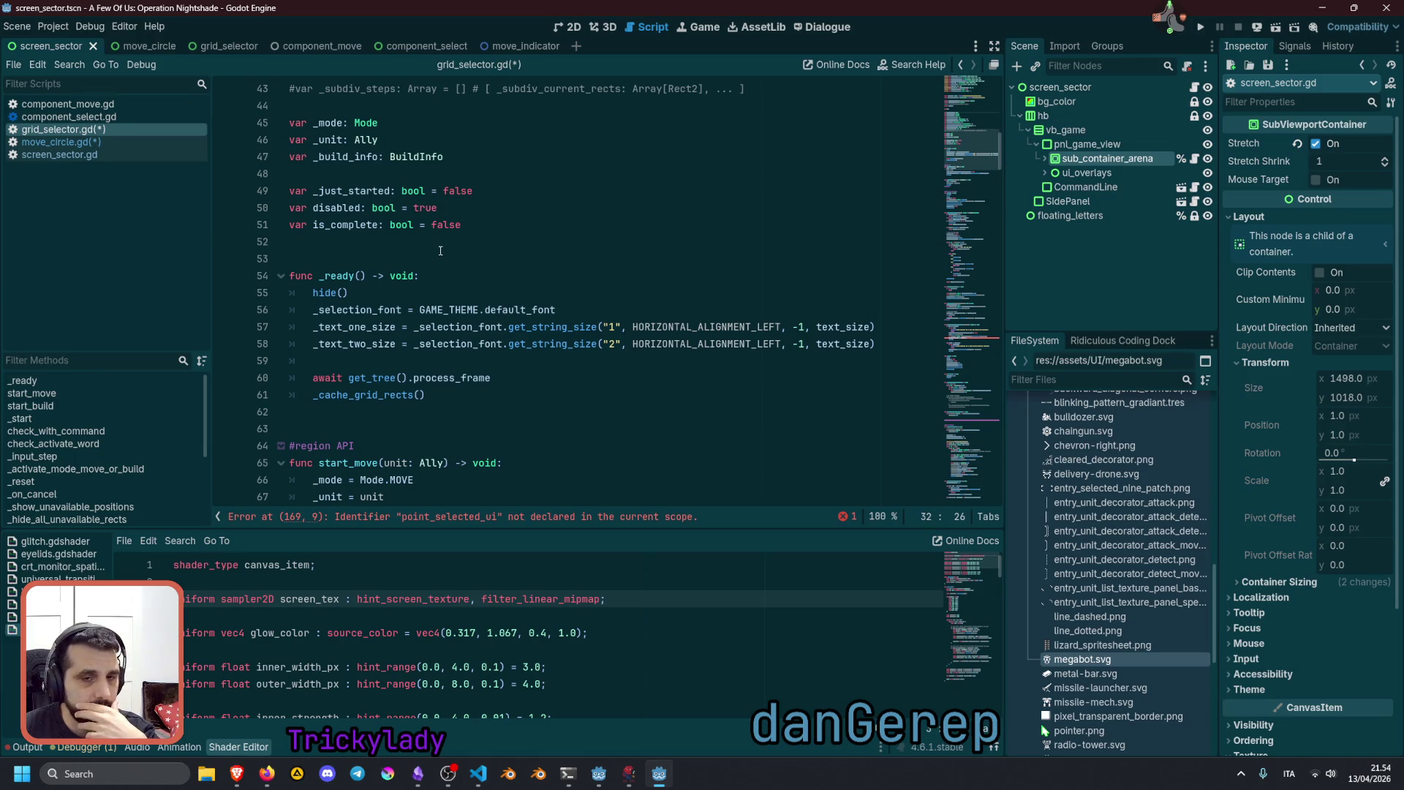
{"action": "scroll", "coordinate": [440, 249], "scroll_direction": "up", "scroll_amount": 7}
{"action": "scroll", "coordinate": [440, 250], "scroll_direction": "up", "scroll_amount": 1}
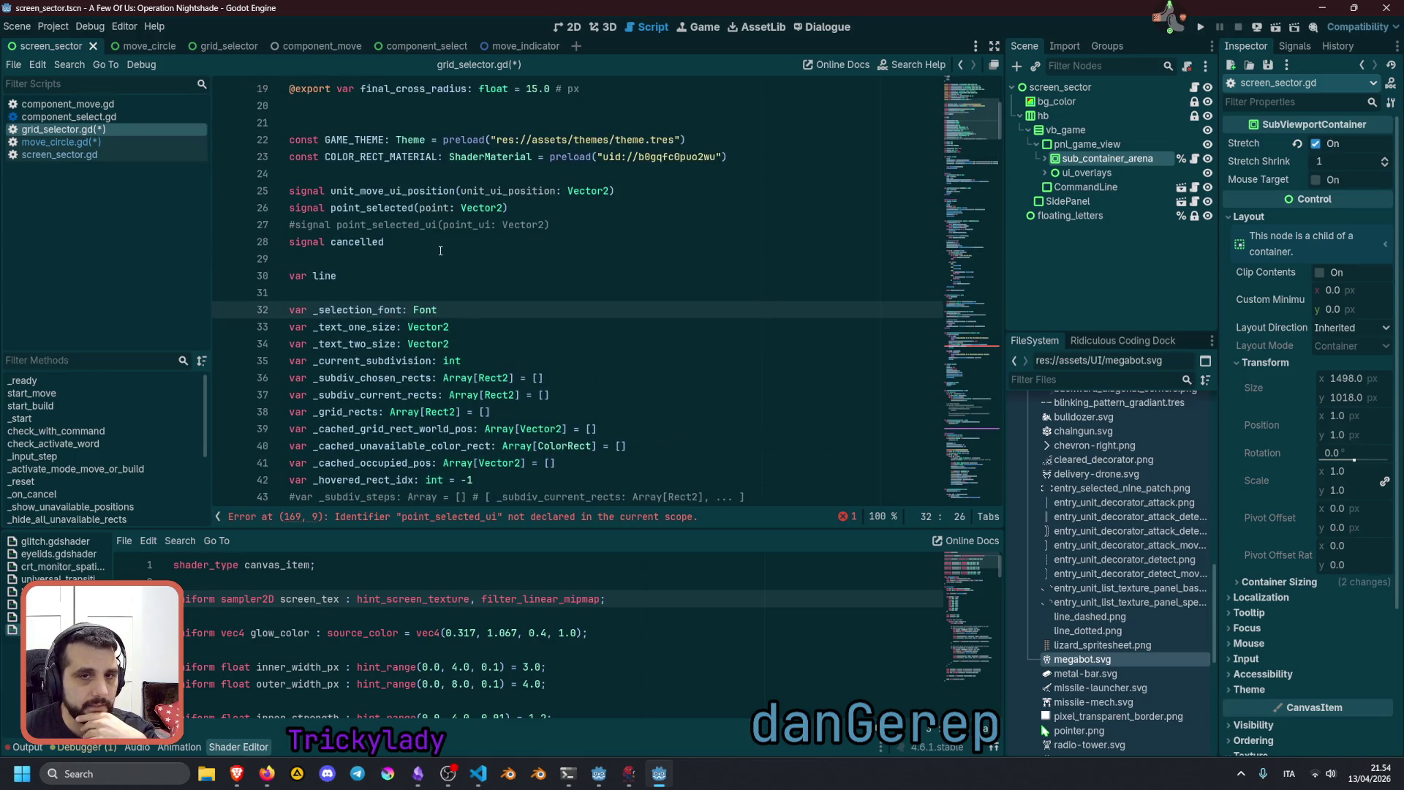
{"action": "scroll", "coordinate": [421, 248], "scroll_direction": "up", "scroll_amount": 2}
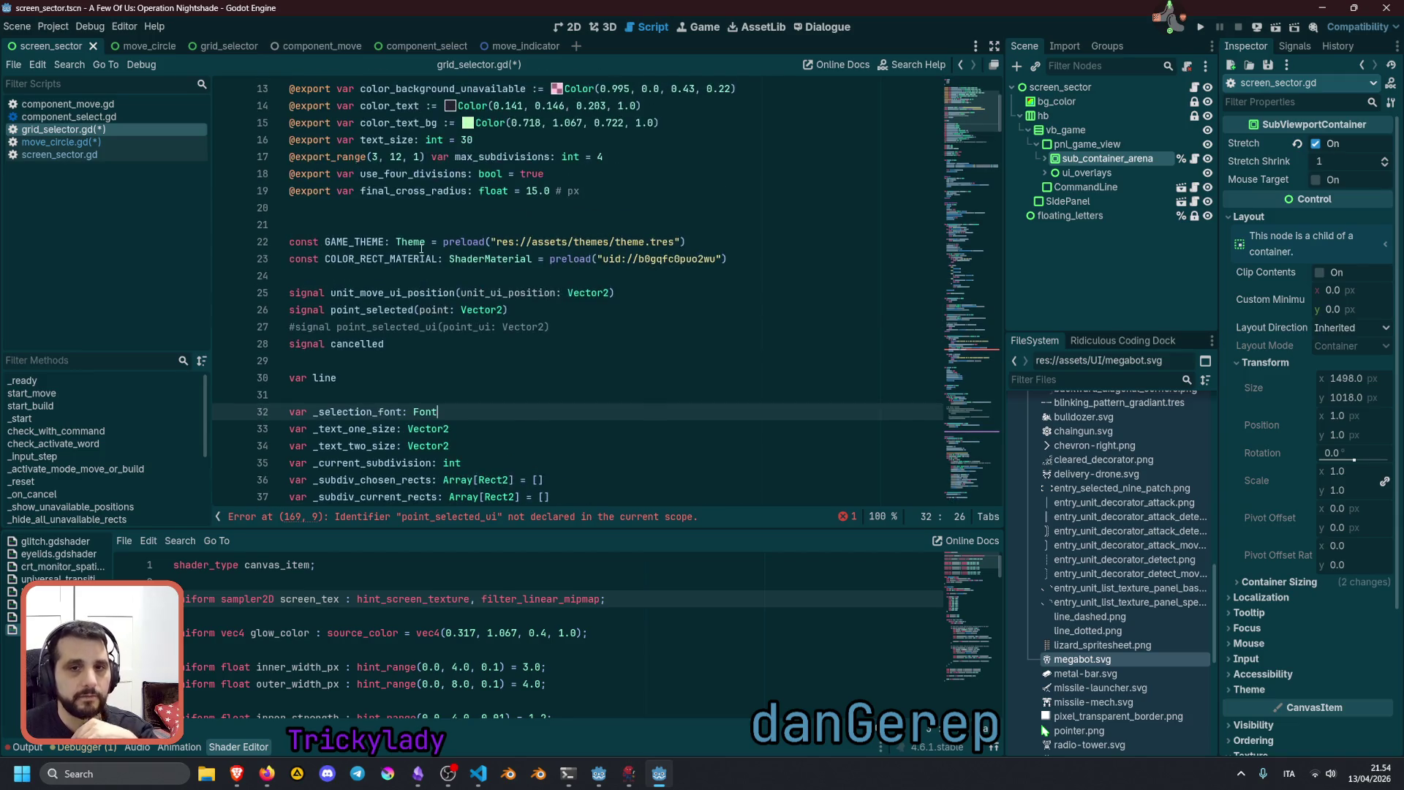
{"action": "left_click", "coordinate": [392, 344]}
{"action": "key", "text": "shift+Home"}
{"action": "key", "text": "shift+Up"}
{"action": "key", "text": "shift+Up"}
{"action": "key", "text": "shift+Up"}
{"action": "key", "text": "alt+Down"}
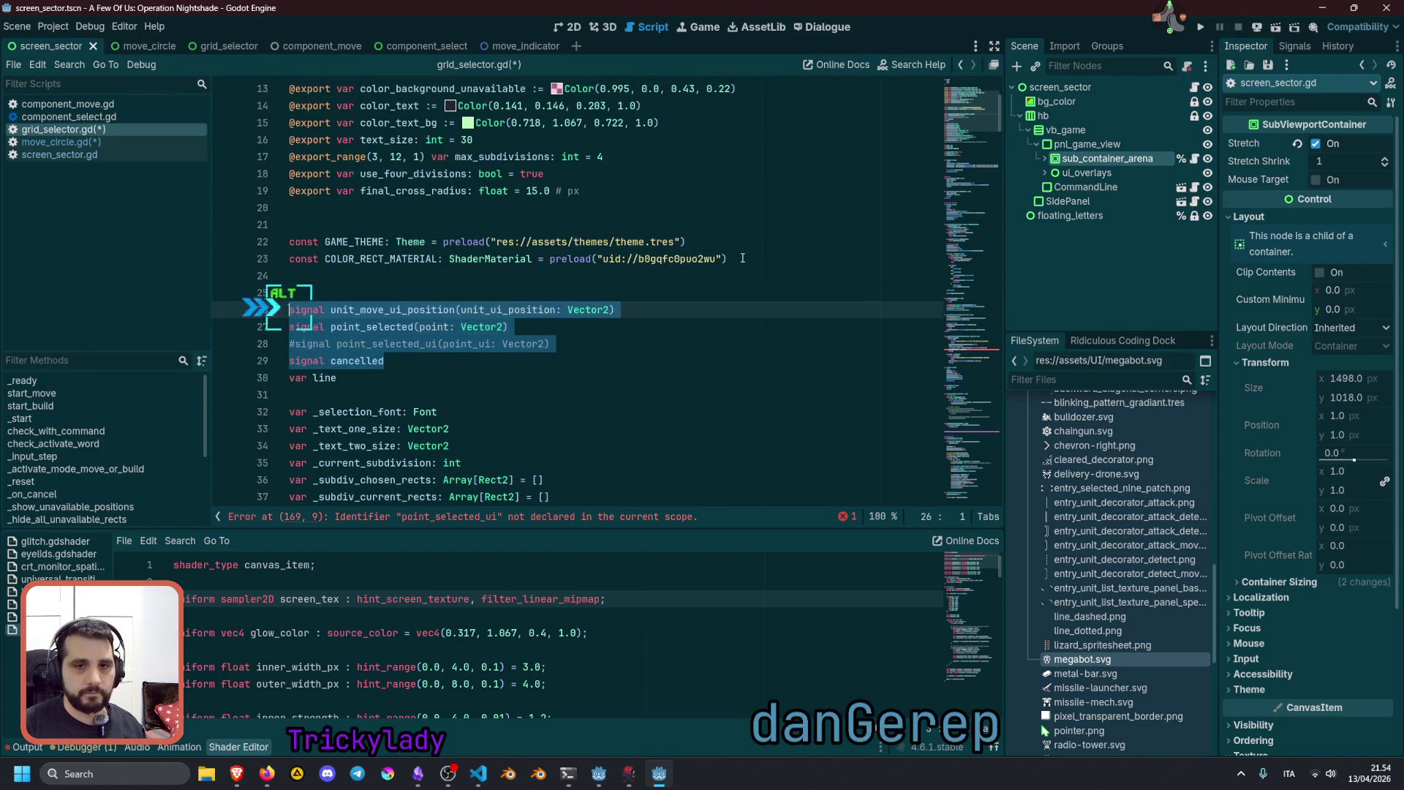
{"action": "key", "text": "alt+Down"}
{"action": "key", "text": "alt+Down"}
{"action": "key", "text": "alt+Down"}
{"action": "key", "text": "alt+Down"}
{"action": "key", "text": "Down"}
{"action": "key", "text": "Down"}
{"action": "key", "text": "Down"}
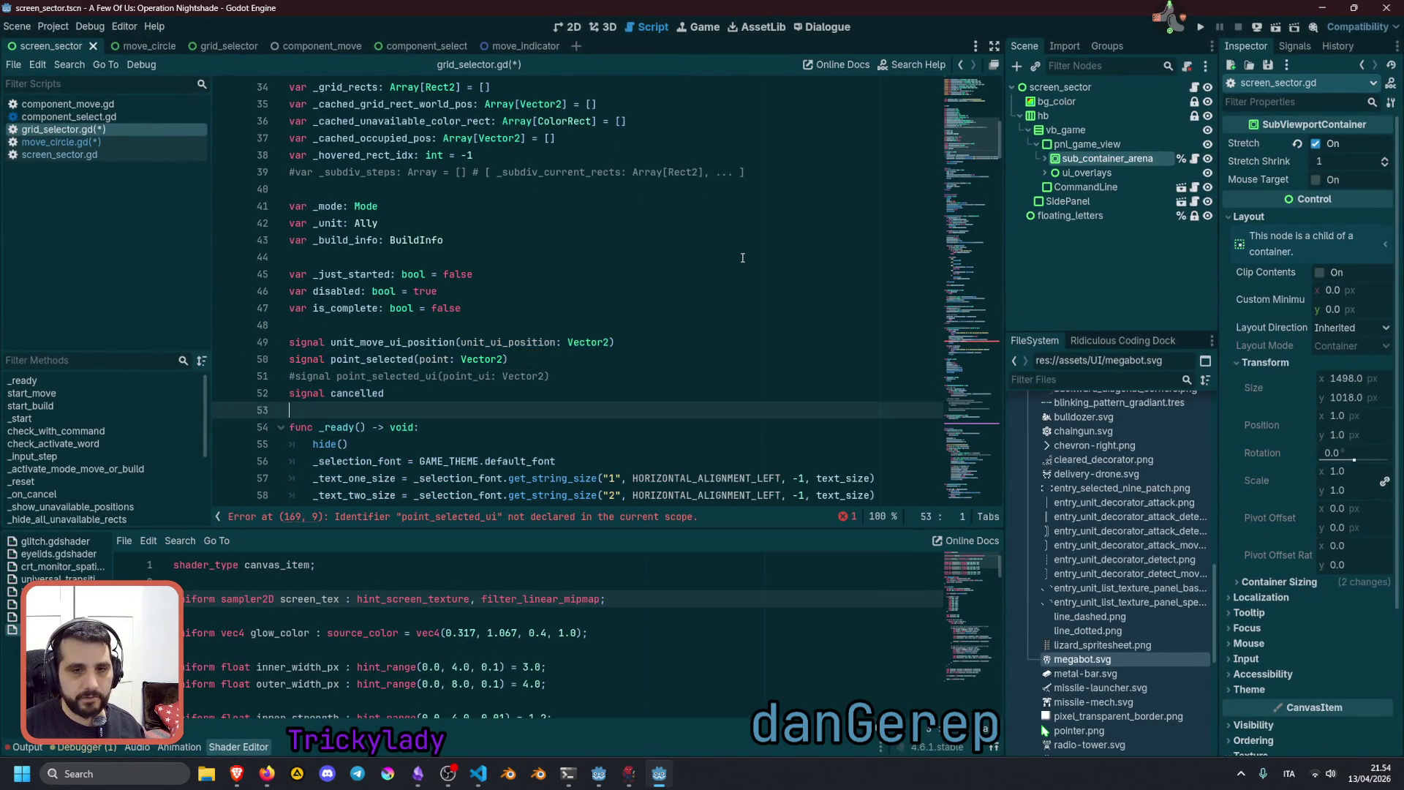
{"action": "key", "text": "Return"}
{"action": "key", "text": "Up"}
{"action": "key", "text": "Up"}
{"action": "key", "text": "Up"}
{"action": "key", "text": "Return"}
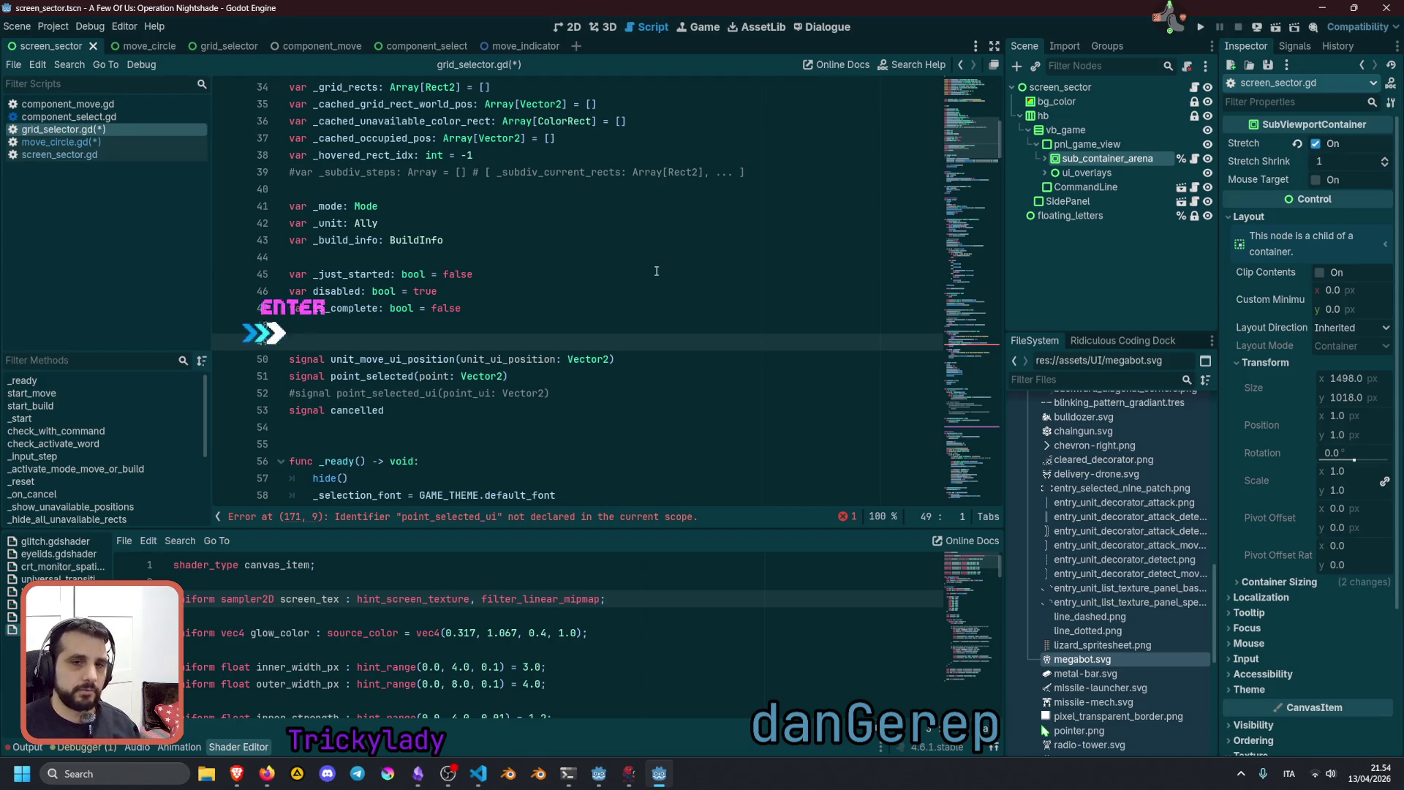
Delete the commented-out point_selected_ui signal line from grid_selector.gd.
{"action": "scroll", "coordinate": [656, 271], "scroll_direction": "up", "scroll_amount": 6}
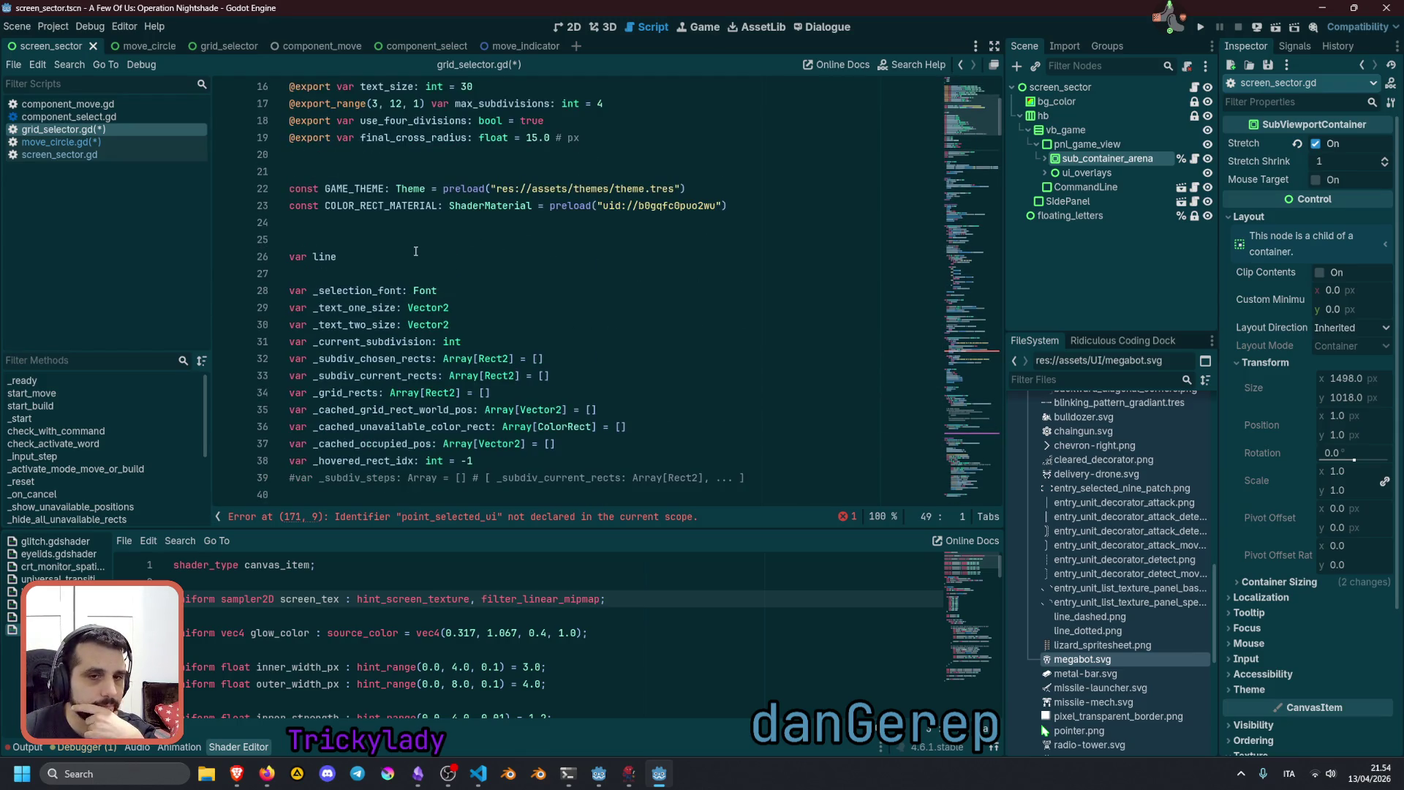
{"action": "scroll", "coordinate": [415, 251], "scroll_direction": "down", "scroll_amount": 6}
{"action": "scroll", "coordinate": [462, 260], "scroll_direction": "down", "scroll_amount": 2}
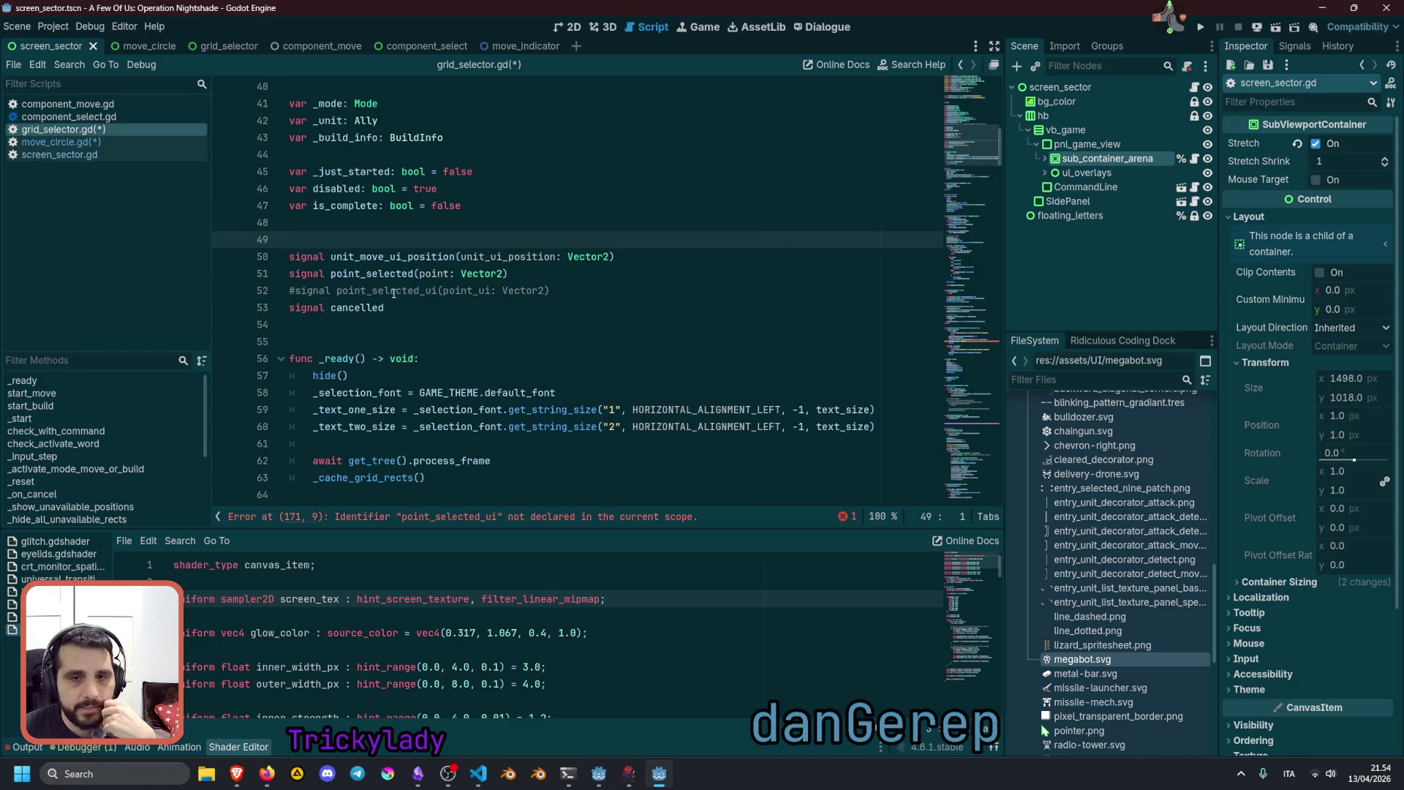
{"action": "left_click", "coordinate": [393, 293]}
{"action": "key", "text": "Home"}
{"action": "key", "text": "shift+End"}
{"action": "key", "text": "BackSpace"}
{"action": "key", "text": "BackSpace"}
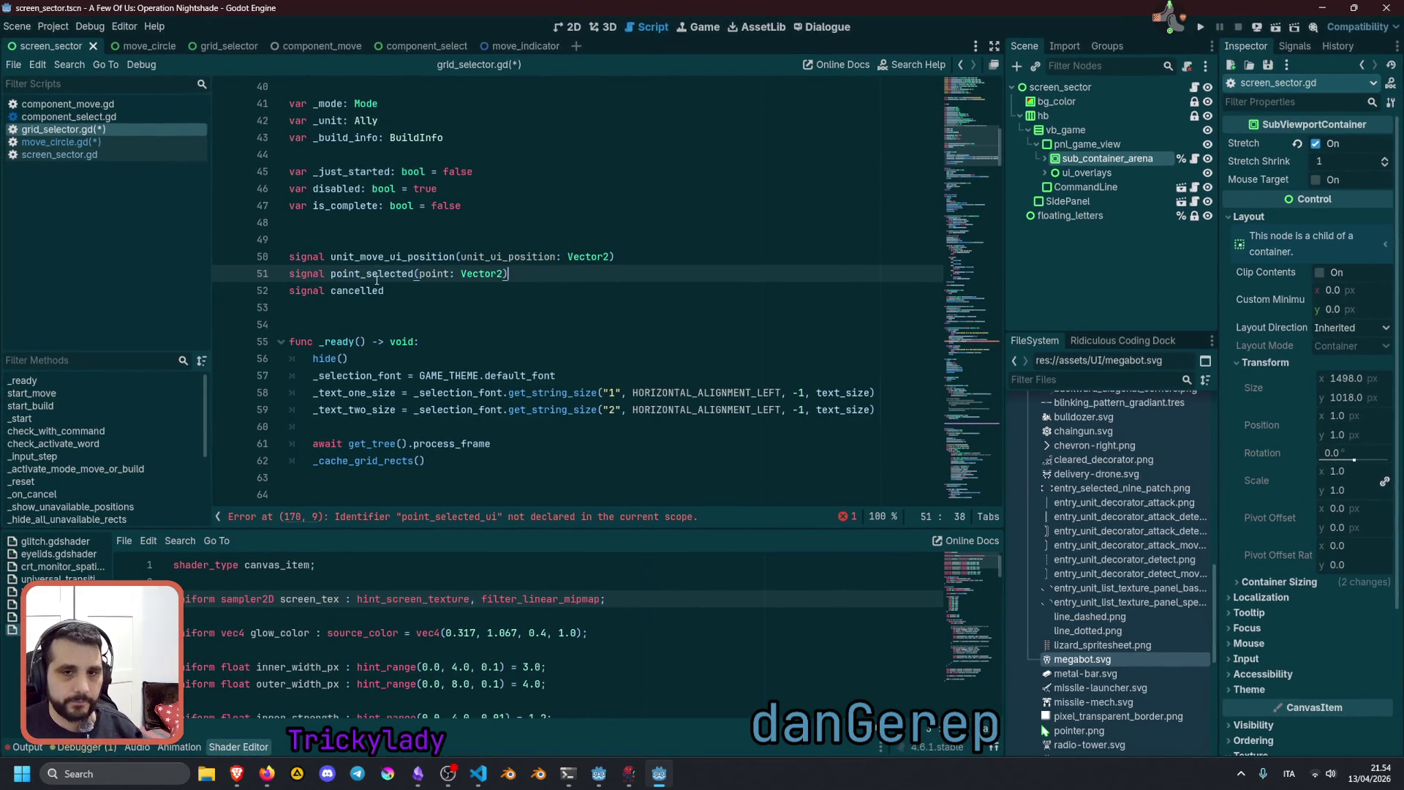
{"action": "left_click", "coordinate": [350, 258]}
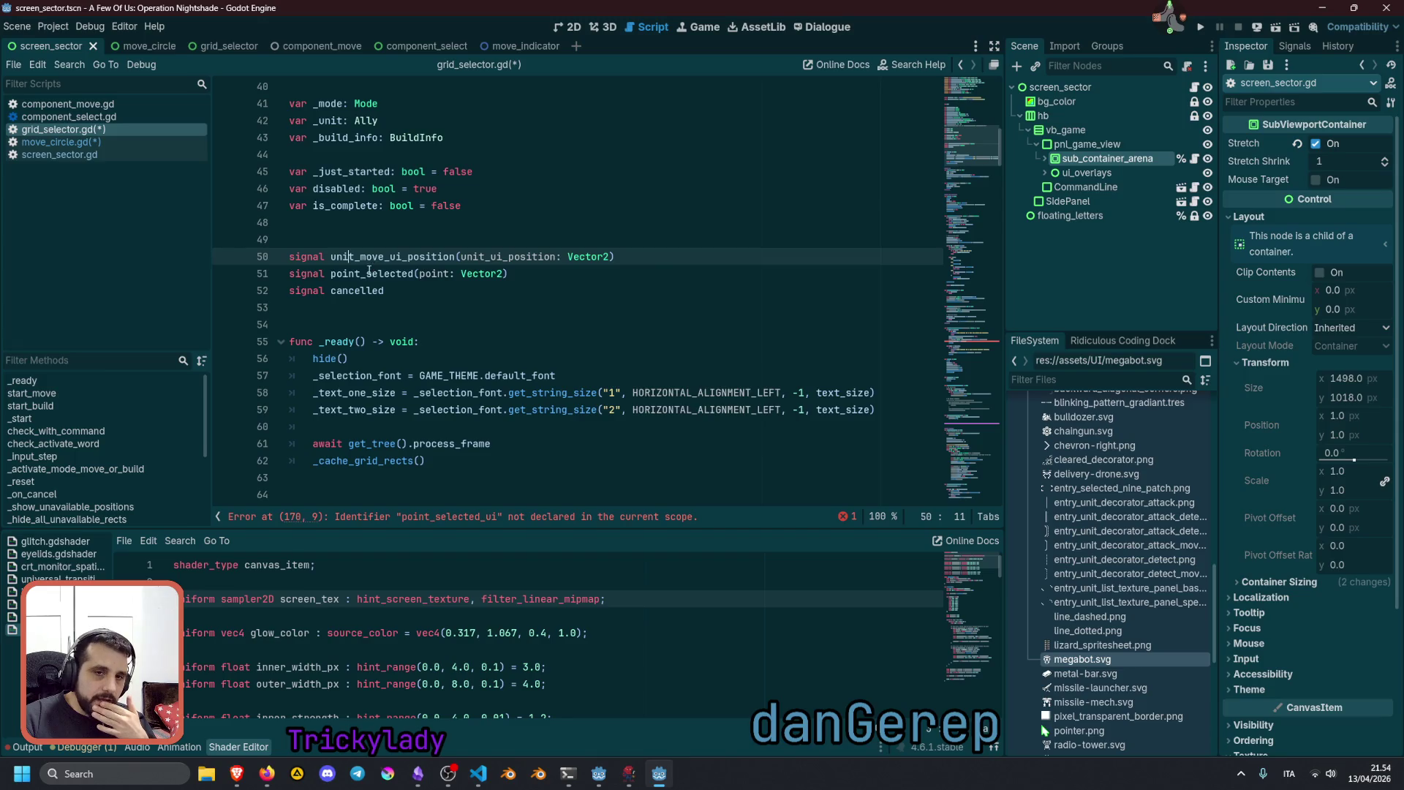
Select point_selected on line 51 and search grid_selector.gd for it, finding 3 matches.
{"action": "double_click", "coordinate": [361, 275]}
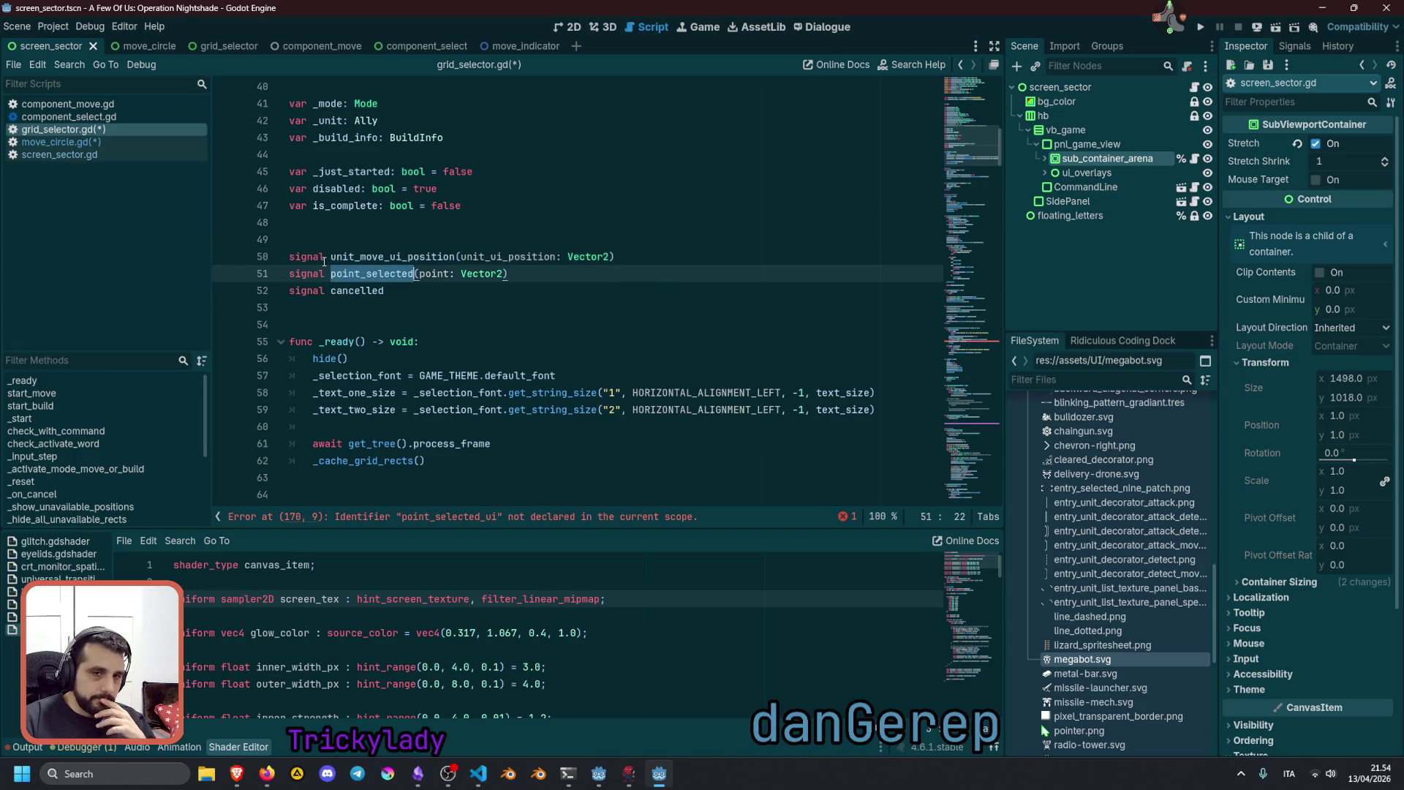
{"action": "left_click", "coordinate": [358, 256]}
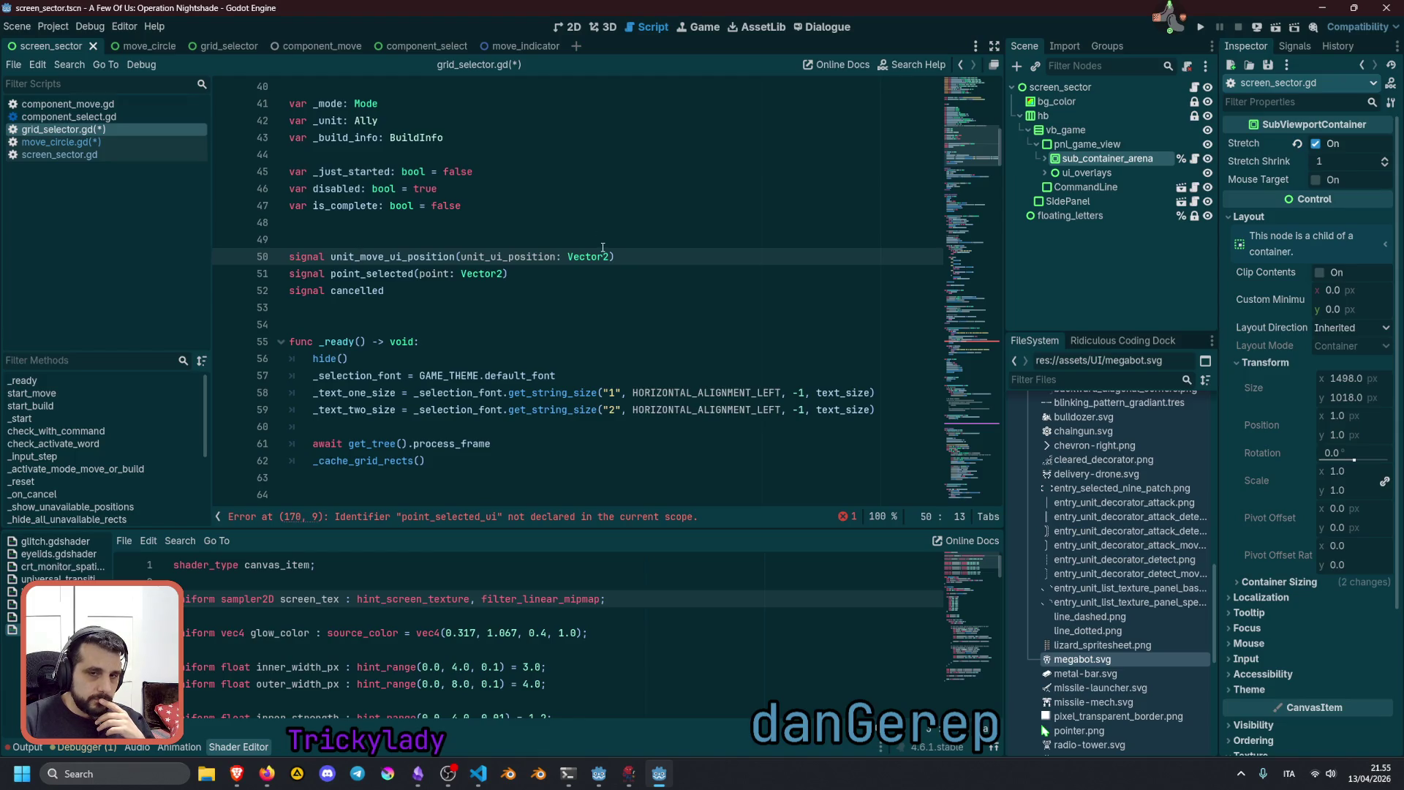
{"action": "double_click", "coordinate": [360, 275]}
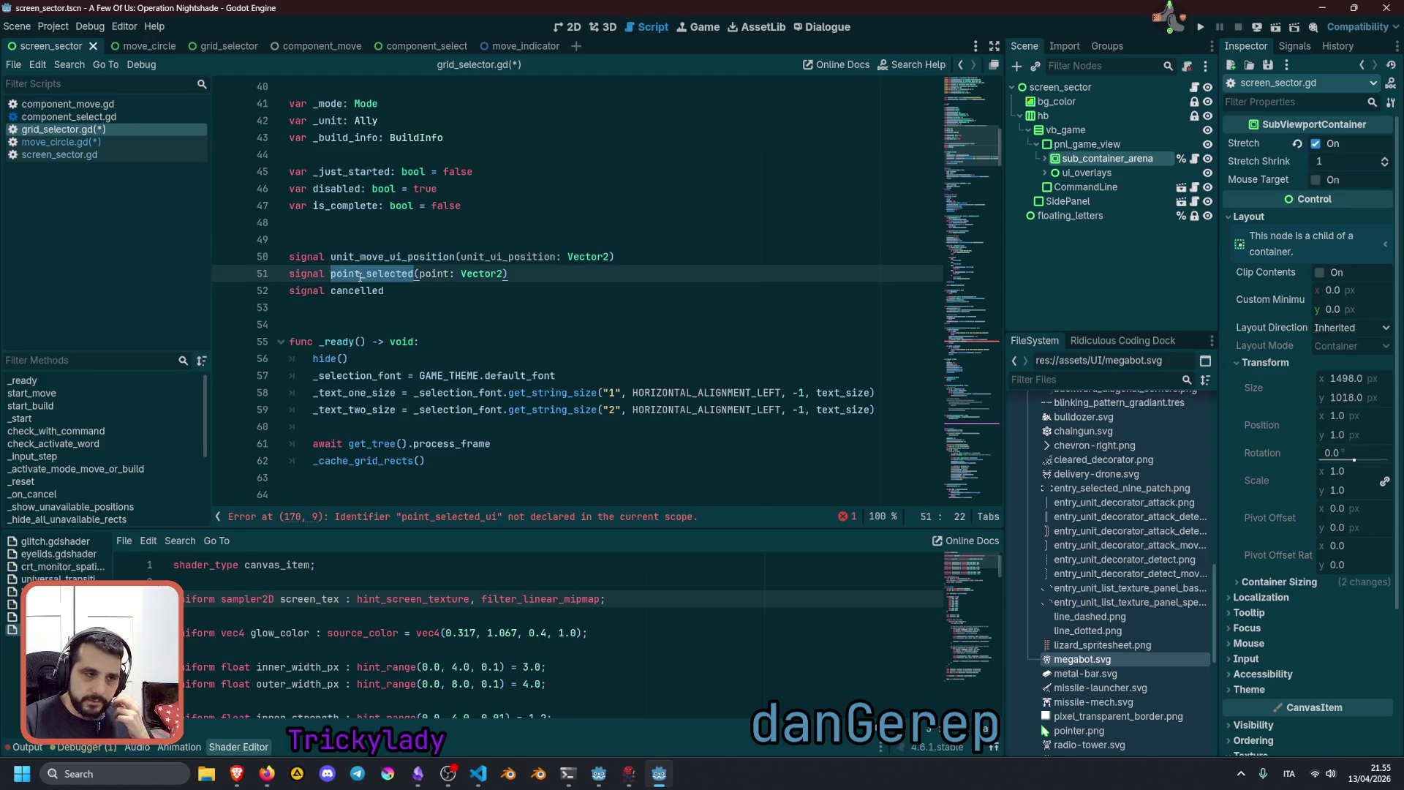
{"action": "left_click", "coordinate": [571, 268]}
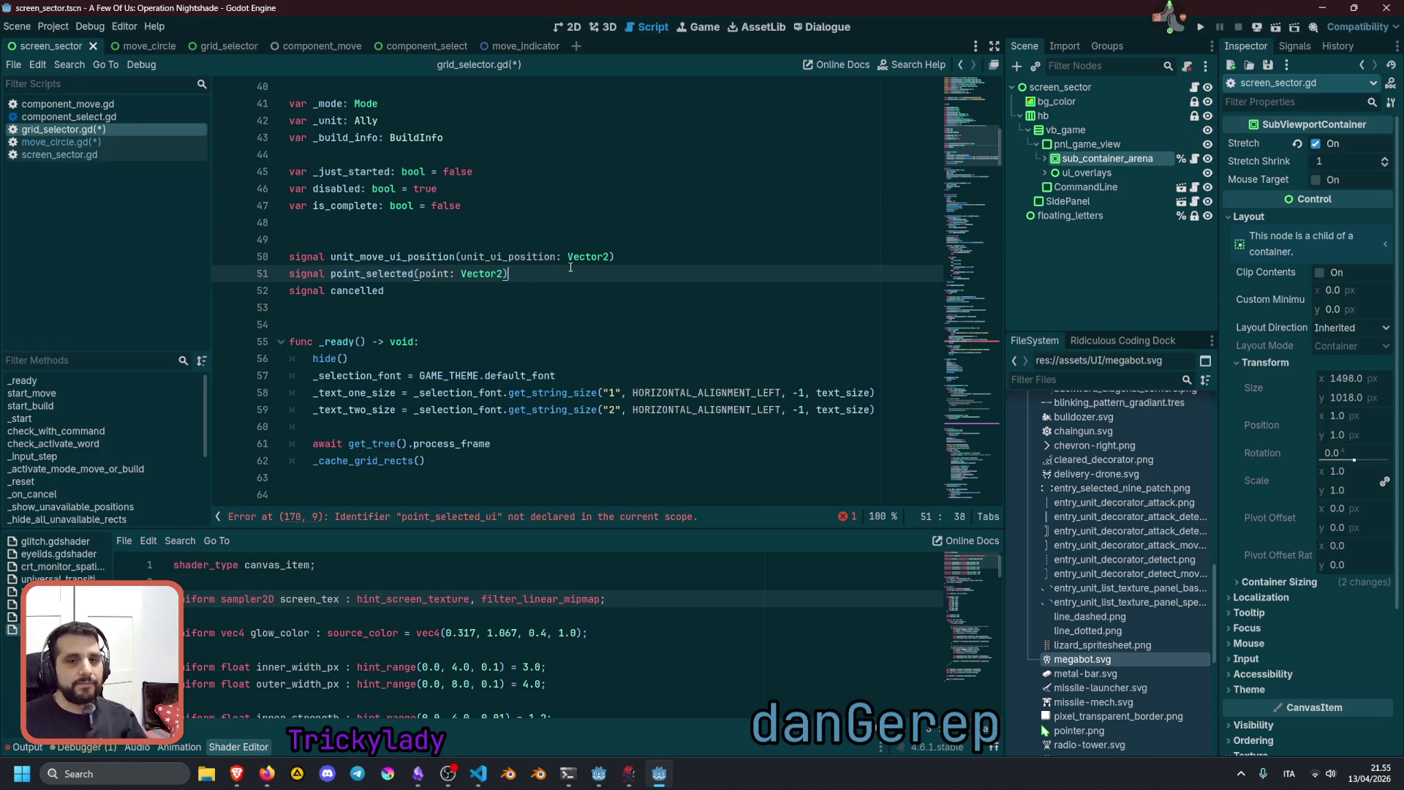
{"action": "double_click", "coordinate": [363, 273]}
{"action": "key", "text": "ctrl+f"}
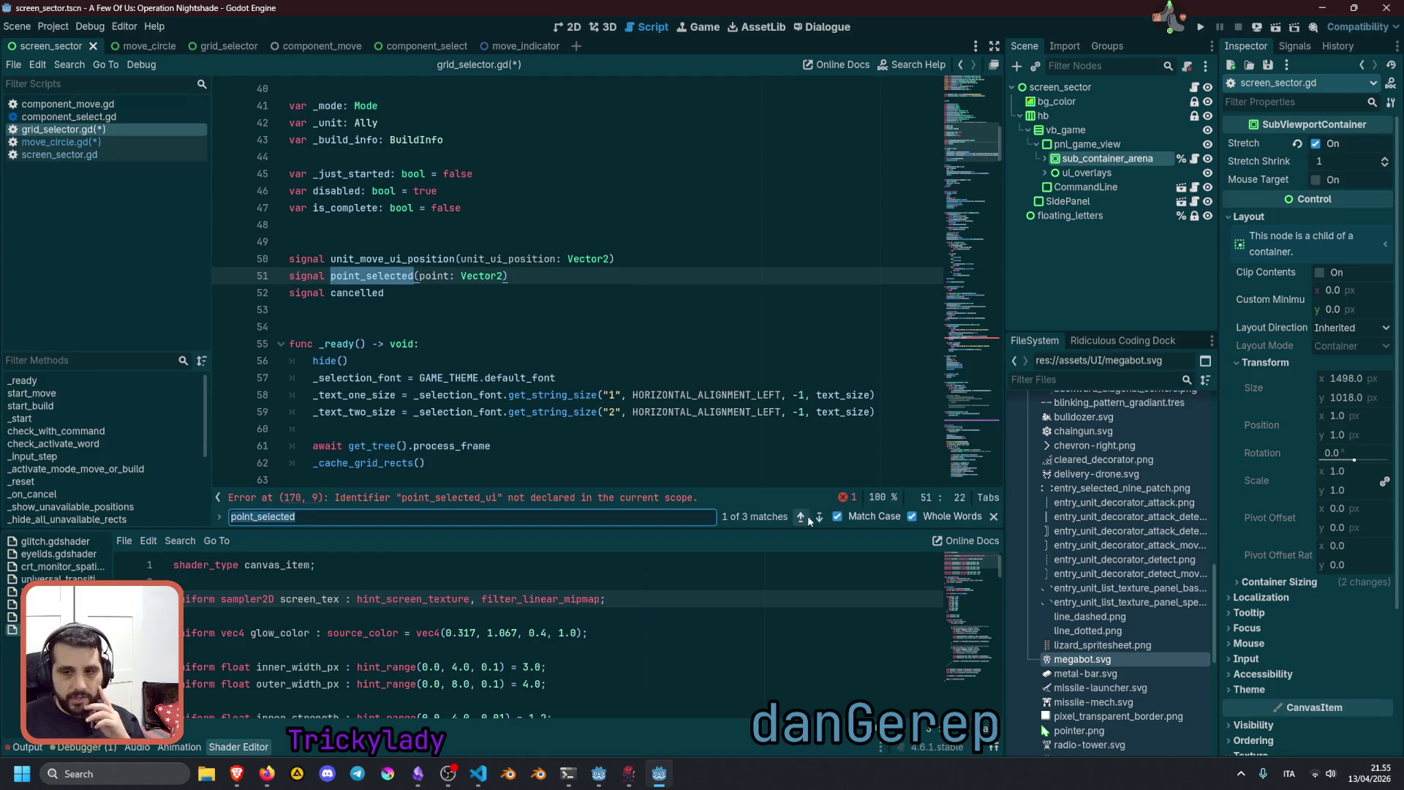
Step through the point_selected matches, then jump to the error on line 170.
{"action": "key", "text": "Return"}
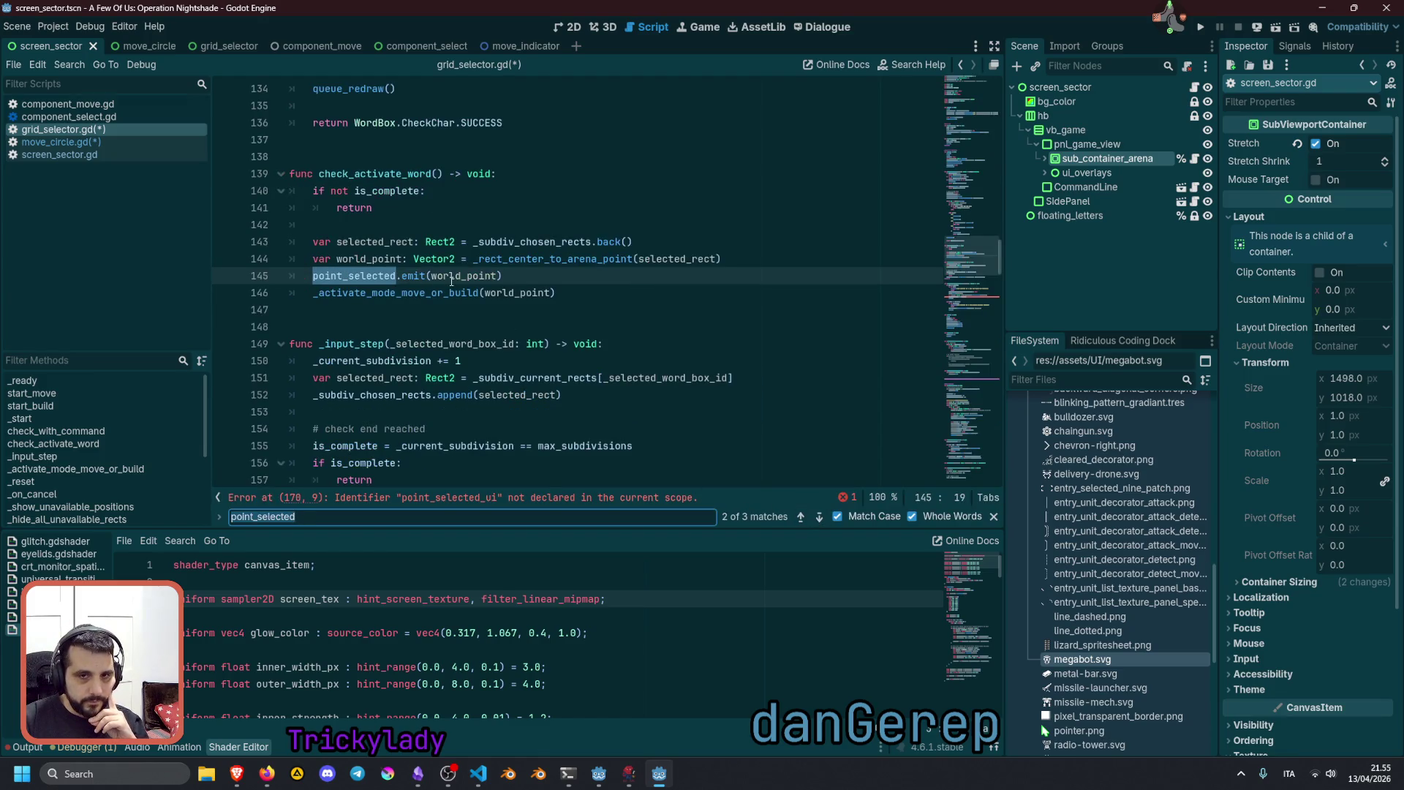
{"action": "double_click", "coordinate": [451, 276]}
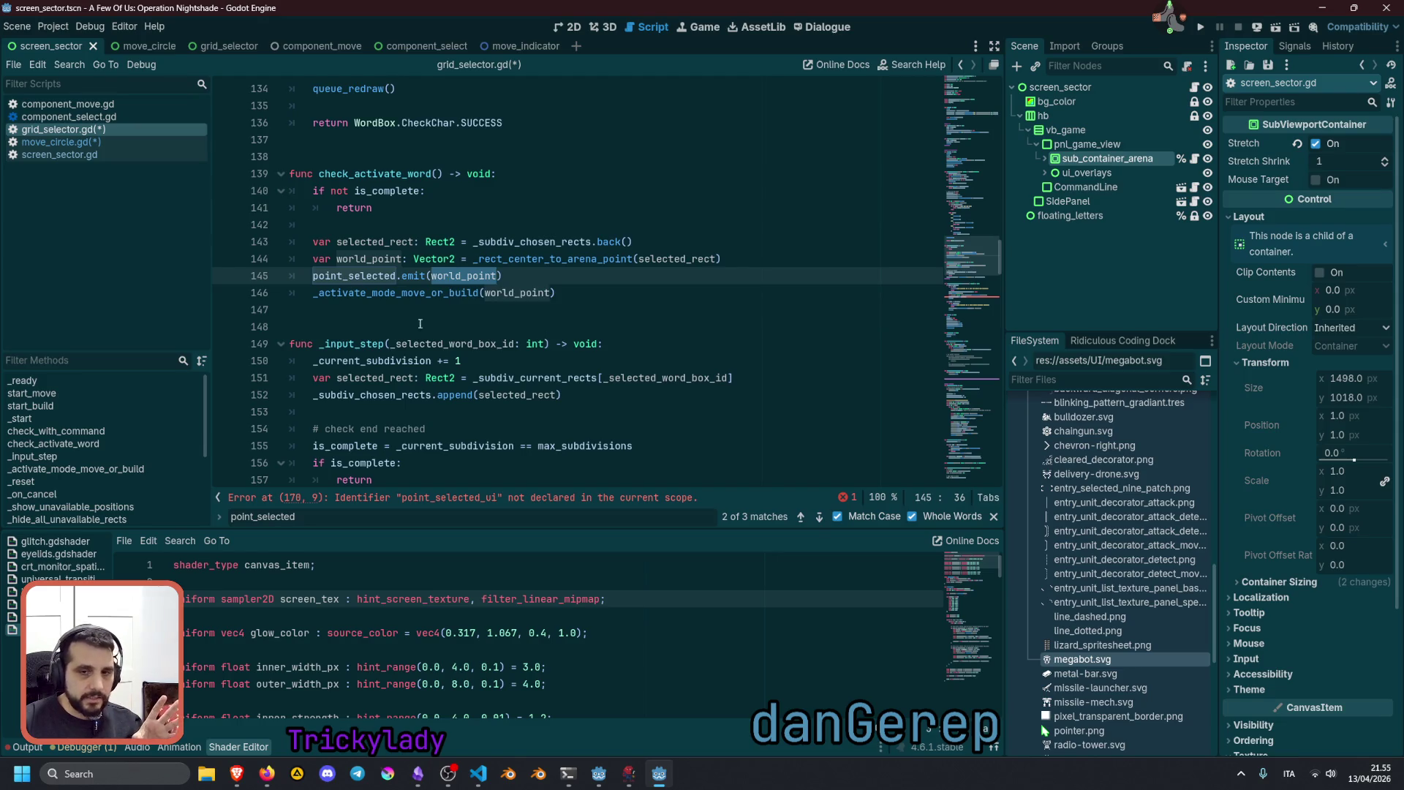
{"action": "left_click", "coordinate": [819, 517]}
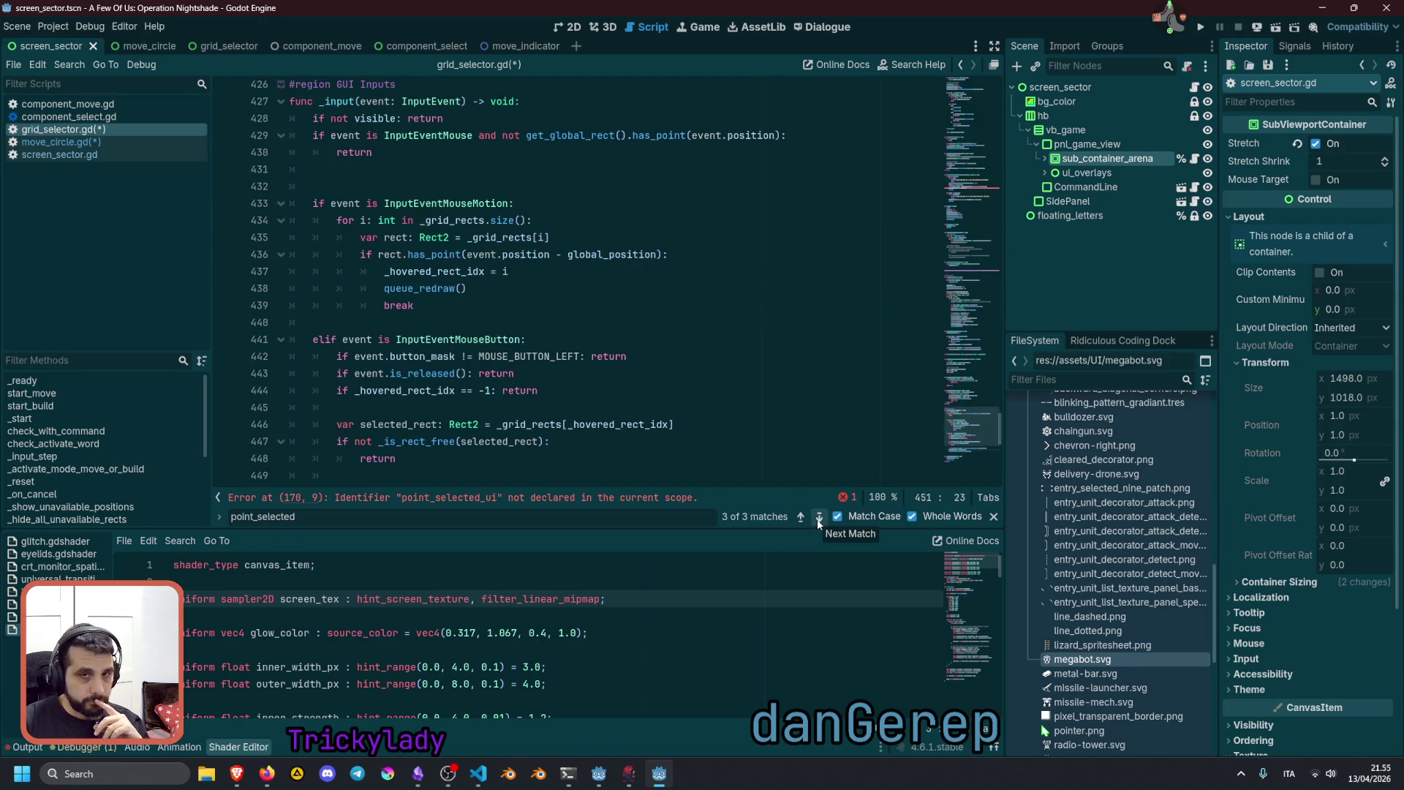
{"action": "left_click", "coordinate": [818, 517]}
{"action": "left_click", "coordinate": [506, 500]}
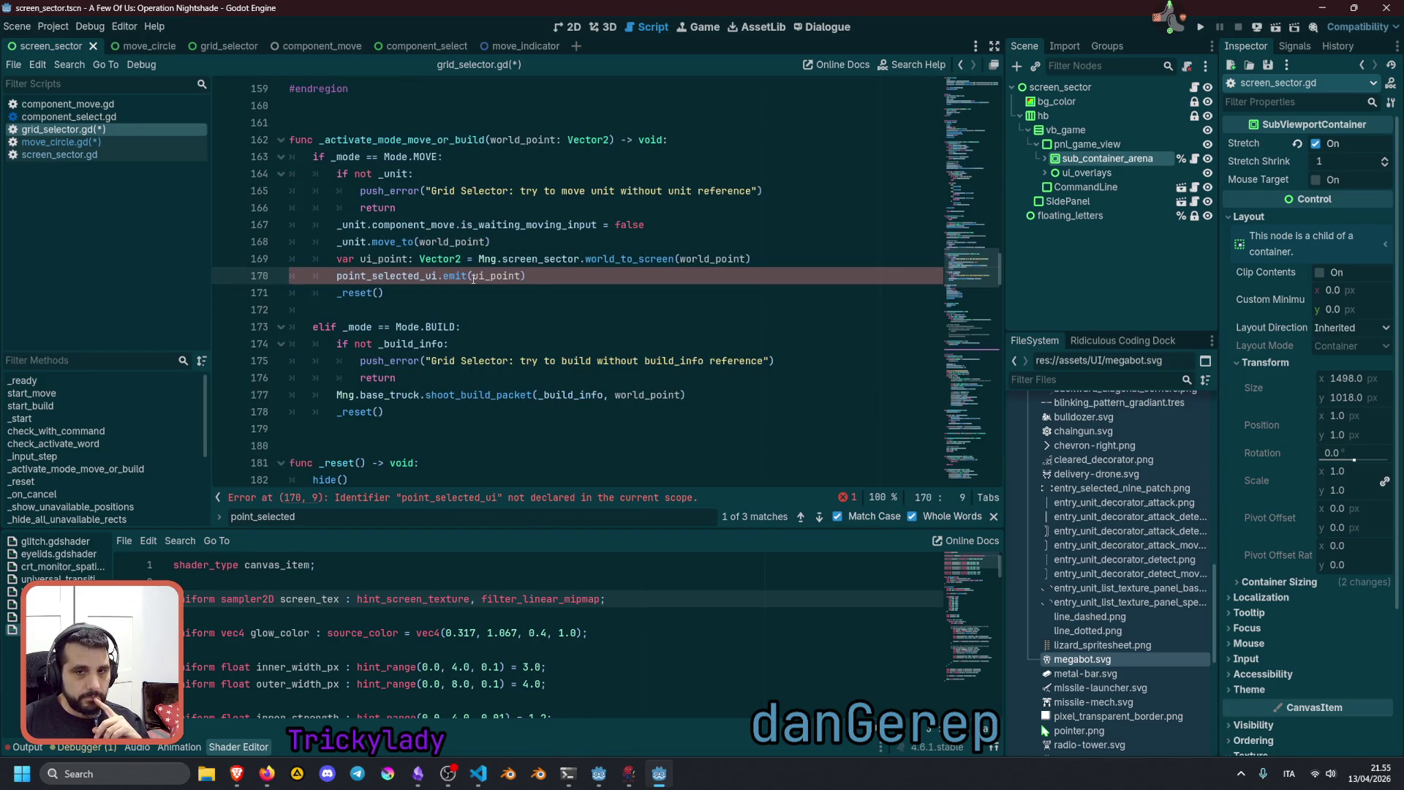
Delete the ui_point conversion and point_selected_ui emit lines 169–170, then collapse the Shader Editor.
{"action": "double_click", "coordinate": [497, 275]}
{"action": "mouse_move", "coordinate": [604, 256]}
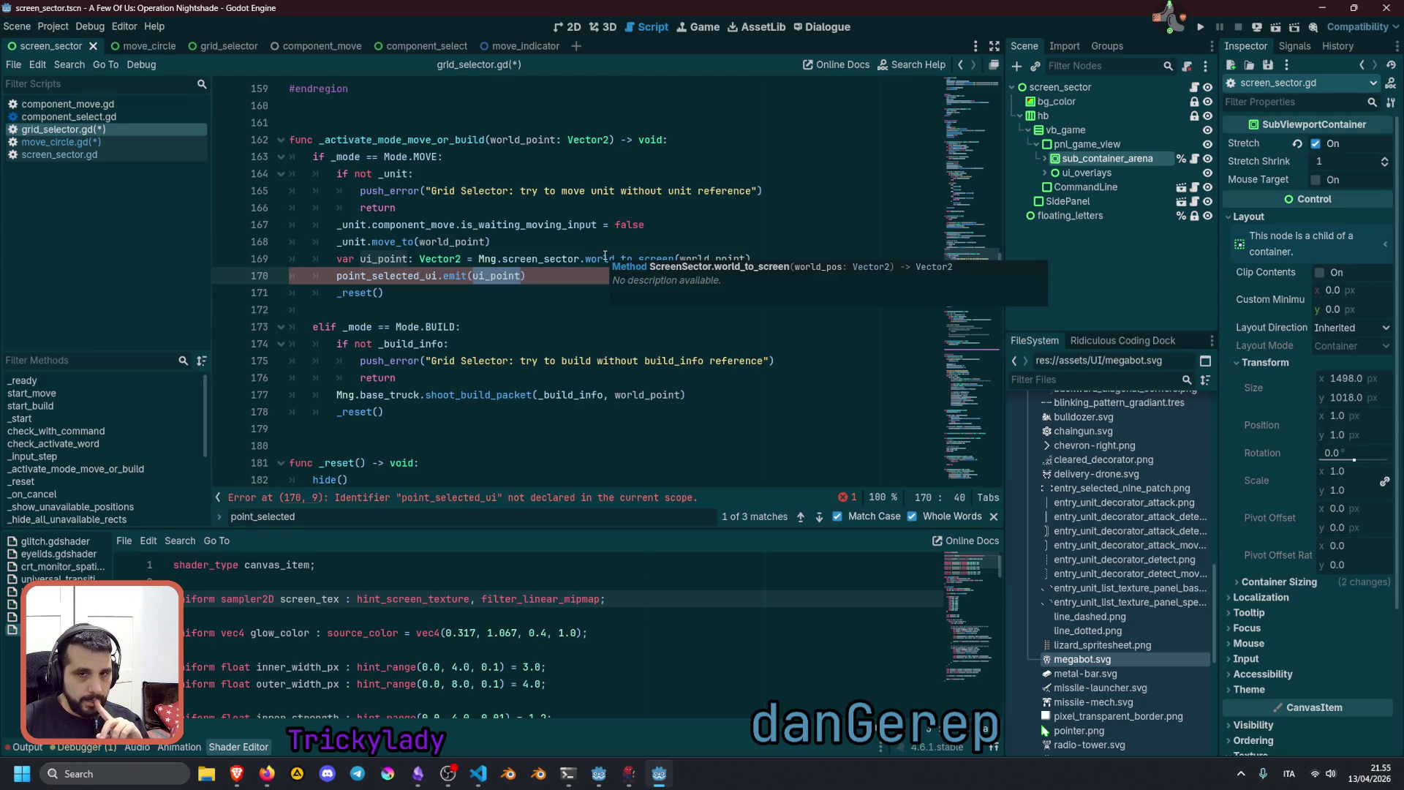
{"action": "mouse_move", "coordinate": [523, 256]}
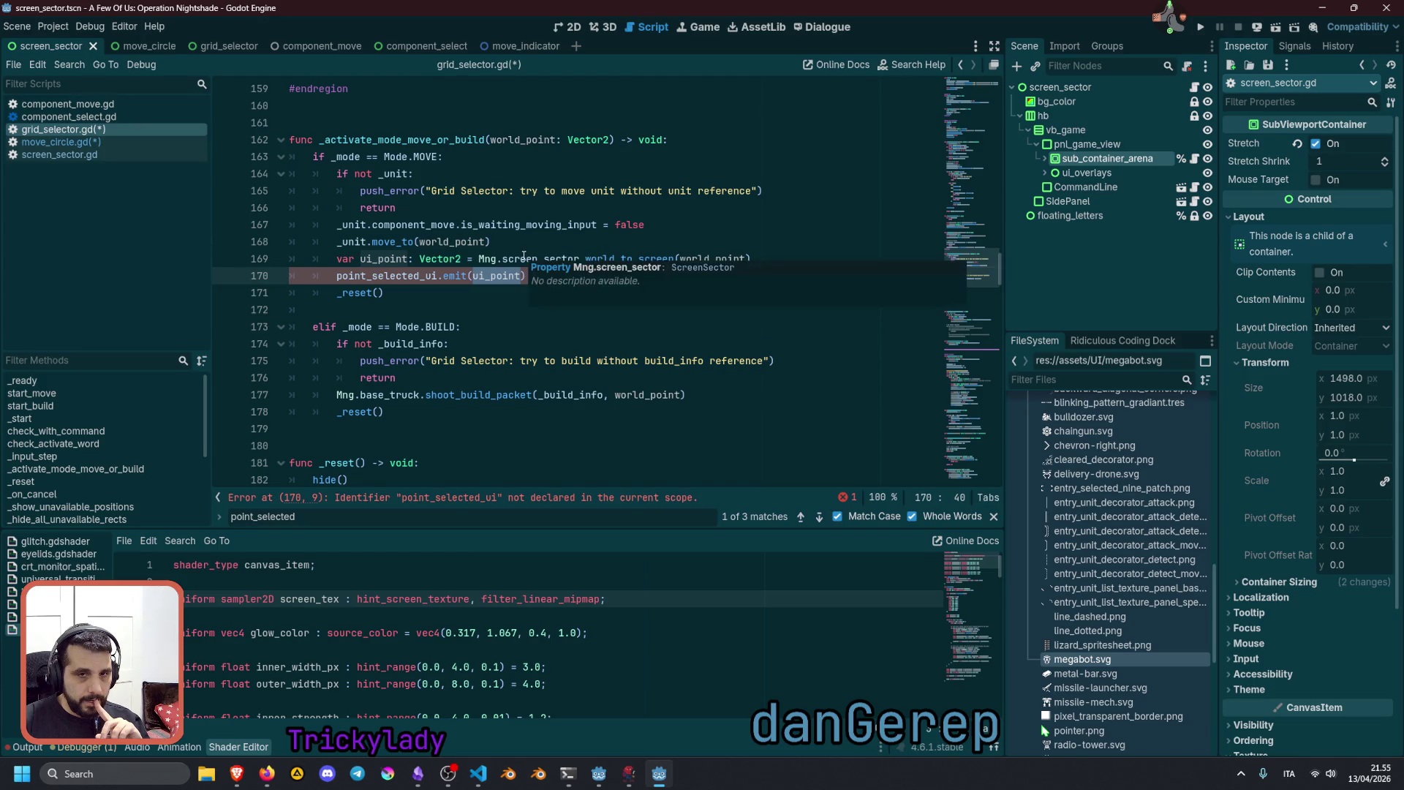
{"action": "left_click_drag", "start_coordinate": [527, 275], "coordinate": [205, 267]}
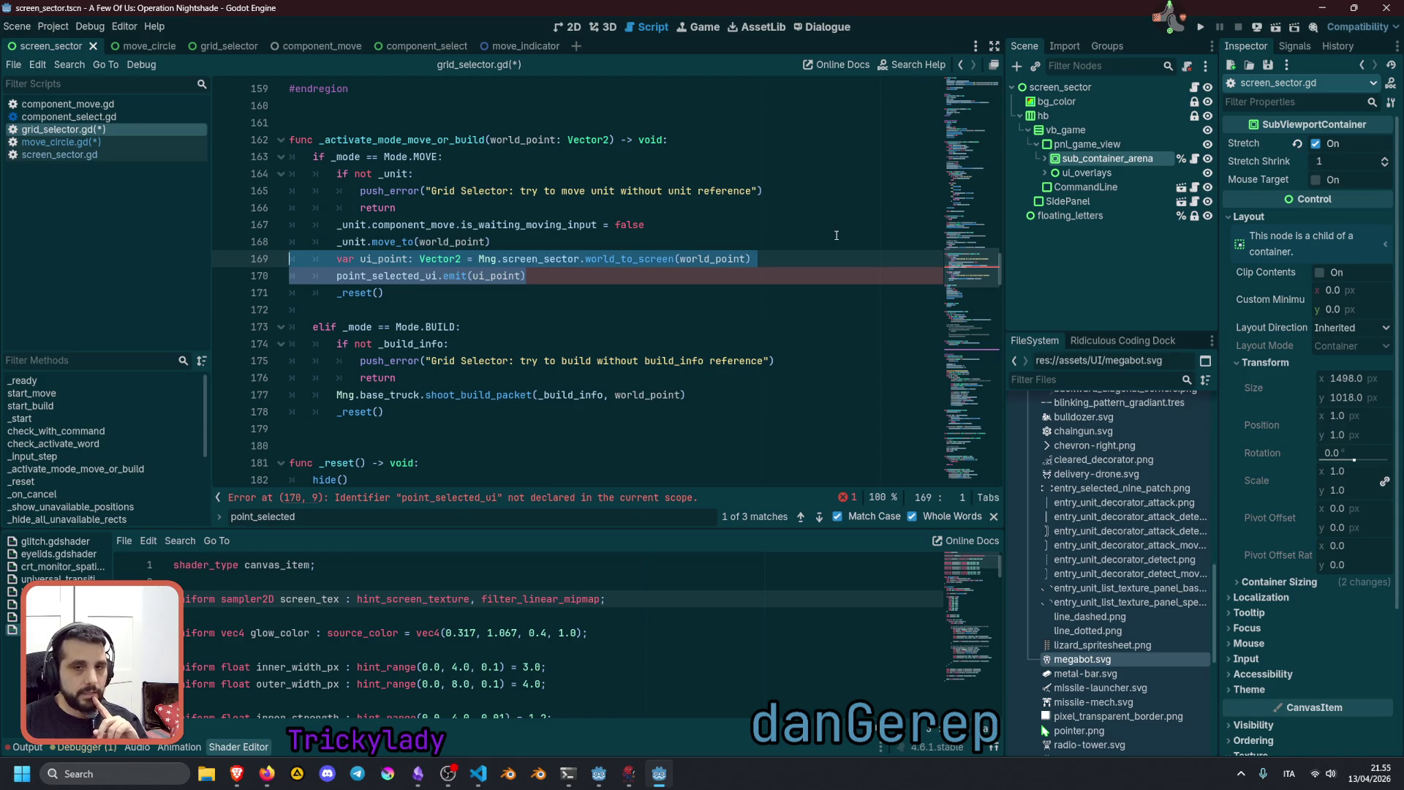
{"action": "key", "text": "Delete"}
{"action": "key", "text": "BackSpace"}
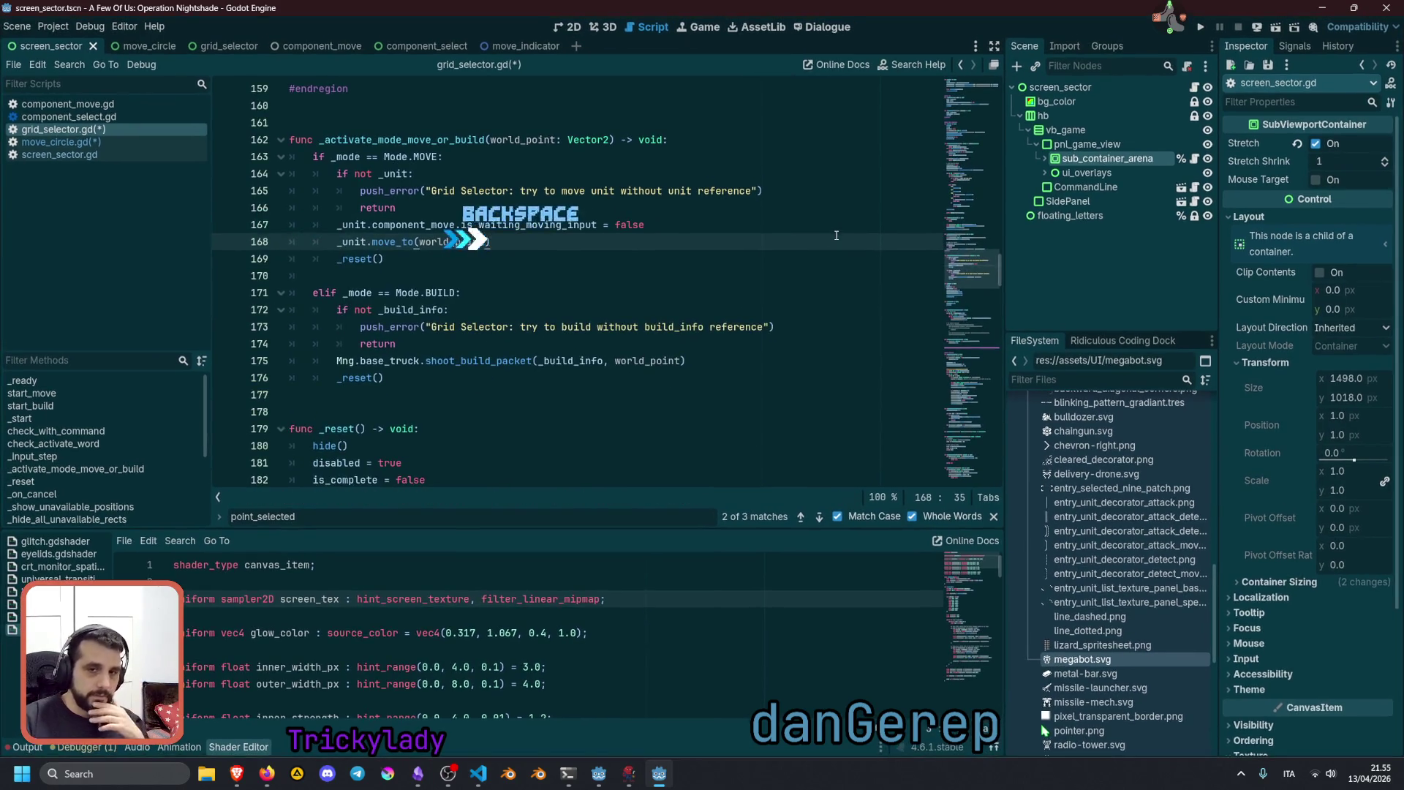
{"action": "left_click", "coordinate": [717, 258]}
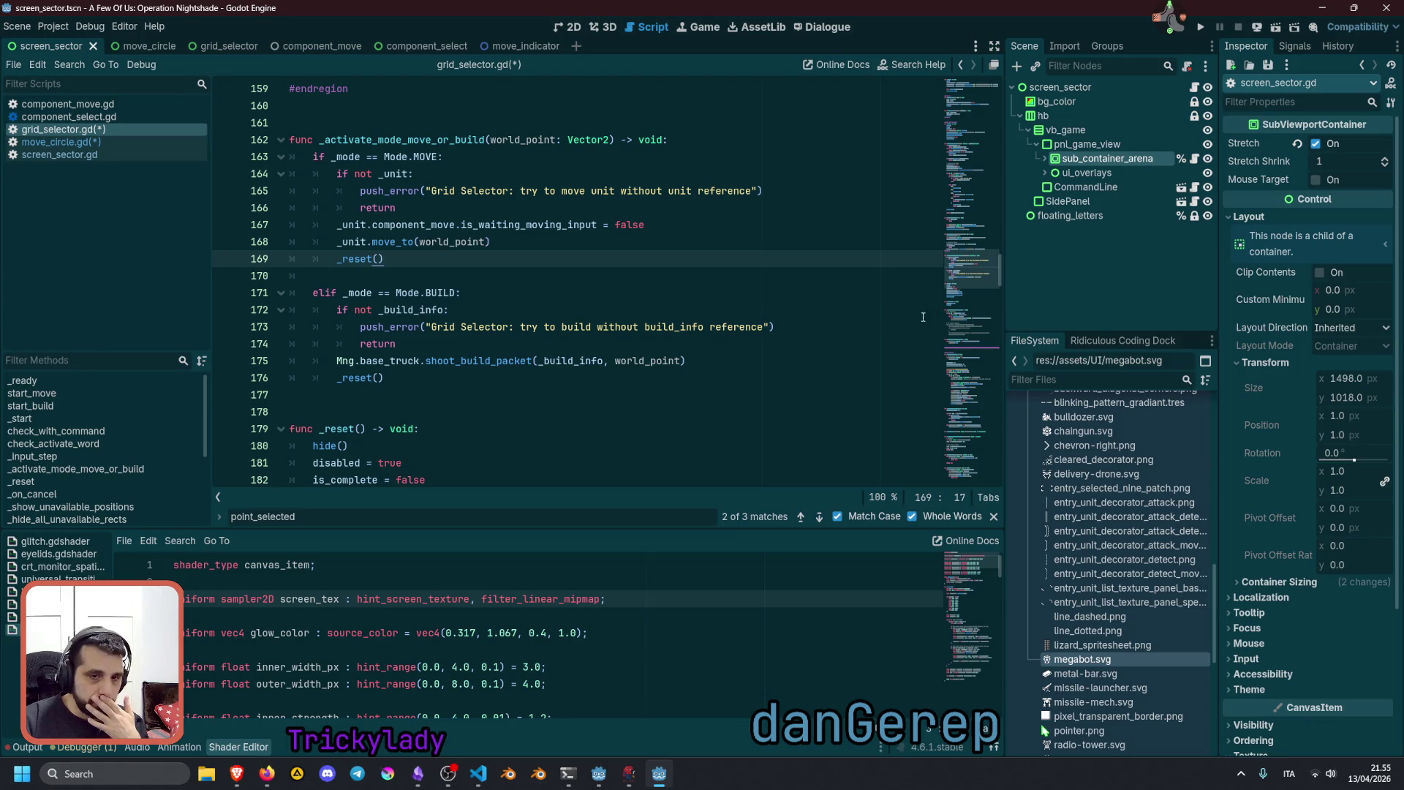
{"action": "left_click", "coordinate": [239, 746]}
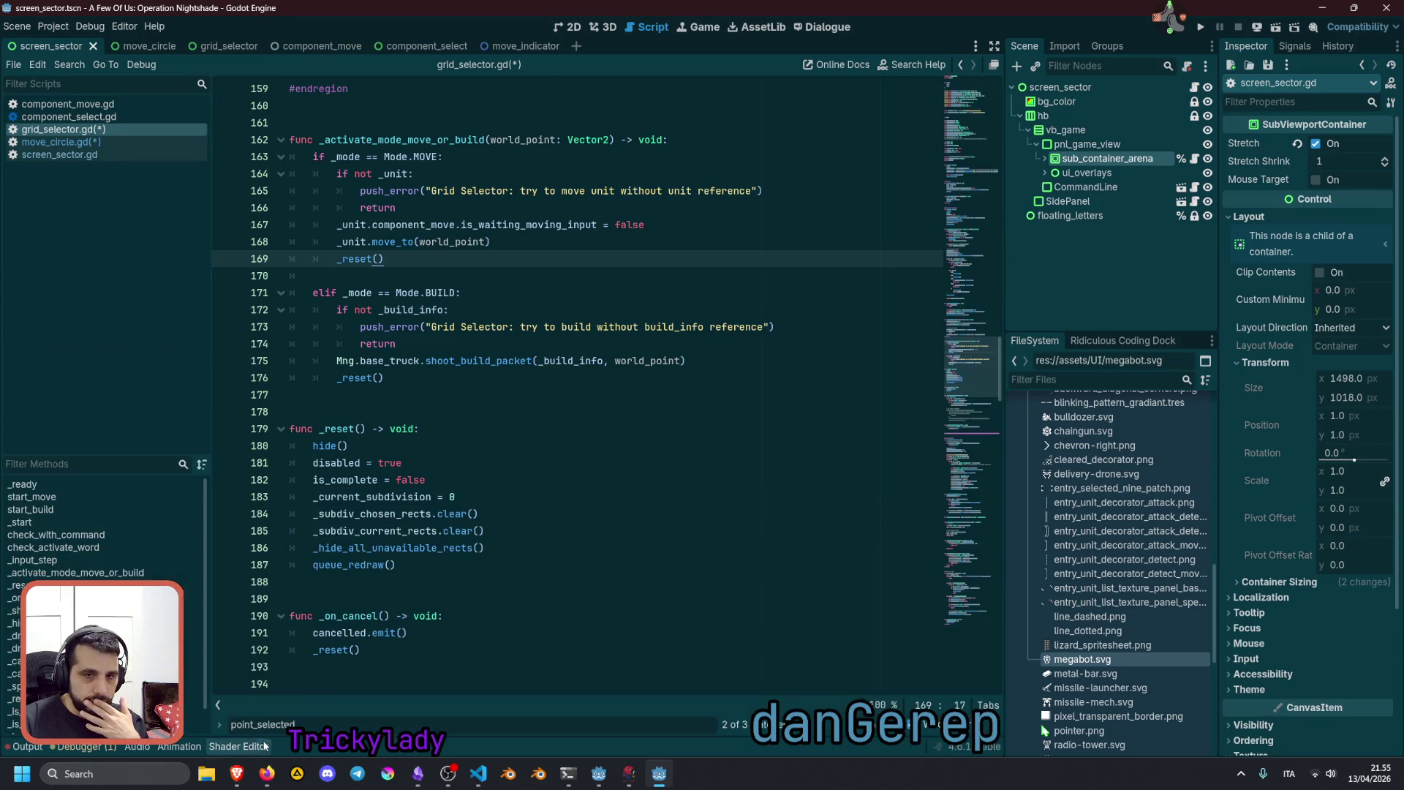
{"action": "left_click", "coordinate": [557, 360]}
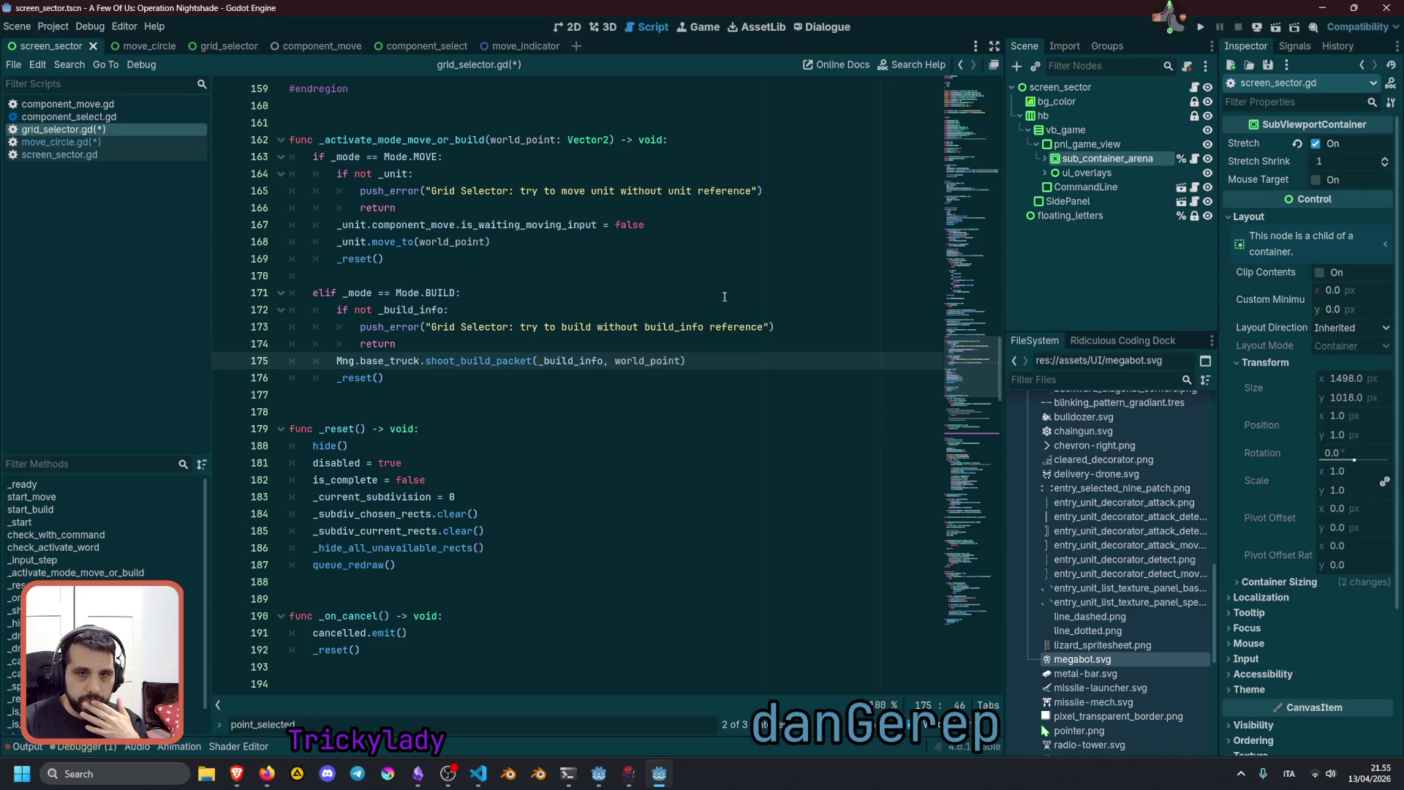
{"action": "scroll", "coordinate": [962, 352], "scroll_direction": "up", "scroll_amount": 5}
{"action": "scroll", "coordinate": [502, 295], "scroll_direction": "up", "scroll_amount": 5}
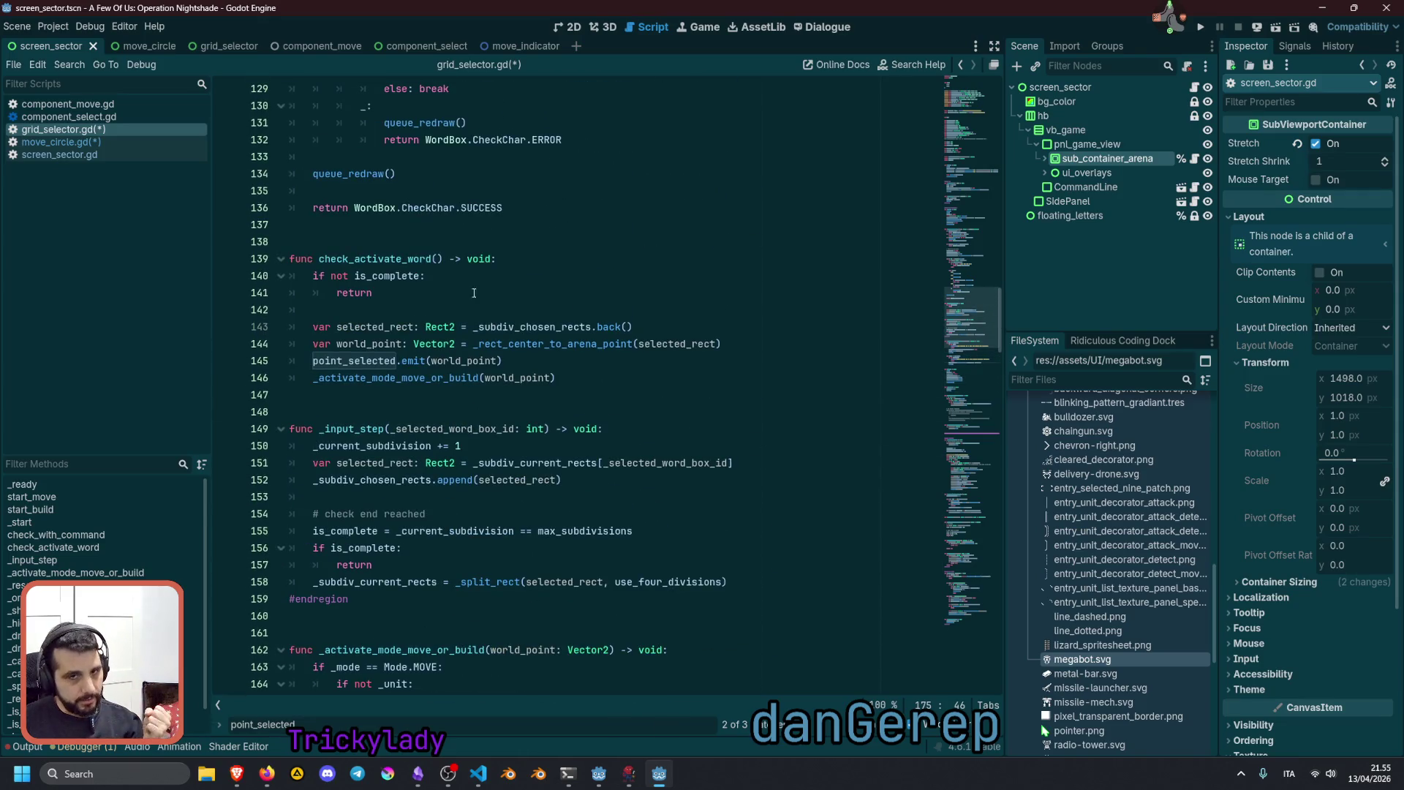
{"action": "scroll", "coordinate": [481, 295], "scroll_direction": "up", "scroll_amount": 7}
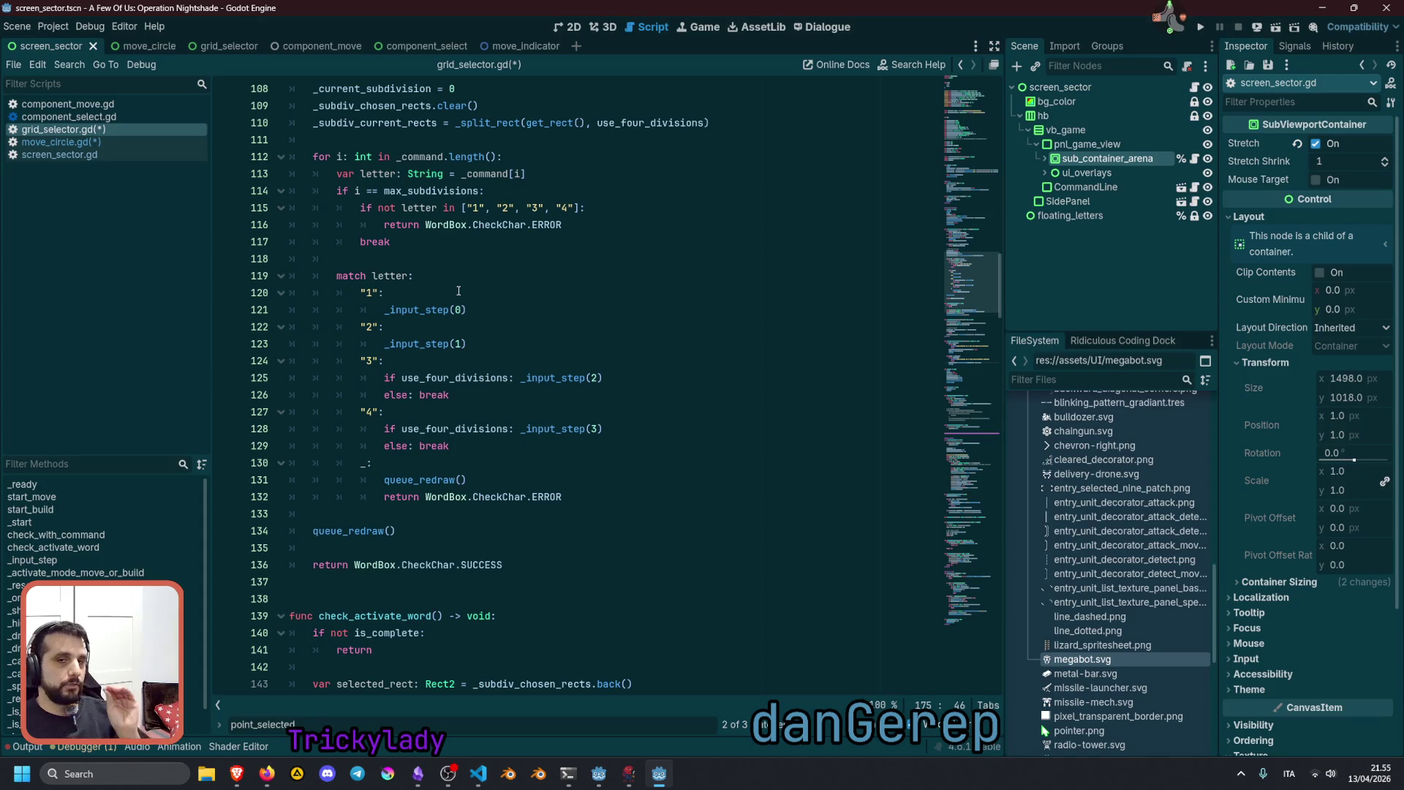
{"action": "scroll", "coordinate": [458, 291], "scroll_direction": "up", "scroll_amount": 8}
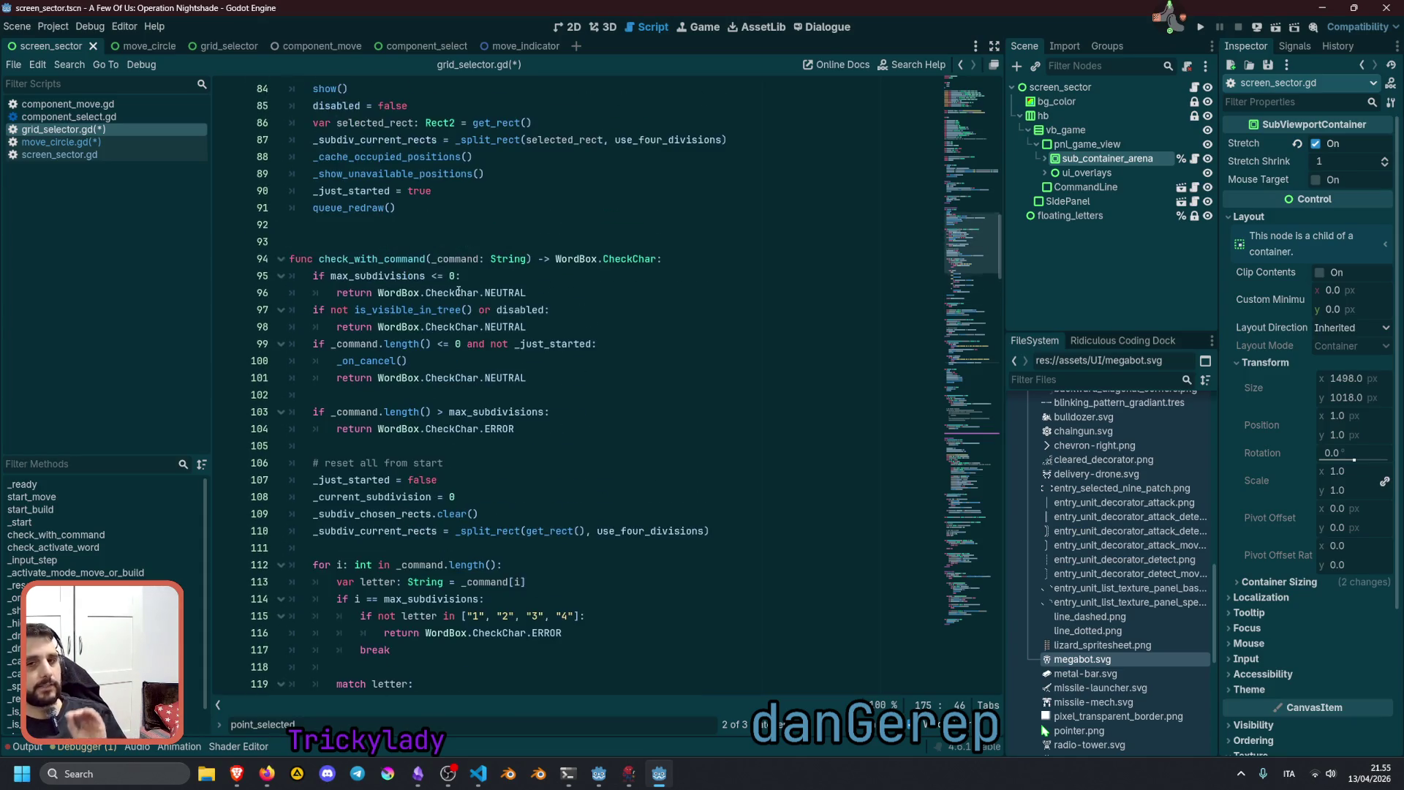
{"action": "scroll", "coordinate": [332, 292], "scroll_direction": "up", "scroll_amount": 6}
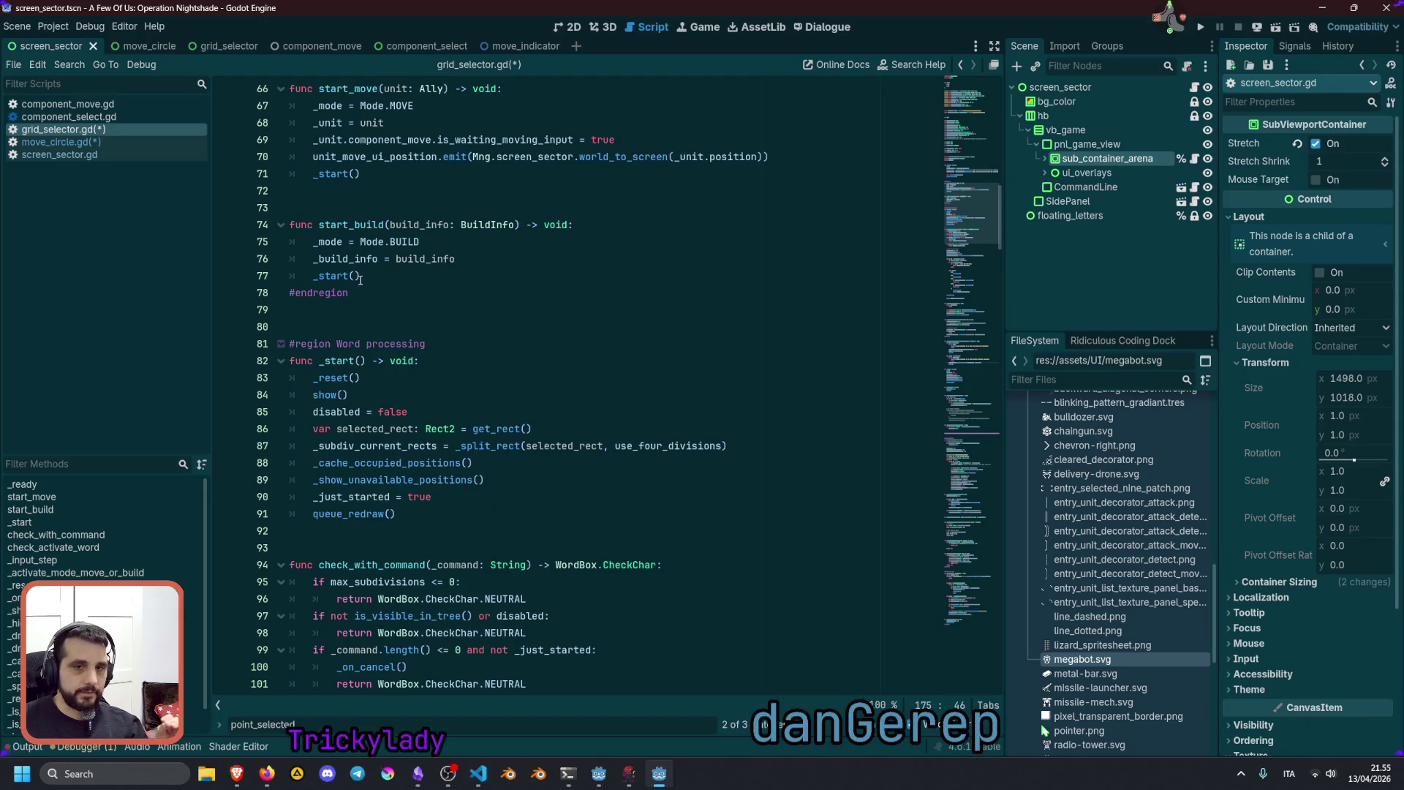
{"action": "scroll", "coordinate": [339, 349], "scroll_direction": "up", "scroll_amount": 4}
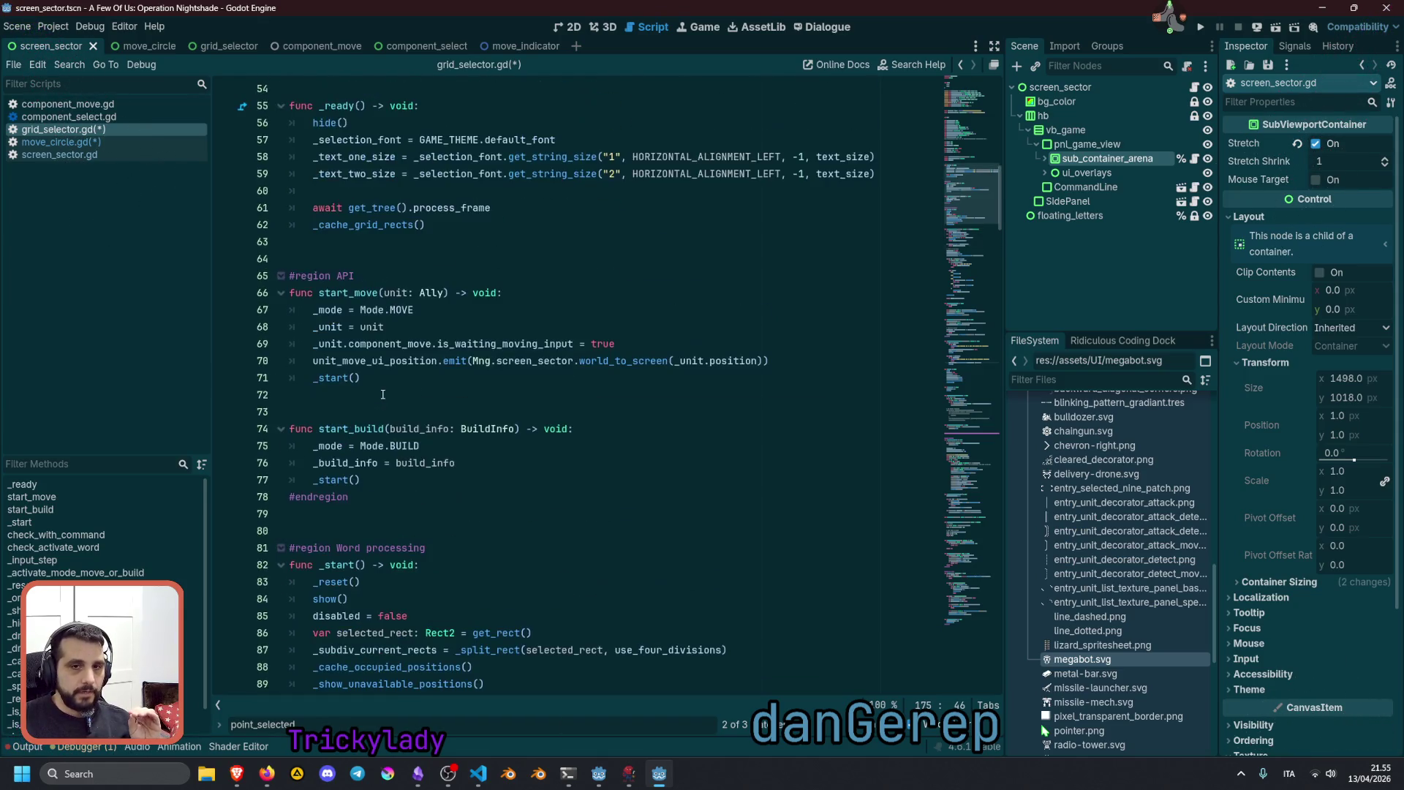
{"action": "double_click", "coordinate": [353, 292]}
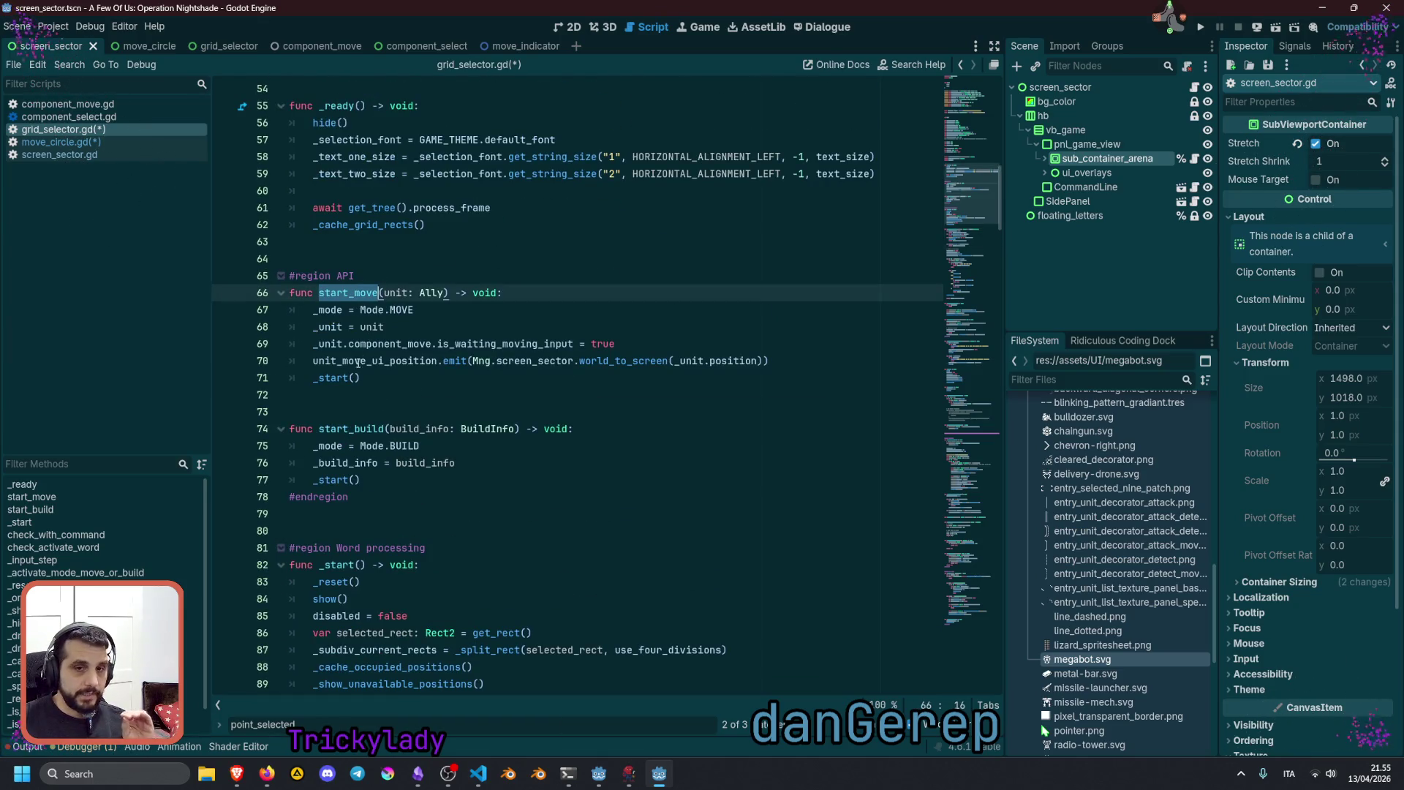
{"action": "double_click", "coordinate": [402, 361]}
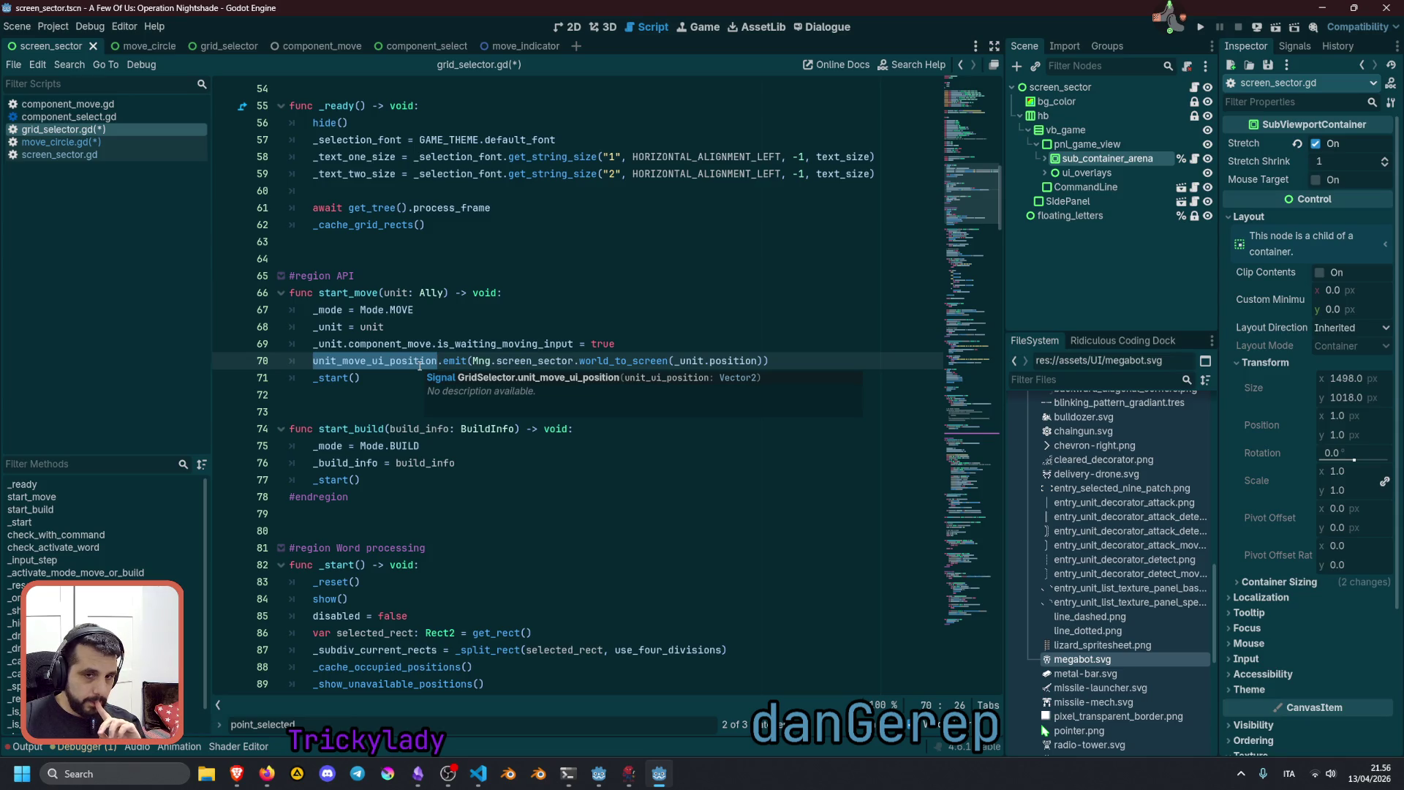
{"action": "left_click", "coordinate": [472, 360]}
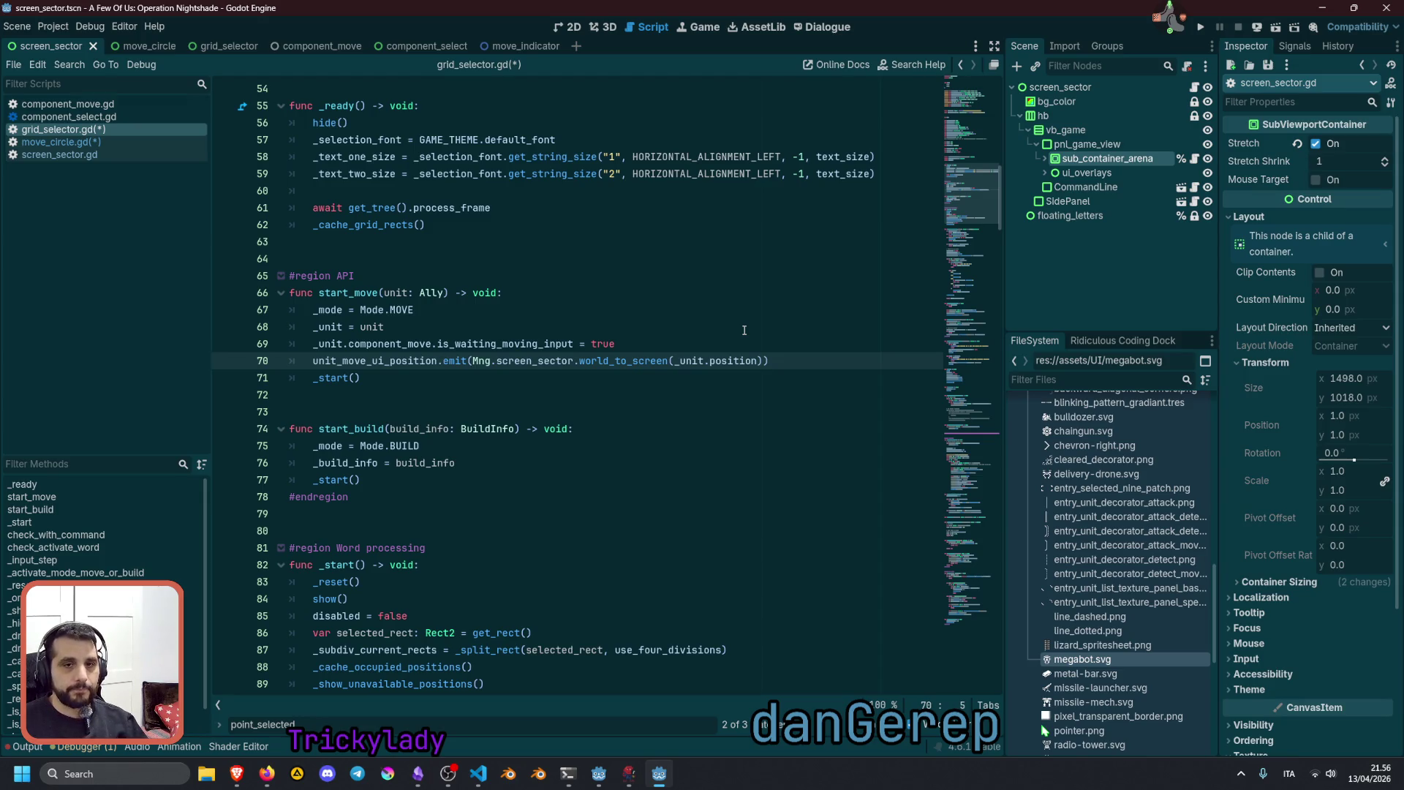
{"action": "double_click", "coordinate": [348, 293]}
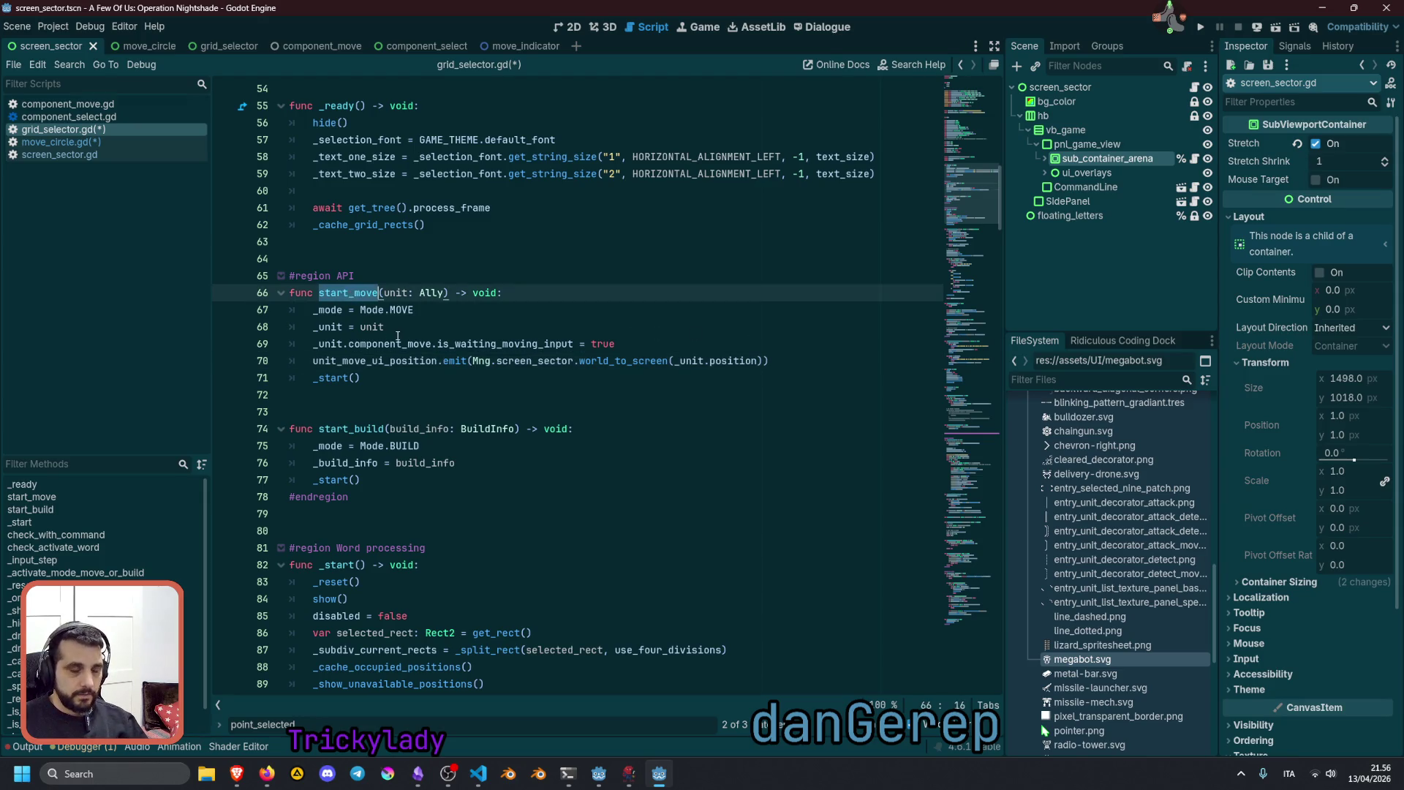
{"action": "mouse_move", "coordinate": [396, 338]}
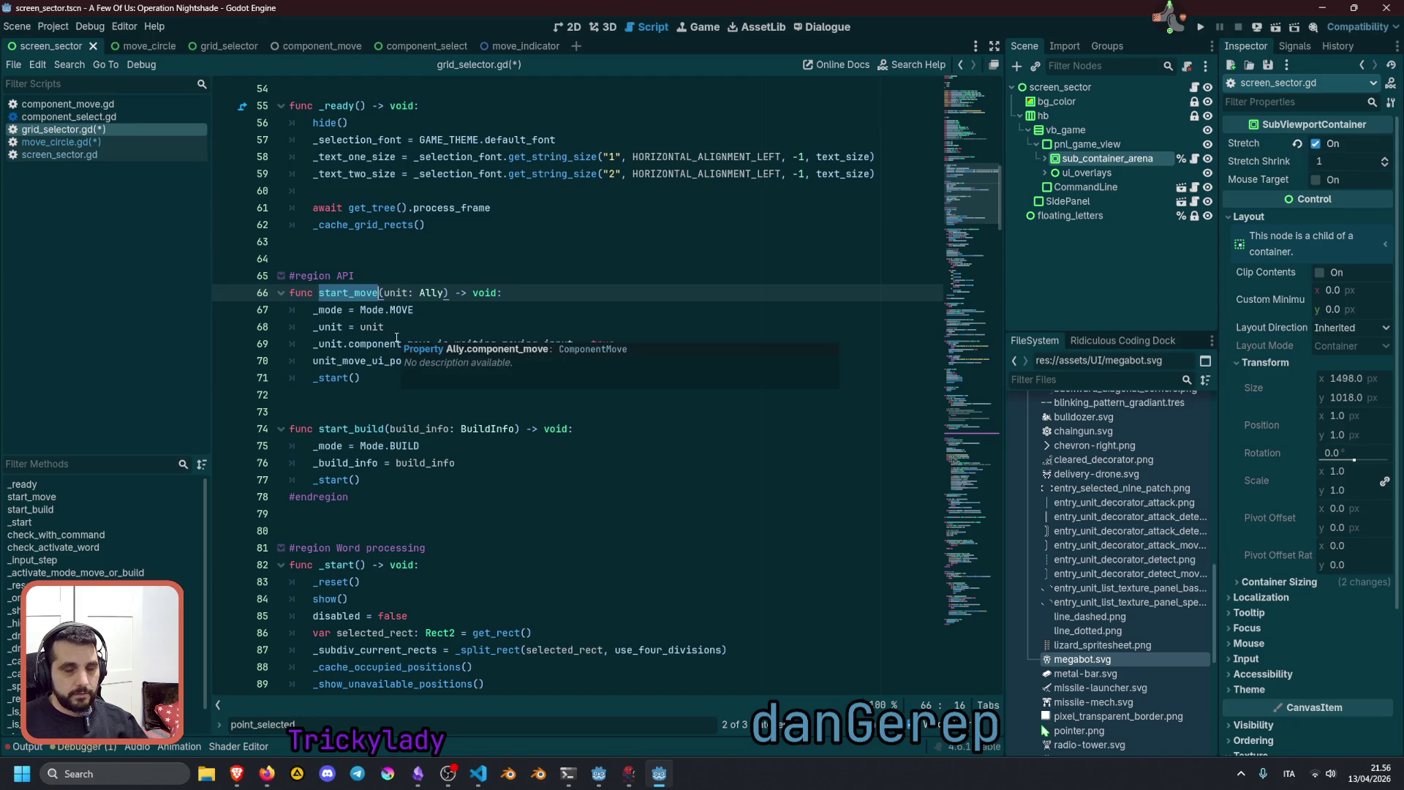
{"action": "double_click", "coordinate": [363, 360]}
{"action": "mouse_move", "coordinate": [456, 362]}
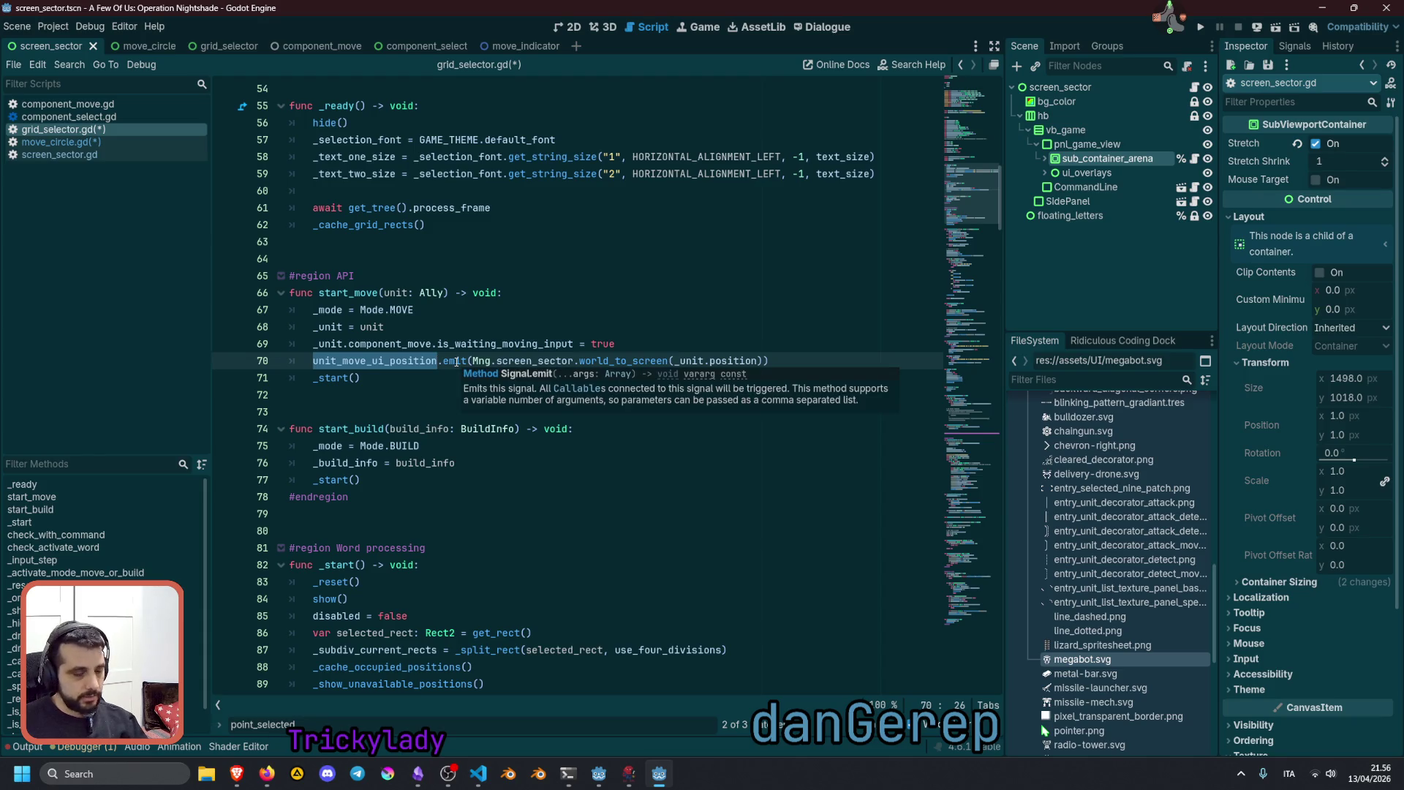
Type move_started as the new signal name in grid_selector.gd.
{"action": "scroll", "coordinate": [456, 362], "scroll_direction": "up", "scroll_amount": 2}
{"action": "type", "text": "move_staer"}
{"action": "key", "text": "BackSpace"}
{"action": "key", "text": "BackSpace"}
{"action": "type", "text": "rted"}
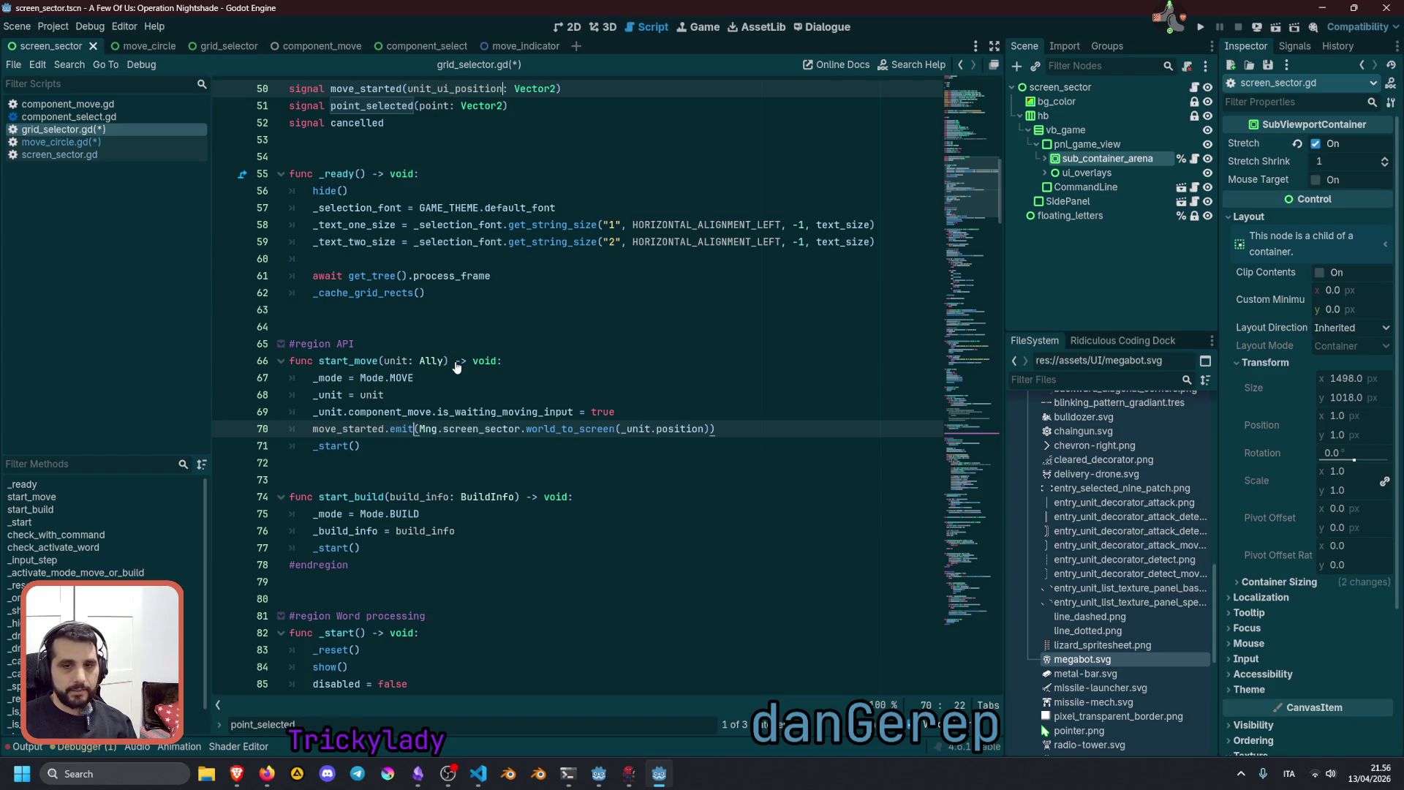
Remove the parameter from the move_started signal and the arguments from its emit() call.
{"action": "left_click", "coordinate": [408, 88]}
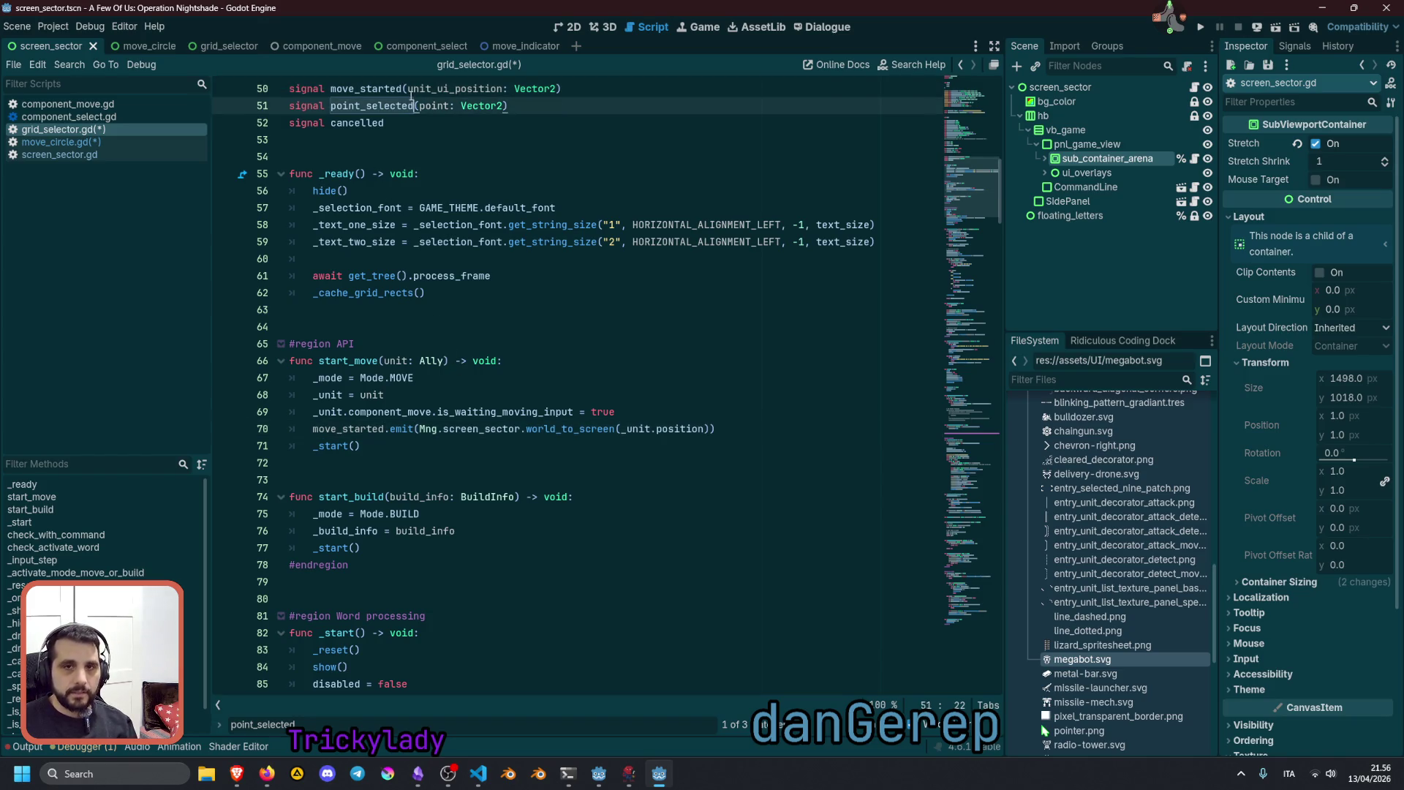
{"action": "left_click", "coordinate": [555, 88], "text": "shift"}
{"action": "key", "text": "Delete"}
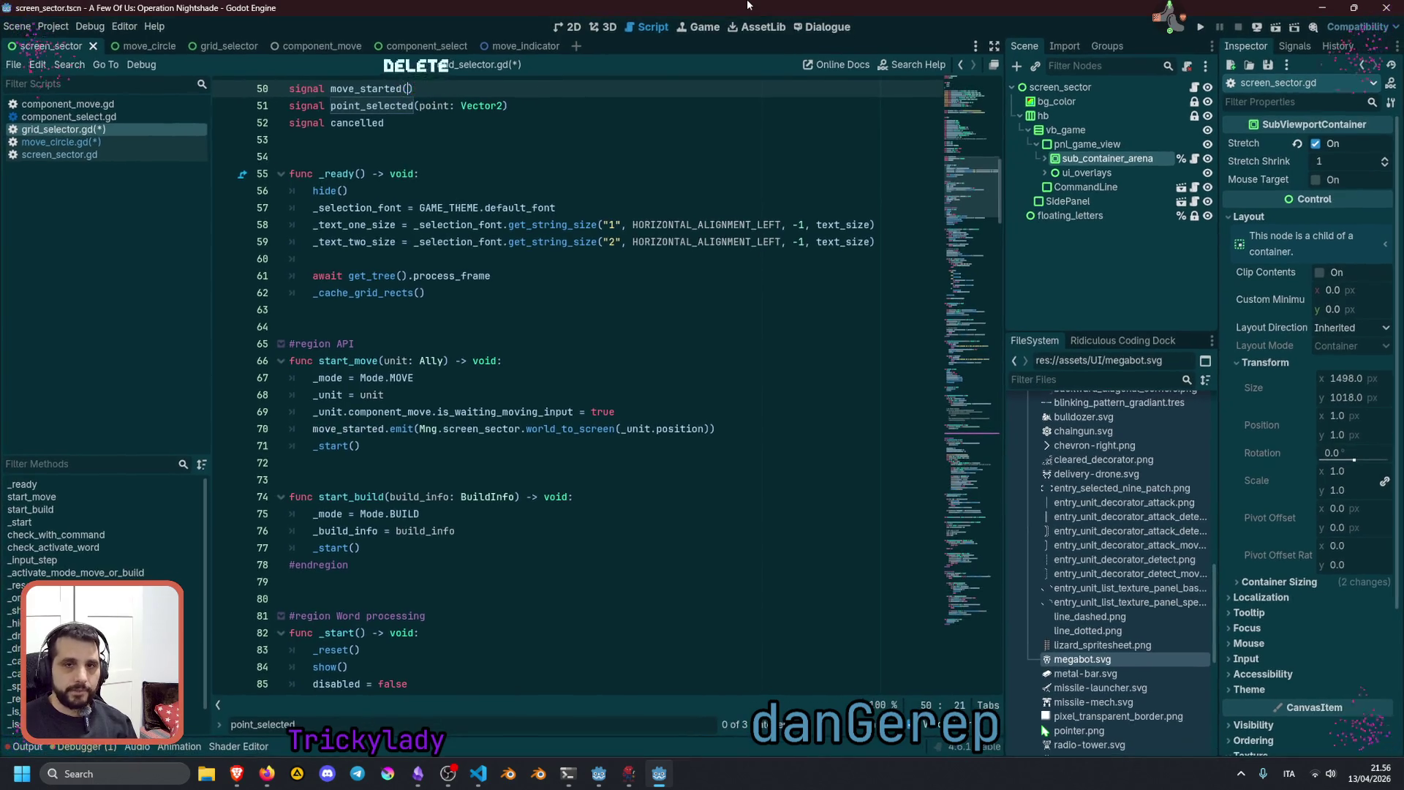
{"action": "left_click", "coordinate": [419, 428]}
{"action": "left_click", "coordinate": [709, 428], "text": "shift"}
{"action": "key", "text": "Delete"}
{"action": "left_click", "coordinate": [388, 396]}
{"action": "left_click", "coordinate": [406, 429]}
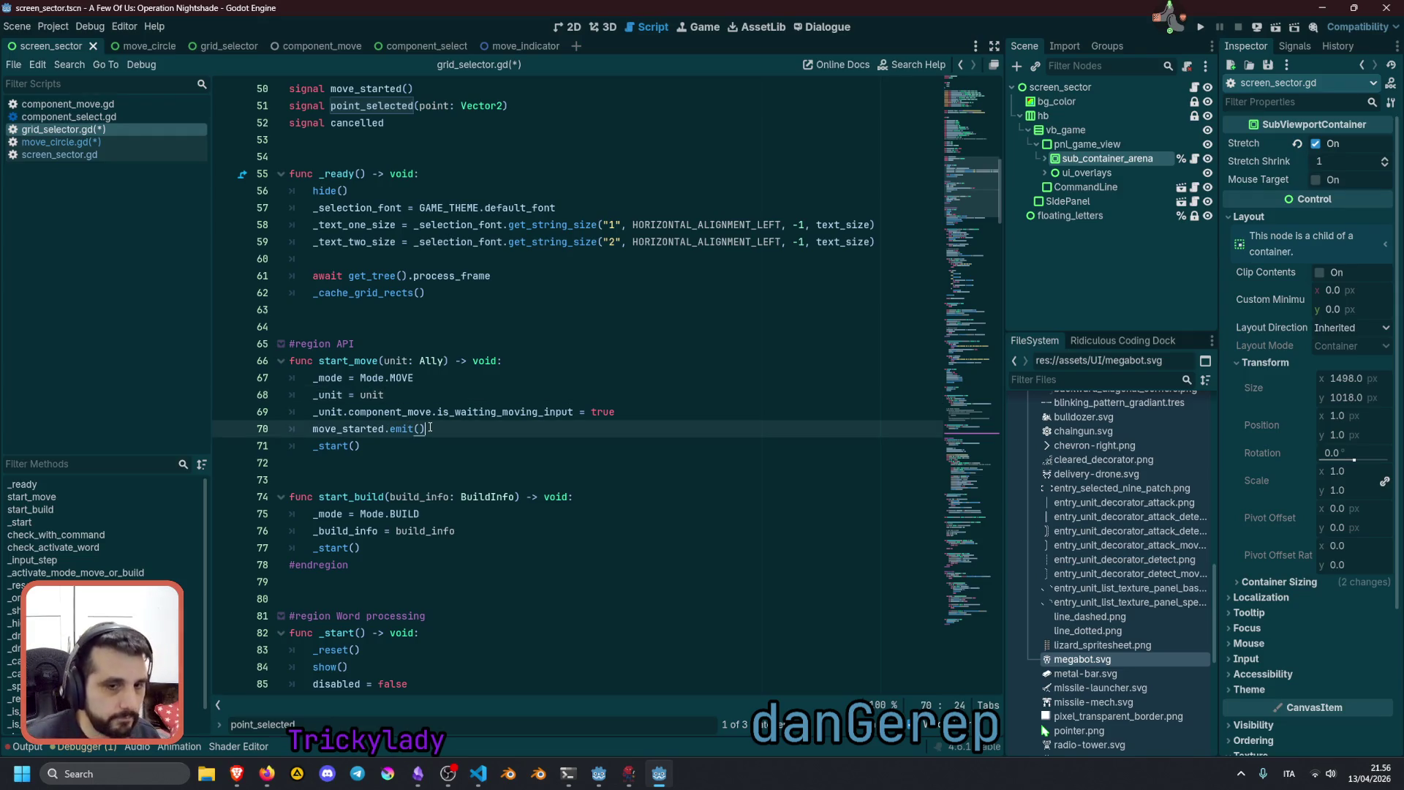
Copy move_started and paste it over unit_move_ui_position in move_circle.gd's connection on line 48.
{"action": "scroll", "coordinate": [422, 174], "scroll_direction": "up", "scroll_amount": 2}
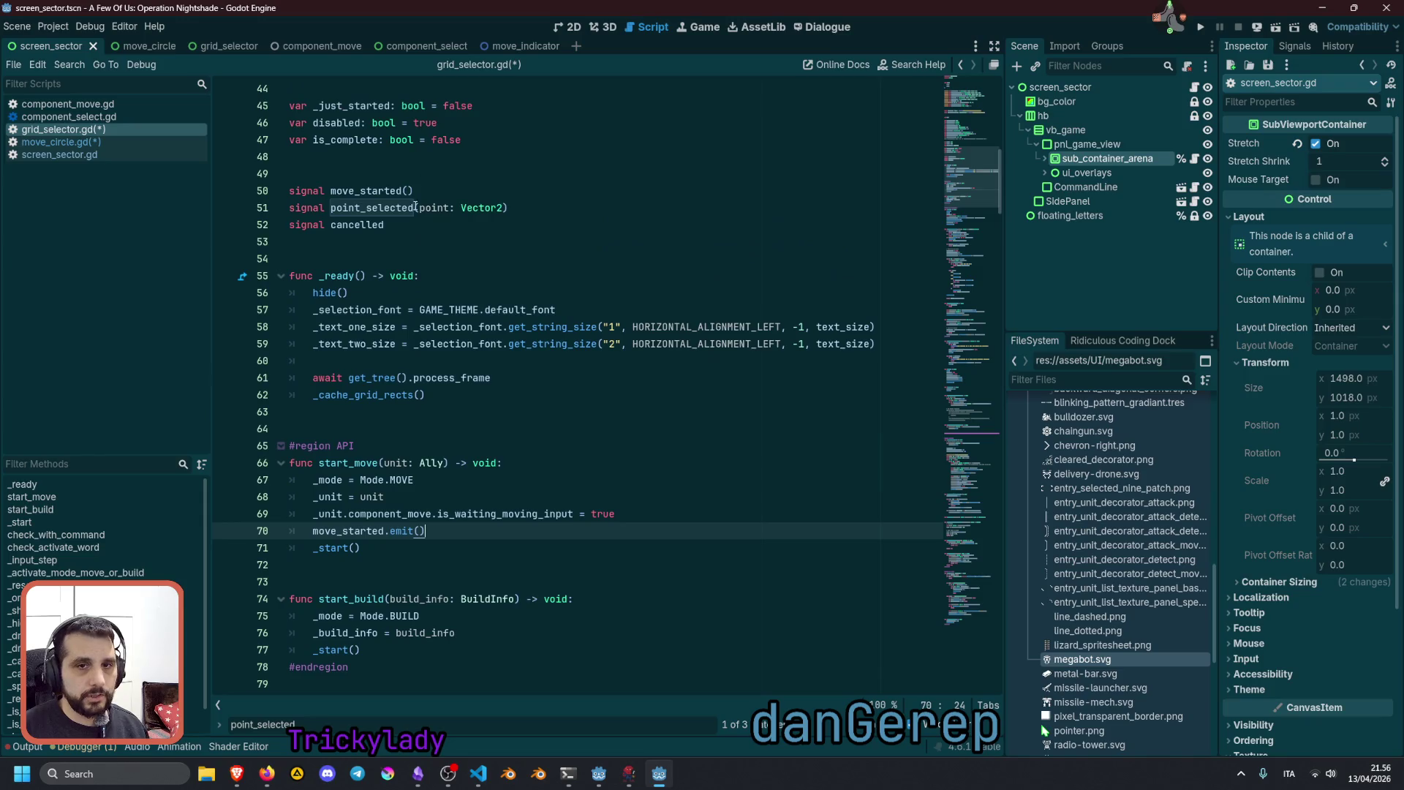
{"action": "double_click", "coordinate": [364, 189]}
{"action": "left_click", "coordinate": [362, 530]}
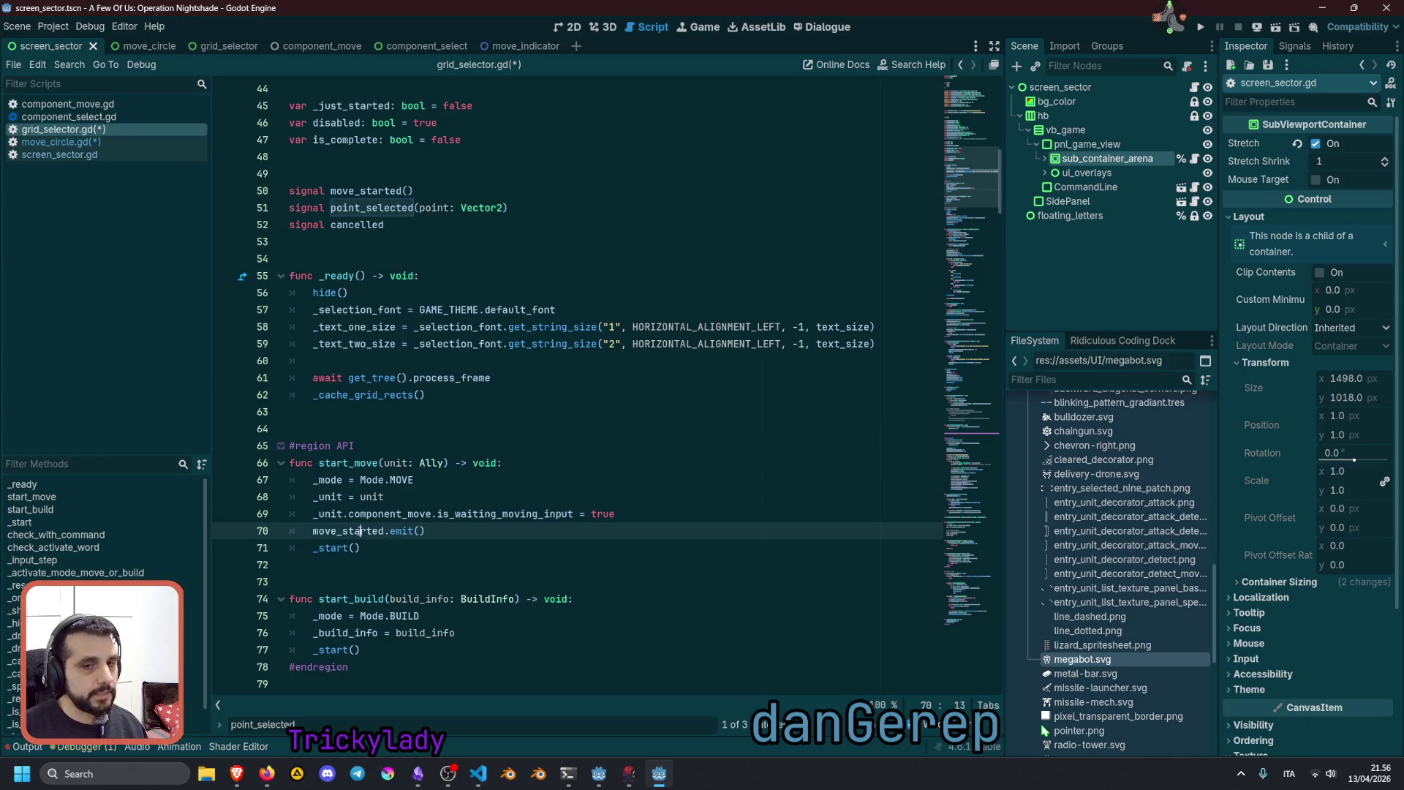
{"action": "double_click", "coordinate": [362, 530]}
{"action": "key", "text": "ctrl+c"}
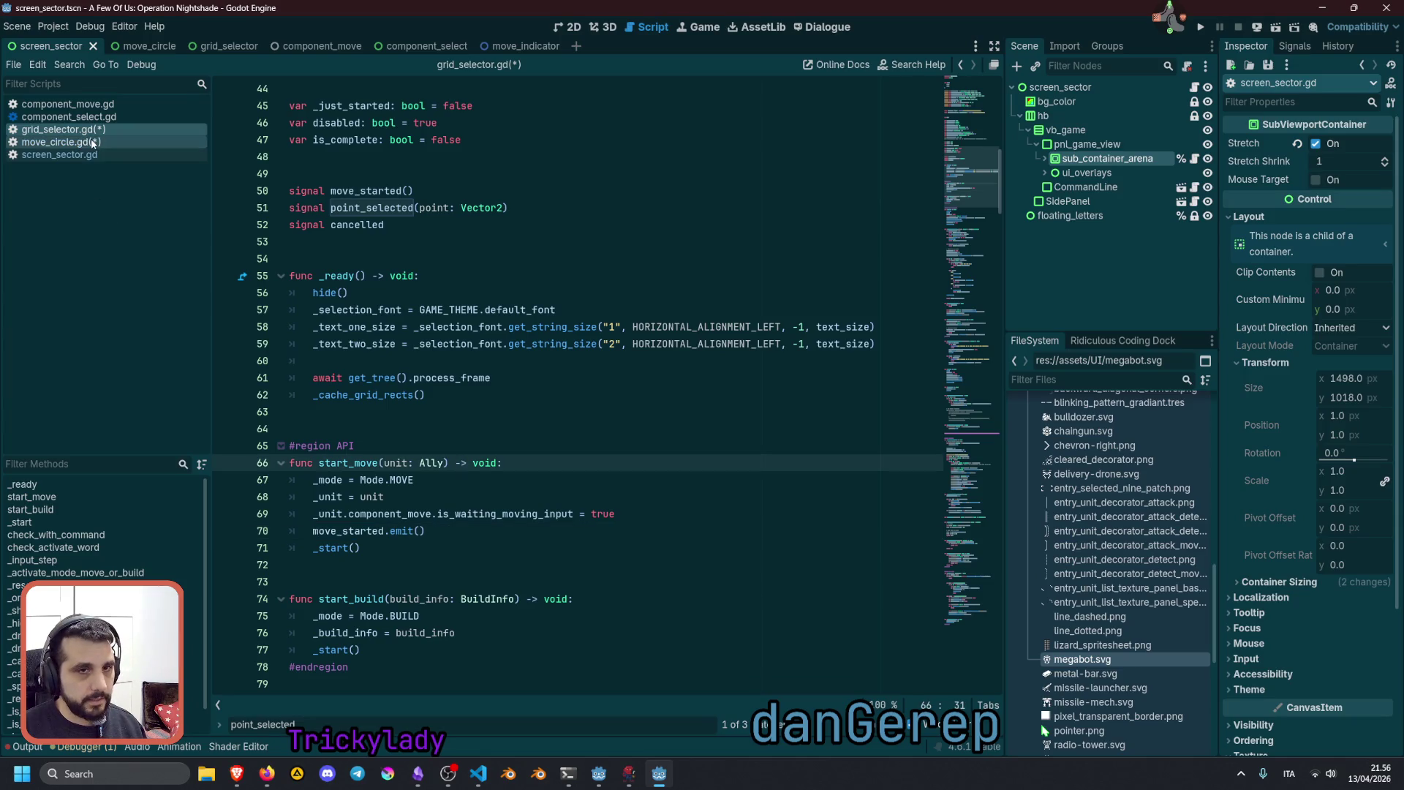
{"action": "left_click", "coordinate": [62, 142]}
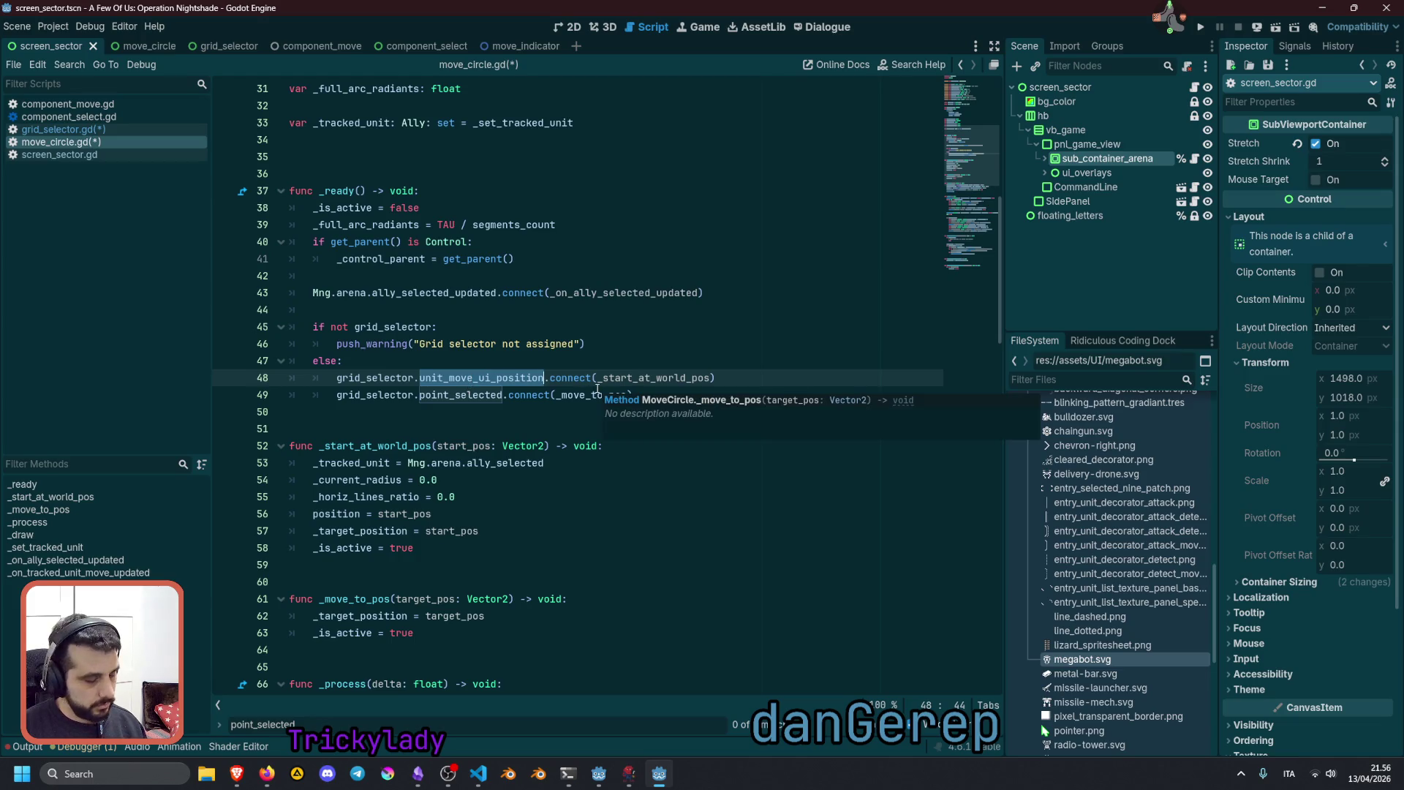
{"action": "key", "text": "ctrl+v"}
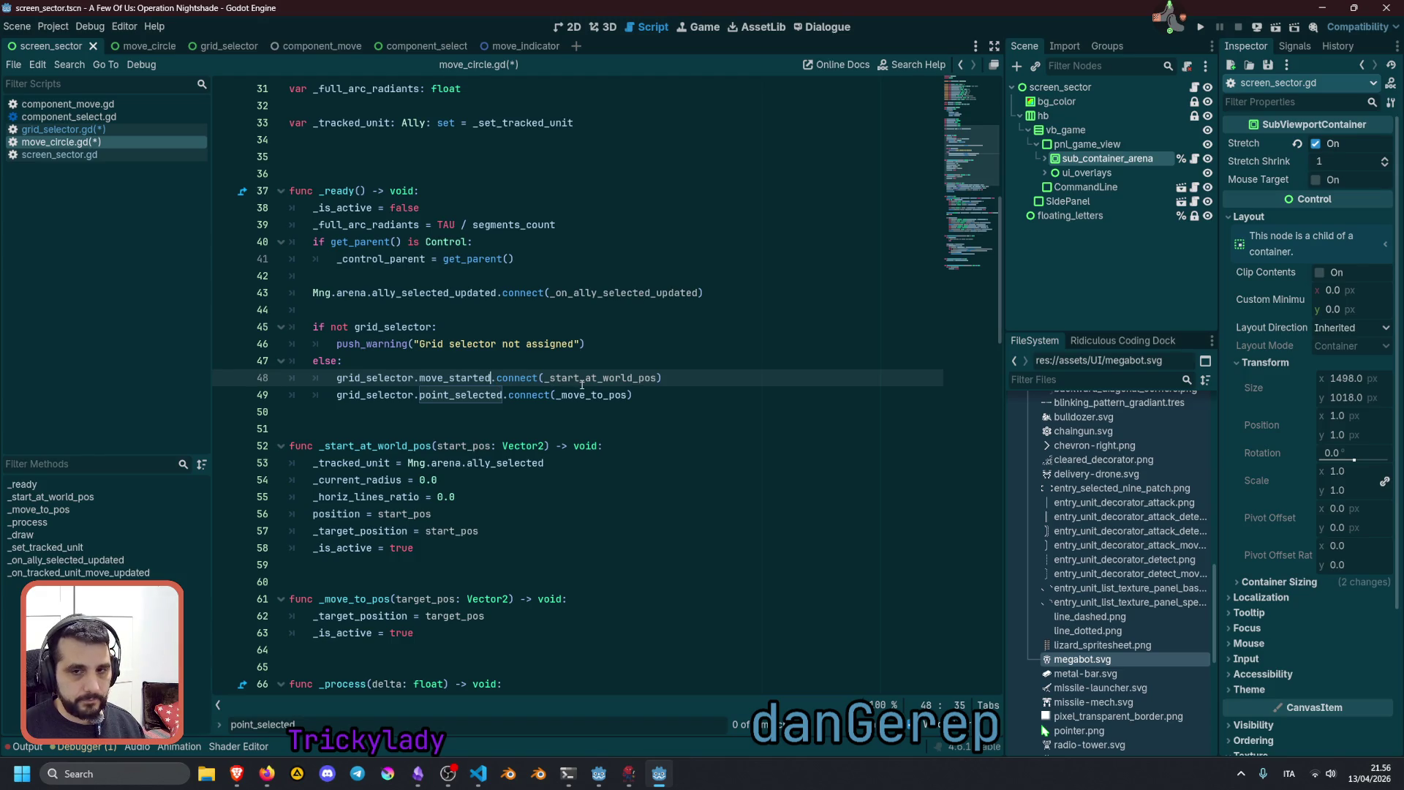
{"action": "left_click", "coordinate": [434, 395]}
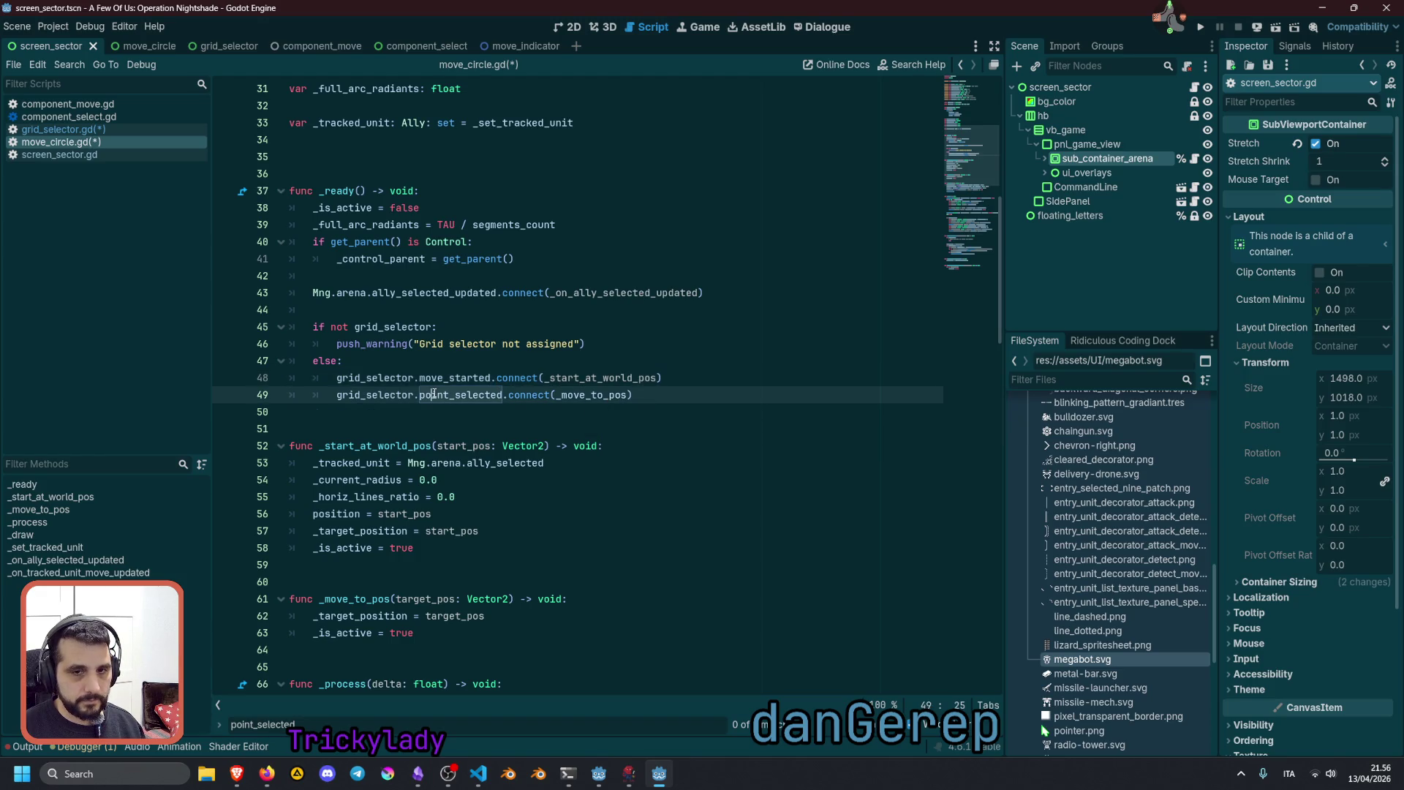
{"action": "double_click", "coordinate": [583, 395]}
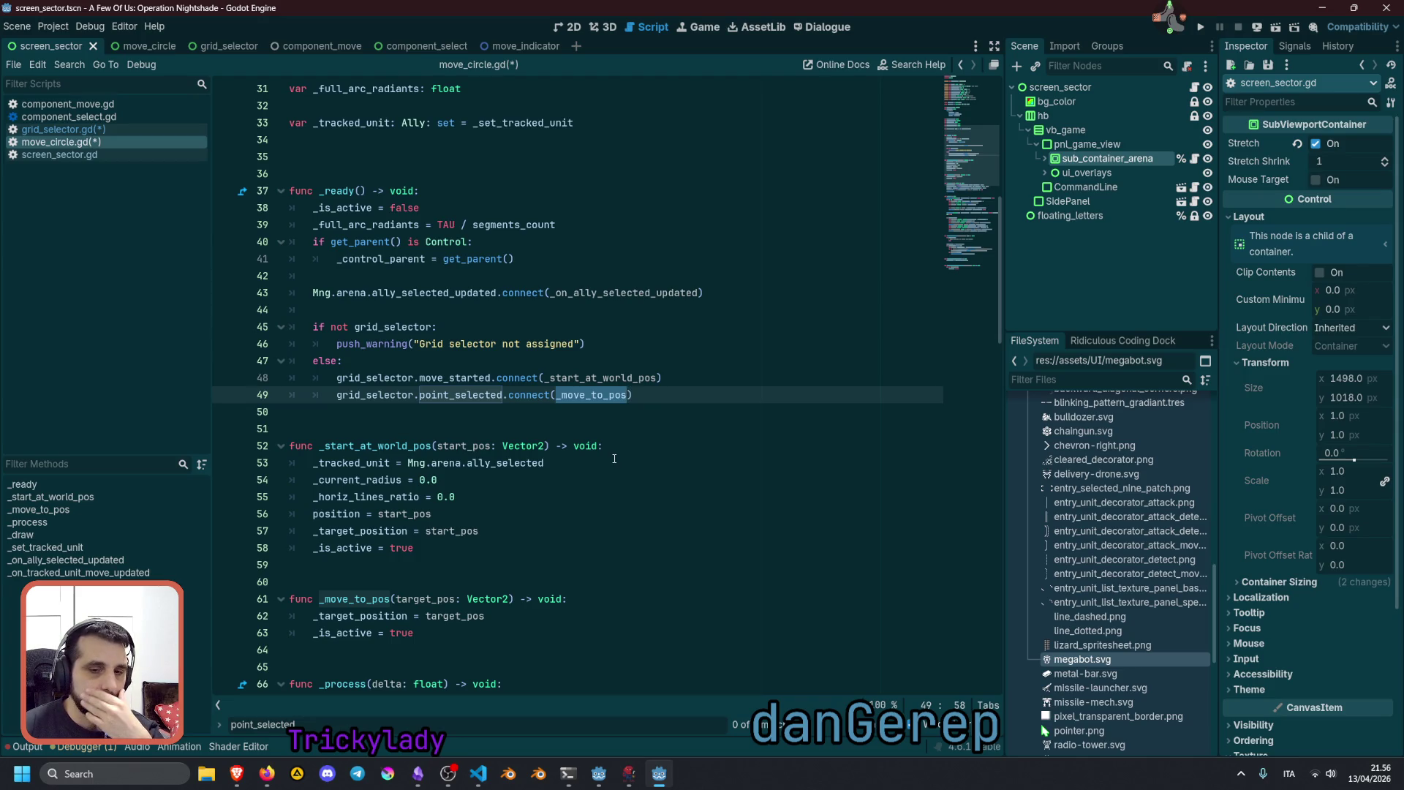
{"action": "left_click", "coordinate": [369, 598]}
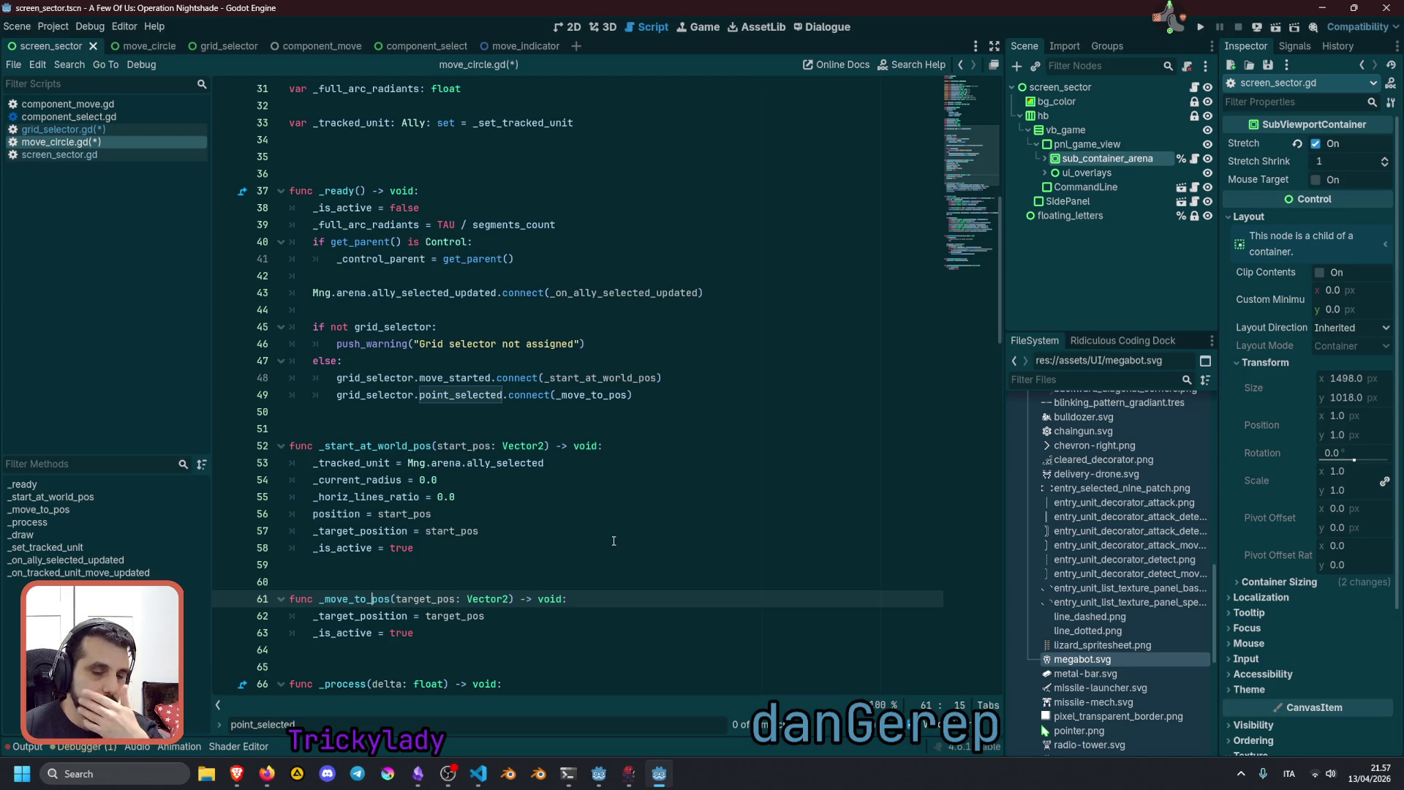
Rename the _move_to_pos function on line 61 to _move_to_world_pos.
{"action": "double_click", "coordinate": [358, 599]}
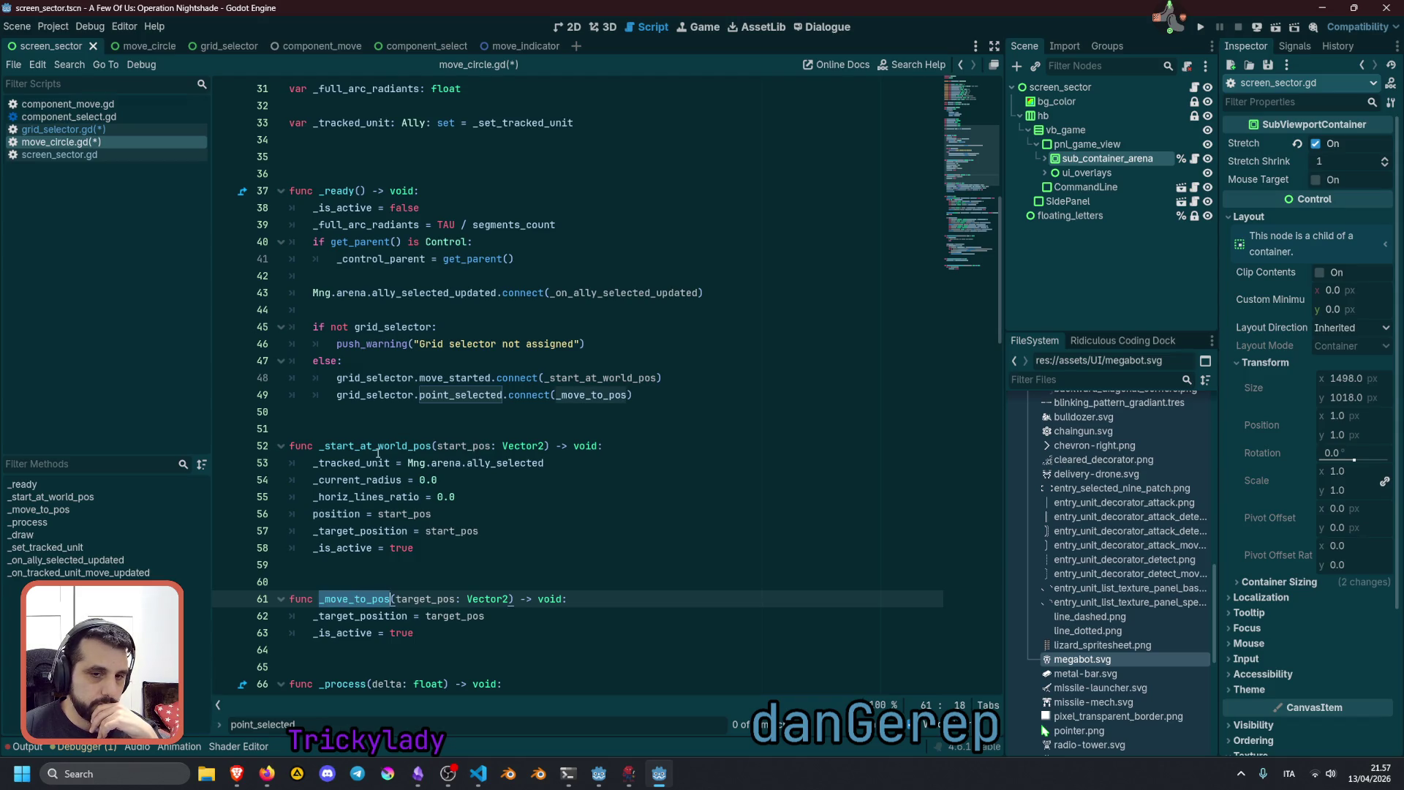
{"action": "left_click", "coordinate": [373, 599]}
{"action": "type", "text": "world_"}
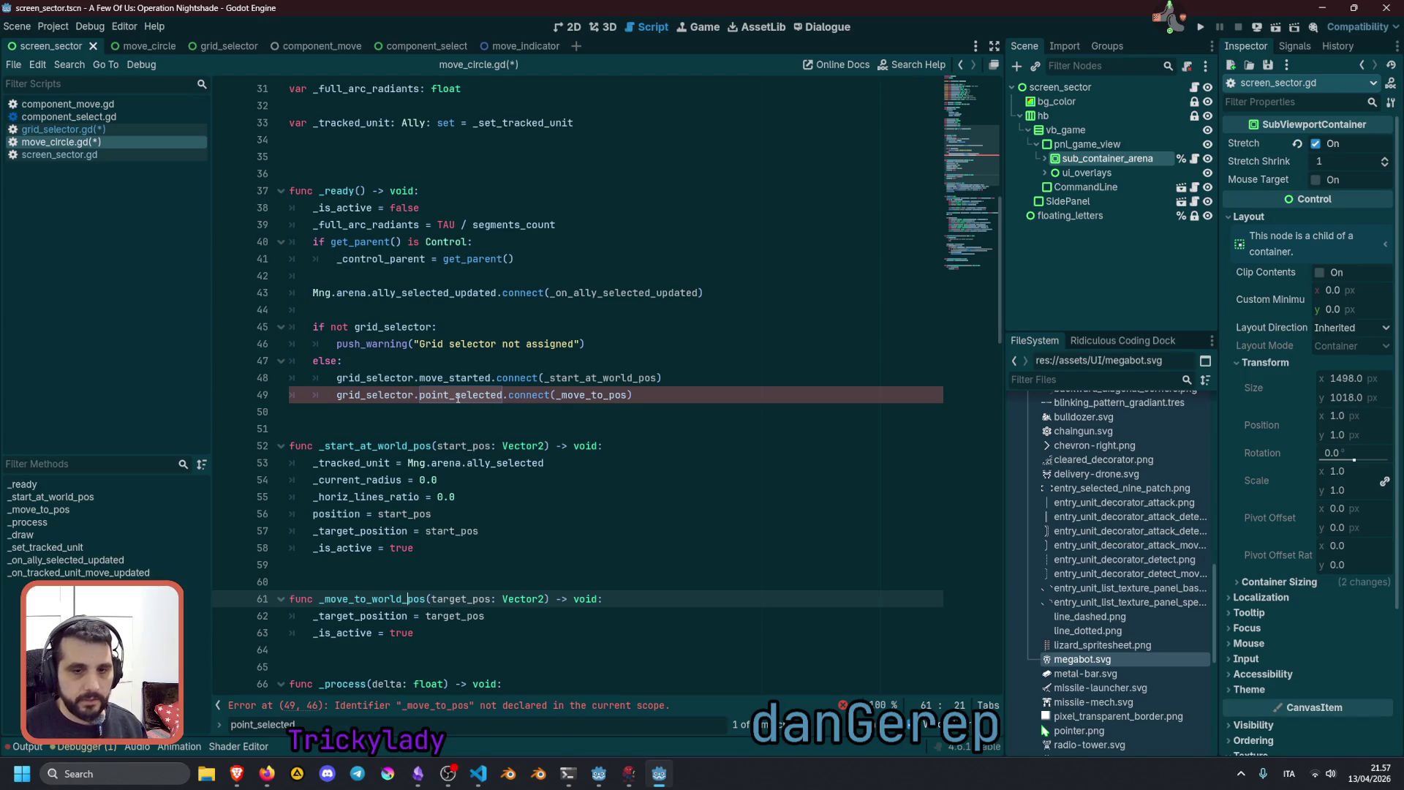
{"action": "double_click", "coordinate": [412, 599]}
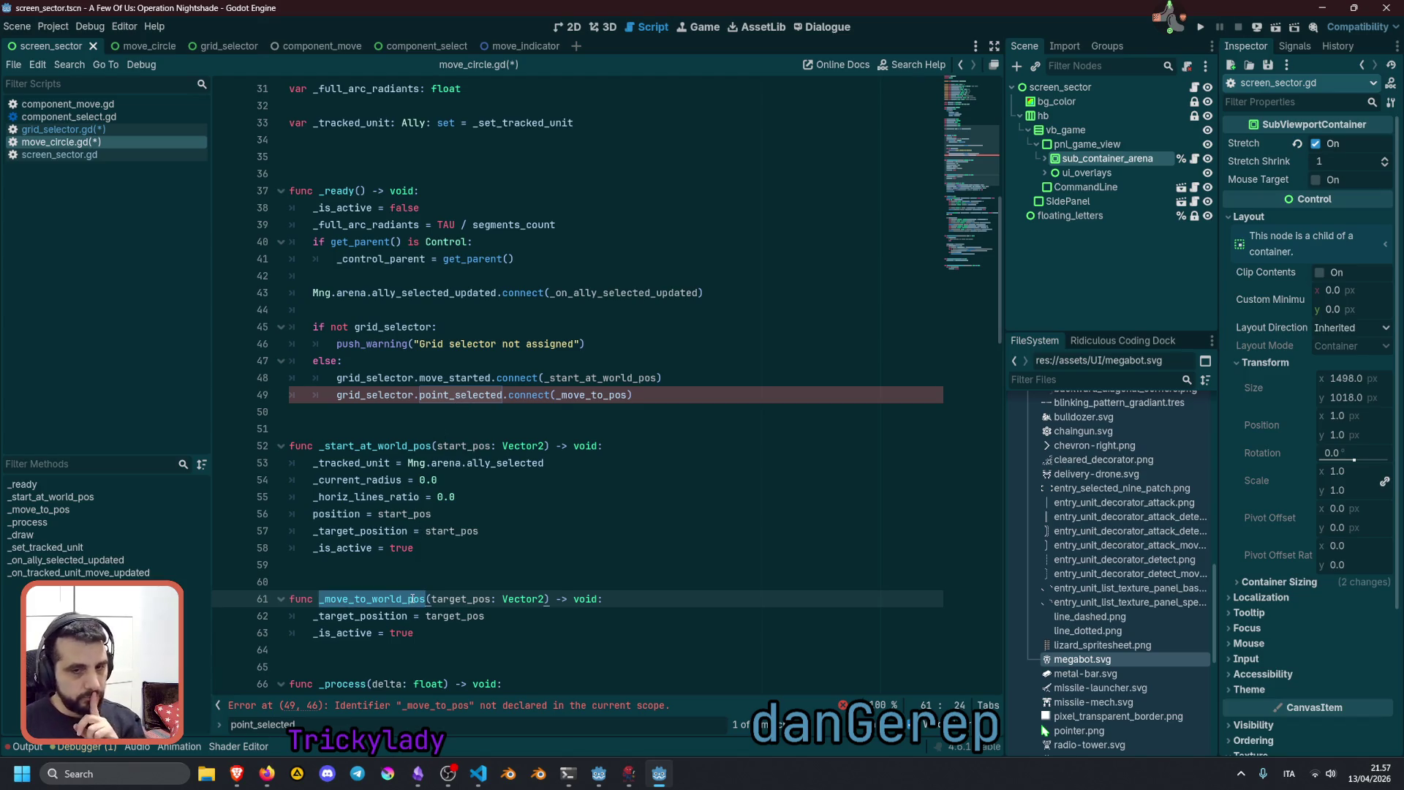
Paste _move_to_world_pos over _move_to_pos in the point_selected connect call on line 49.
{"action": "double_click", "coordinate": [450, 395]}
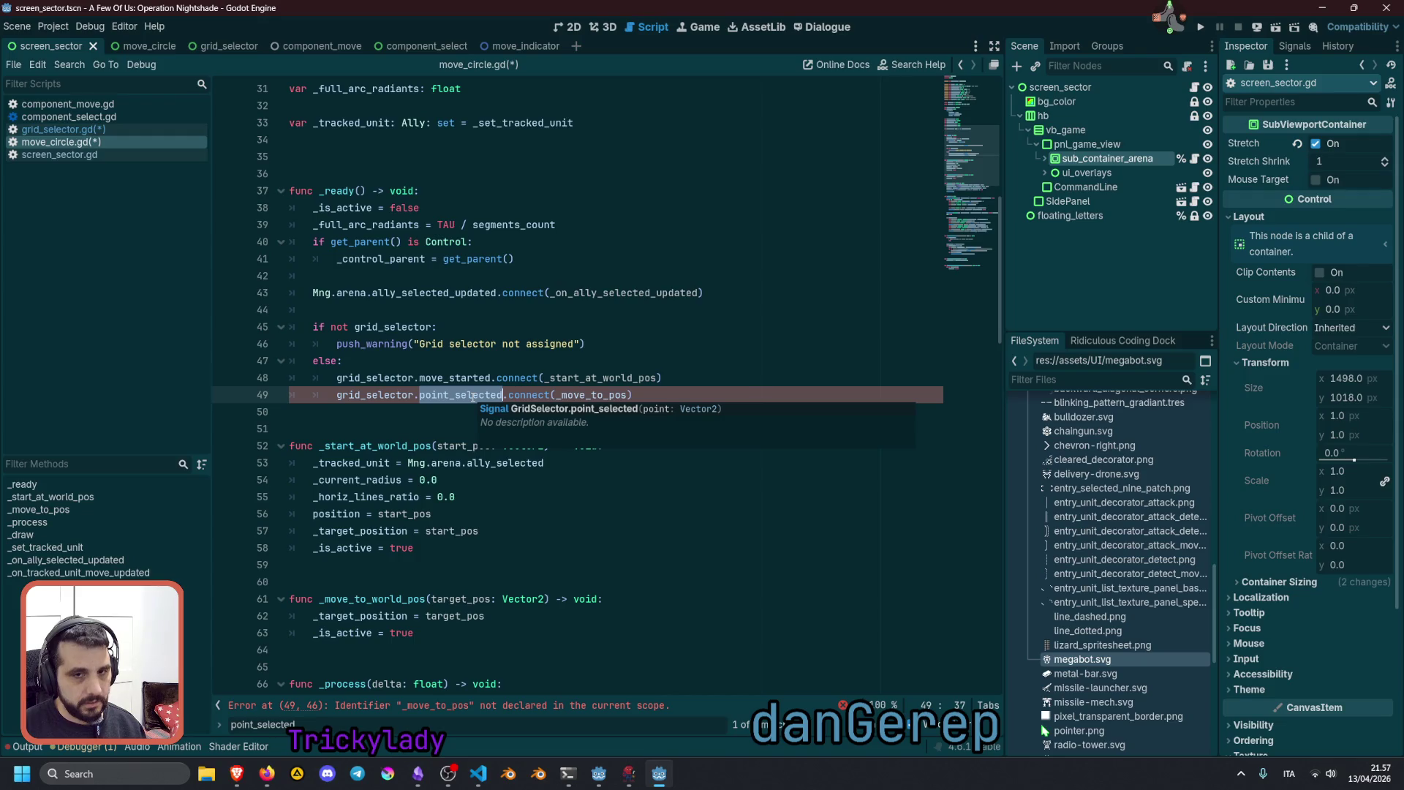
{"action": "left_click", "coordinate": [462, 395]}
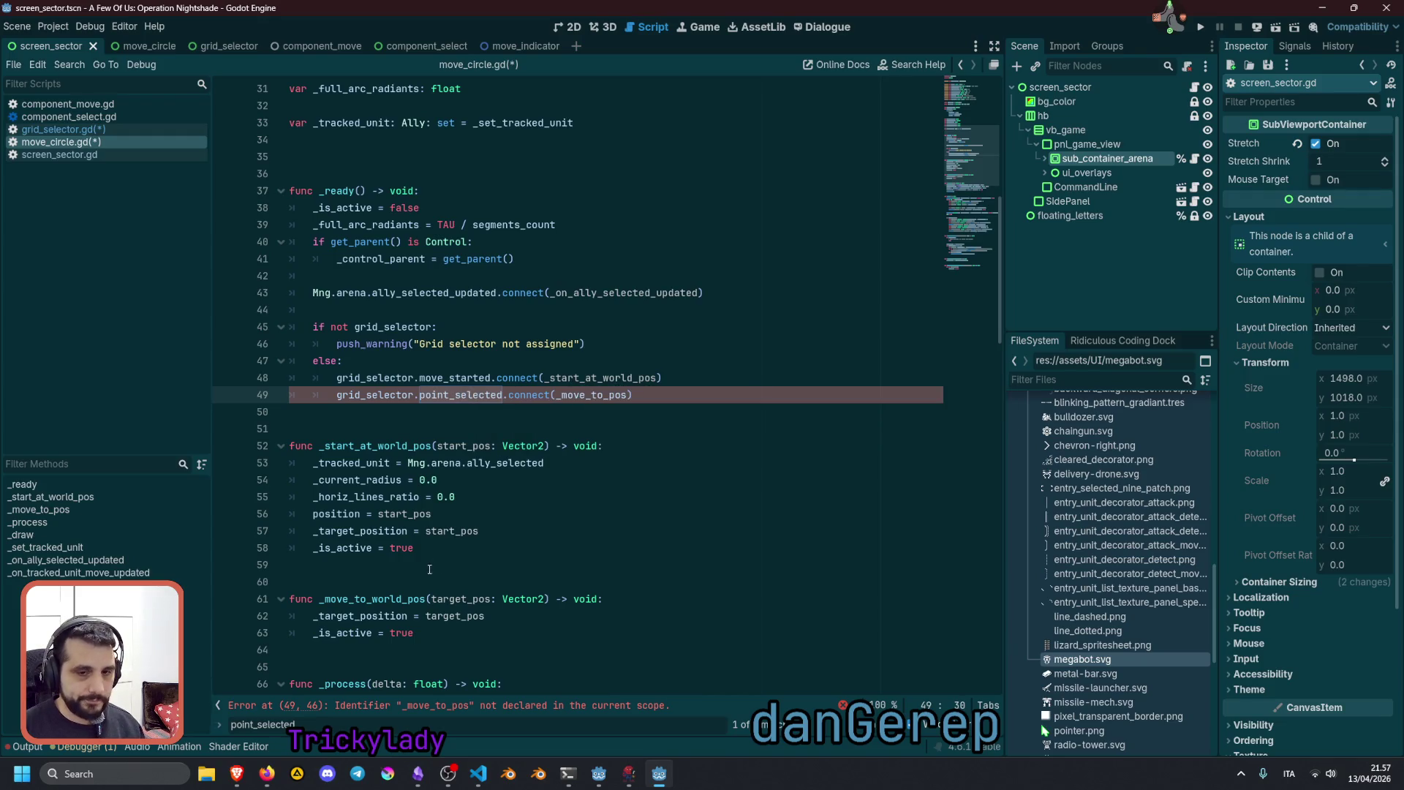
{"action": "double_click", "coordinate": [395, 598]}
{"action": "key", "text": "ctrl+c"}
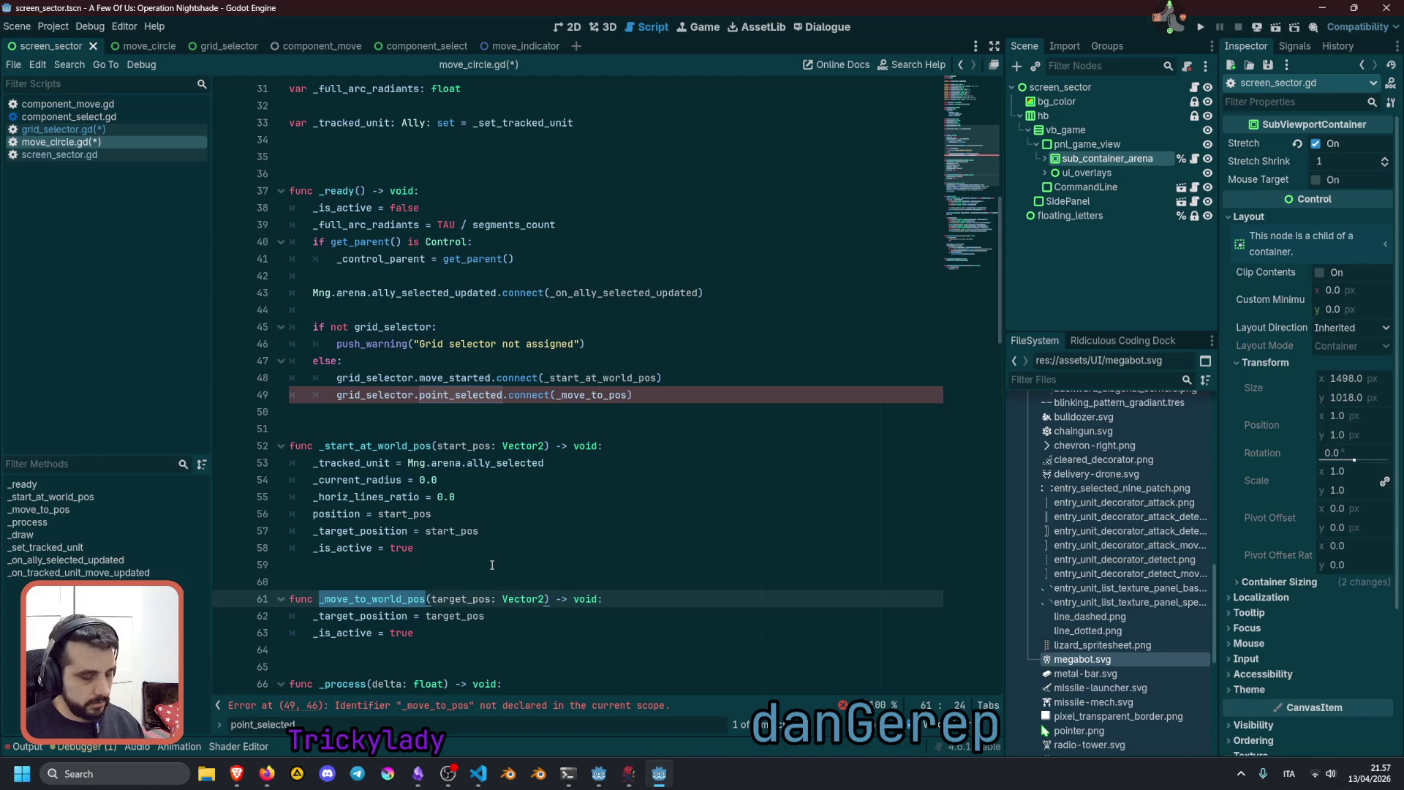
{"action": "double_click", "coordinate": [577, 394]}
{"action": "key", "text": "ctrl+v"}
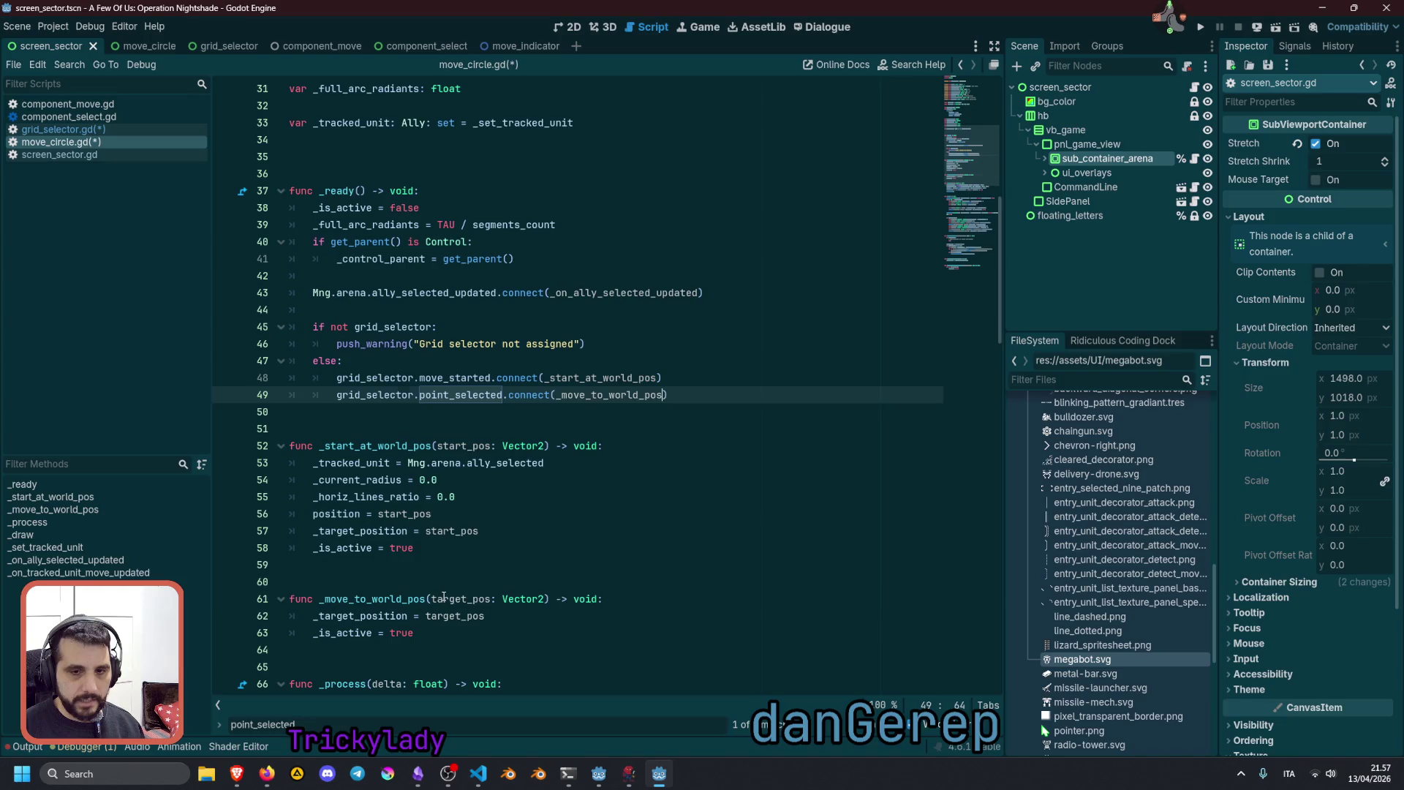
{"action": "double_click", "coordinate": [444, 598]}
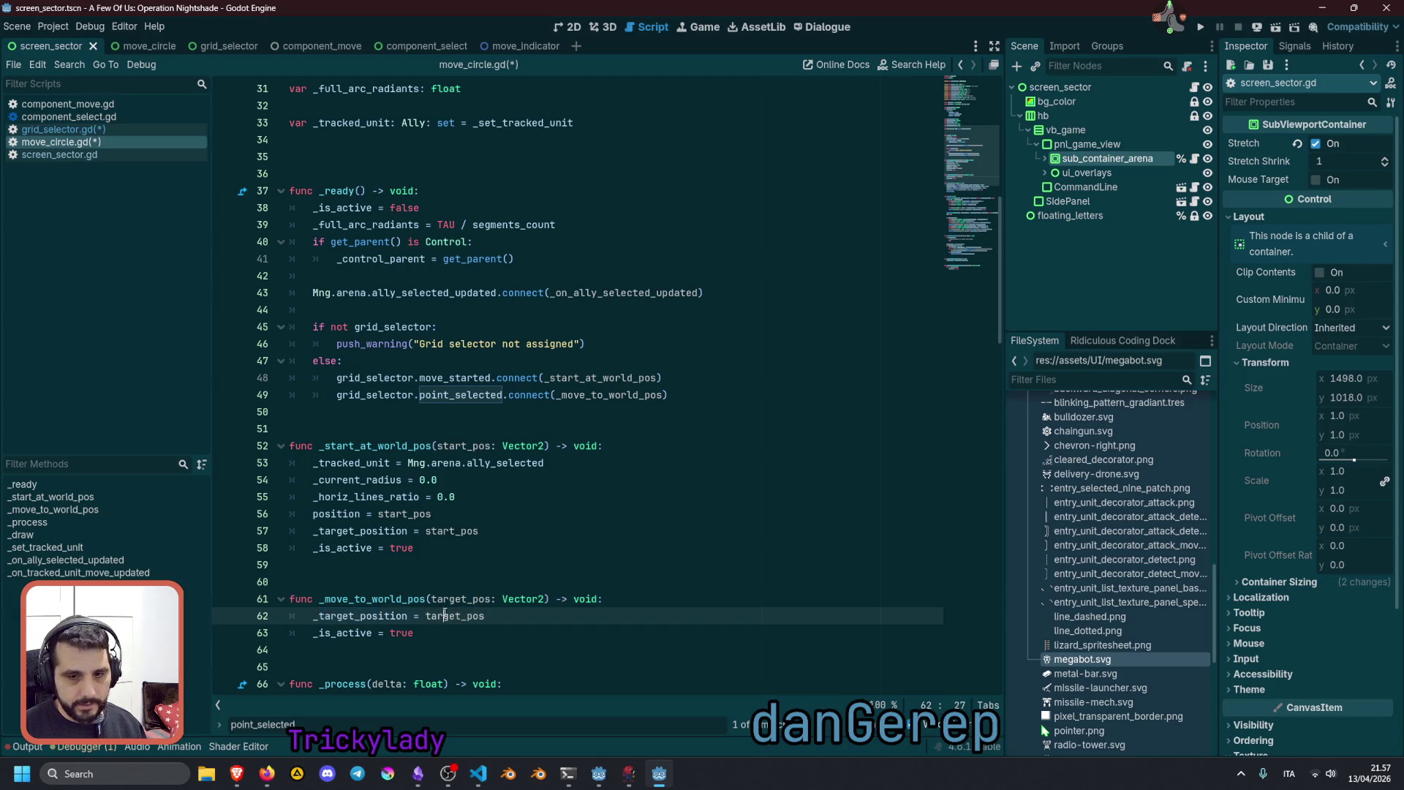
{"action": "scroll", "coordinate": [438, 615], "scroll_direction": "down", "scroll_amount": 3}
{"action": "left_click", "coordinate": [434, 445]}
{"action": "key", "text": "Right"}
{"action": "key", "text": "Right"}
{"action": "key", "text": "Right"}
{"action": "type", "text": "_world"}
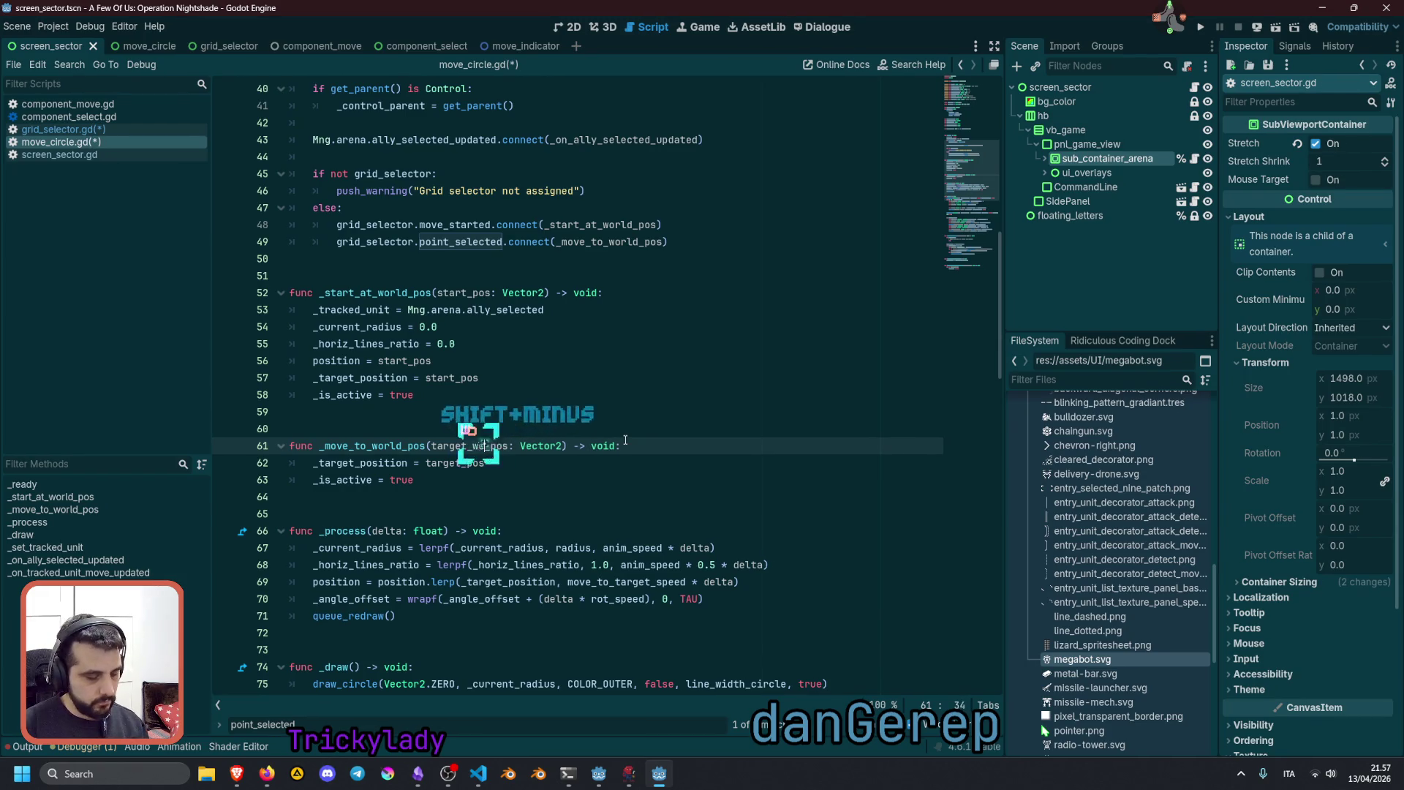
{"action": "key", "text": "shift+Left"}
{"action": "key", "text": "shift+Left"}
{"action": "key", "text": "shift+Left"}
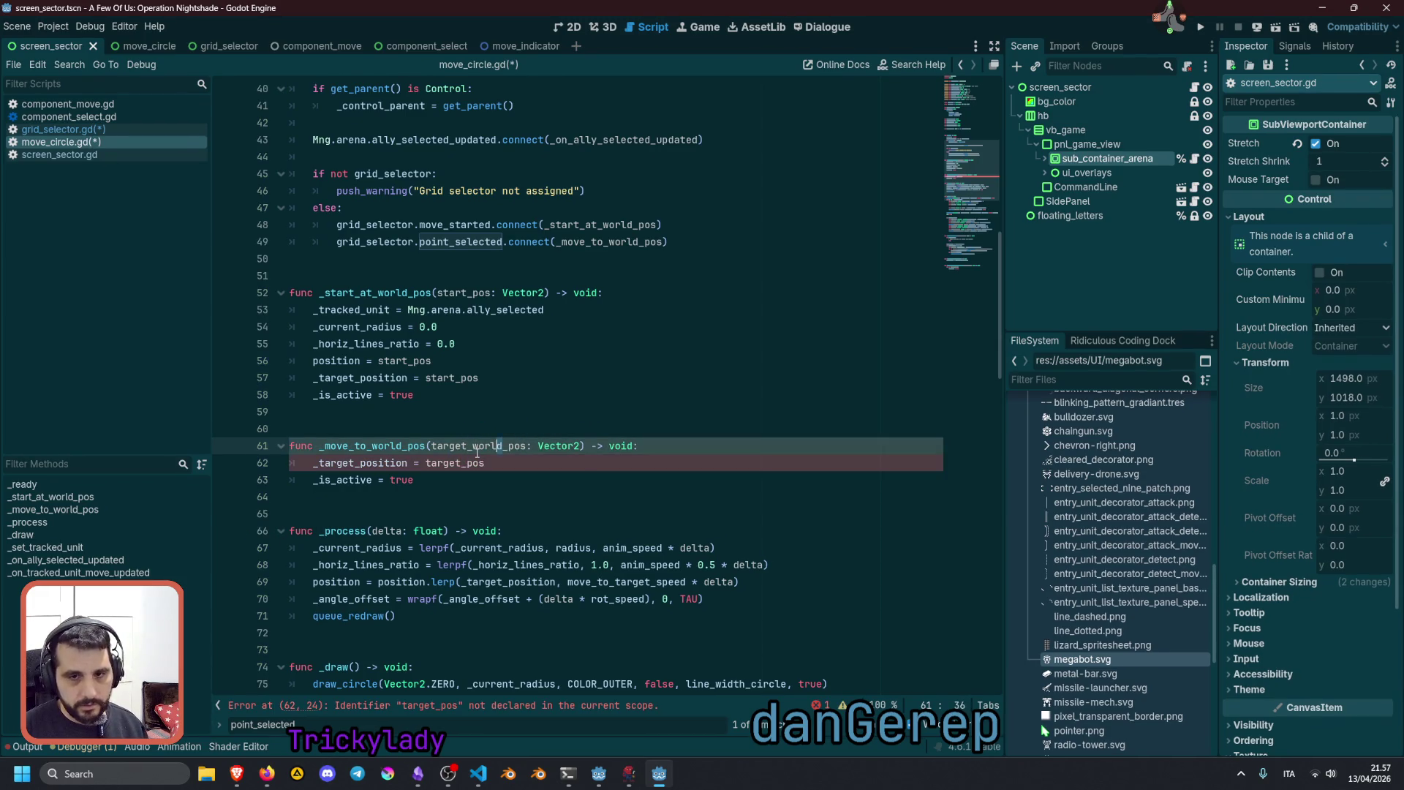
{"action": "key", "text": "ctrl+c"}
{"action": "key", "text": "Down"}
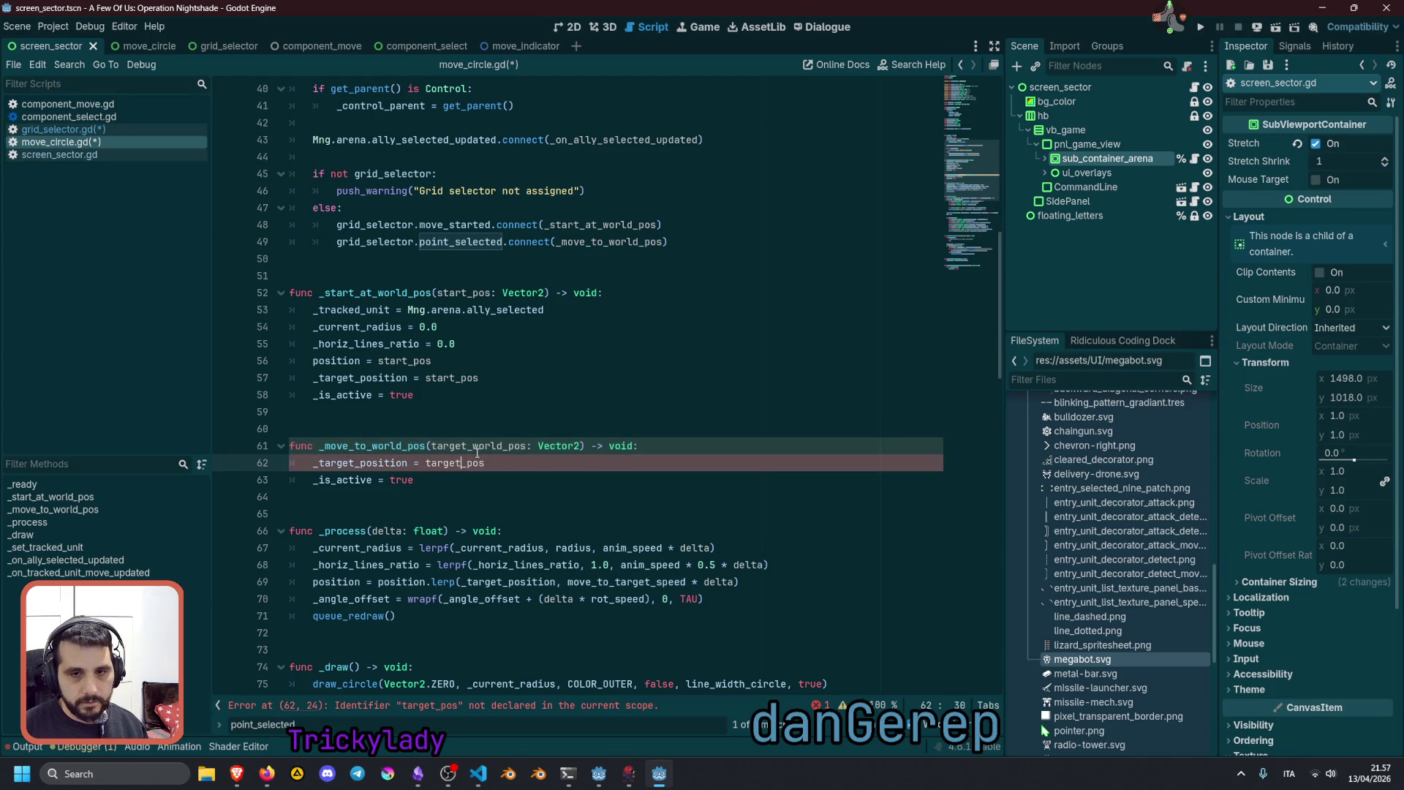
{"action": "key", "text": "ctrl+v"}
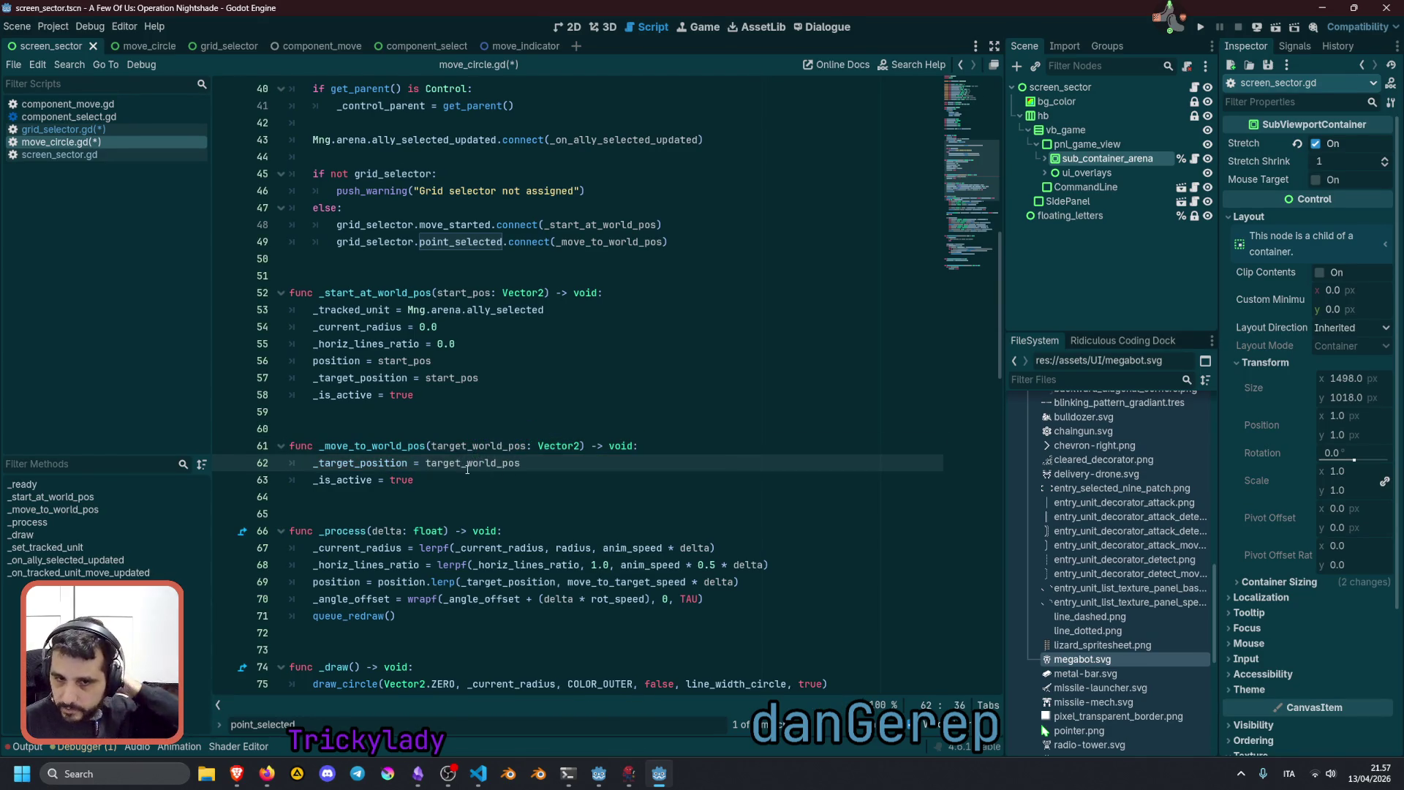
{"action": "type", "text": "Mng.sc"}
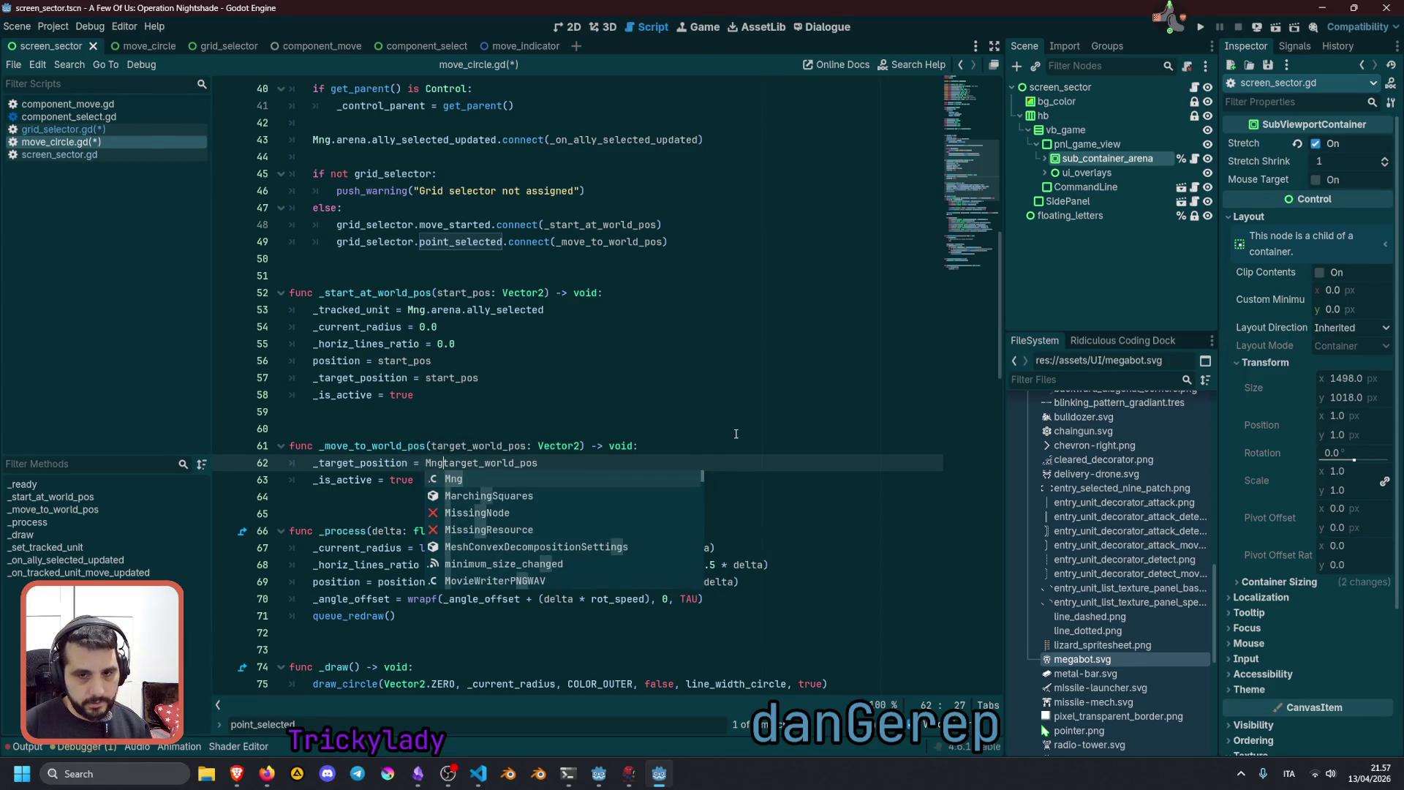
{"action": "key", "text": "Left"}
{"action": "type", "text": ".sc"}
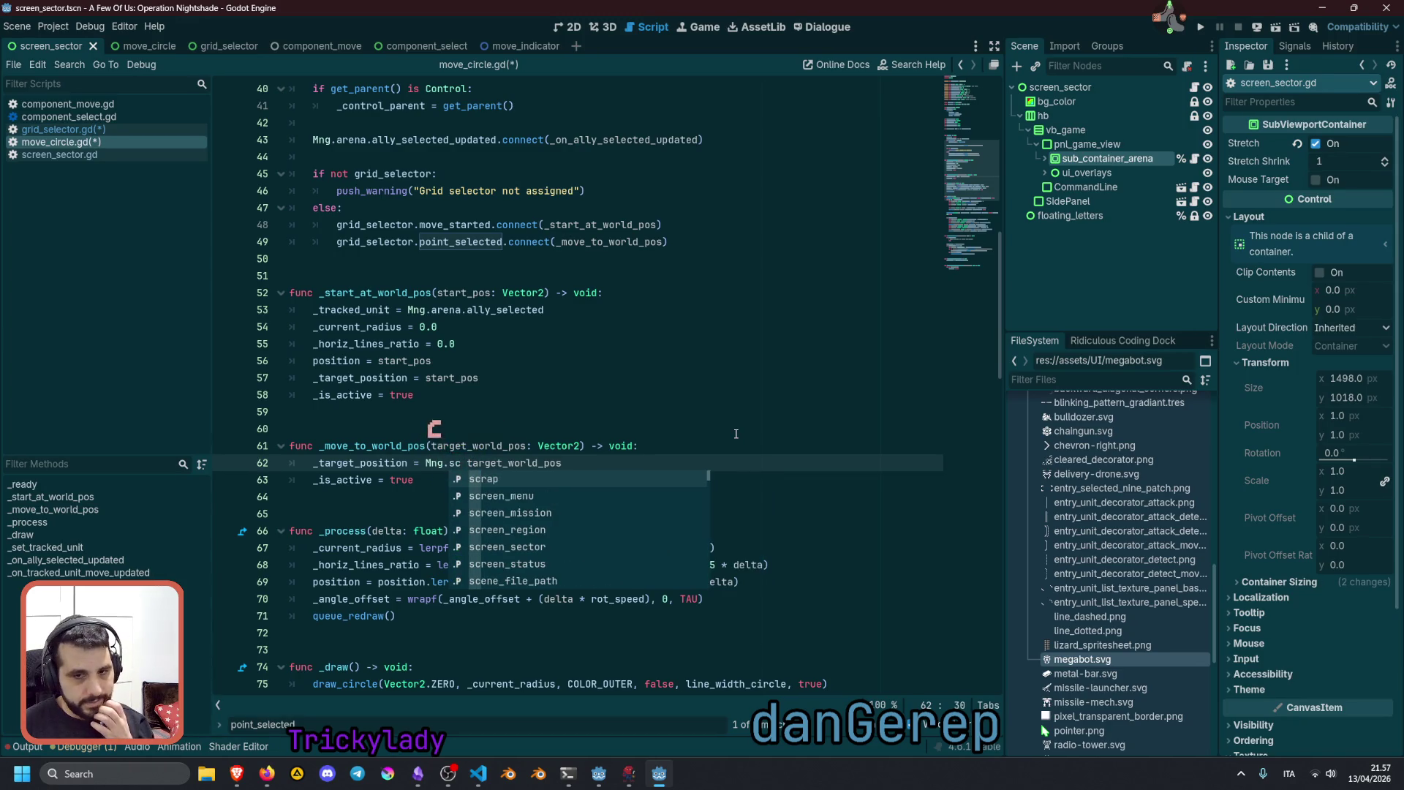
{"action": "type", "text": "rr"}
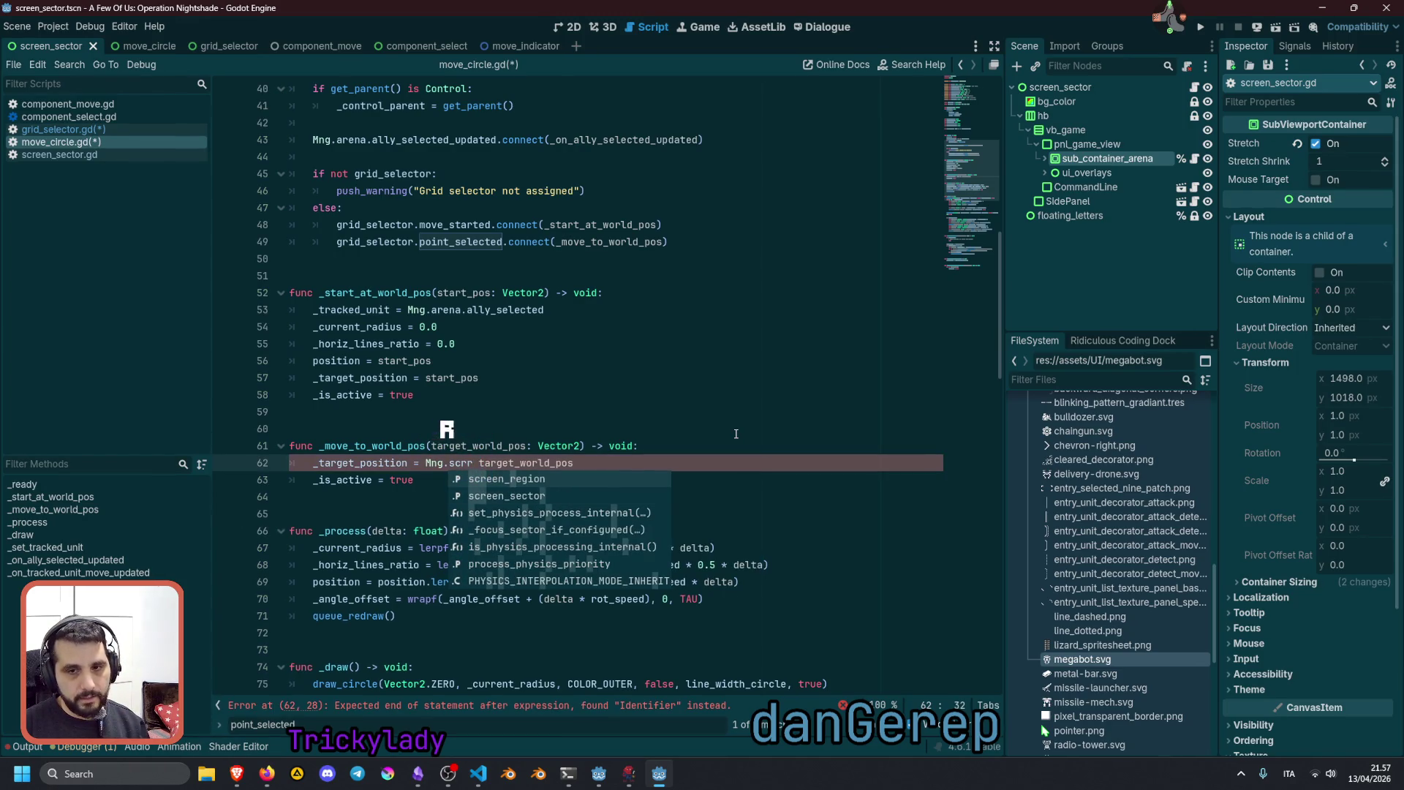
{"action": "key", "text": "Down"}
{"action": "key", "text": "Return"}
{"action": "type", "text": "."}
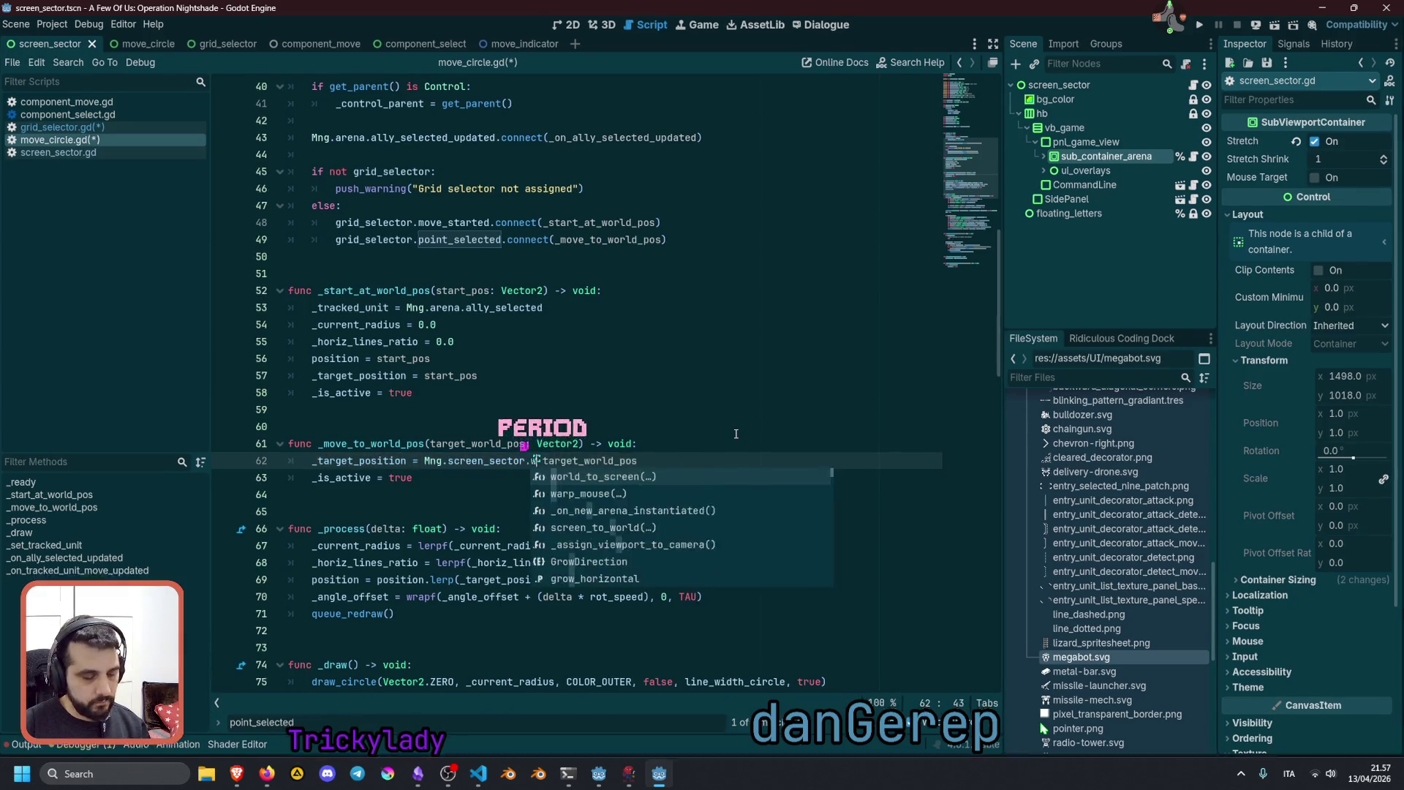
{"action": "type", "text": "wor"}
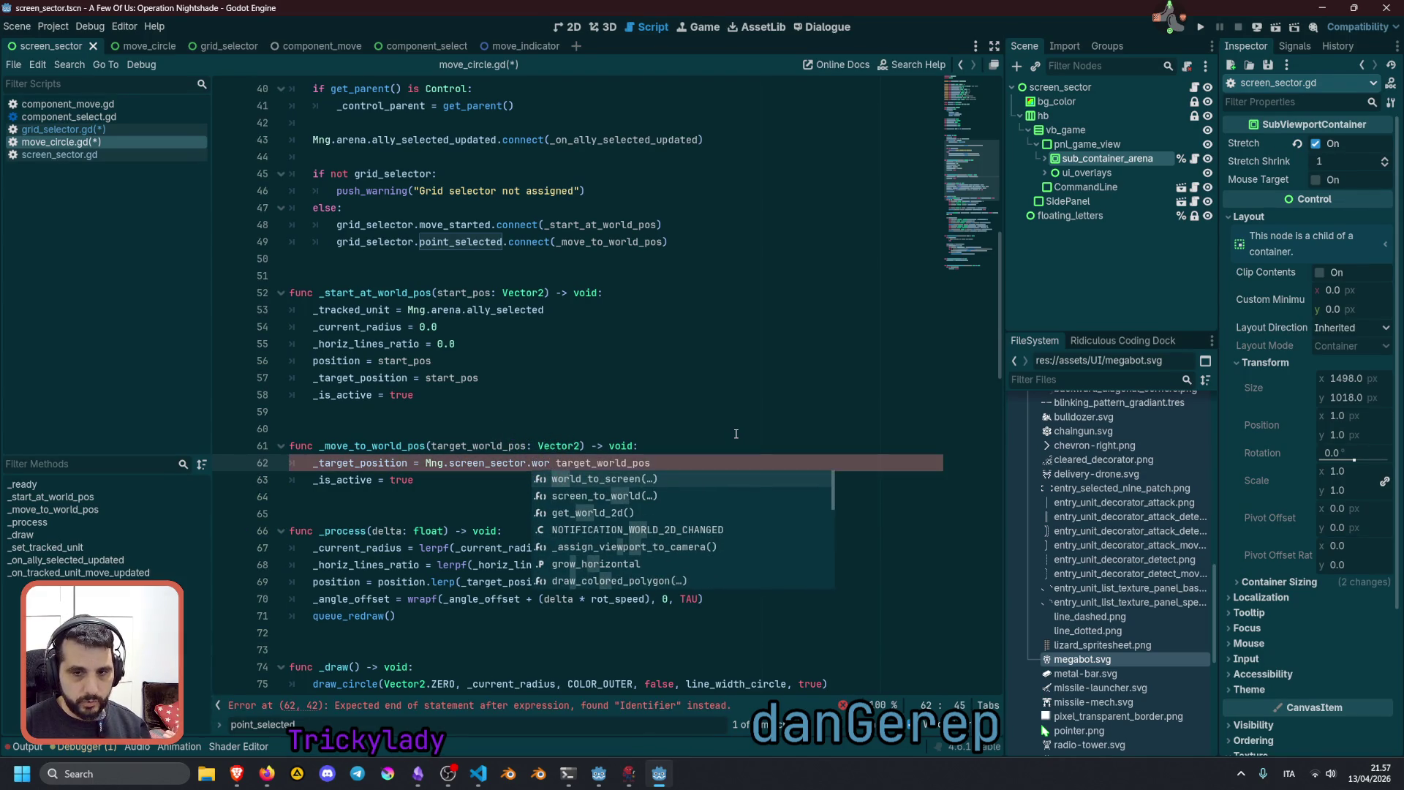
{"action": "key", "text": "Return"}
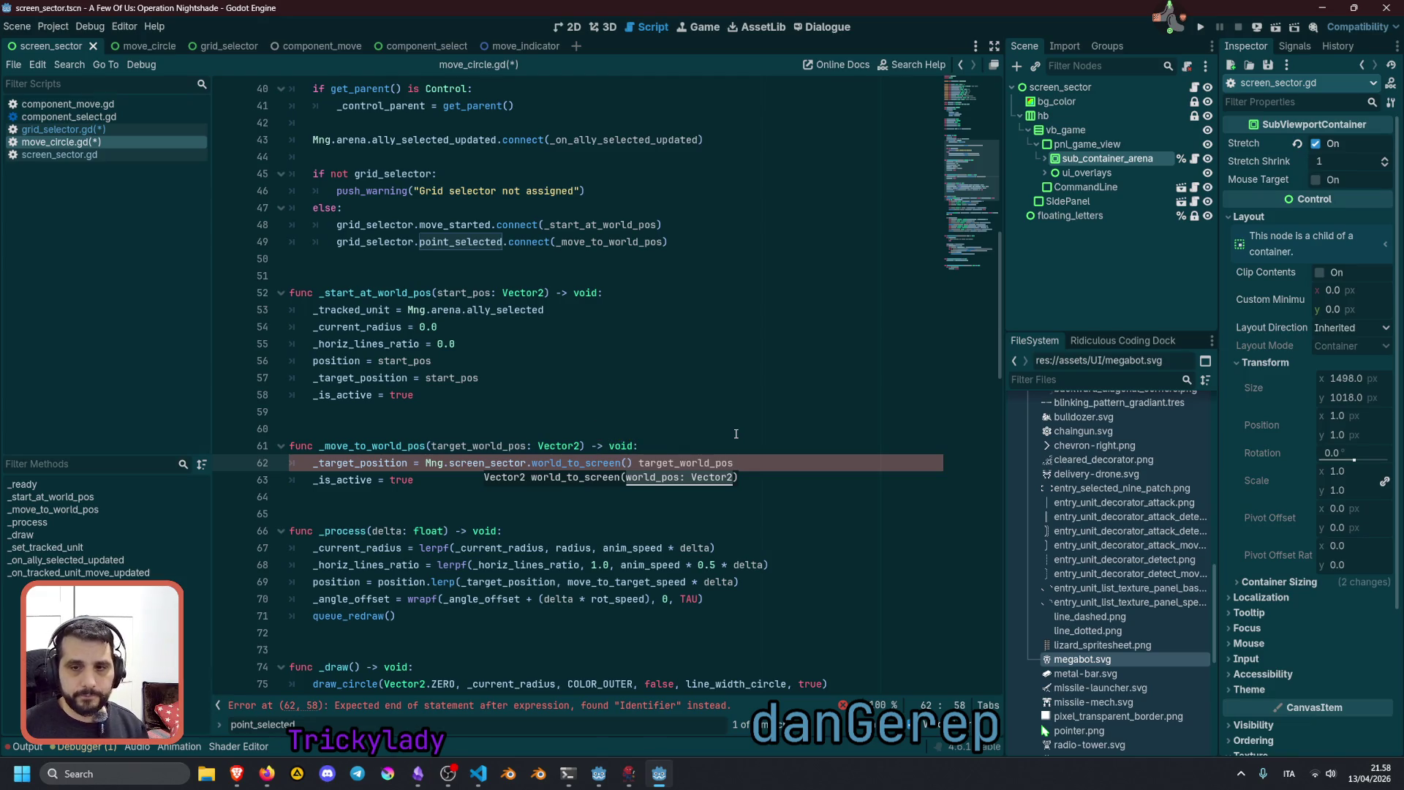
{"action": "key", "text": "Delete"}
{"action": "key", "text": "Delete"}
{"action": "key", "text": "End"}
{"action": "type", "text": ")"}
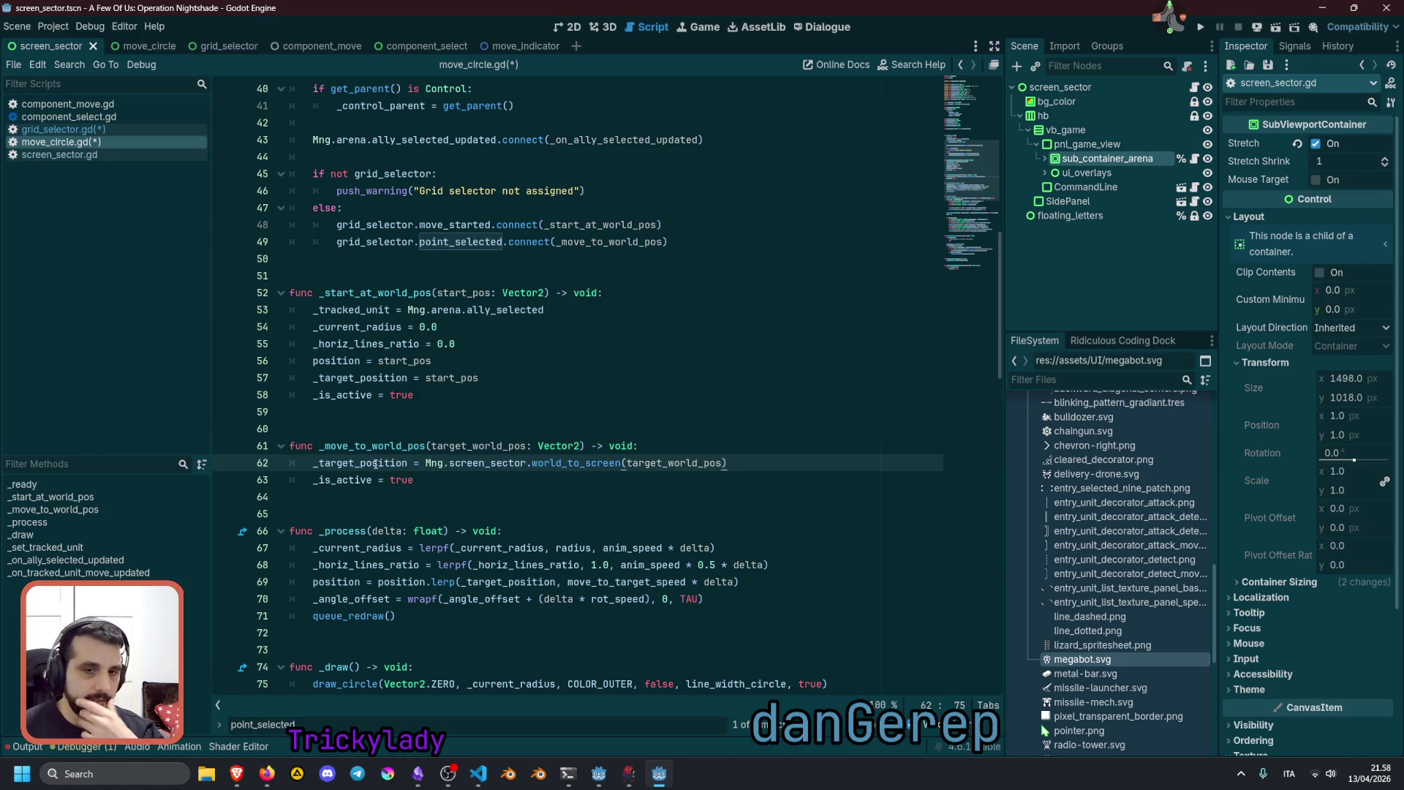
{"action": "double_click", "coordinate": [375, 463]}
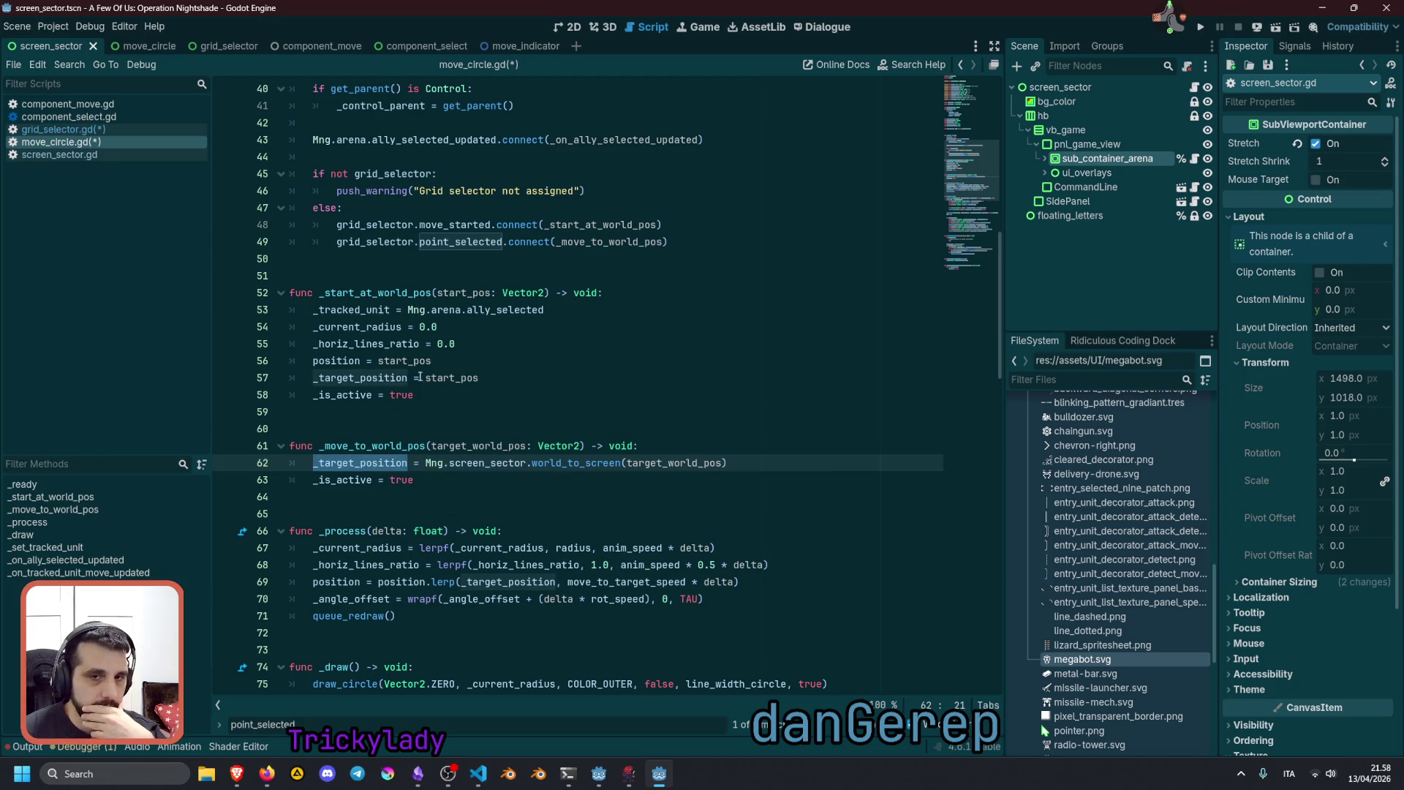
{"action": "double_click", "coordinate": [569, 242]}
{"action": "left_click", "coordinate": [768, 239]}
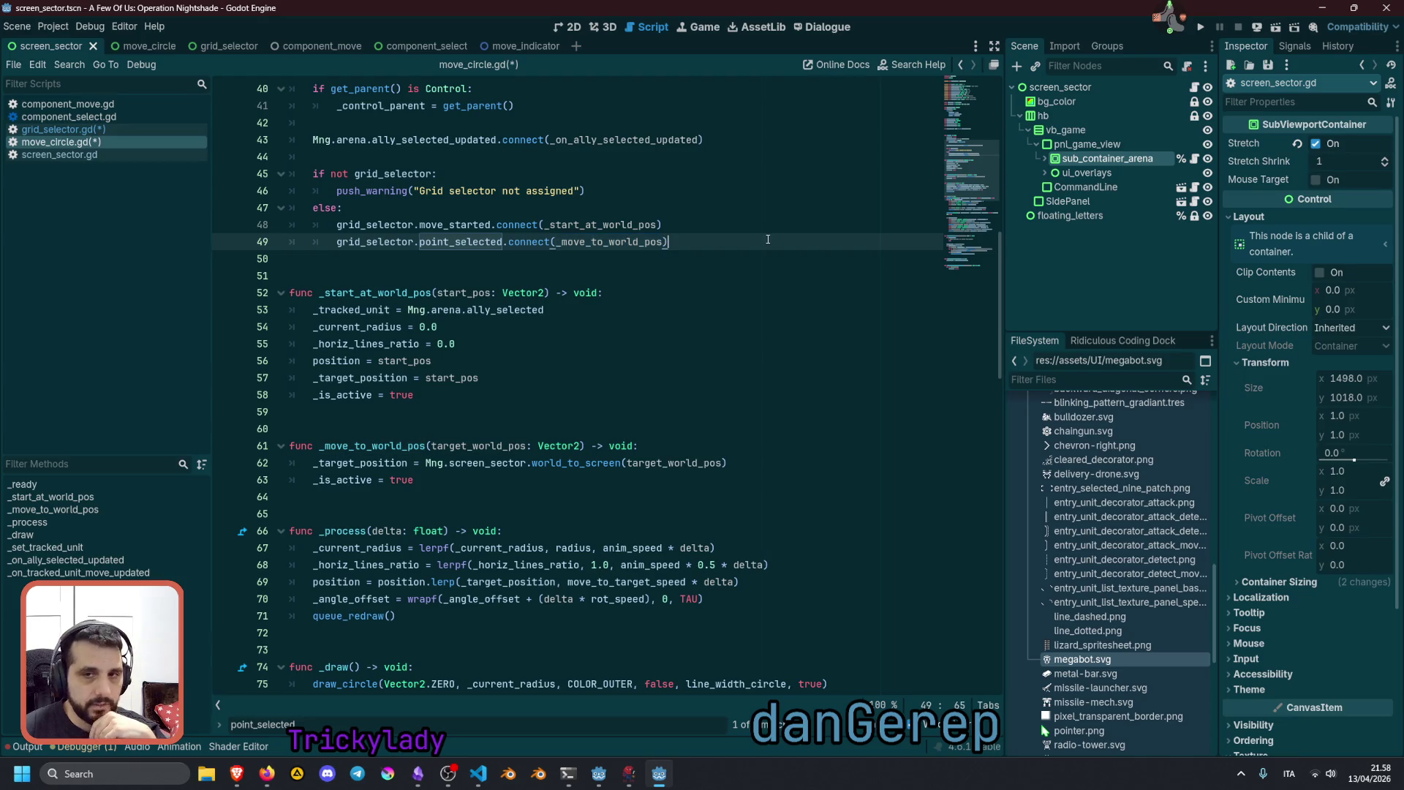
Append the comment '# TODO: maybe we don't want this' to line 49, correcting the typo.
{"action": "type", "text": "# "}
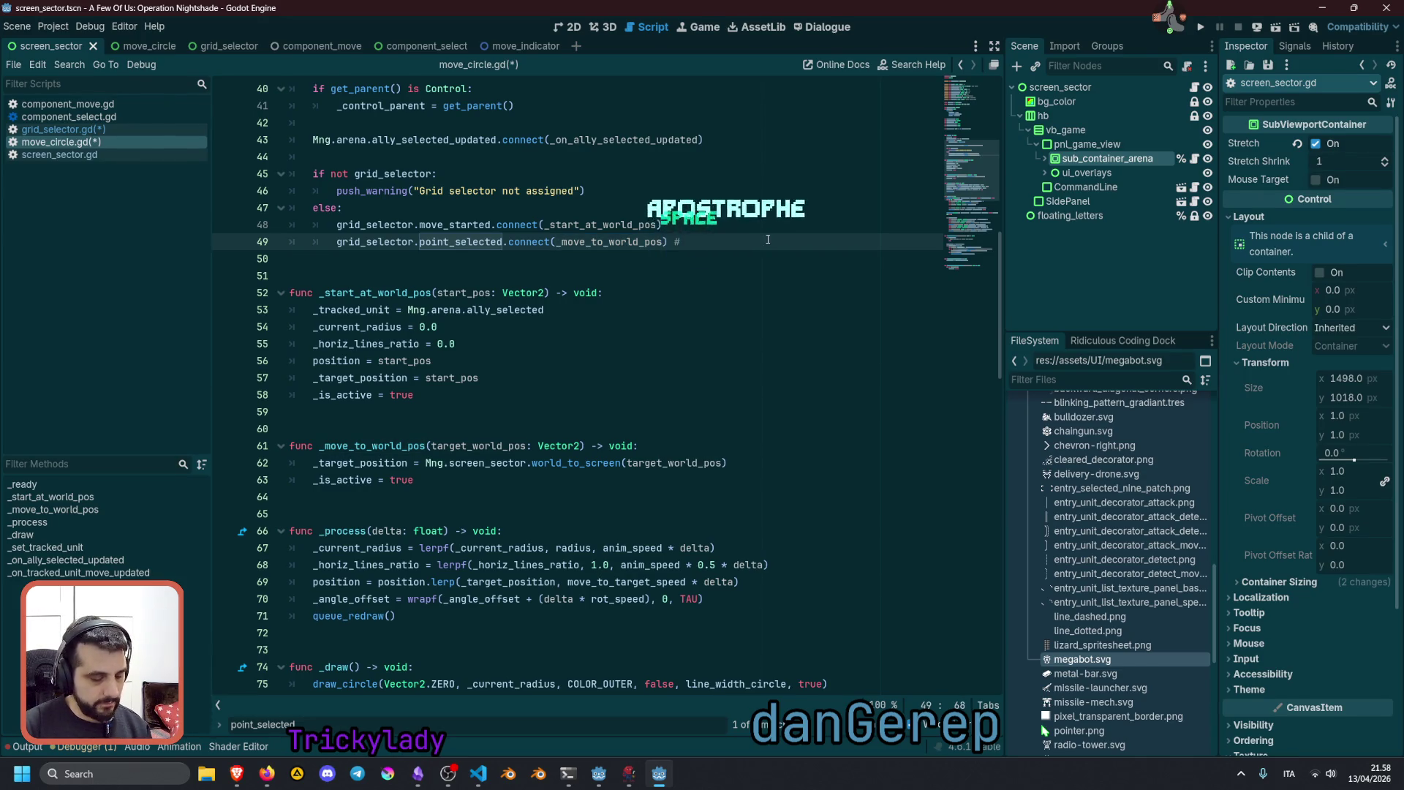
{"action": "type", "text": "NOTE"}
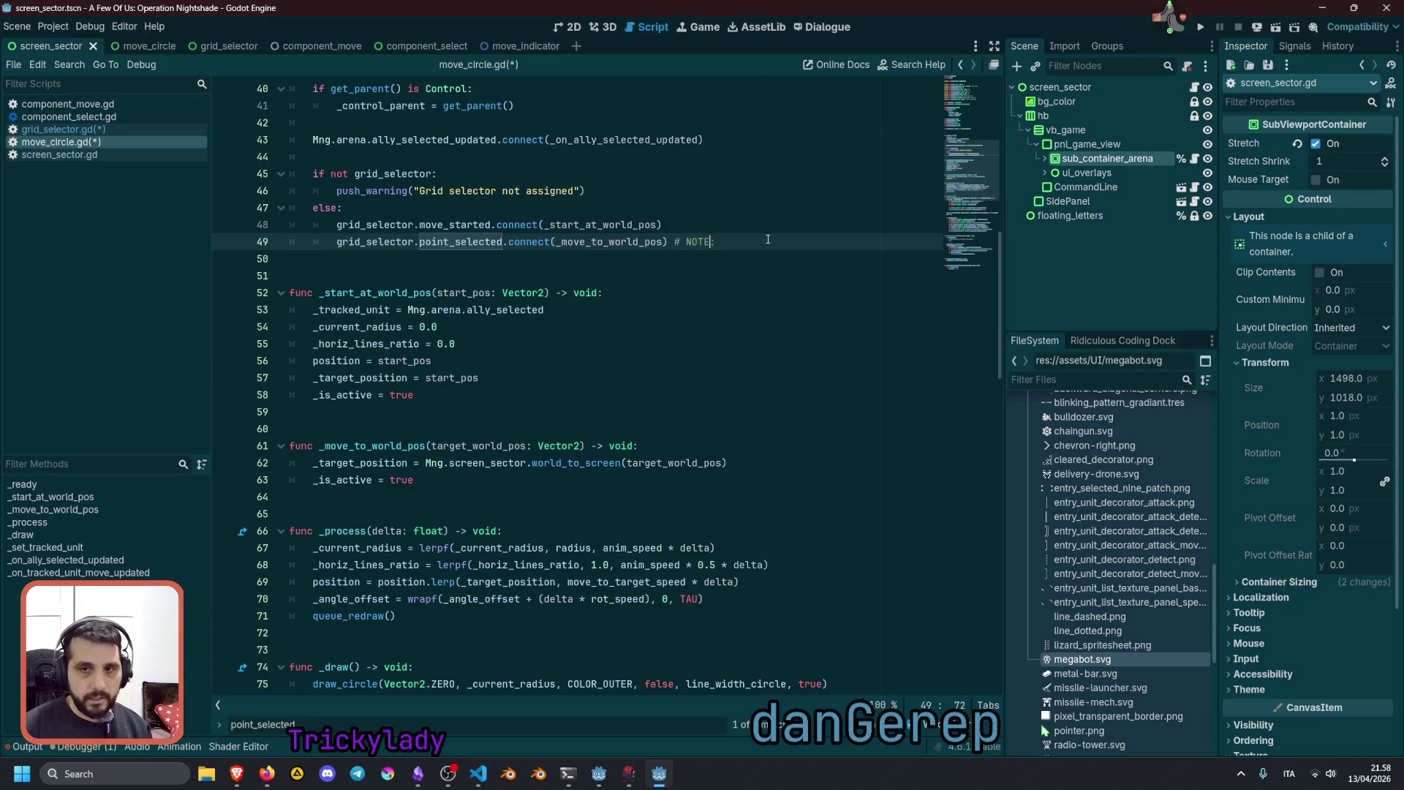
{"action": "type", "text": ": TODO: "}
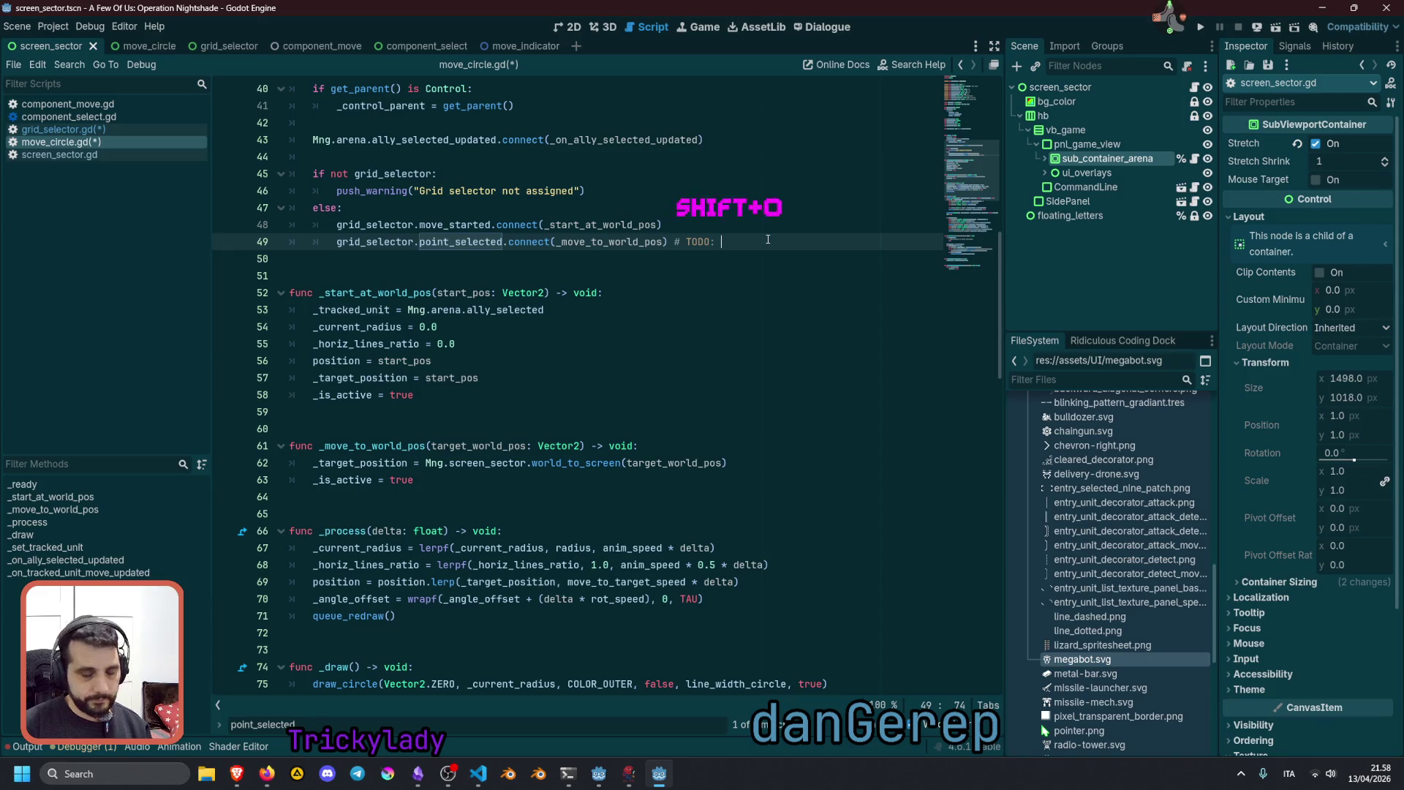
{"action": "type", "text": "may"}
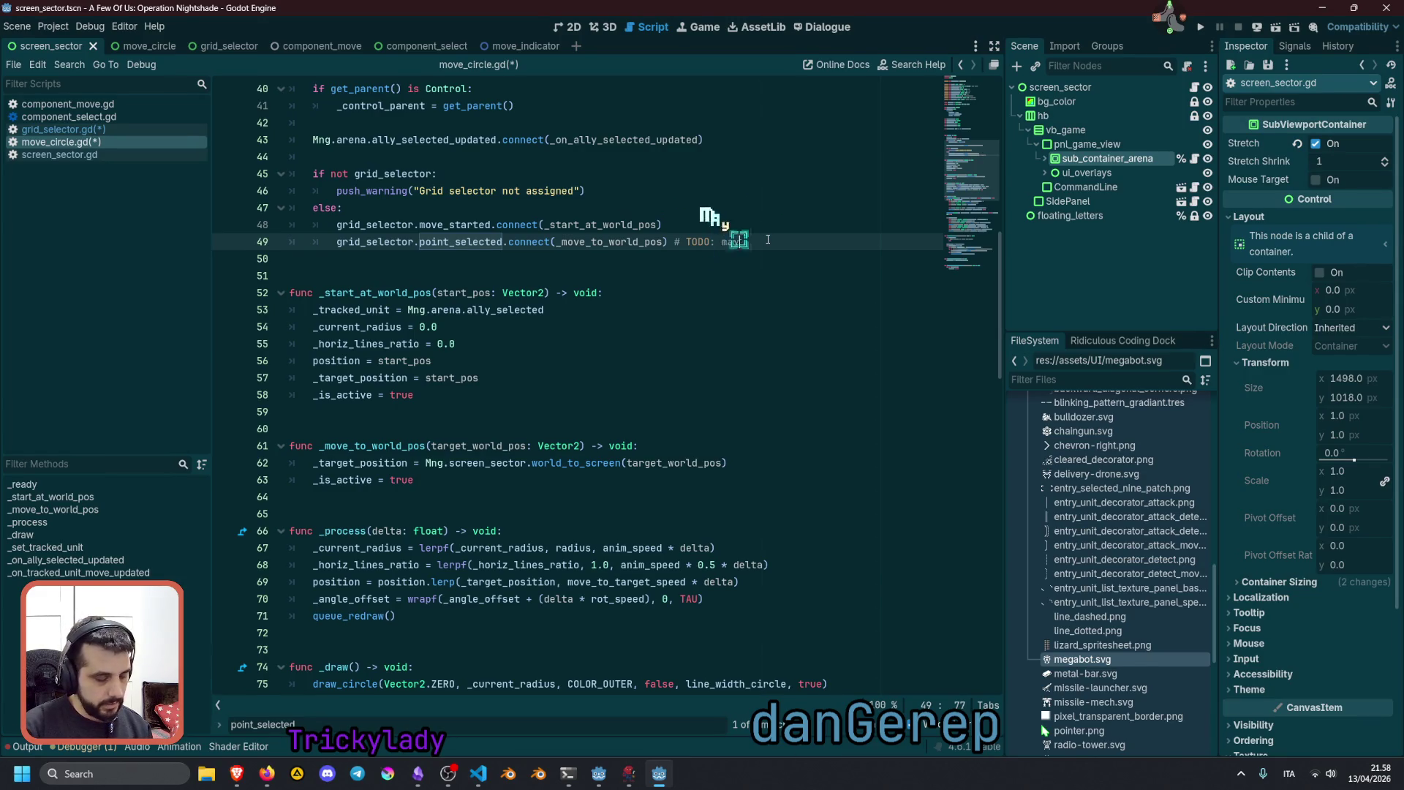
{"action": "type", "text": "be we son't want this"}
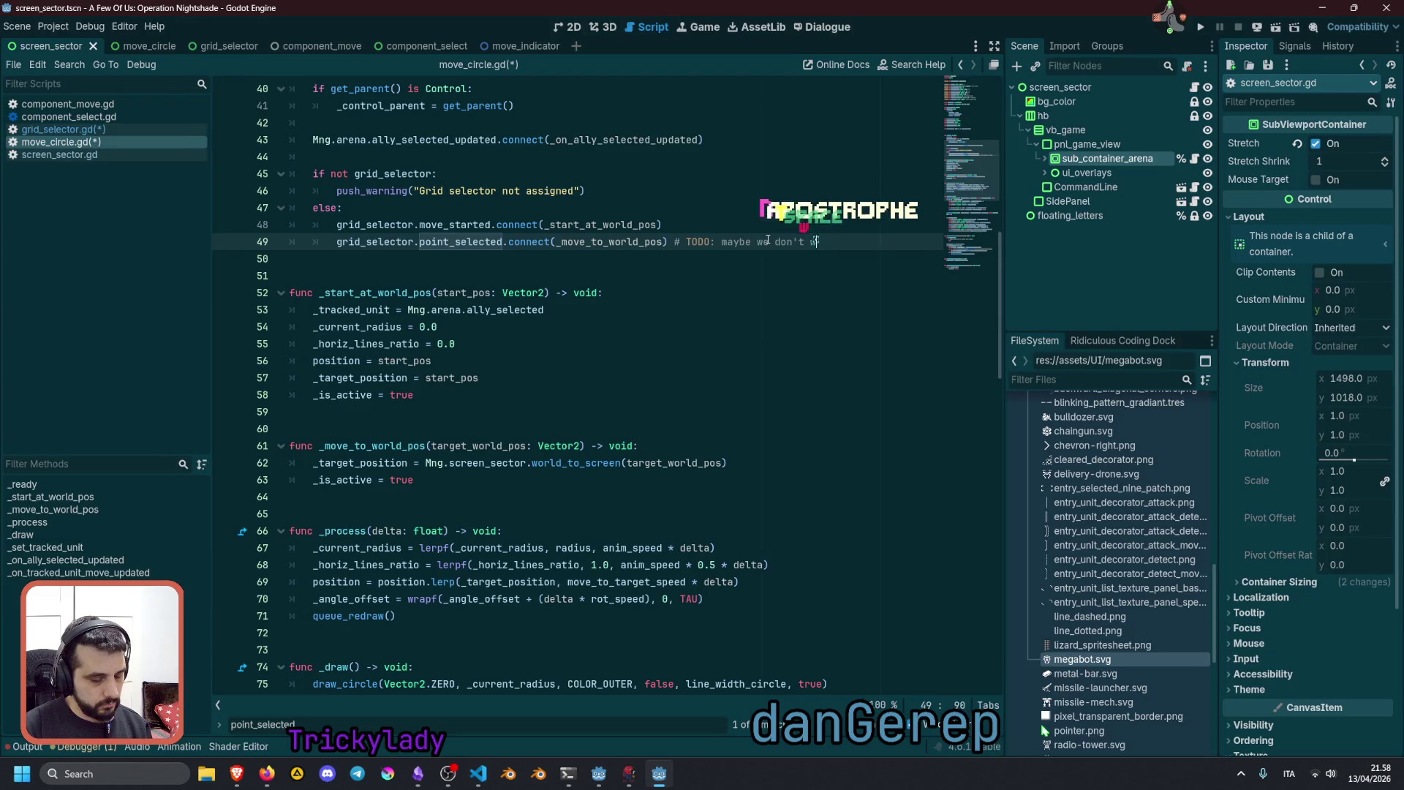
{"action": "left_click", "coordinate": [758, 241]}
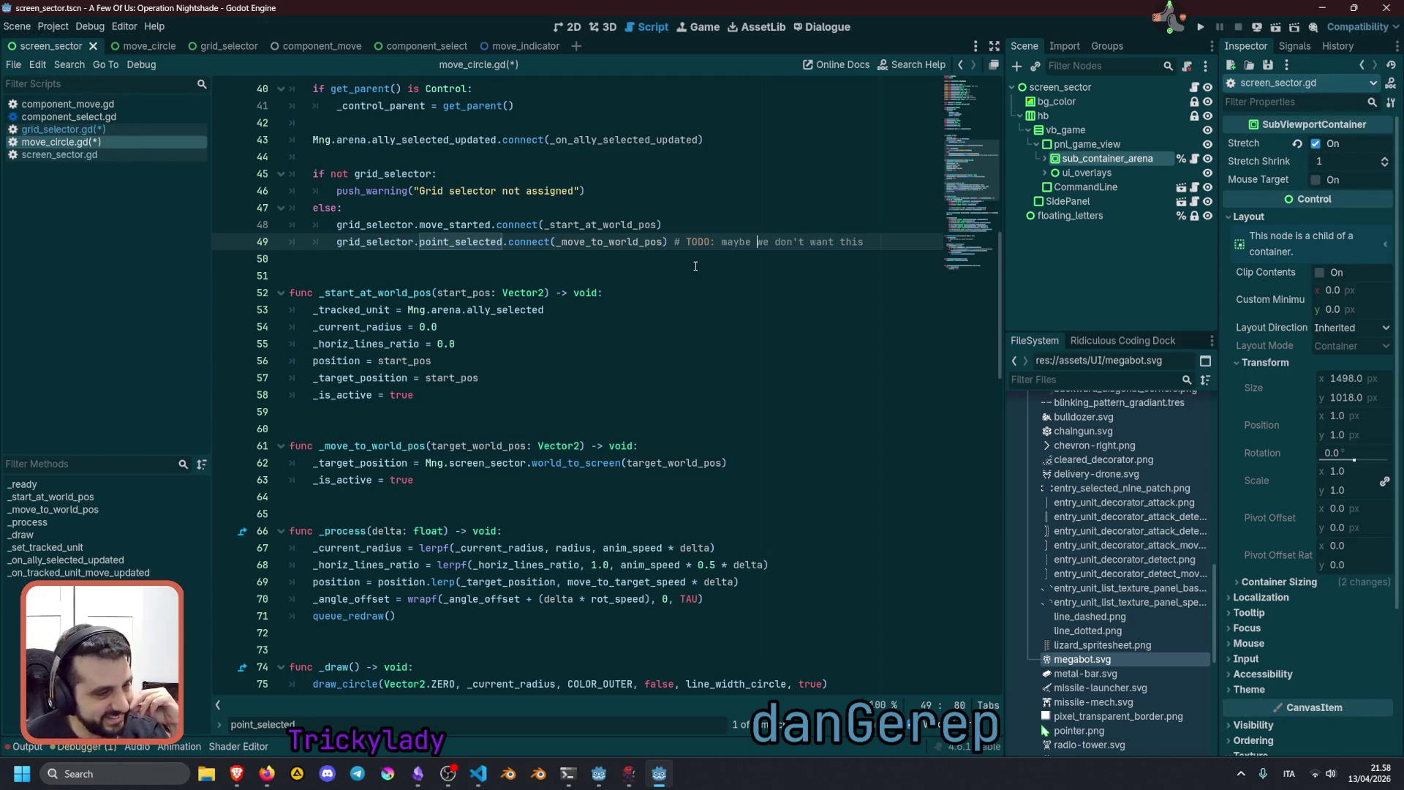
{"action": "left_click", "coordinate": [756, 241]}
{"action": "key", "text": "alt+Tab"}
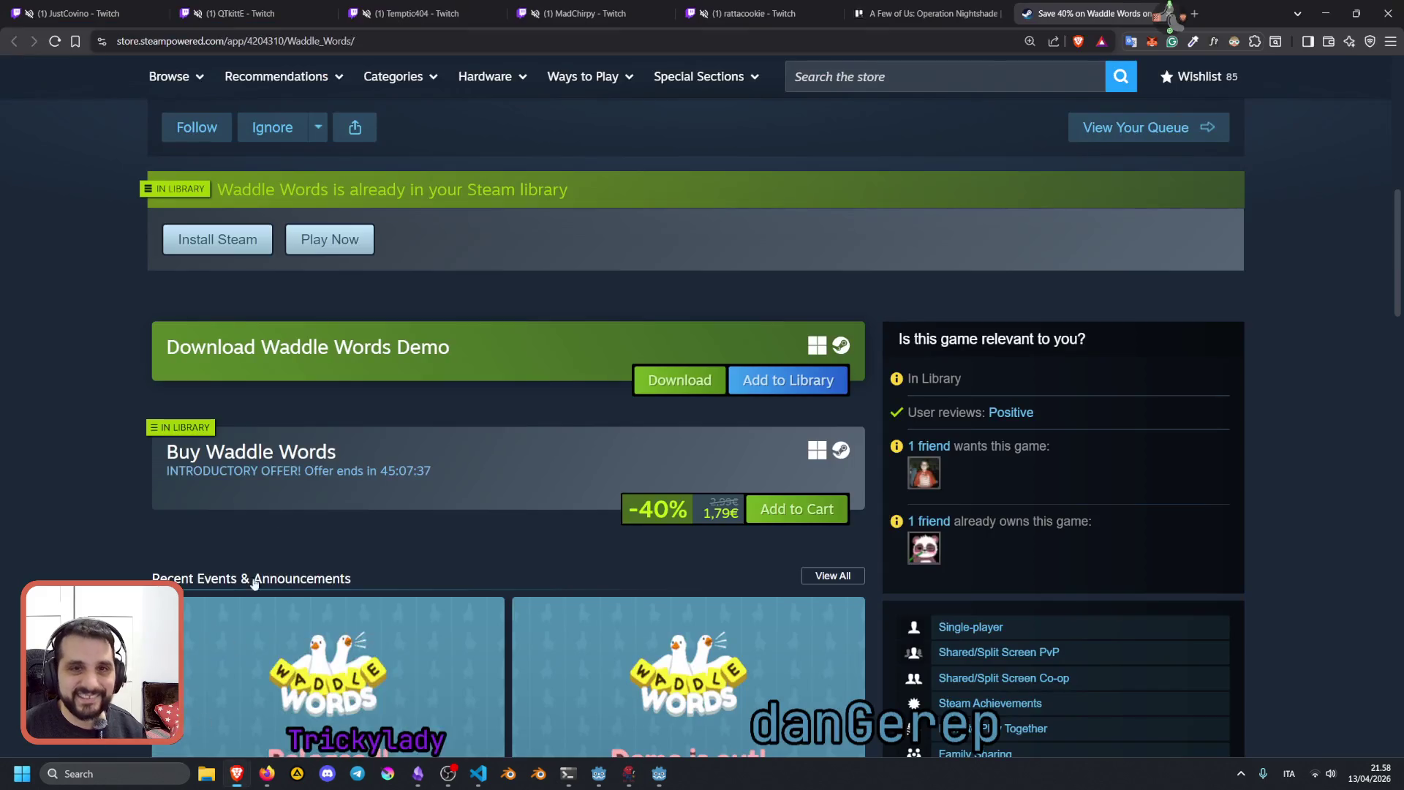
Open a new browser tab beside the Waddle Words page and load the YouTube cat library-card video.
{"action": "left_click", "coordinate": [236, 774]}
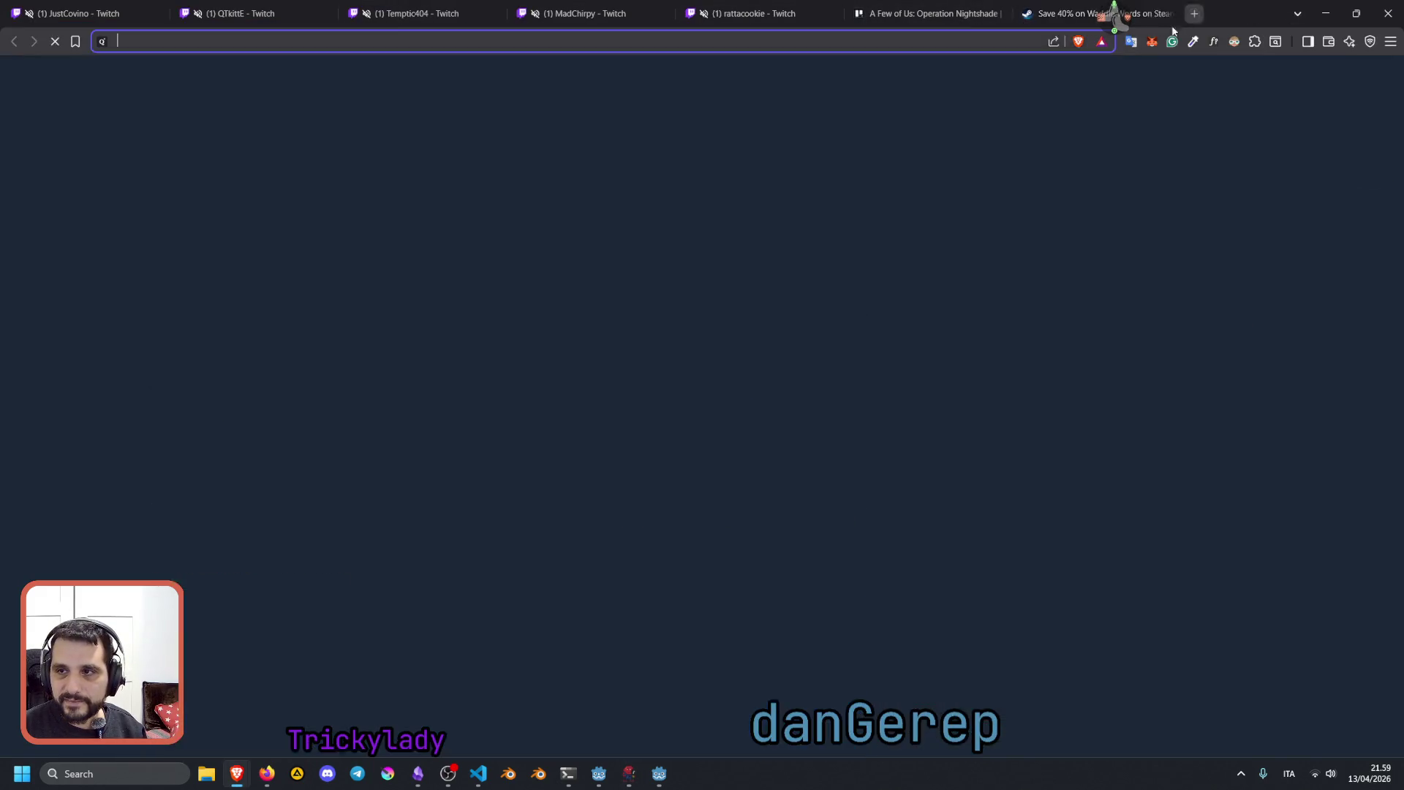
{"action": "left_click", "coordinate": [1193, 14]}
{"action": "type", "text": "https://www.youtube.com/watch?v=nXbHOUeFe8s"}
{"action": "key", "text": "Return"}
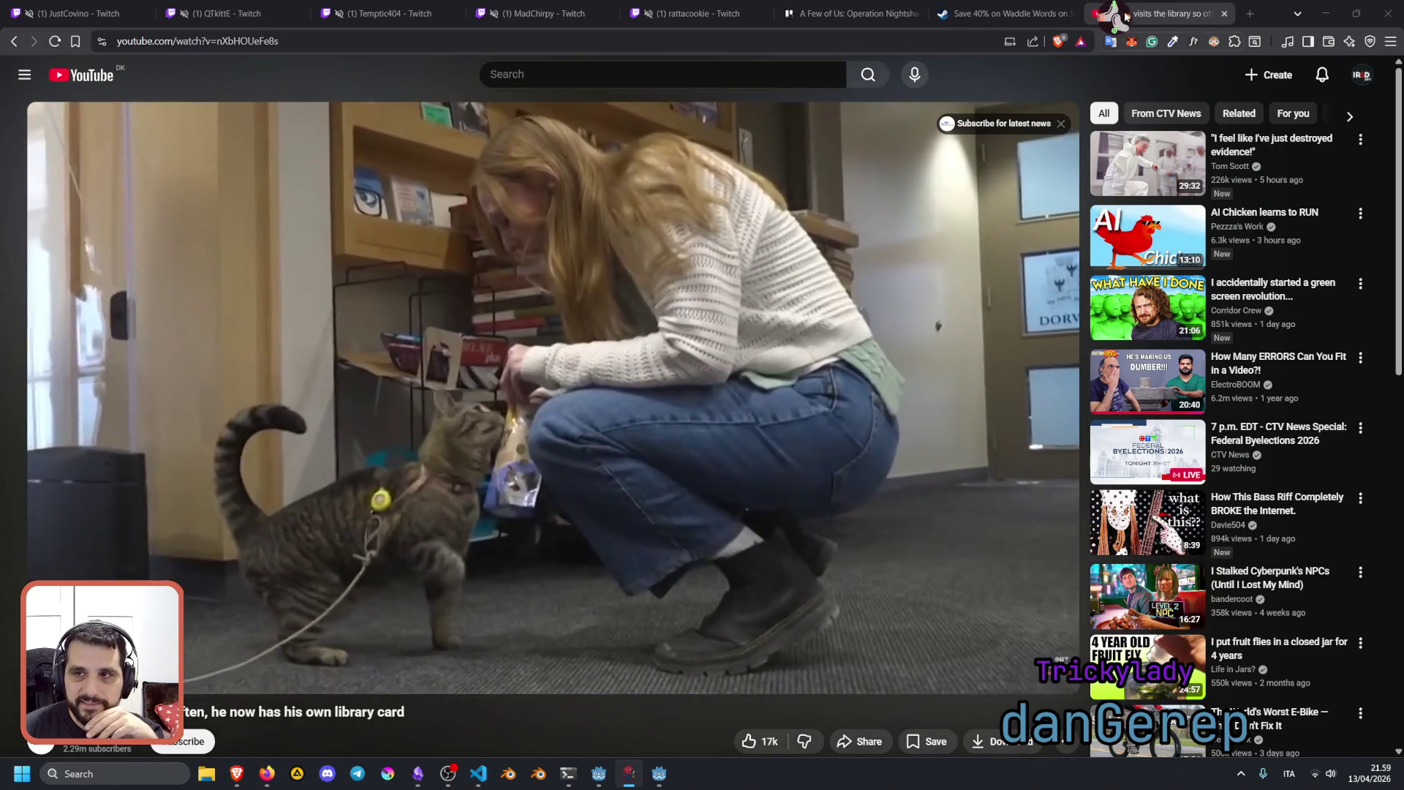
Skip the cat library-card video ahead past its halfway mark.
{"action": "mouse_move", "coordinate": [1164, 51]}
{"action": "mouse_move", "coordinate": [1127, 18]}
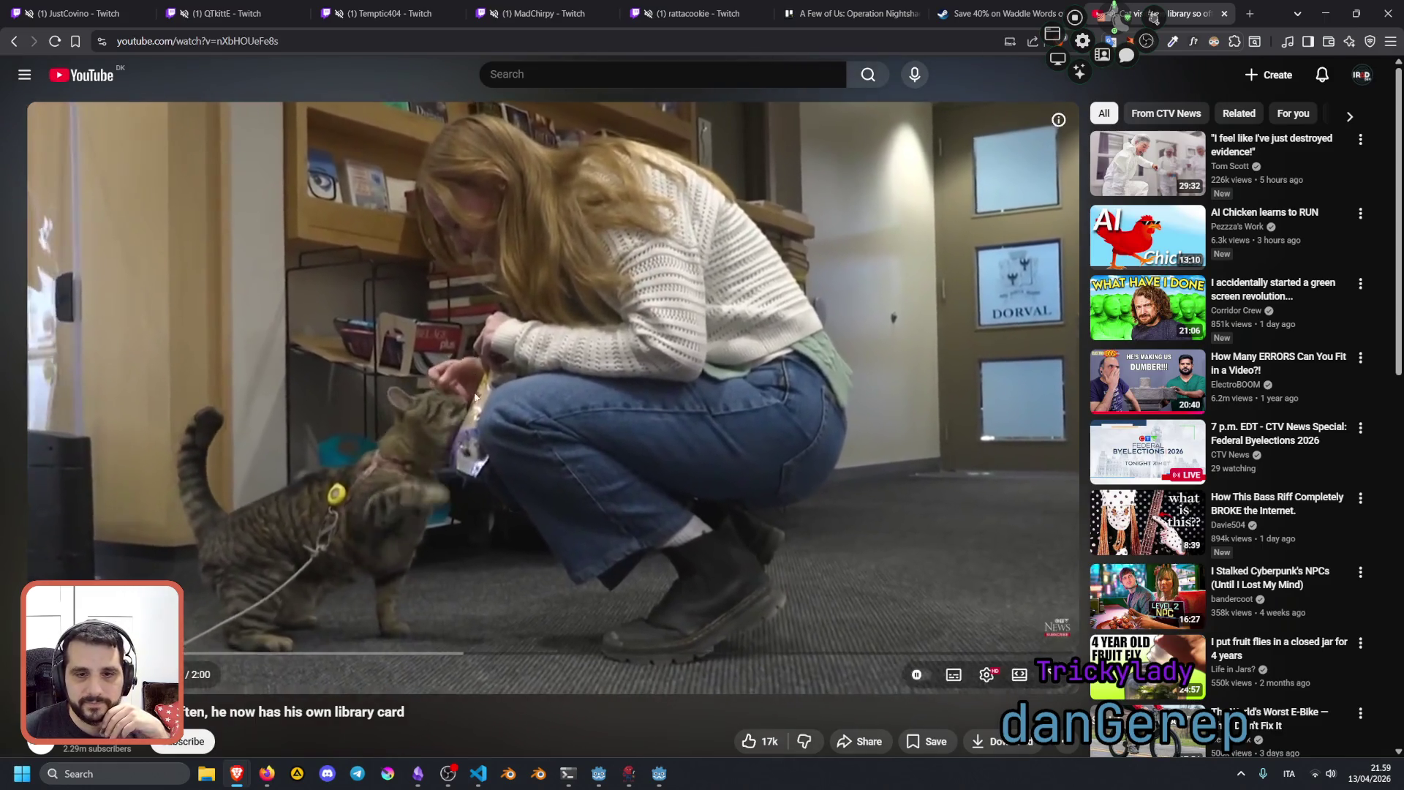
{"action": "left_click", "coordinate": [505, 650]}
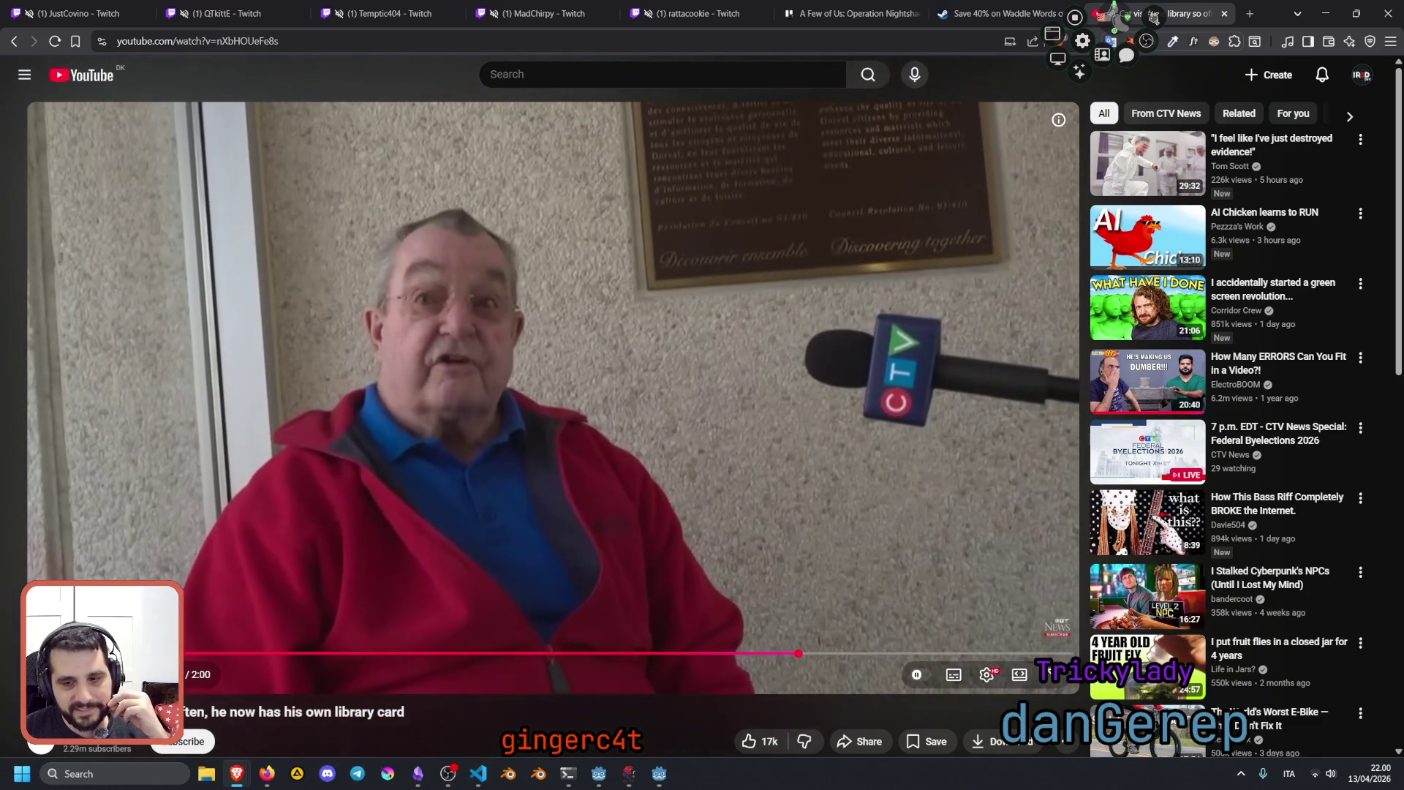
Pause the cat video and select the library-card and 'journalism' comments below it.
{"action": "left_click", "coordinate": [457, 413]}
{"action": "scroll", "coordinate": [457, 413], "scroll_direction": "down", "scroll_amount": 4}
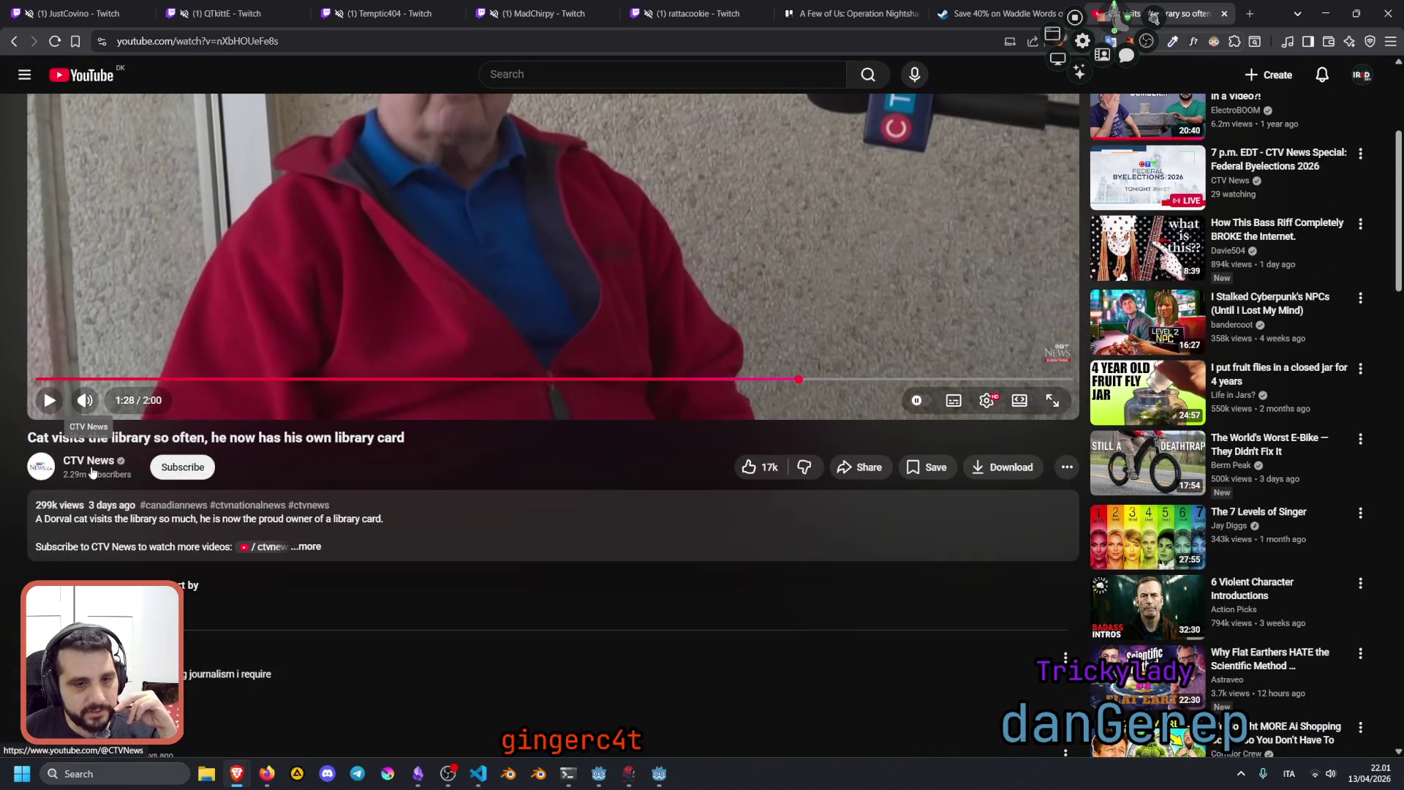
{"action": "scroll", "coordinate": [124, 562], "scroll_direction": "down", "scroll_amount": 1}
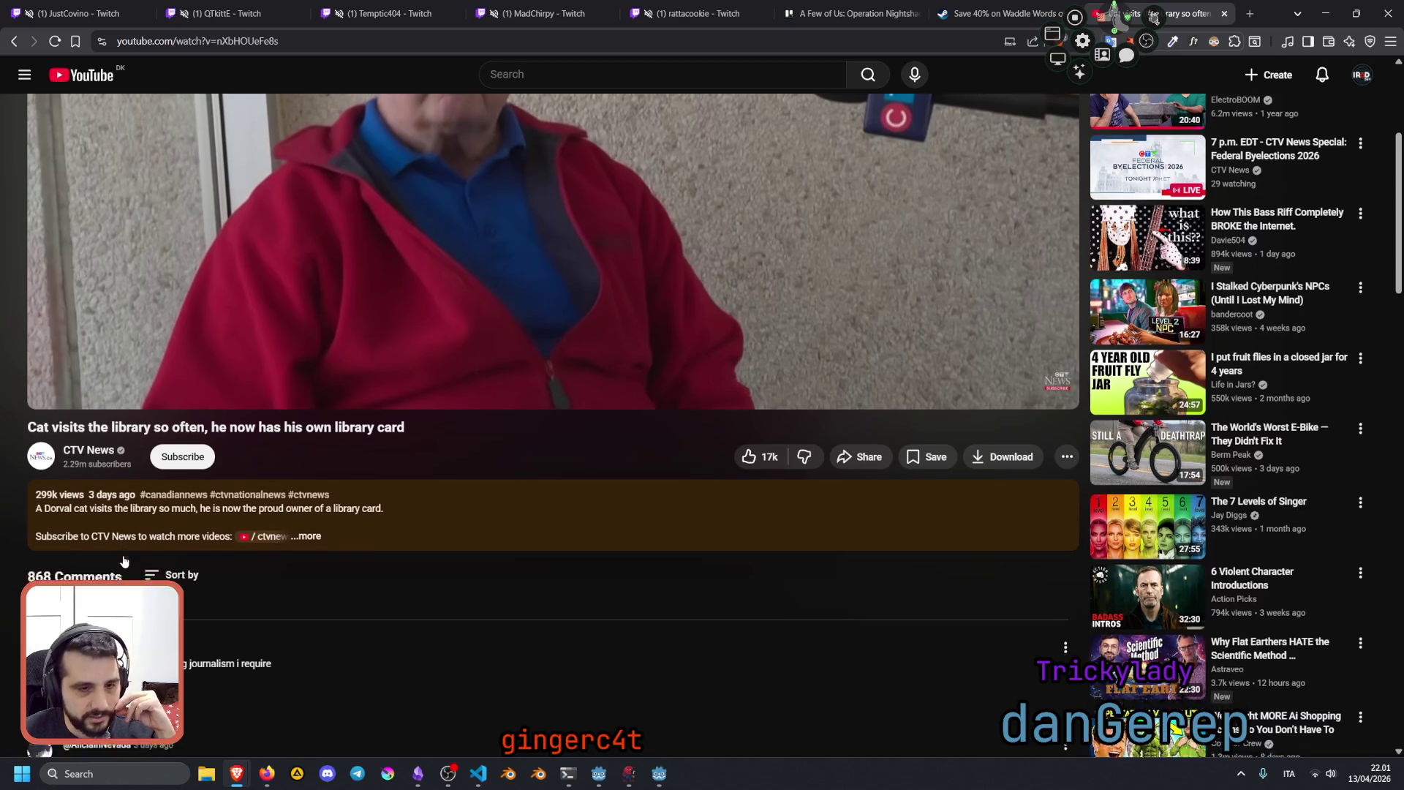
{"action": "scroll", "coordinate": [124, 562], "scroll_direction": "down", "scroll_amount": 3}
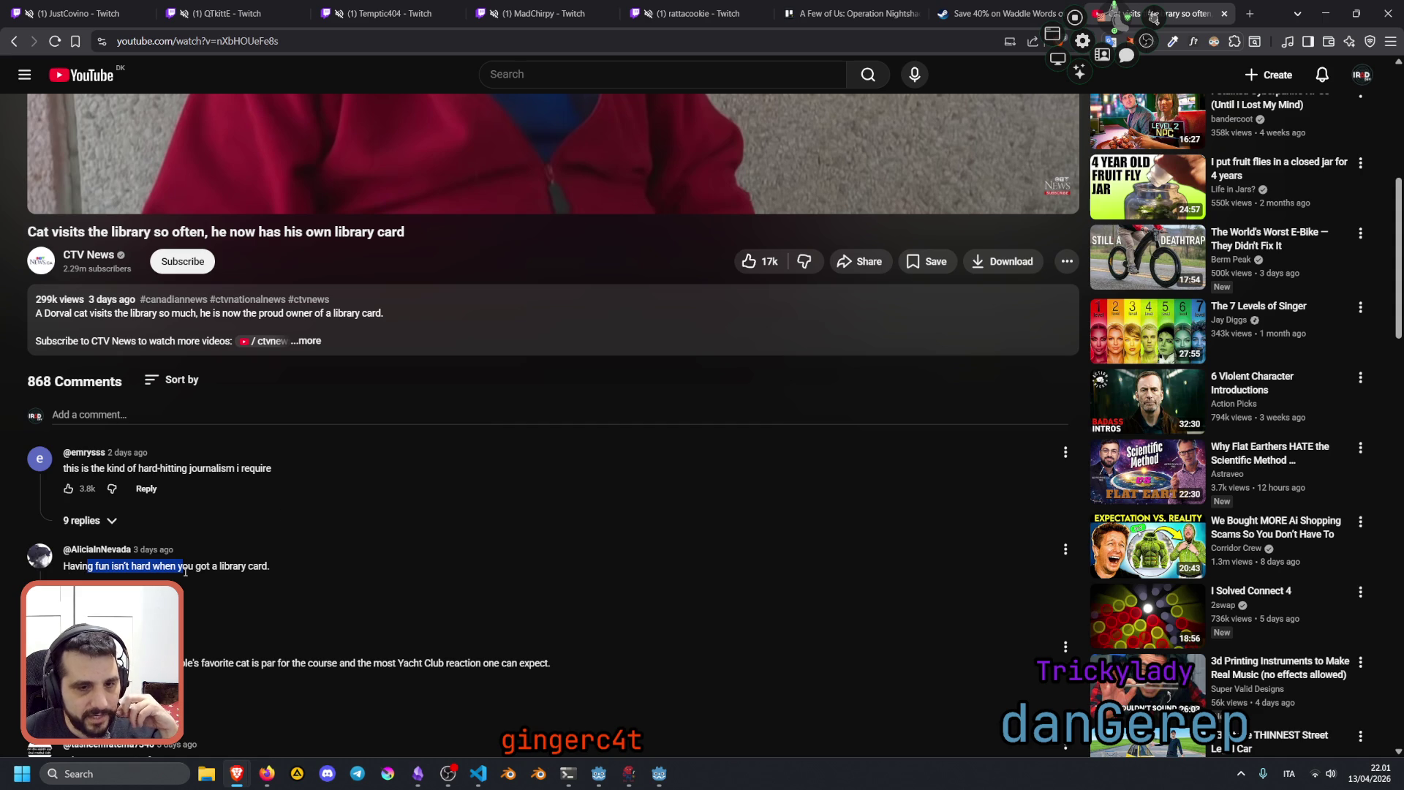
{"action": "triple_click", "coordinate": [236, 563]}
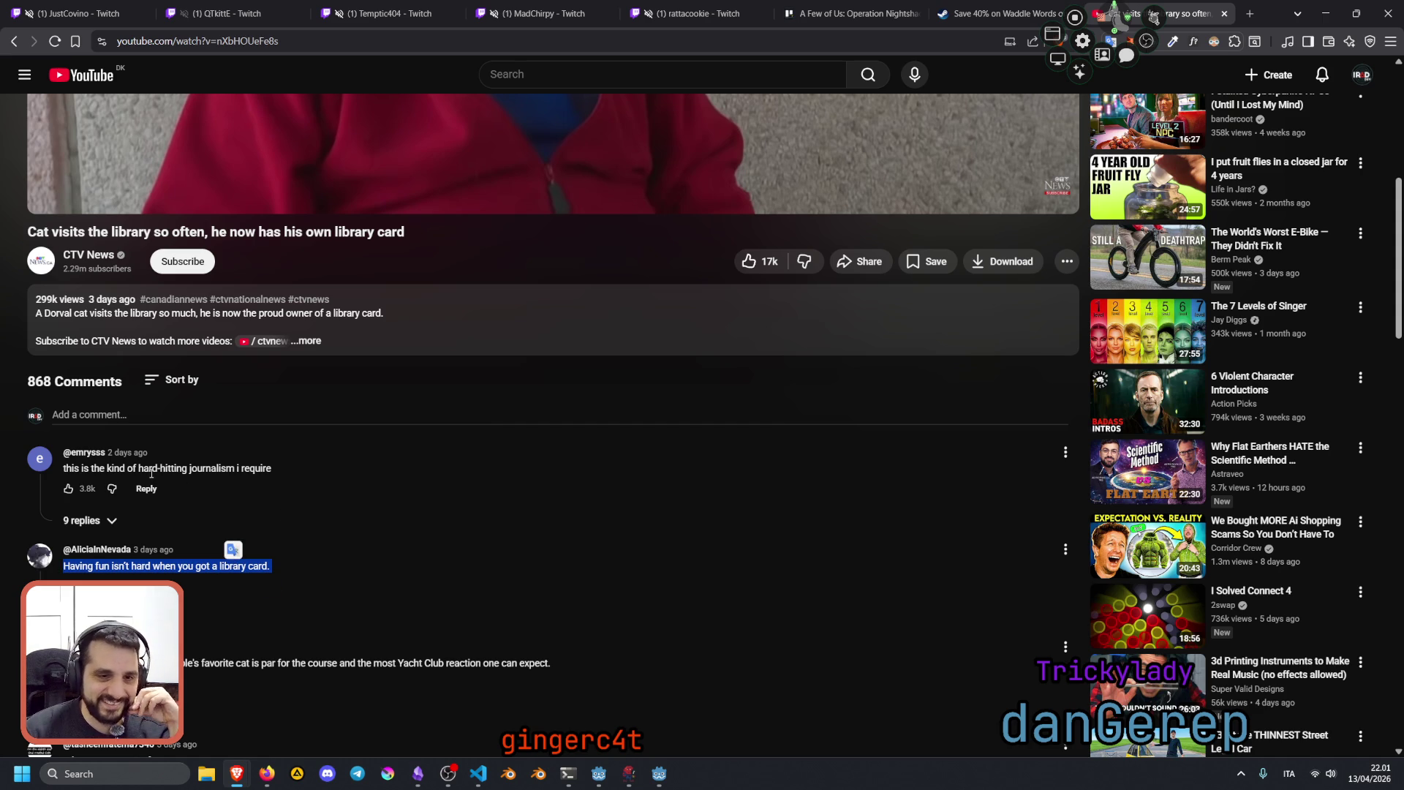
{"action": "triple_click", "coordinate": [127, 468]}
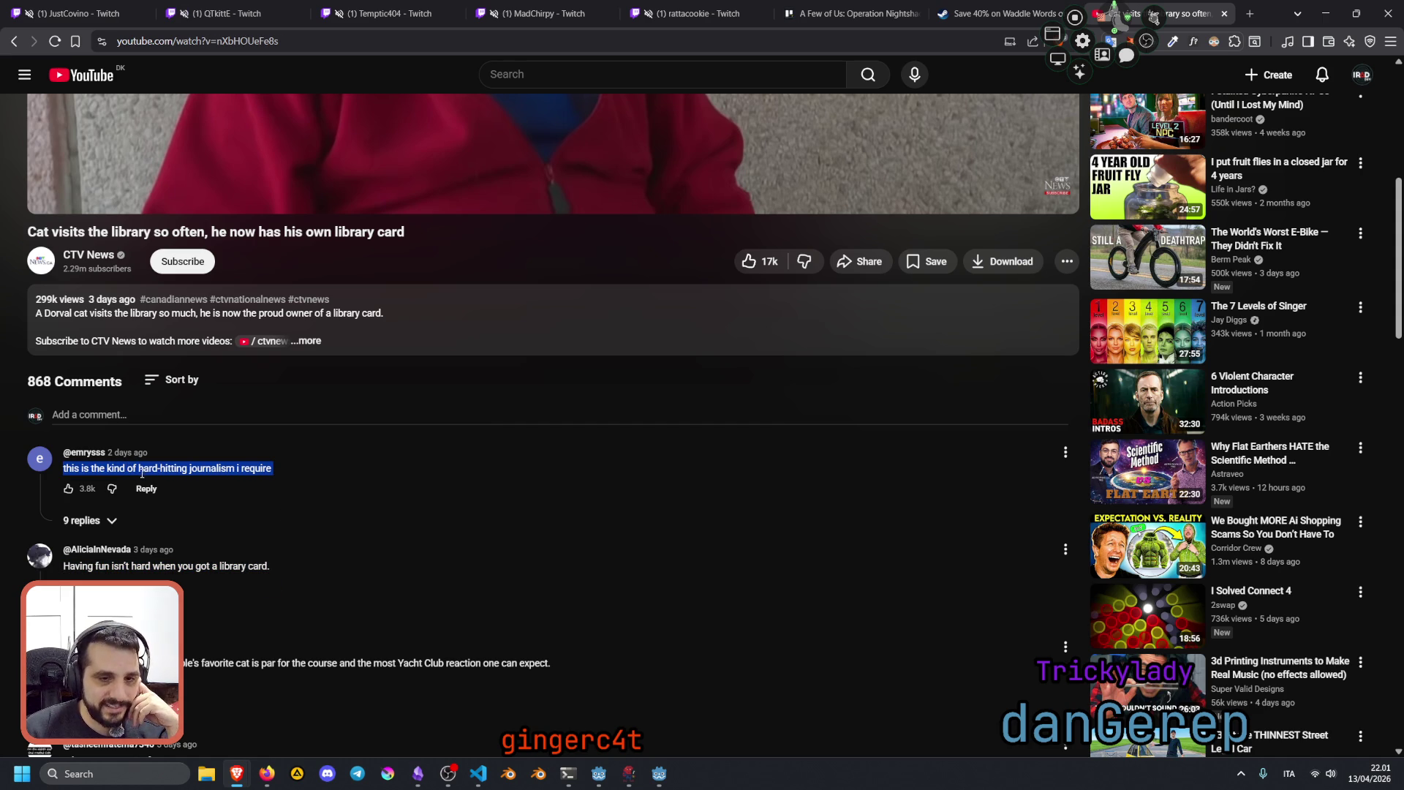
{"action": "double_click", "coordinate": [191, 467]}
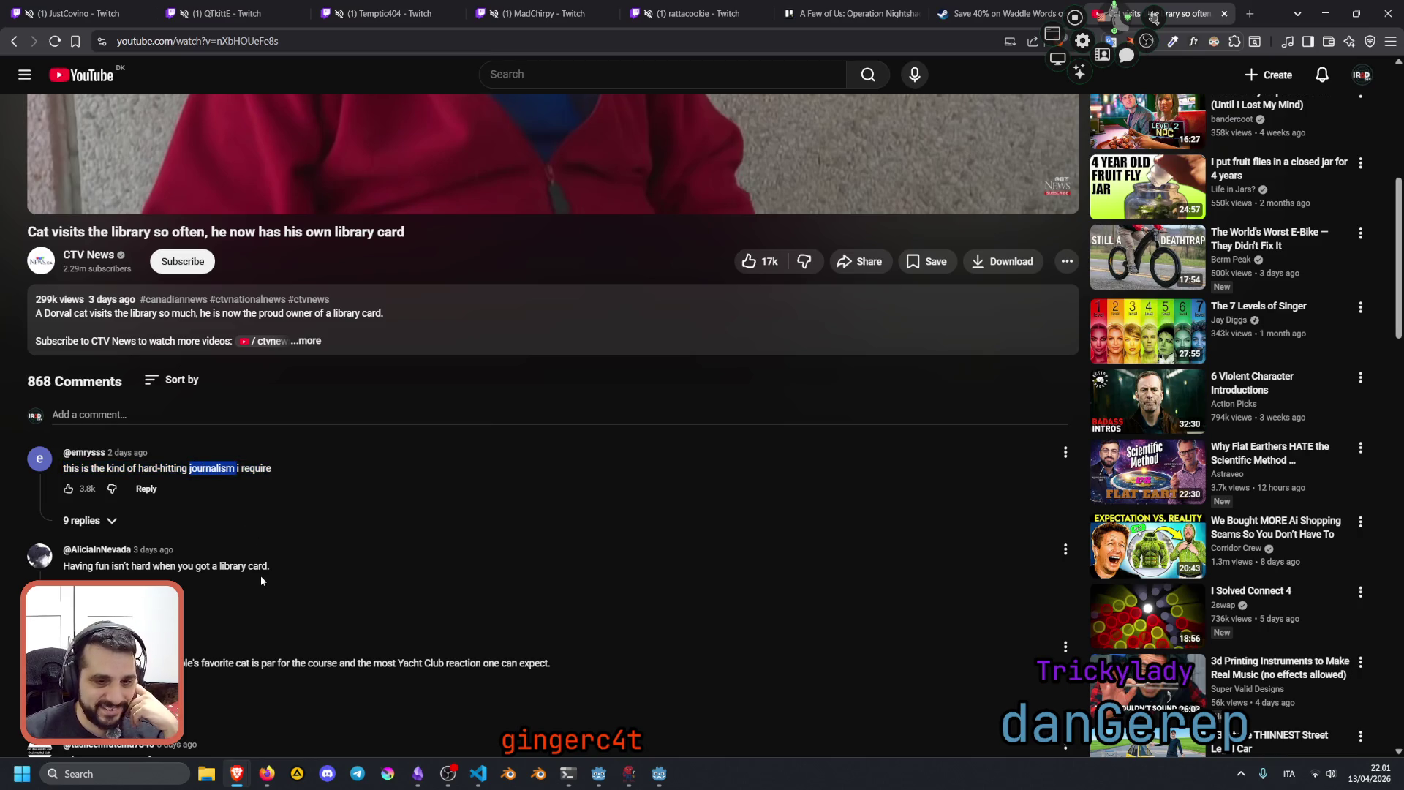
{"action": "scroll", "coordinate": [341, 567], "scroll_direction": "up", "scroll_amount": 7}
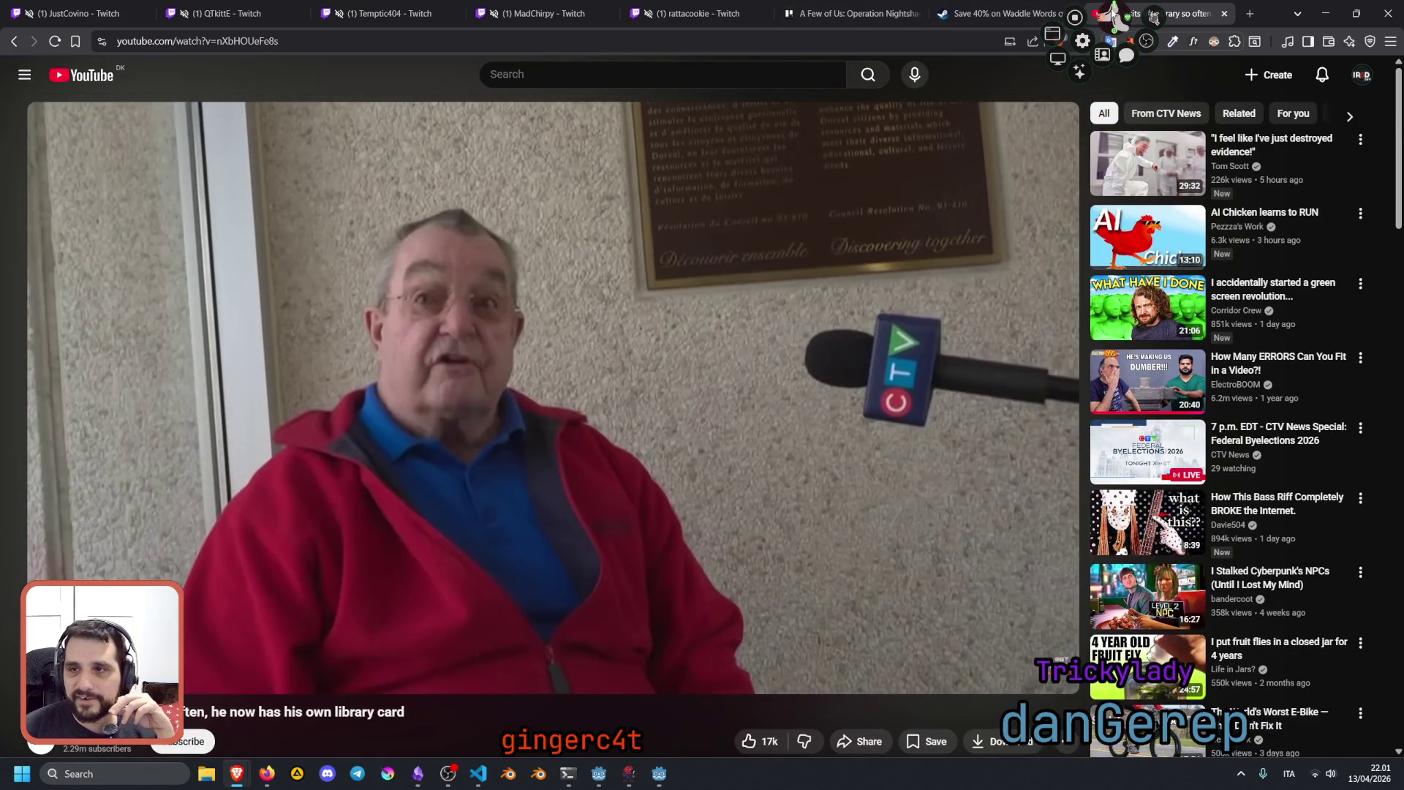
Close the YouTube tab and return to the Godot editor.
{"action": "left_click", "coordinate": [1177, 62]}
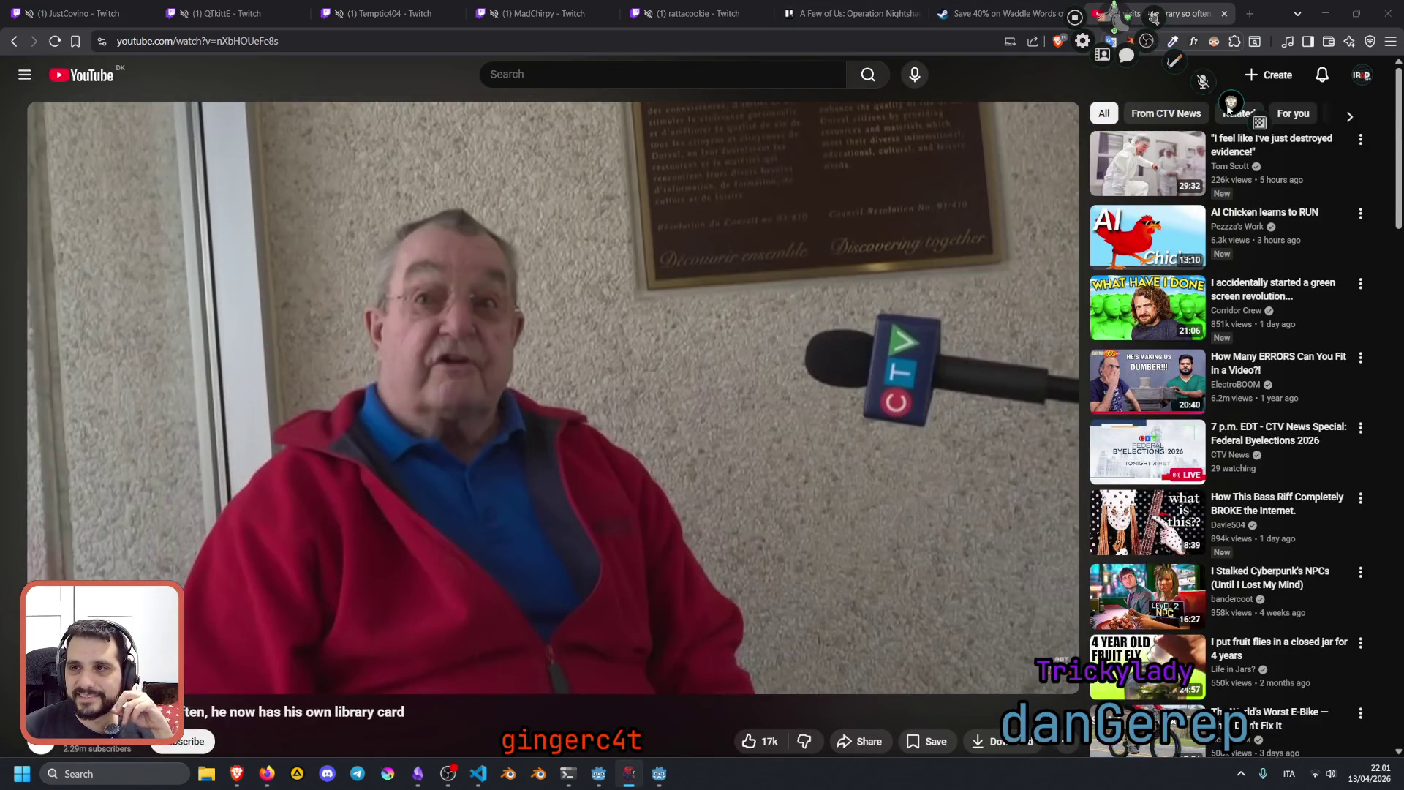
{"action": "key", "text": "ctrl+w"}
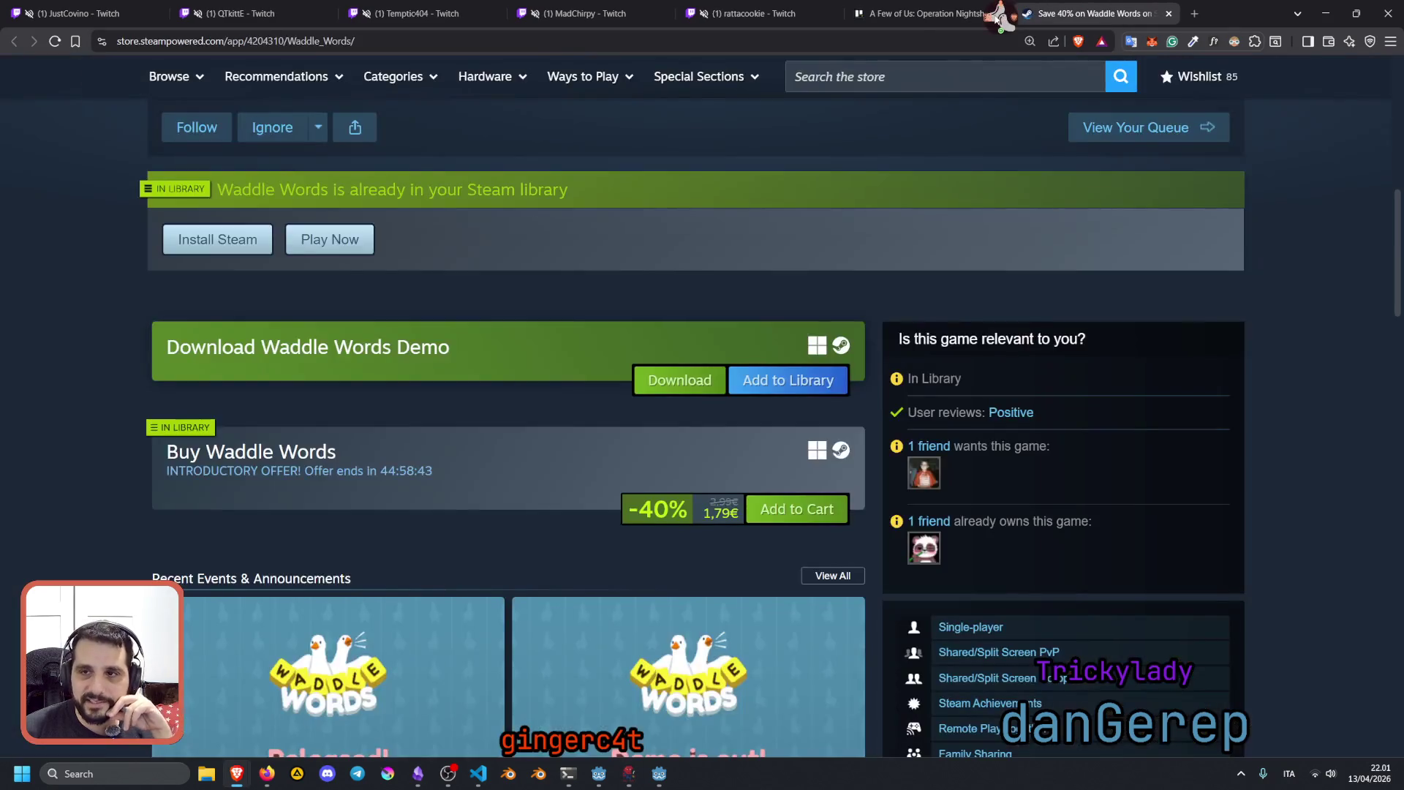
{"action": "left_click", "coordinate": [1012, 27]}
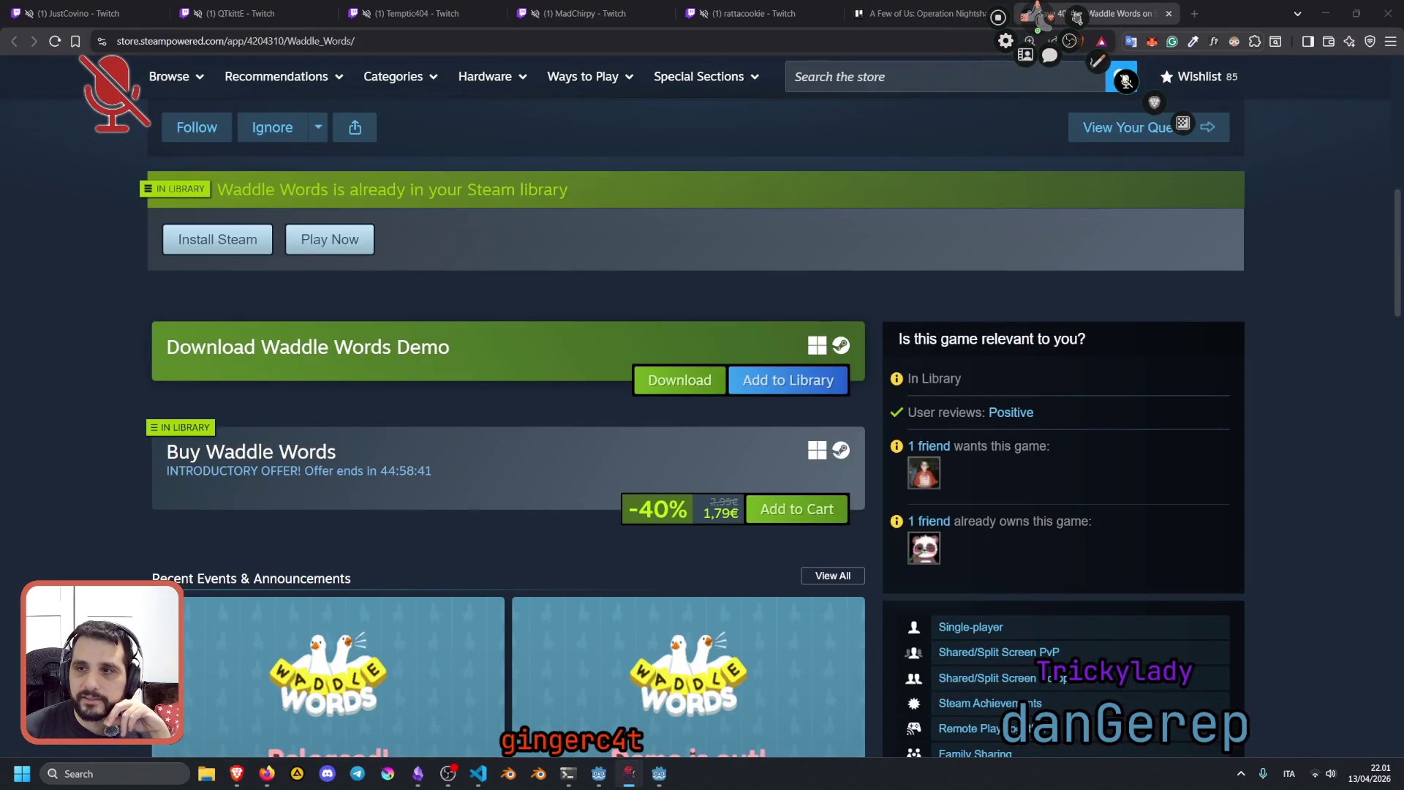
{"action": "left_click", "coordinate": [1029, 18]}
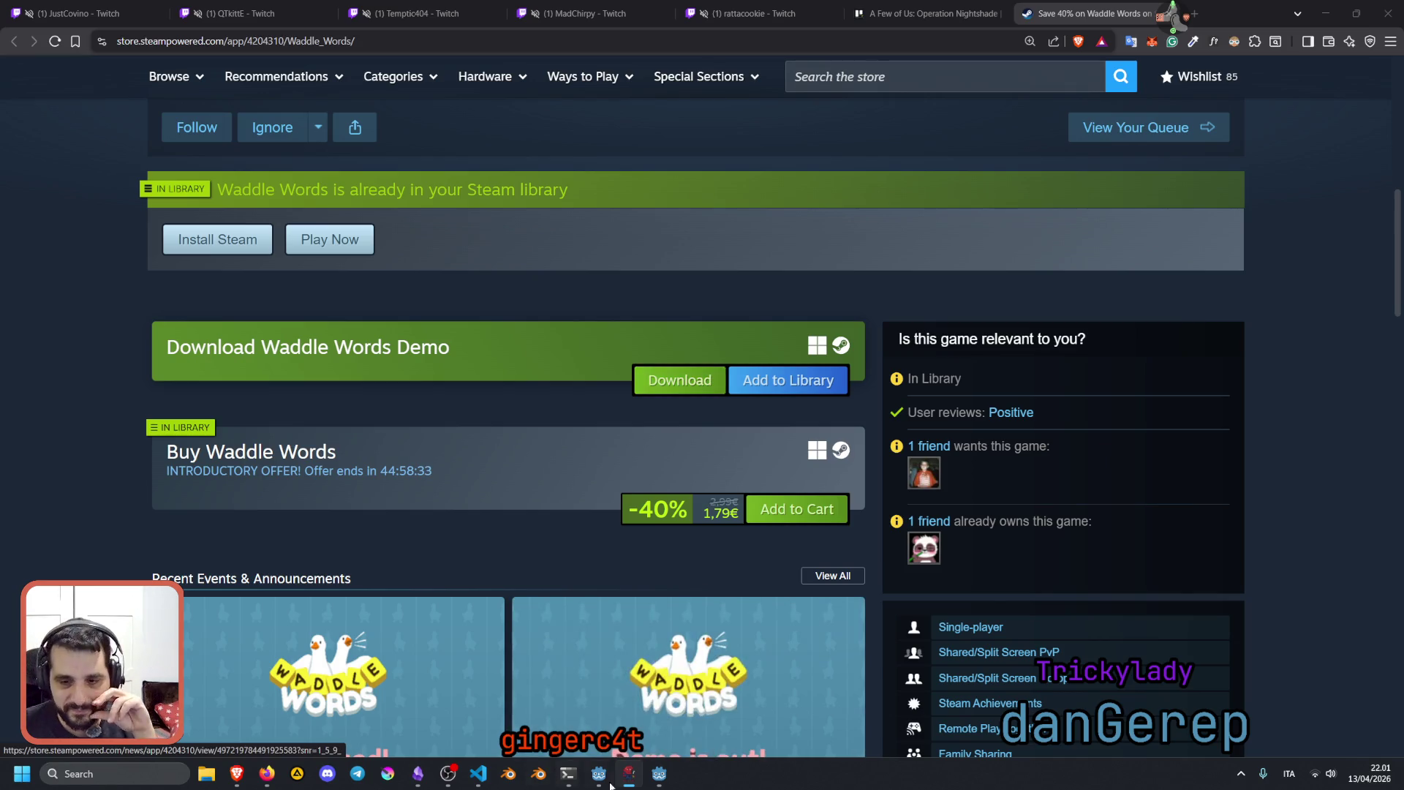
{"action": "left_click", "coordinate": [658, 774]}
Edit the start_pos parameter of _start_at_world_pos and its occurrences together.
{"action": "left_click", "coordinate": [671, 316]}
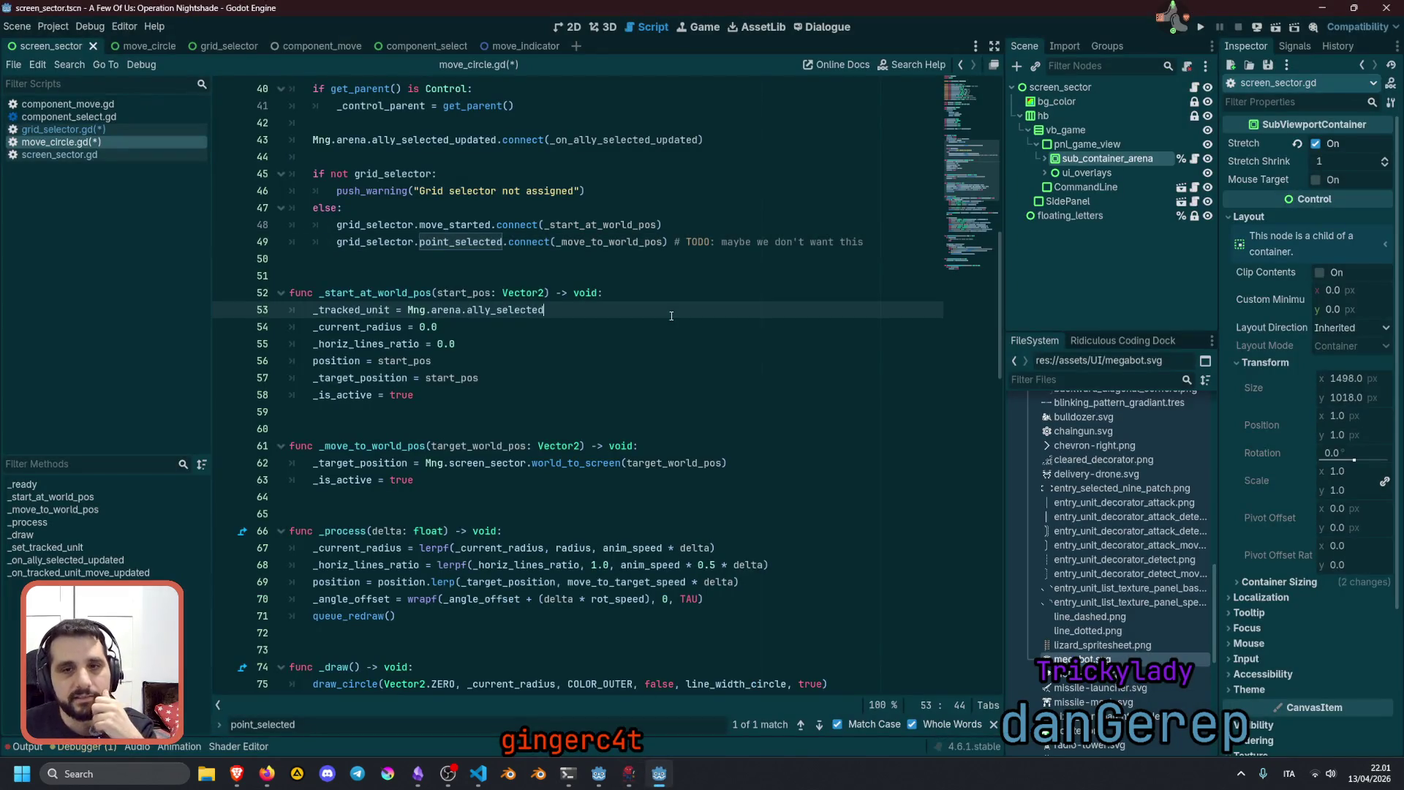
{"action": "double_click", "coordinate": [446, 226]}
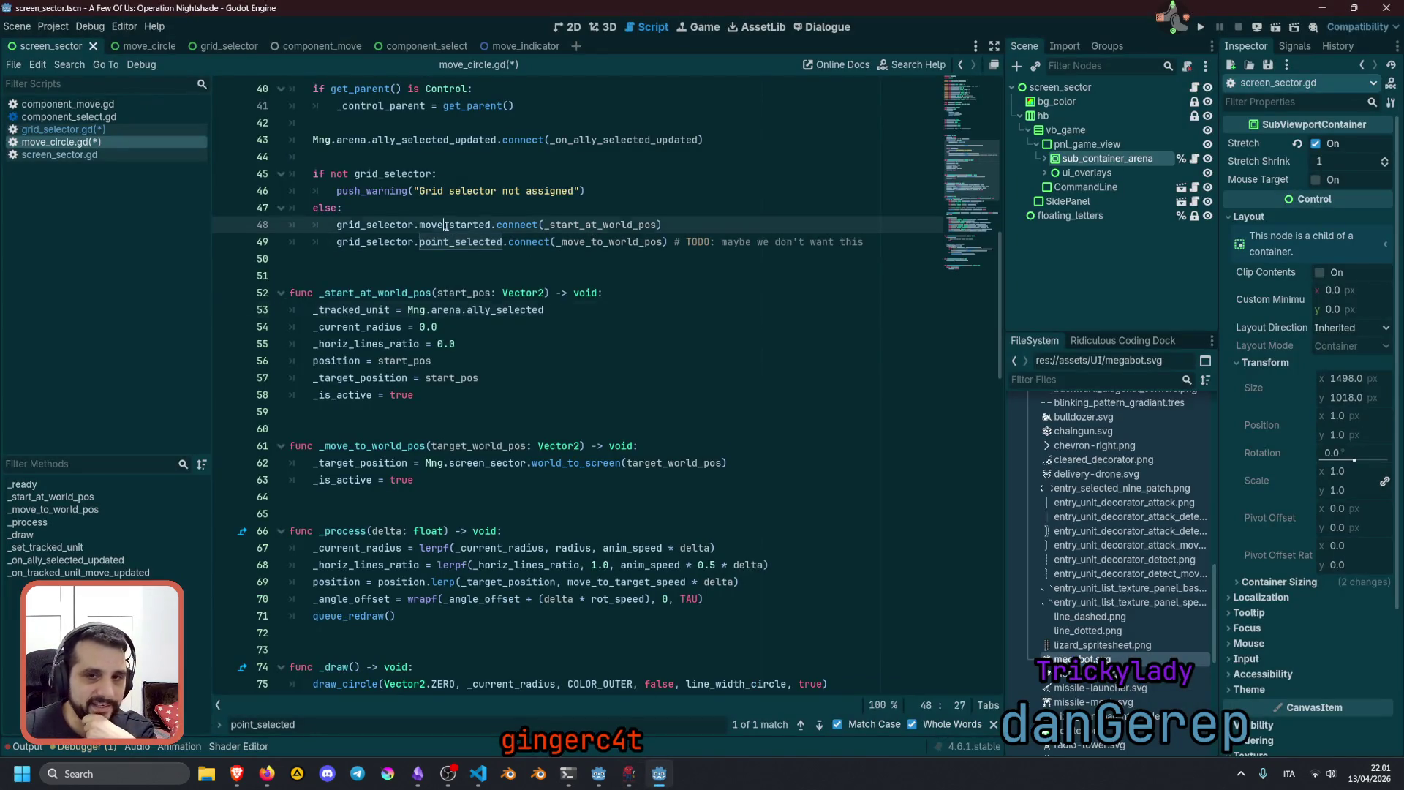
{"action": "double_click", "coordinate": [592, 224]}
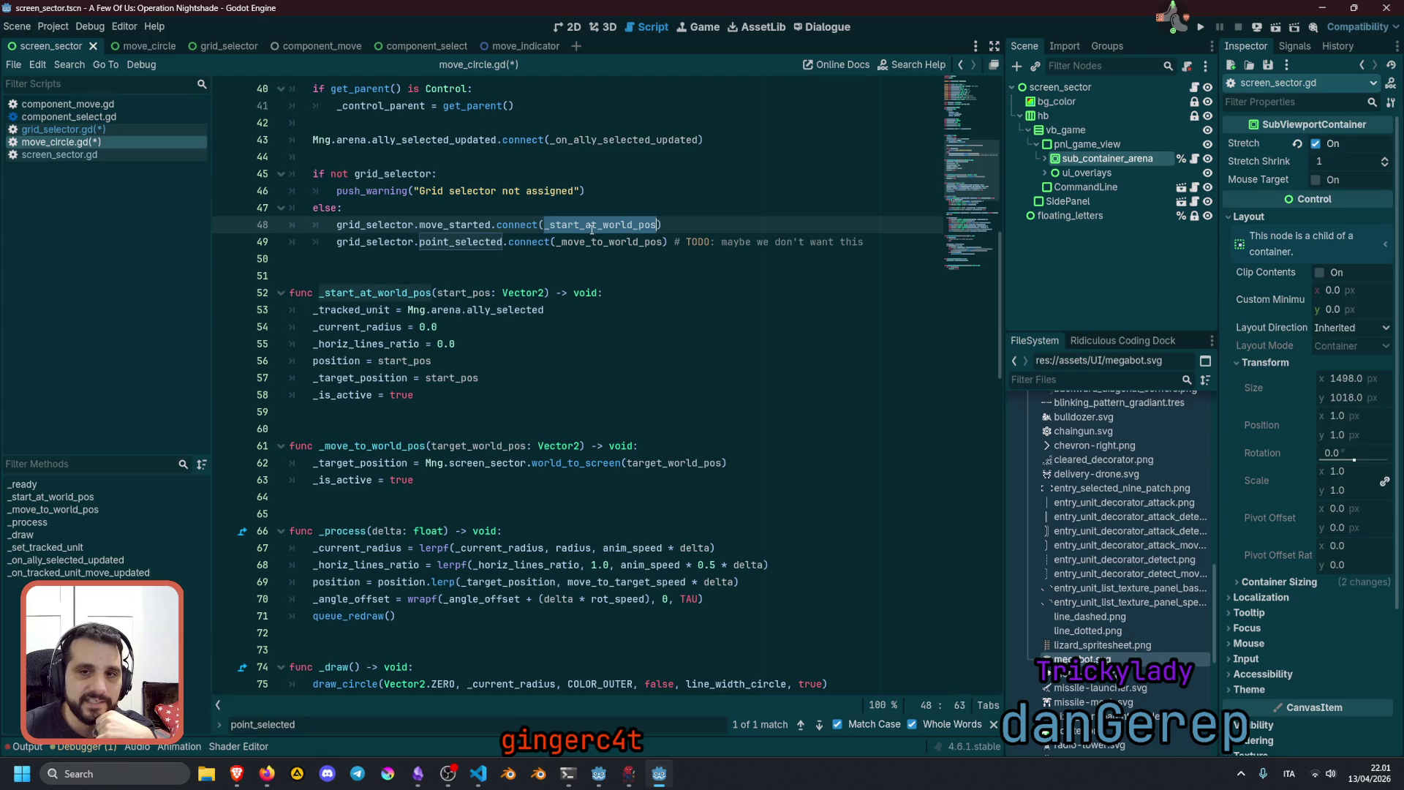
{"action": "double_click", "coordinate": [463, 293]}
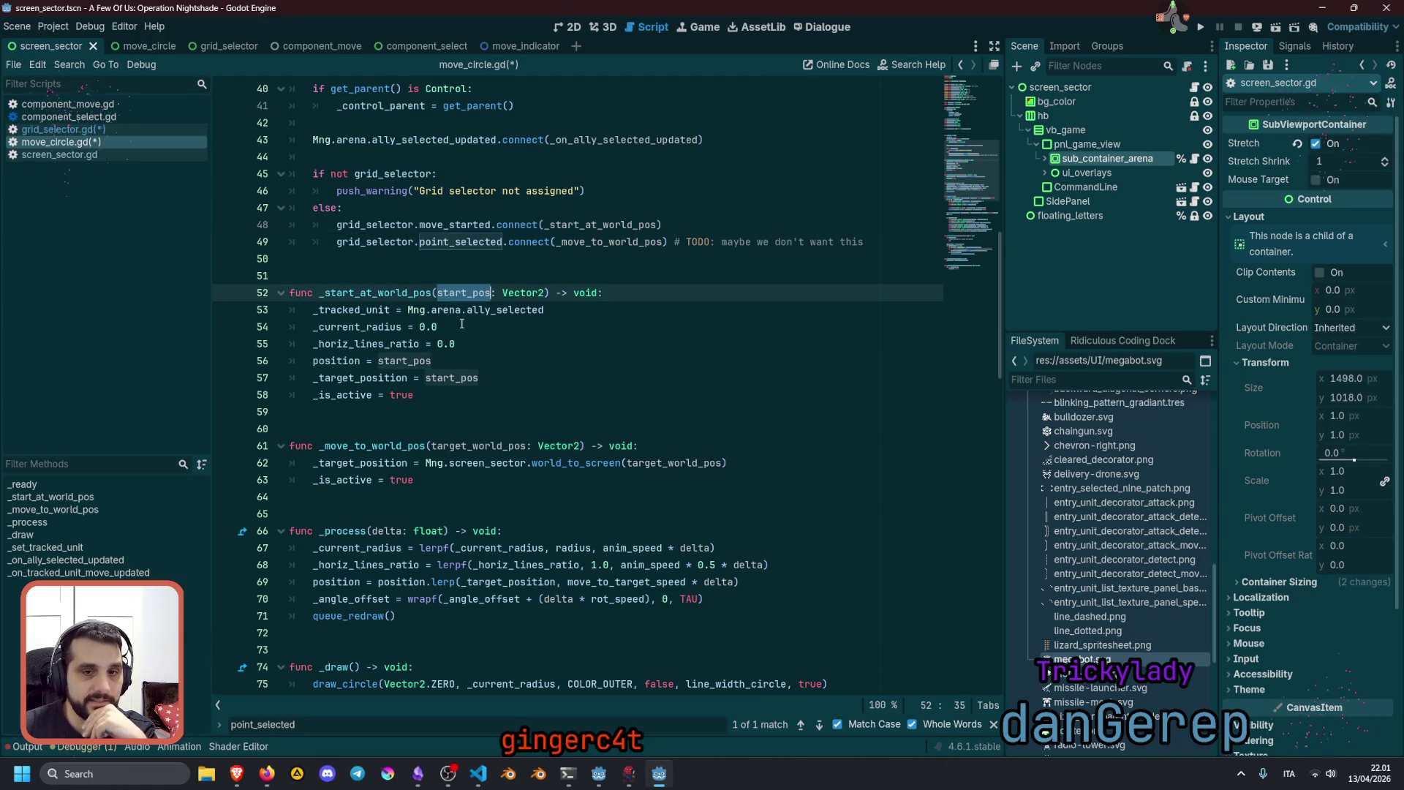
{"action": "left_click", "coordinate": [473, 293]}
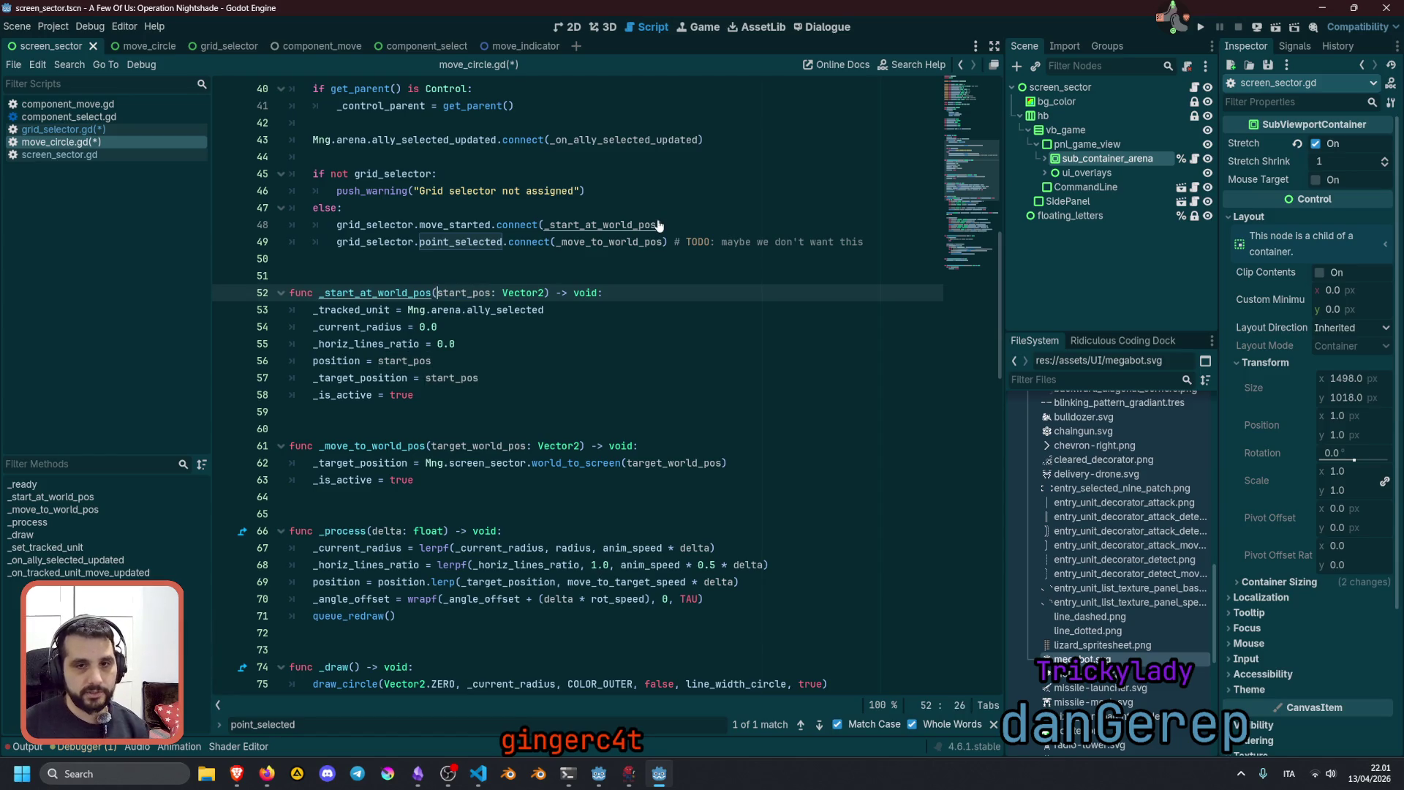
{"action": "key", "text": "ctrl+d"}
{"action": "key", "text": "ctrl+d"}
{"action": "key", "text": "ctrl+d"}
{"action": "key", "text": "Left"}
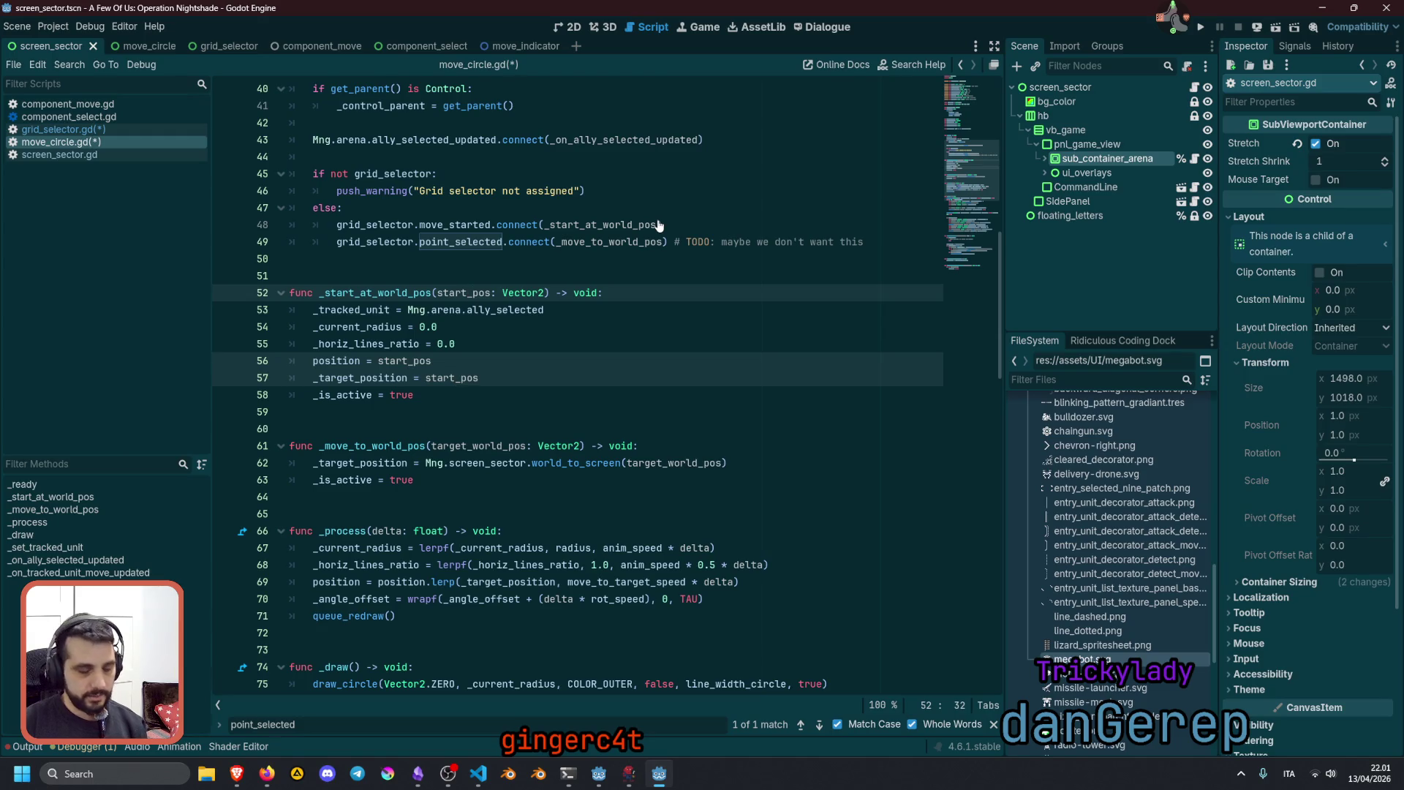
{"action": "type", "text": "_"}
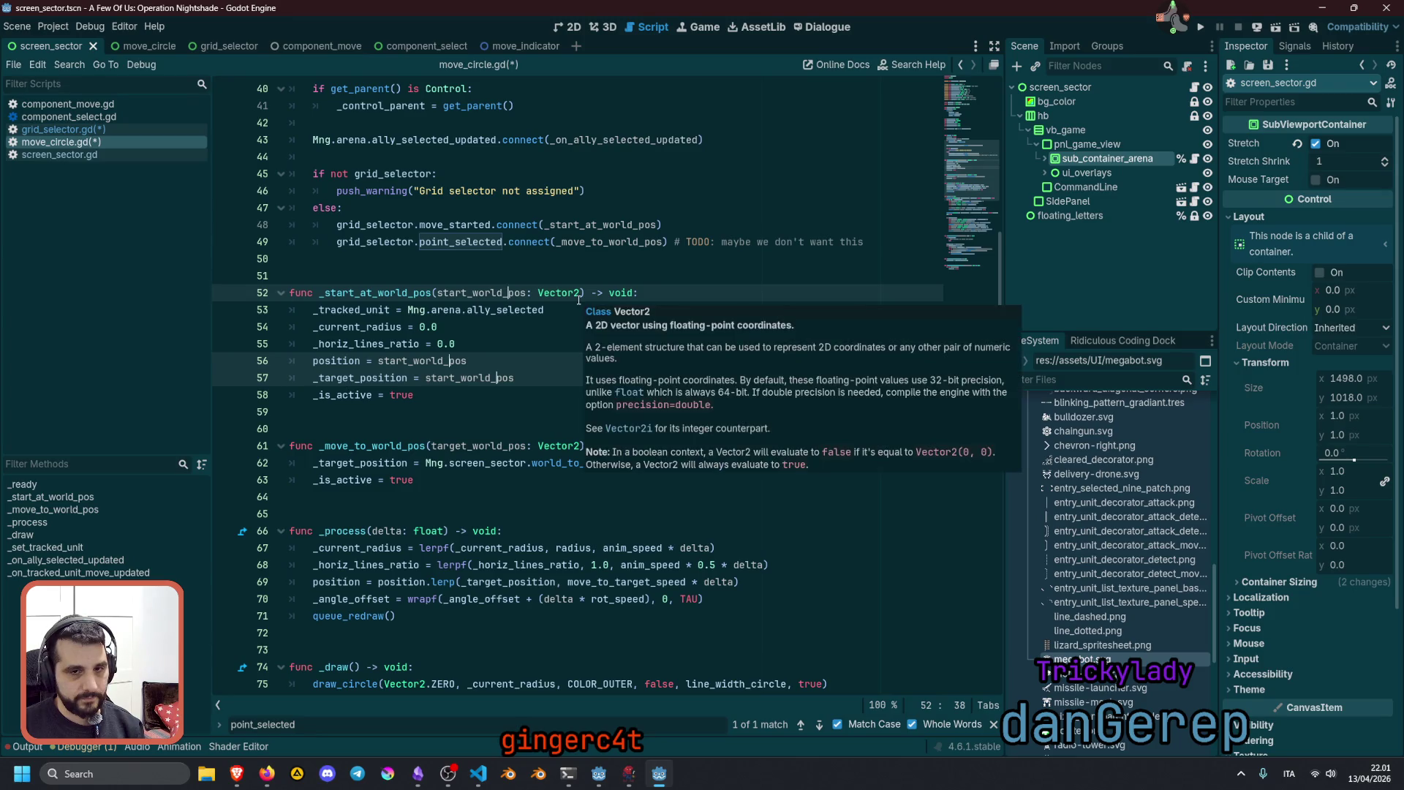
{"action": "key", "text": "Escape"}
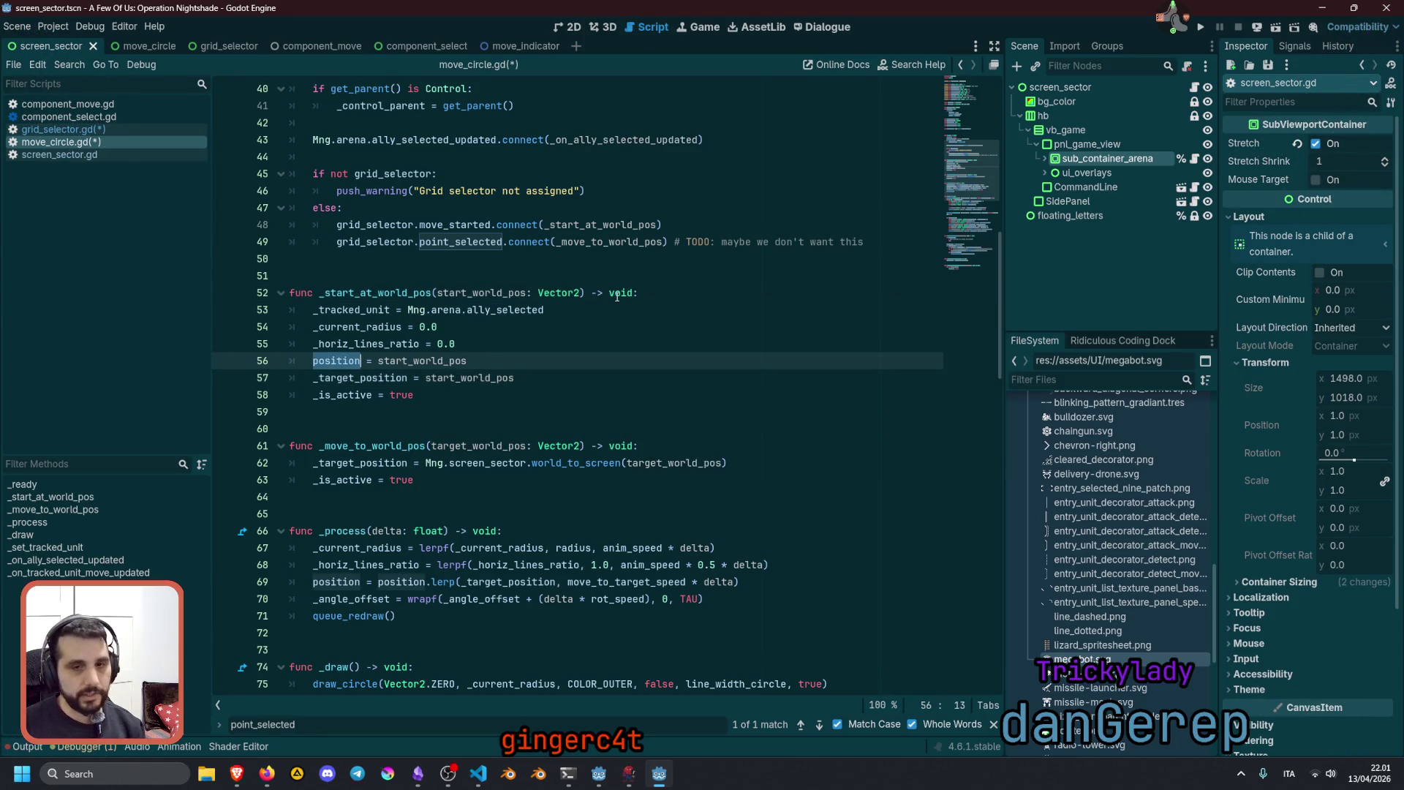
Make _target_position take position instead of start_world_pos on line 57.
{"action": "key", "text": "Down"}
{"action": "key", "text": "End"}
{"action": "key", "text": "ctrl+shift+Left"}
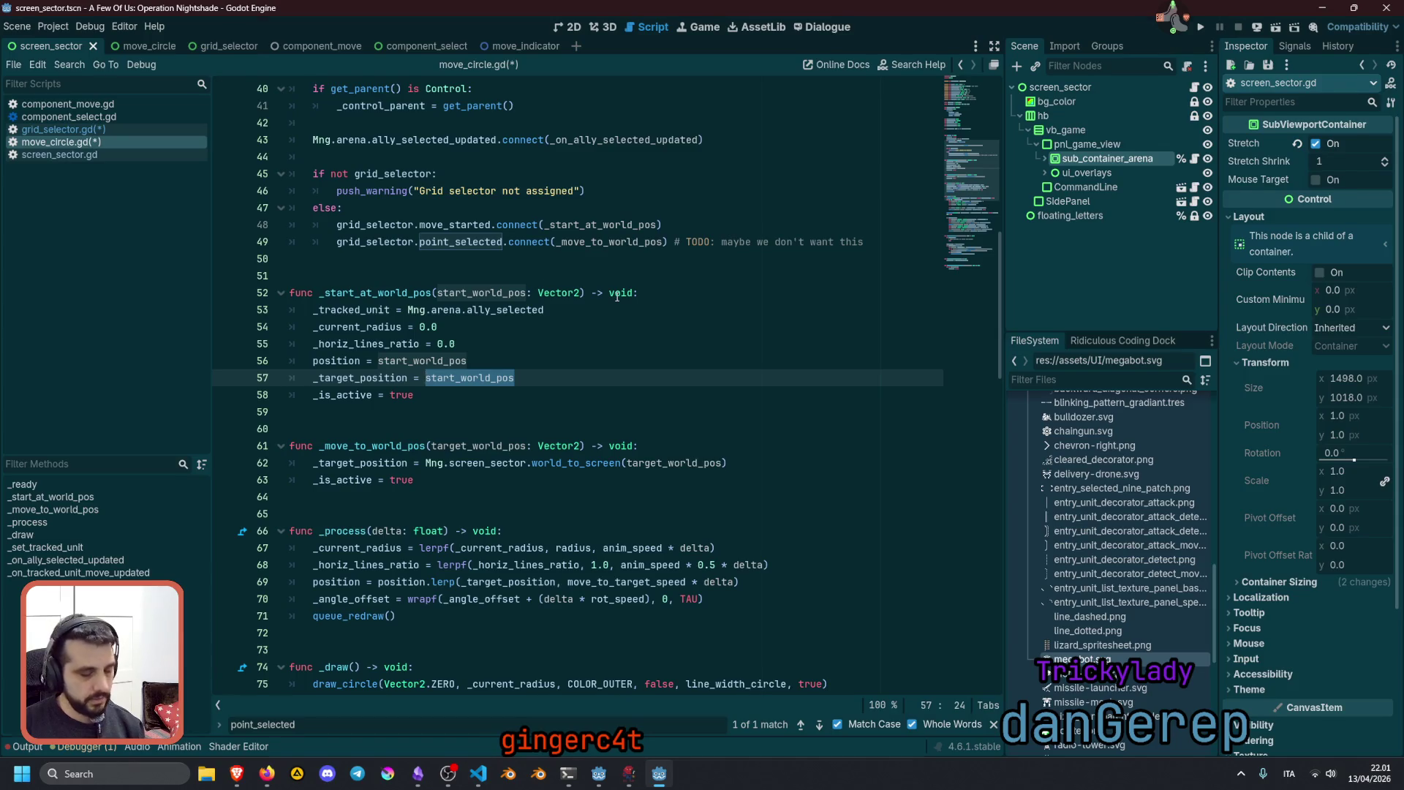
{"action": "type", "text": "position"}
{"action": "key", "text": "Up"}
Wrap start_world_pos on line 56 in Mng.screen_sector.world_to_screen(...), copied from line 62.
{"action": "left_click_drag", "start_coordinate": [425, 462], "coordinate": [628, 463]}
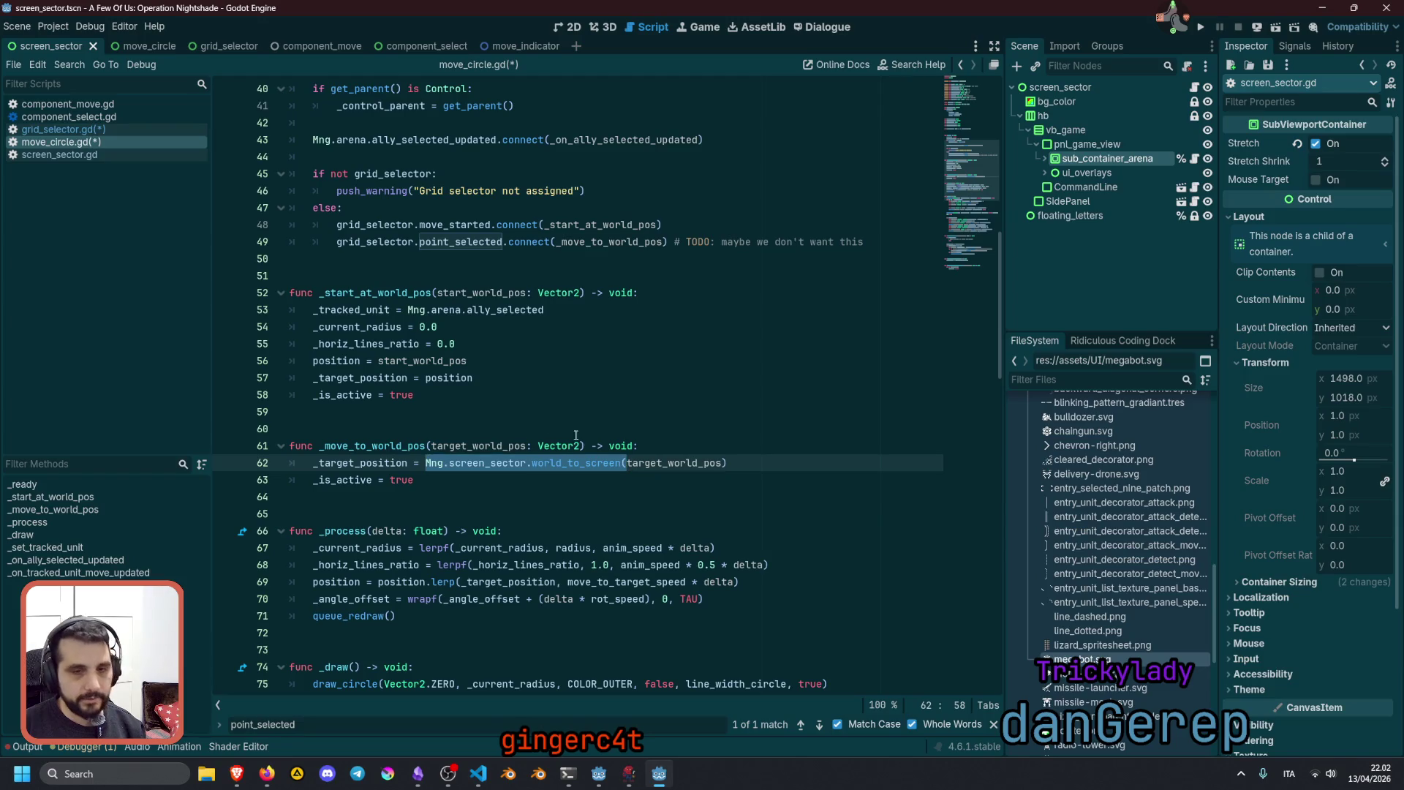
{"action": "key", "text": "ctrl+c"}
{"action": "left_click", "coordinate": [378, 360]}
{"action": "key", "text": "ctrl+v"}
{"action": "key", "text": "End"}
{"action": "type", "text": ")"}
Review position, _target_position, _is_active and the start/target parameters across move_circle.gd.
{"action": "left_click", "coordinate": [391, 377]}
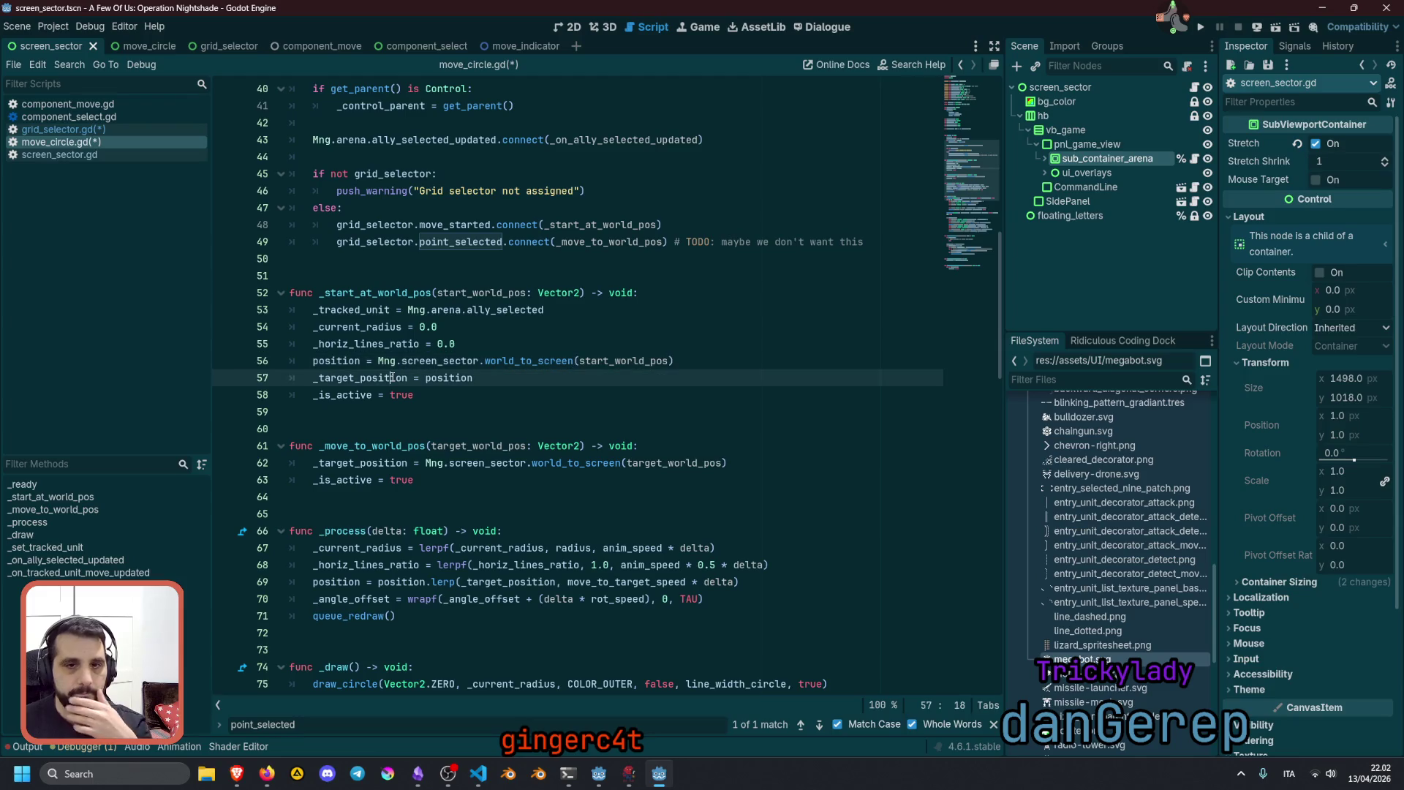
{"action": "double_click", "coordinate": [340, 363]}
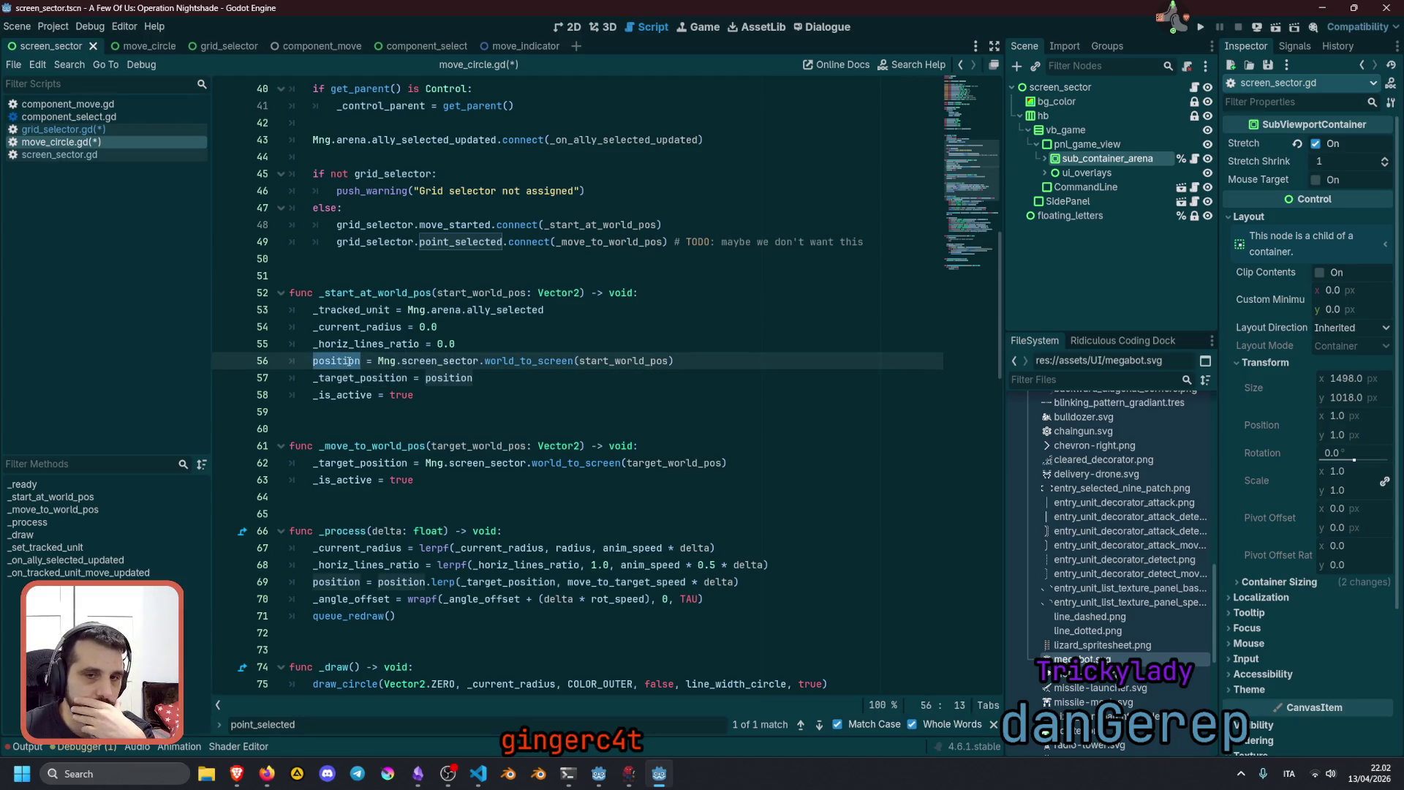
{"action": "double_click", "coordinate": [381, 376]}
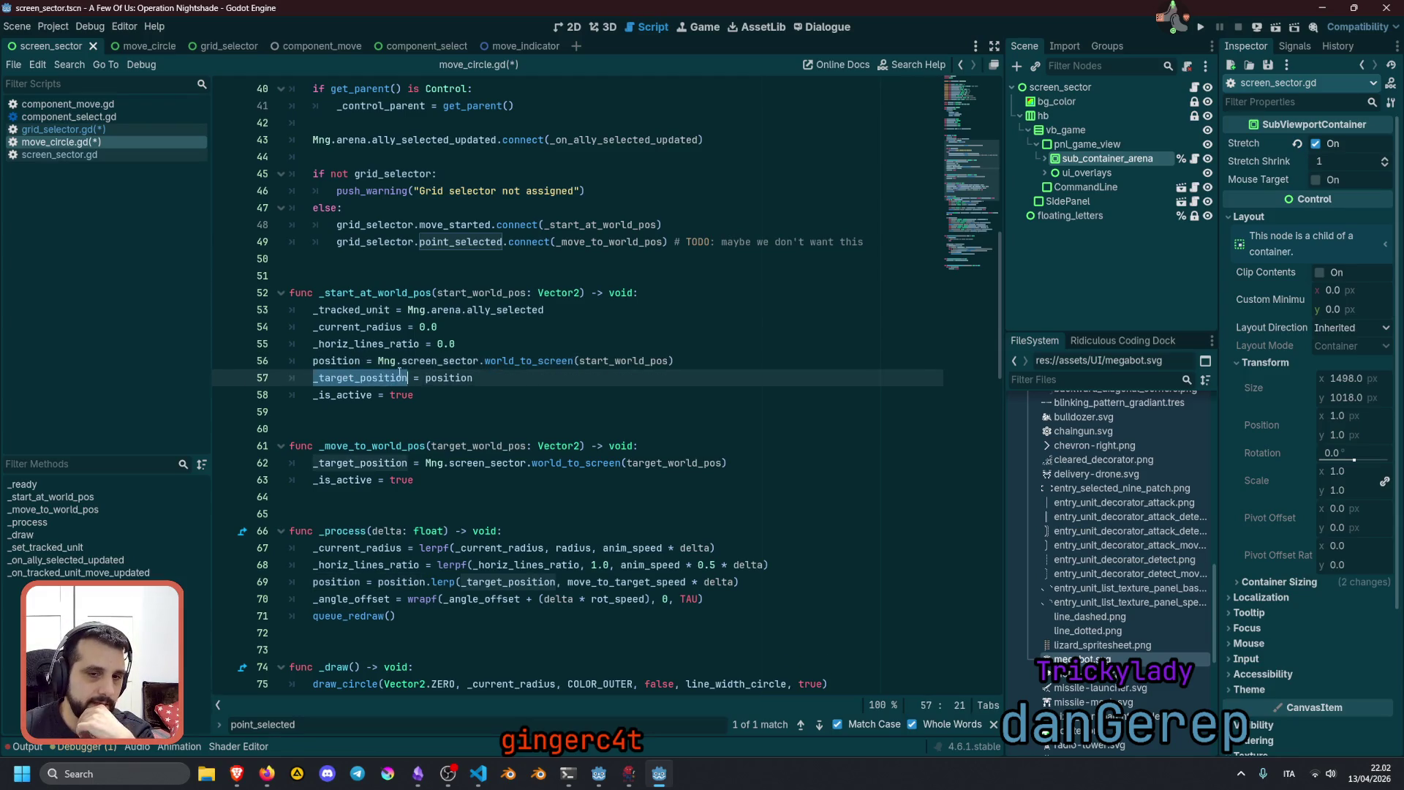
{"action": "double_click", "coordinate": [459, 378]}
{"action": "double_click", "coordinate": [339, 395]}
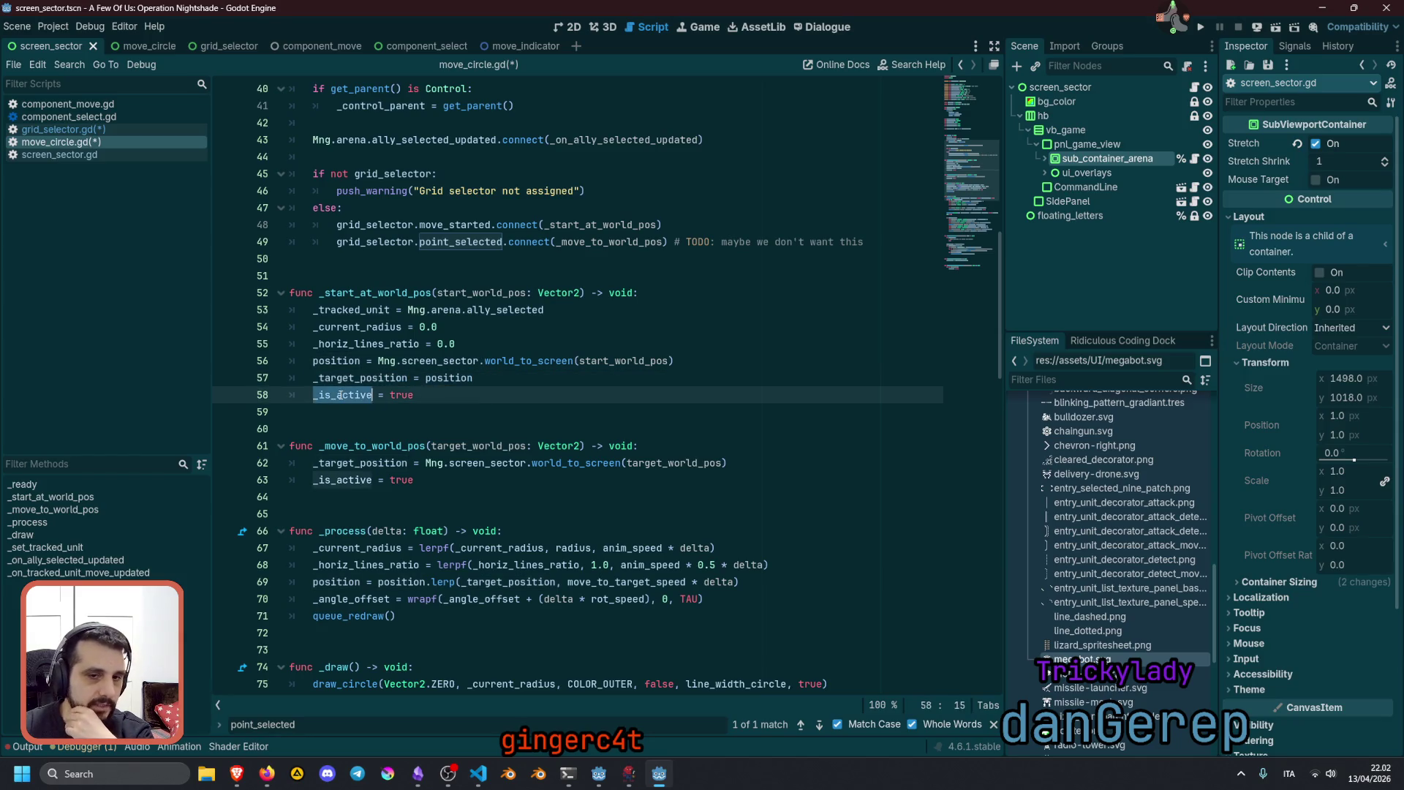
{"action": "left_click", "coordinate": [426, 410]}
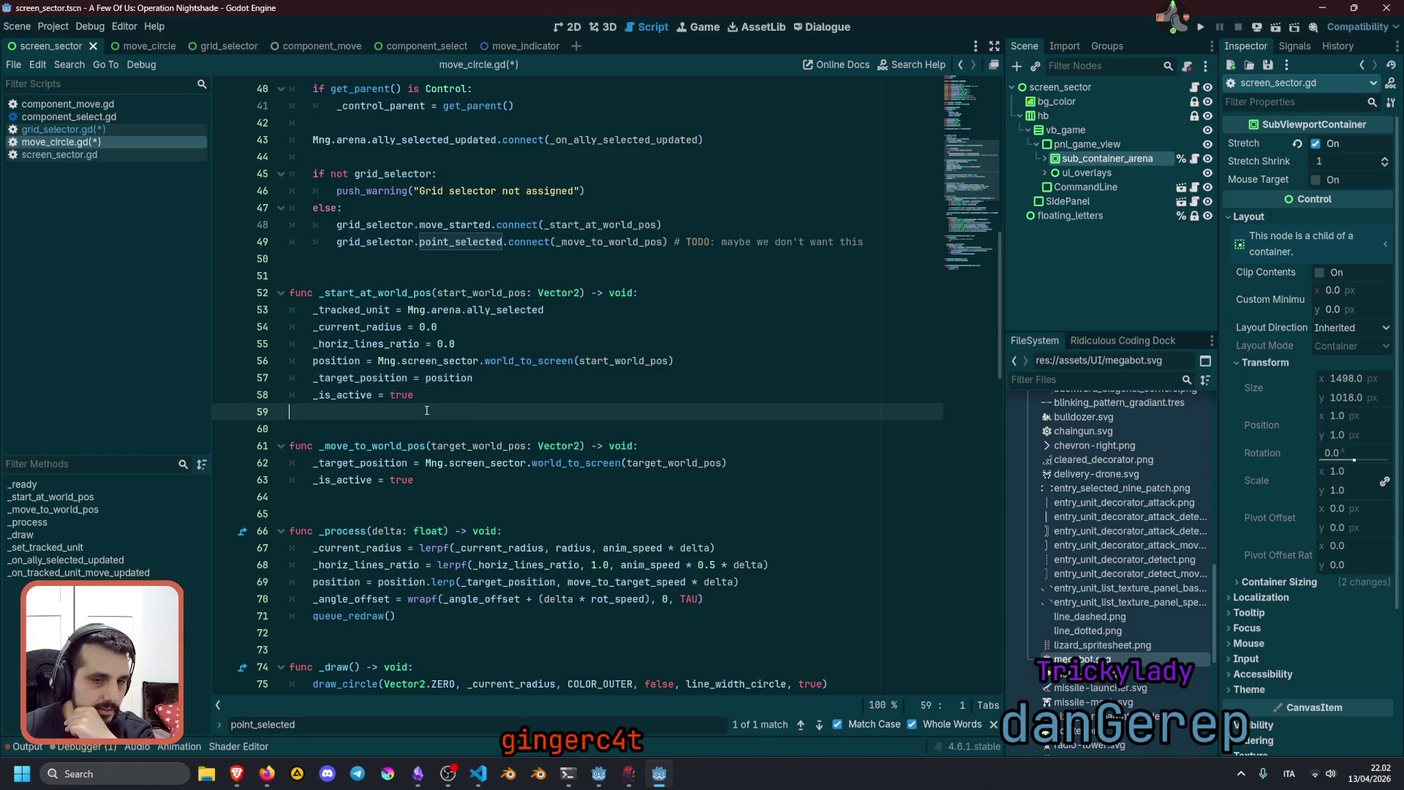
{"action": "double_click", "coordinate": [360, 446]}
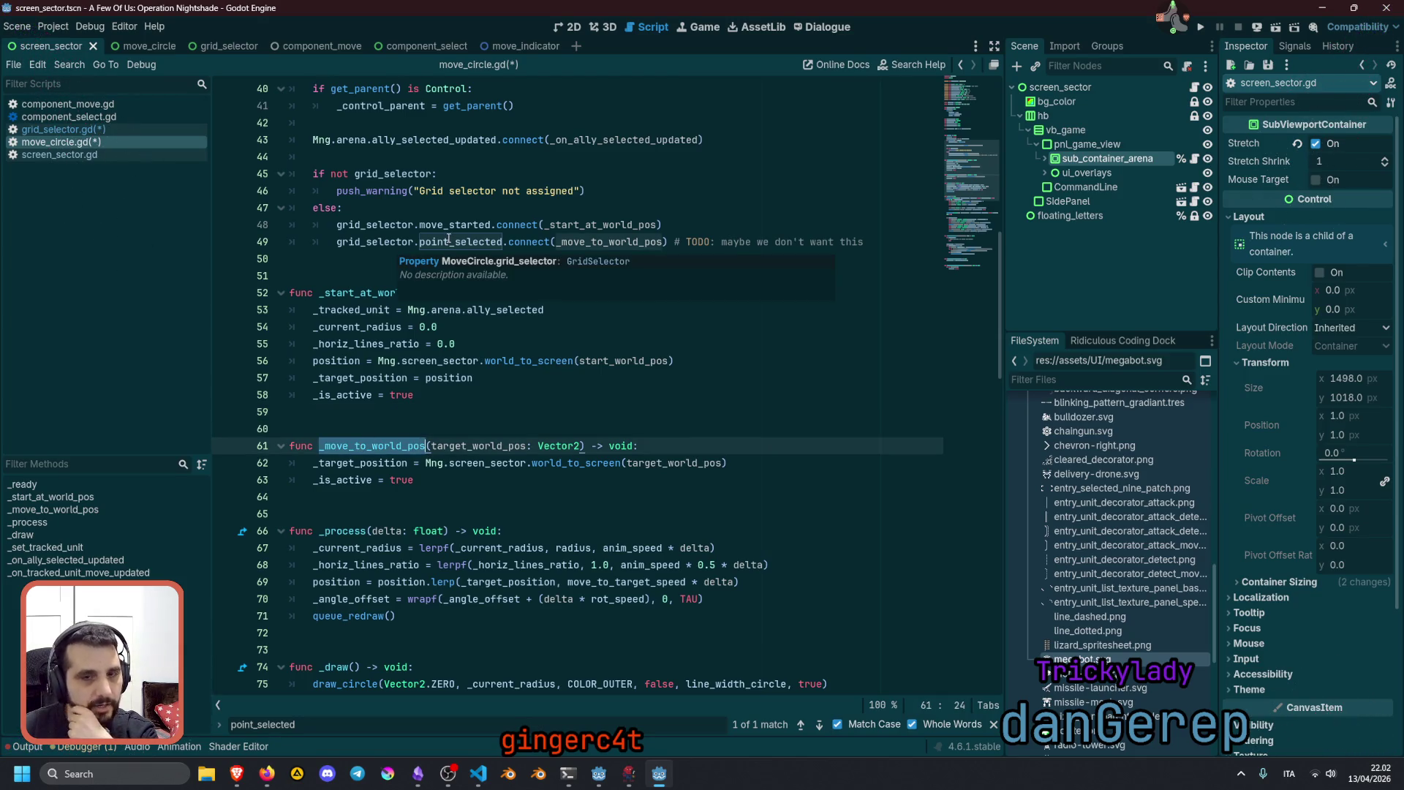
{"action": "mouse_move", "coordinate": [449, 239]}
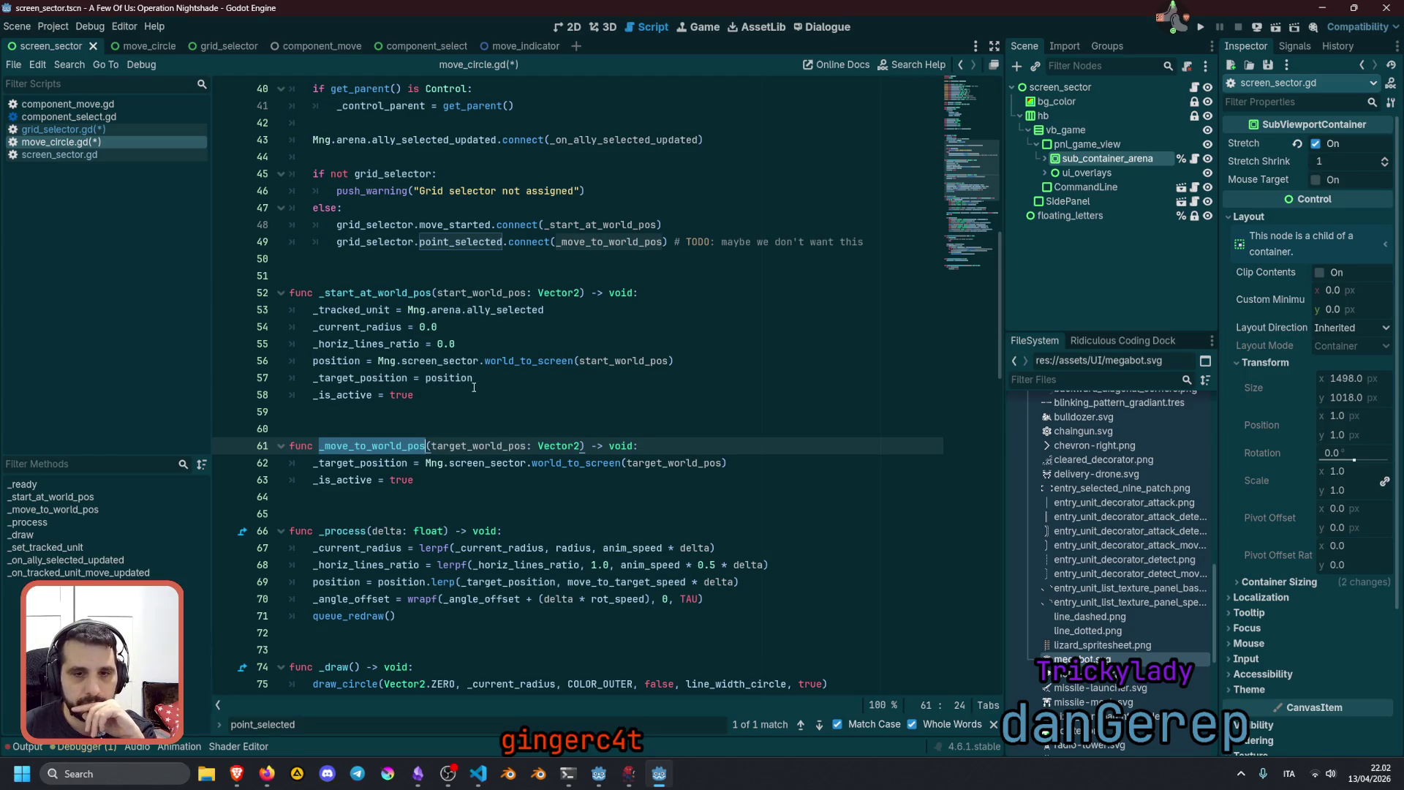
{"action": "double_click", "coordinate": [359, 397]}
{"action": "mouse_move", "coordinate": [359, 399]}
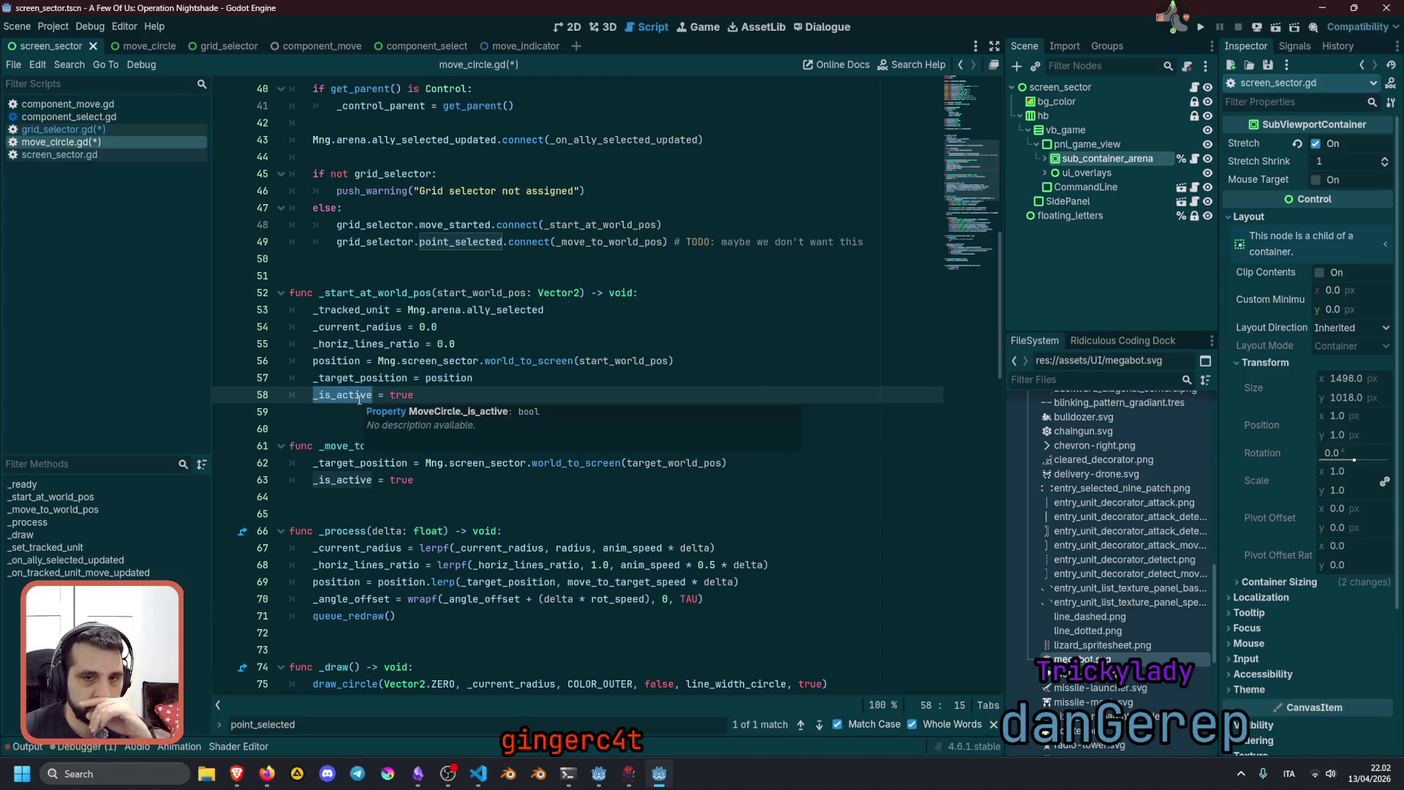
{"action": "left_click", "coordinate": [423, 327]}
{"action": "double_click", "coordinate": [486, 296]}
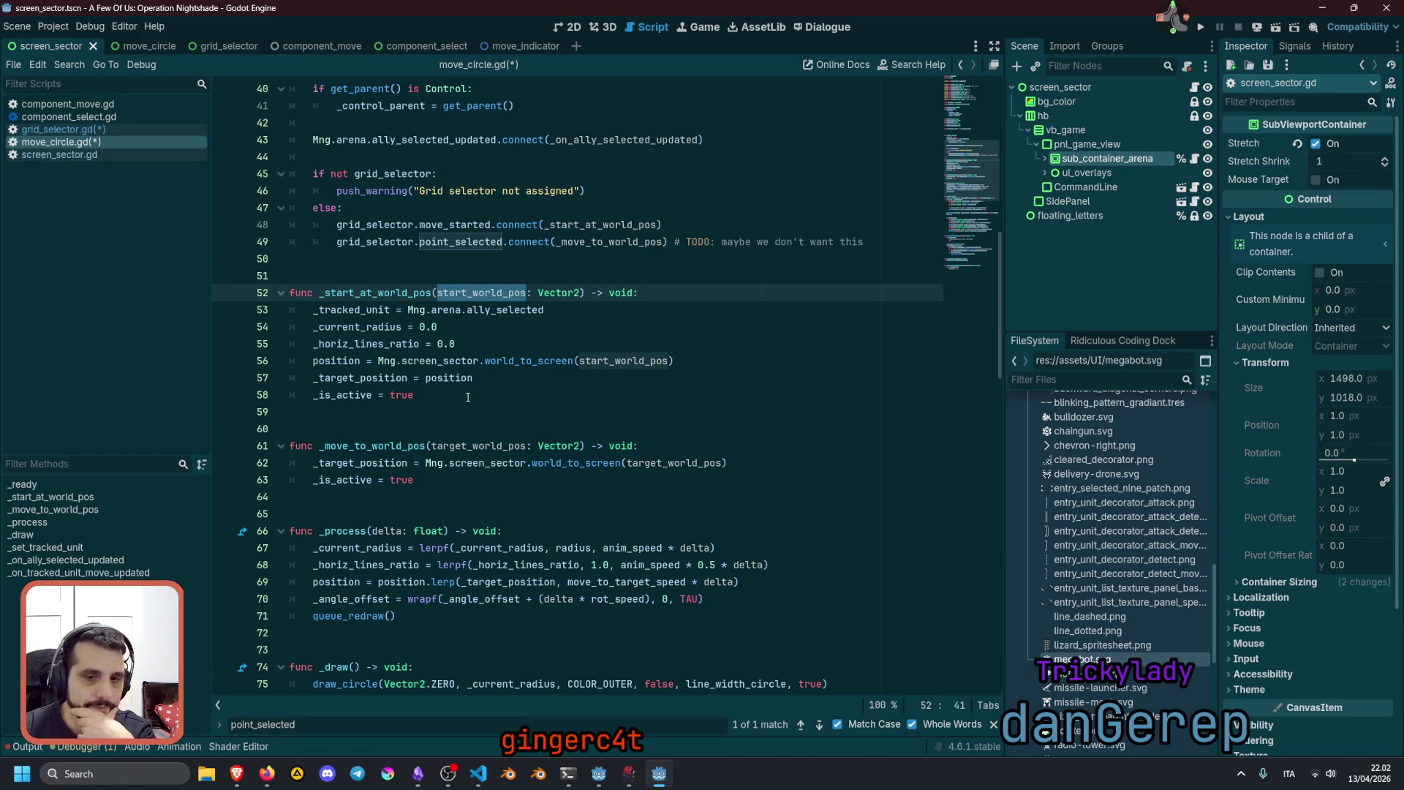
{"action": "double_click", "coordinate": [455, 445]}
{"action": "scroll", "coordinate": [453, 442], "scroll_direction": "up", "scroll_amount": 2}
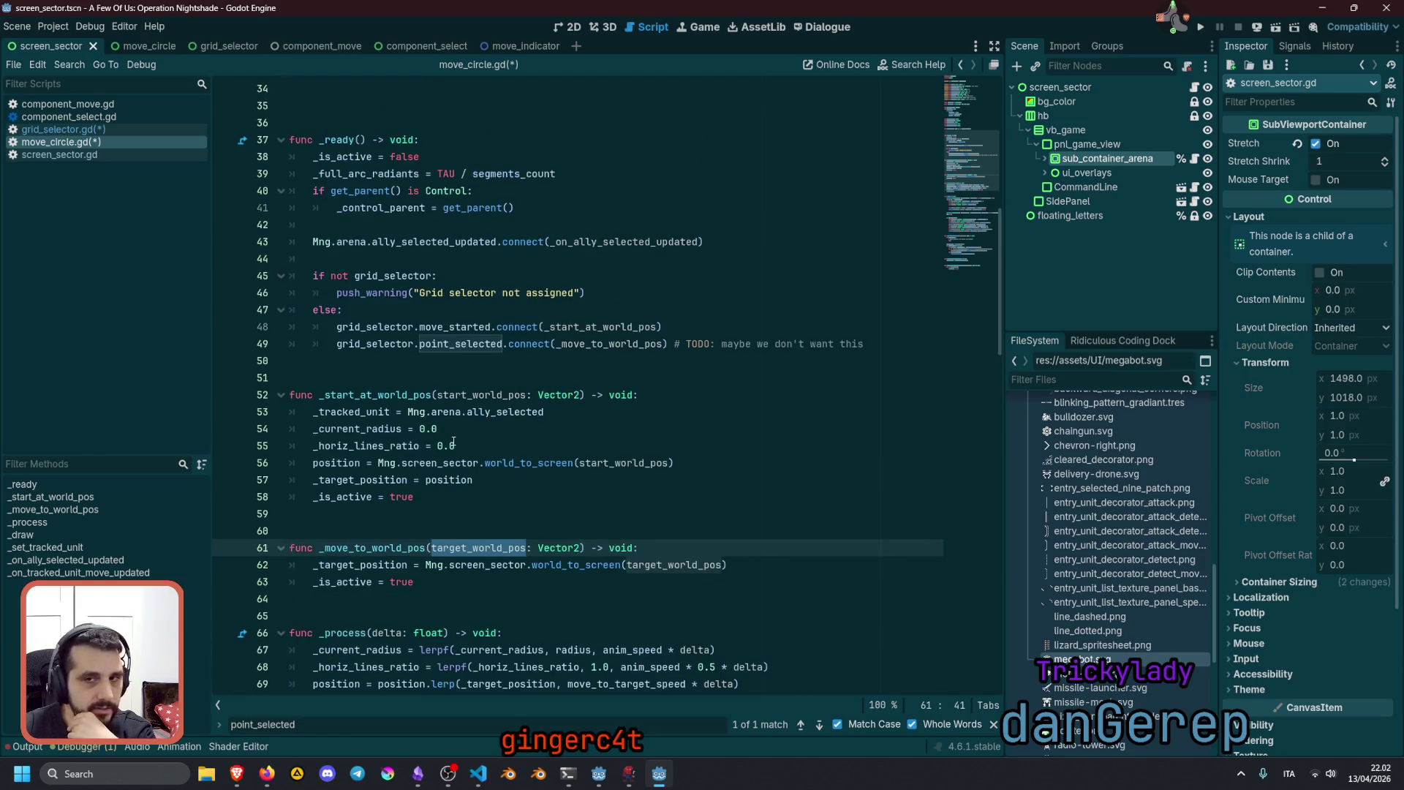
Replace the TODO and pass in _set_tracked_unit with the is_connected and connect lines 105–106.
{"action": "scroll", "coordinate": [453, 442], "scroll_direction": "down", "scroll_amount": 2}
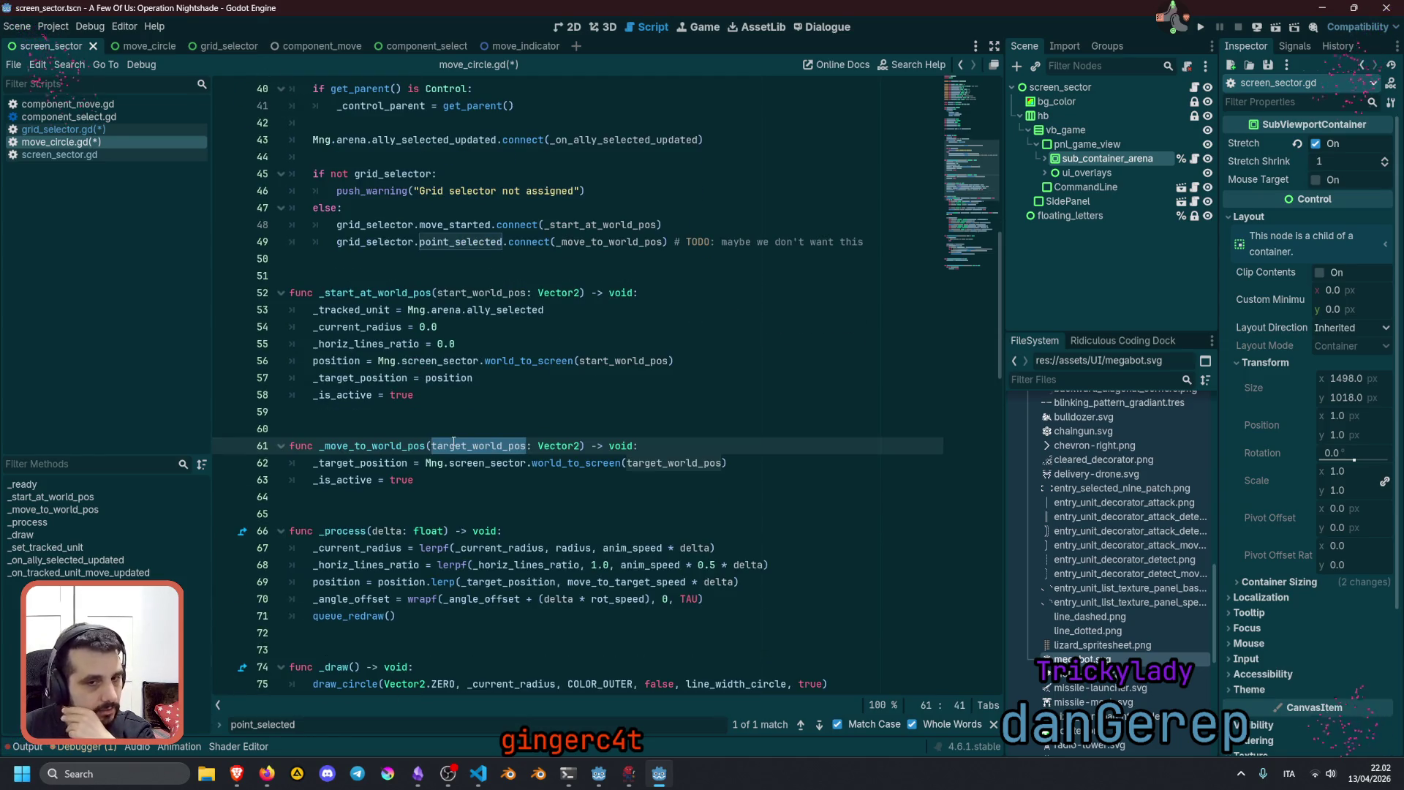
{"action": "scroll", "coordinate": [453, 442], "scroll_direction": "down", "scroll_amount": 5}
{"action": "scroll", "coordinate": [454, 441], "scroll_direction": "down", "scroll_amount": 10}
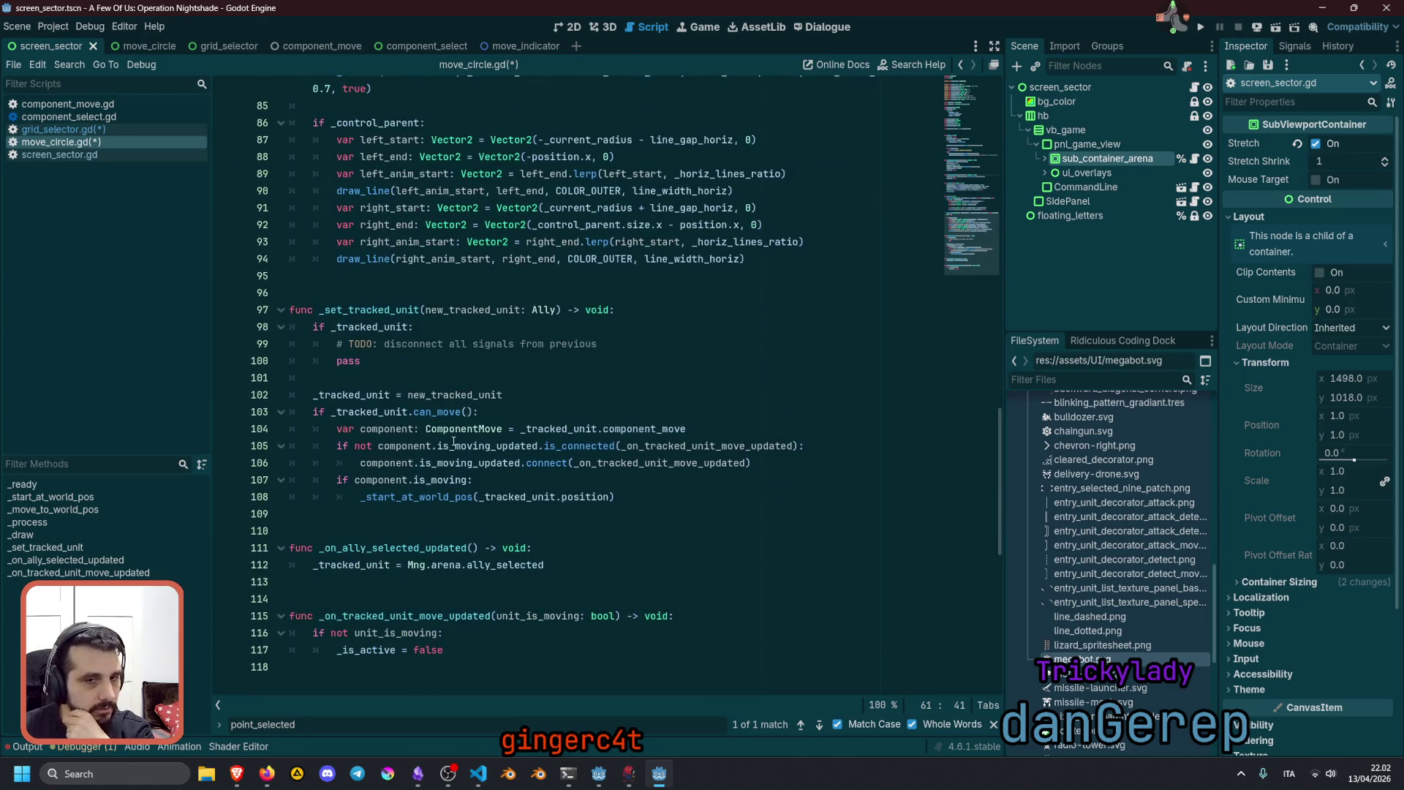
{"action": "double_click", "coordinate": [387, 310]}
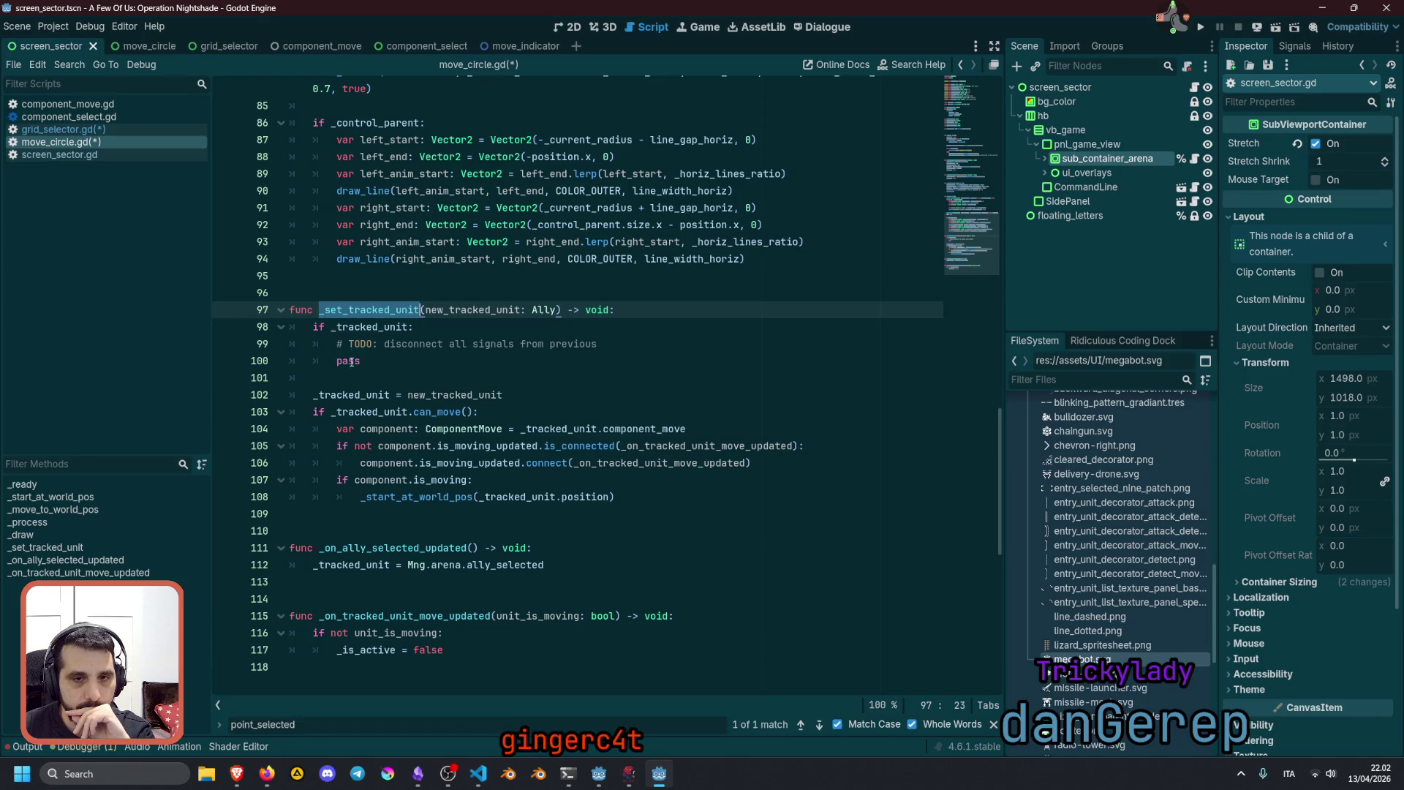
{"action": "left_click_drag", "start_coordinate": [336, 445], "coordinate": [786, 460]}
{"action": "key", "text": "ctrl+c"}
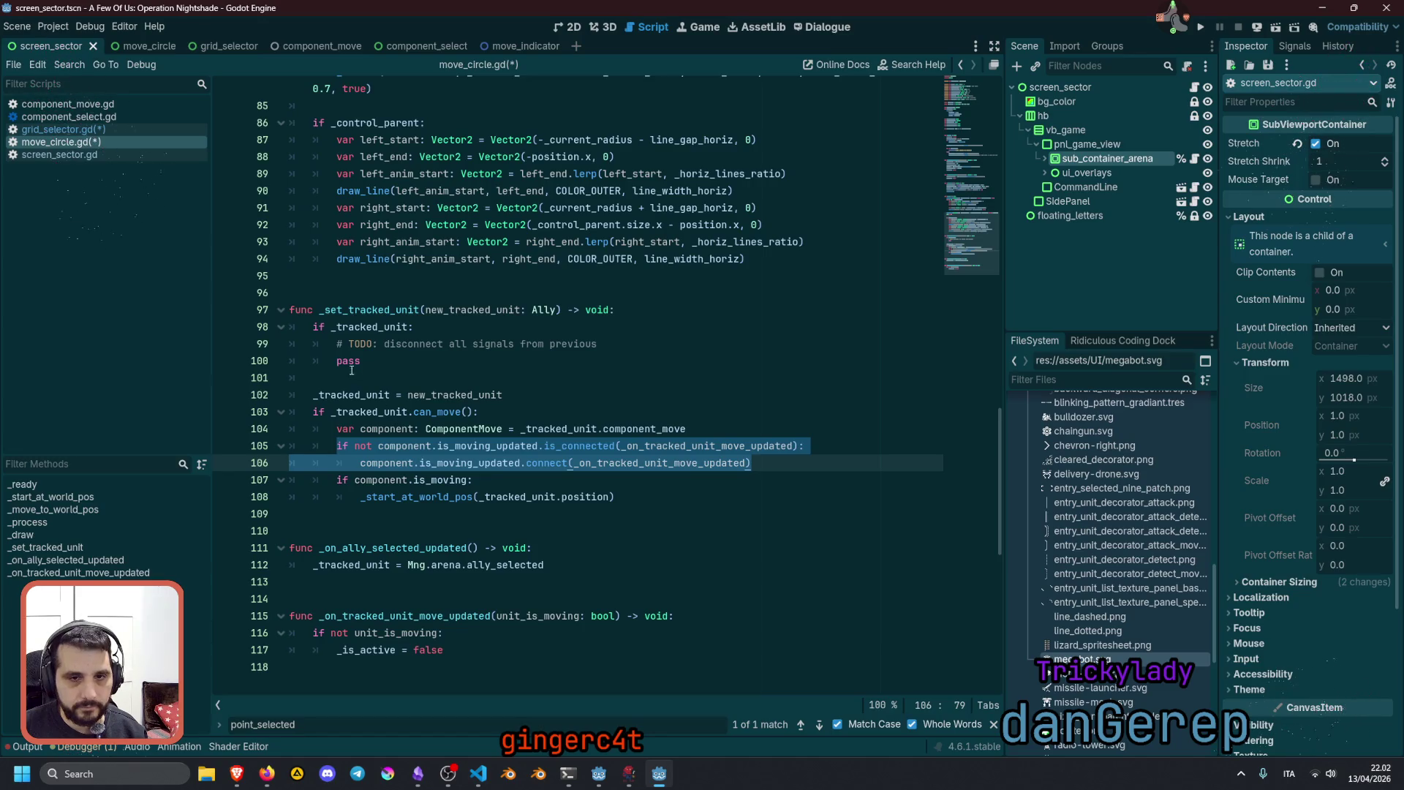
{"action": "left_click", "coordinate": [337, 344]}
{"action": "key", "text": "shift+End"}
{"action": "key", "text": "shift+Down"}
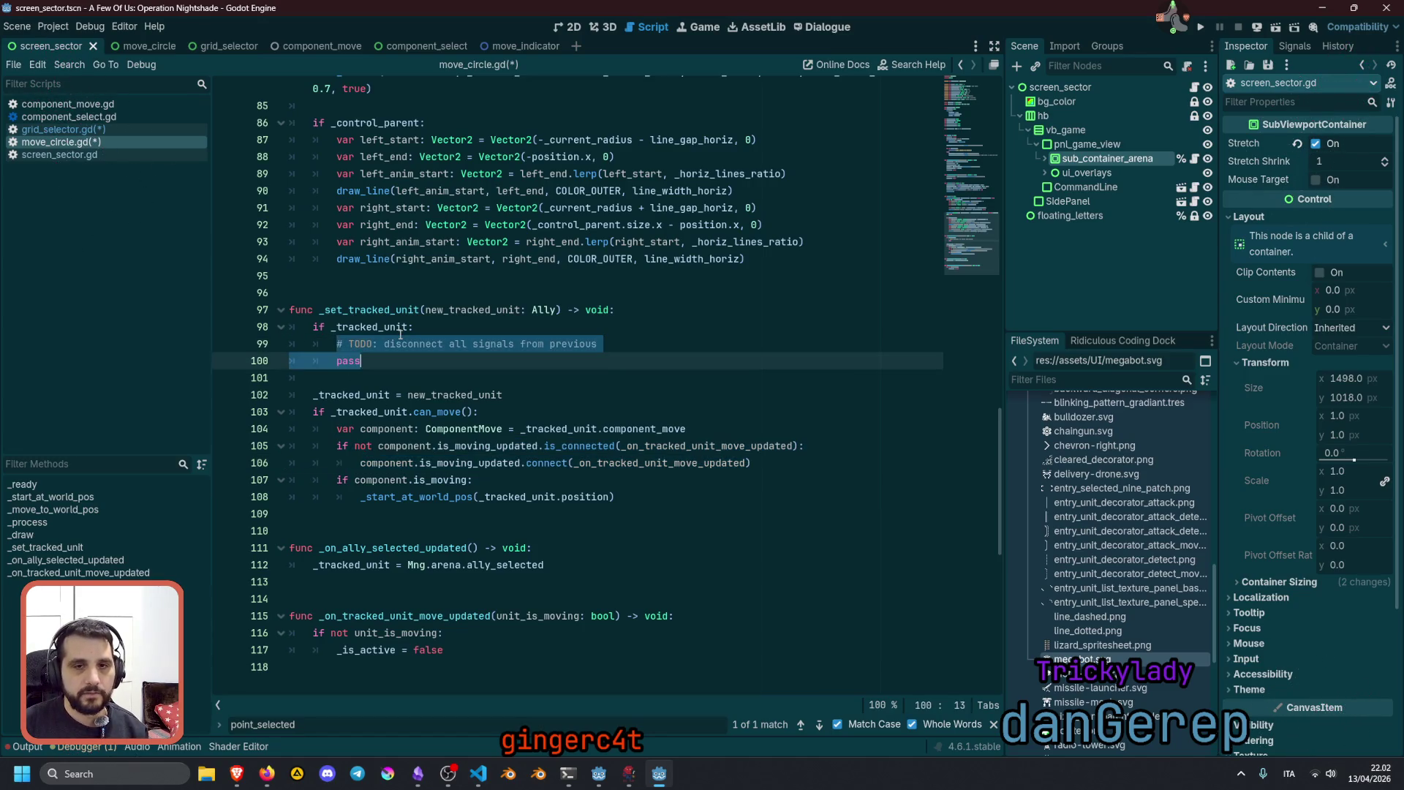
{"action": "key", "text": "ctrl+v"}
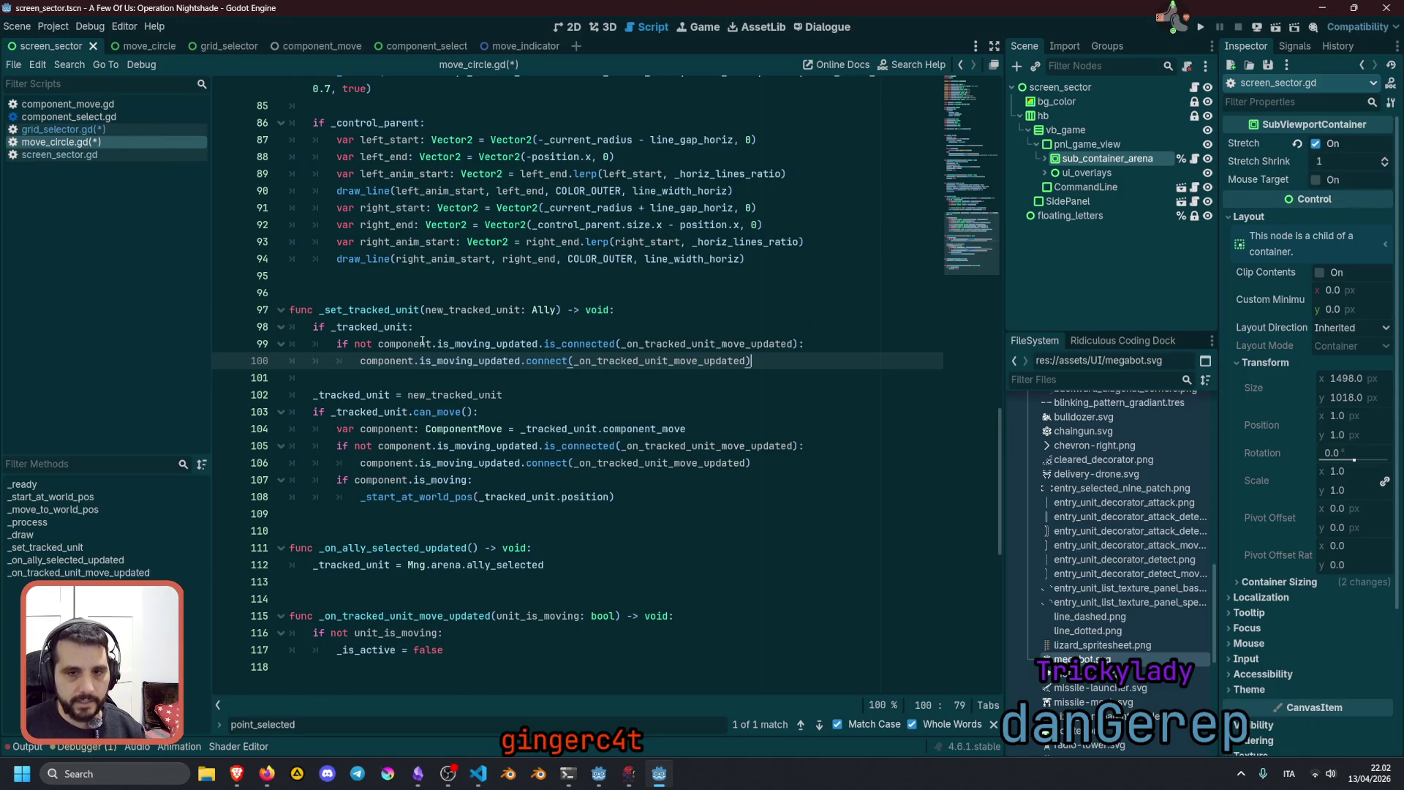
Remove 'not' from the pasted is_connected condition on line 99.
{"action": "left_click", "coordinate": [371, 342]}
{"action": "key", "text": "ctrl+shift+Left"}
{"action": "key", "text": "BackSpace"}
{"action": "key", "text": "Delete"}
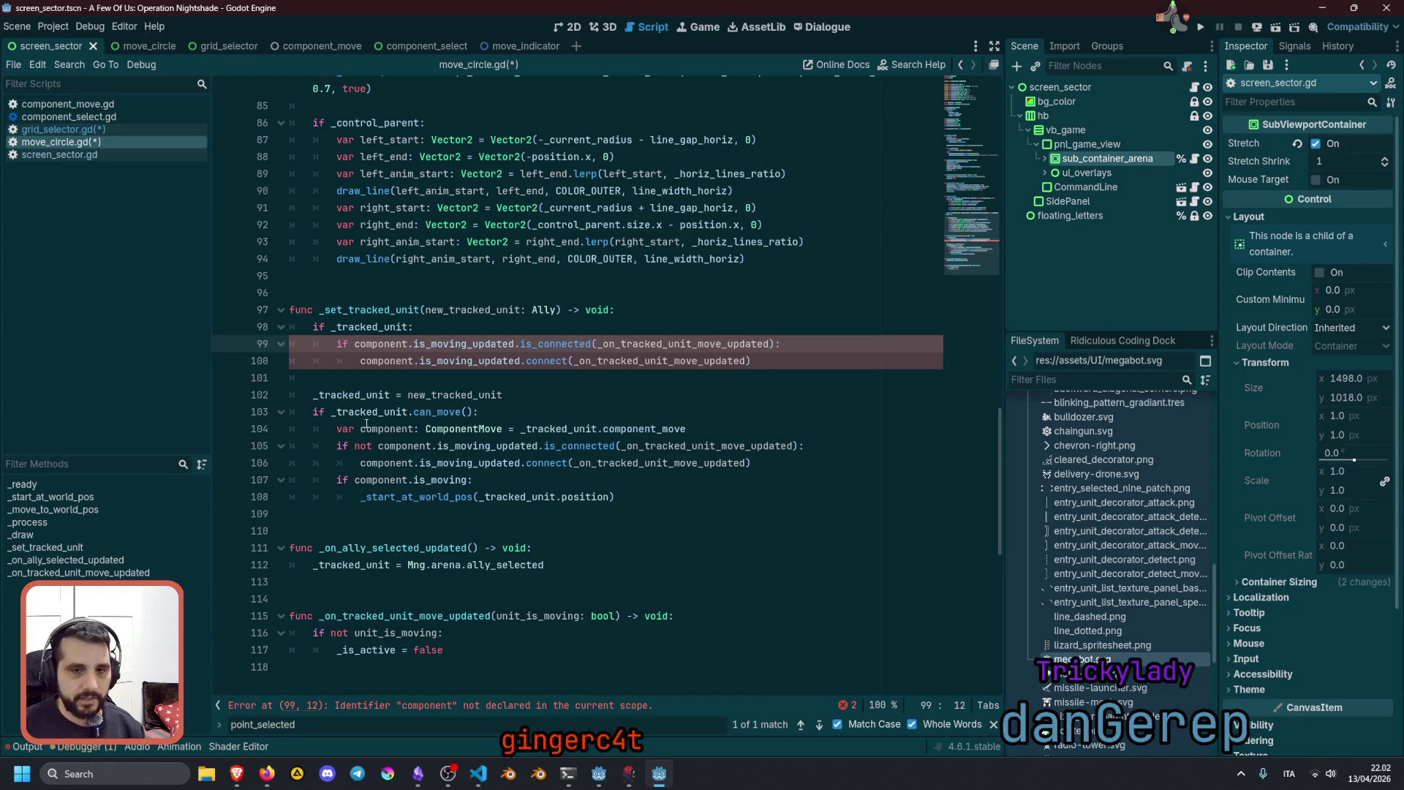
Copy the component lookup line into the if _tracked_unit block and add a blank line below the if.
{"action": "left_click", "coordinate": [371, 427]}
{"action": "key", "text": "Home"}
{"action": "key", "text": "shift+End"}
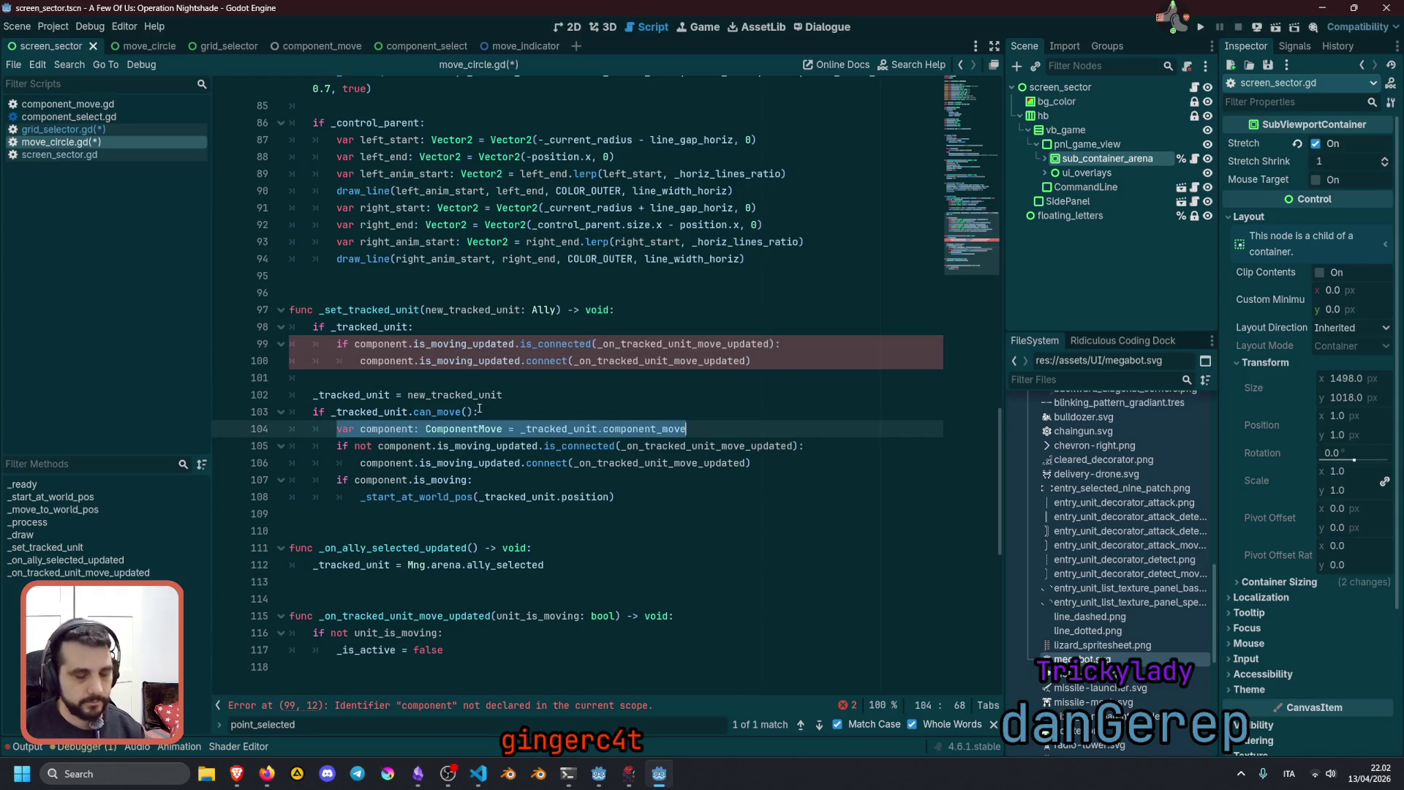
{"action": "key", "text": "ctrl+c"}
{"action": "key", "text": "Up"}
{"action": "key", "text": "Up"}
{"action": "key", "text": "Up"}
{"action": "key", "text": "Return"}
{"action": "key", "text": "ctrl+v"}
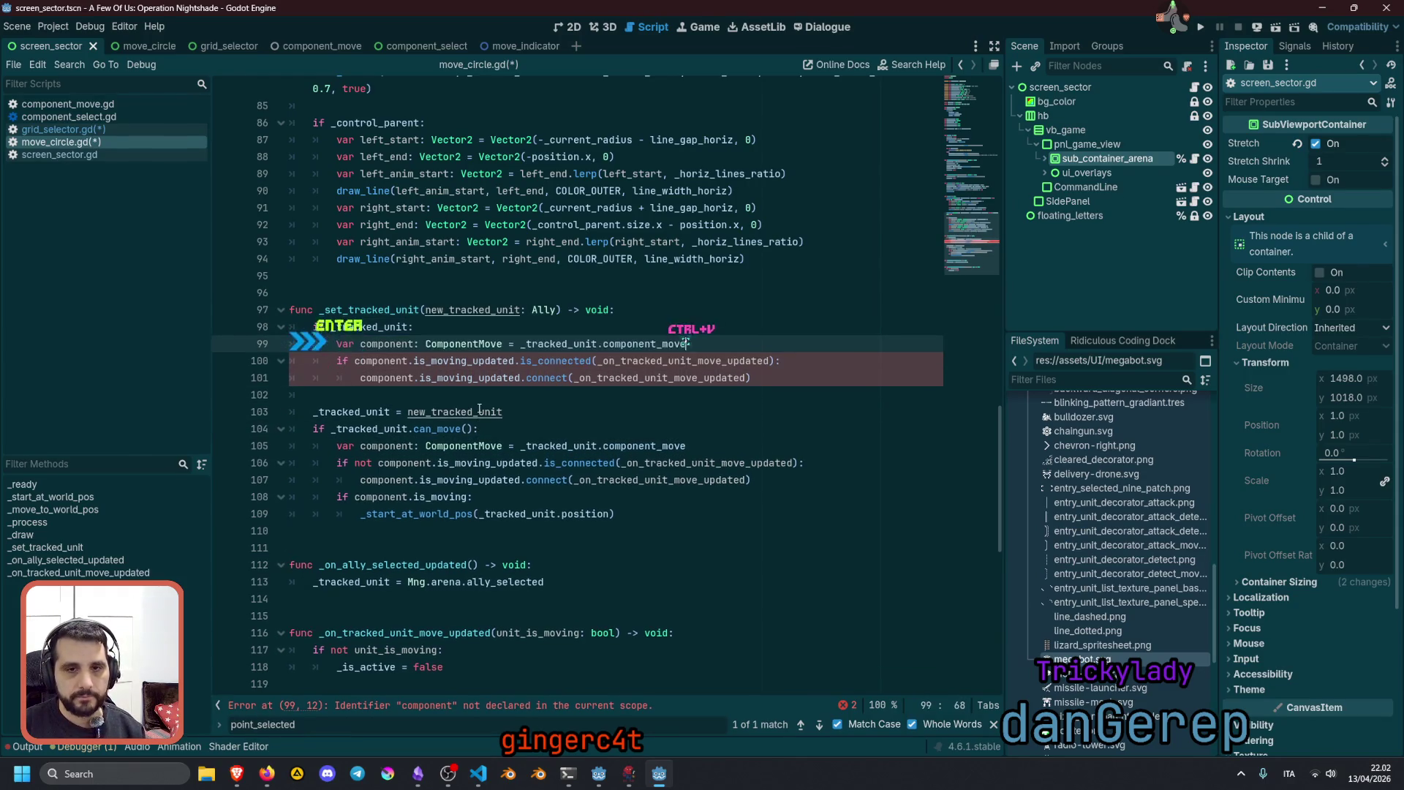
{"action": "double_click", "coordinate": [379, 326]}
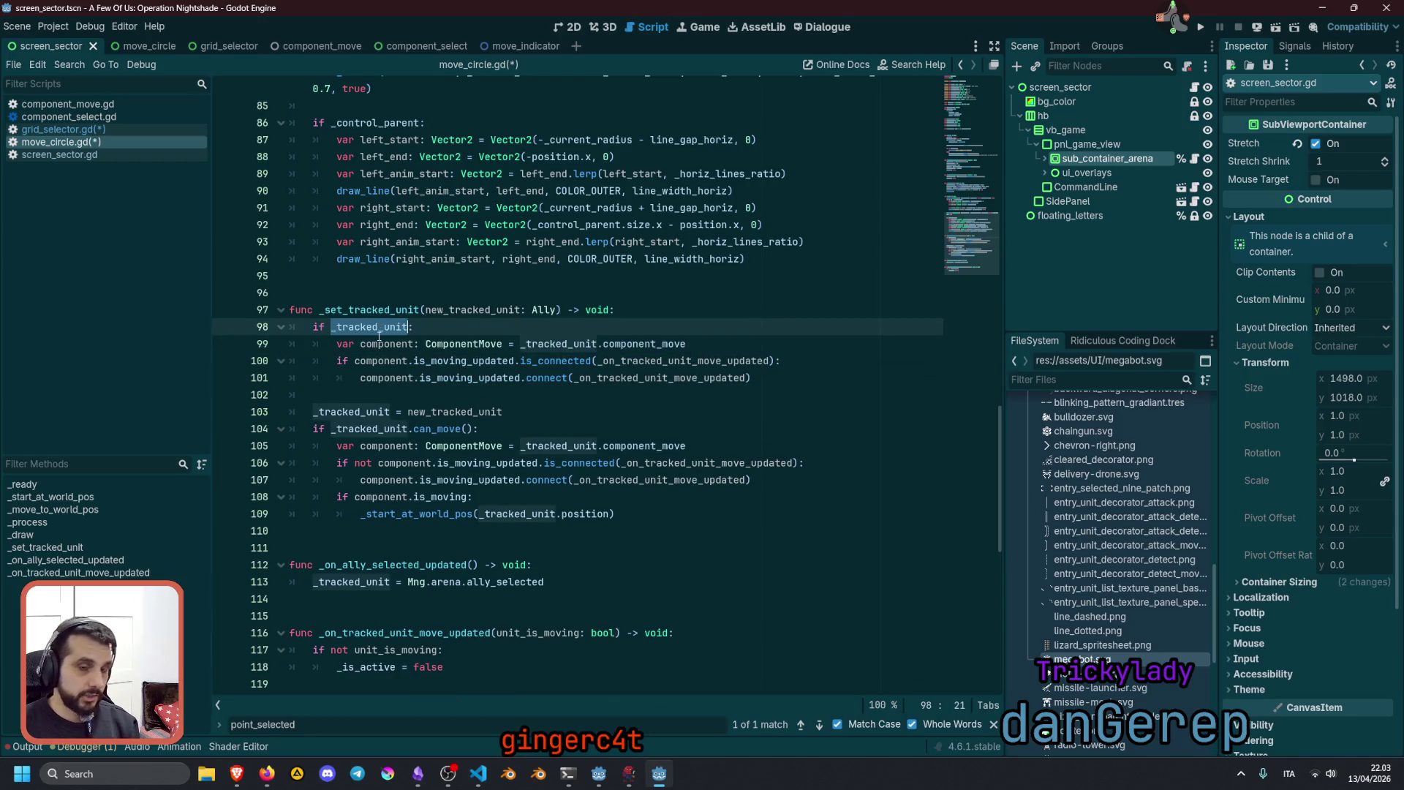
{"action": "left_click", "coordinate": [421, 331]}
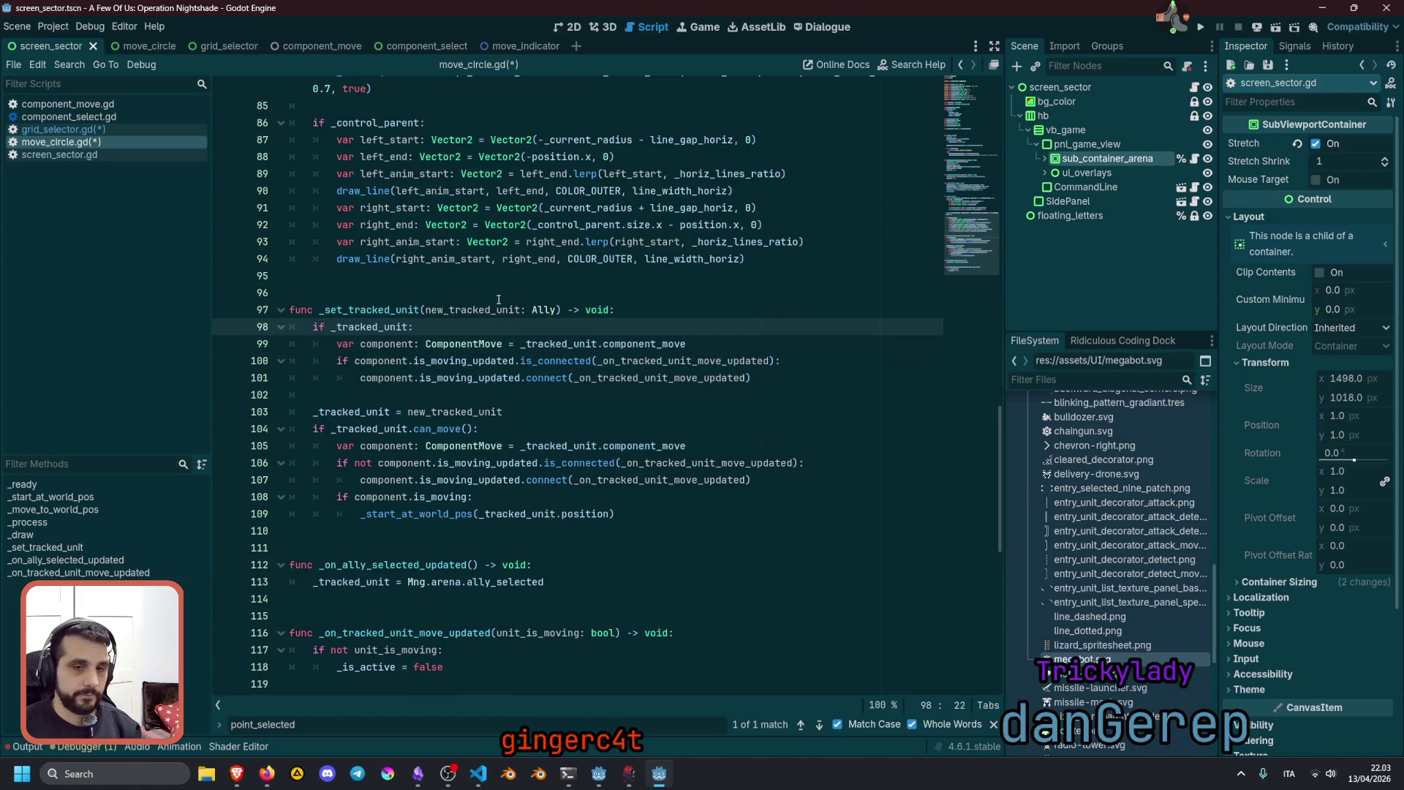
{"action": "key", "text": "Return"}
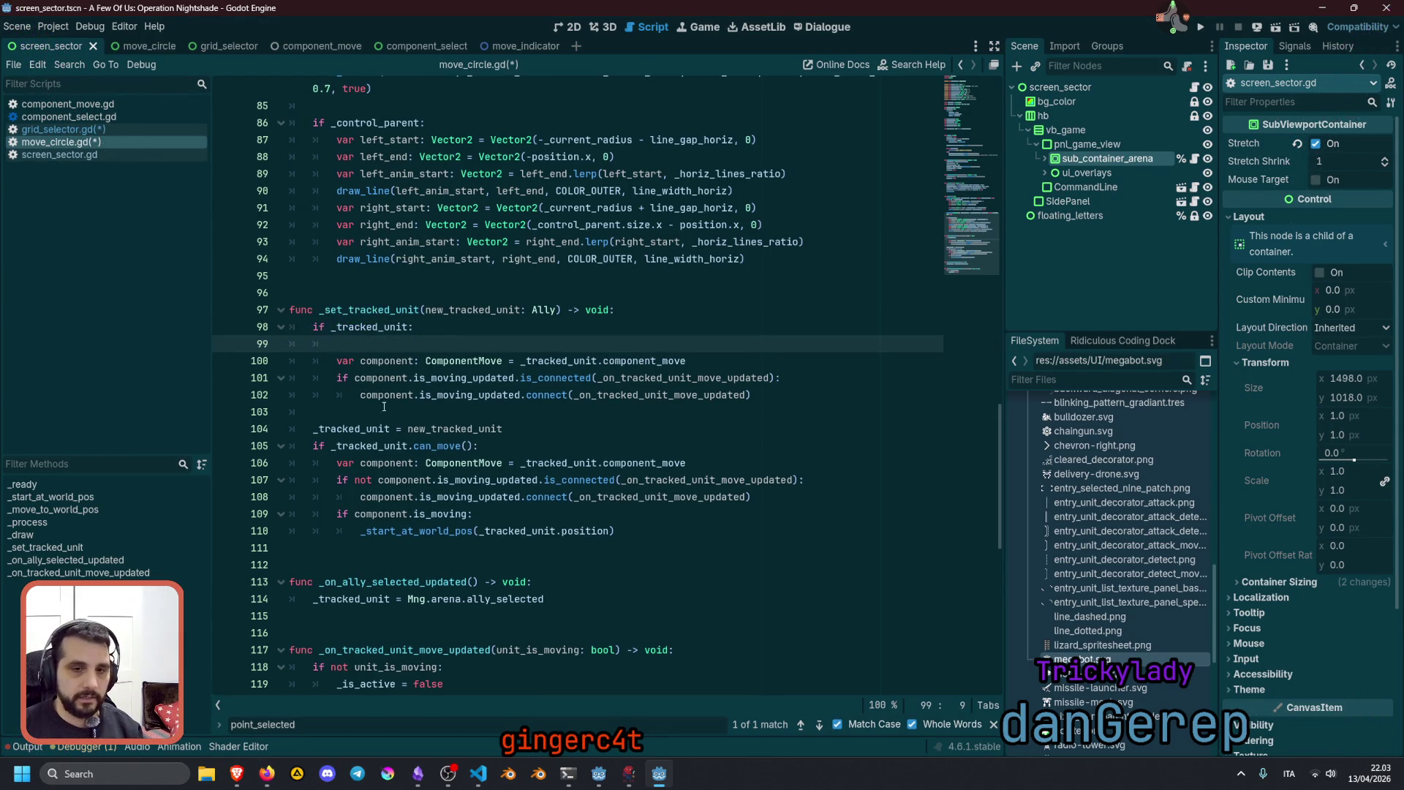
{"action": "left_click_drag", "start_coordinate": [308, 446], "coordinate": [474, 445]}
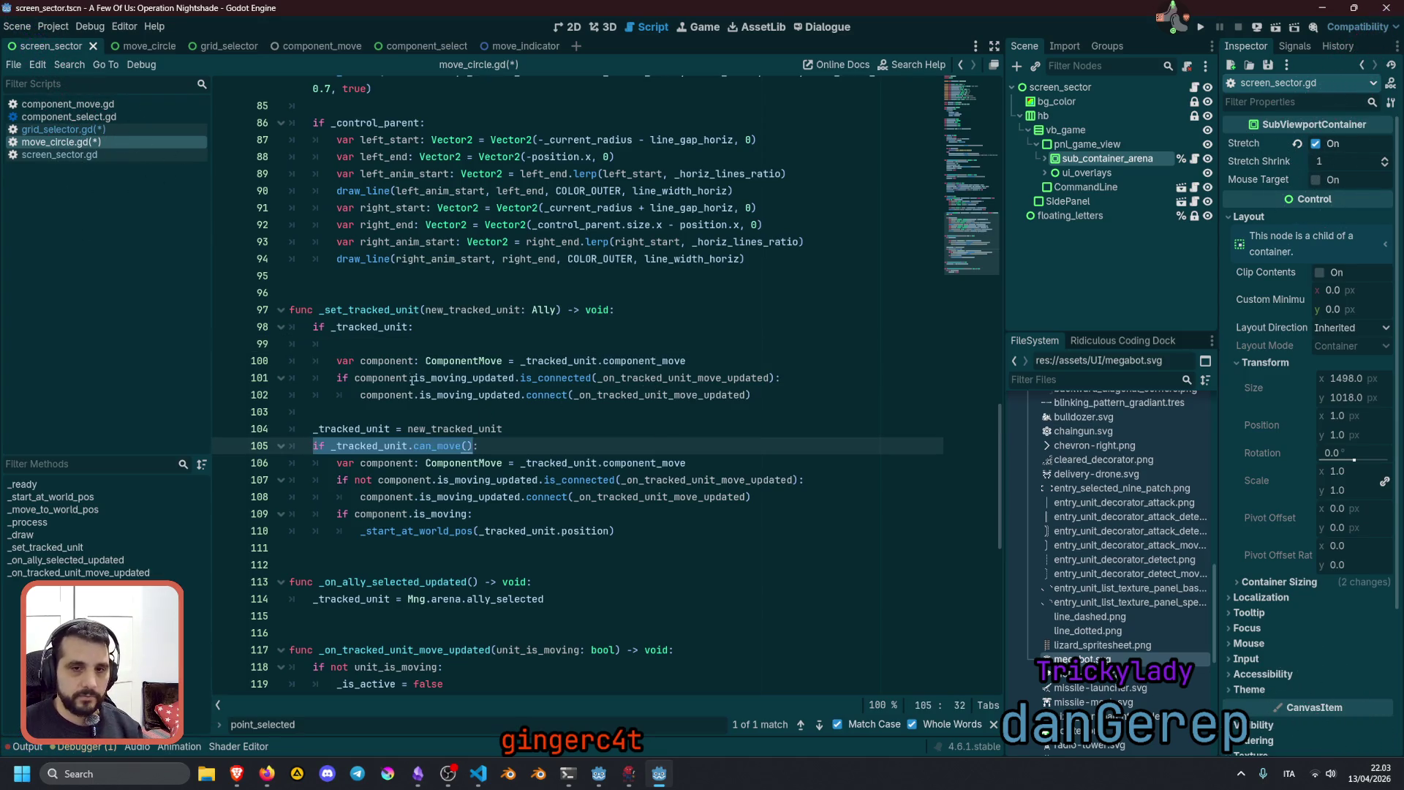
{"action": "double_click", "coordinate": [384, 361]}
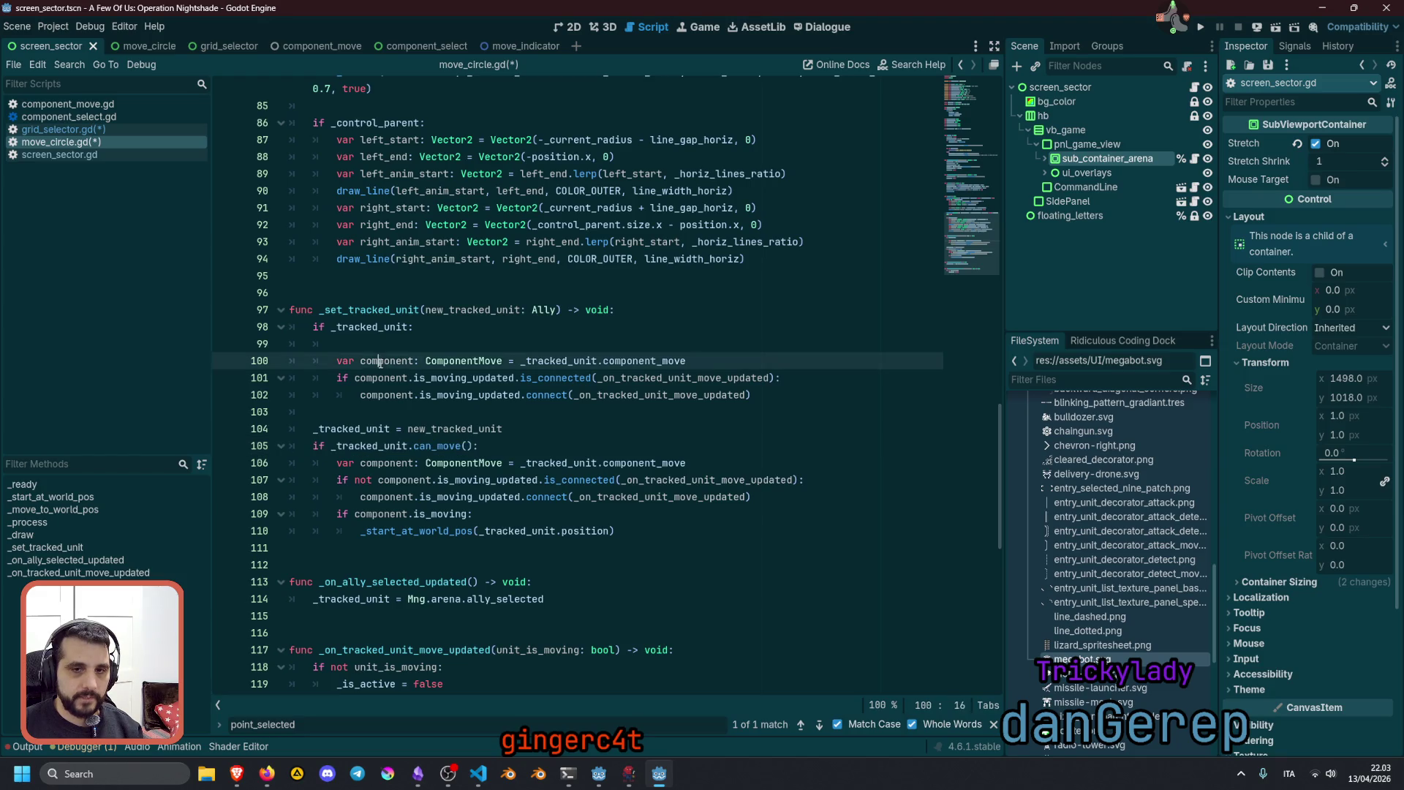